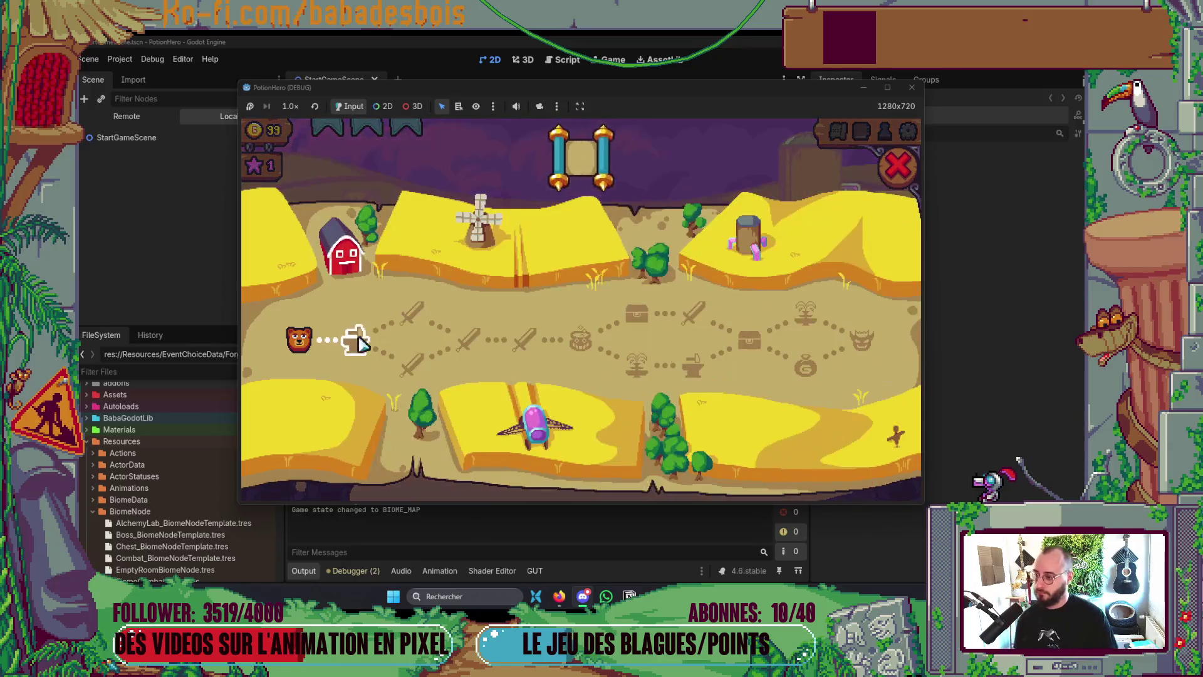
Step: Enter the forge room and open the anvil's character upgrade category
click(348, 343)
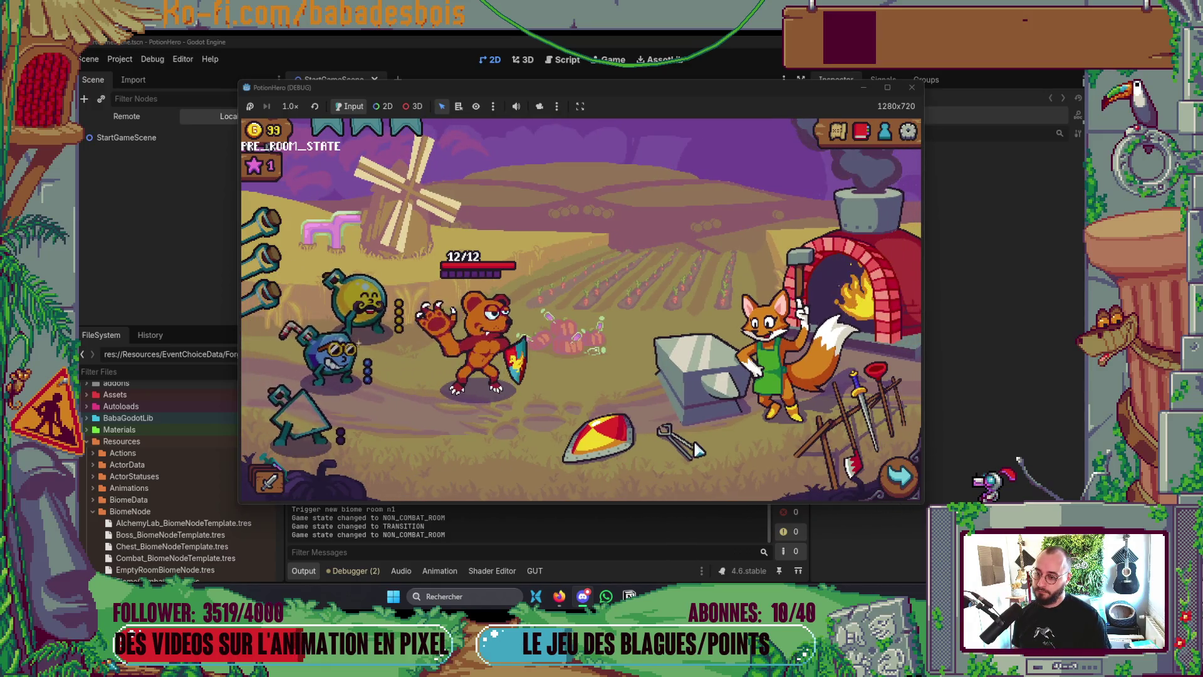
click(713, 411)
click(827, 361)
Step: Back out of the upgrade panels, quit the game and return to ForgeBiomeRoom.gd
click(905, 160)
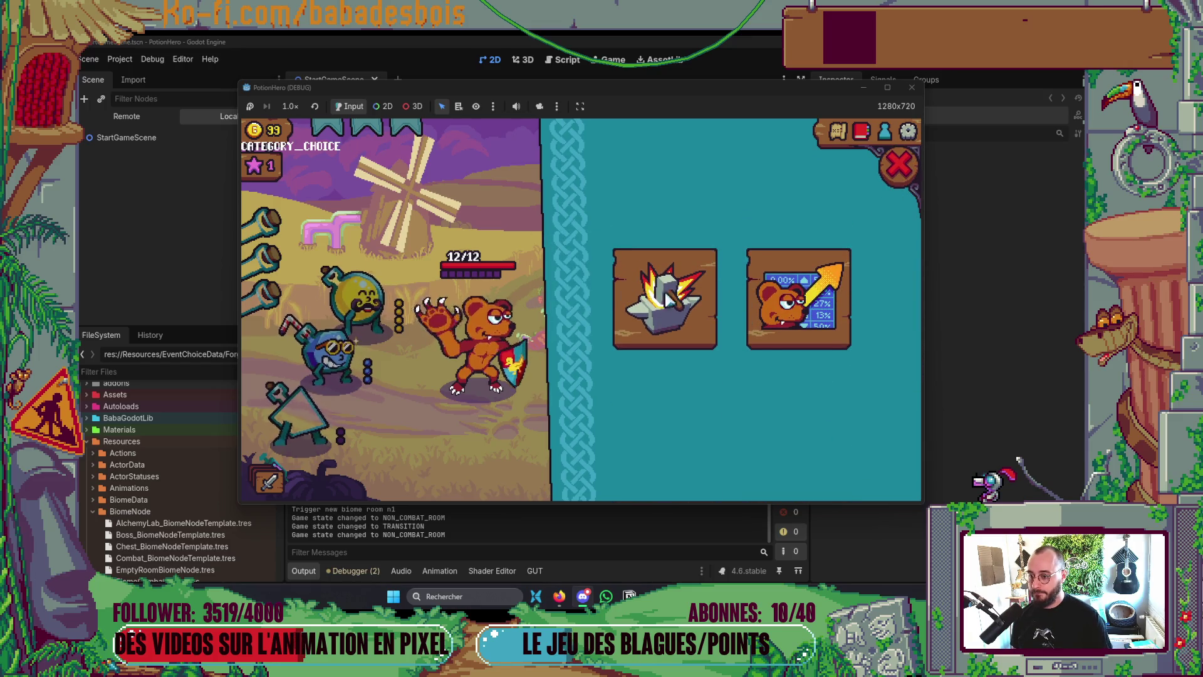
click(900, 165)
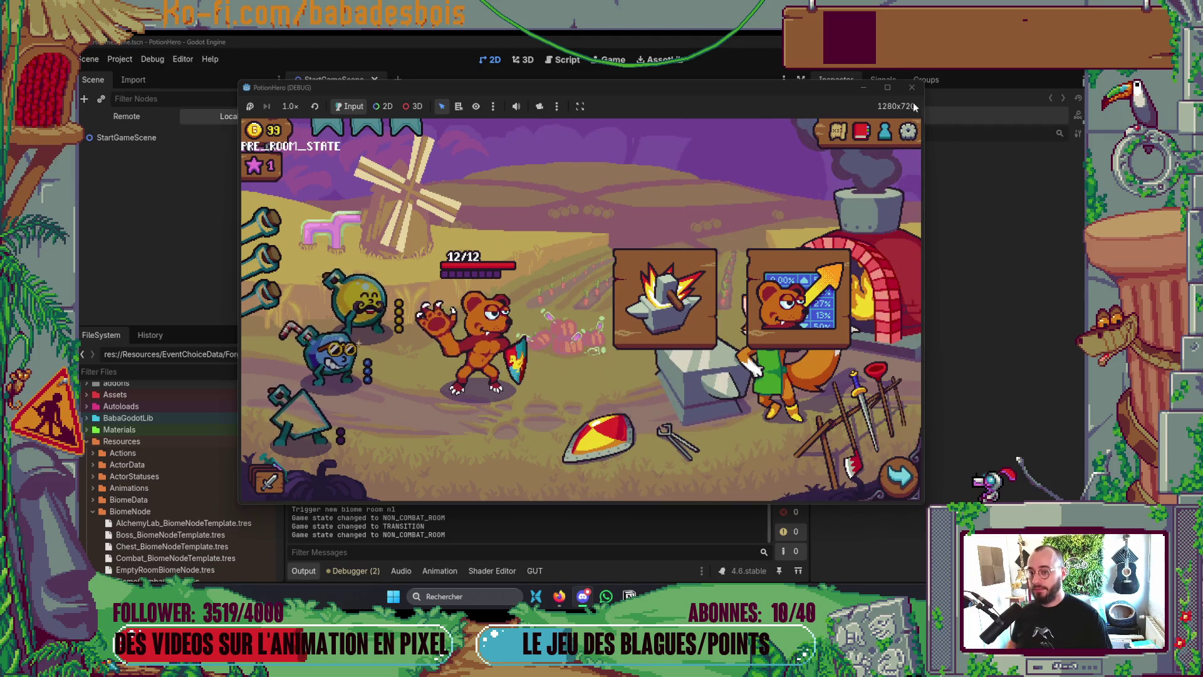
click(911, 89)
key(alt+Tab)
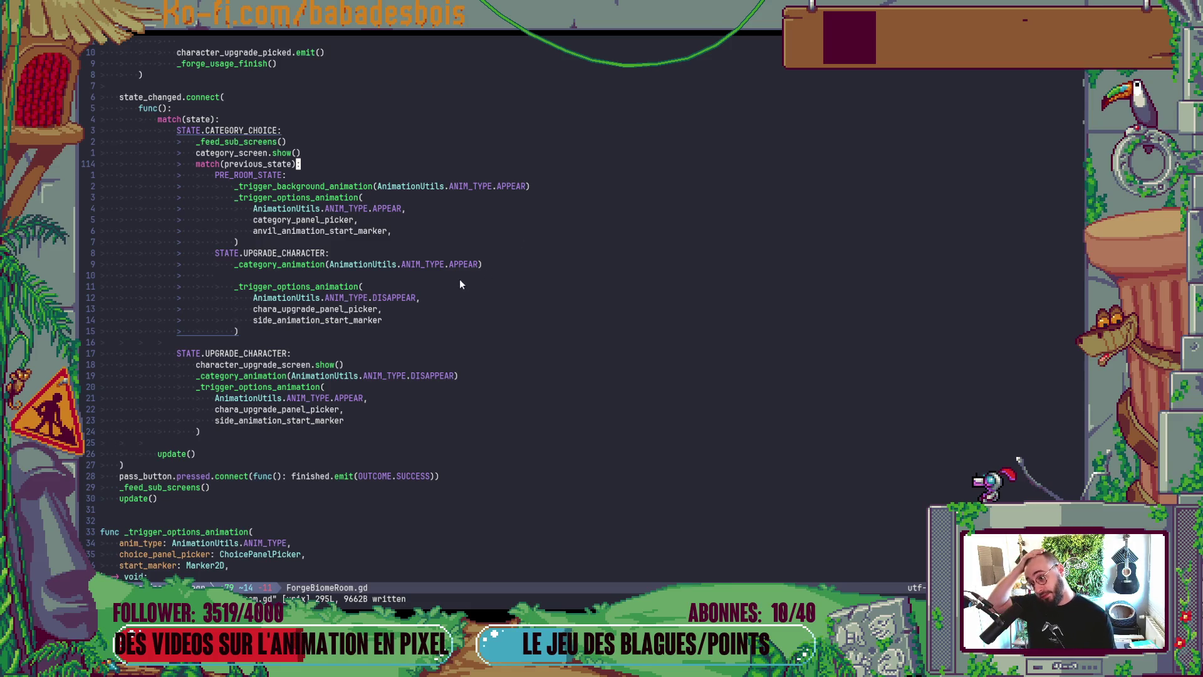
Step: Jump to the _trigger_options_animation definition and read through the _category_animation code
click(303, 286)
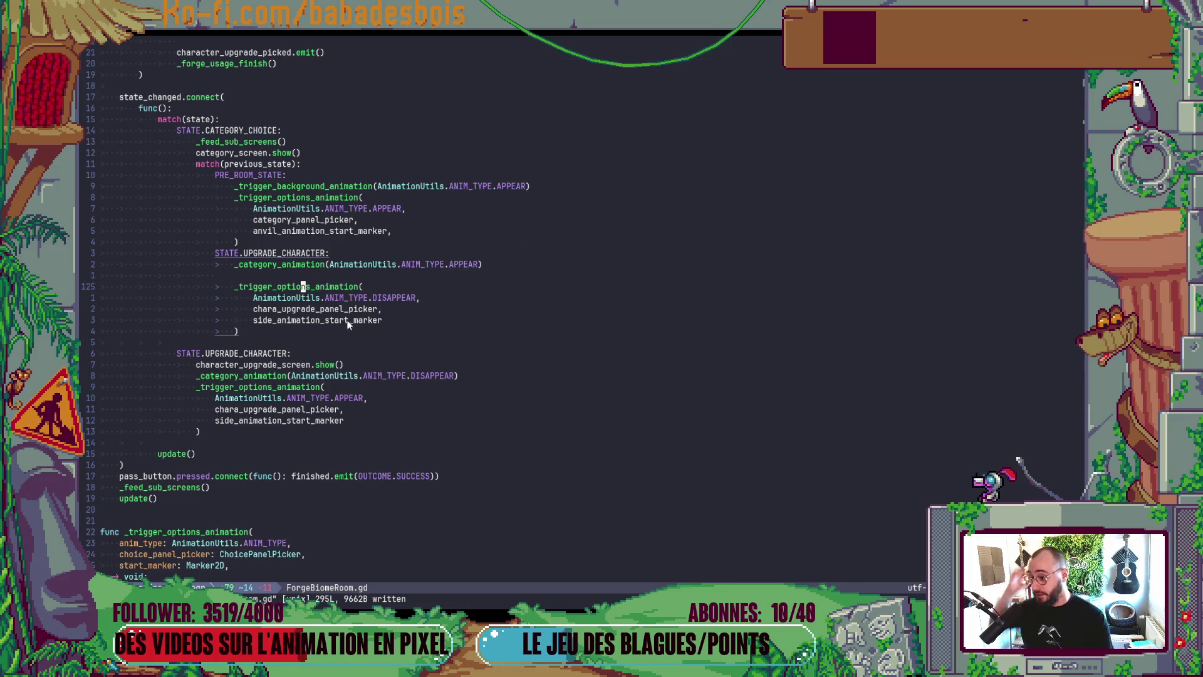
key(g)
key(d)
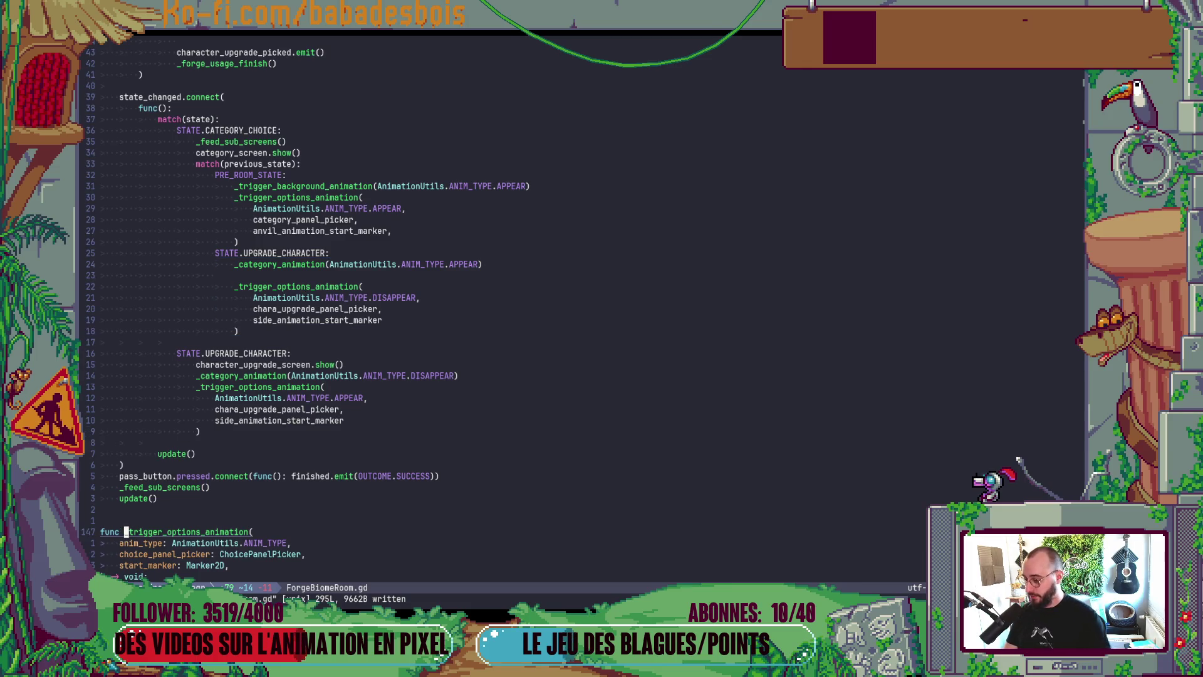
scroll(389, 359, down, 10)
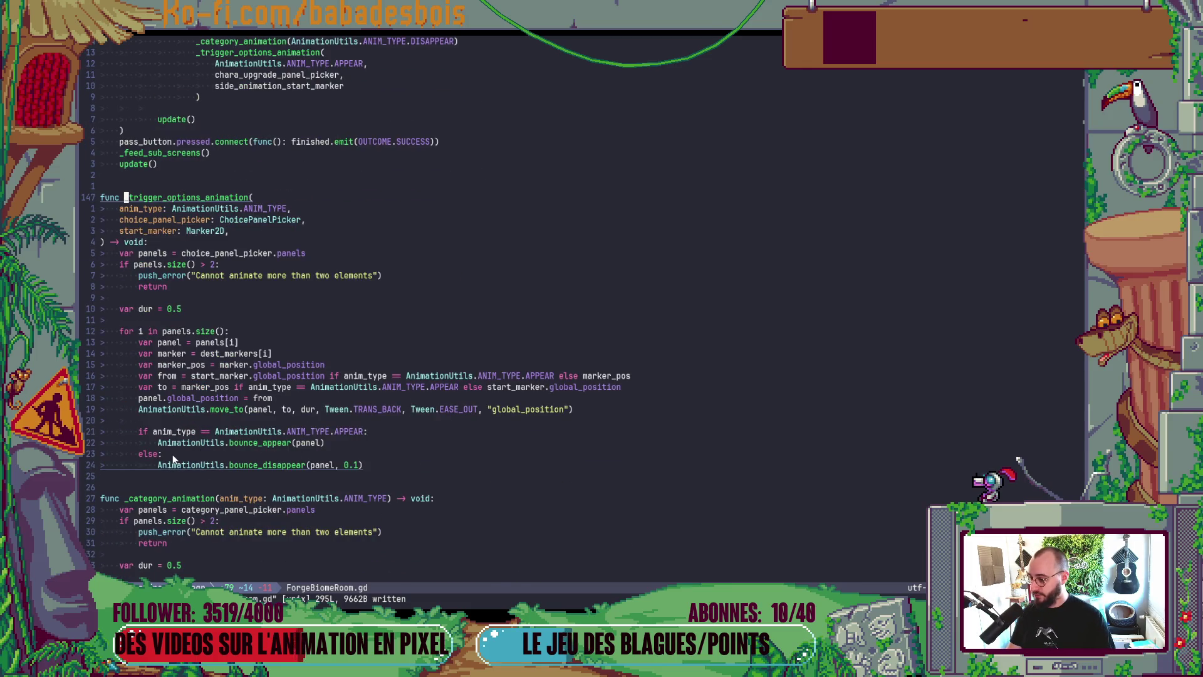
scroll(200, 474, down, 7)
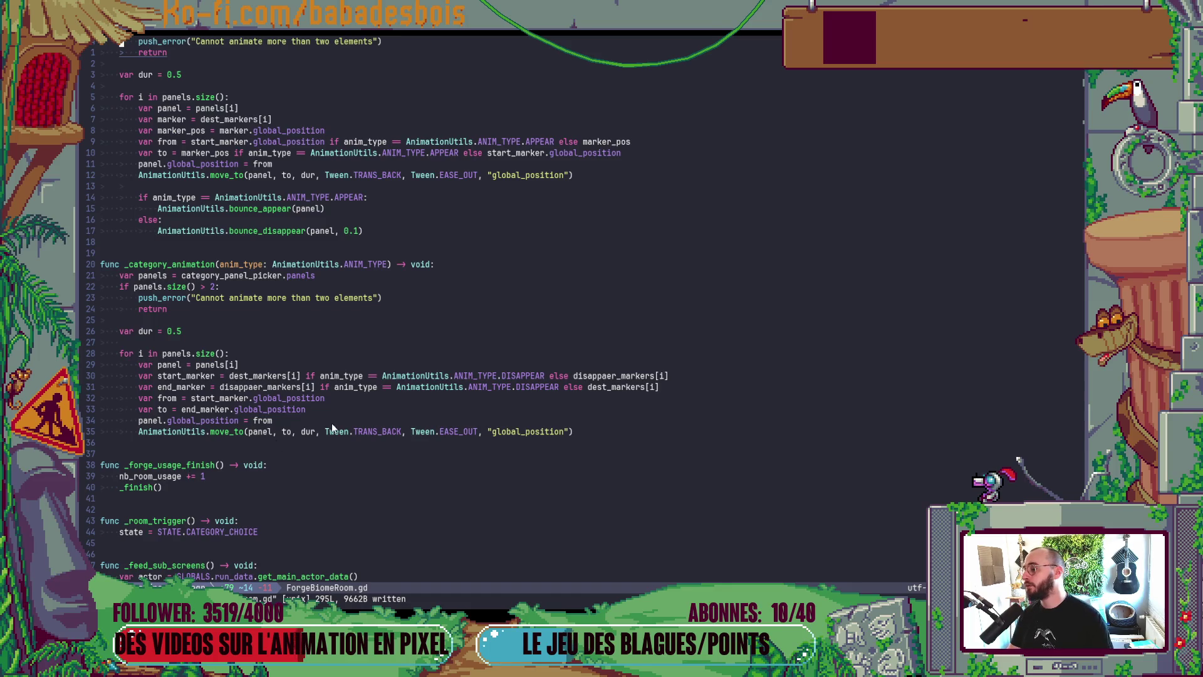
scroll(336, 419, up, 16)
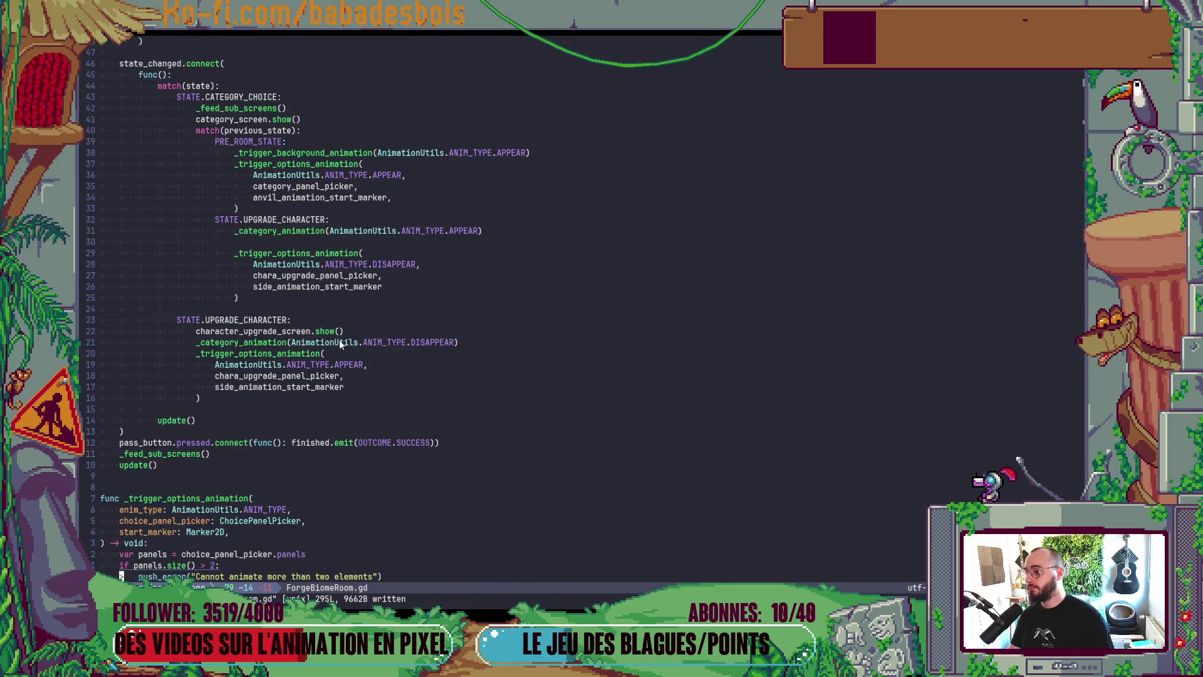
key(alt+Tab)
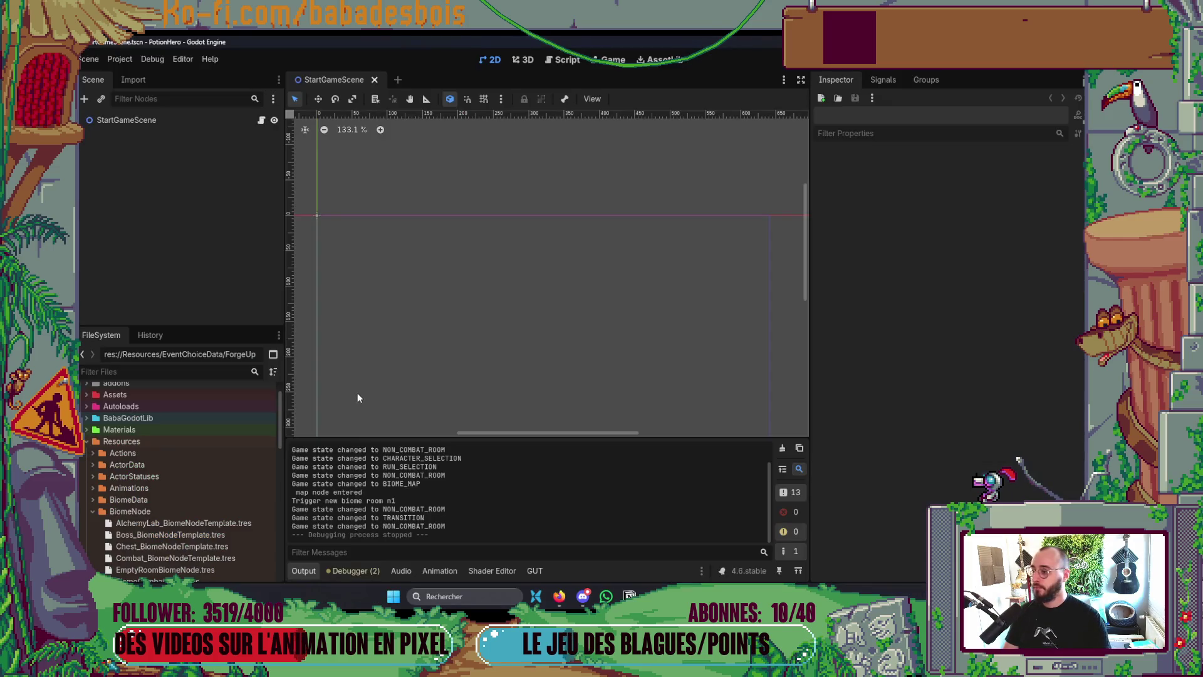
Step: Open the ForgeBiomeRoom scene via Quick Open with 'forge'
key(ctrl+shift+o)
text(forge)
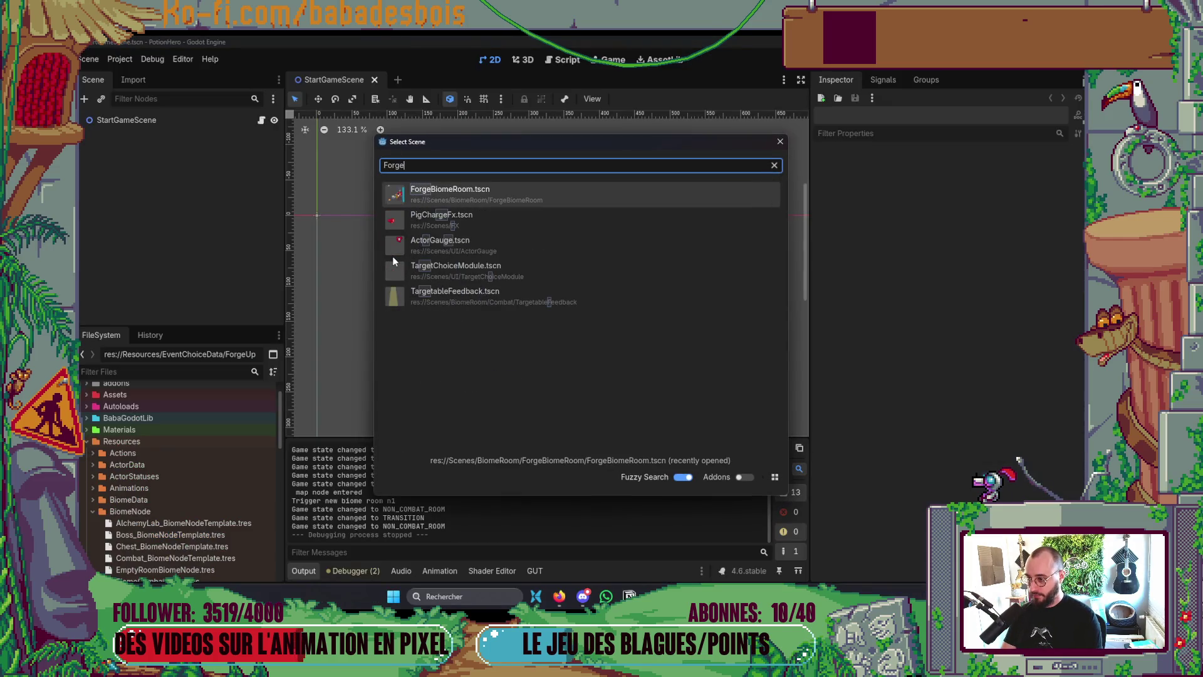
key(Return)
scroll(569, 177, down, 3)
scroll(182, 190, down, 4)
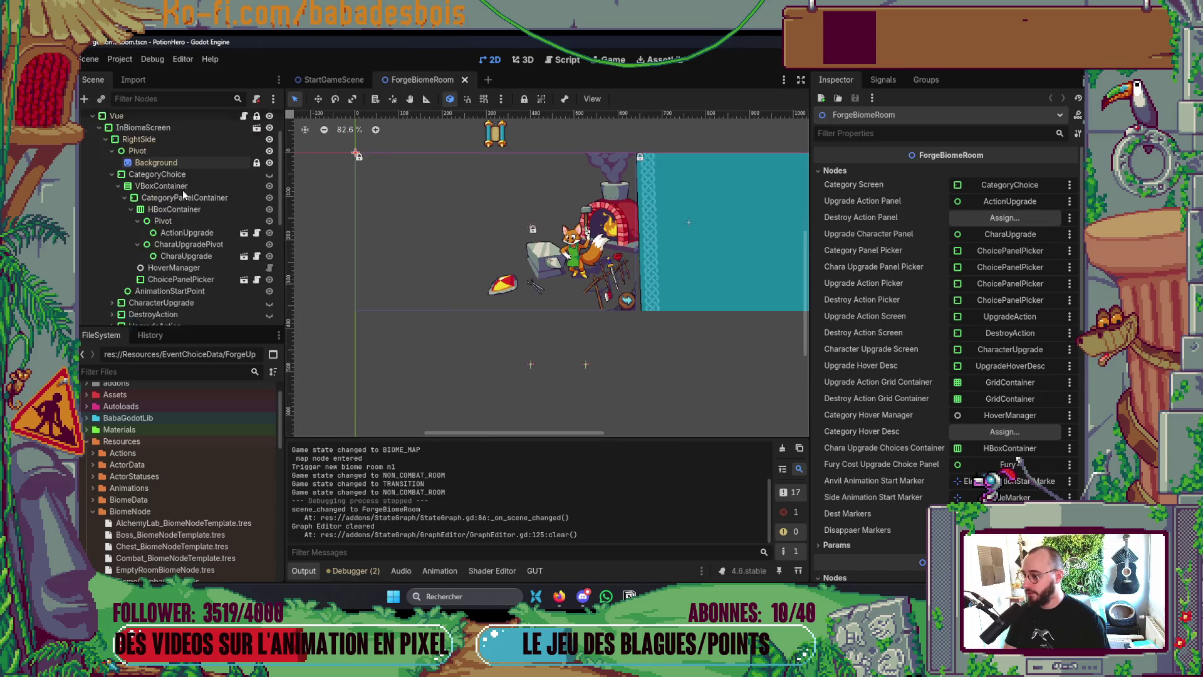
Step: Set Mouse Filter to Ignore on CharacterUpgrade and its VBoxContainer
click(112, 148)
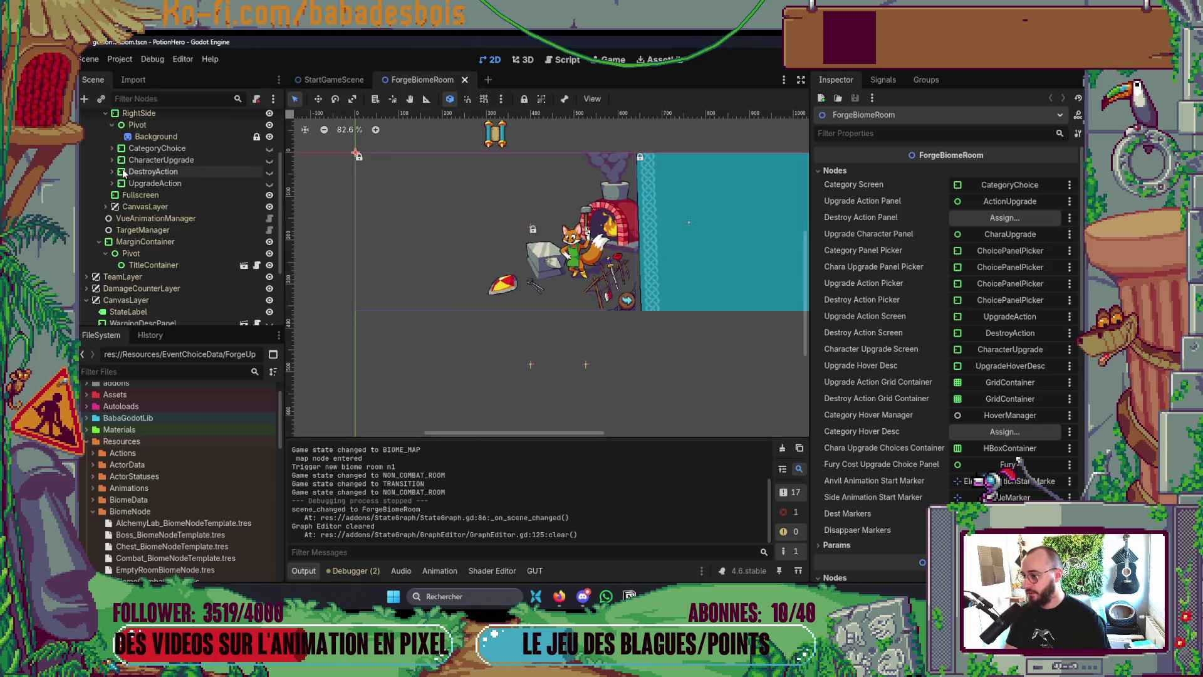
click(111, 160)
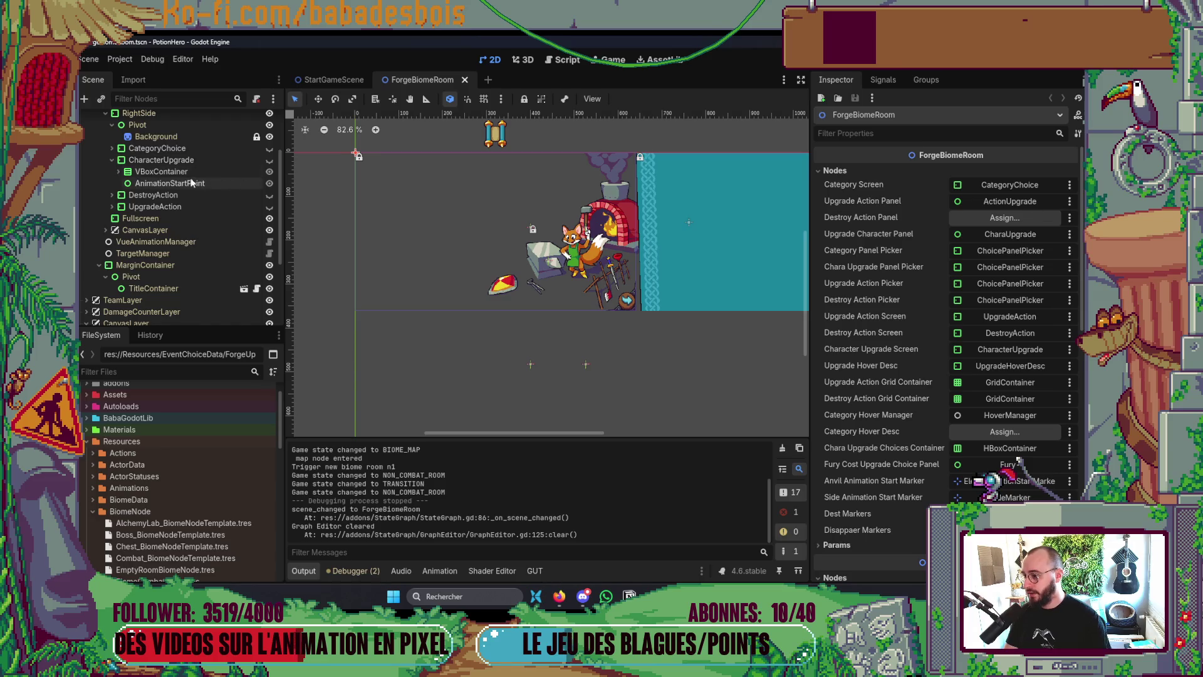
click(159, 160)
click(840, 223)
click(1003, 238)
click(980, 278)
click(172, 175)
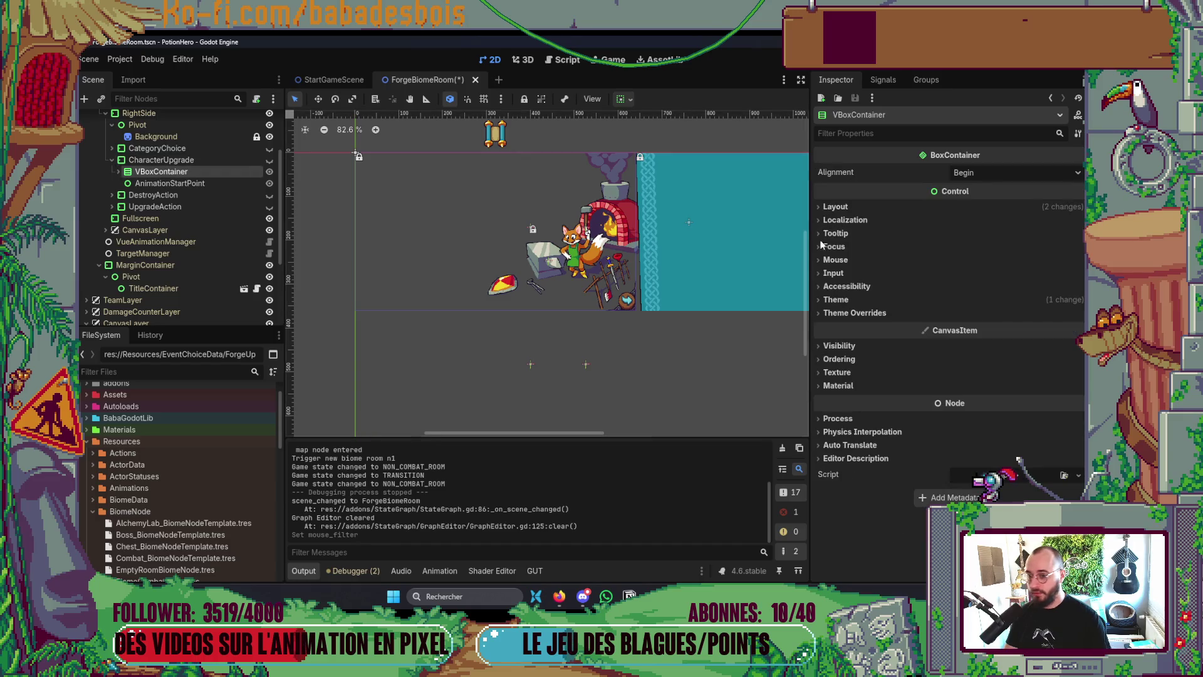
click(839, 258)
click(996, 273)
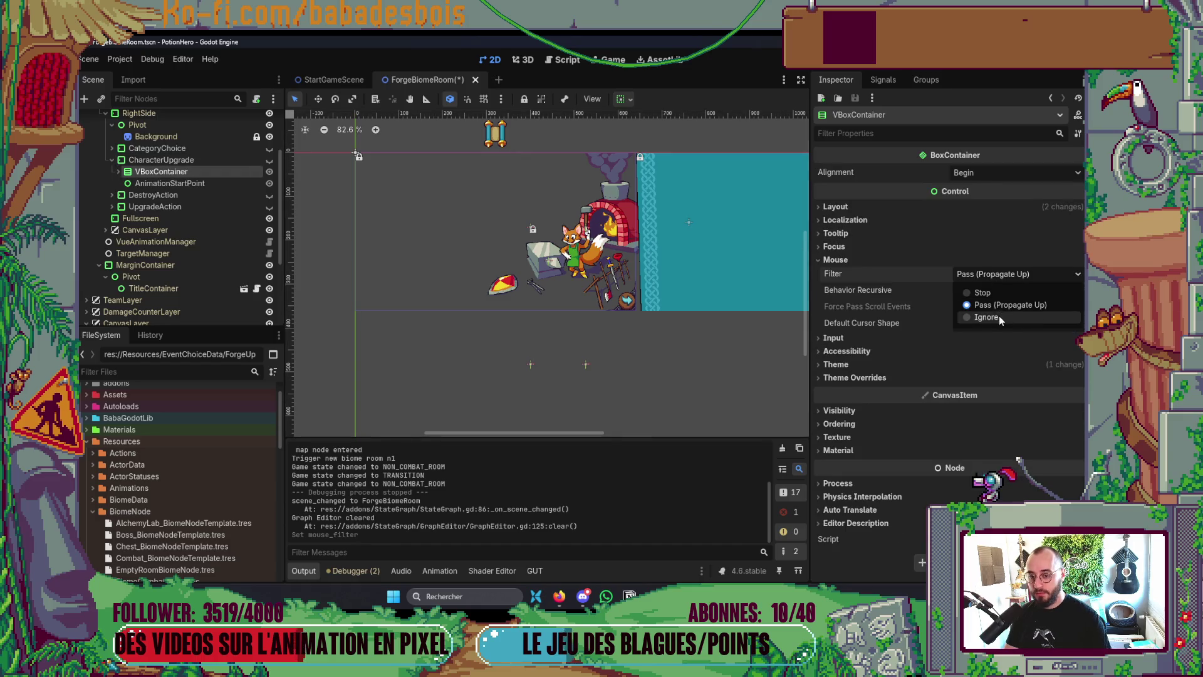
click(999, 315)
Step: Set the PanelContainer under VBoxContainer to ignore mouse input
click(149, 185)
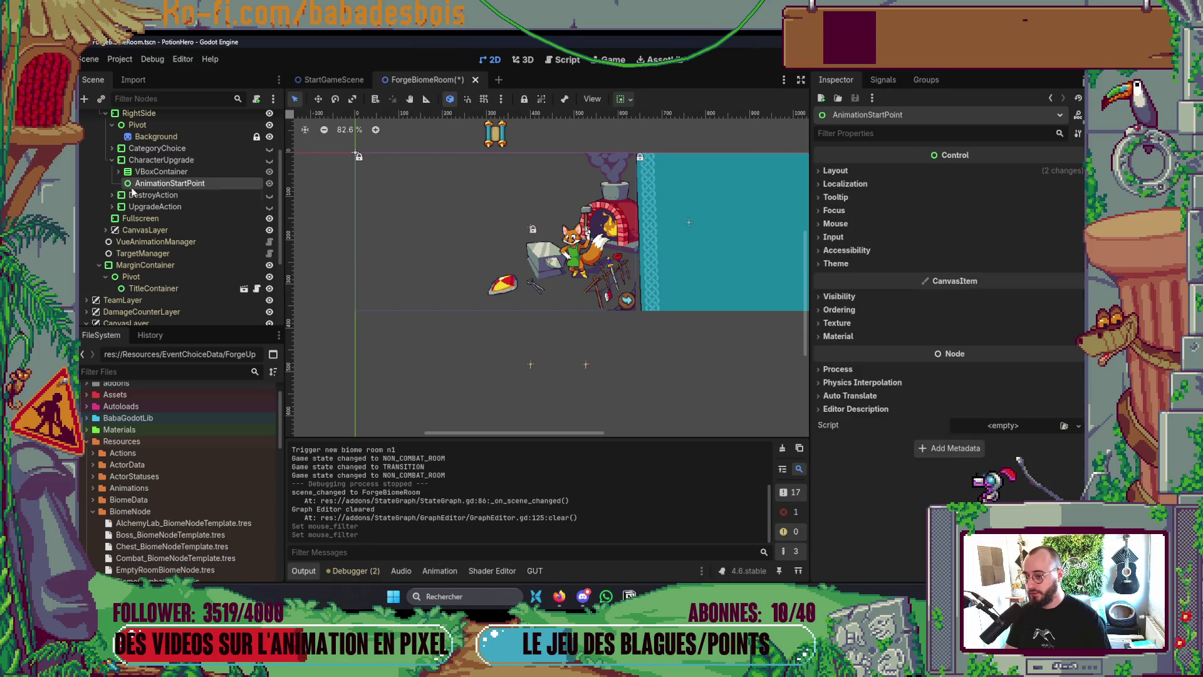
click(118, 171)
click(169, 184)
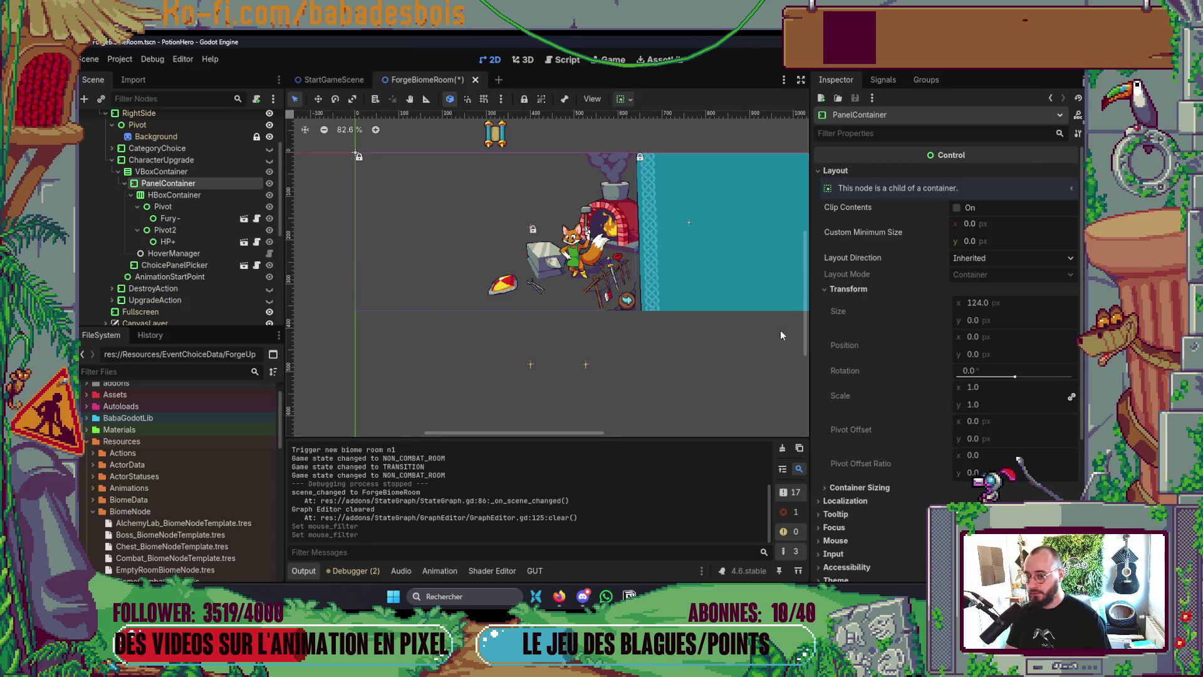
scroll(978, 356, down, 5)
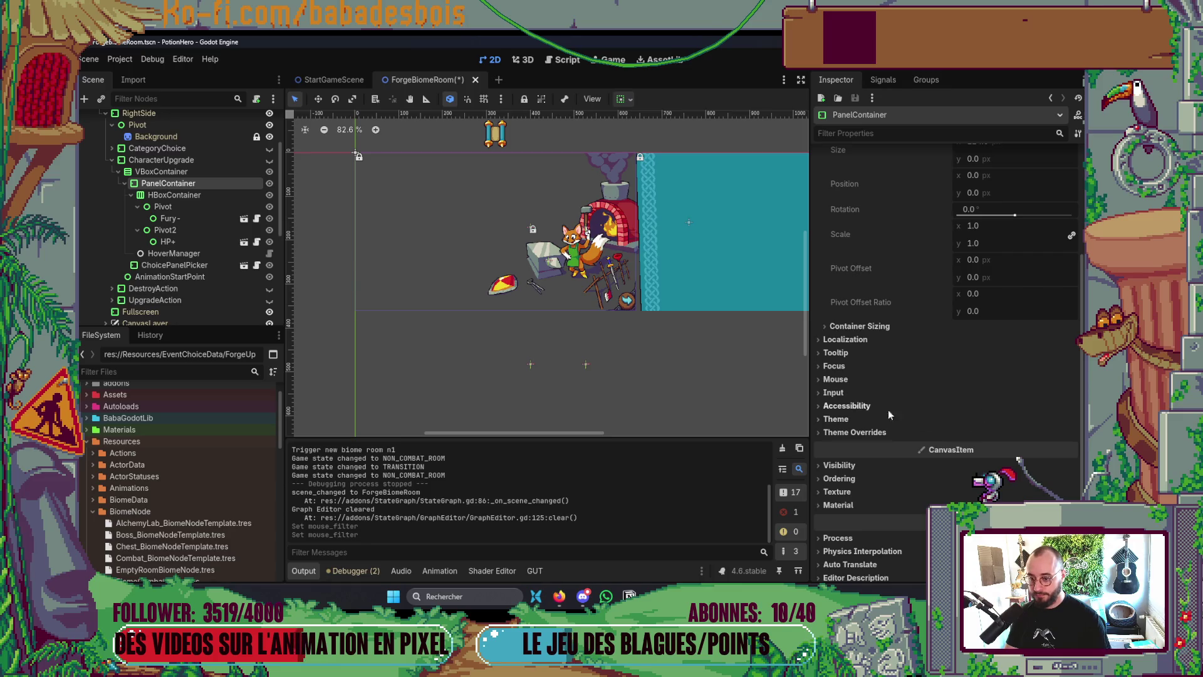
click(835, 379)
click(1002, 393)
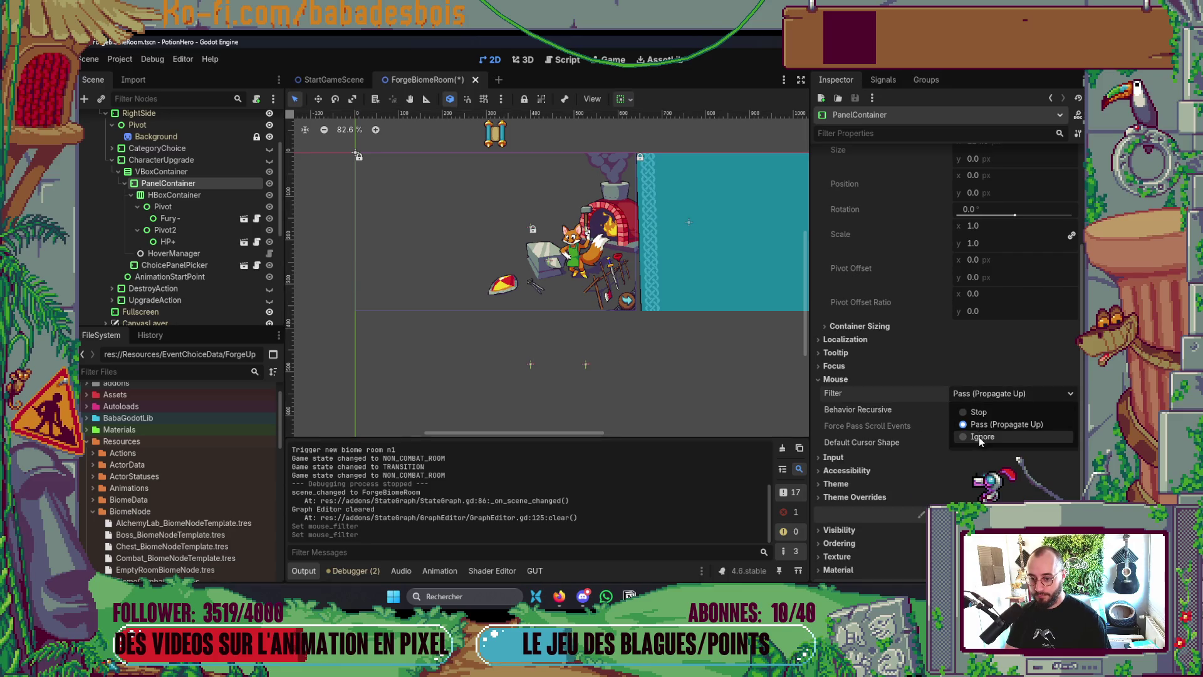
click(978, 437)
Step: Set HBoxContainer's Mouse Filter to Ignore and save the scene
click(187, 197)
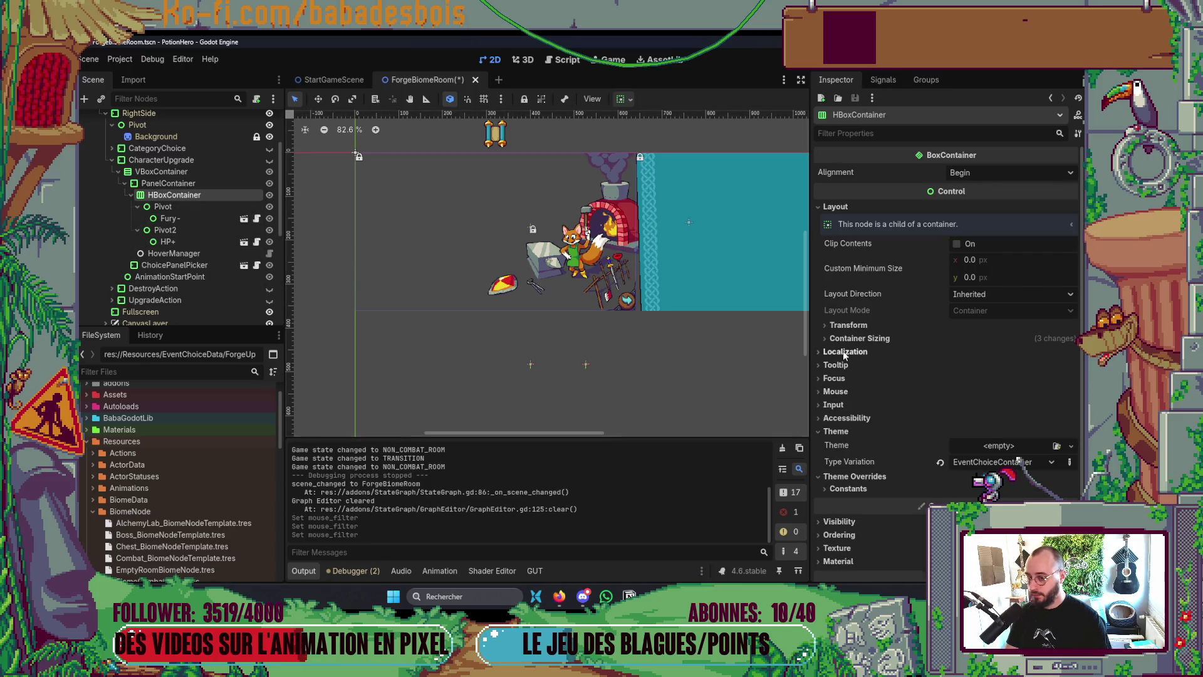
click(835, 392)
click(1003, 405)
click(1040, 448)
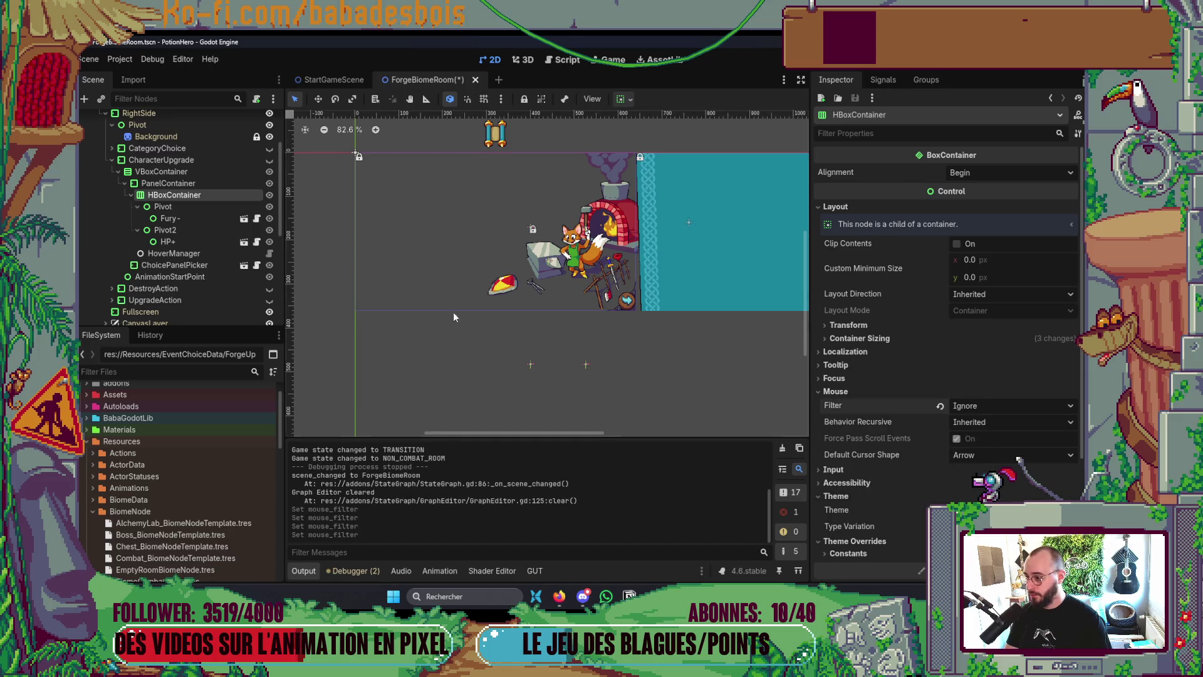
key(ctrl+s)
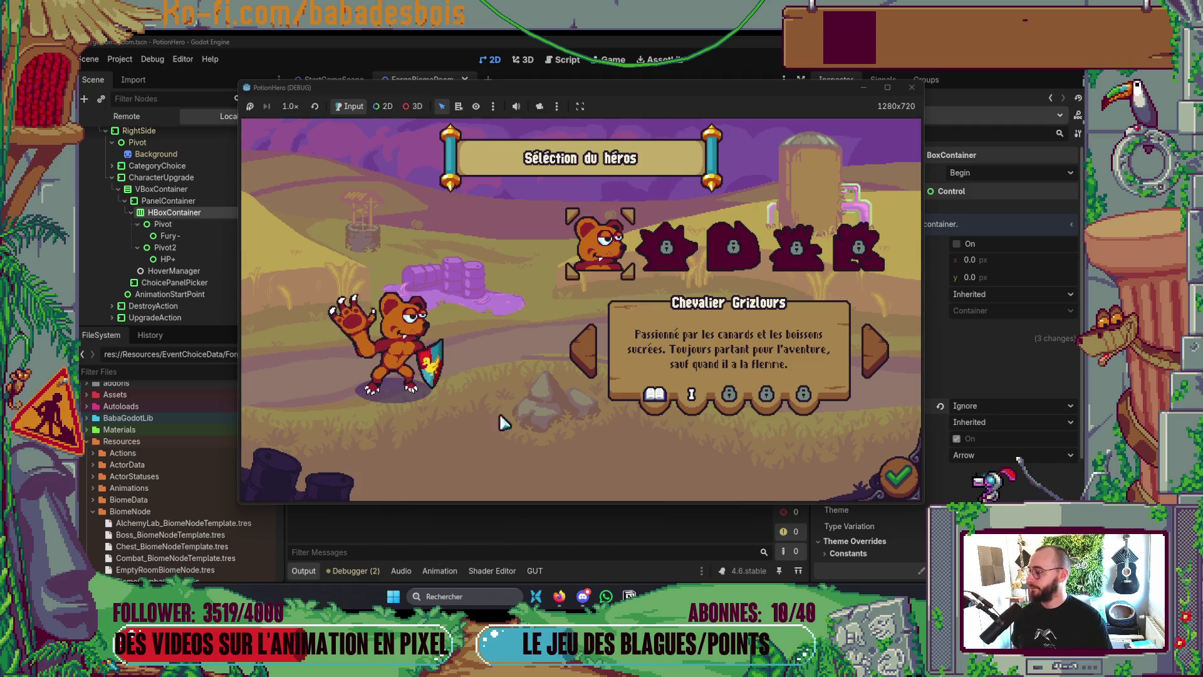
Step: Confirm the hero, start the Réveil de l'ours adventure and skip the battle dialogue
click(895, 475)
click(689, 254)
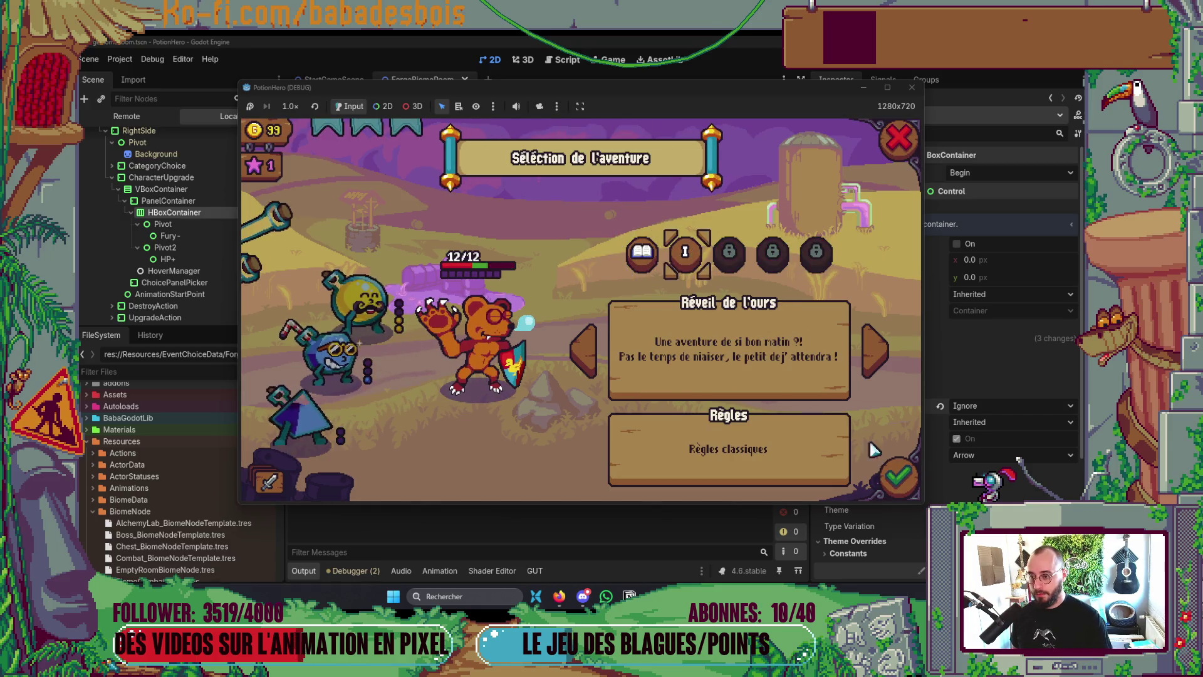
click(895, 475)
click(613, 392)
click(613, 391)
click(612, 392)
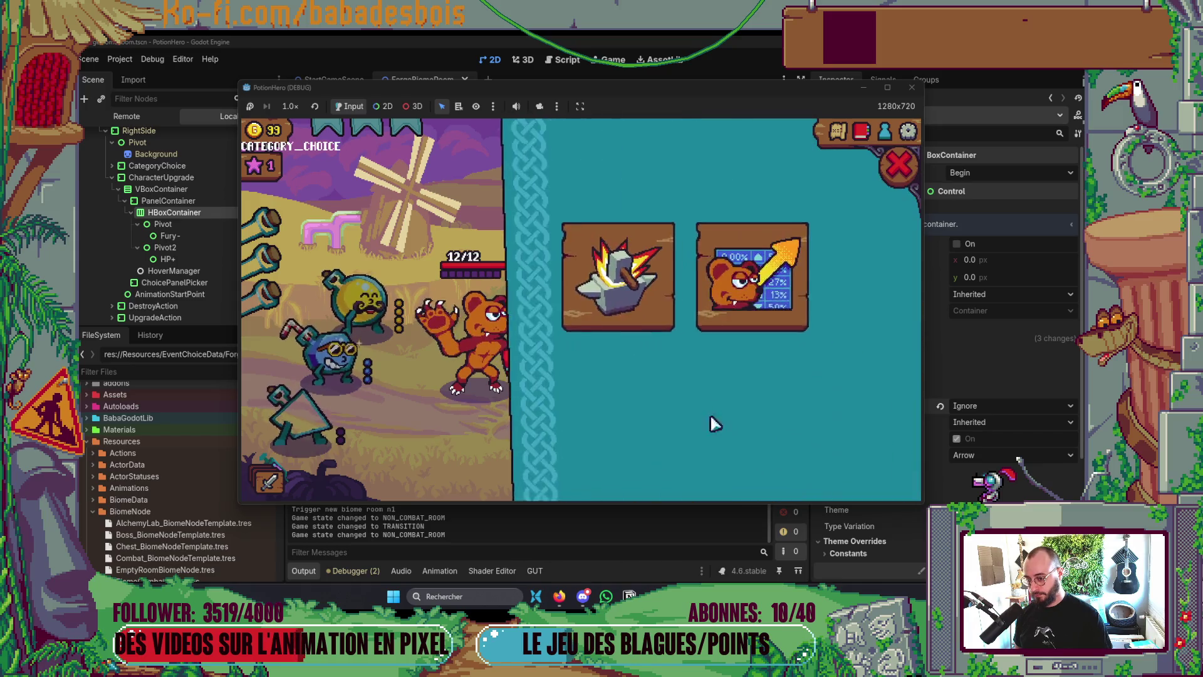
Step: Toggle the forge's character upgrade options several times to check their animation
click(791, 335)
click(897, 165)
click(802, 317)
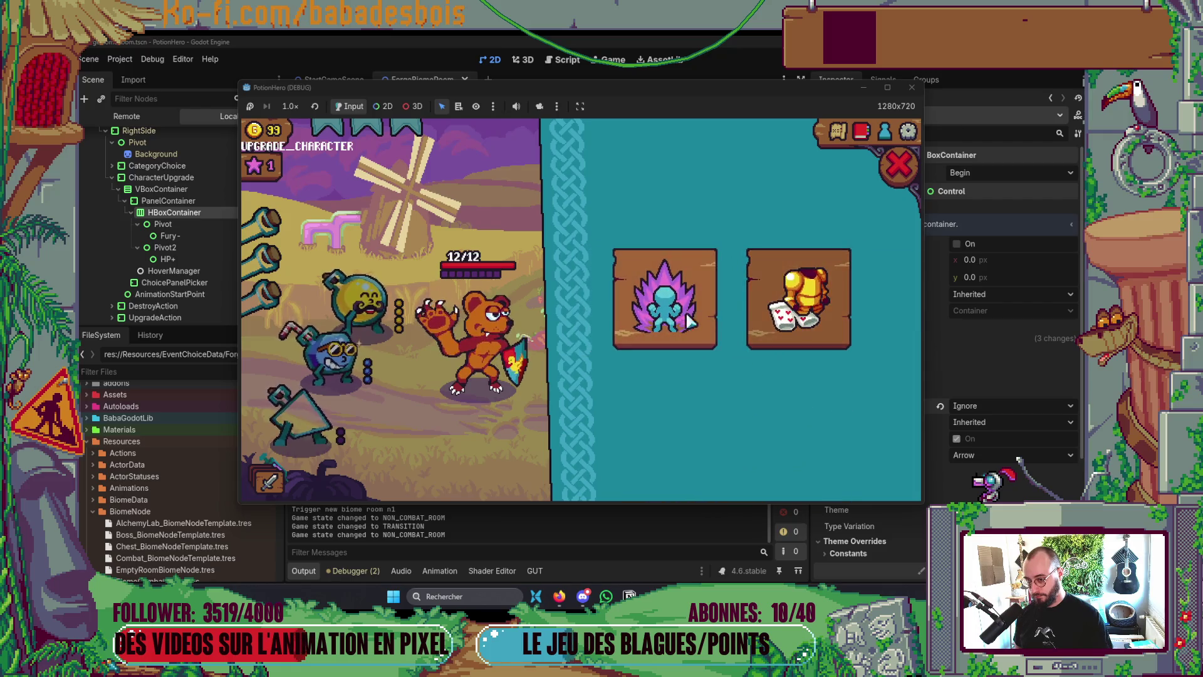
click(897, 164)
click(805, 311)
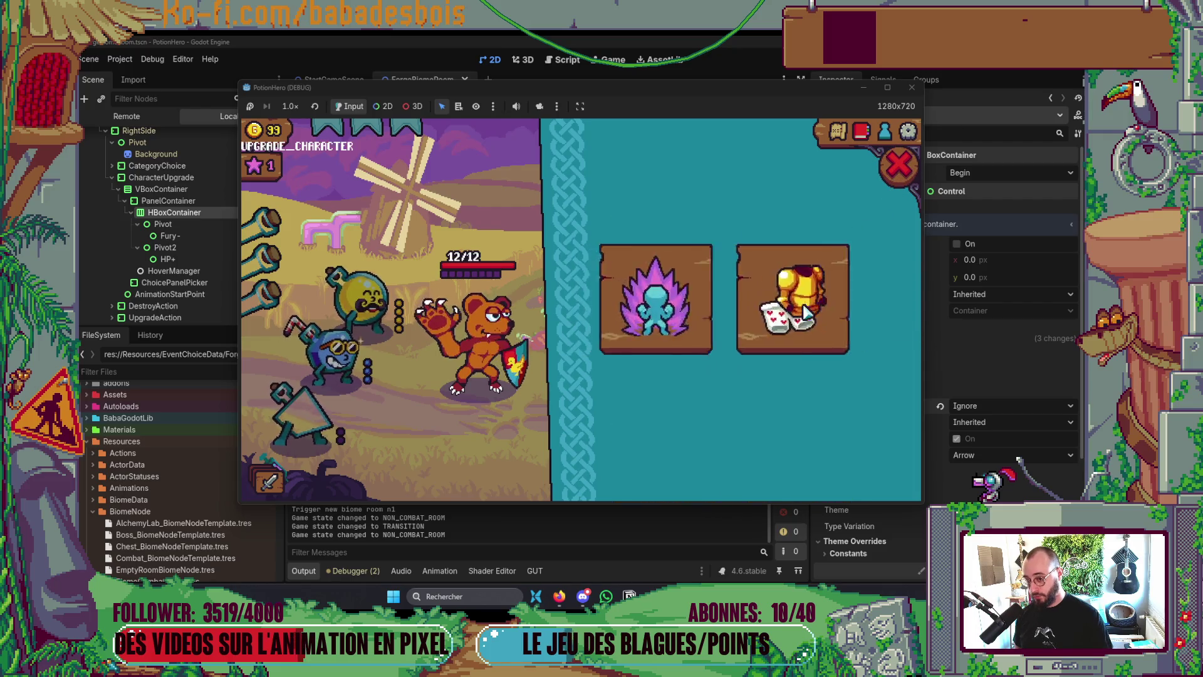
click(887, 180)
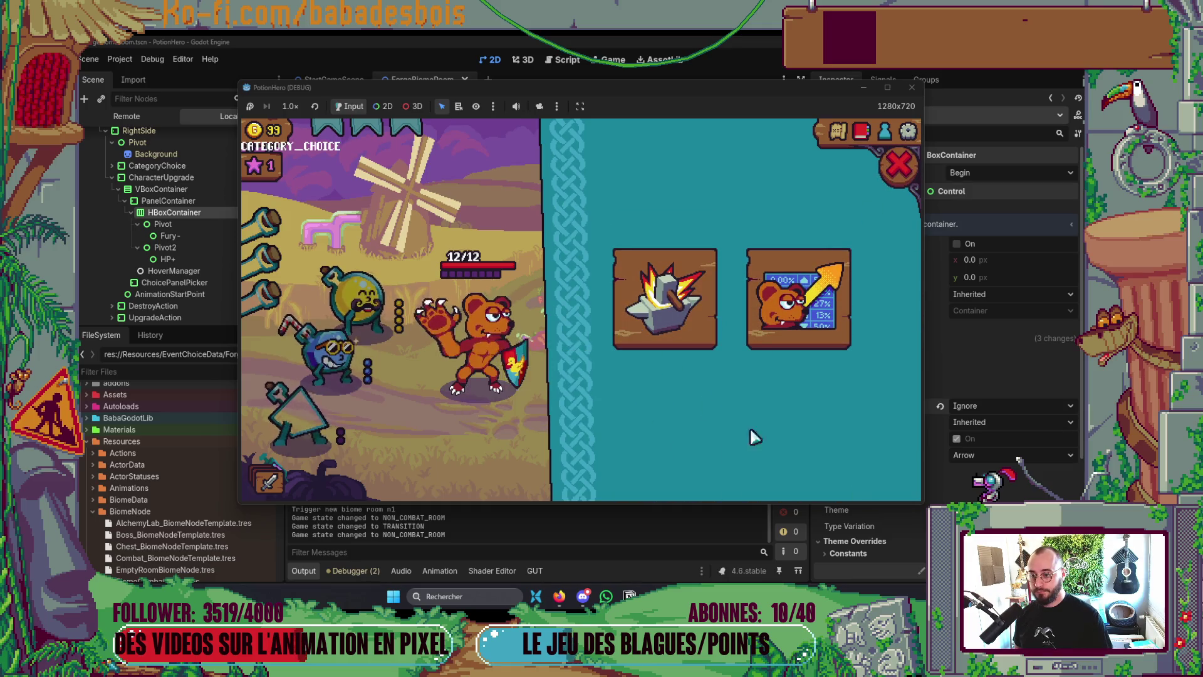
Step: Preview upgrading the Bim action in the action upgrade panel, then stop the game
click(664, 307)
click(657, 150)
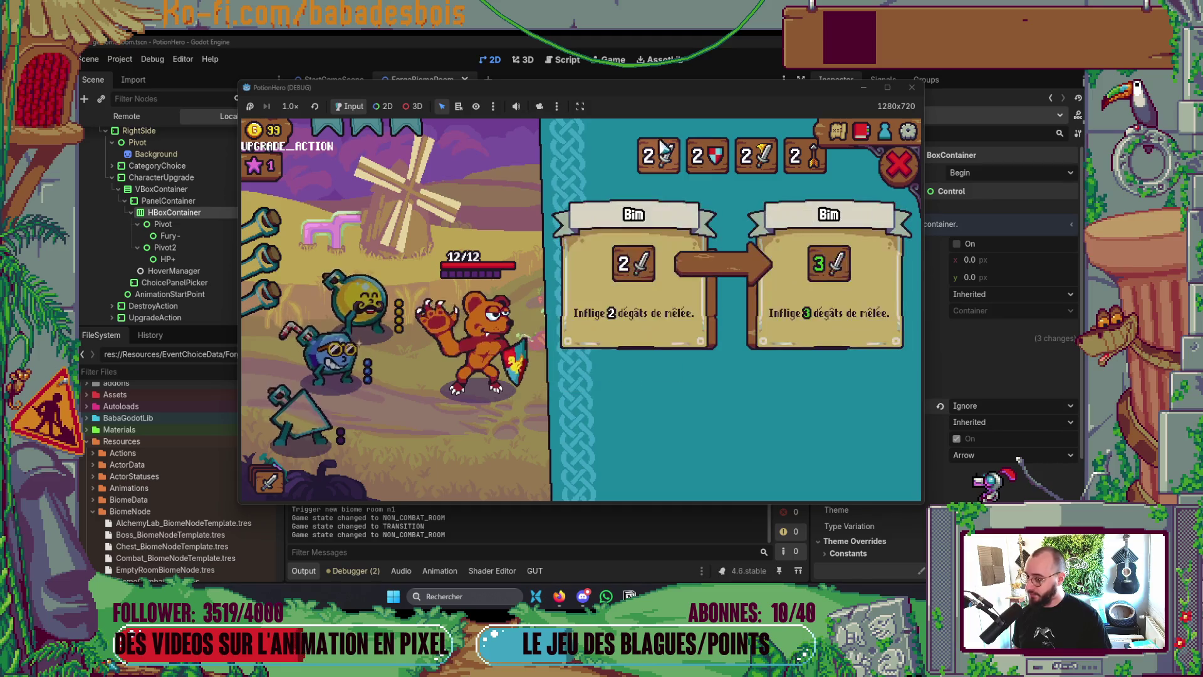
click(896, 166)
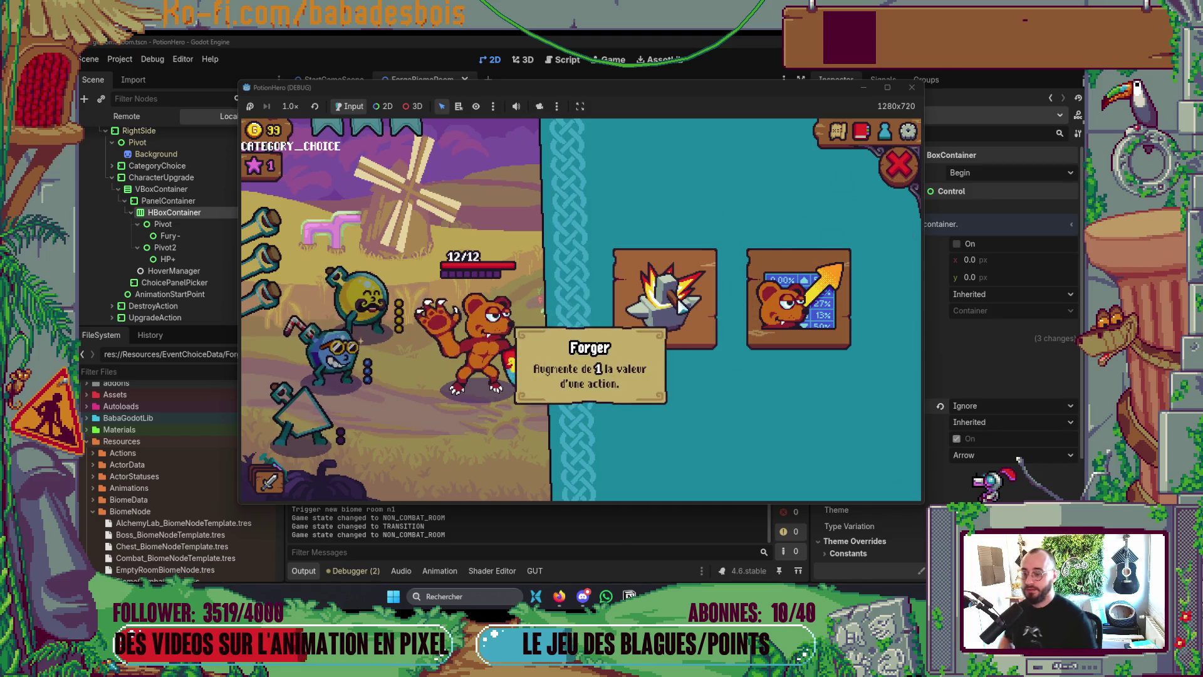
click(913, 89)
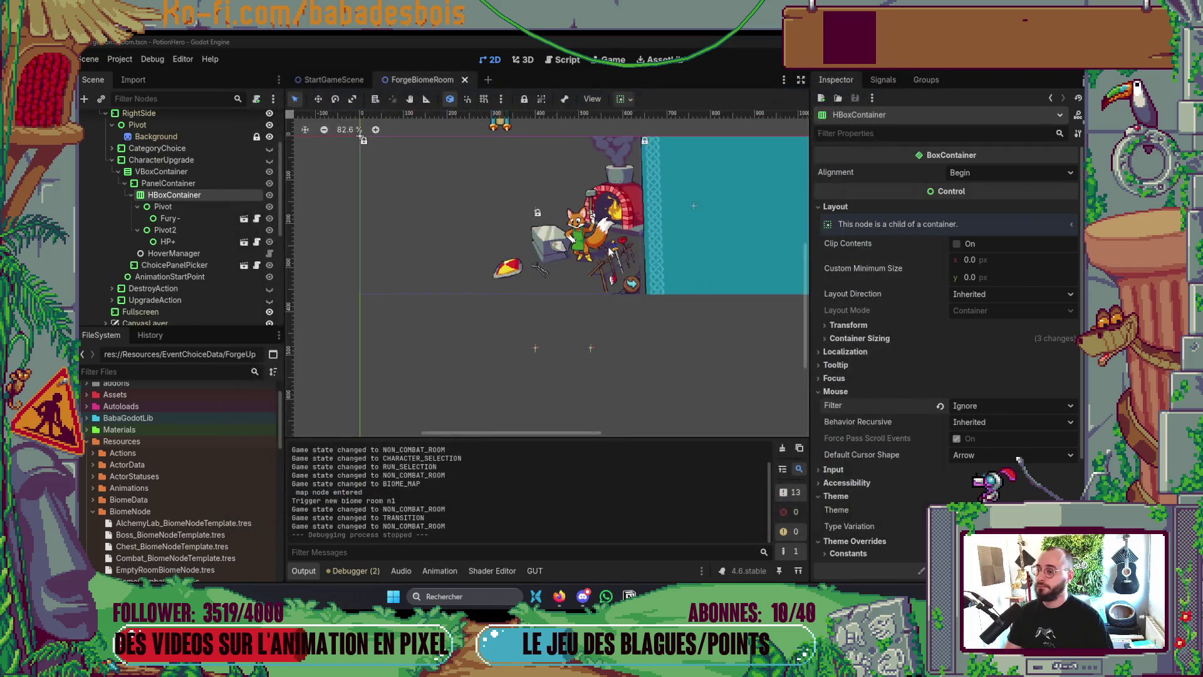
Step: Pass briefly through the code editor, then bring up the Potion Hero Miro board
key(alt+Tab)
key(Tab)
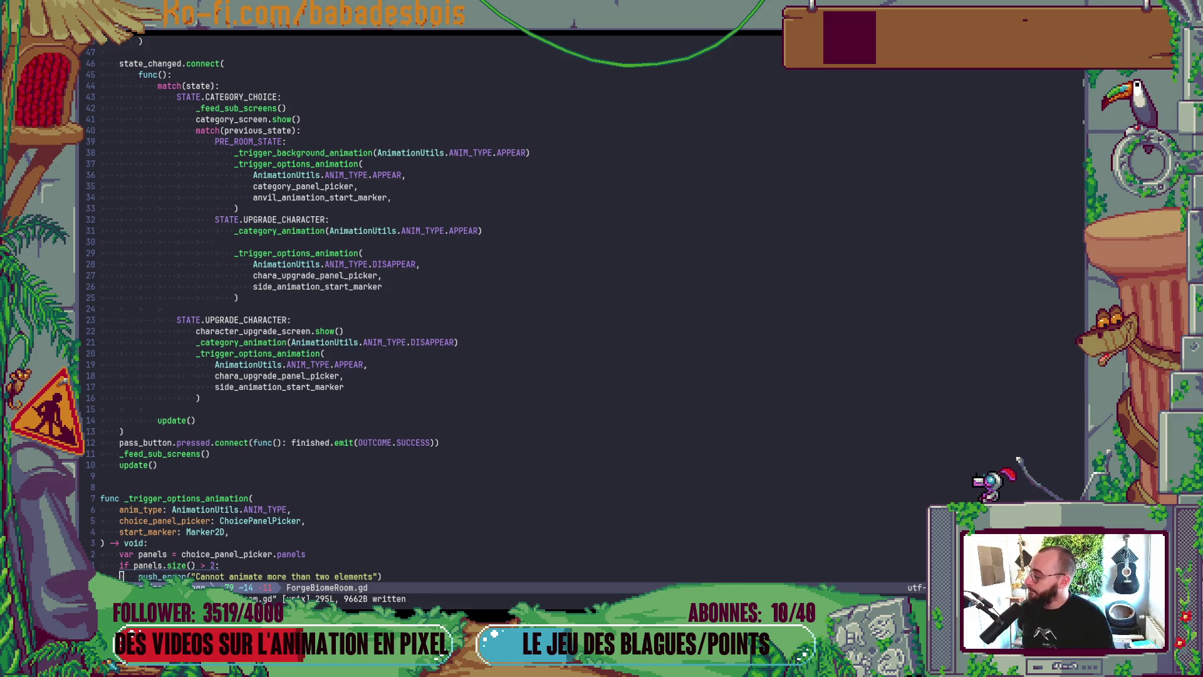
key(alt+Tab)
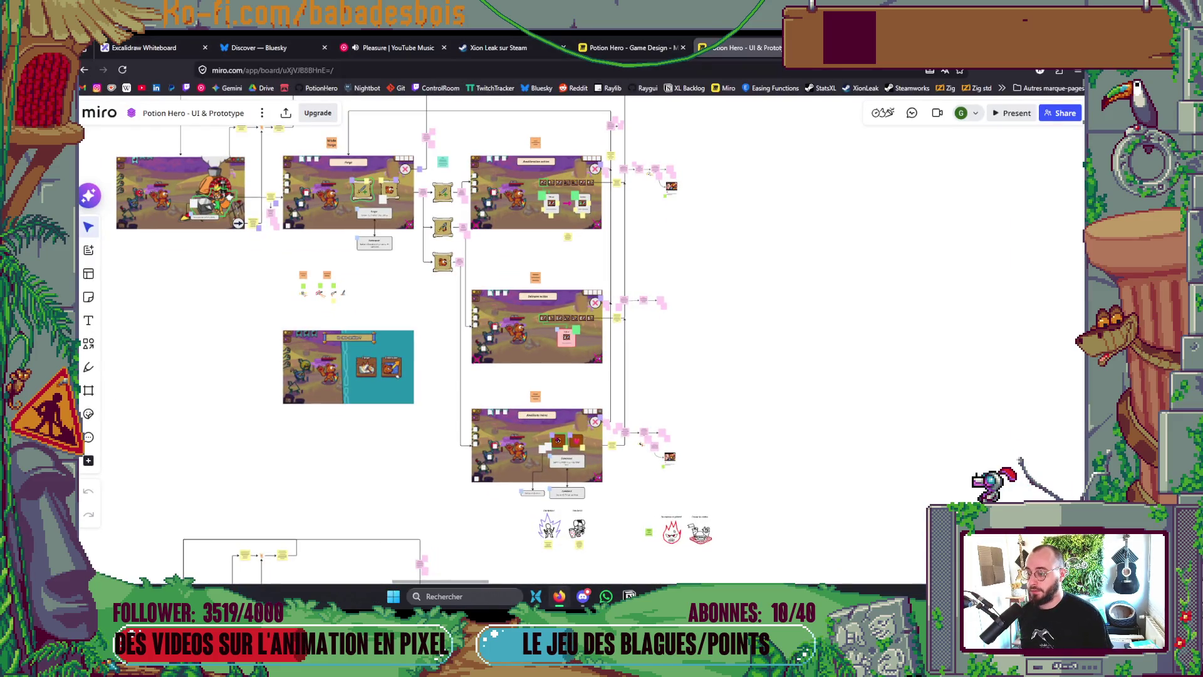
Step: Zoom and pan the Miro board to view the lower forge and action mock-up frames
scroll(353, 287, up, 5)
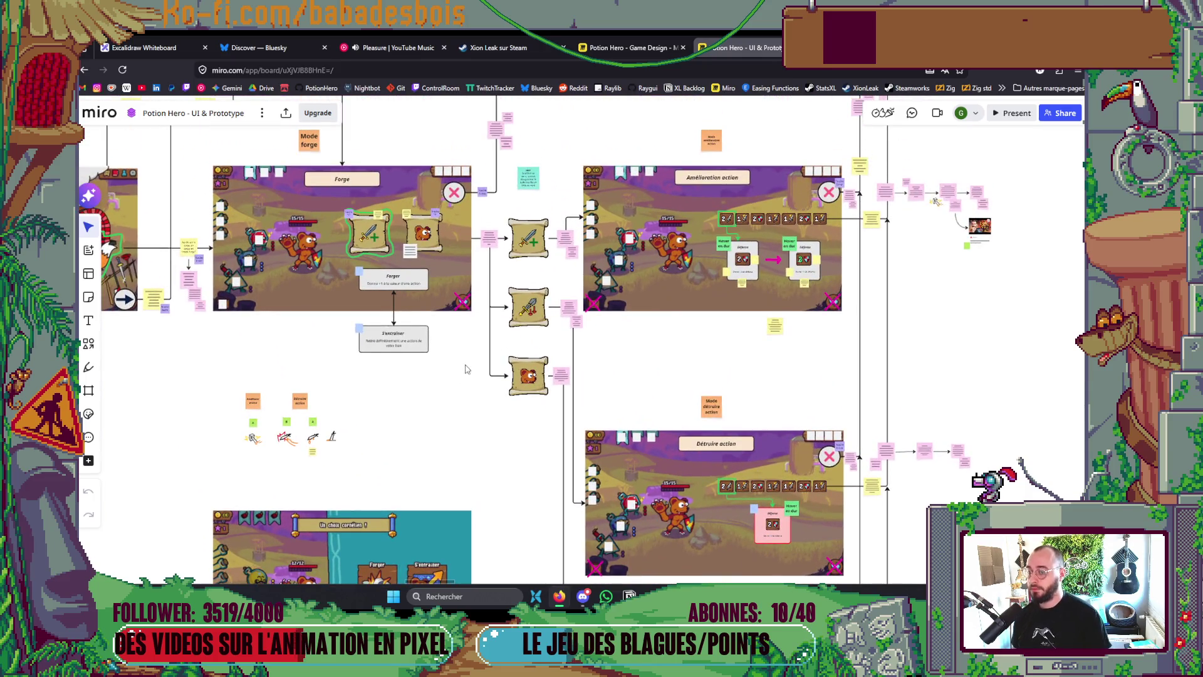
scroll(564, 322, down, 3)
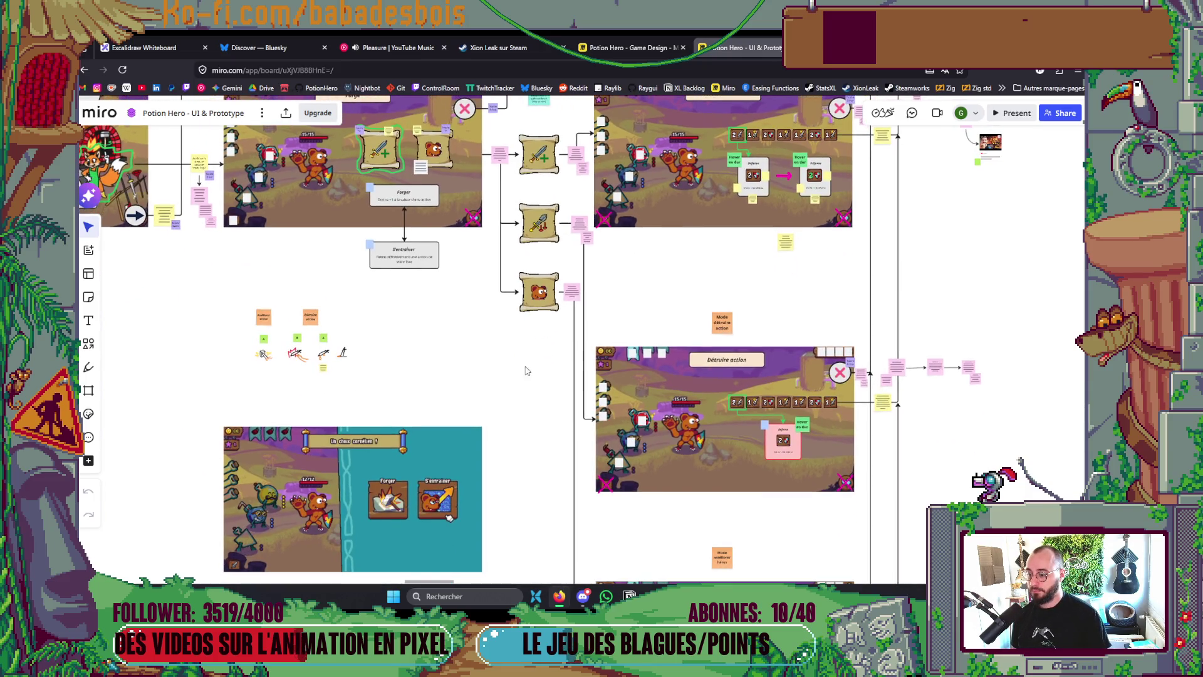
mouse_move(511, 445)
mouse_down()
mouse_move(566, 322)
mouse_move(551, 187)
mouse_up()
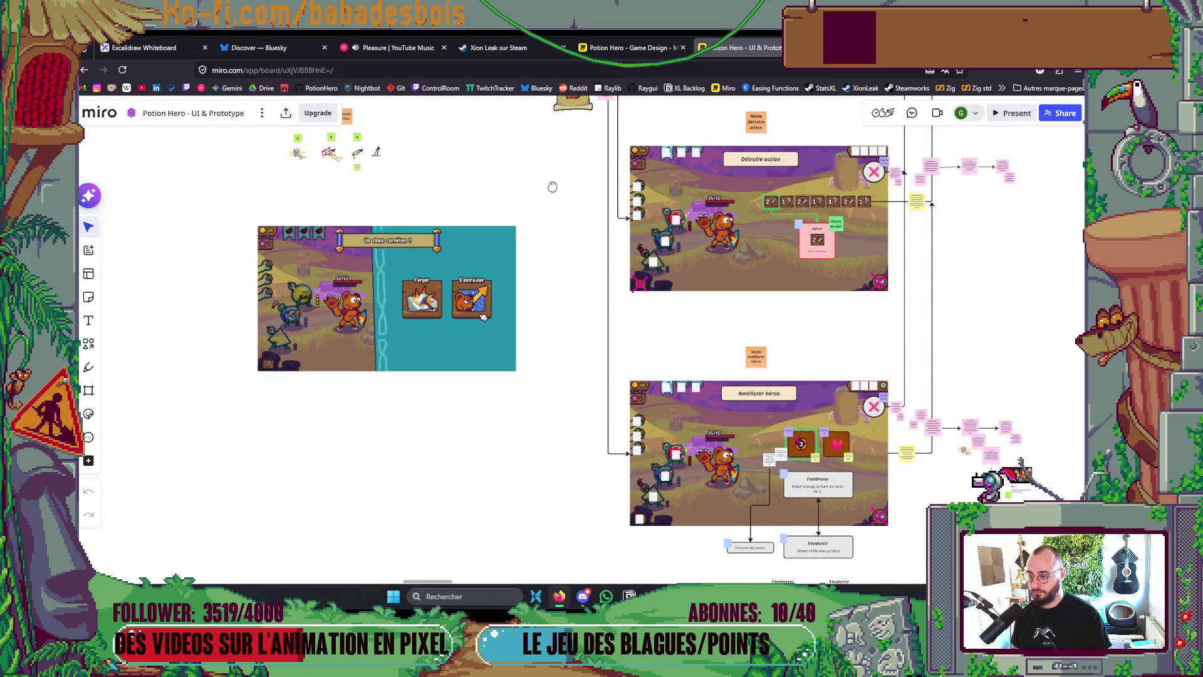
scroll(553, 193, down, 2)
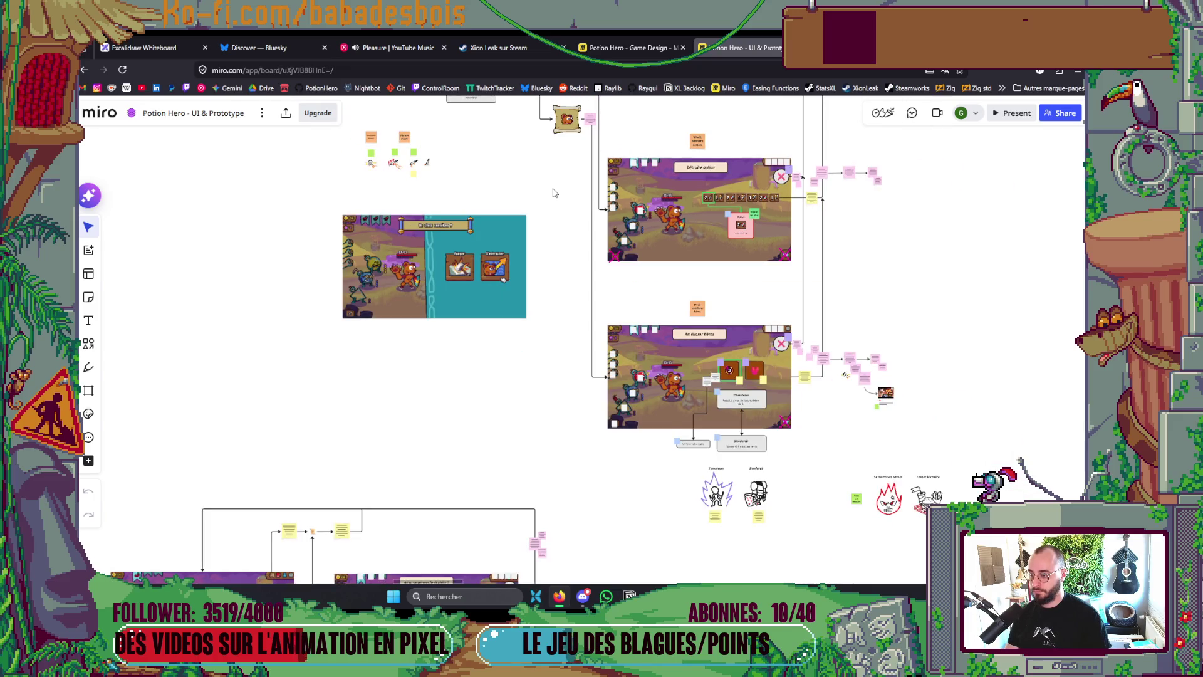
key(alt+Tab)
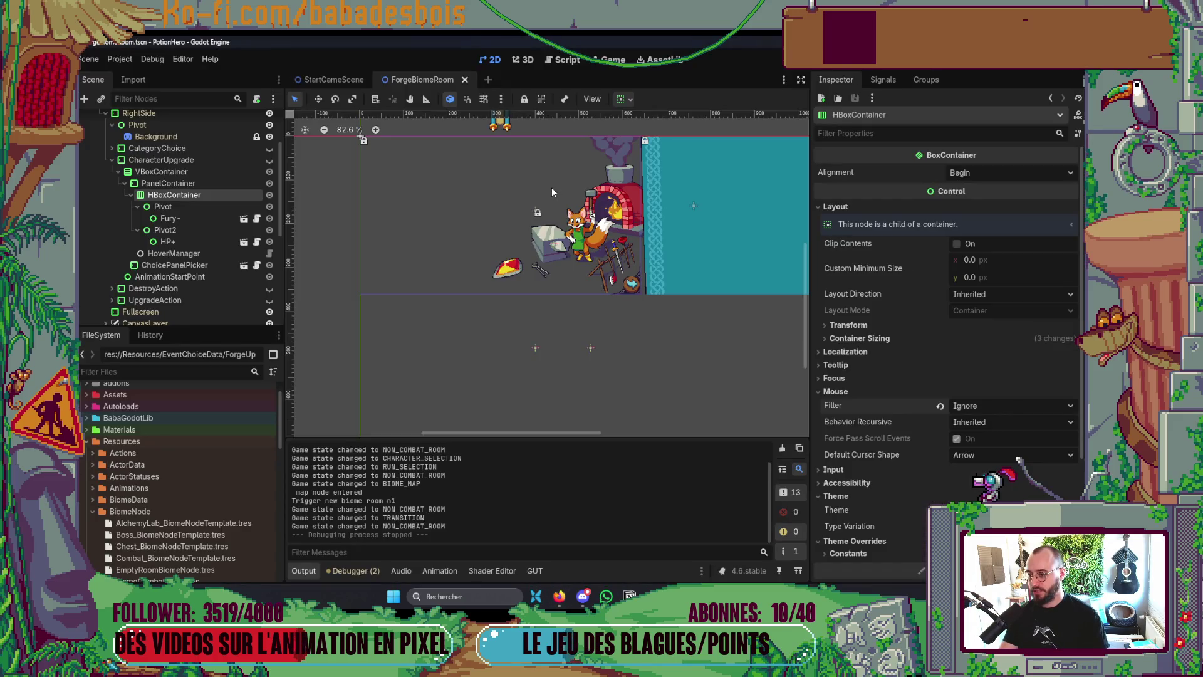
Step: Add a PRE_ROOM_STATE case above CATEGORY_CHOICE in ForgeBiomeRoom.gd
key(alt+Tab)
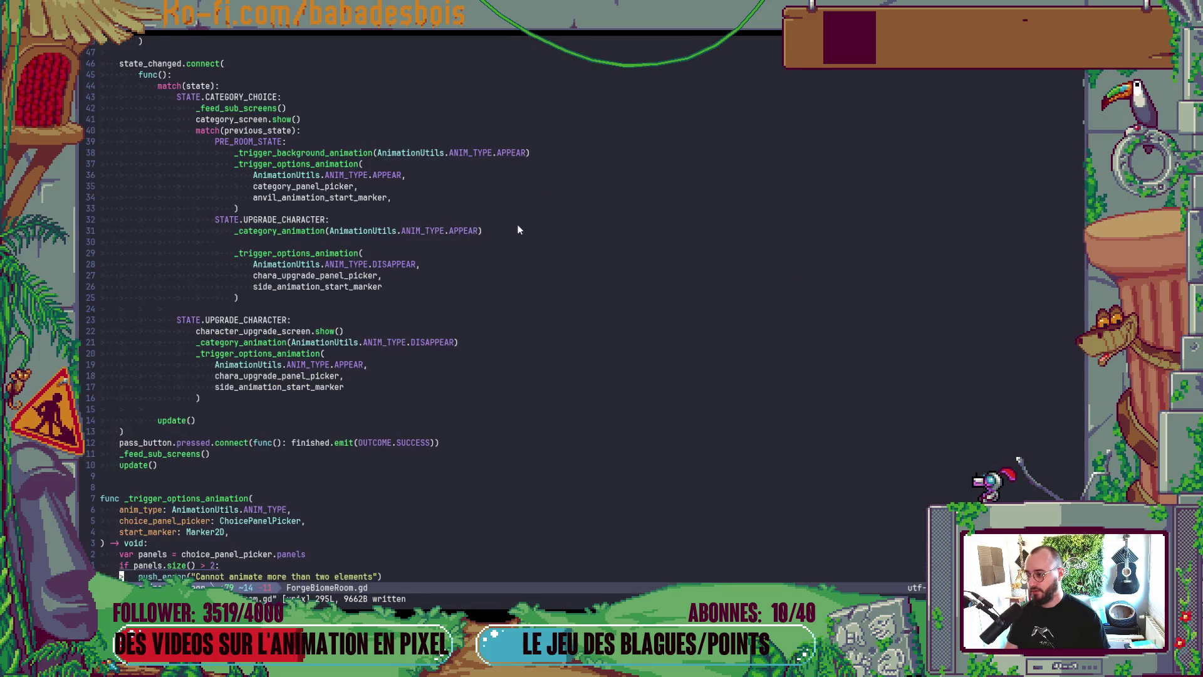
scroll(518, 230, up, 3)
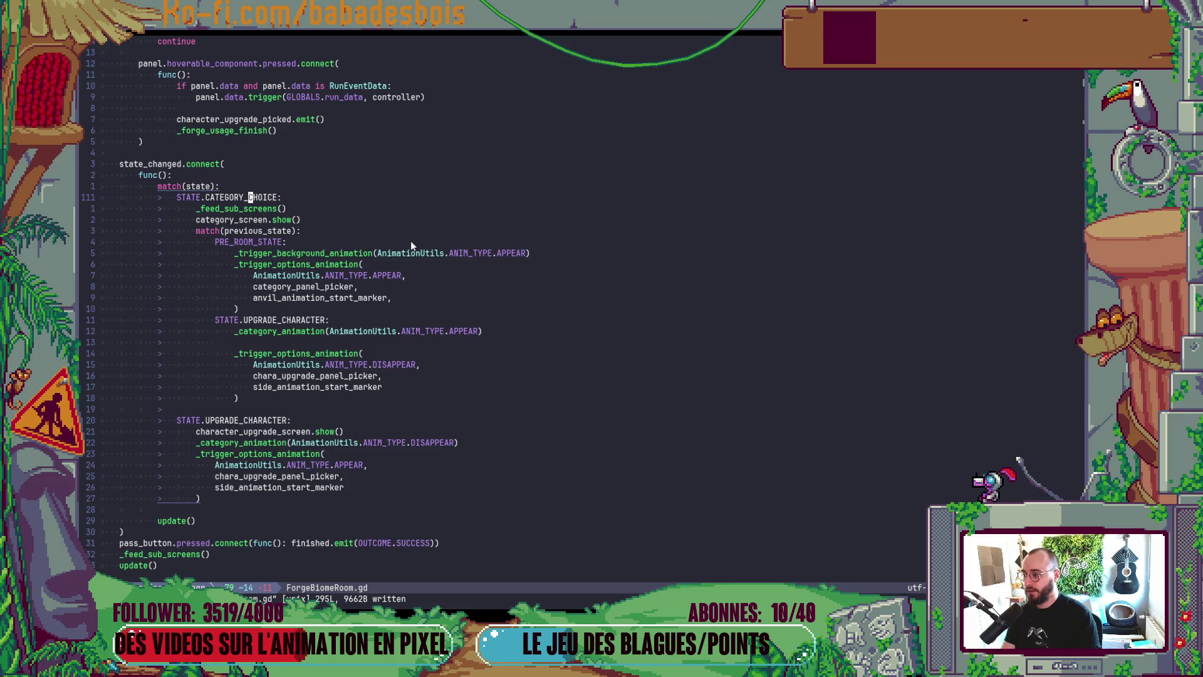
key(shift+o)
text(PR)
key(Tab)
key(Return)
text(:)
key(Return)
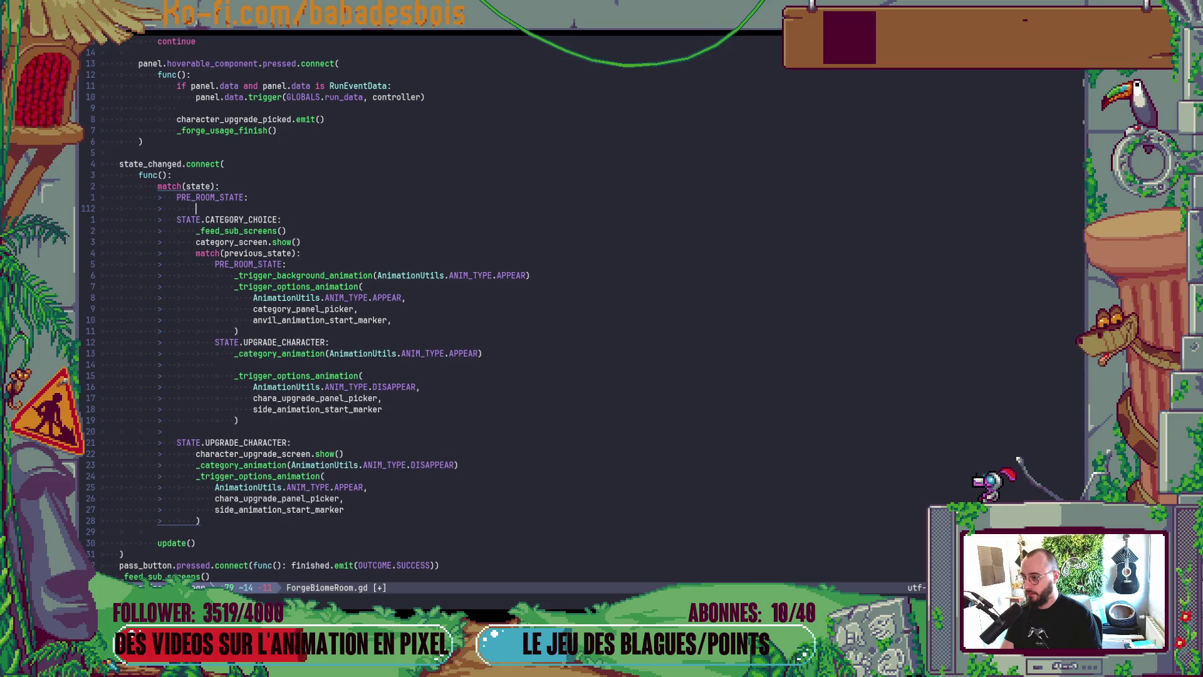
Step: Add an if checking previous_state against STATE.CATEGORY_CHOICE under the new case
text(i)
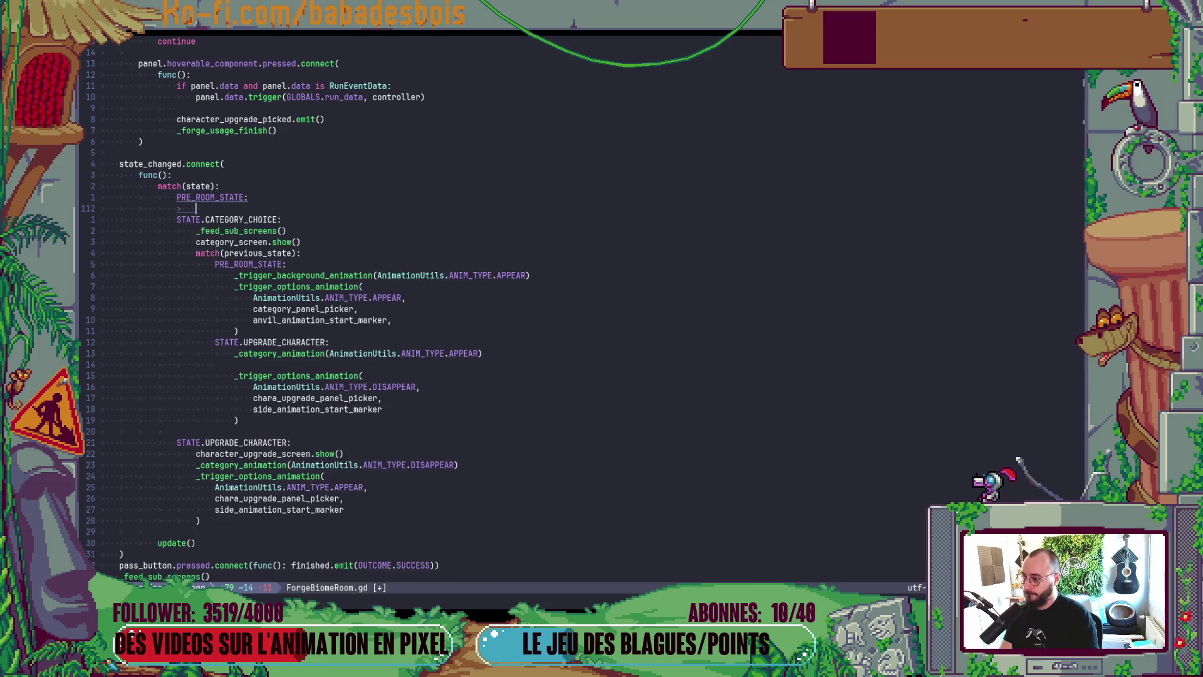
text(f per)
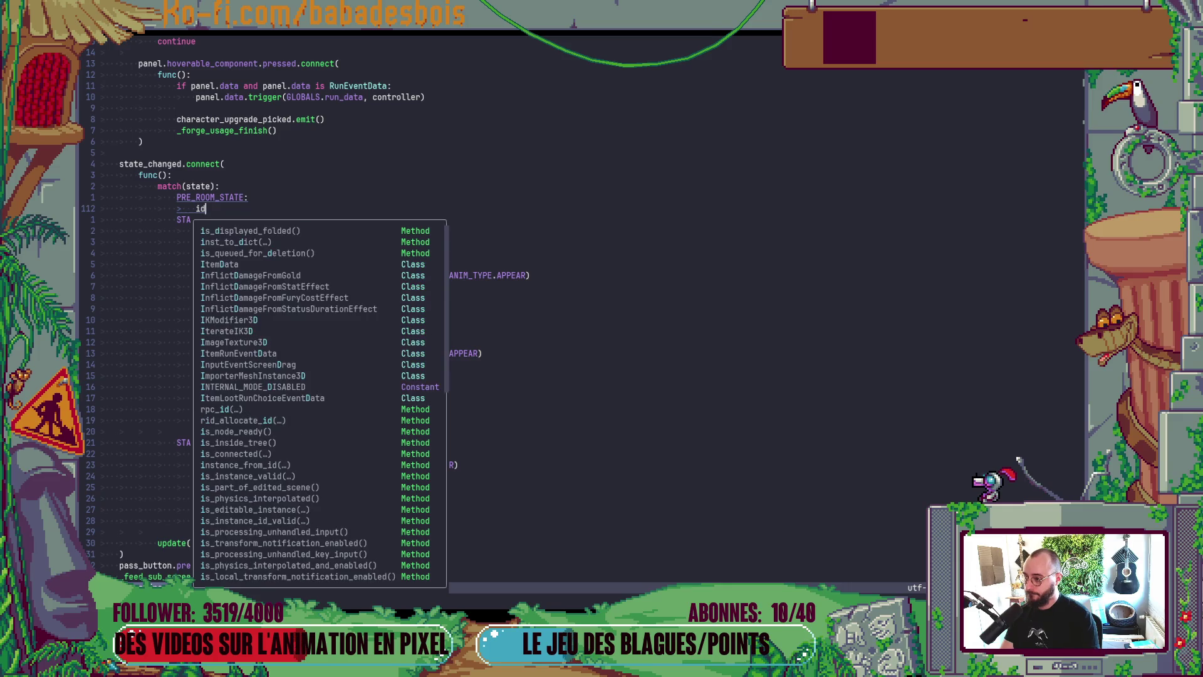
key(BackSpace)
key(BackSpace)
text(rev)
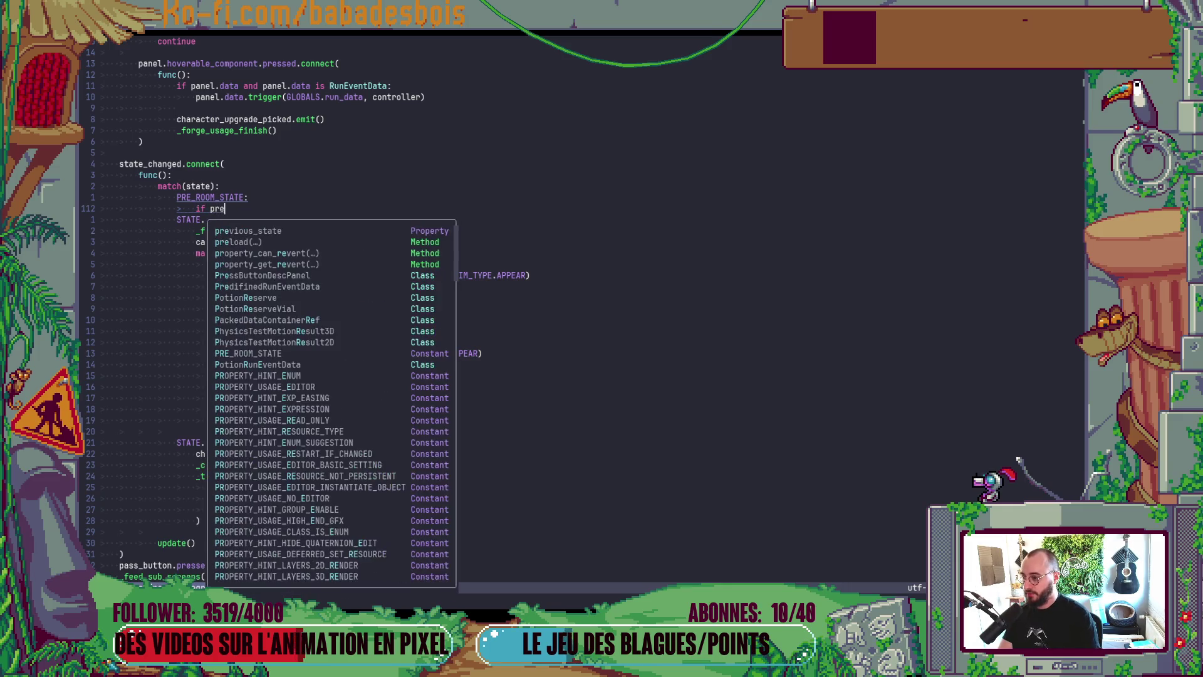
key(Return)
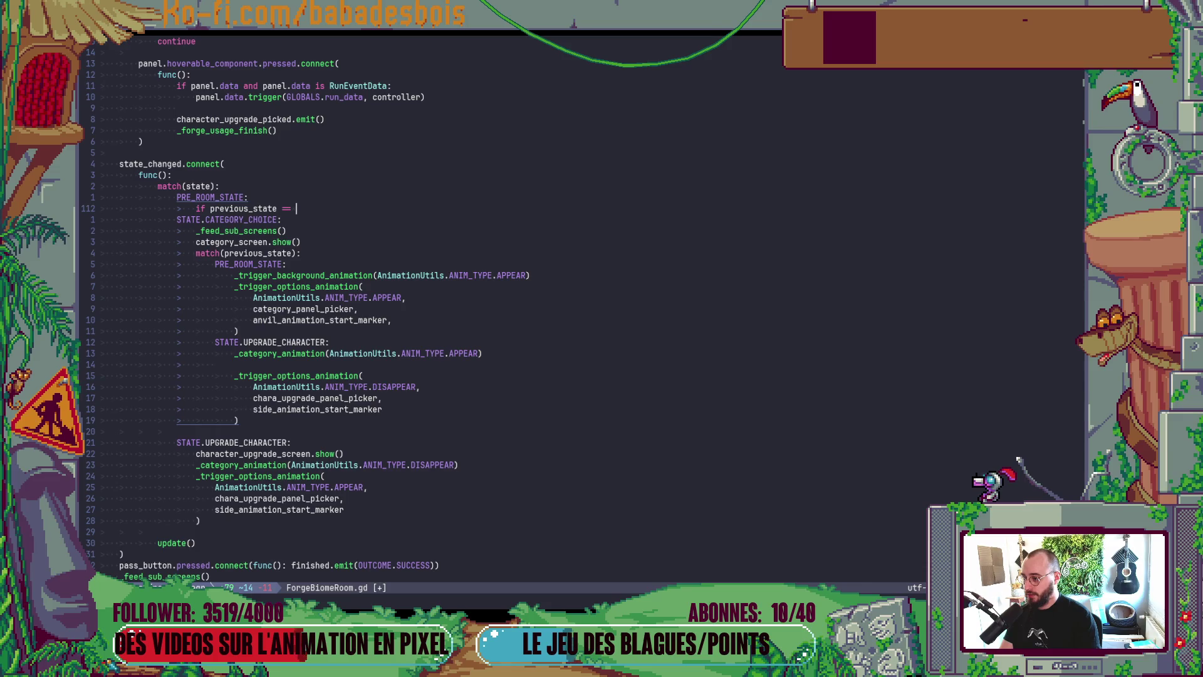
text(STATE.C)
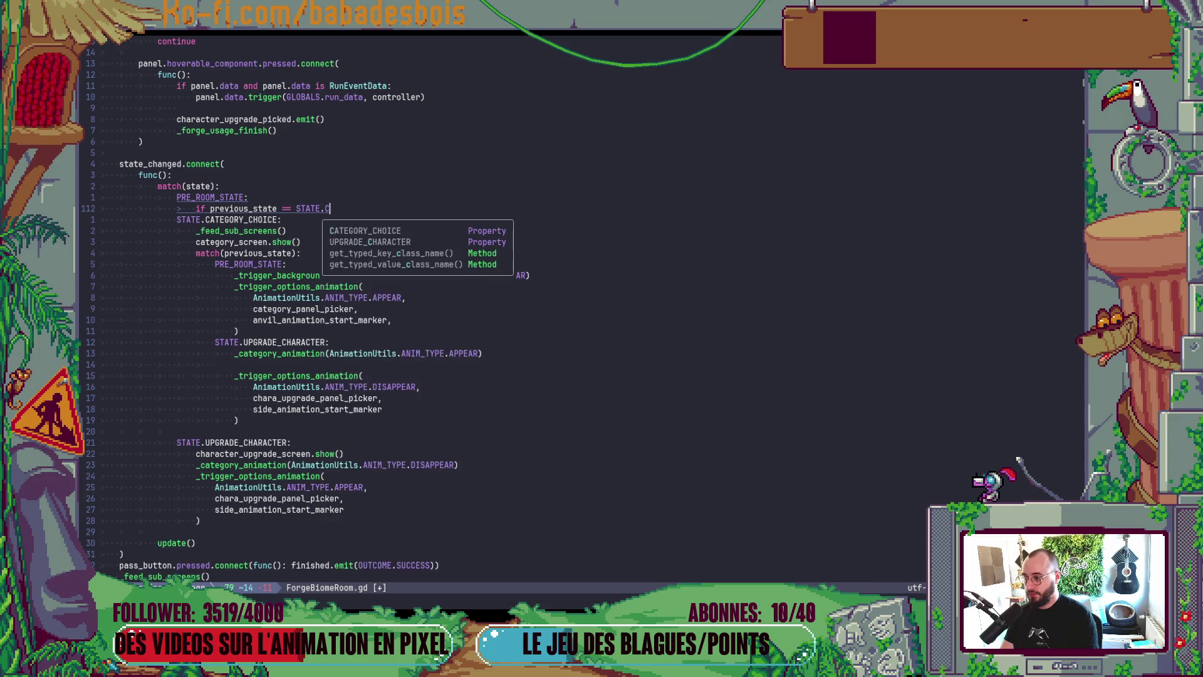
key(Return)
text(:)
key(Return)
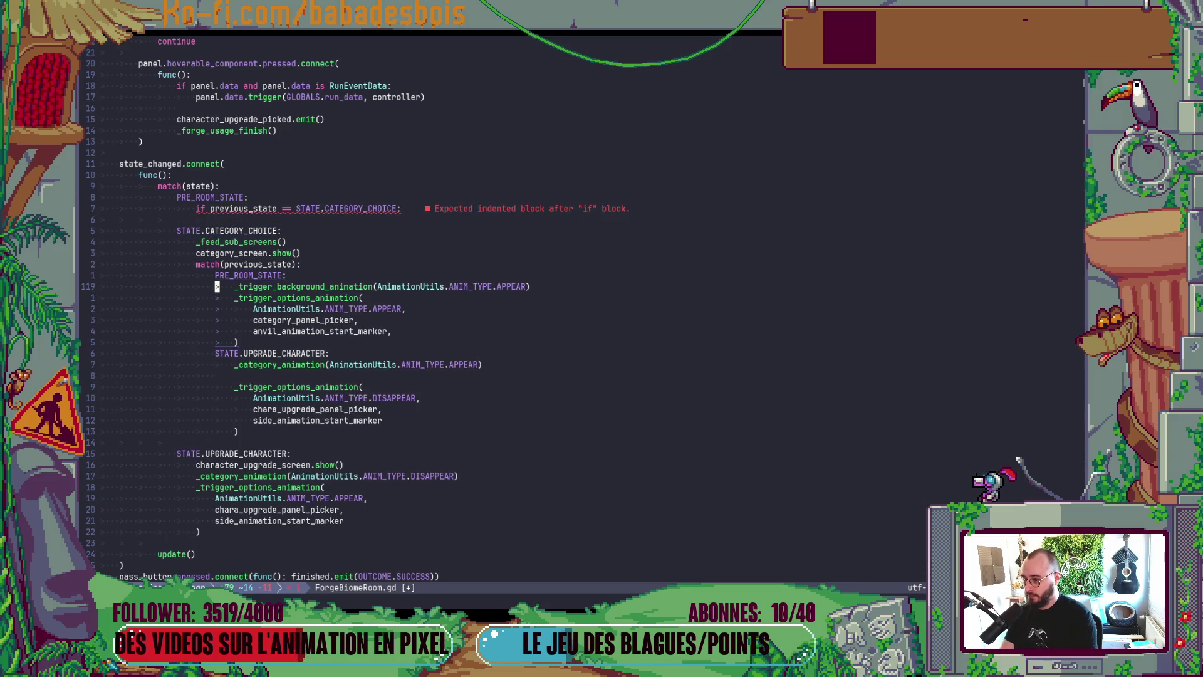
Step: Copy the options-animation call into the if block and dedent it one level
key(j)
key(shift+v)
key(j)
key(j)
key(j)
key(y)
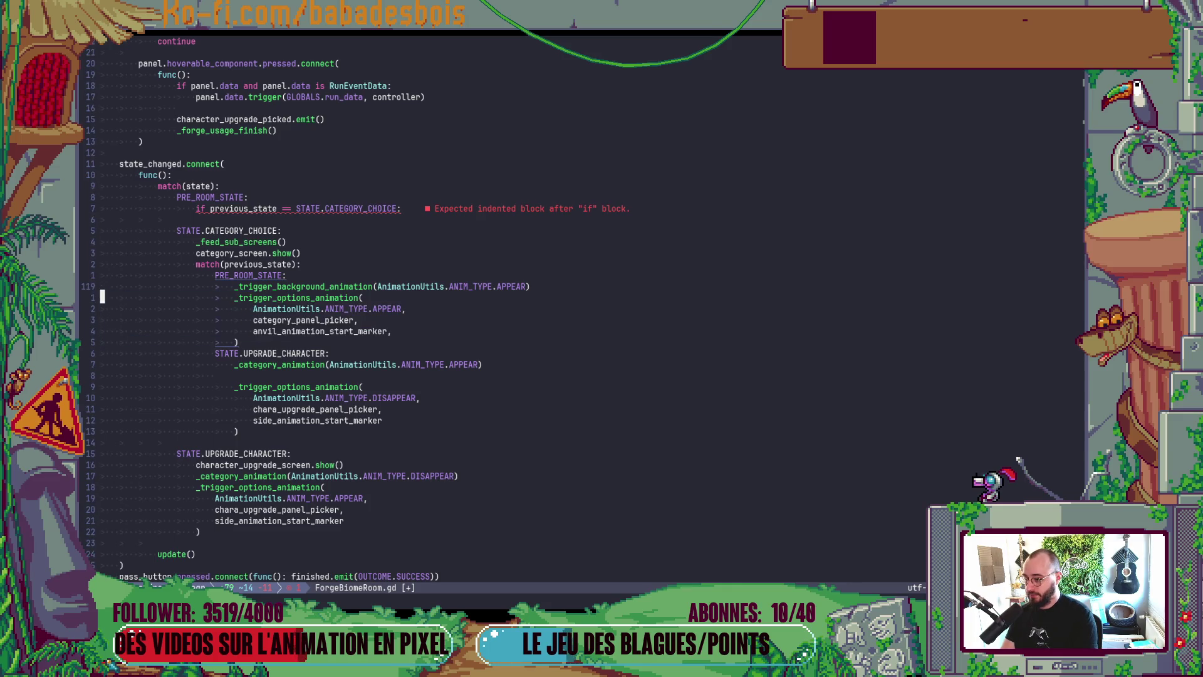
key(p)
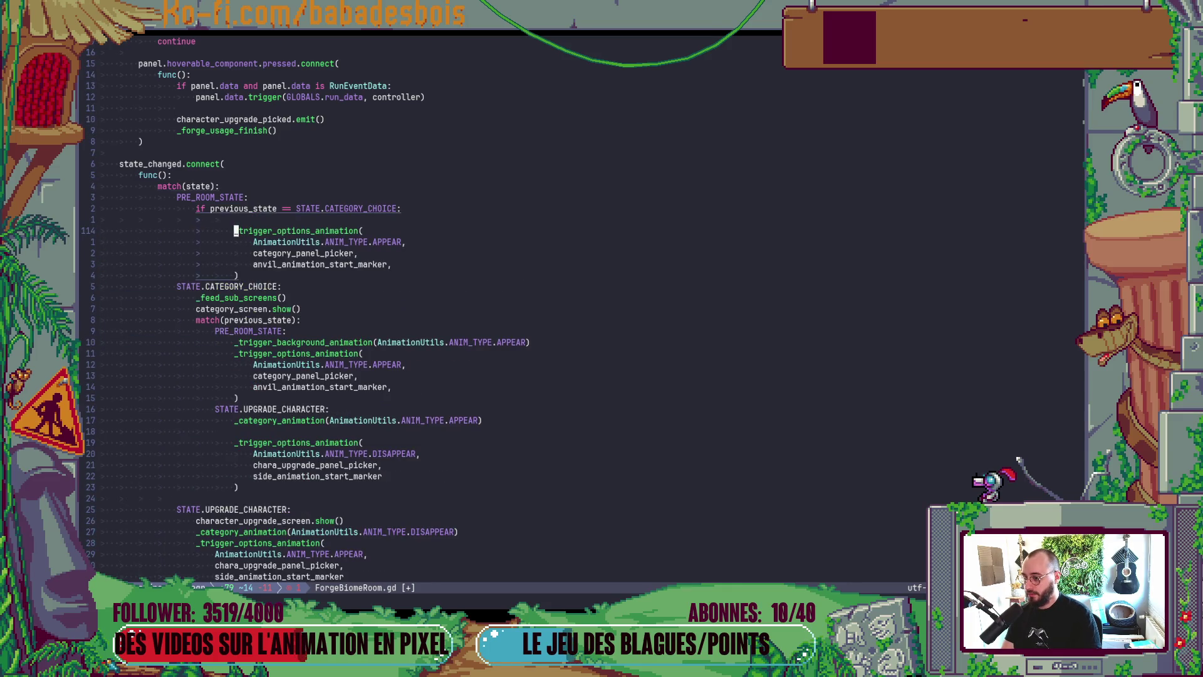
key(shift+v)
key(j)
key(j)
key(j)
key(less)
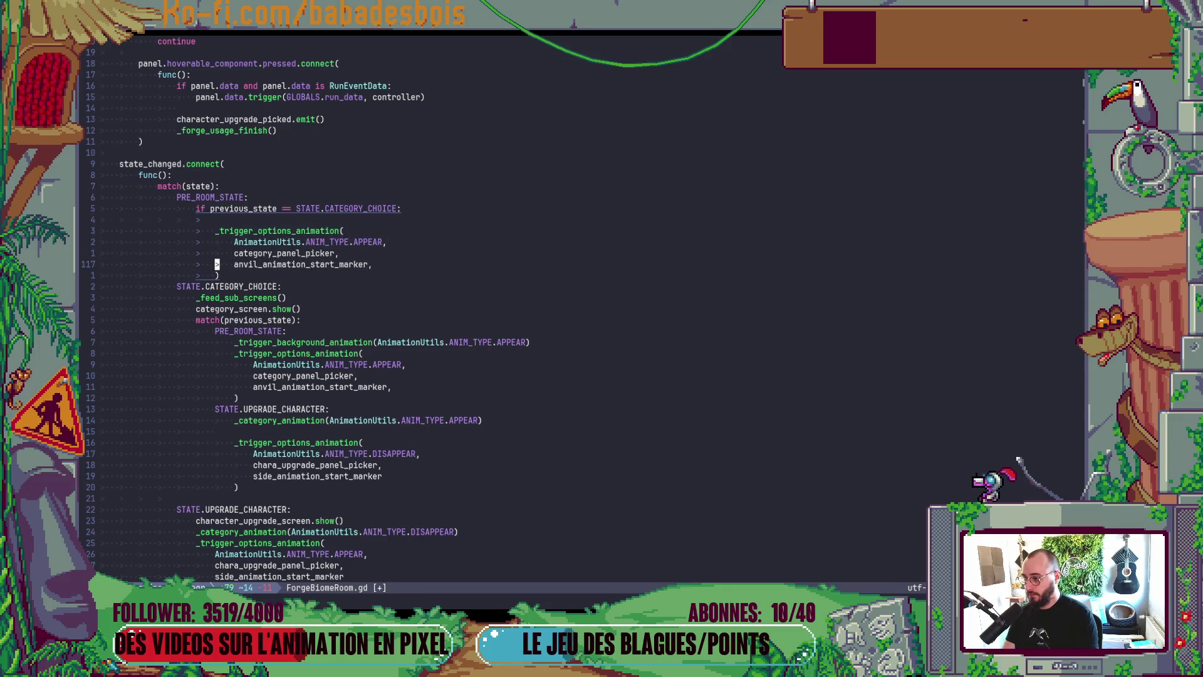
Step: Change the pasted animation to DISAPPEAR and move the block up one line
text(IS)
key(shift+v)
key(j)
key(j)
key(j)
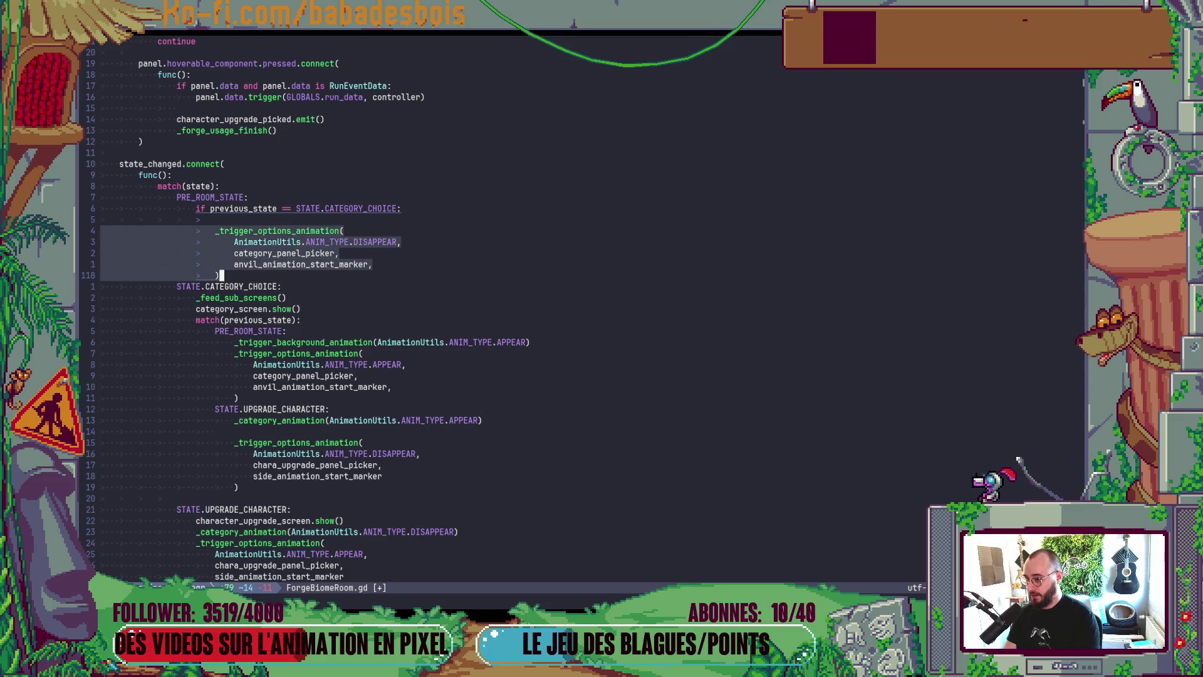
key(K)
key(alt+Tab)
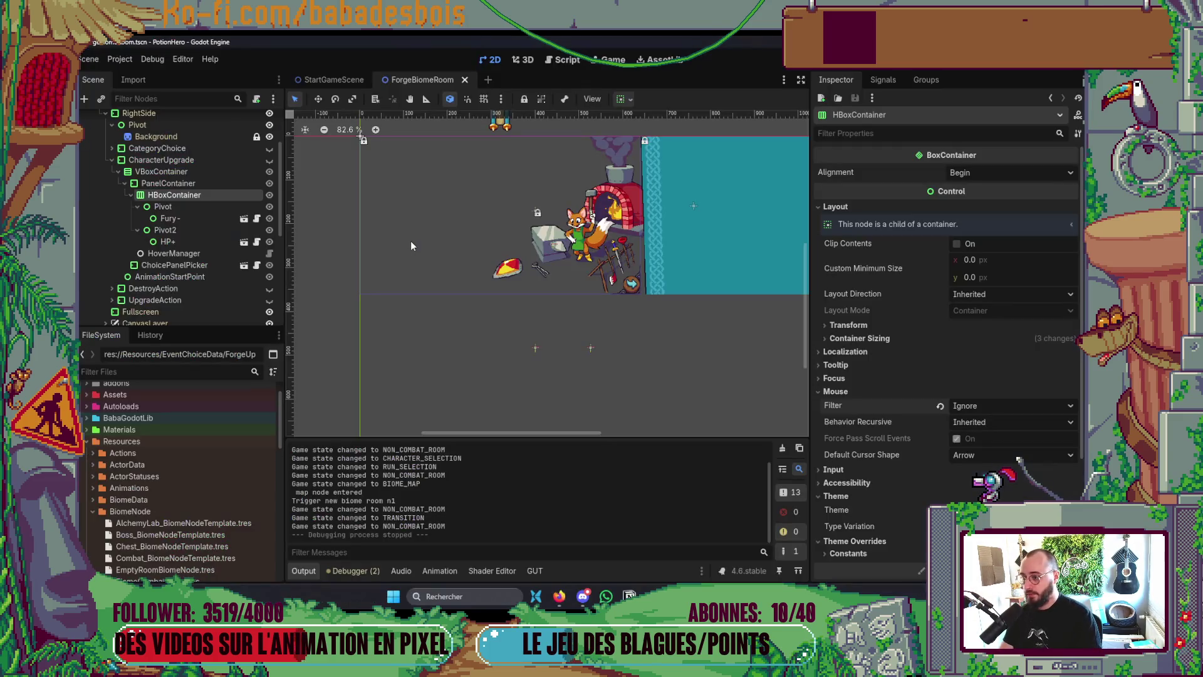
Step: Launch the game, confirm hero and adventure, skip the tutorial and enter the first room
key(F5)
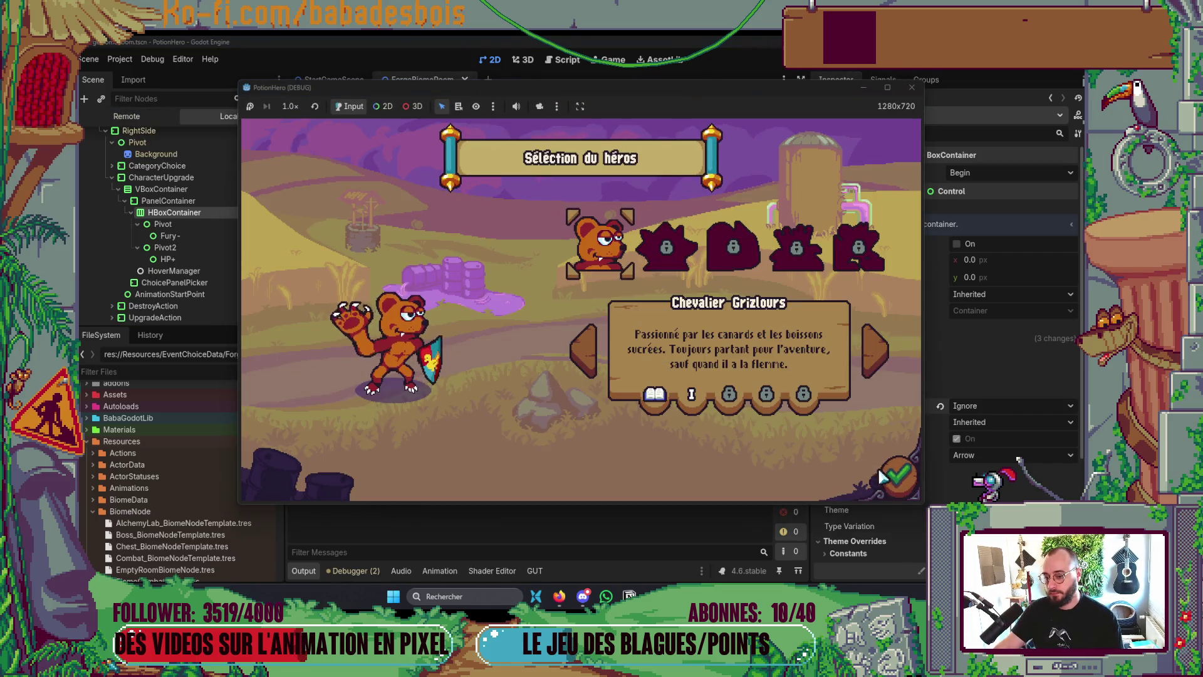
click(900, 478)
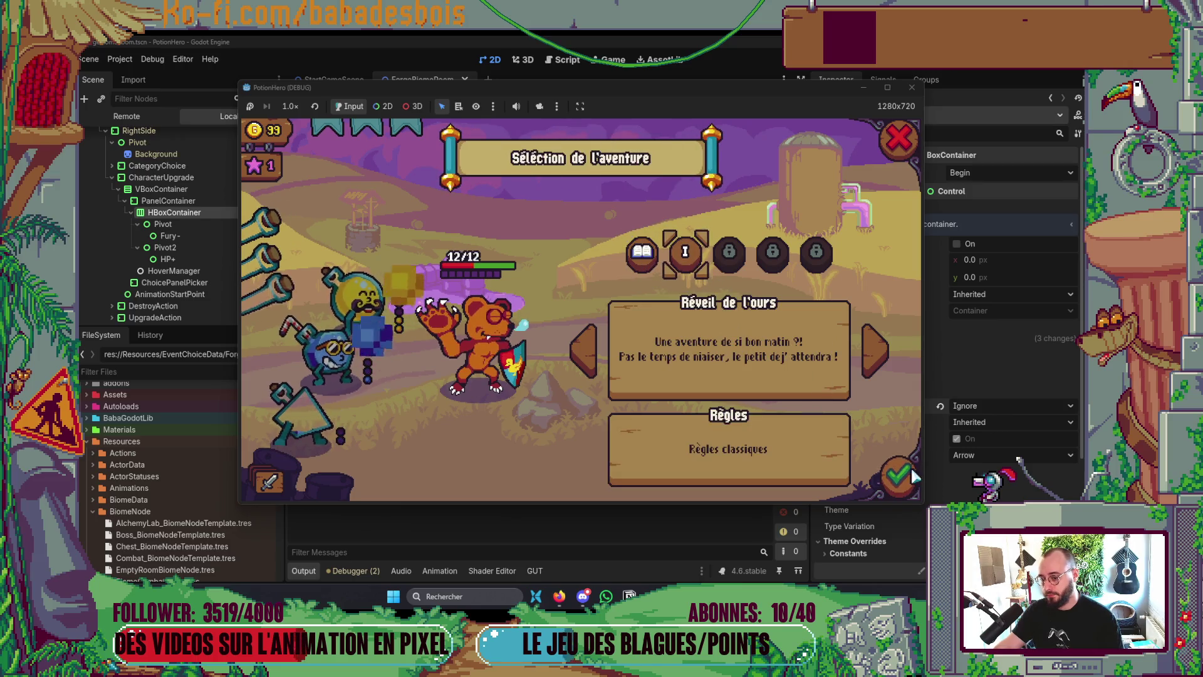
click(900, 474)
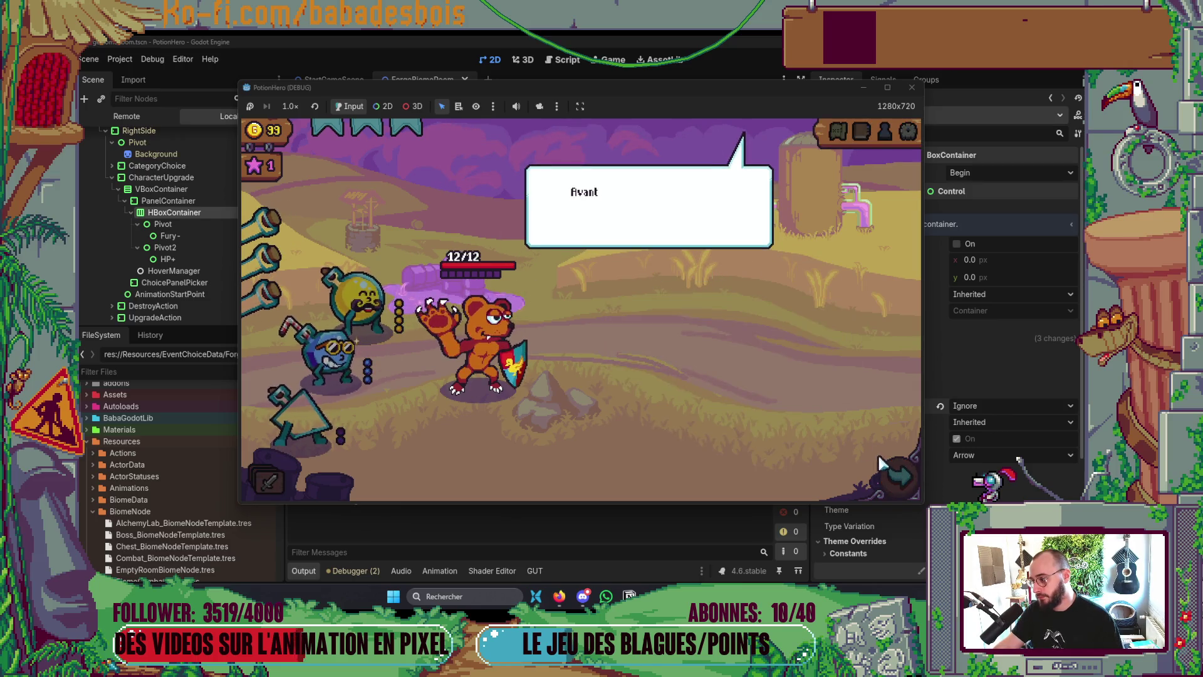
click(755, 389)
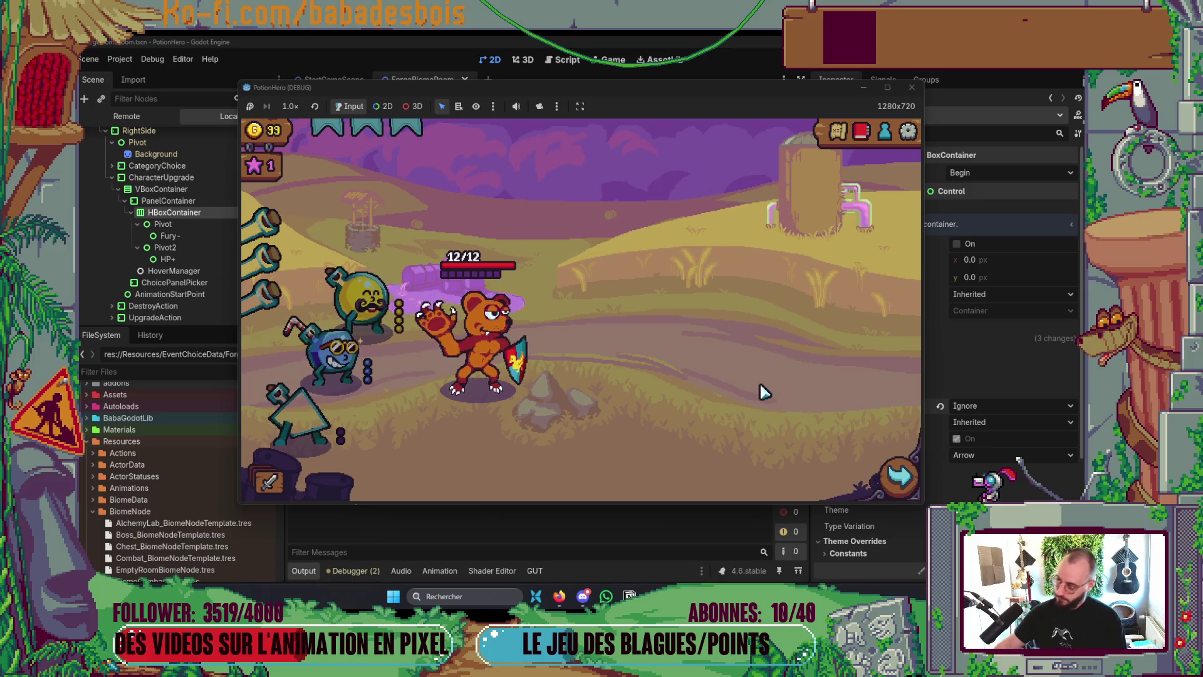
click(876, 489)
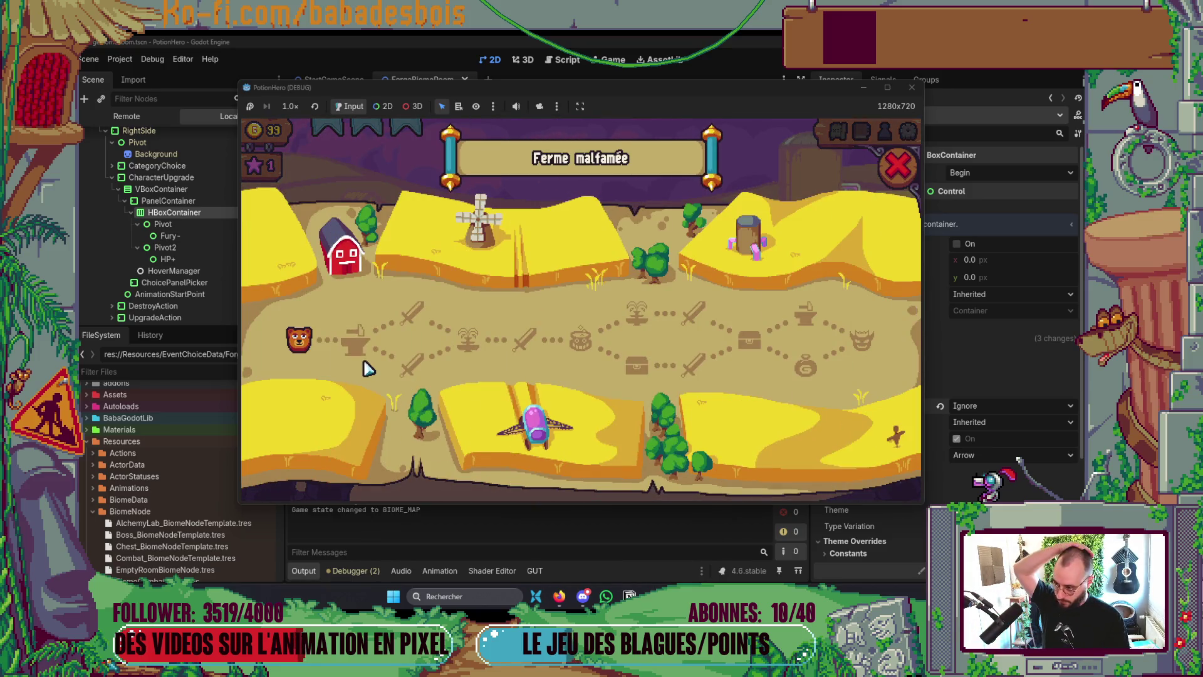
click(359, 347)
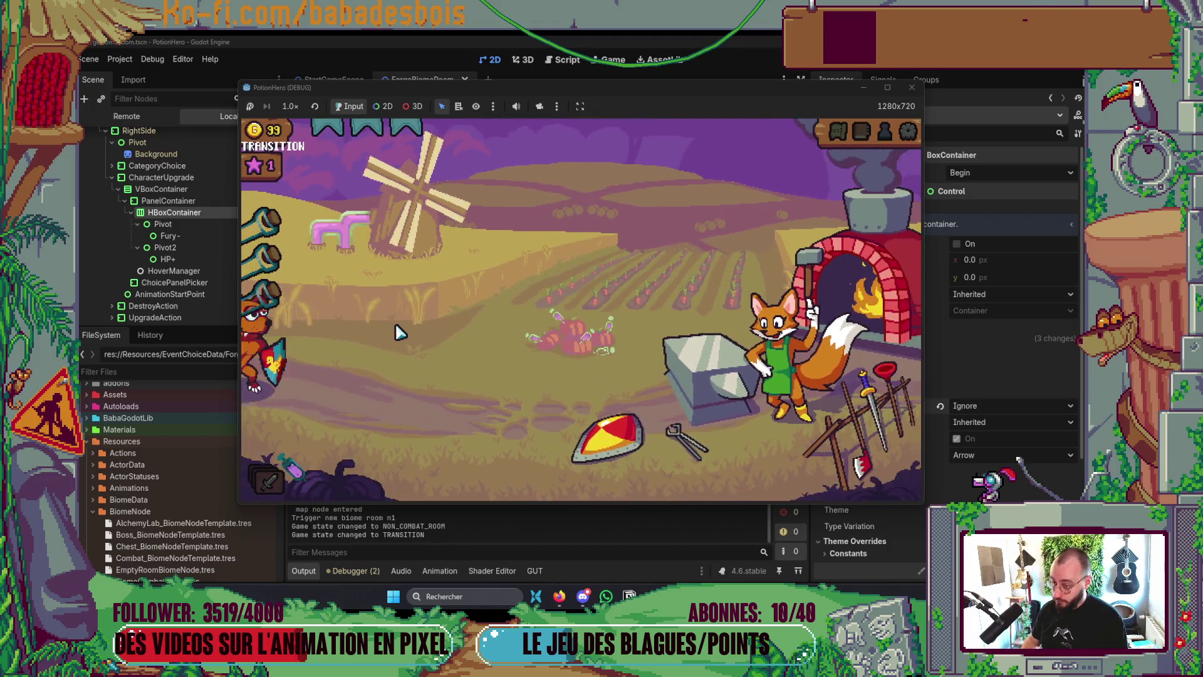
Step: Repeatedly open and close the forge's category choice and hero upgrade panels
click(775, 383)
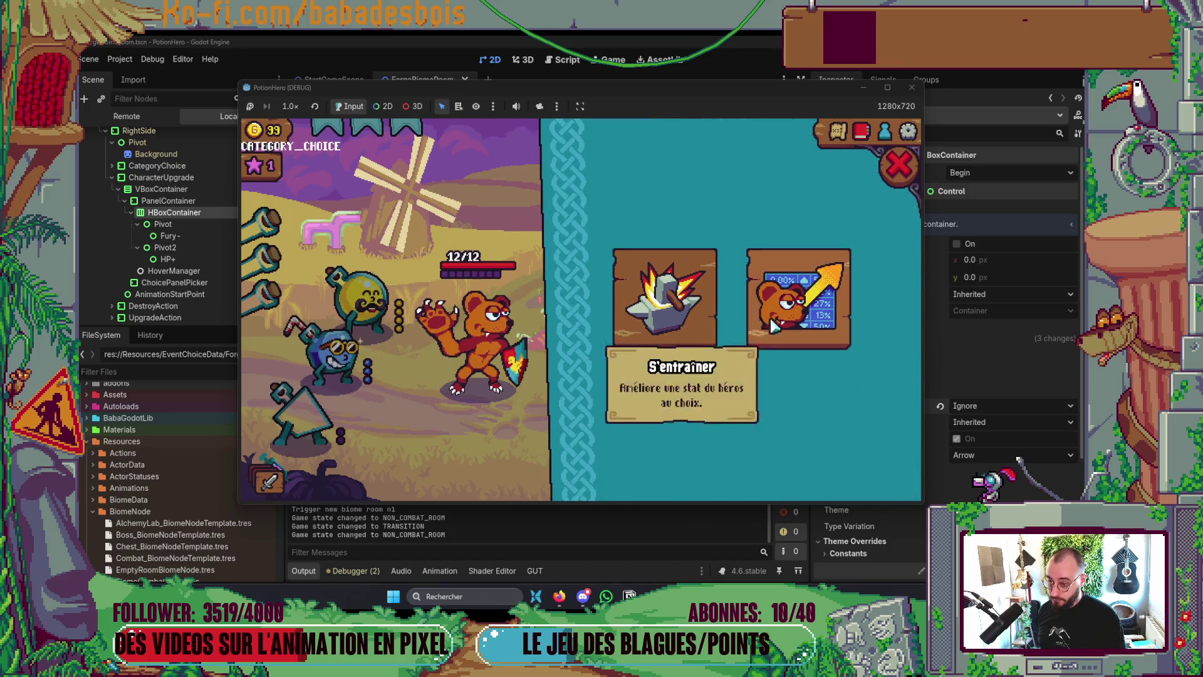
click(904, 178)
click(767, 370)
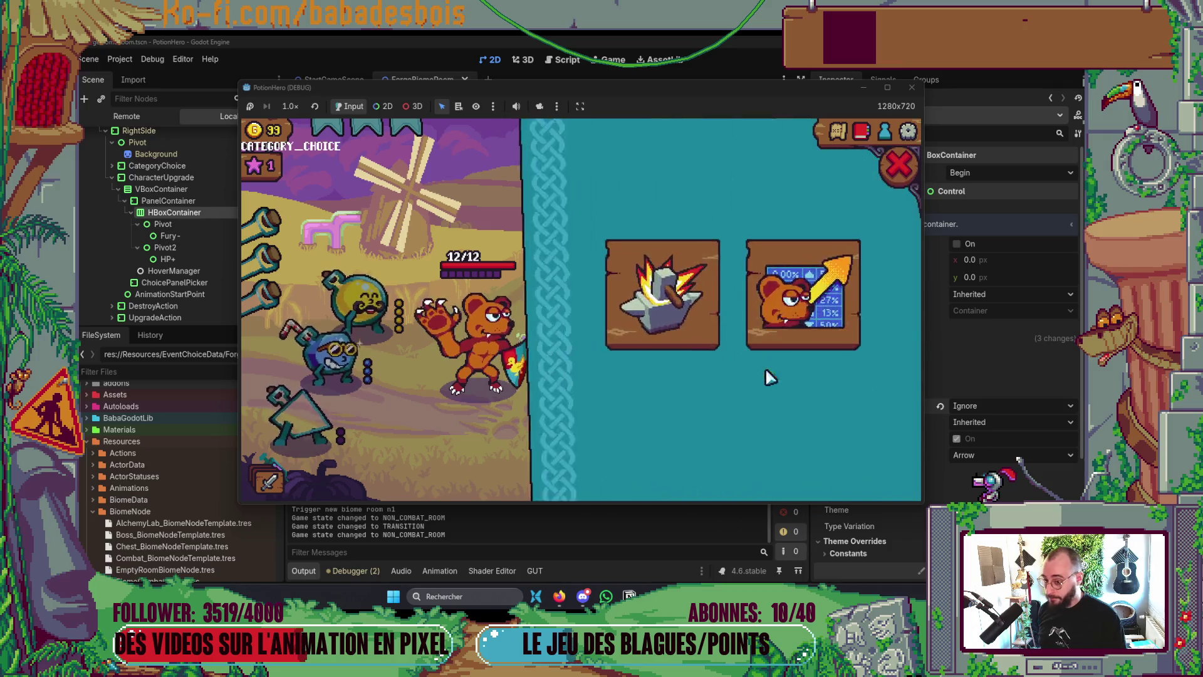
click(899, 168)
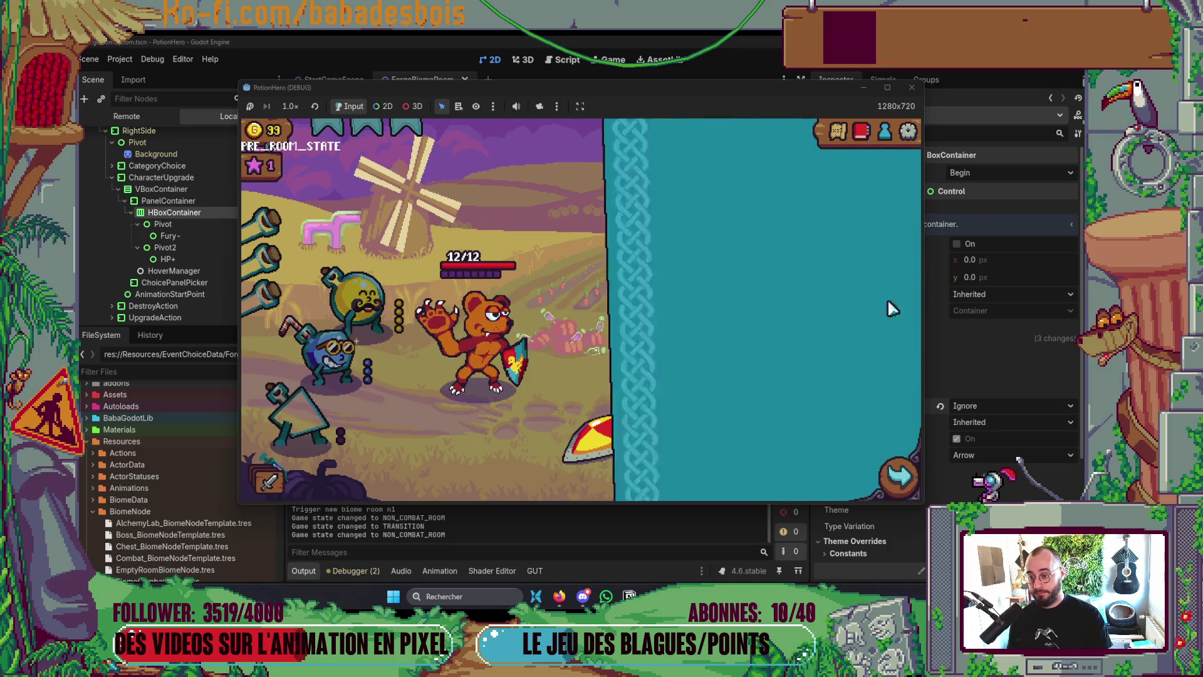
click(714, 394)
click(800, 341)
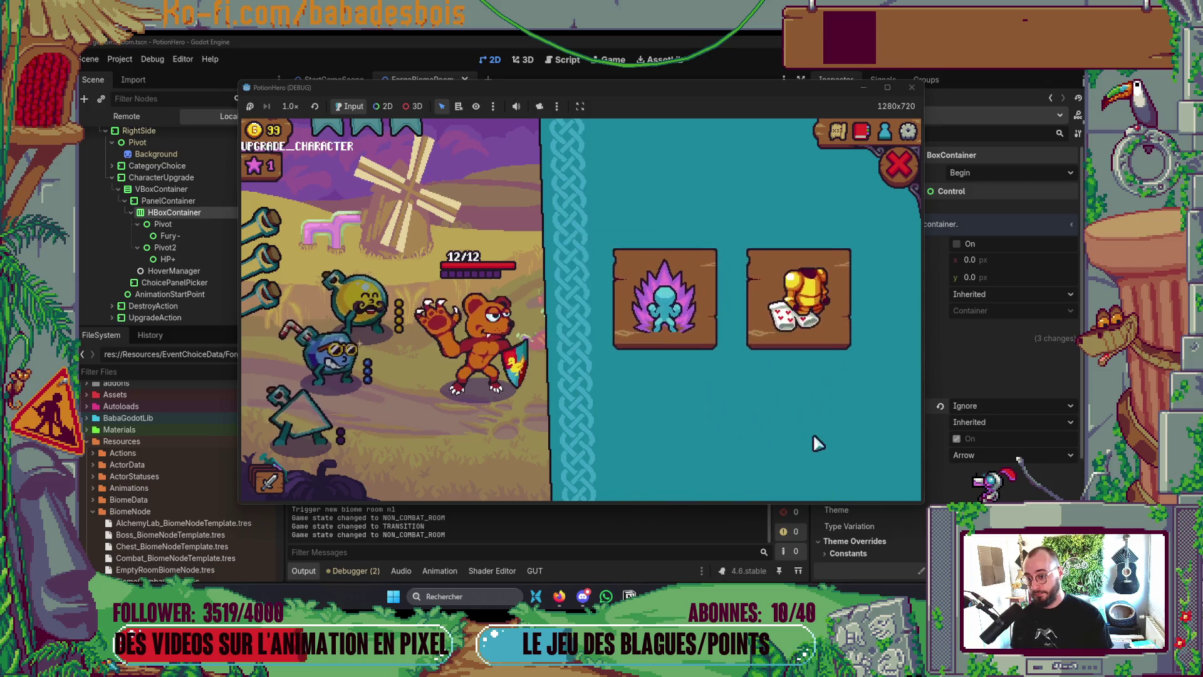
click(898, 165)
click(822, 321)
click(900, 168)
click(902, 174)
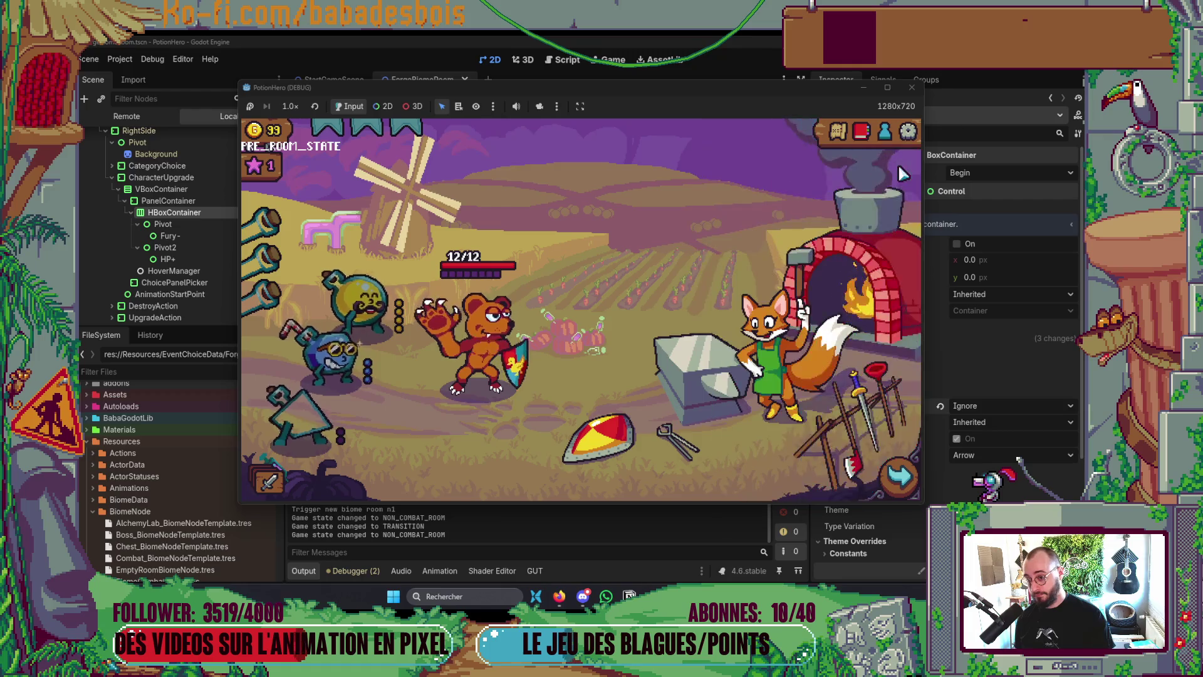
click(783, 375)
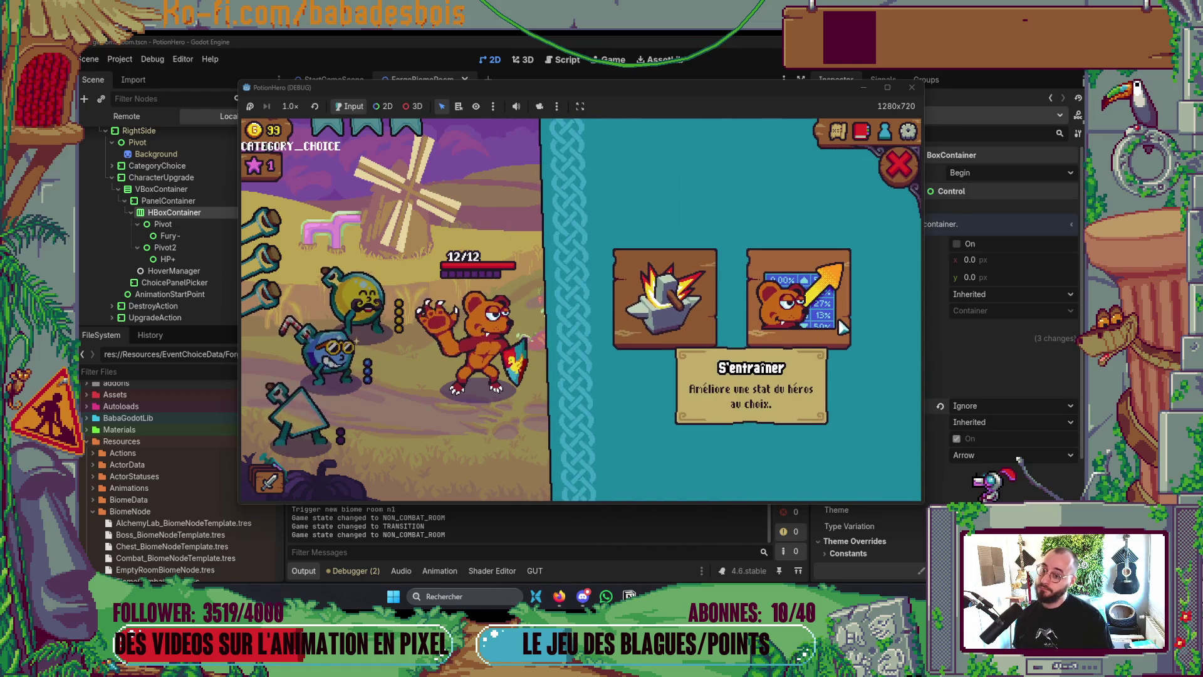
Step: Upgrade the bear's max HP to 15 via the training category, then stop the game
click(819, 321)
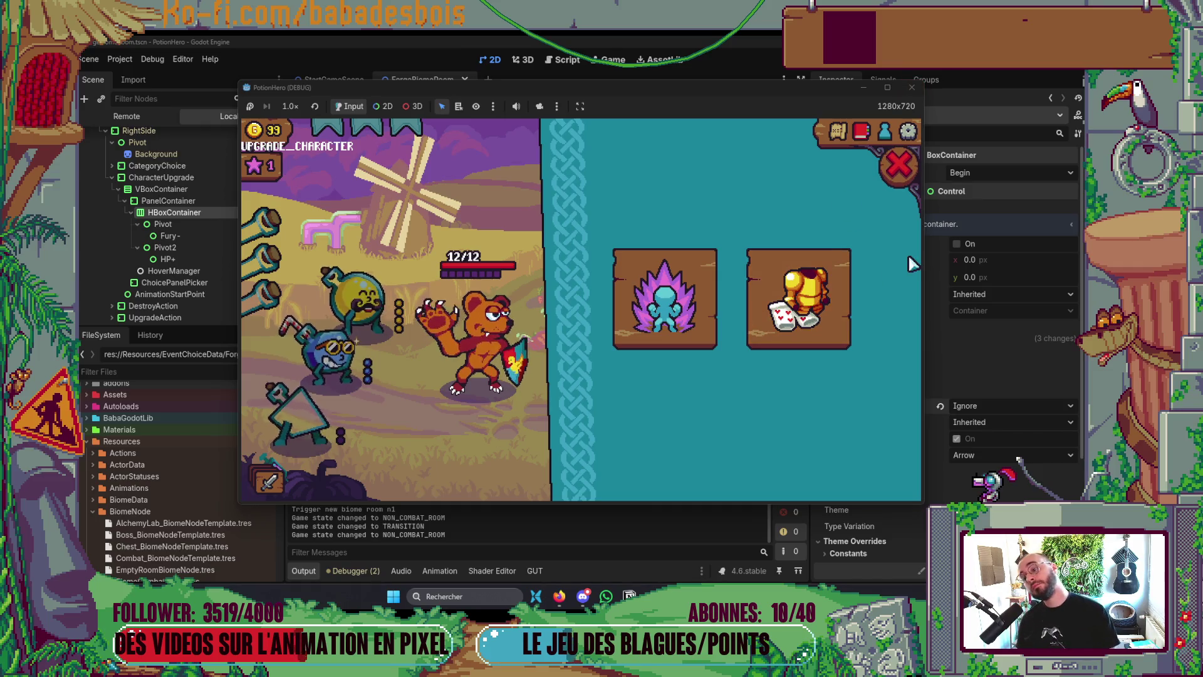
click(792, 290)
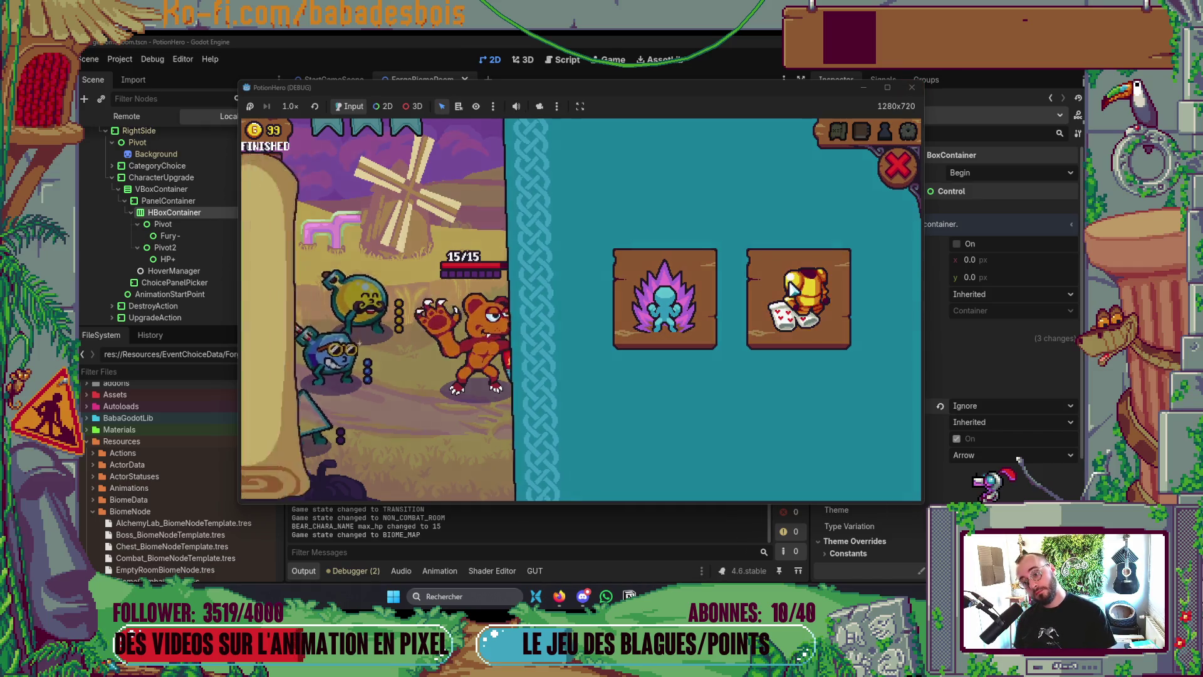
click(900, 166)
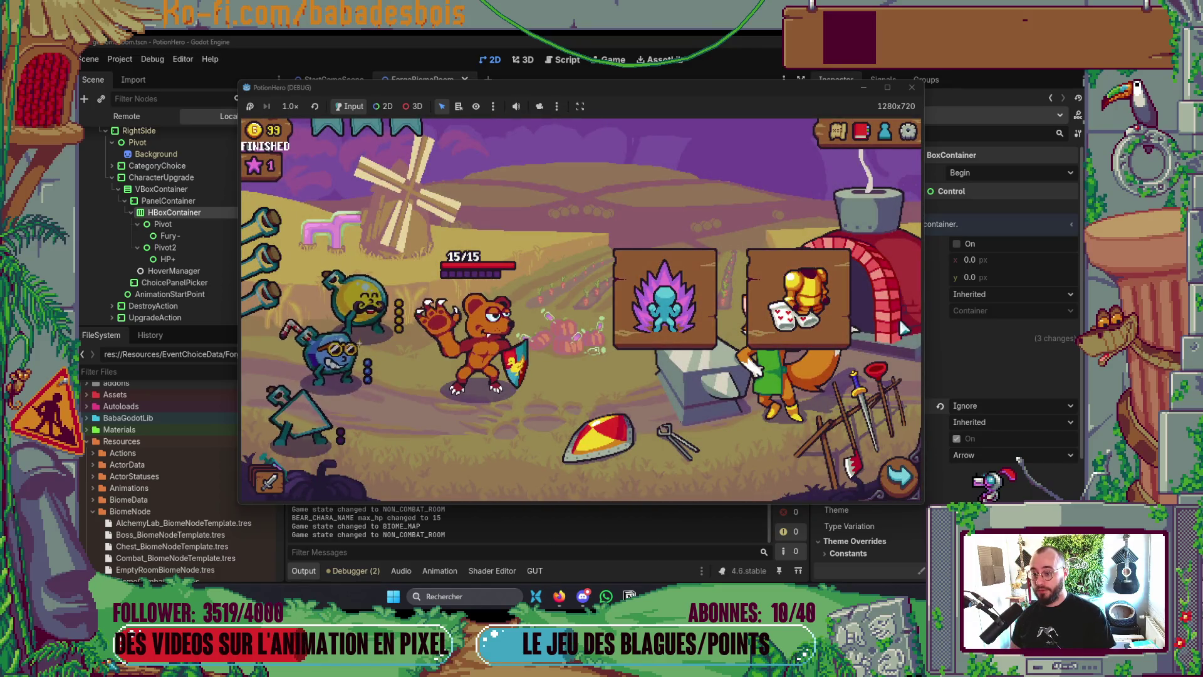
key(F8)
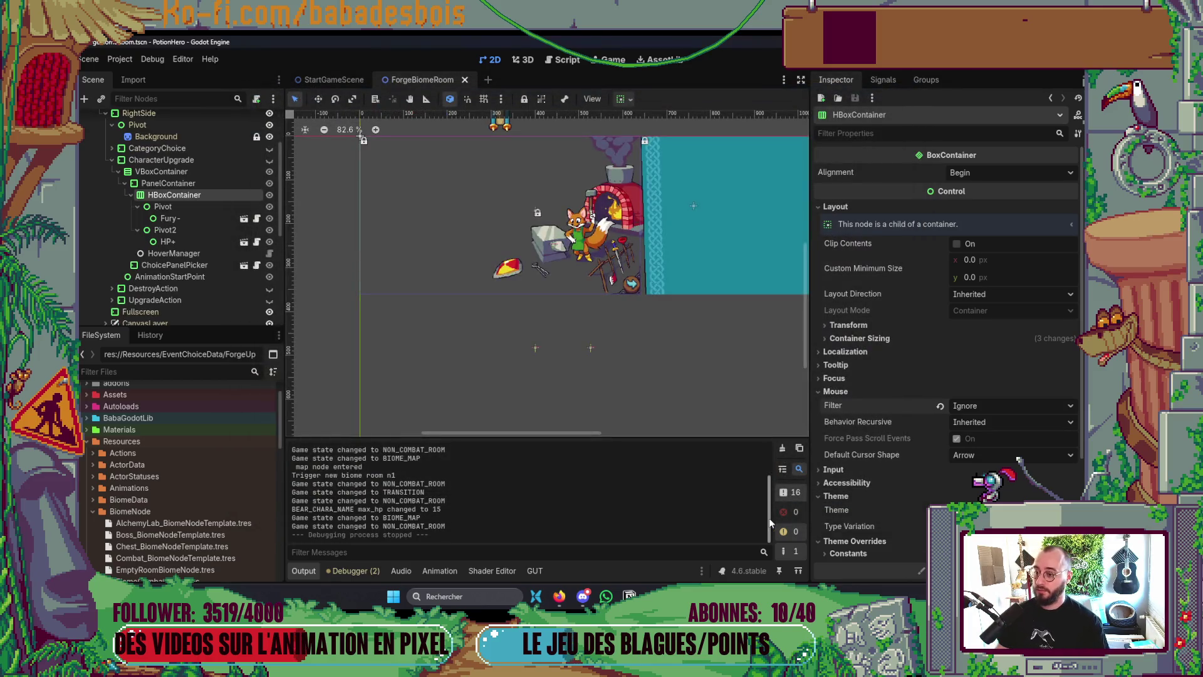
Step: Switch to Neovim and scroll up through ForgeBiomeRoom.gd
key(alt+Tab)
key(Tab)
click(501, 271)
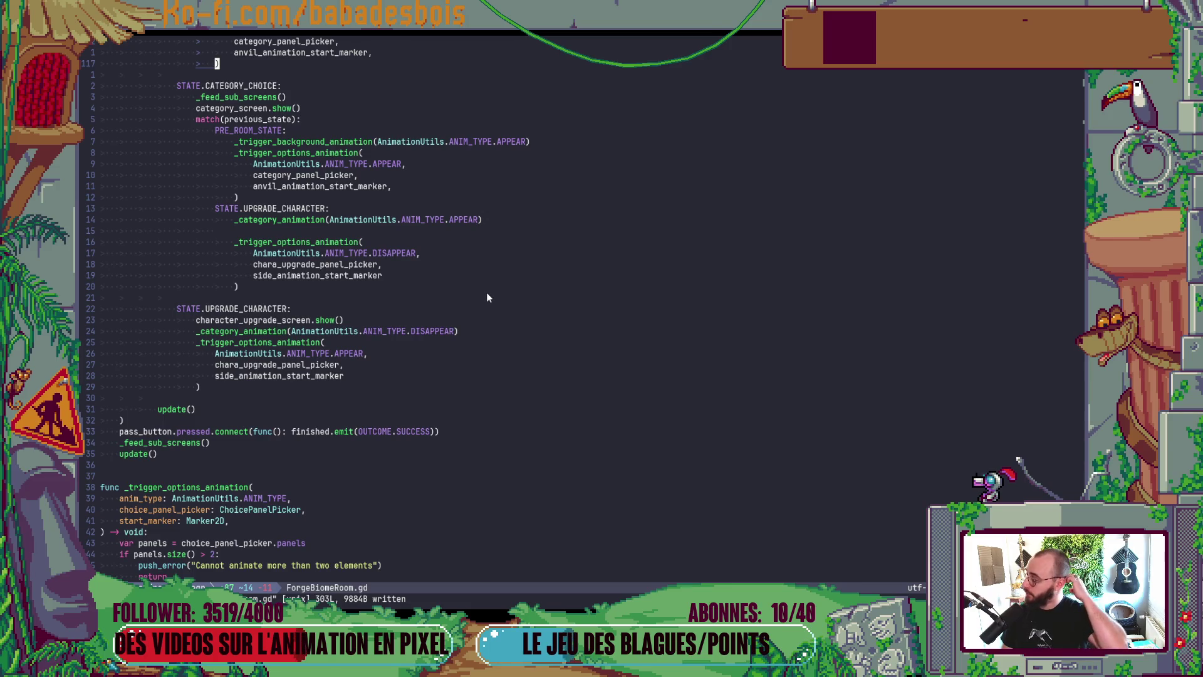
scroll(322, 379, up, 12)
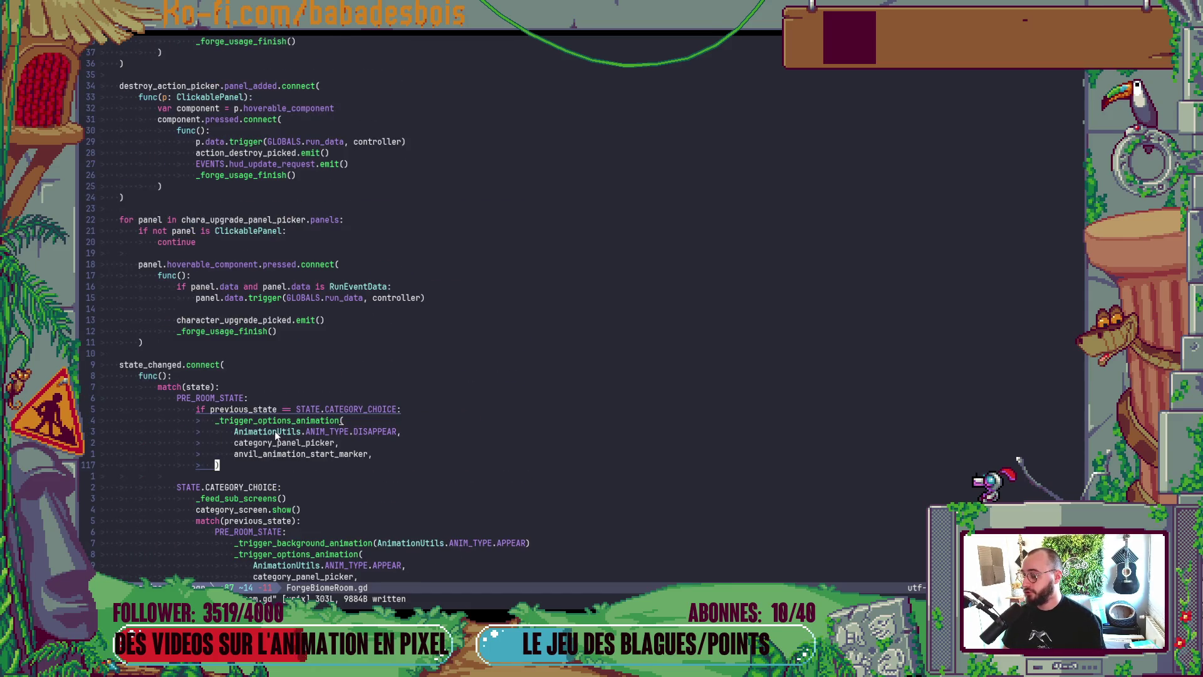
scroll(274, 434, up, 3)
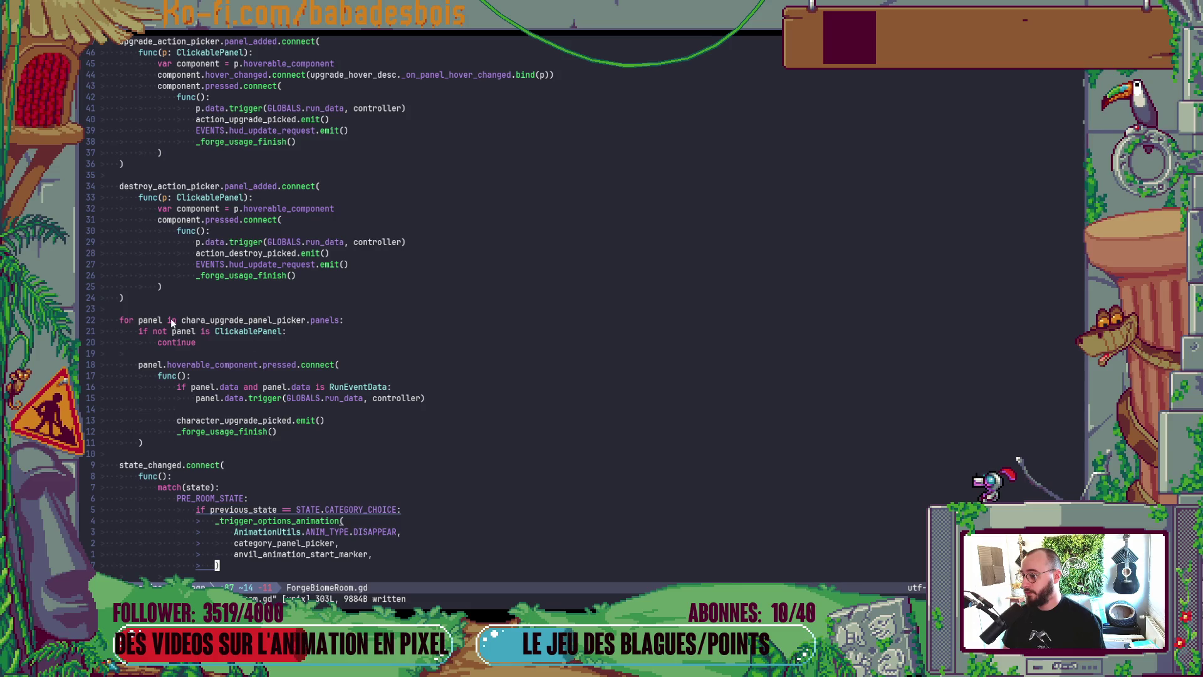
scroll(175, 313, up, 2)
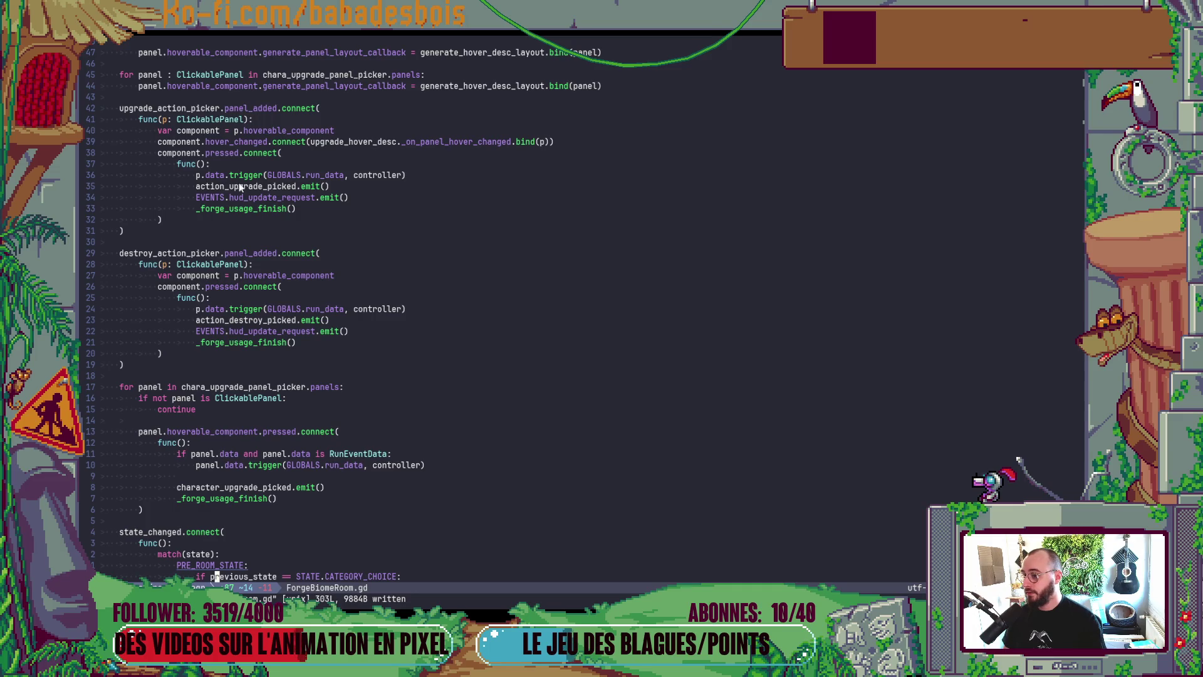
Step: Jump to the _forge_usage_finish definition and back to its call
click(245, 209)
scroll(273, 226, down, 7)
scroll(280, 224, up, 4)
click(255, 110)
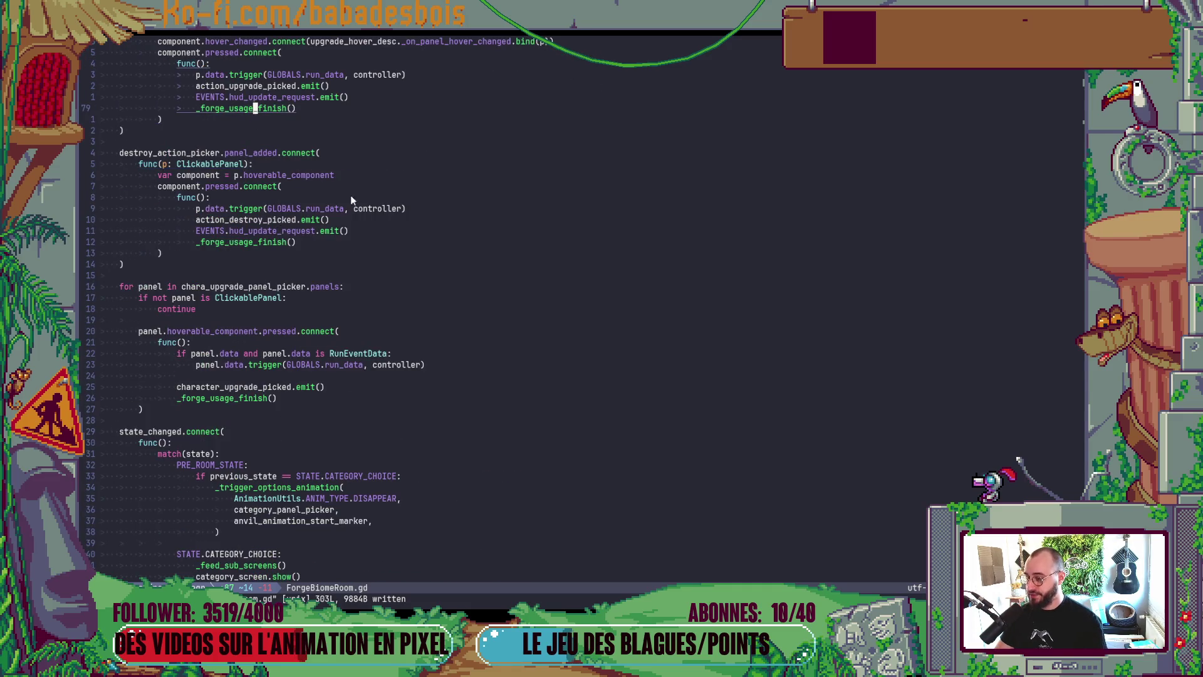
key(g)
key(d)
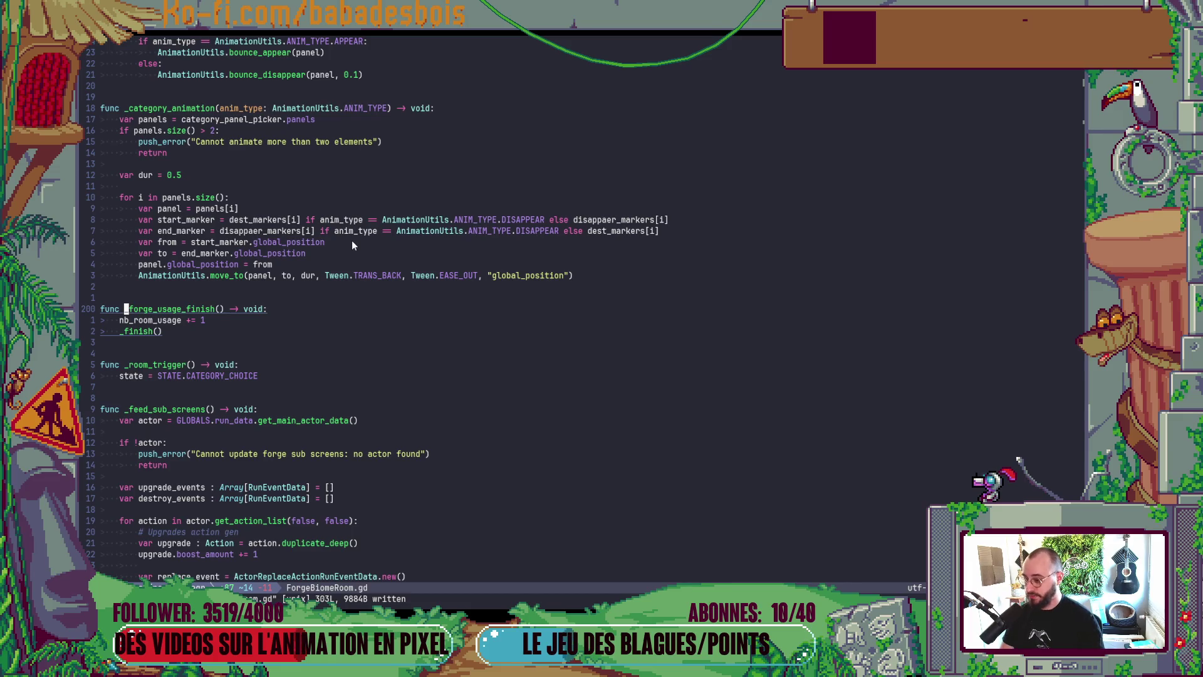
key(ctrl+o)
Step: Move down the state_changed match and place the caret after UPGRADE_CHARACTER's closing parenthesis
key(ctrl+d)
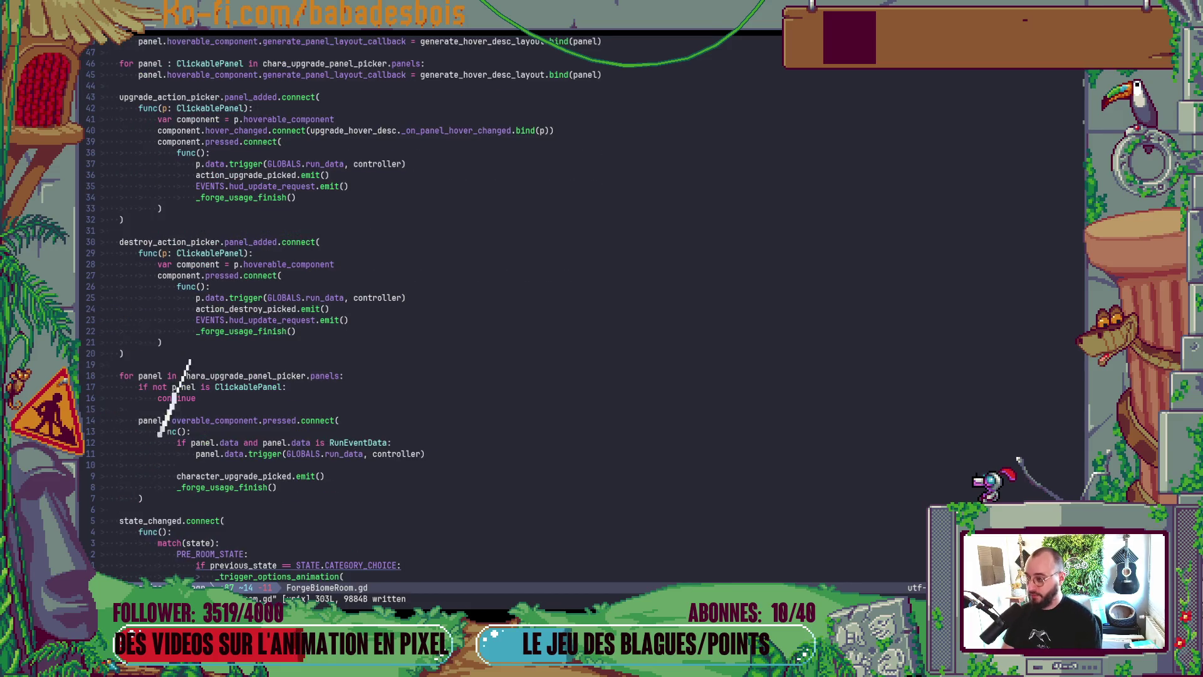
key(ctrl+d)
scroll(551, 206, down, 9)
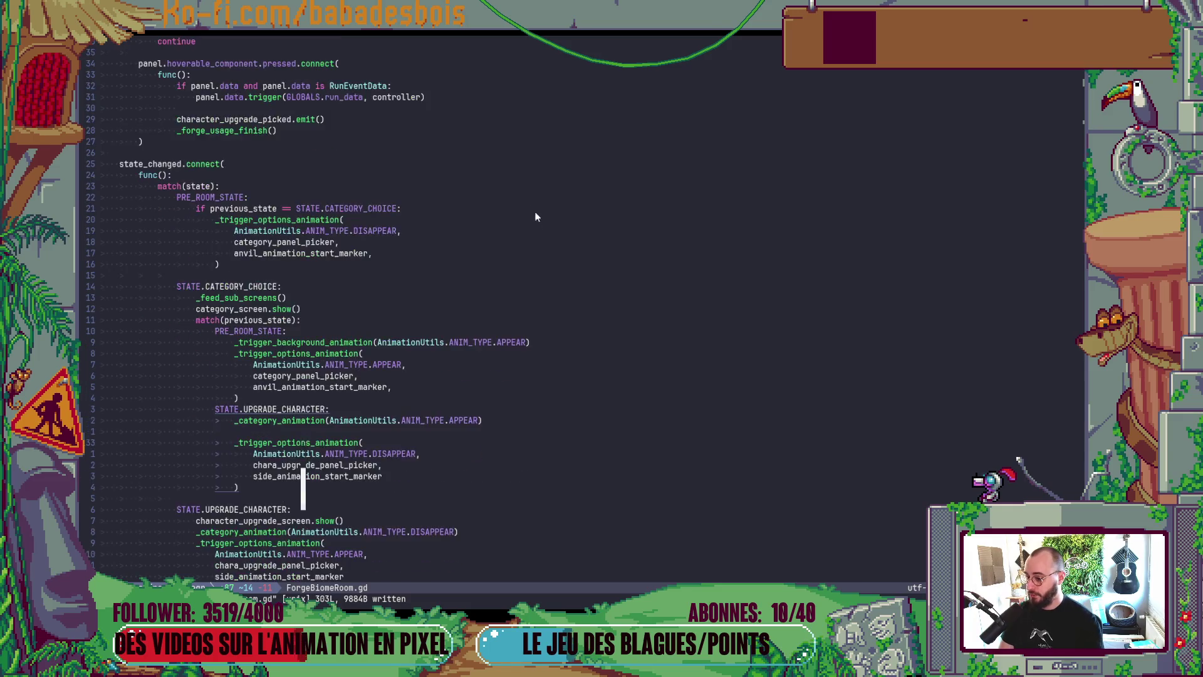
scroll(494, 241, up, 3)
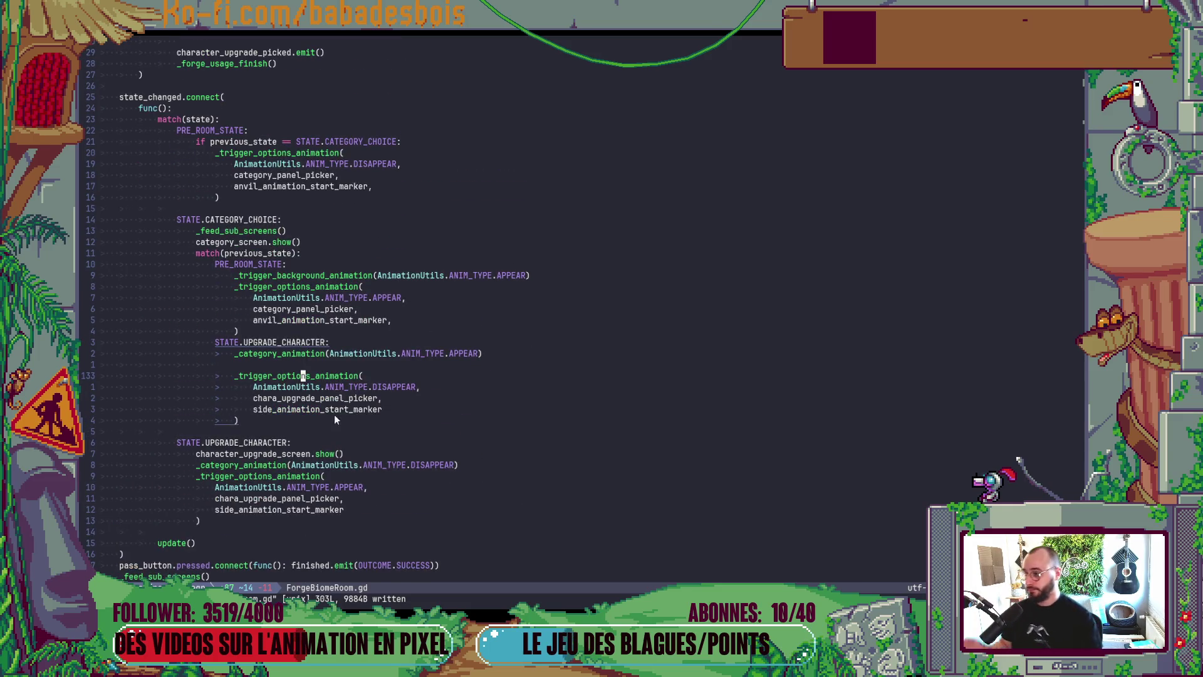
click(250, 521)
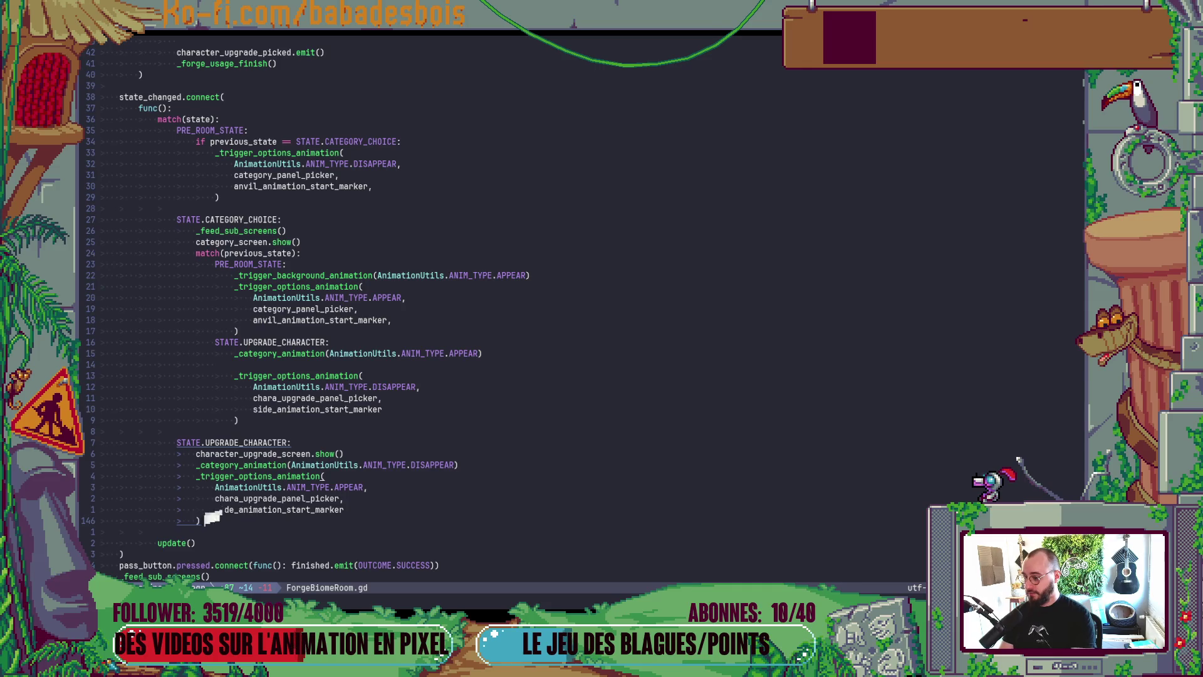
Step: Add a new FINISHED: state case below the existing state block
key(o)
key(Return)
text(FIN)
key(Tab)
key(Return)
text(:)
key(Return)
key(Escape)
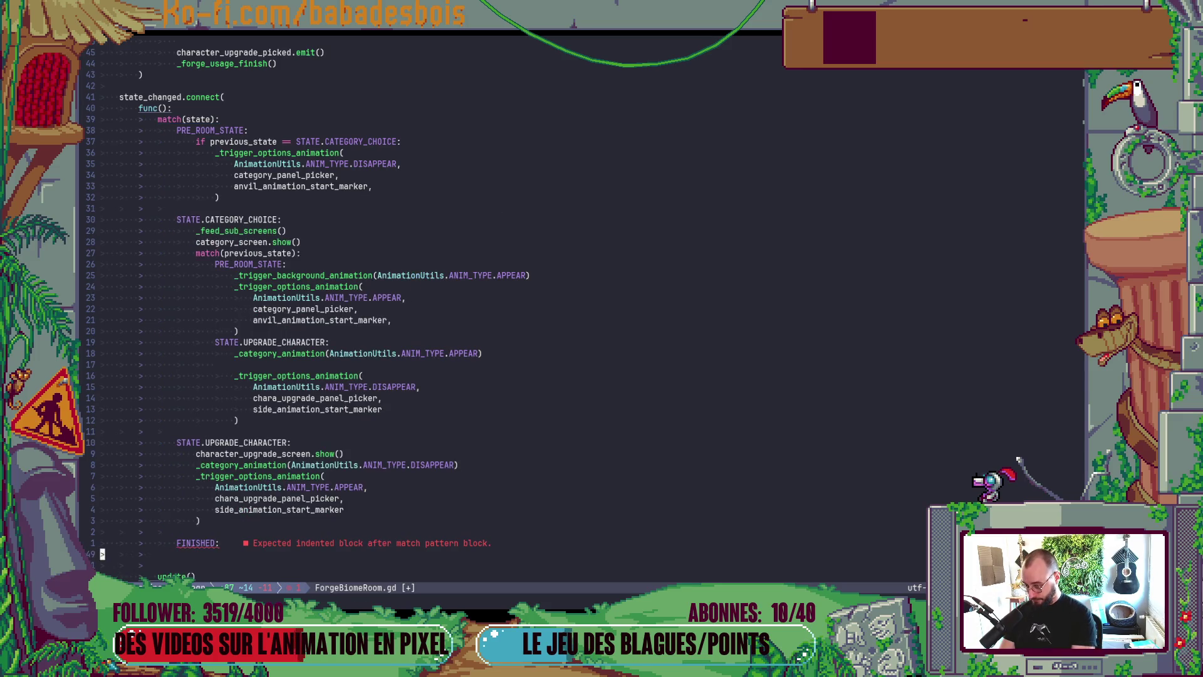
Step: Copy the UPGRADE_CHARACTER animation lines under FINISHED and change APPEAR to DISAPPEAR
drag(198, 465, 200, 520)
key(y)
click(102, 494)
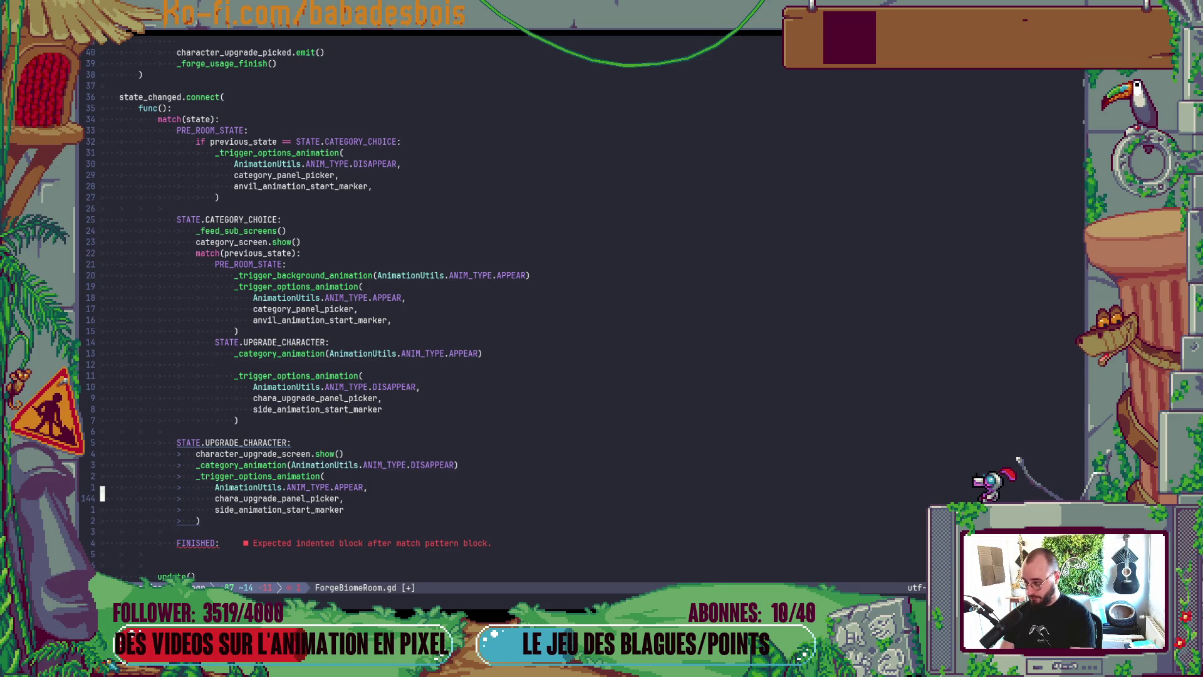
click(181, 554)
key(p)
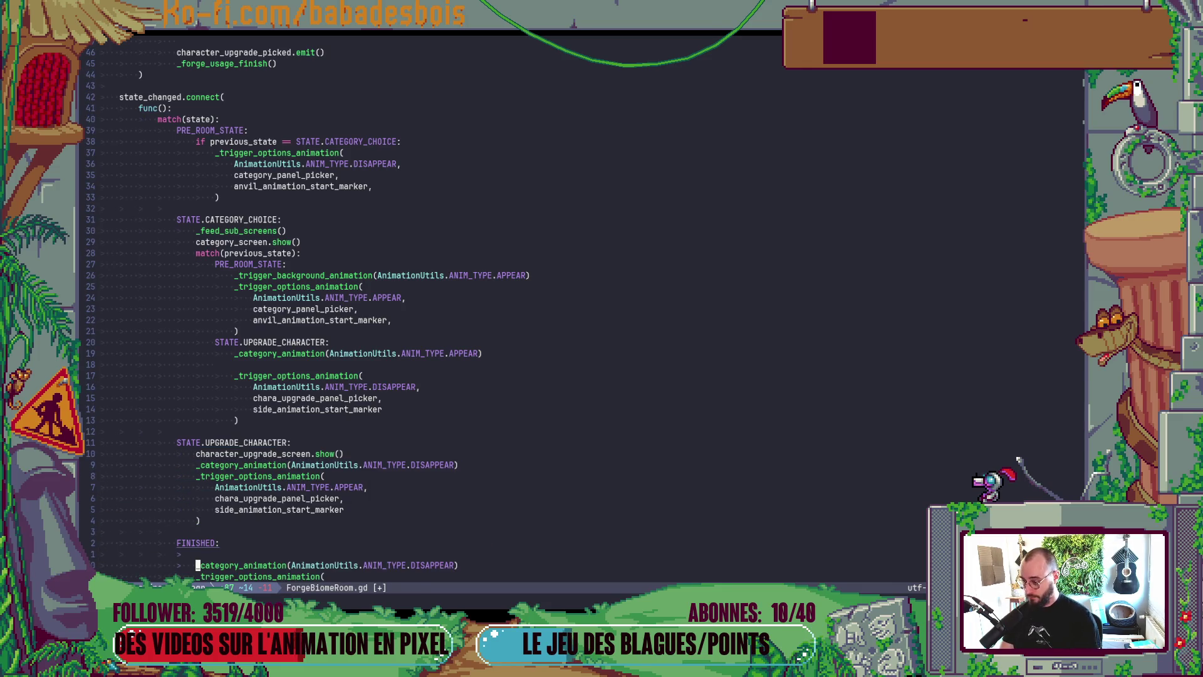
scroll(329, 474, down, 2)
key(k)
key(d)
key(d)
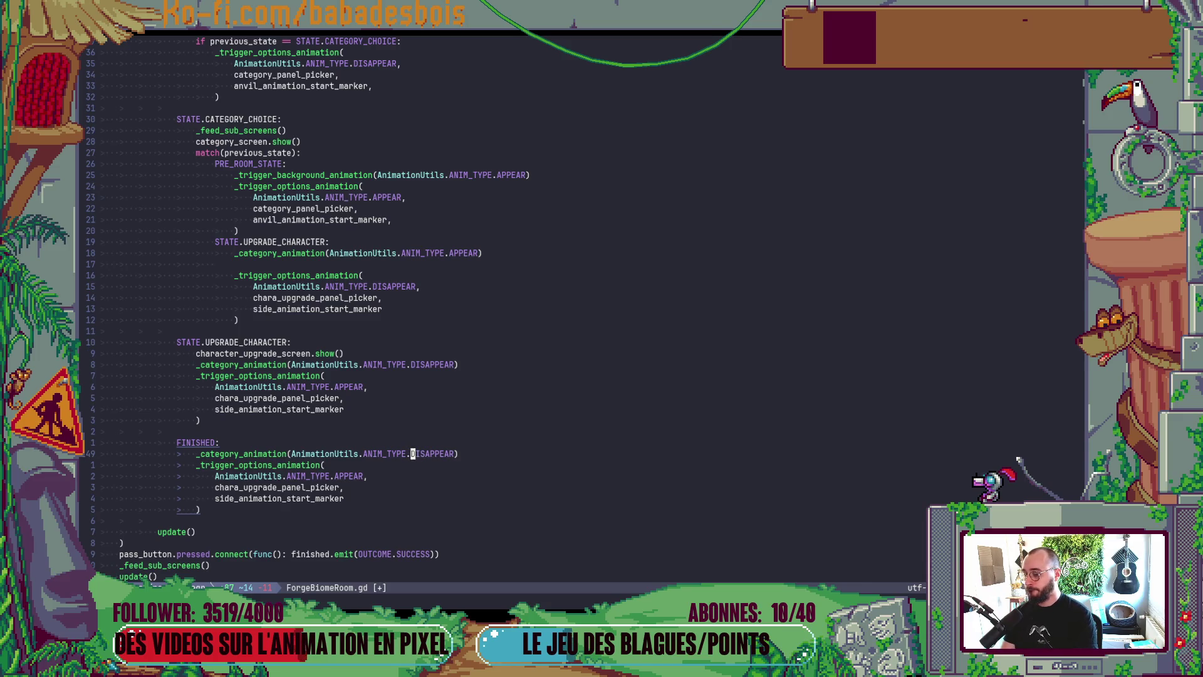
text(DISAPPEAR)
key(Escape)
key(alt+Tab)
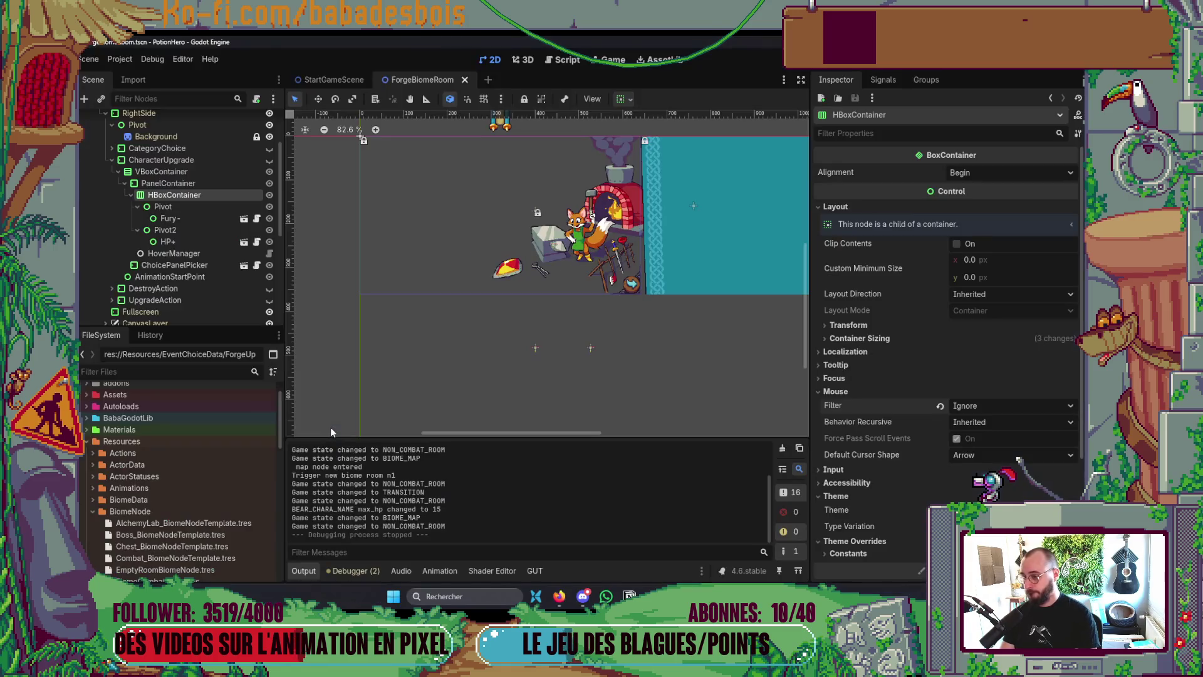
Step: Run the game with F5, start the first adventure and travel to the Forge
key(F5)
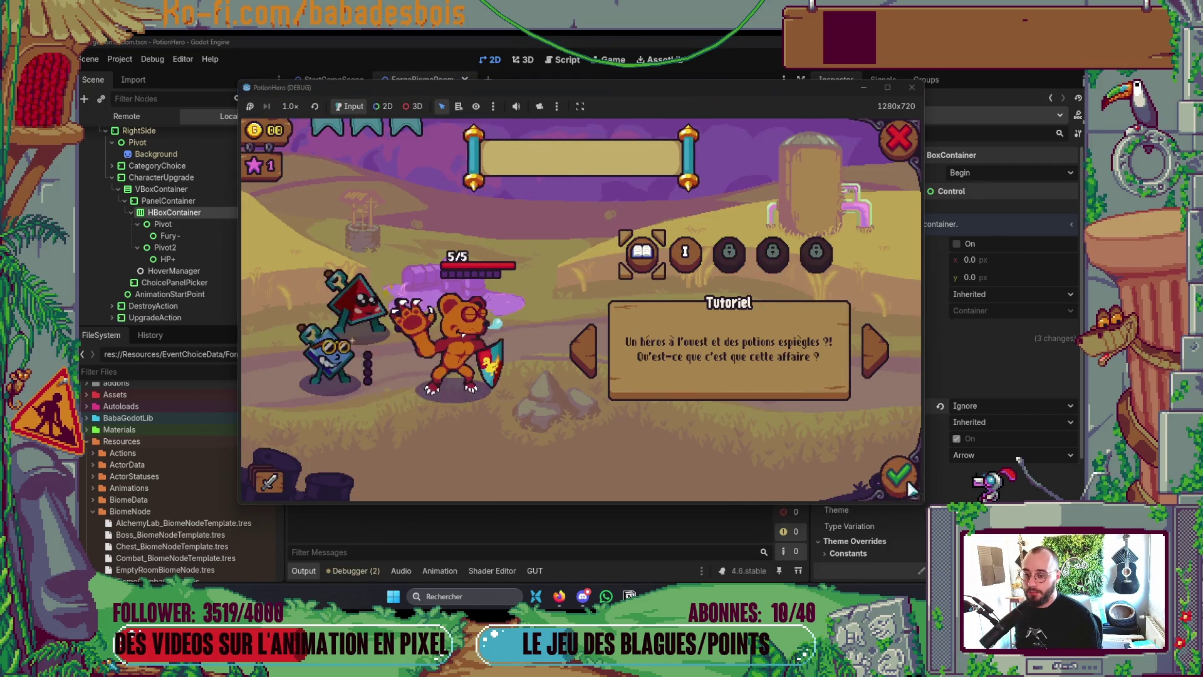
click(688, 253)
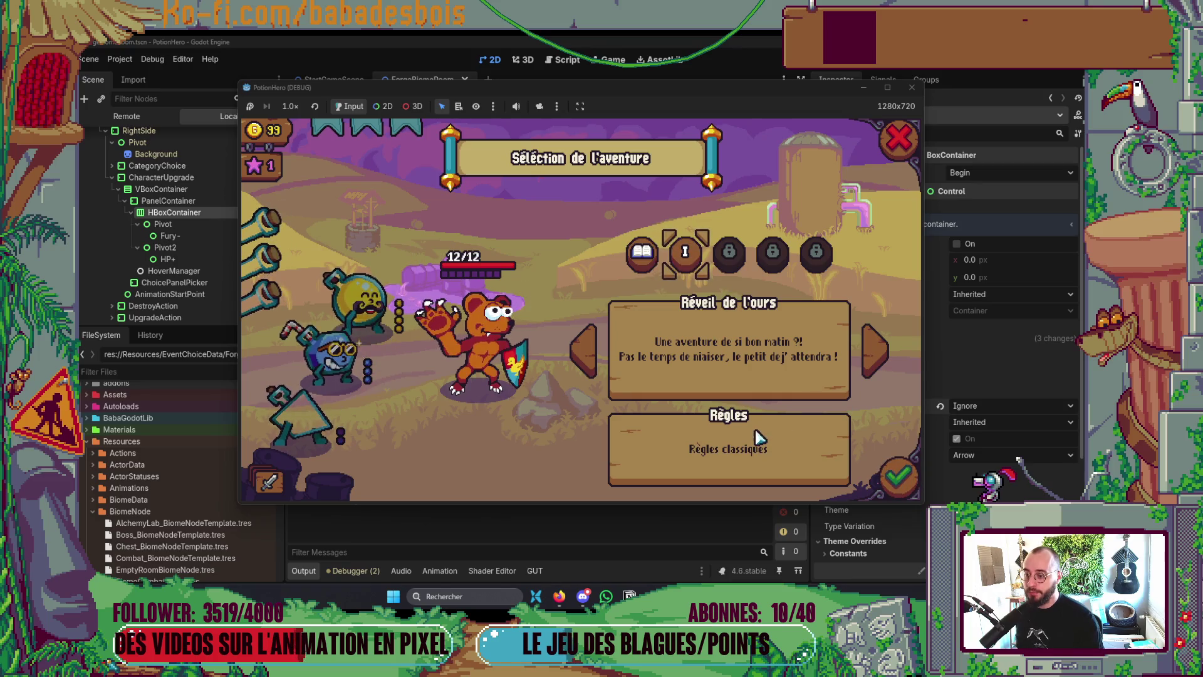
key(Return)
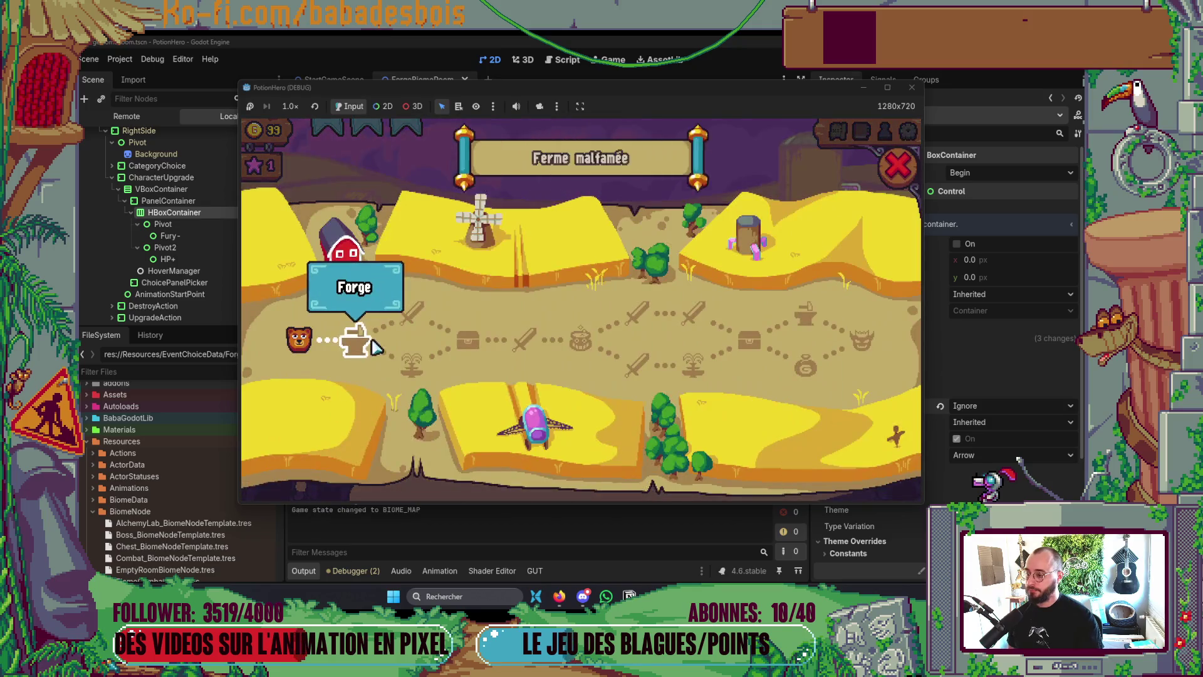
click(374, 345)
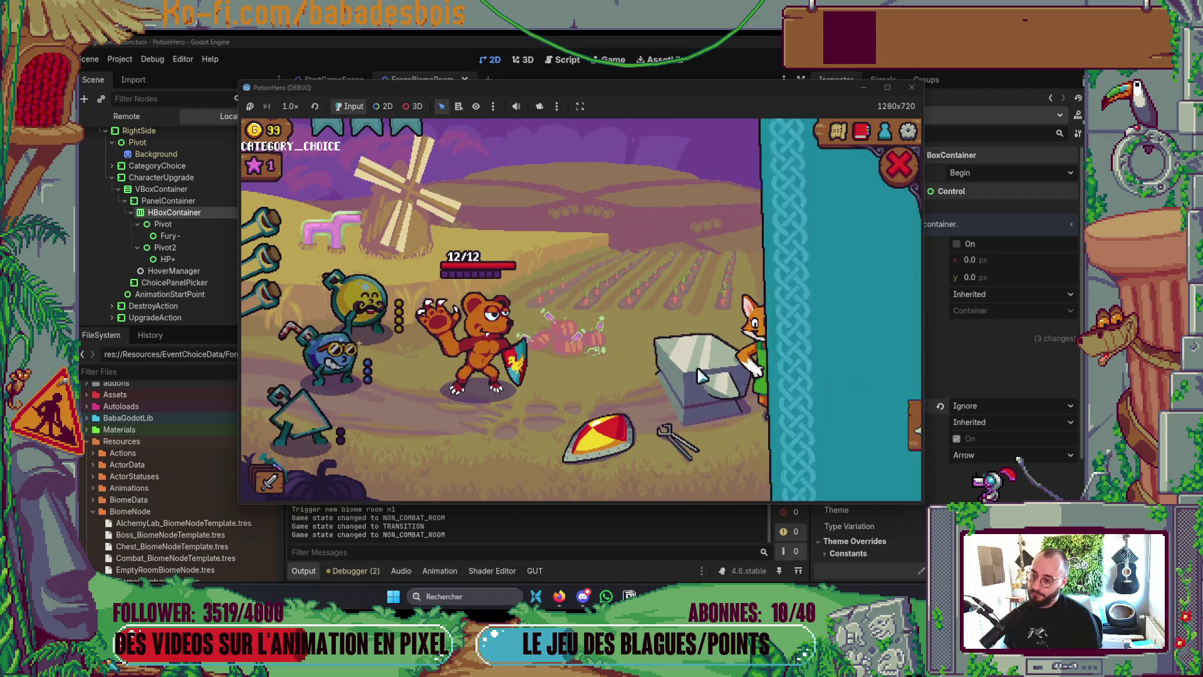
Step: Pick hero training, take the HP+ card for 15/15 HP, then close the game
click(818, 332)
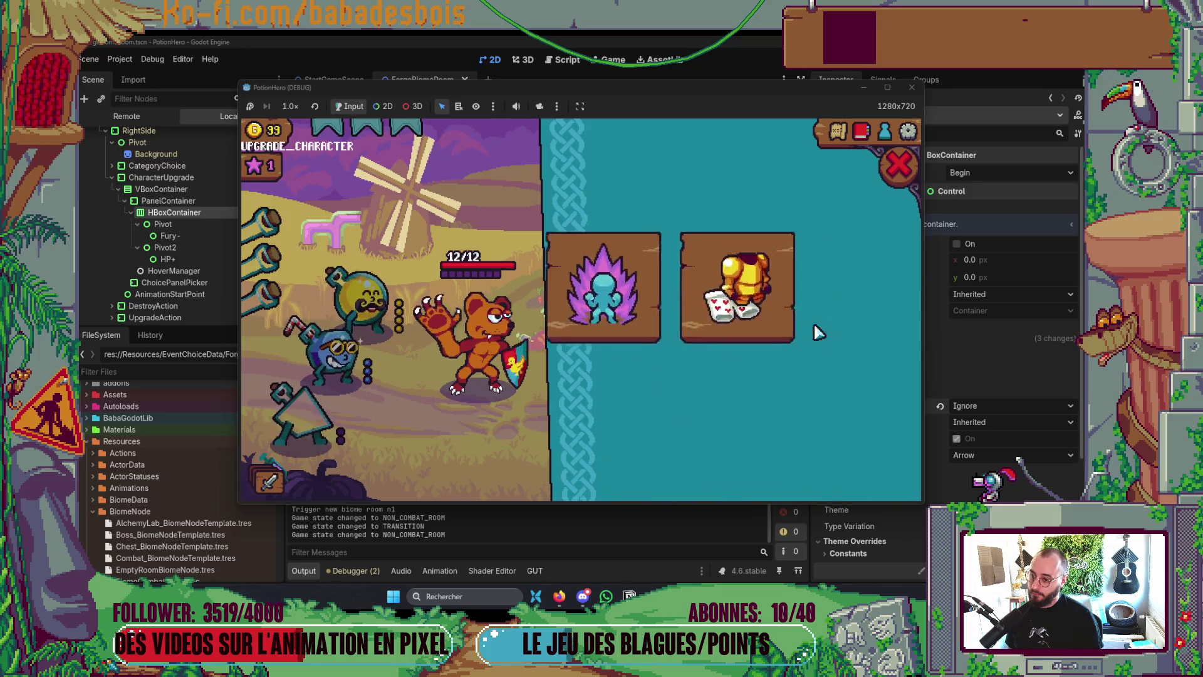
click(899, 164)
click(818, 323)
click(814, 329)
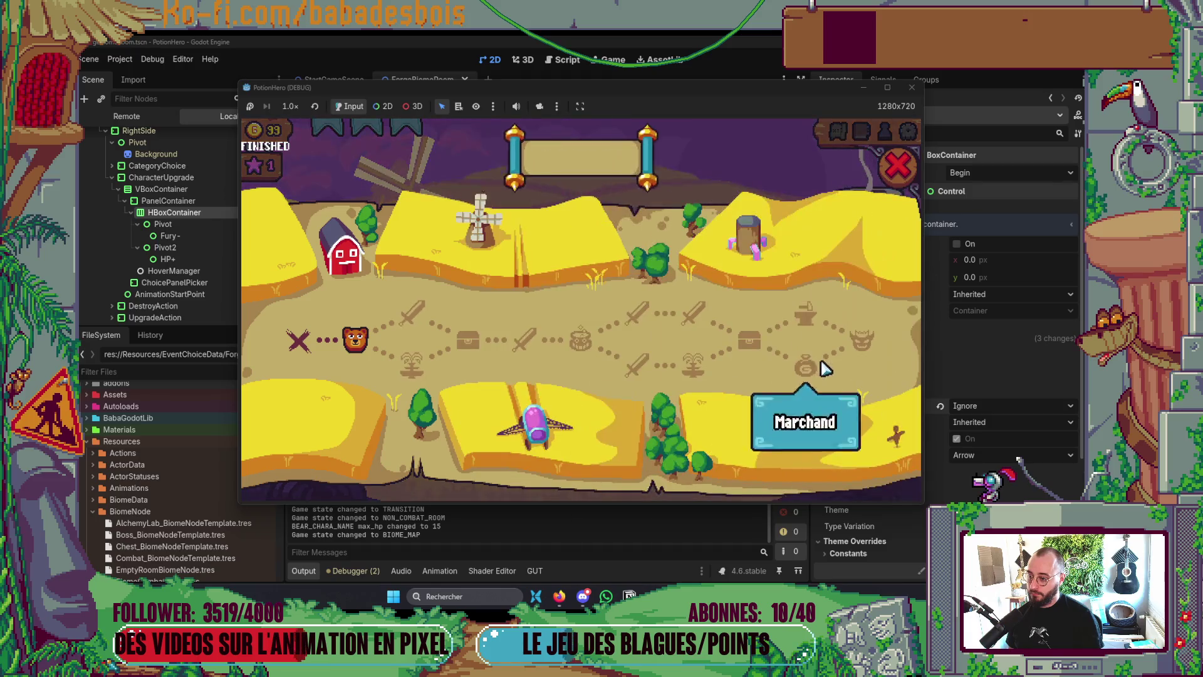
click(825, 370)
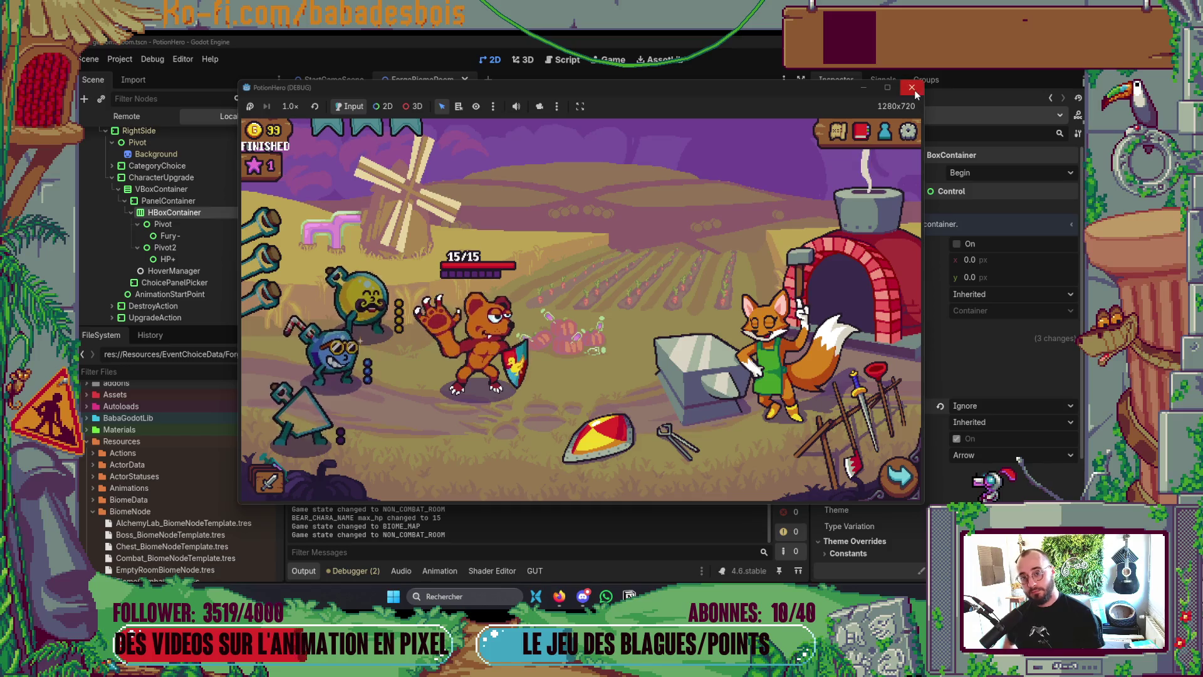
click(912, 87)
Step: Delete the _category_animation line under FINISHED and save the script
key(alt+Tab)
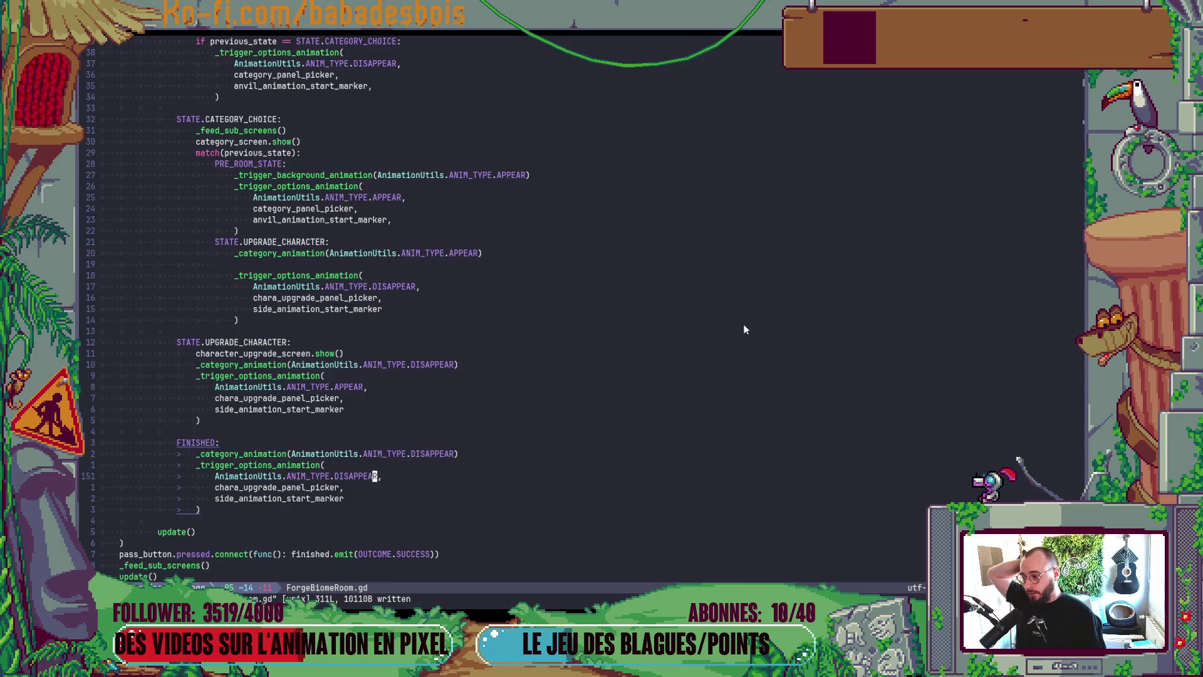
scroll(717, 306, up, 6)
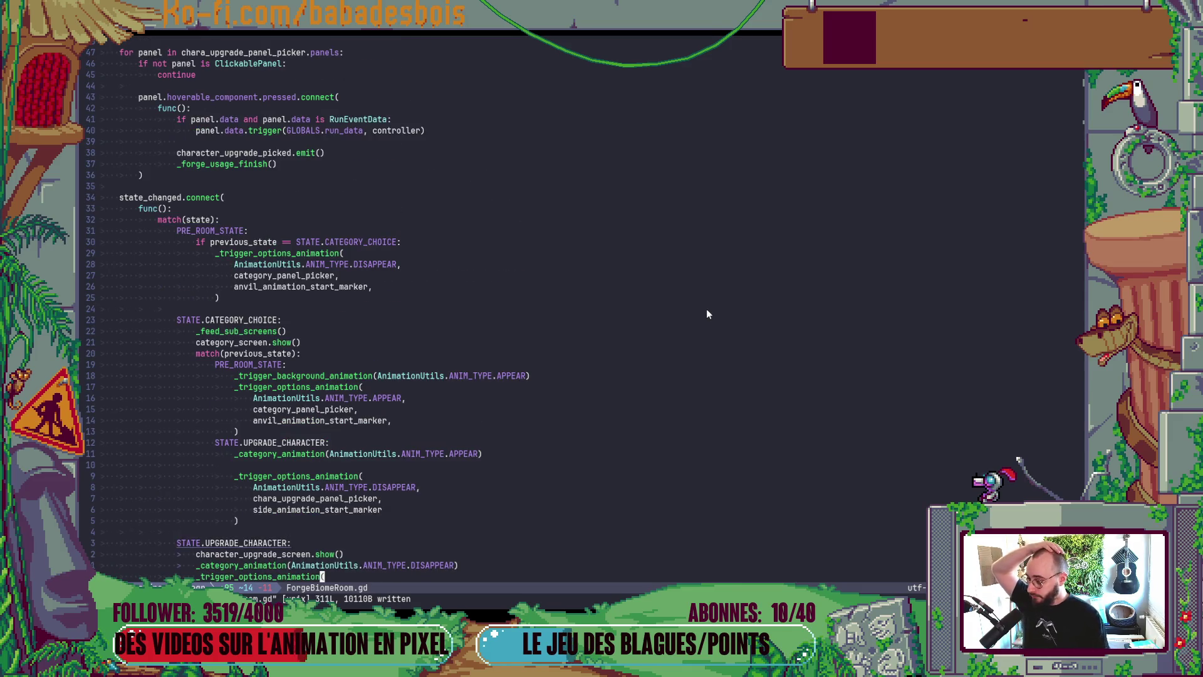
scroll(700, 318, down, 4)
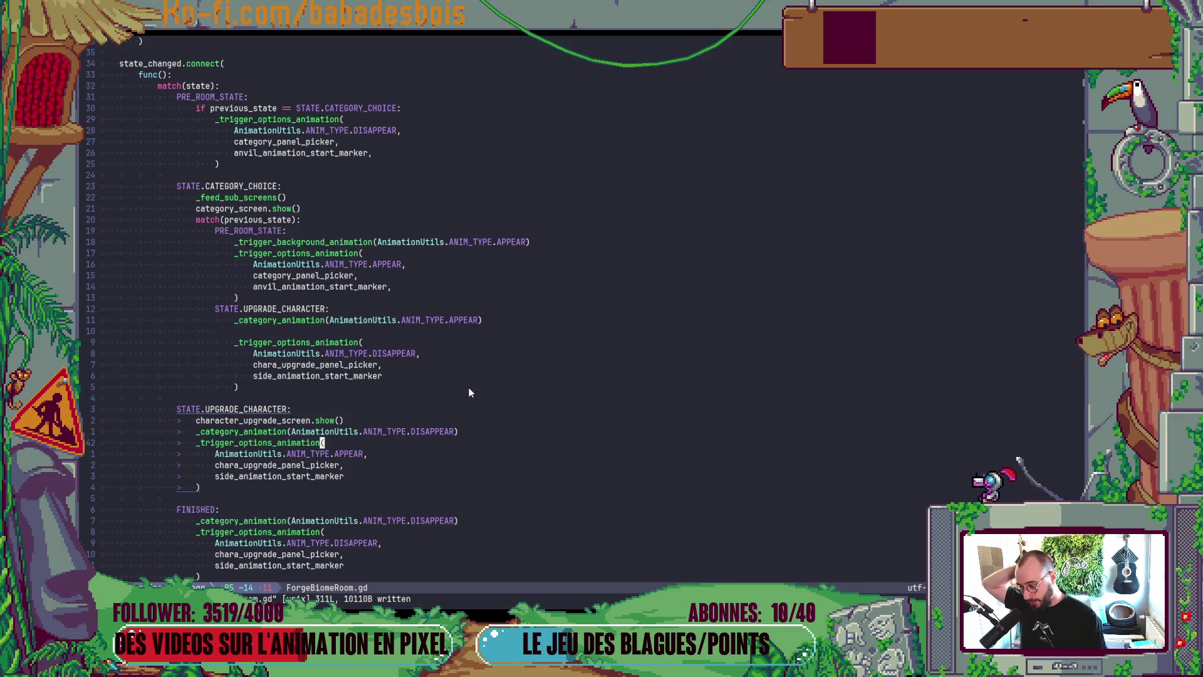
scroll(463, 388, down, 2)
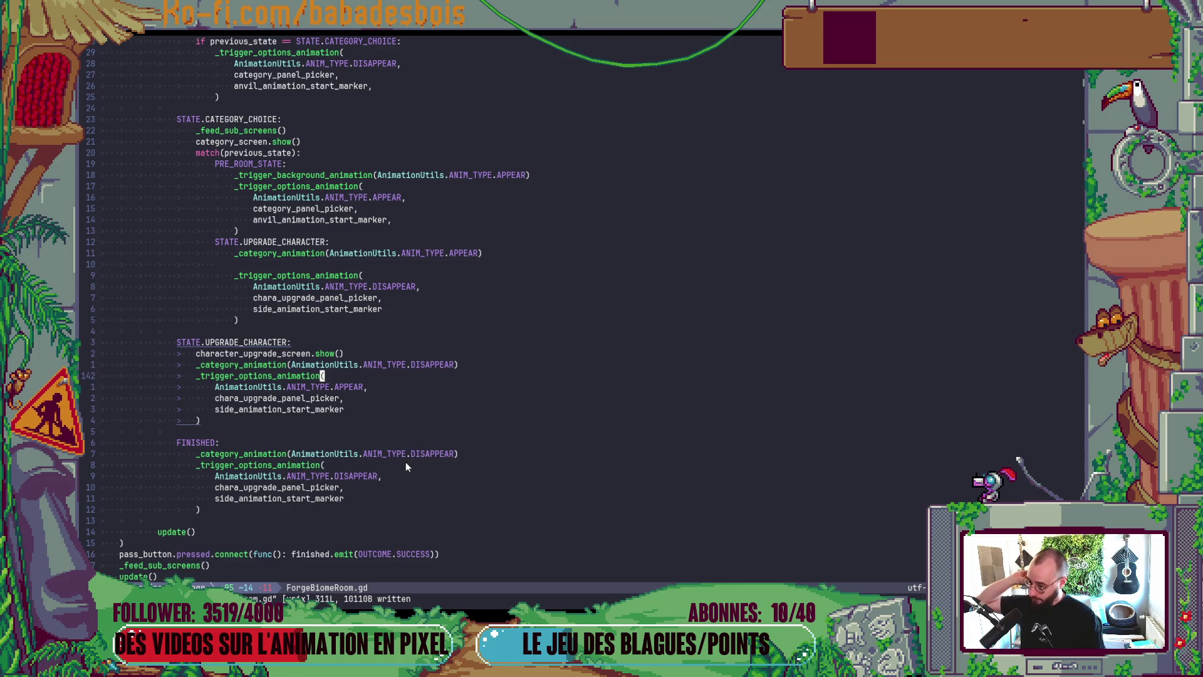
click(356, 475)
click(98, 43)
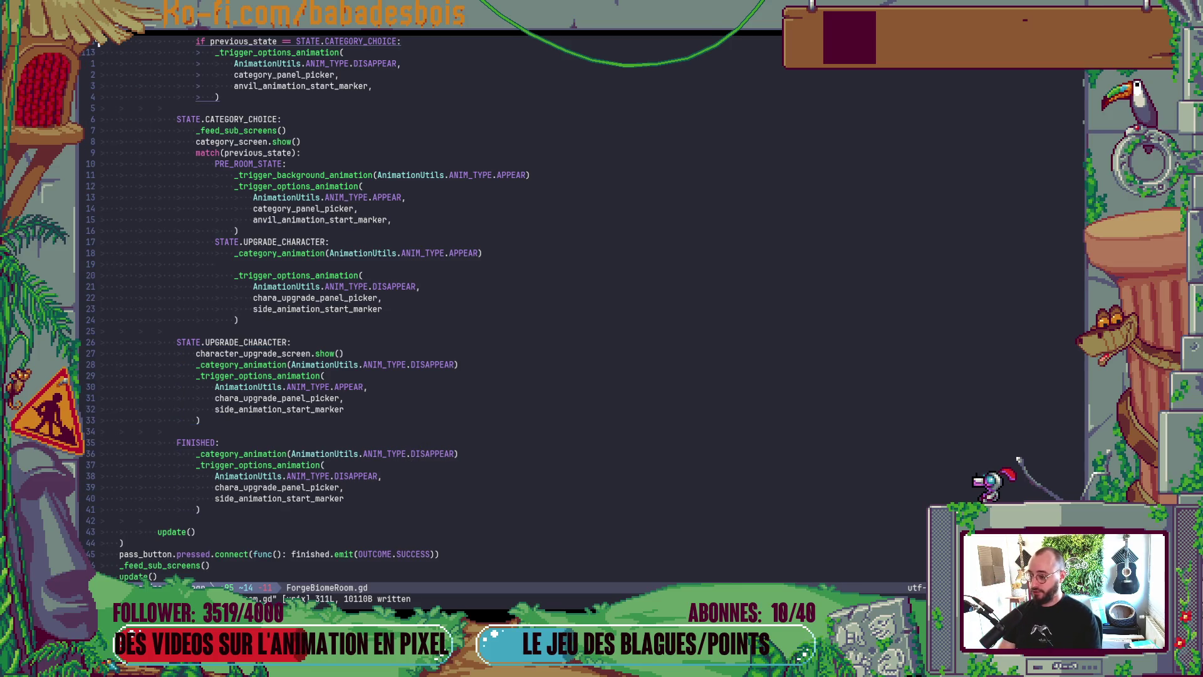
click(304, 466)
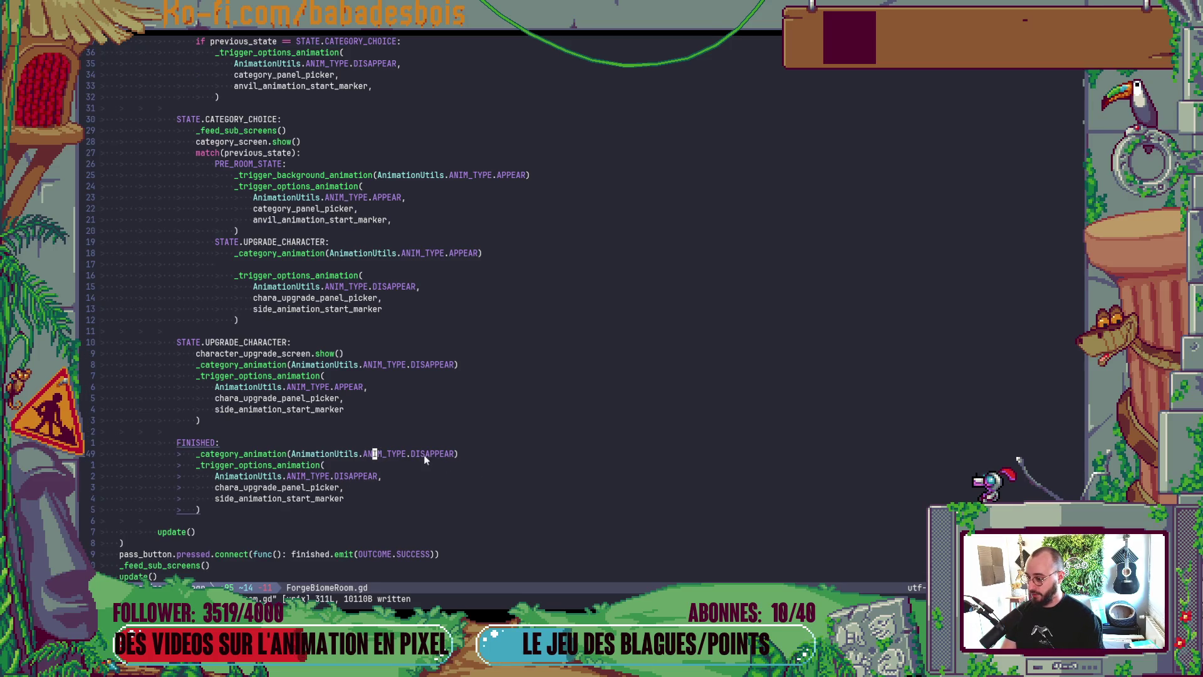
key(d)
key(d)
text(:w)
key(Return)
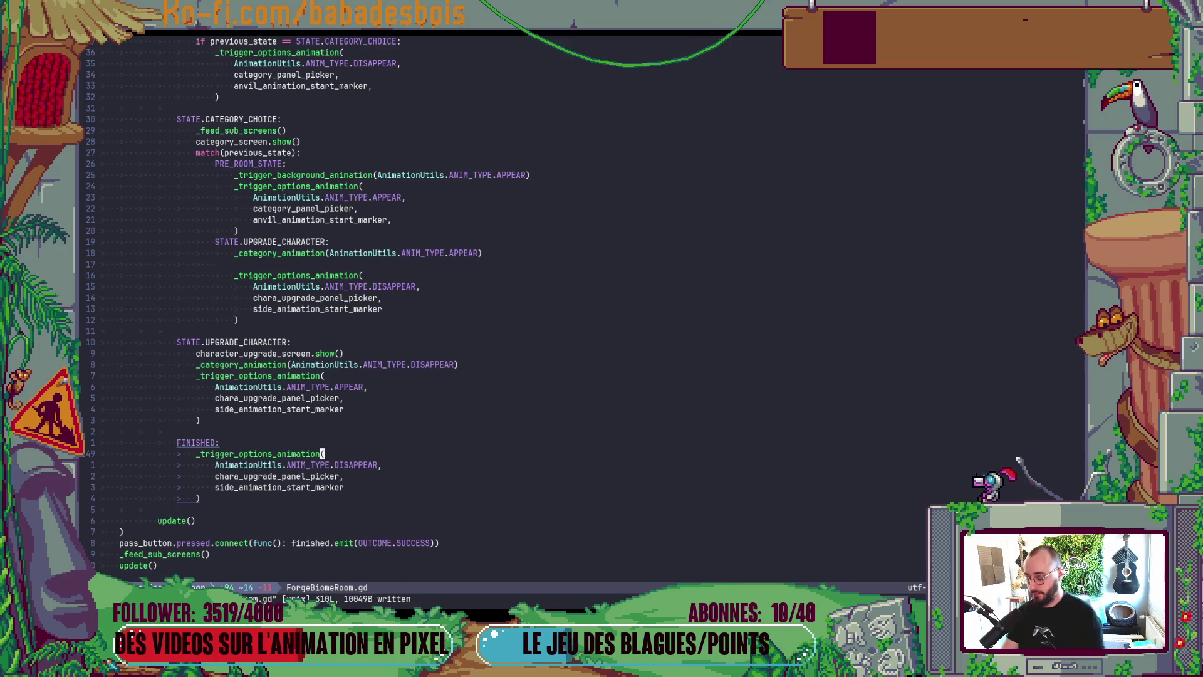
Step: Wrap the options animation call in 'if previous_state == STATE.UPGRADE_CHARACTER:' and save
text(Oif )
text(previous_state ==)
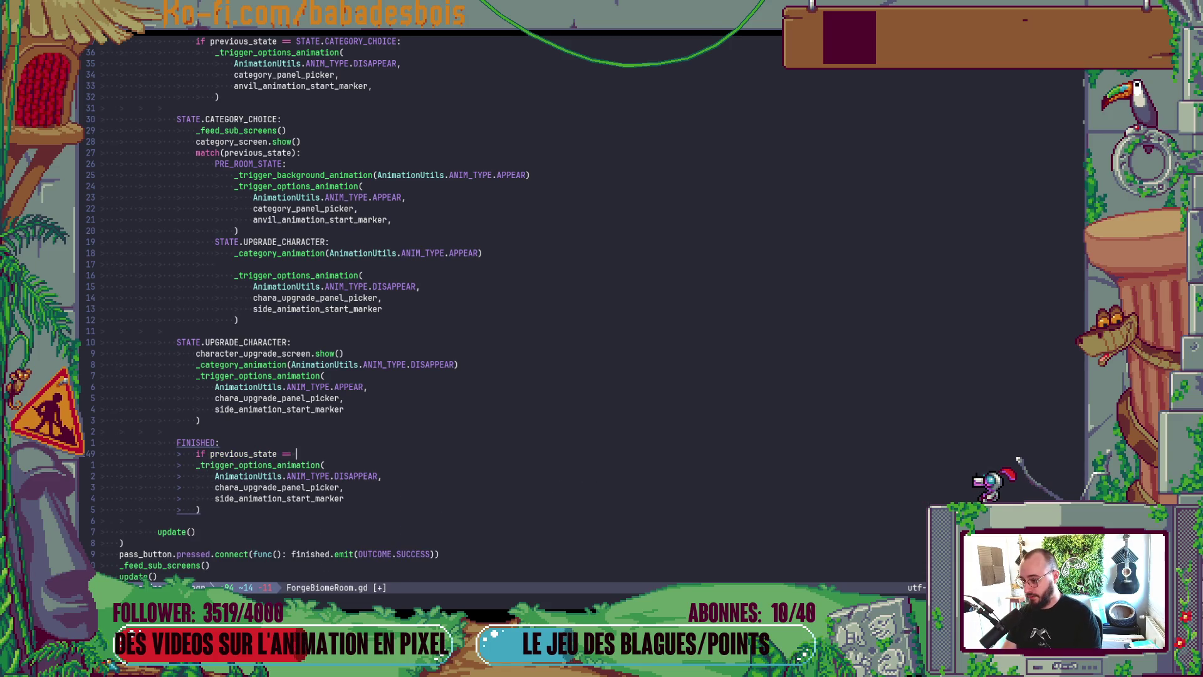
key(Escape)
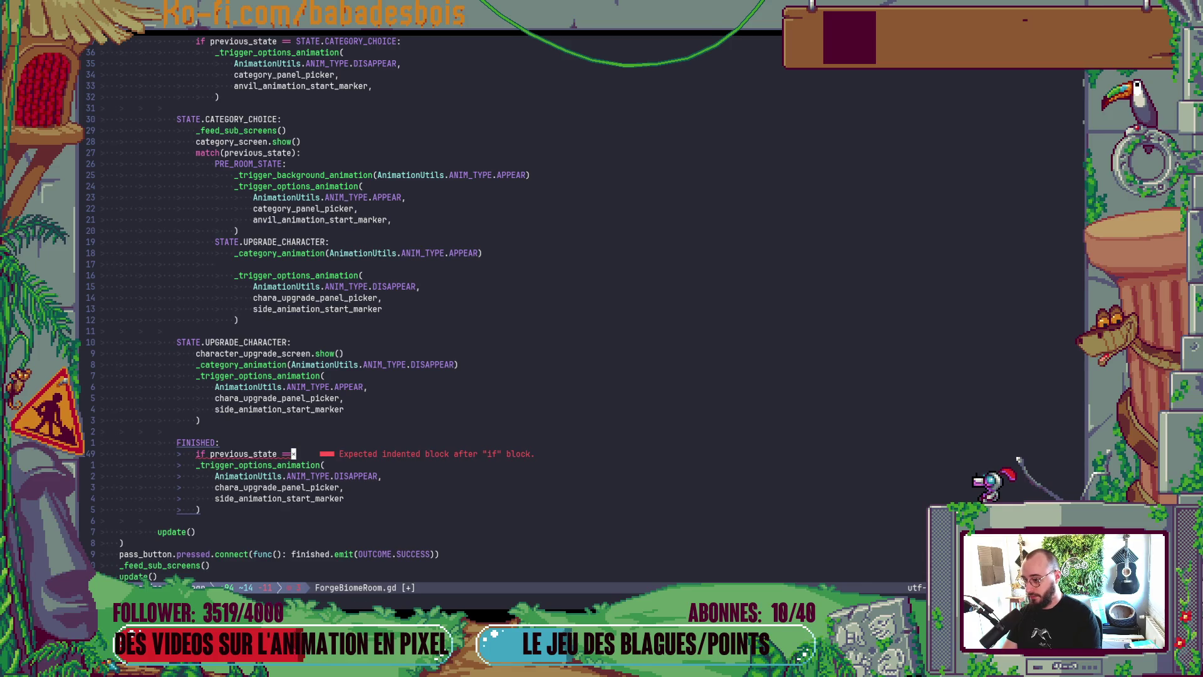
text(STATE.C)
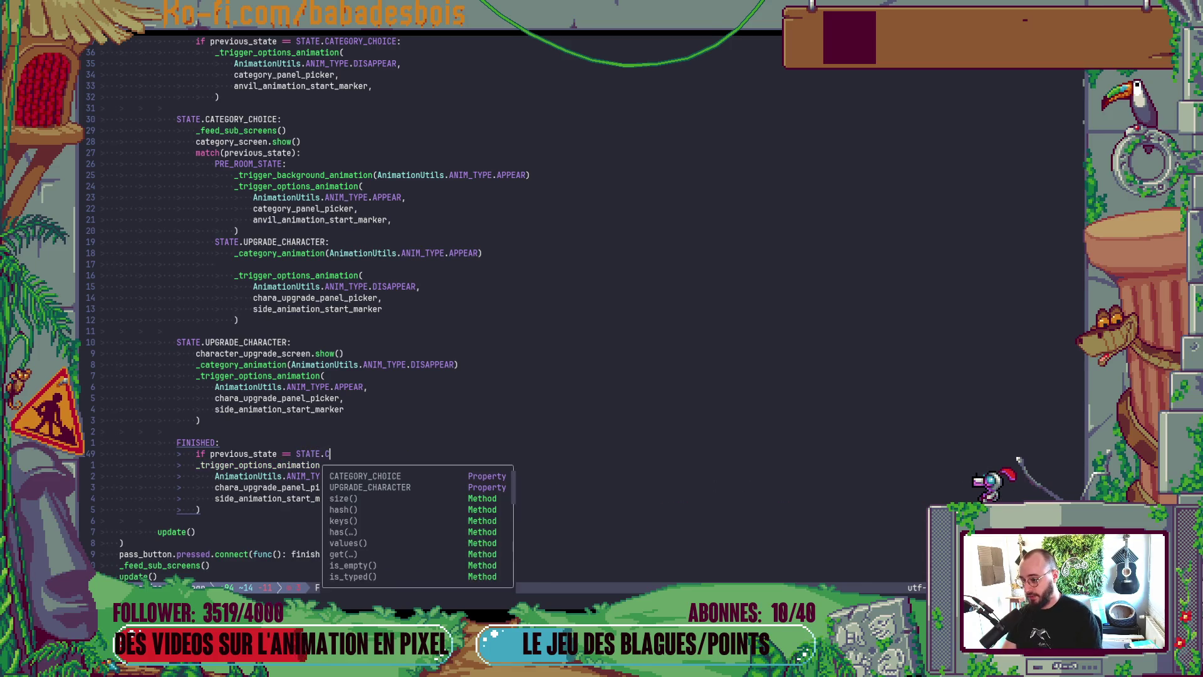
key(Down)
key(Return)
key(Escape)
key(j)
key(j)
key(V)
key(j)
key(j)
key(j)
key(greater)
key(Escape)
text(:w)
key(Return)
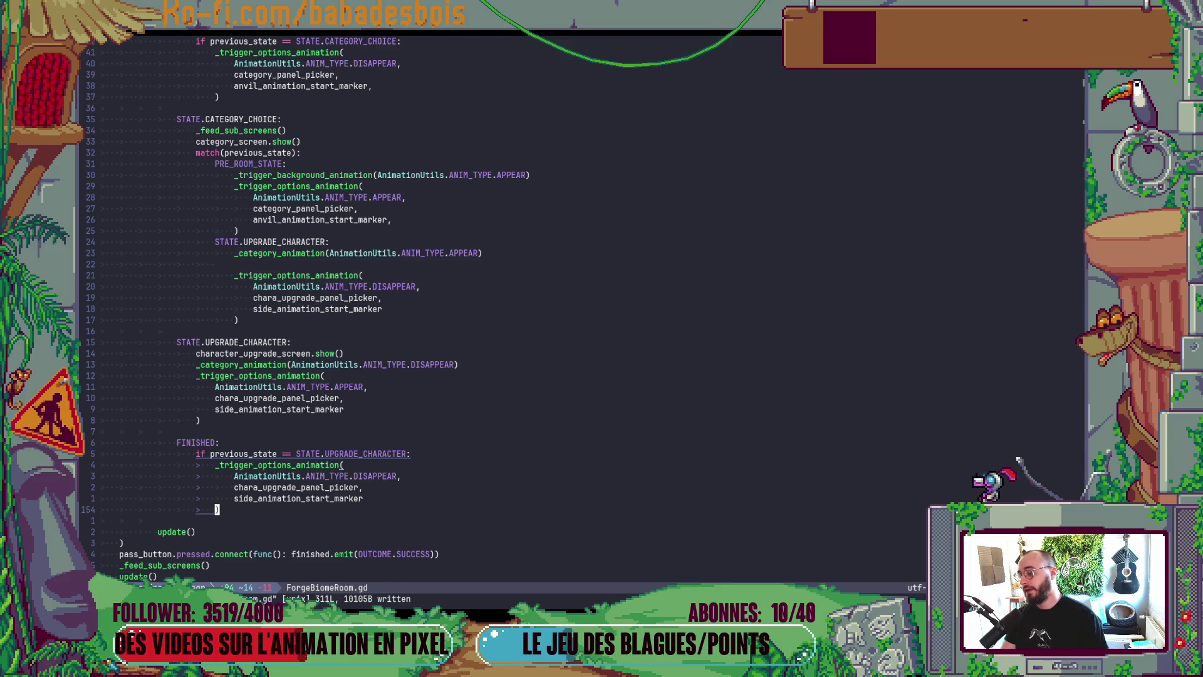
Step: Review the ANIM_TYPE.DISAPPEAR line, then launch the game with F5
scroll(524, 427, up, 3)
scroll(516, 408, down, 2)
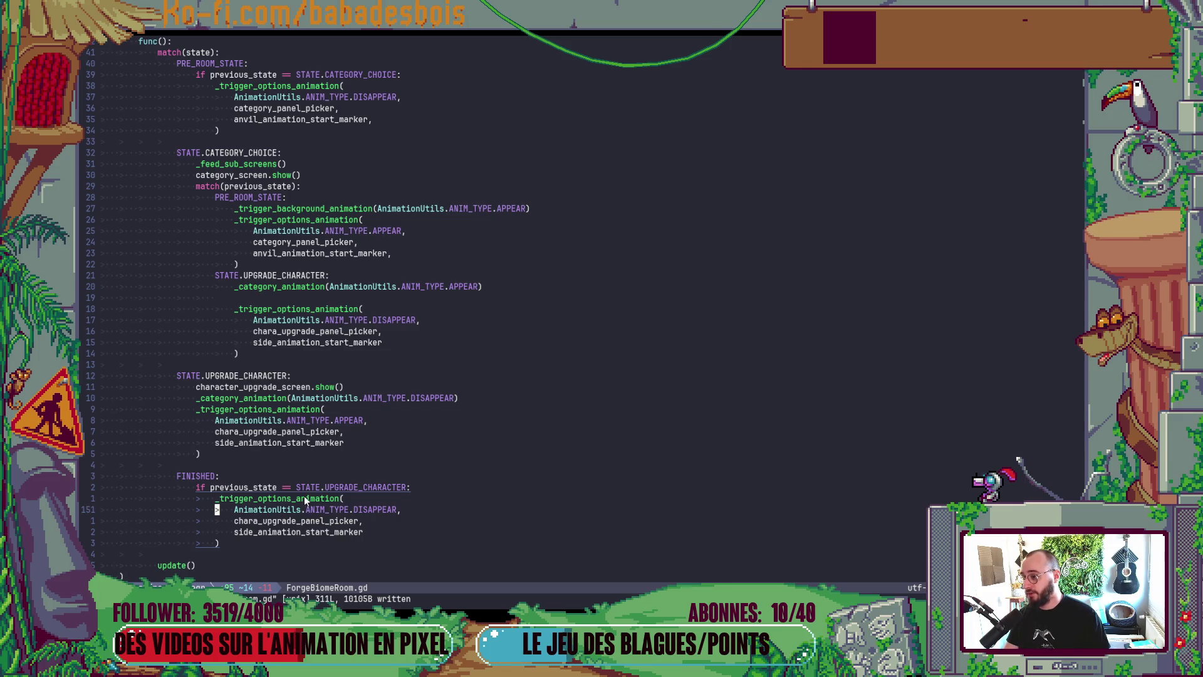
scroll(393, 443, up, 3)
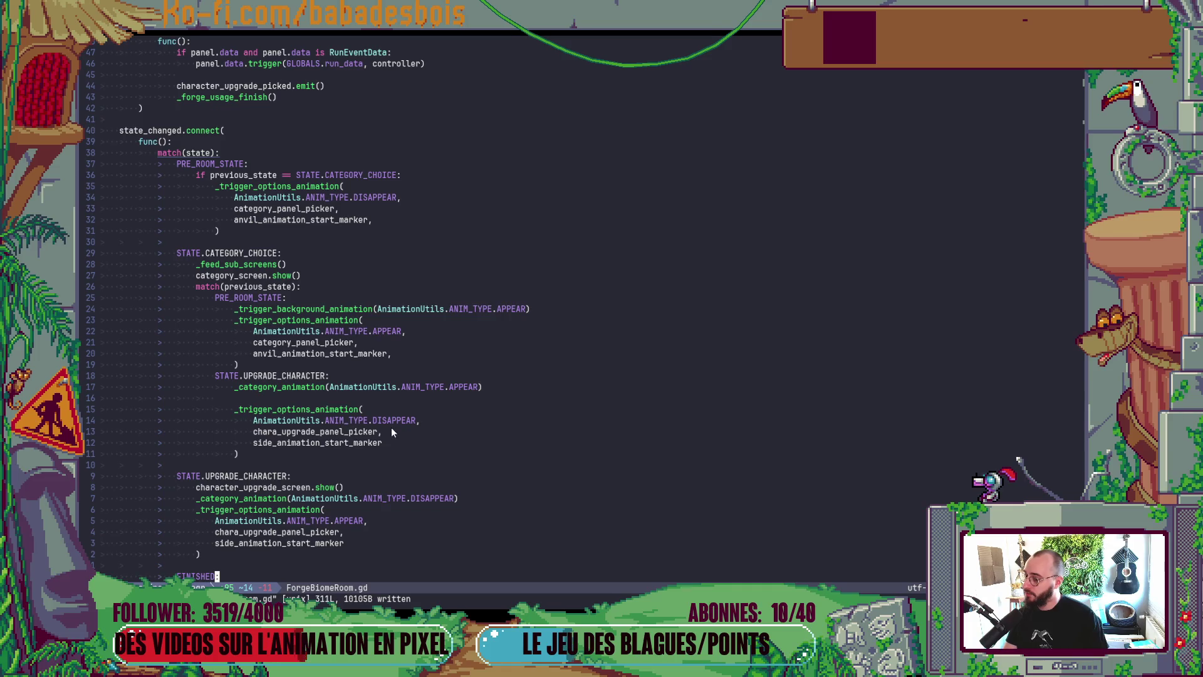
scroll(391, 431, down, 2)
click(436, 356)
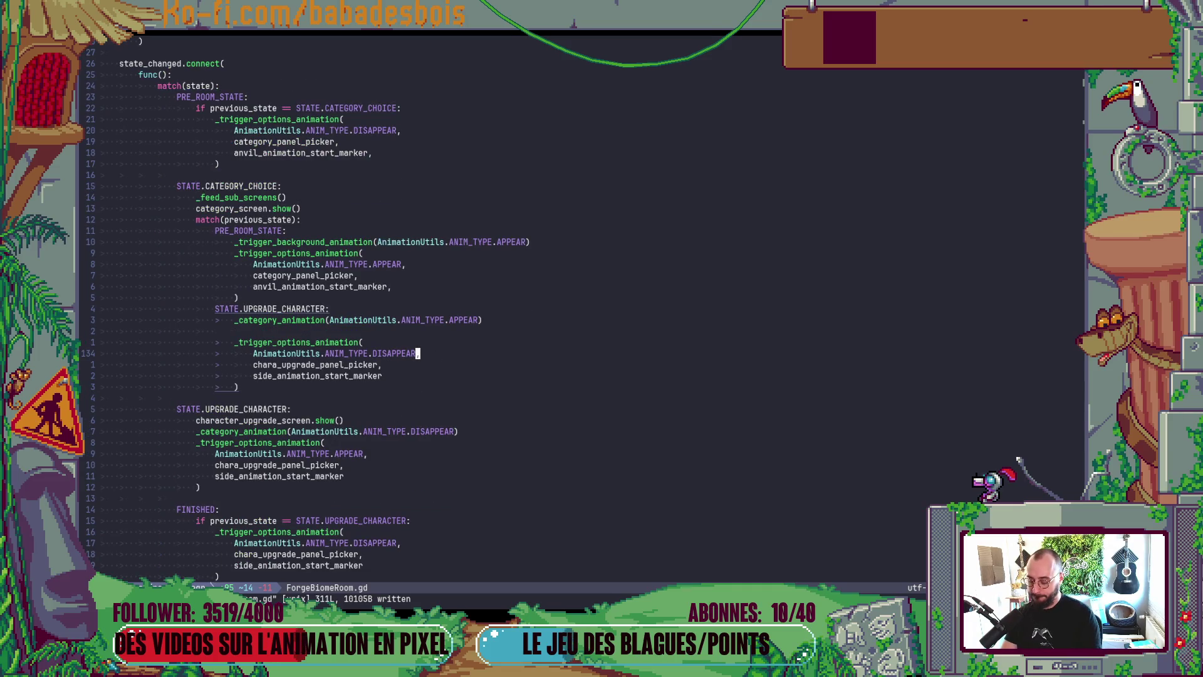
key(alt+Tab)
key(F5)
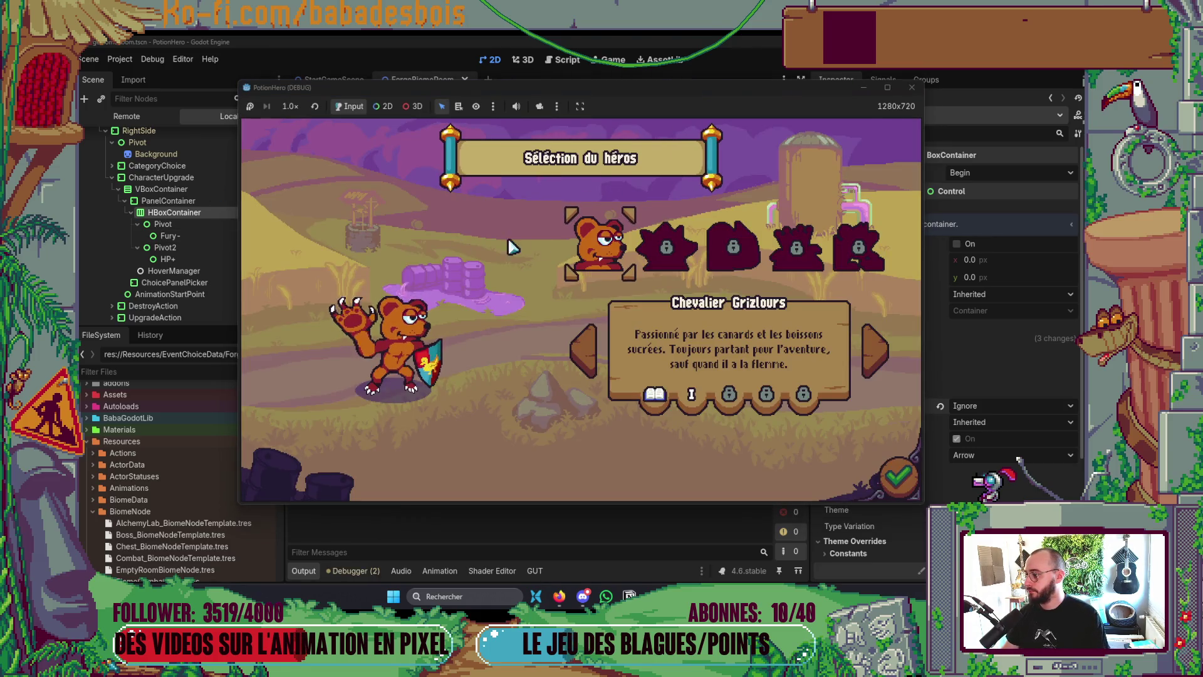
Step: Confirm Chevalier Grizlours and Réveil de l'ours, skip the dialogue and enter the forge node
click(884, 479)
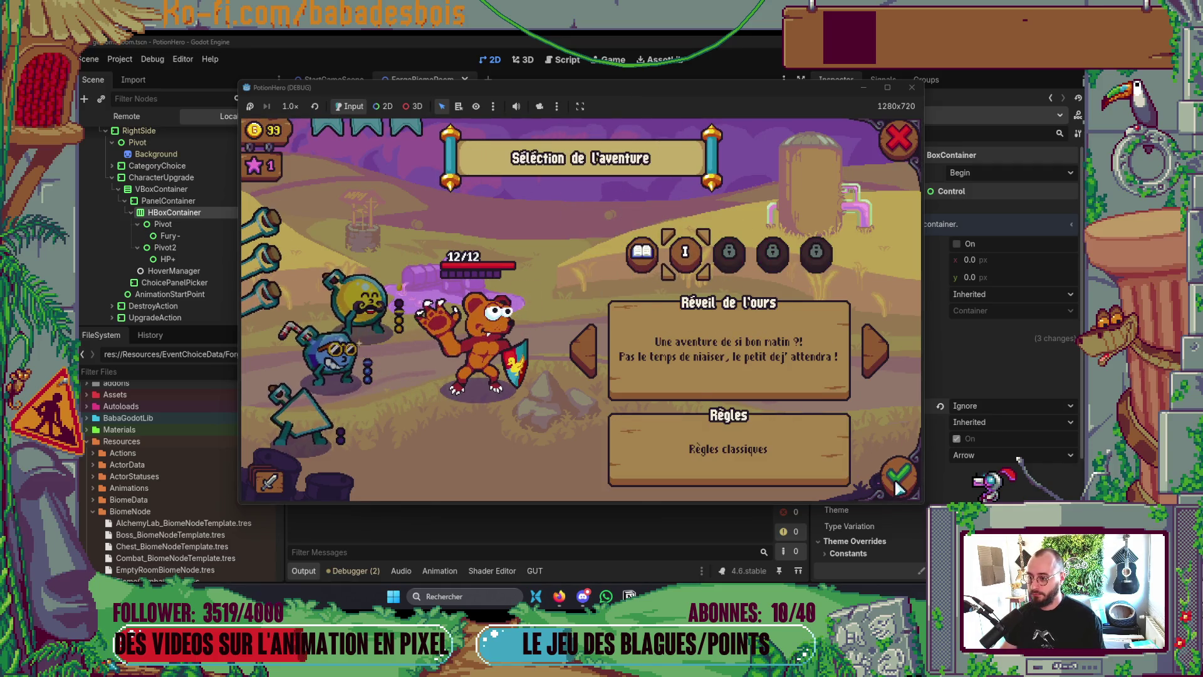
click(890, 481)
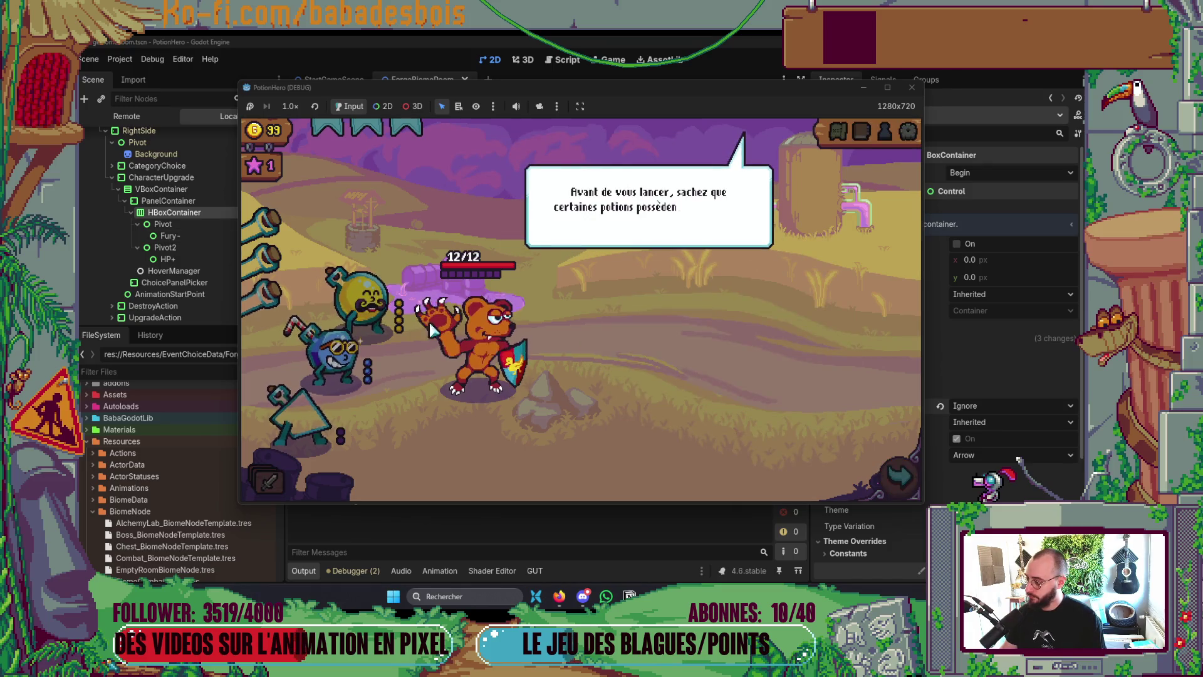
click(571, 372)
click(589, 365)
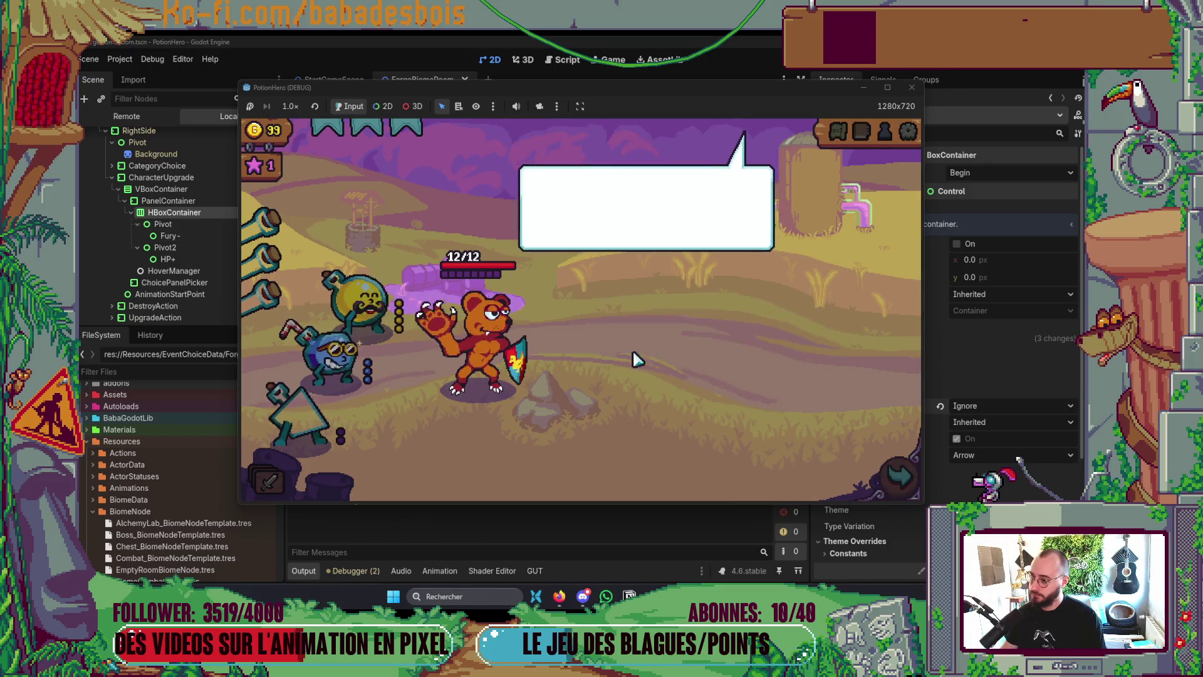
click(870, 478)
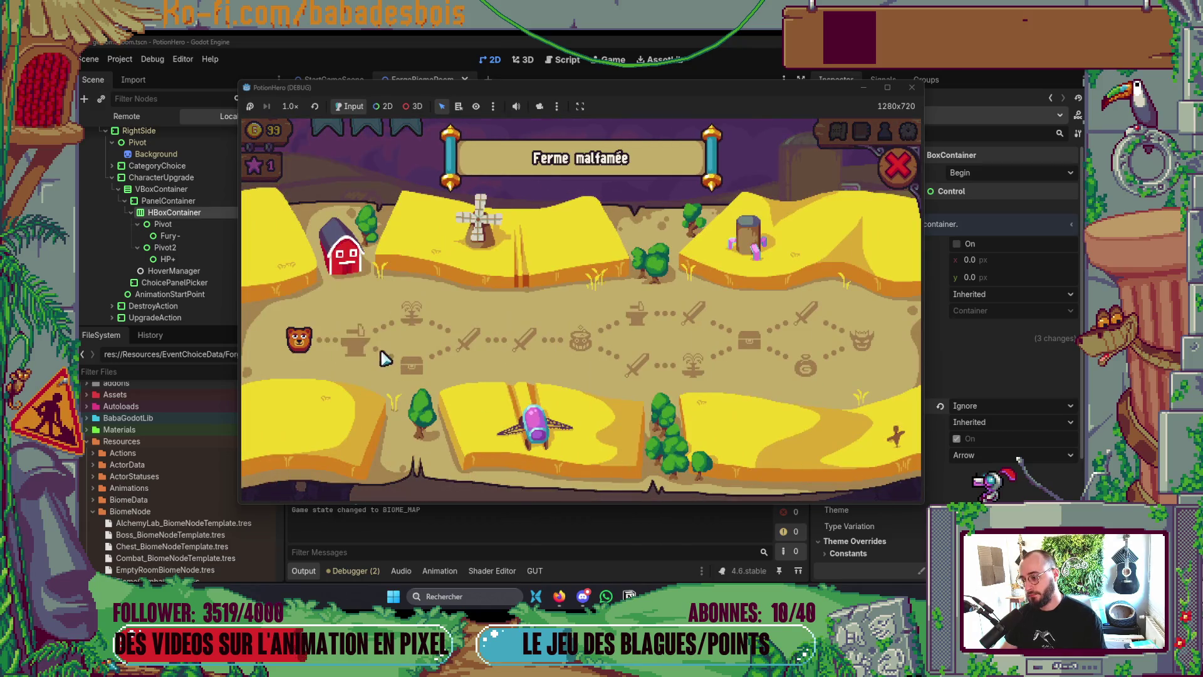
click(352, 341)
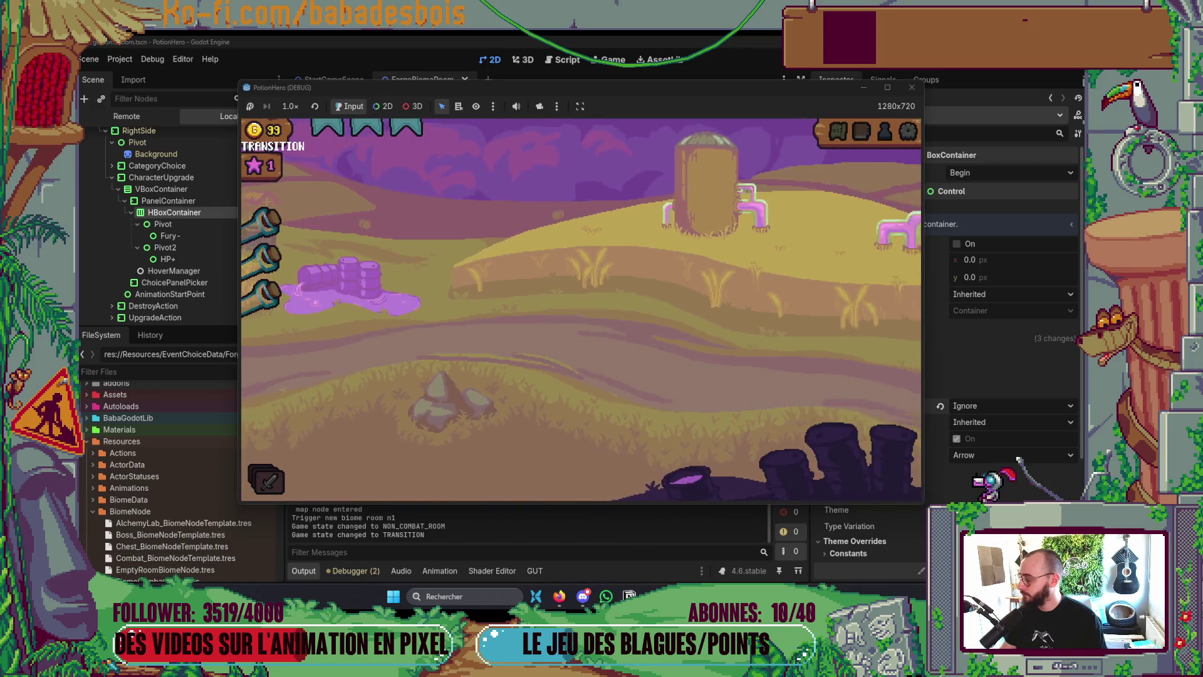
Step: Open the forge's hero upgrade category and take the aura upgrade
key(alt+Tab)
key(alt+Tab)
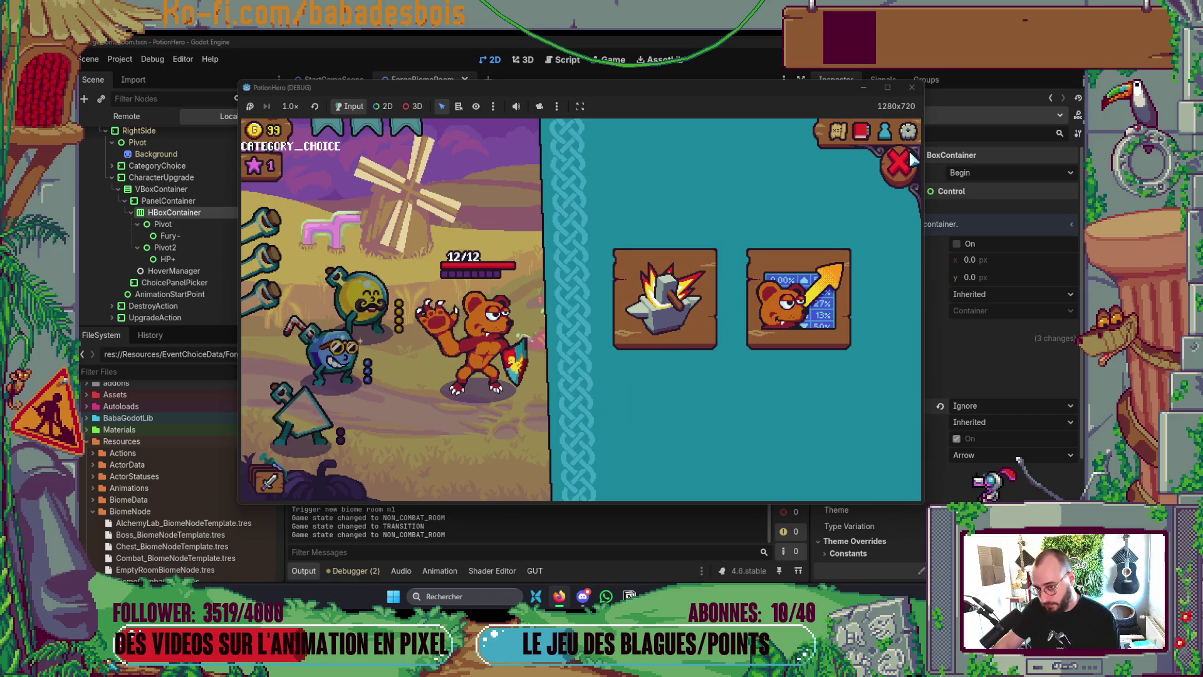
click(899, 164)
click(897, 460)
click(780, 335)
click(899, 164)
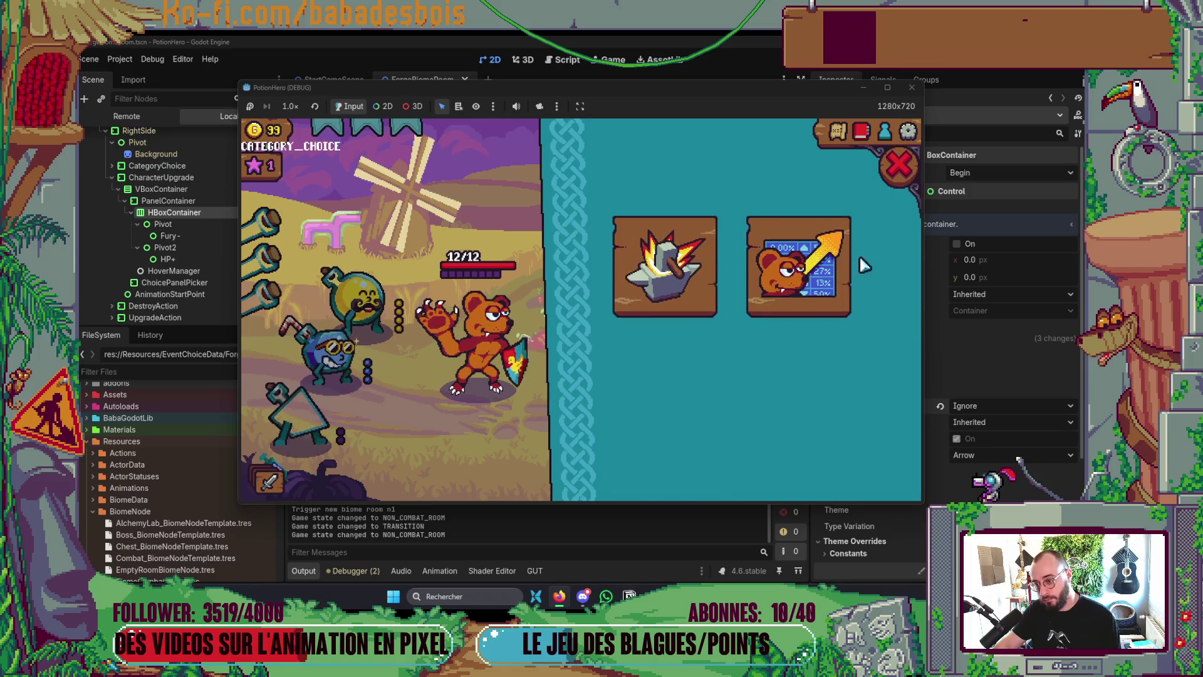
click(799, 301)
click(896, 168)
click(798, 301)
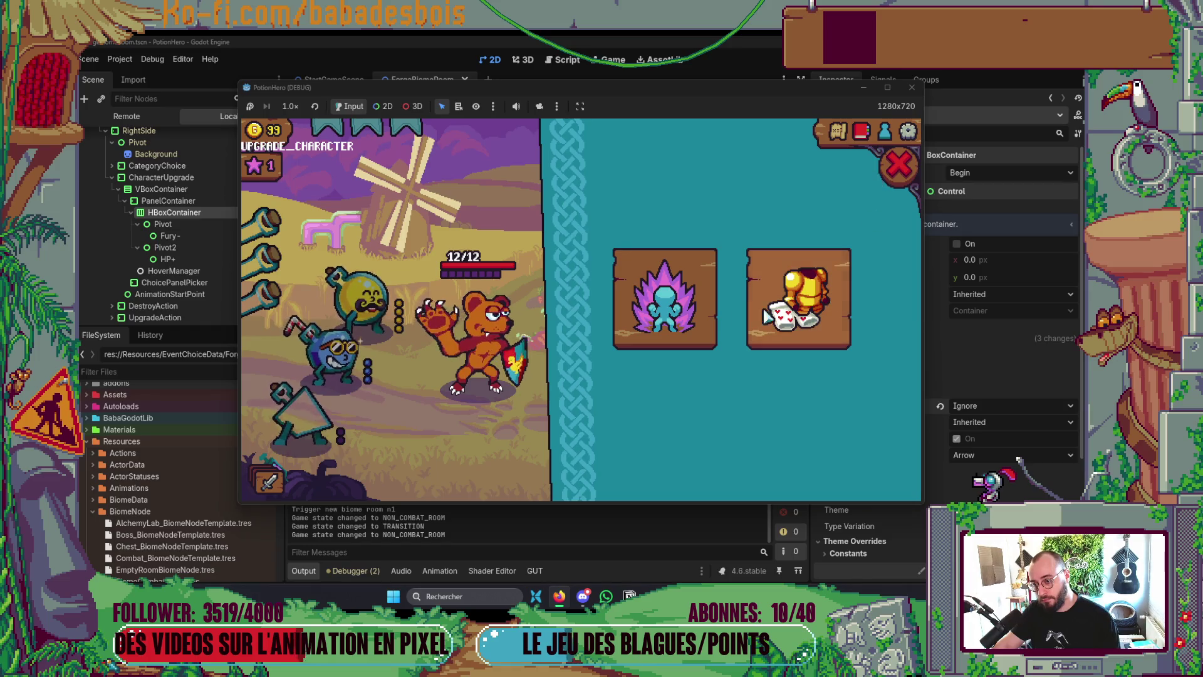
click(674, 313)
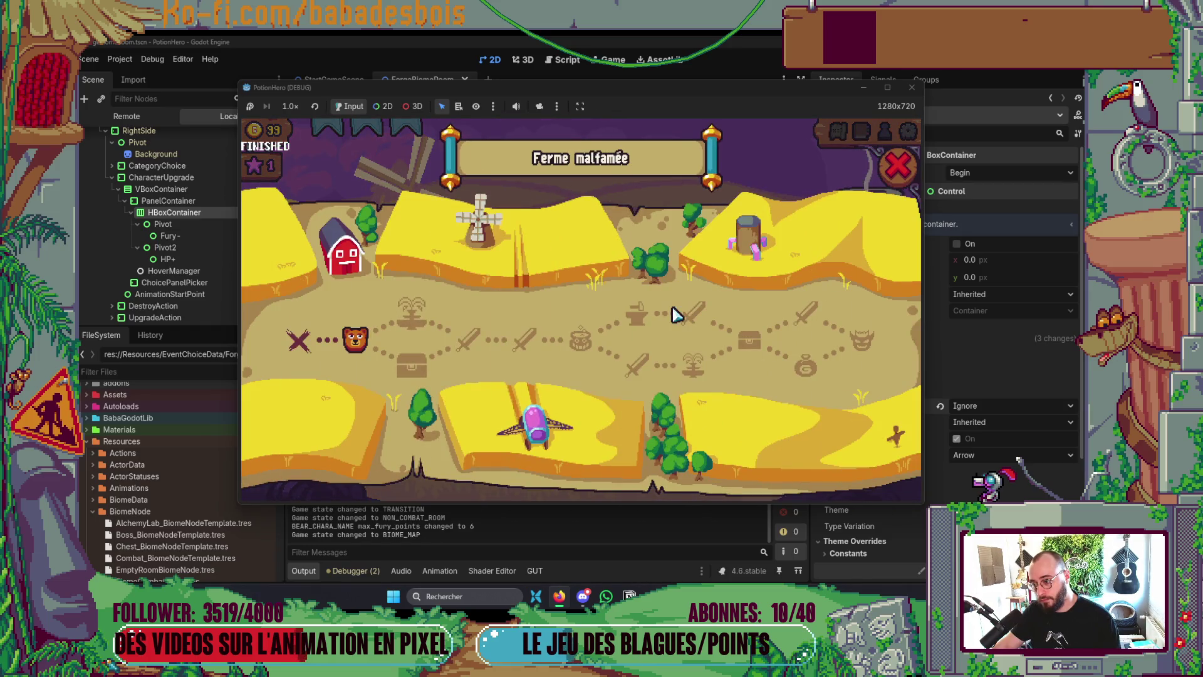
Step: Travel to the combat node, then stop the game and close its window
click(630, 362)
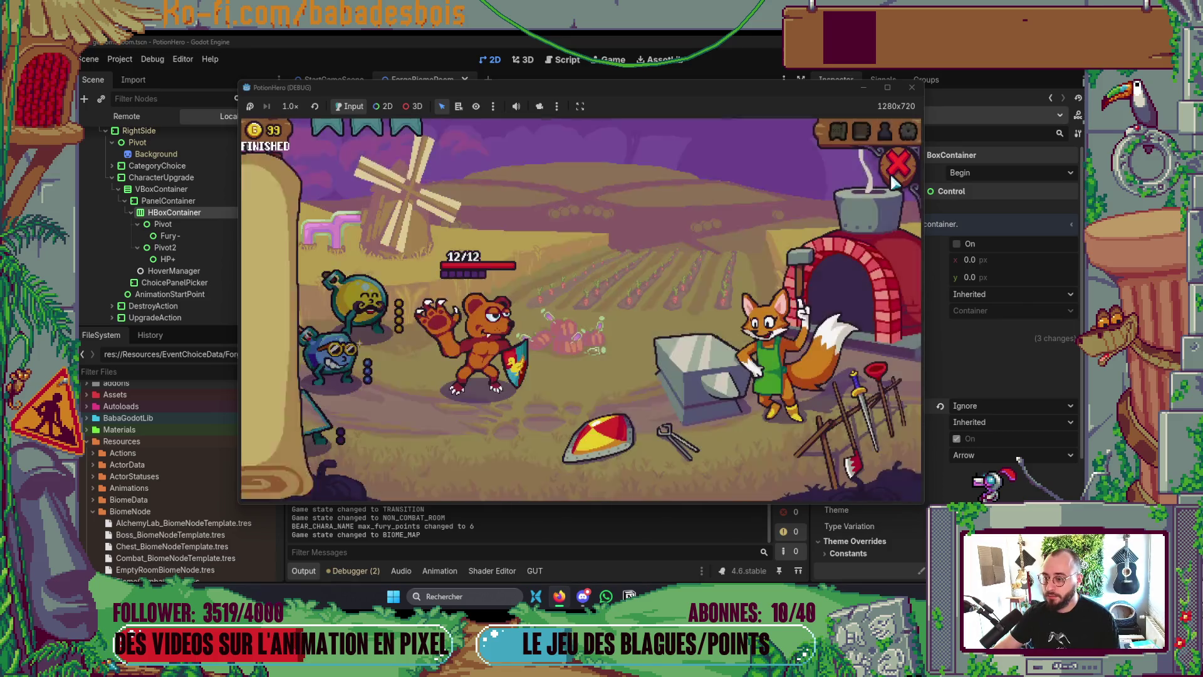
click(913, 91)
key(alt+Tab)
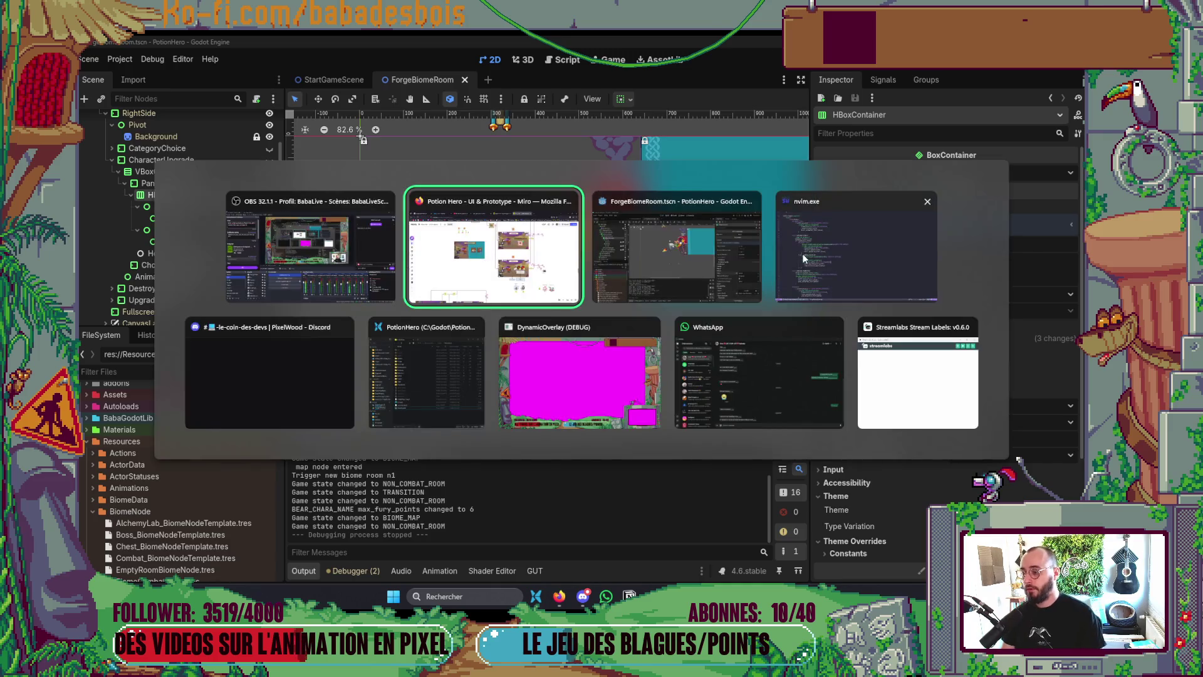
Step: Scroll ForgeBiomeRoom.gd in Neovim up to the signal declarations and _ready() function
click(802, 242)
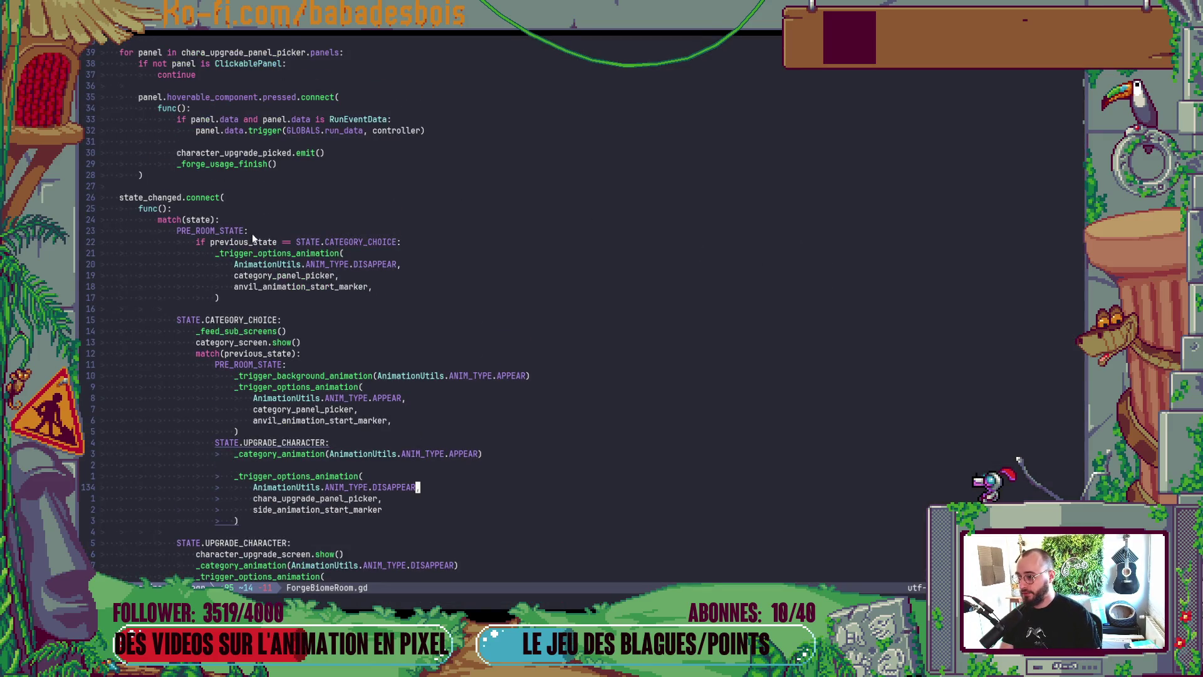
scroll(252, 233, up, 2)
scroll(247, 317, down, 15)
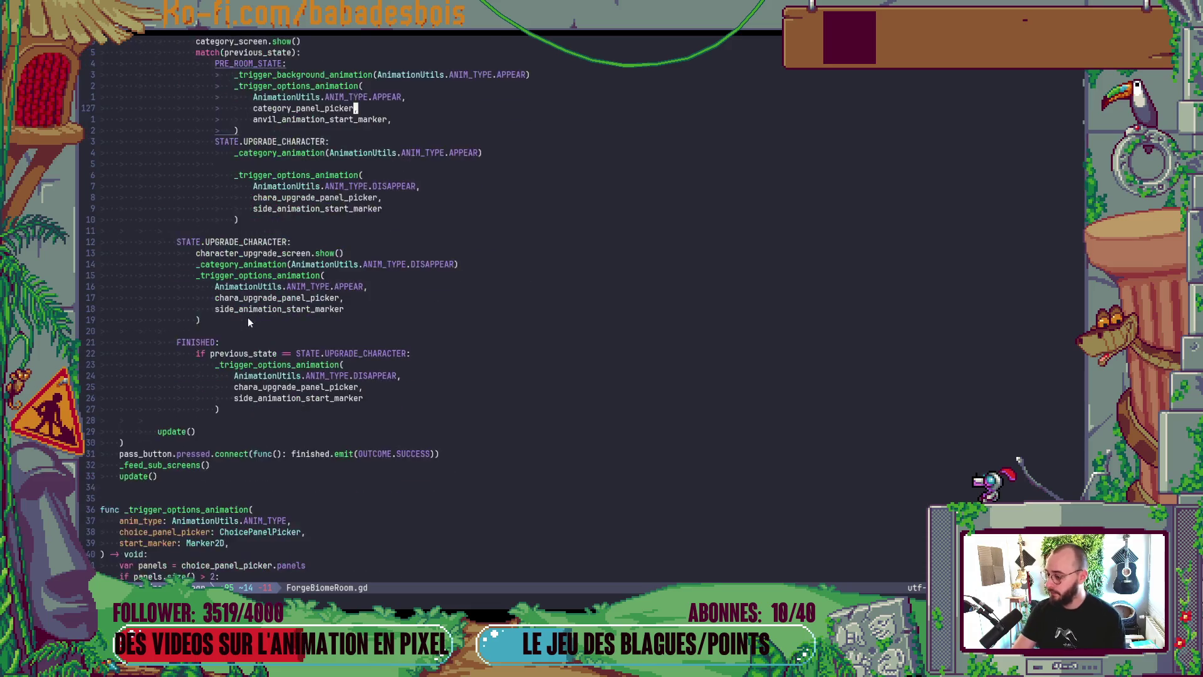
scroll(148, 314, down, 9)
scroll(156, 314, up, 20)
scroll(201, 269, up, 15)
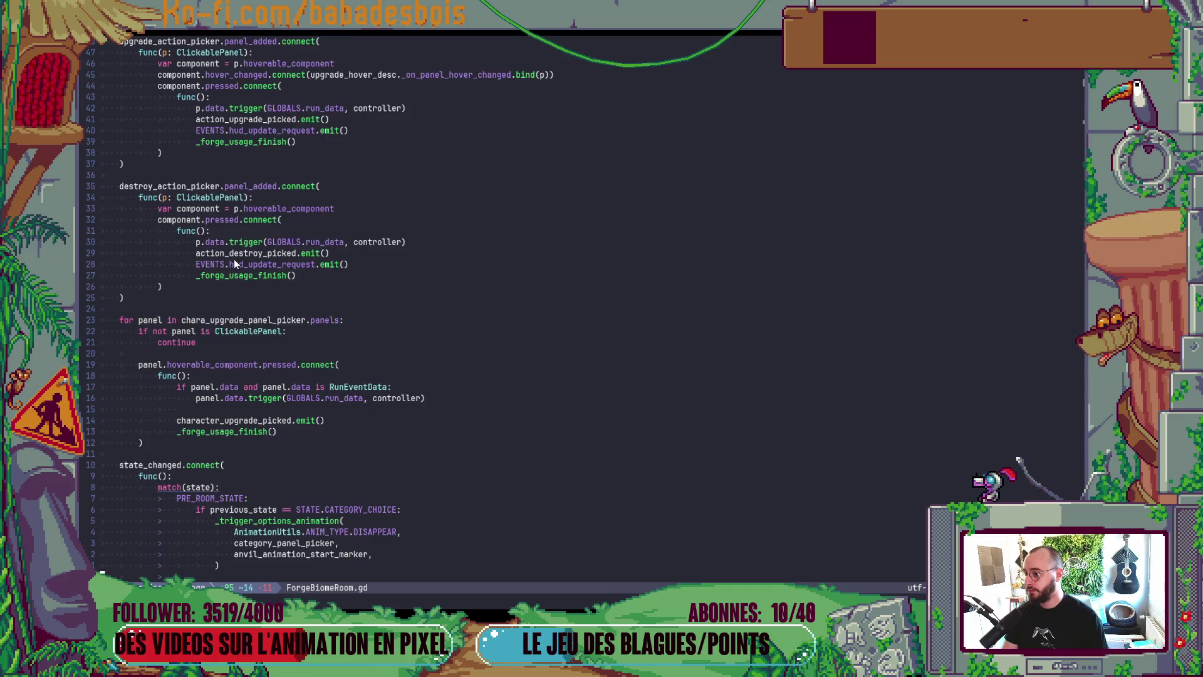
scroll(276, 257, up, 2)
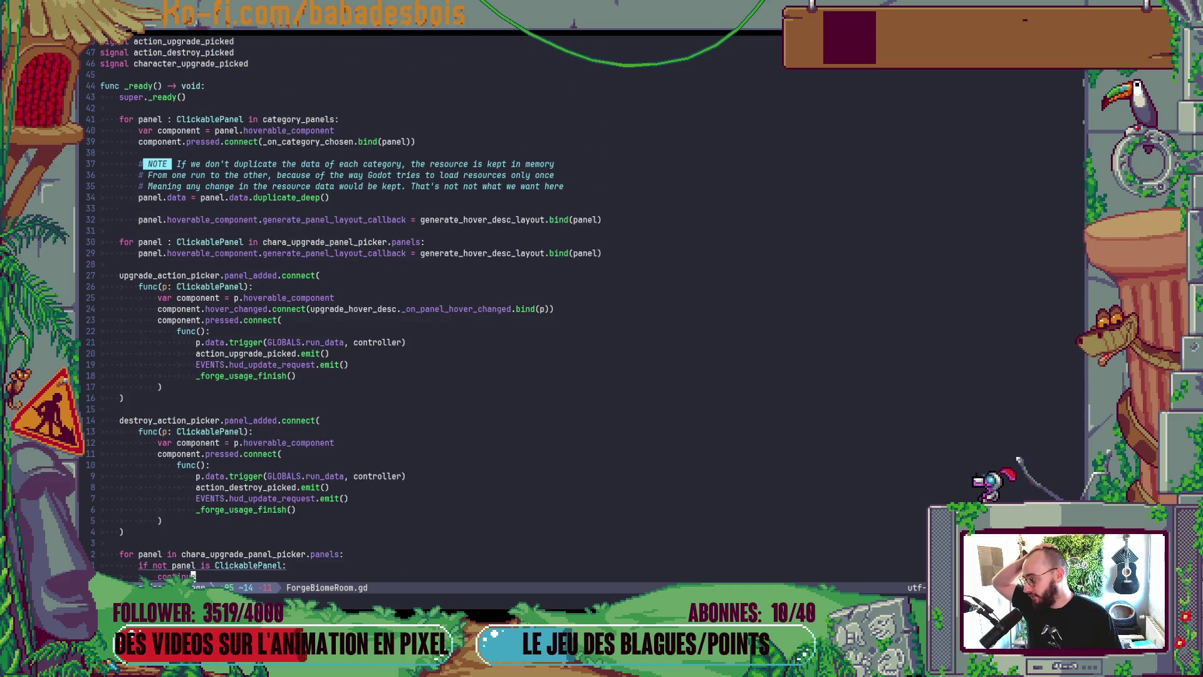
key(alt+Tab)
Step: Zoom and pan the Miro board to the Améliorer héros mockup's pink animation sticky notes
scroll(708, 307, down, 2)
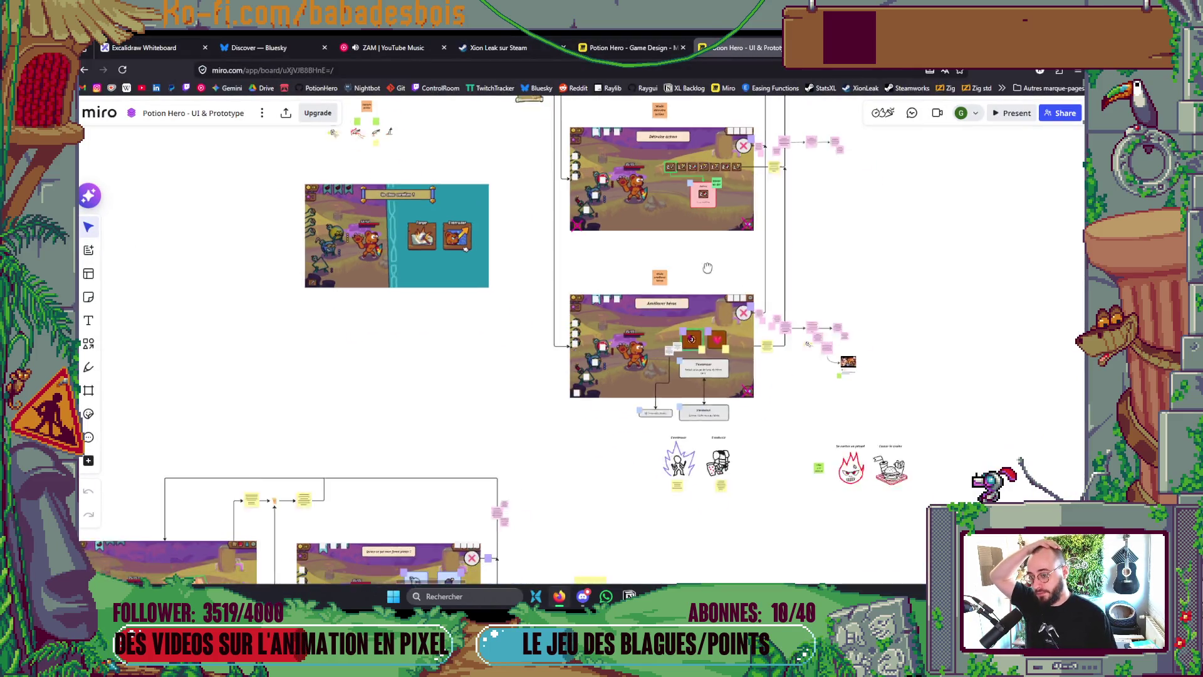
scroll(687, 299, up, 4)
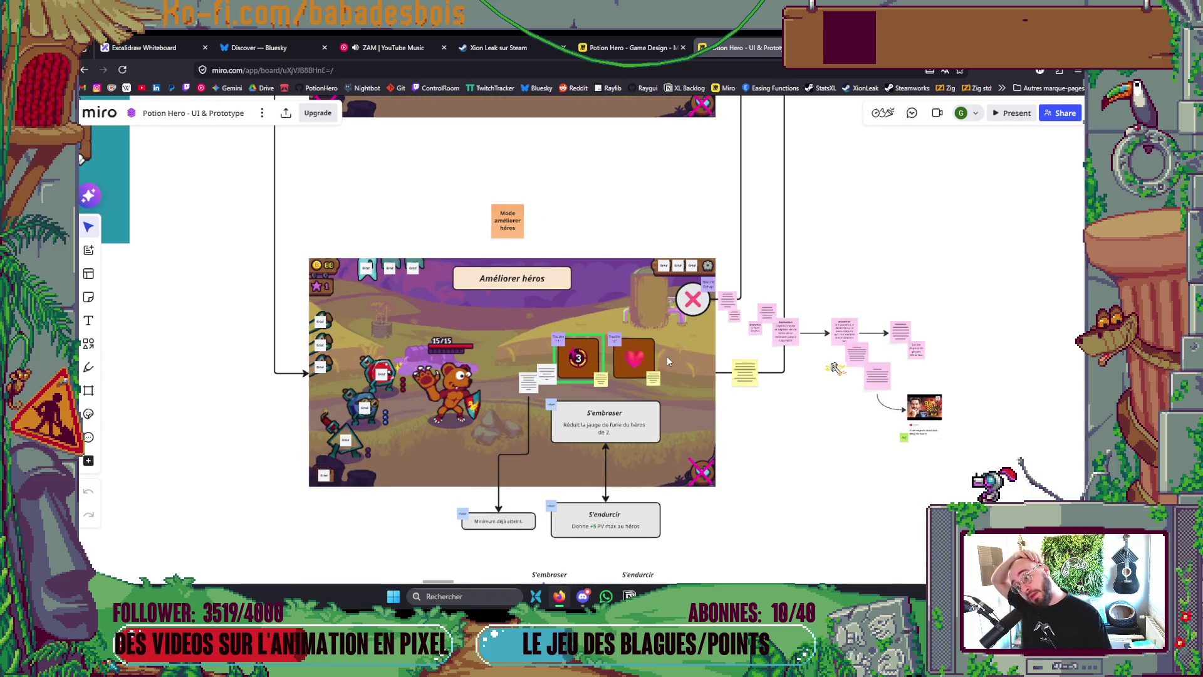
drag(731, 385, 659, 370)
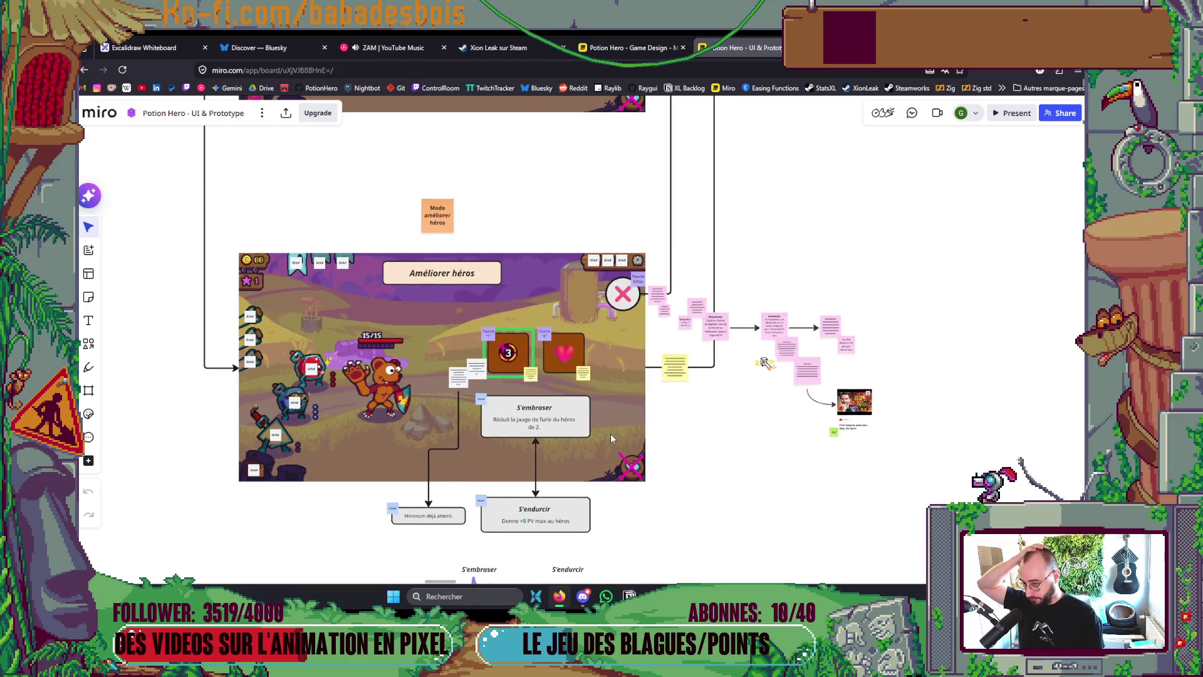
scroll(786, 365, up, 5)
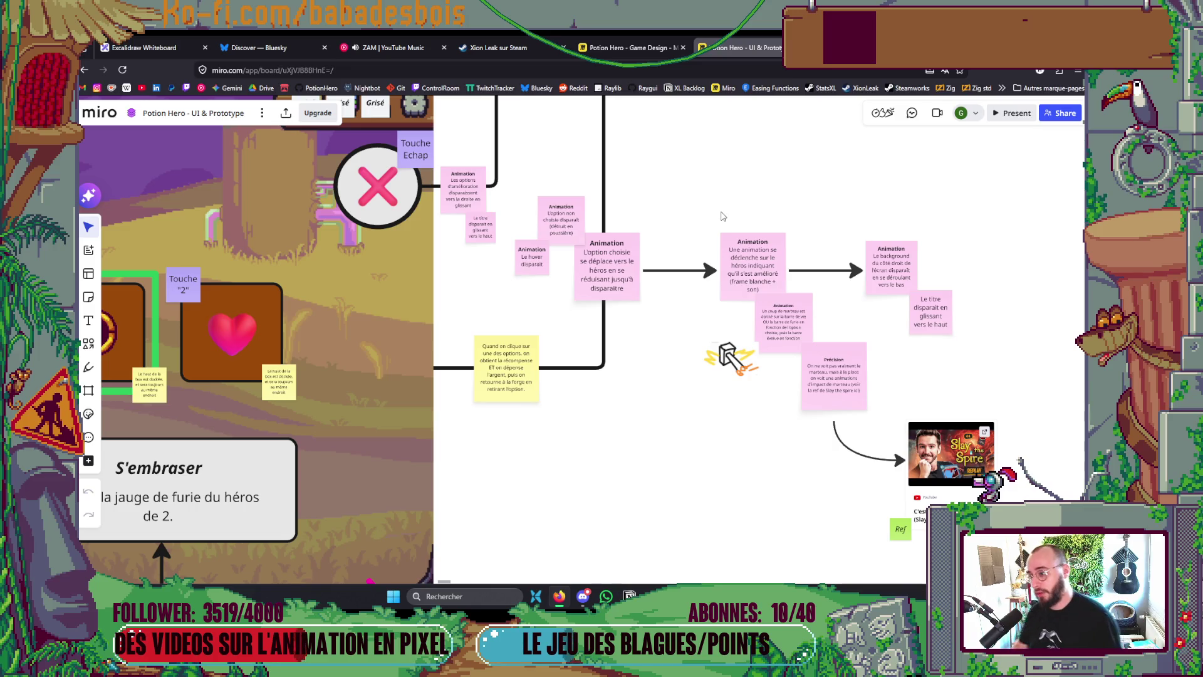
scroll(720, 216, down, 3)
scroll(746, 378, down, 2)
key(alt+Tab)
key(Tab)
key(Tab)
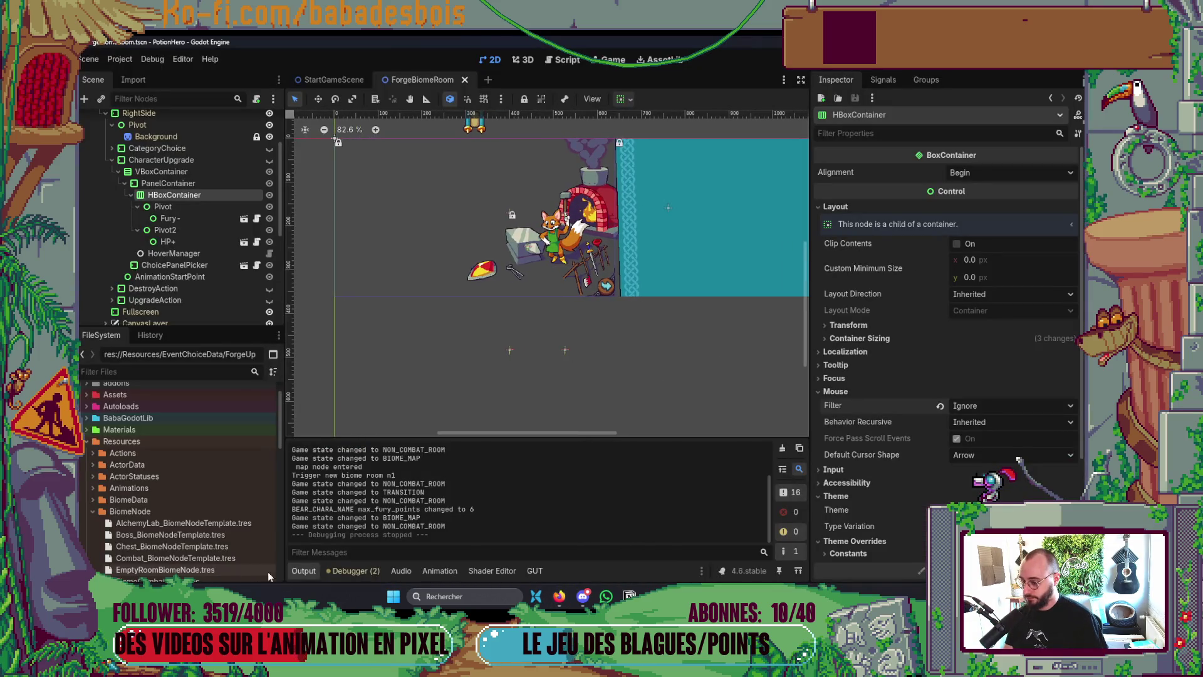
Step: Collapse the output log, relaunch the game with F5 and confirm the hero and adventure
click(295, 570)
key(alt+Tab)
key(alt+Tab)
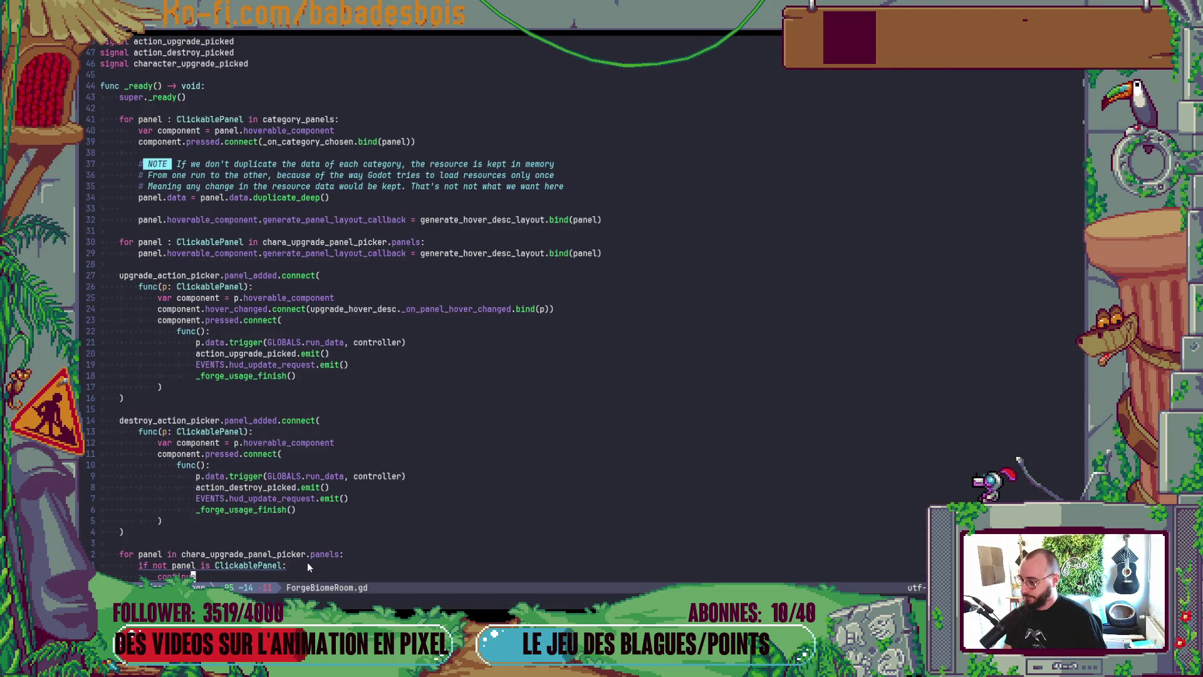
key(alt+Tab)
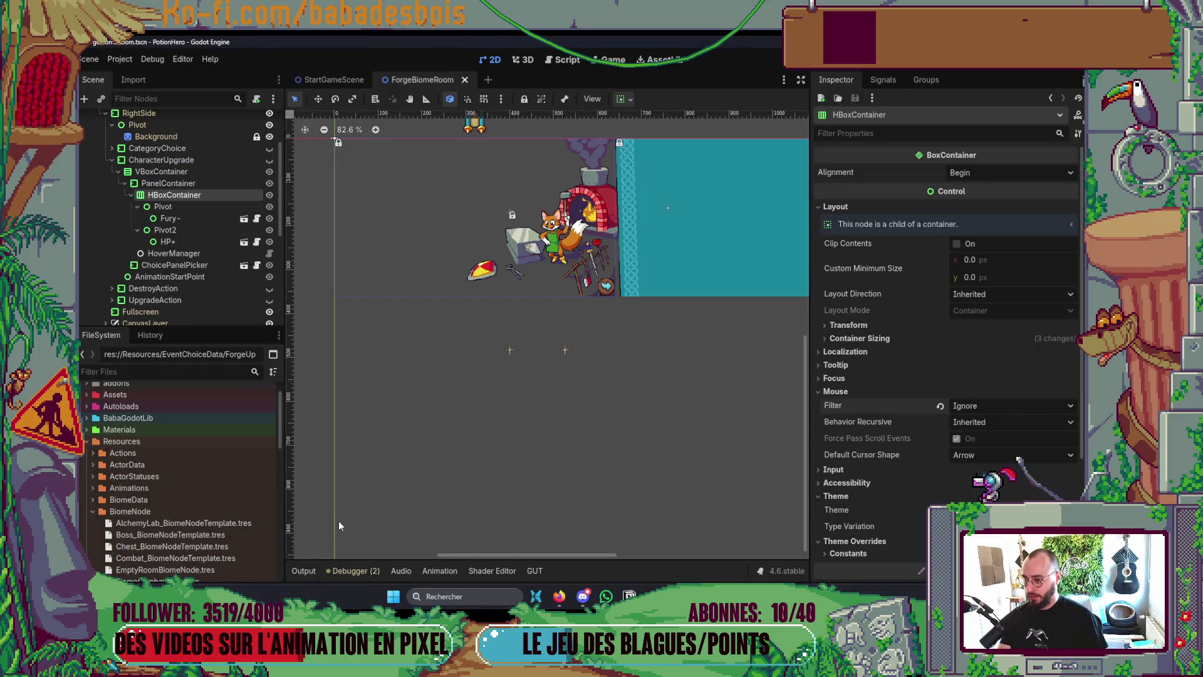
key(F5)
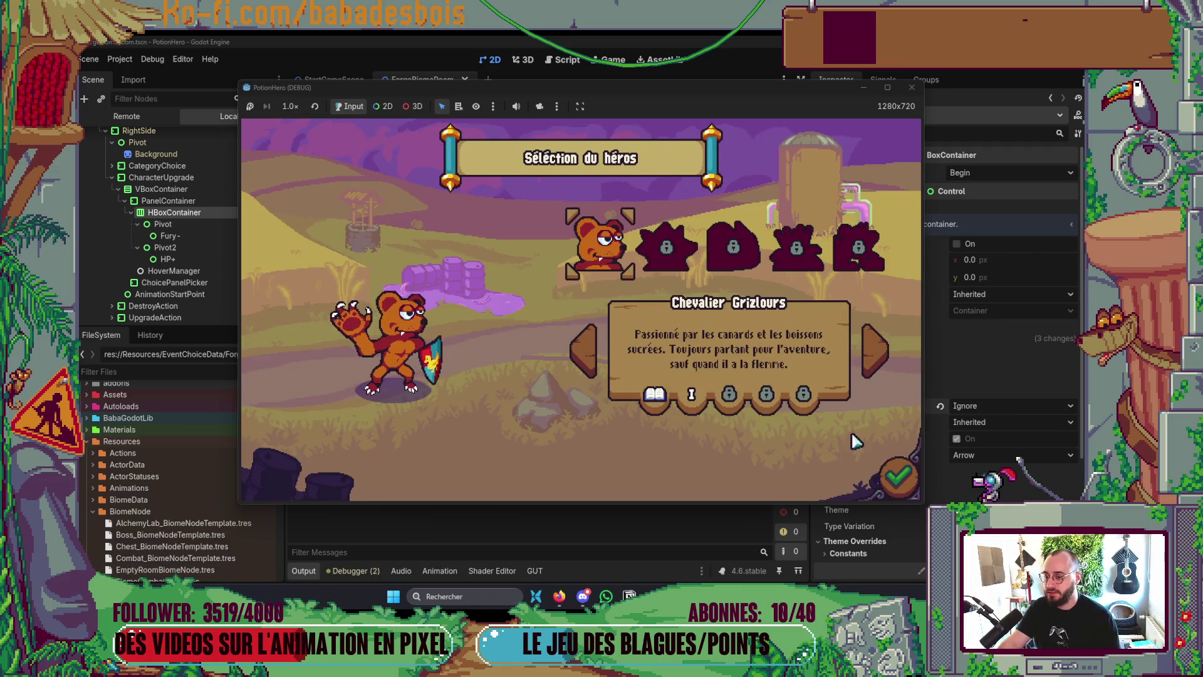
key(Return)
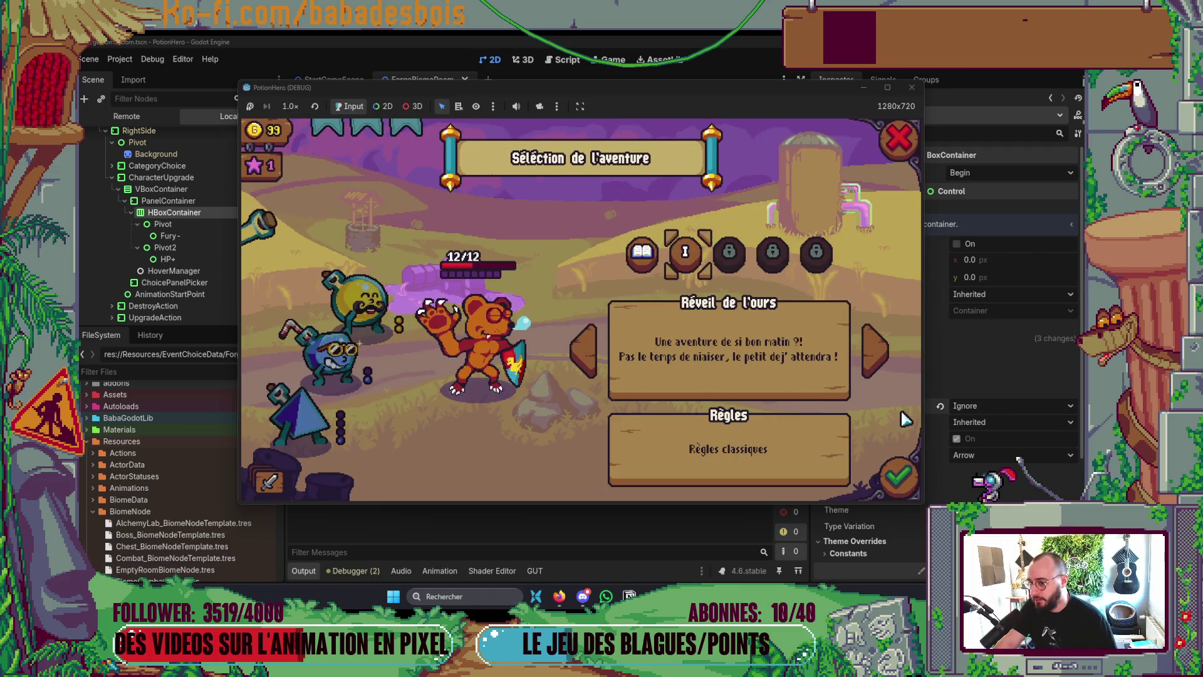
click(898, 476)
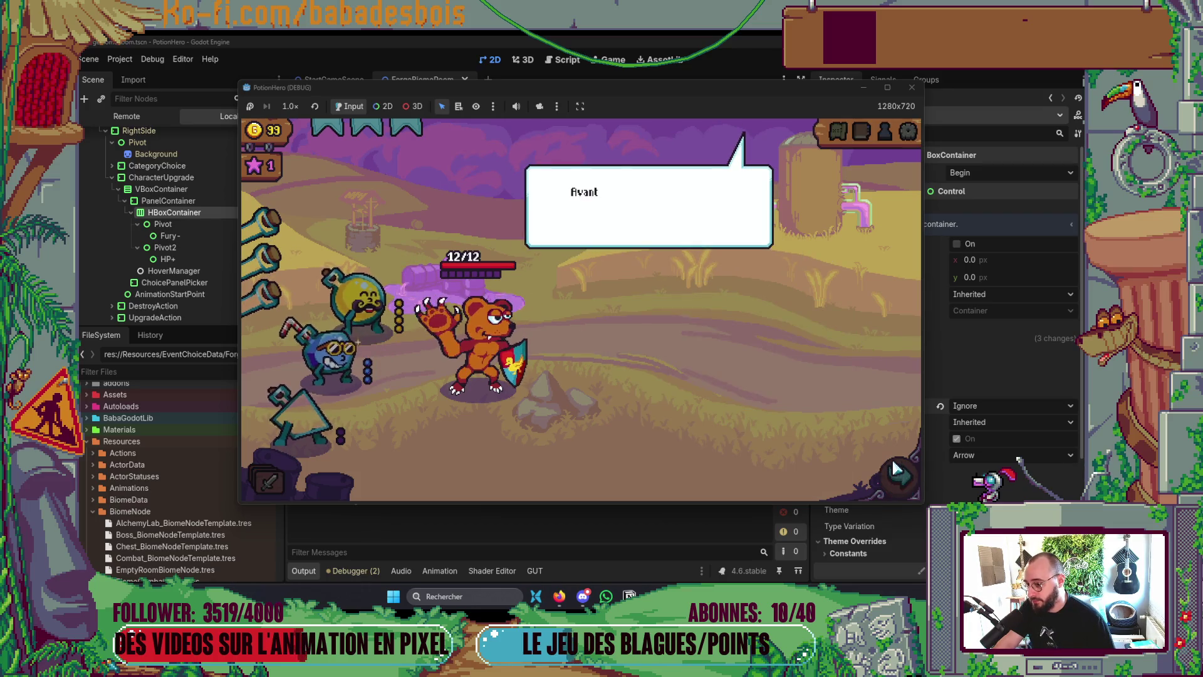
Step: Skip the potion dialogue, travel to the Forge and open the anvil's category choice
click(808, 393)
click(811, 393)
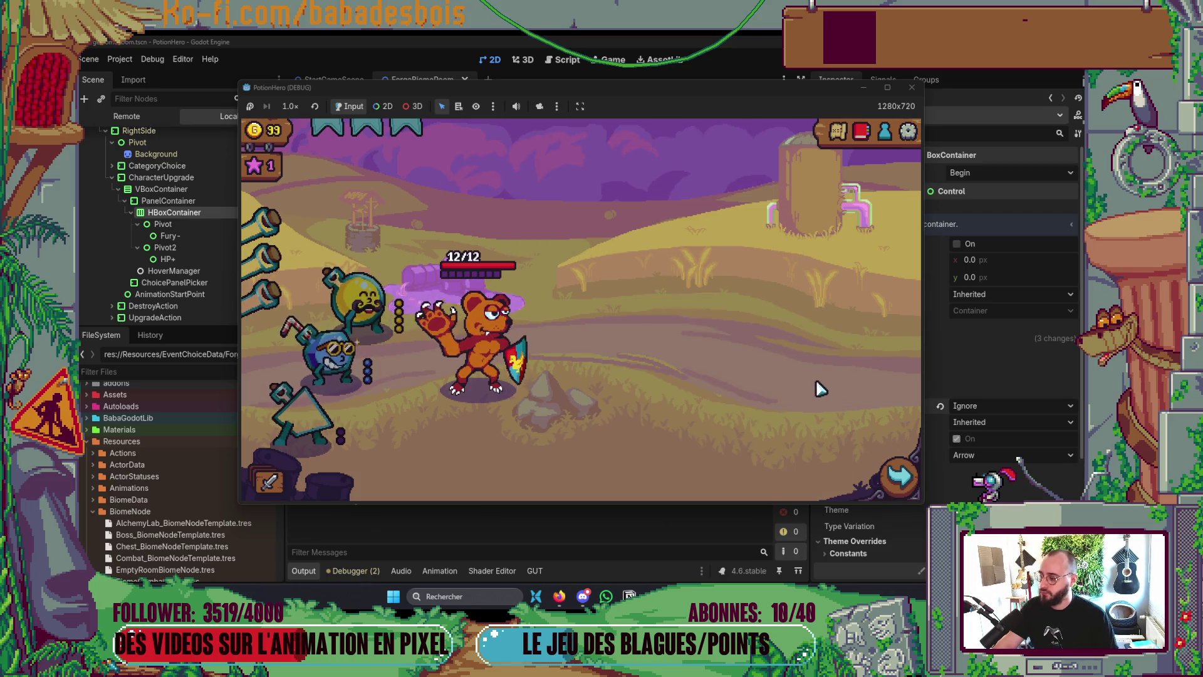
click(349, 339)
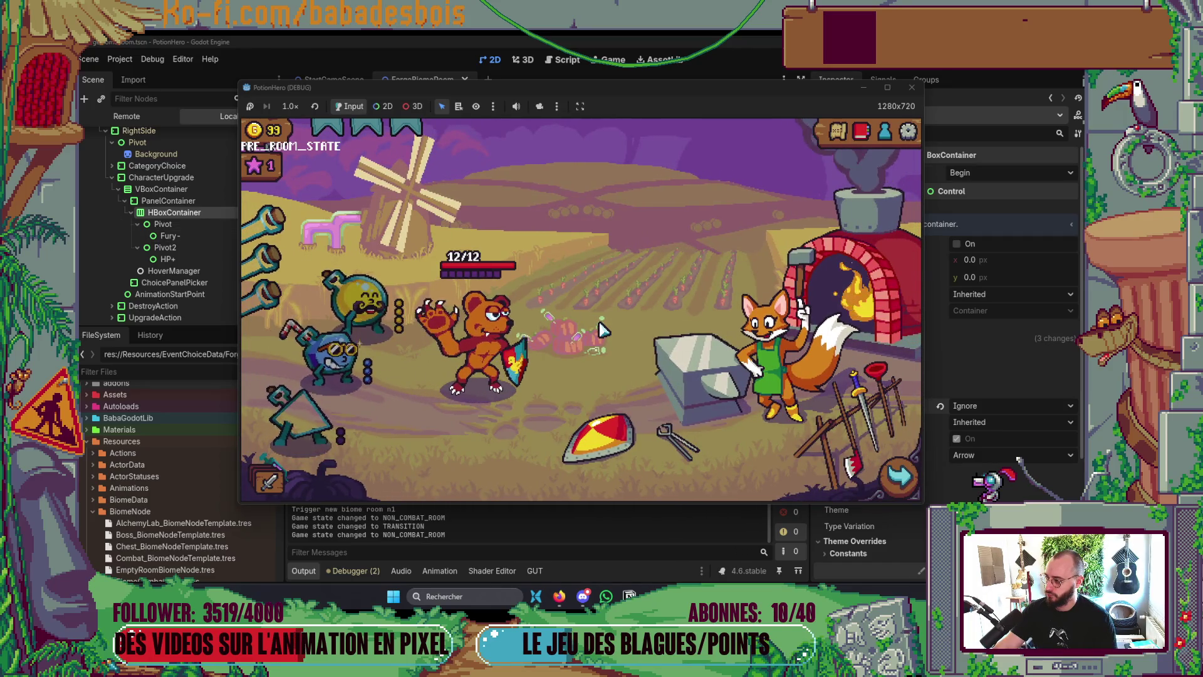
click(642, 363)
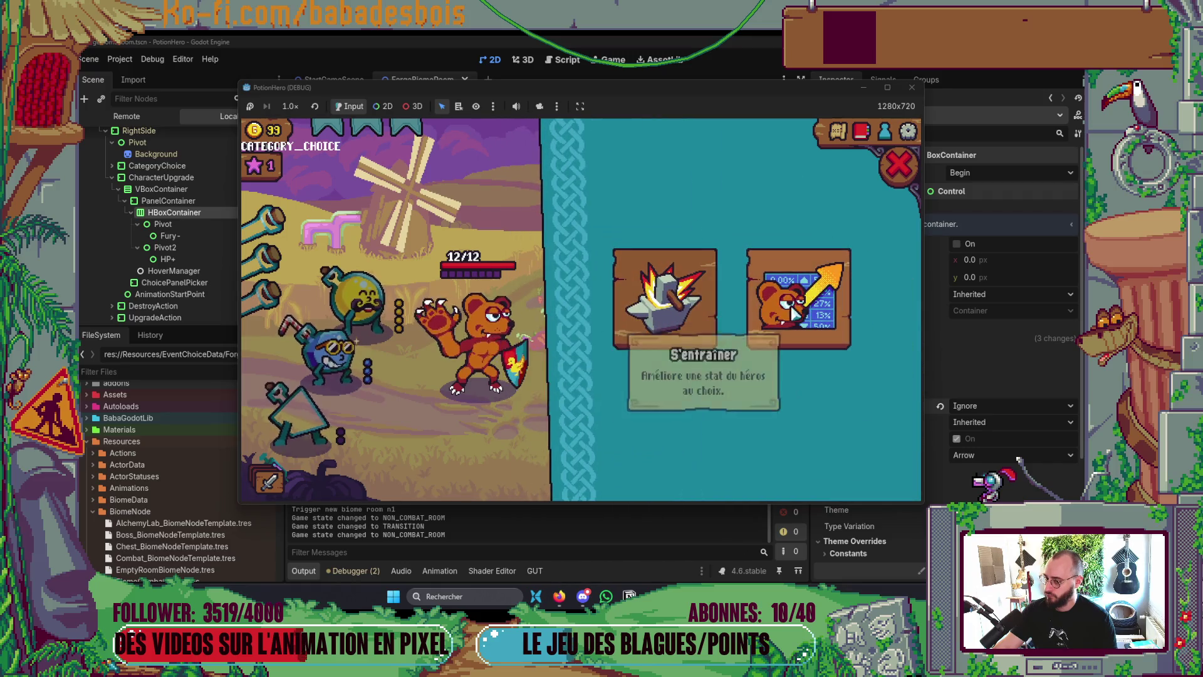
key(alt+Tab)
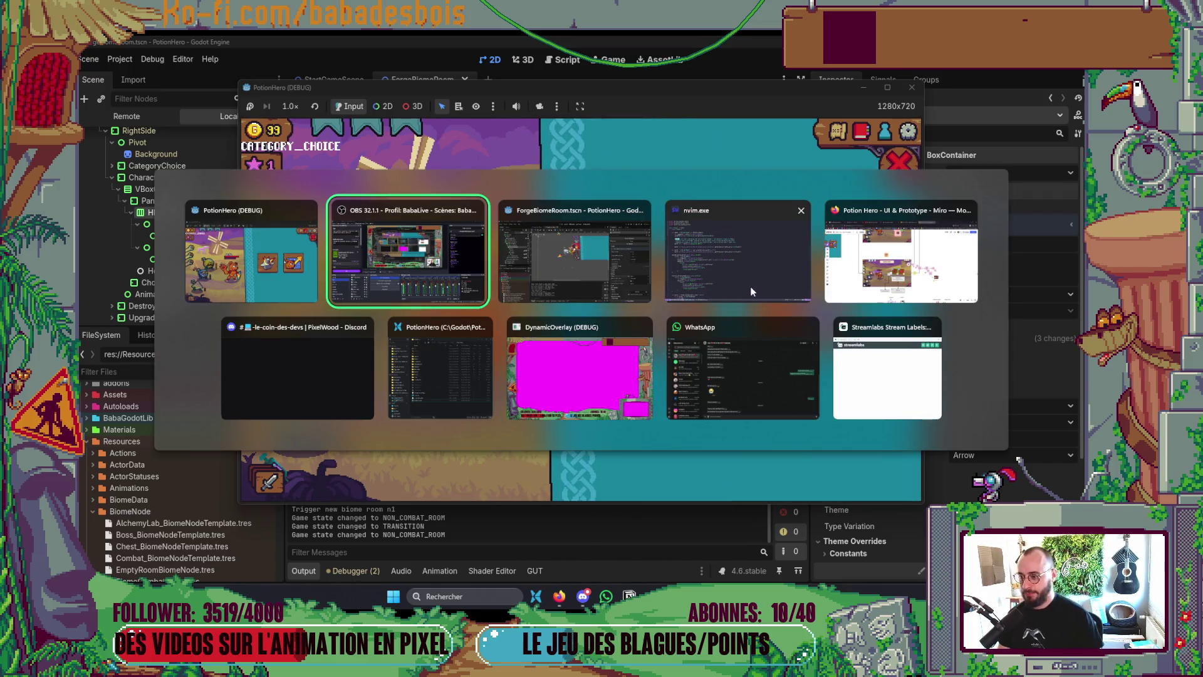
scroll(292, 400, down, 15)
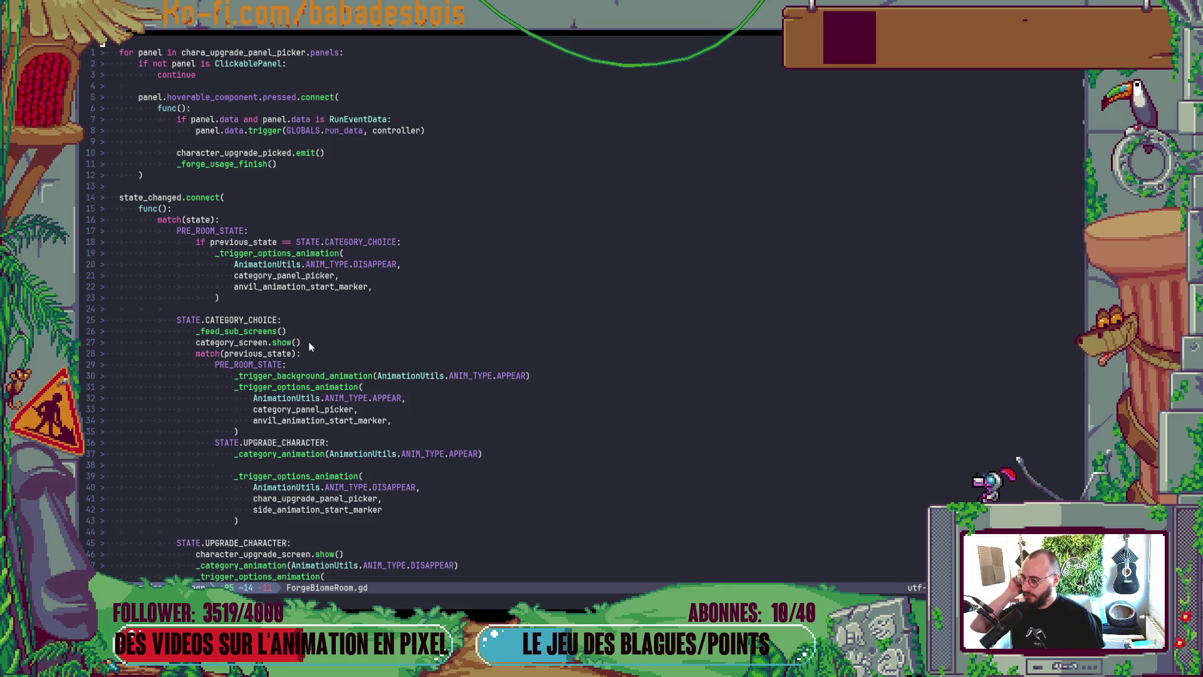
Step: Locate the category_screen.show() line in the CATEGORY_CHOICE case
click(309, 343)
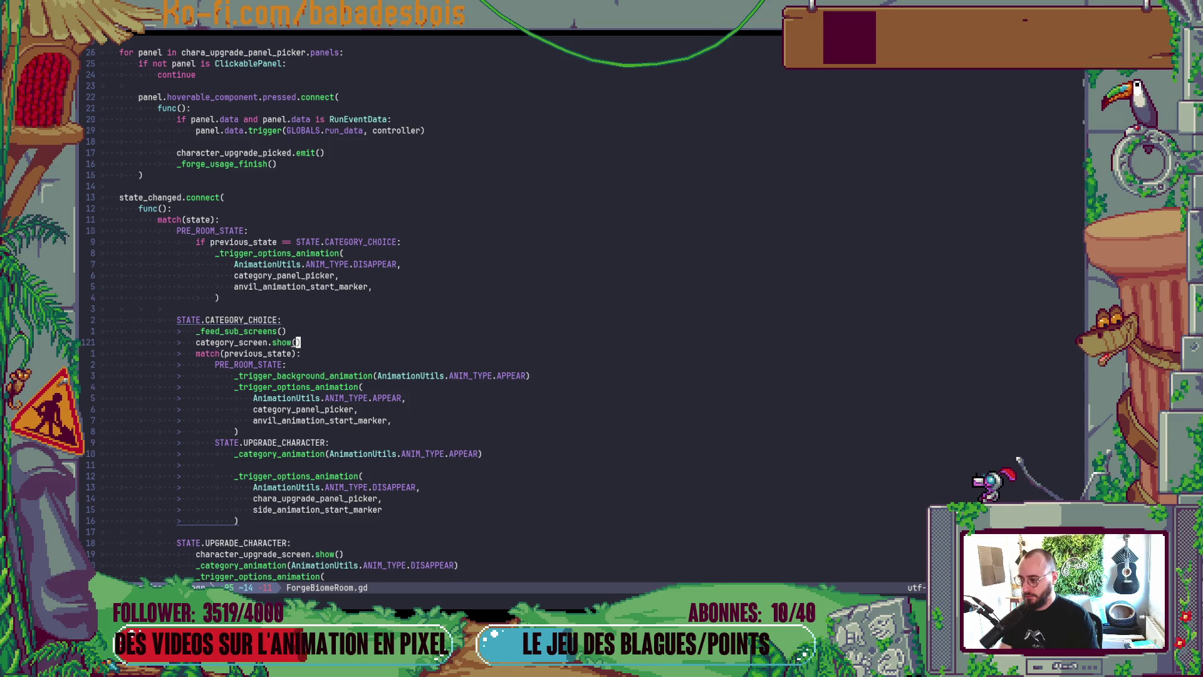
key(o)
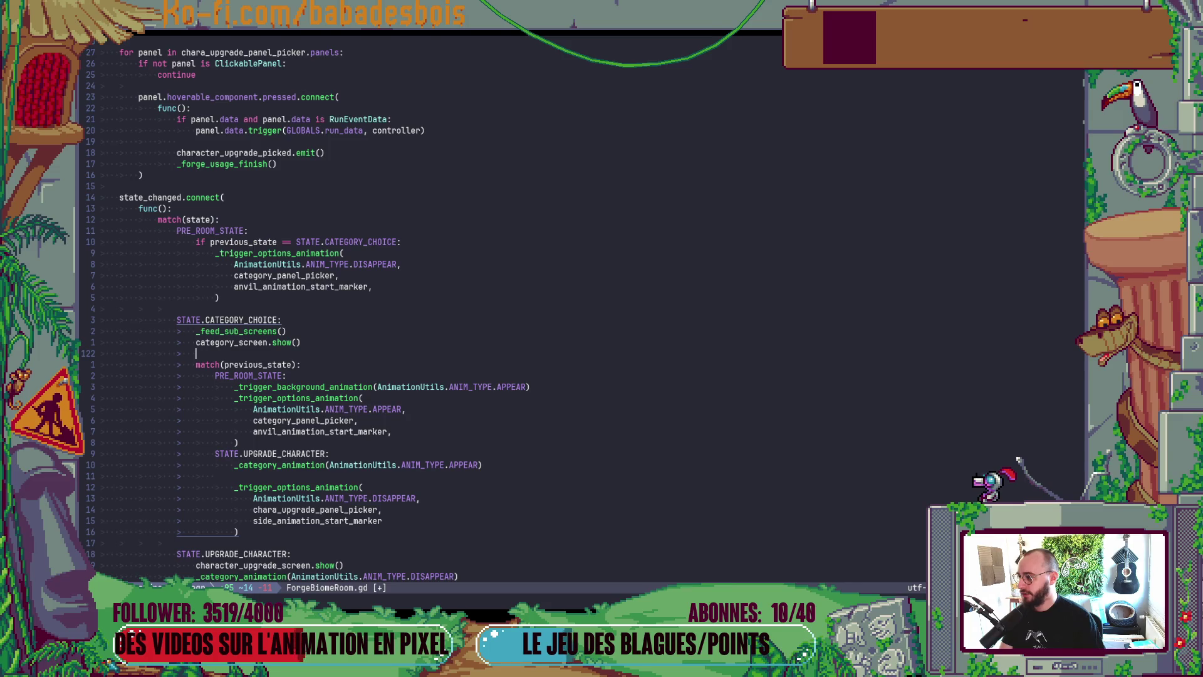
click(410, 374)
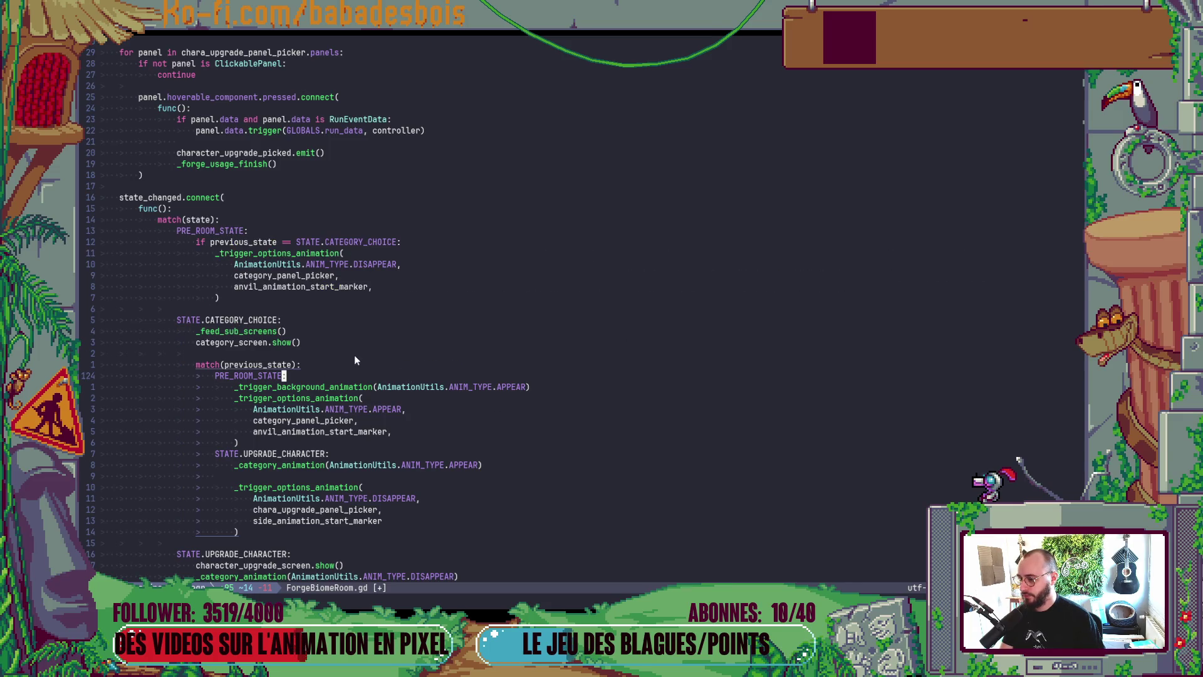
scroll(353, 354, down, 3)
scroll(353, 354, down, 2)
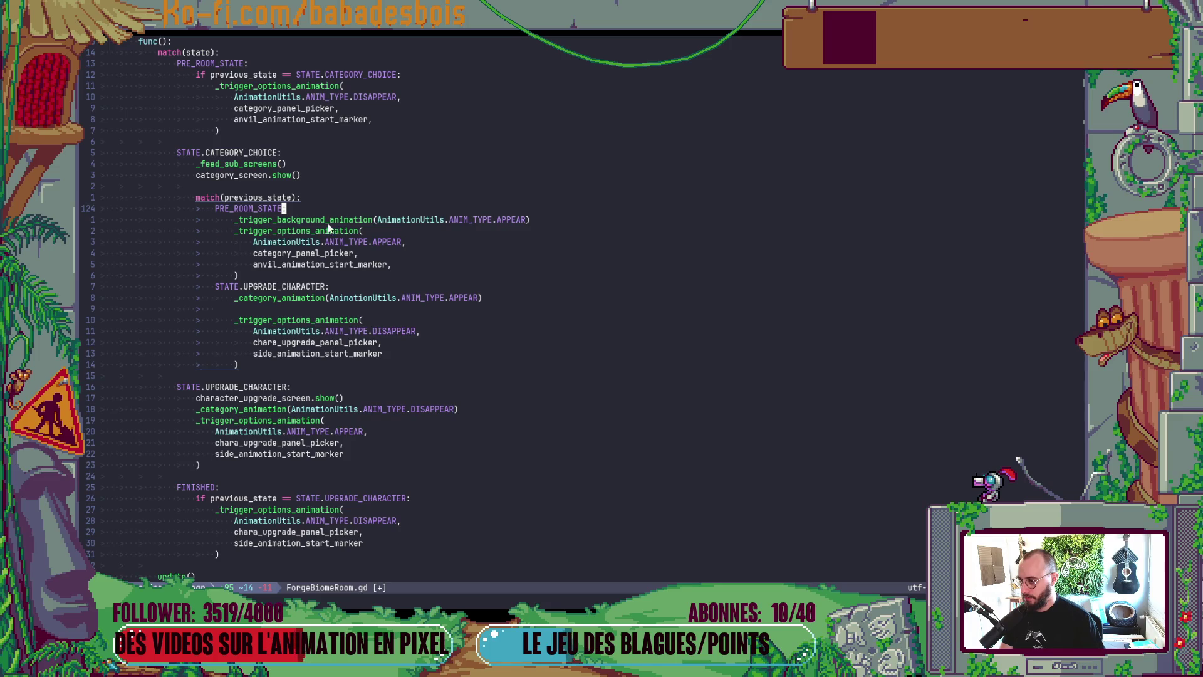
click(317, 179)
Step: Add 'if !category_screen.visible:' above the category_screen.show() call
text(Oif category_screen.)
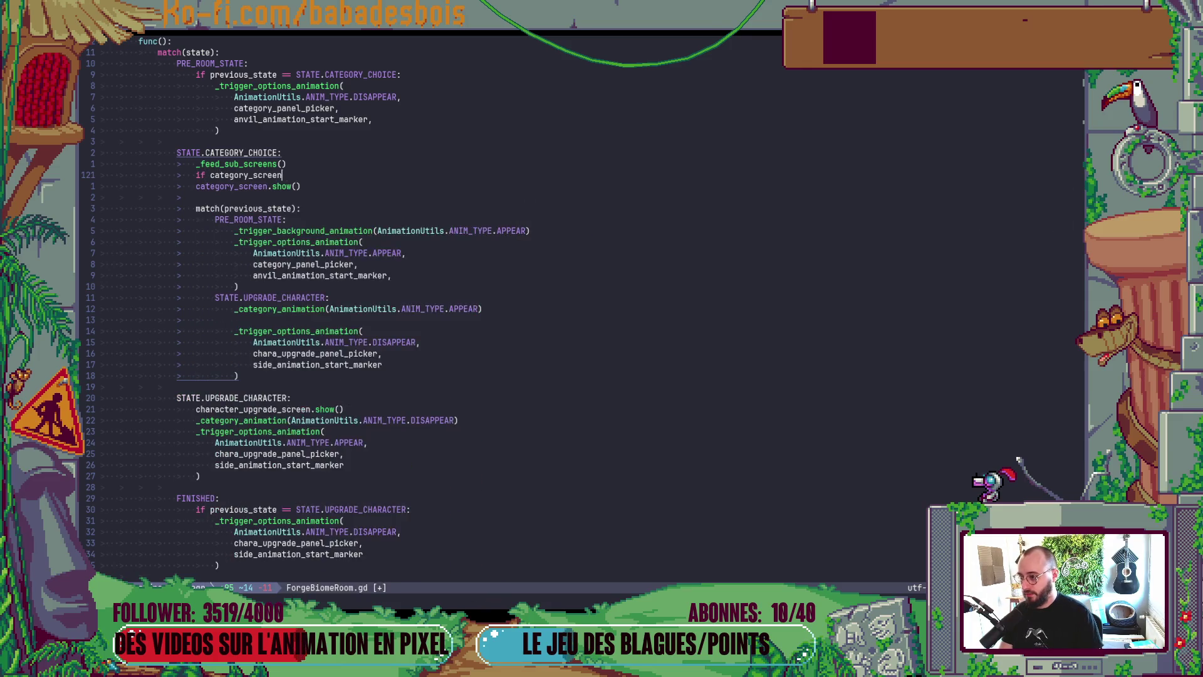
text(visible)
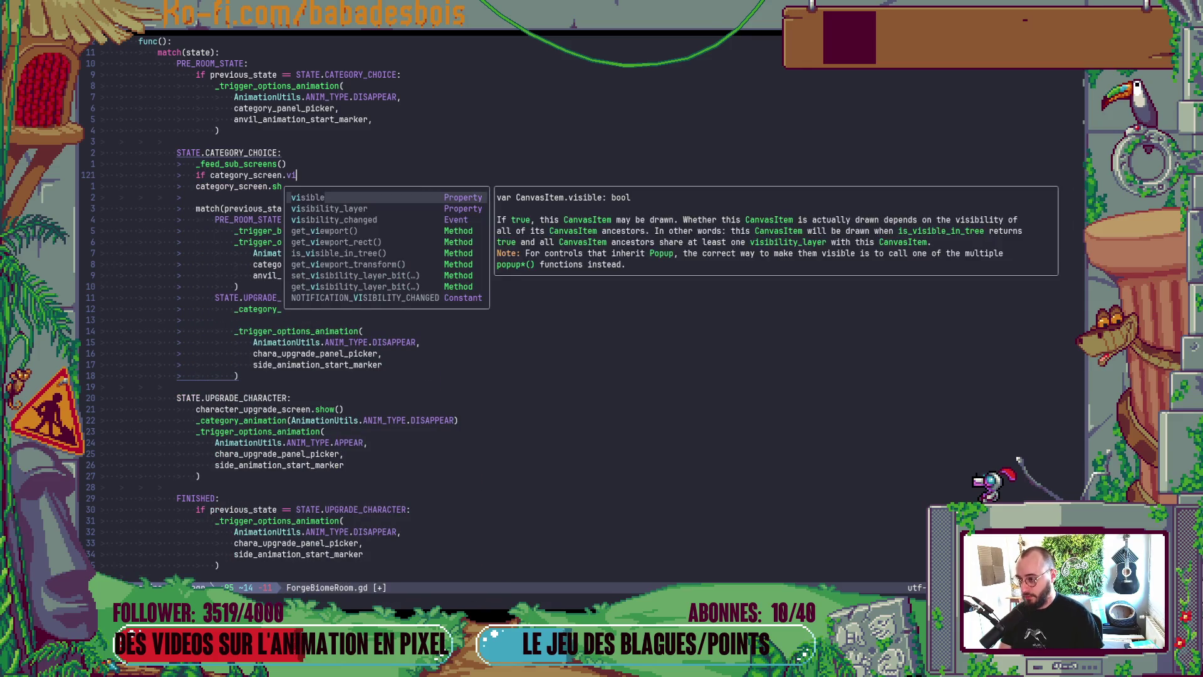
key(Escape)
text(Bi!)
key(Escape)
text(A:)
key(Escape)
Step: Indent category_screen.show() under the if, remove the extra blank line and save
key(j)
key(greater)
key(greater)
key(o)
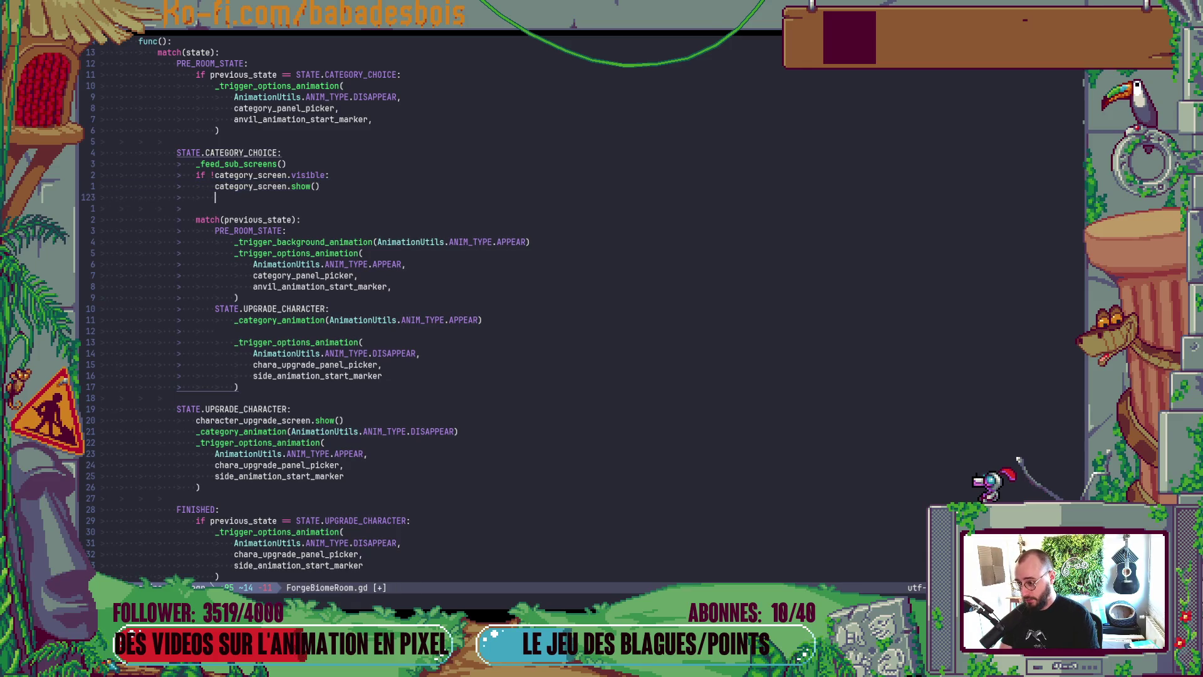
key(Escape)
key(d)
key(d)
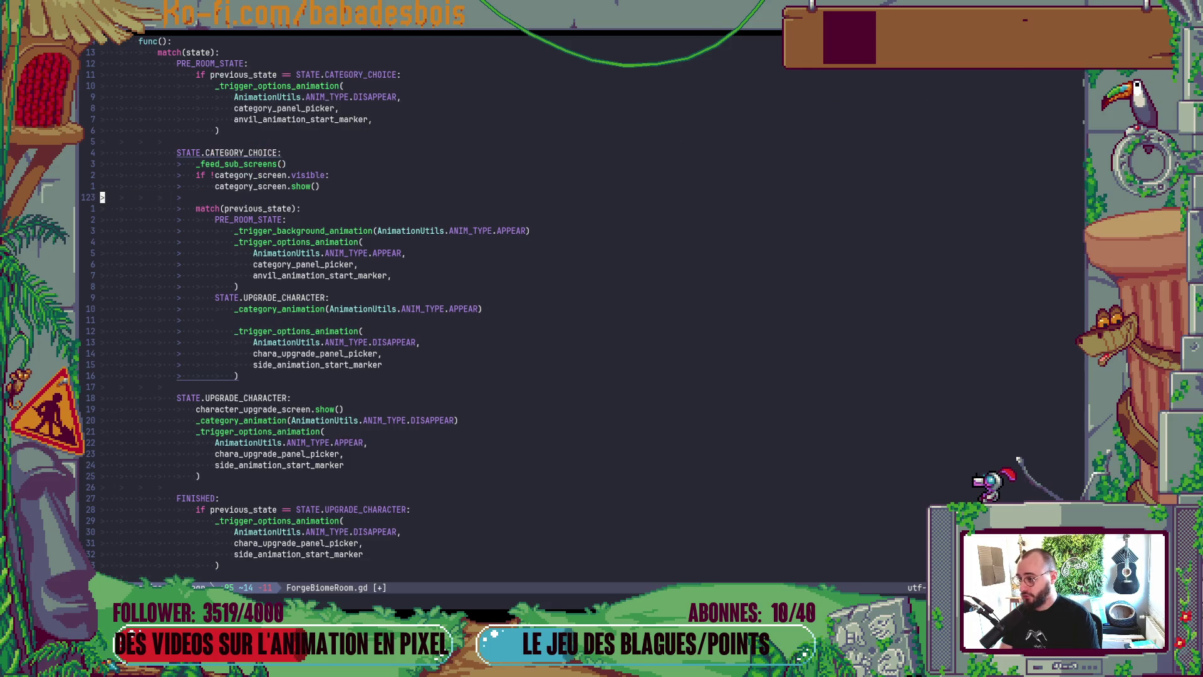
text(:w)
key(Return)
key(alt+Tab)
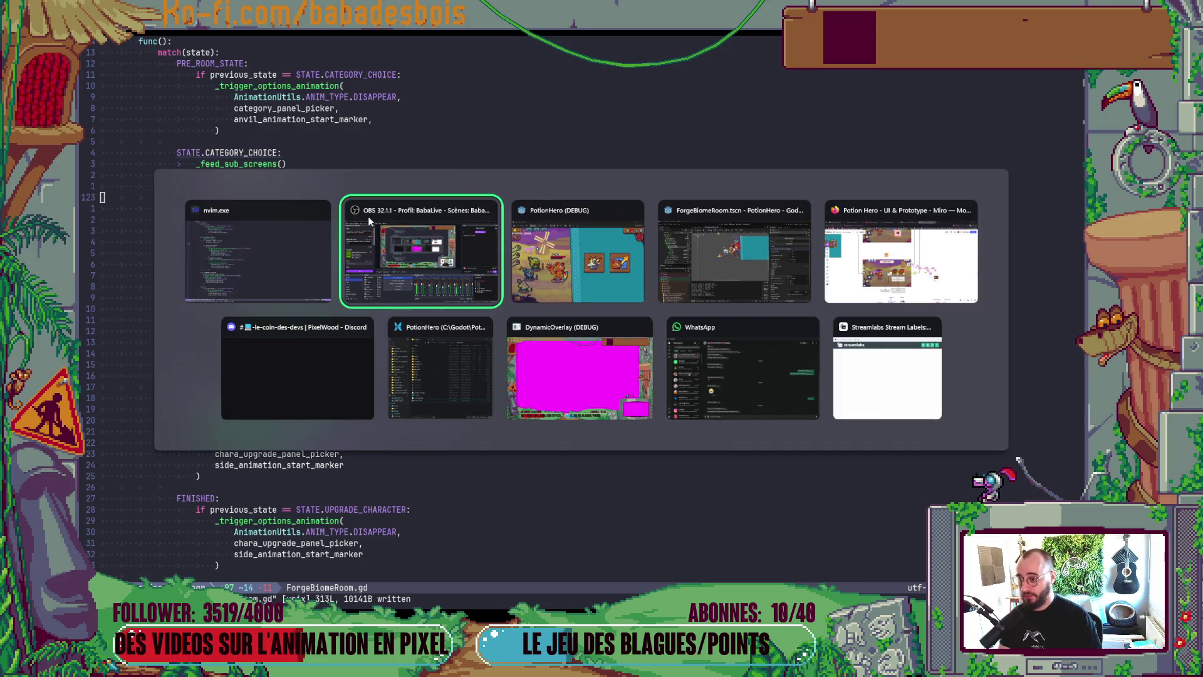
Step: In the Scene dock, collapse CharacterUpgrade, expand CategoryChoice and select its HBoxContainer
key(alt+Tab)
key(alt+Tab)
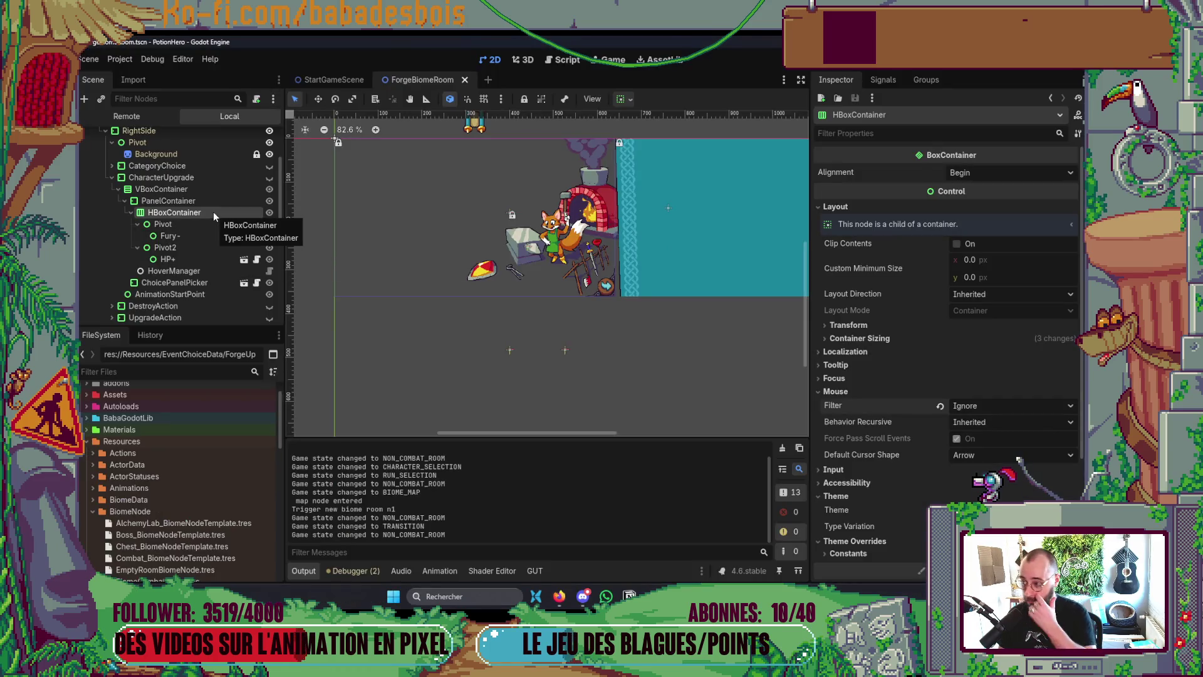
click(111, 177)
click(113, 166)
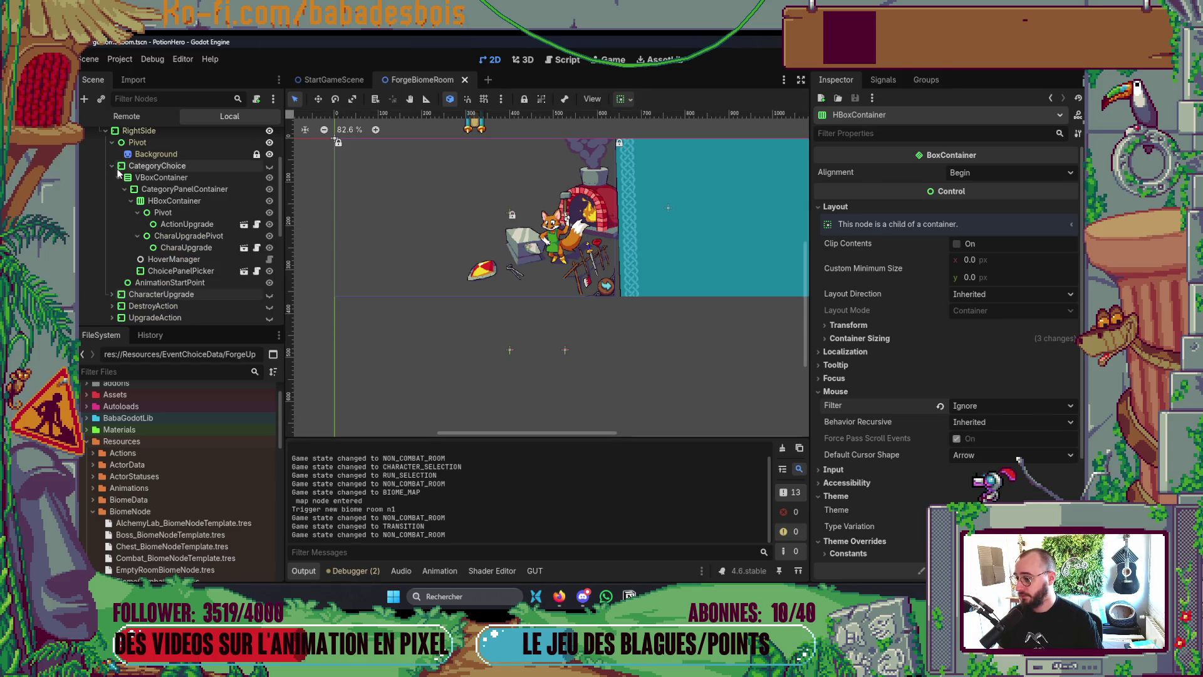
click(171, 202)
scroll(565, 322, up, 3)
key(alt+Tab)
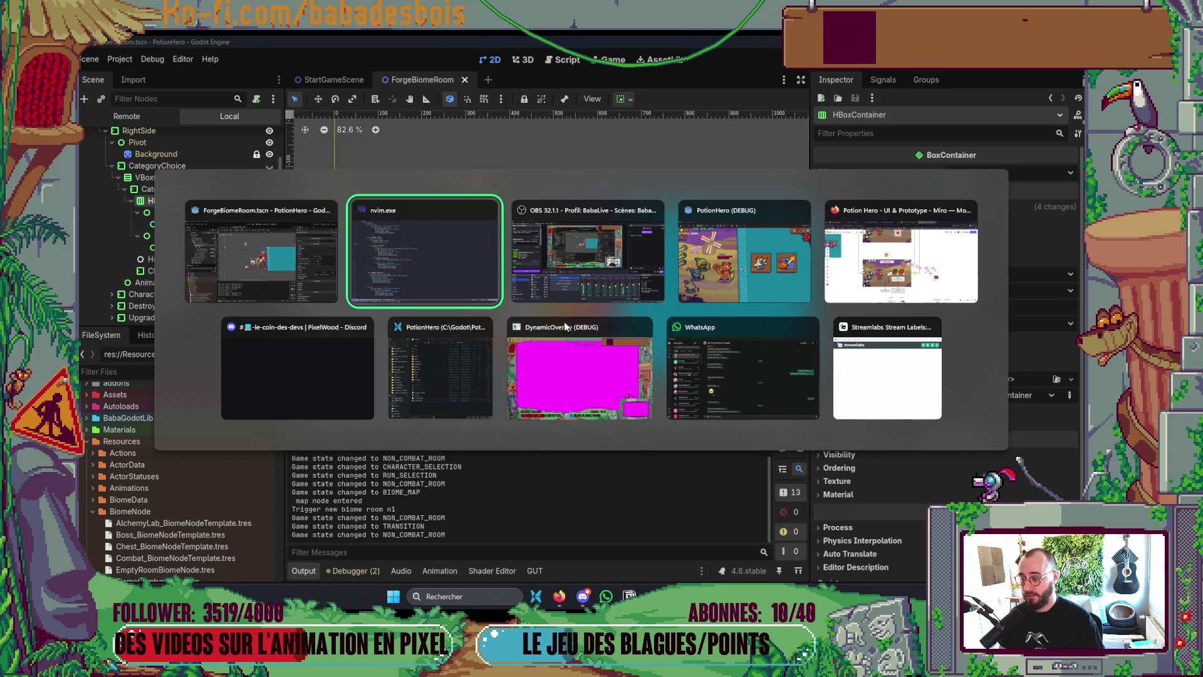
key(g)
key(g)
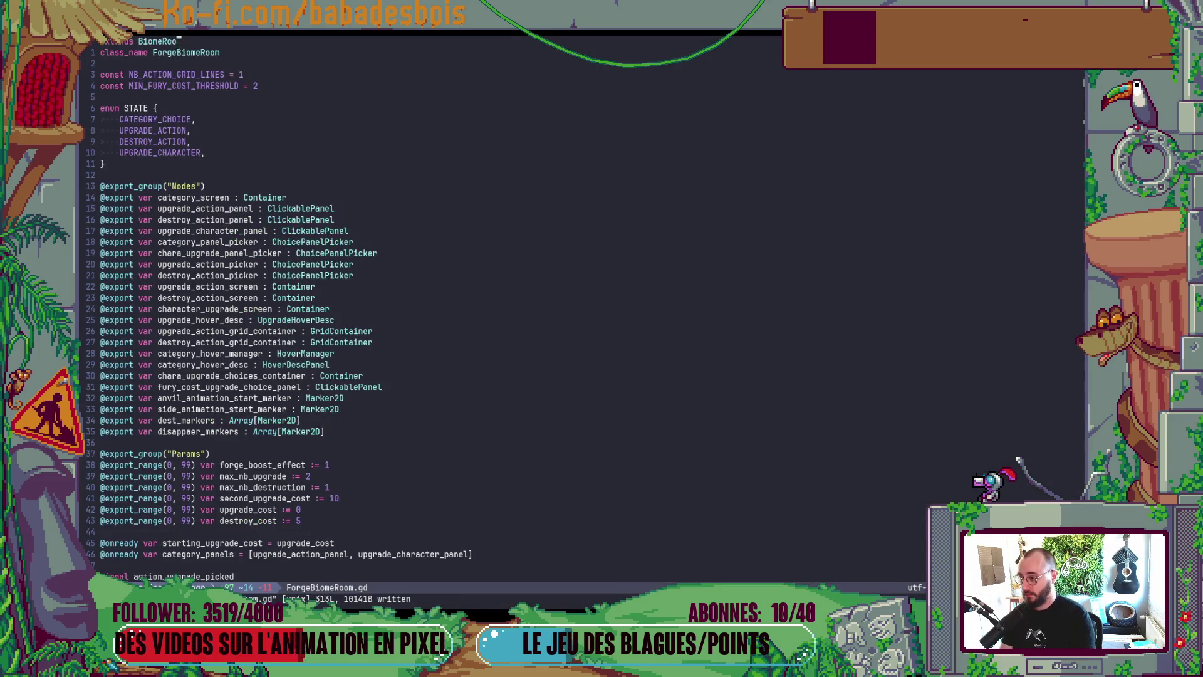
key(2)
key(4)
key(j)
key(j)
key(j)
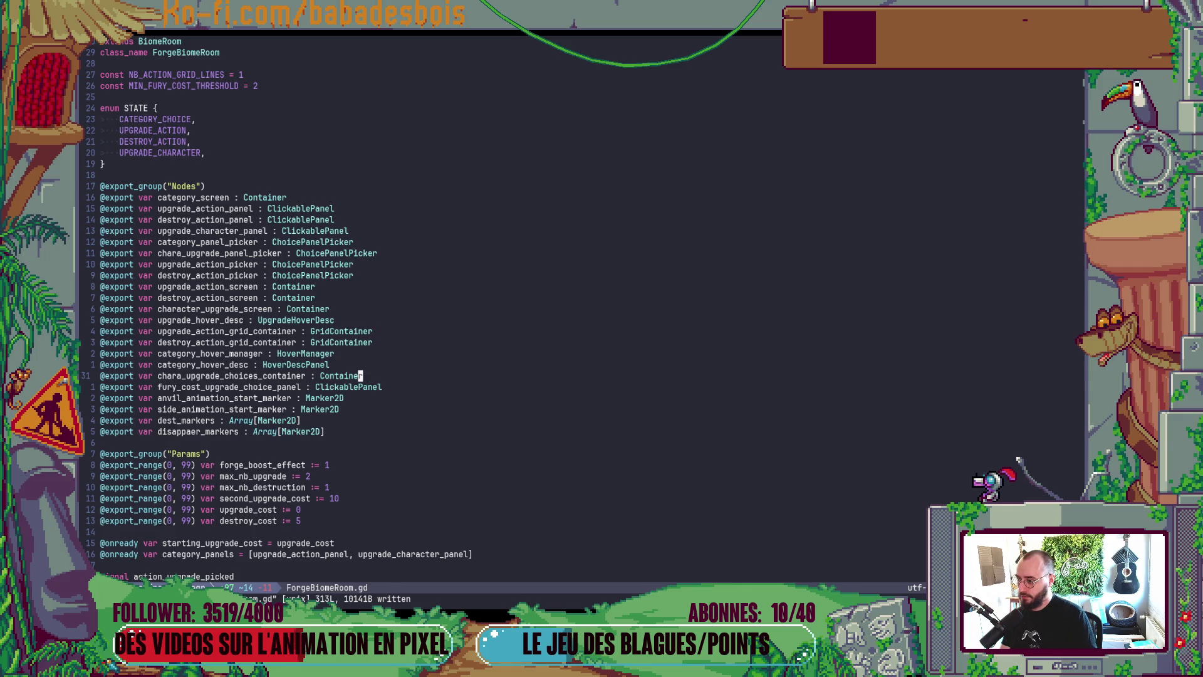
key(k)
key(k)
key(k)
key(j)
key(j)
key(k)
key(j)
key(j)
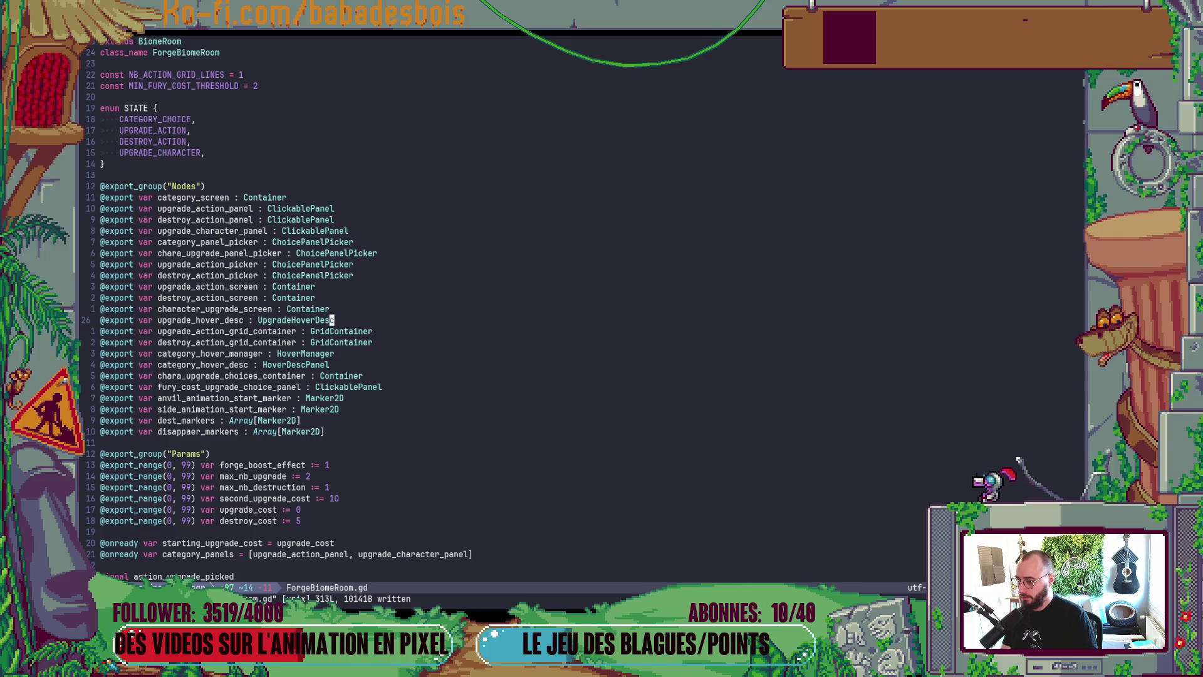
key(j)
key(j)
key(j)
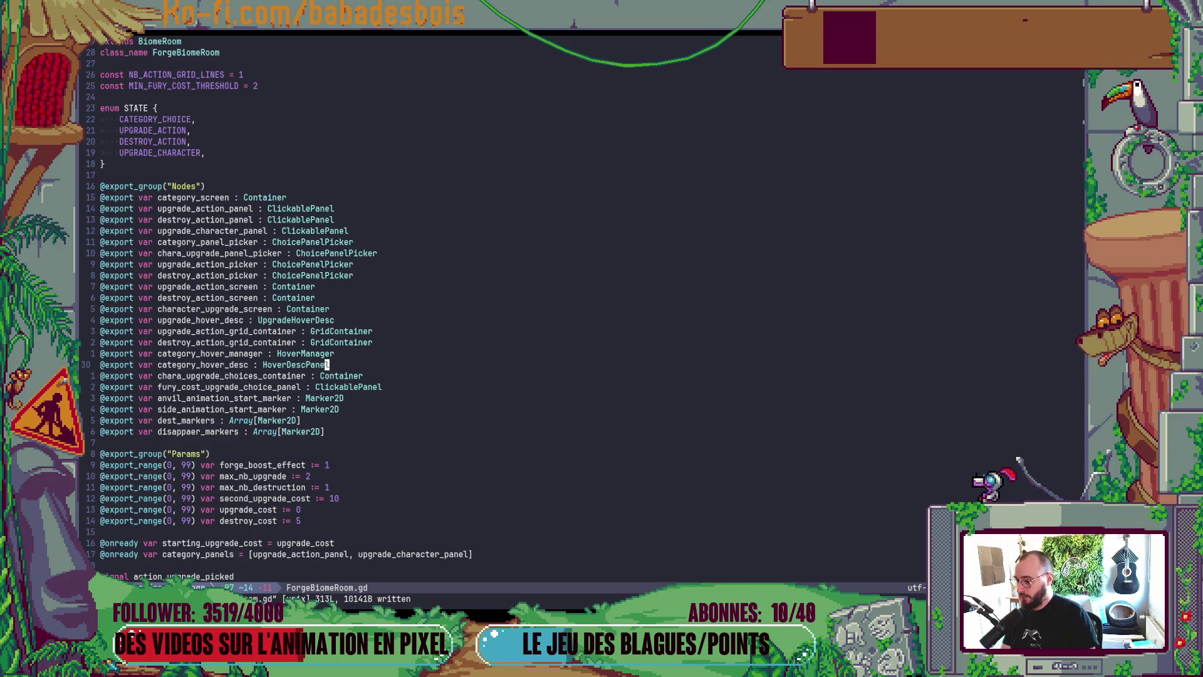
text(o@export var ca)
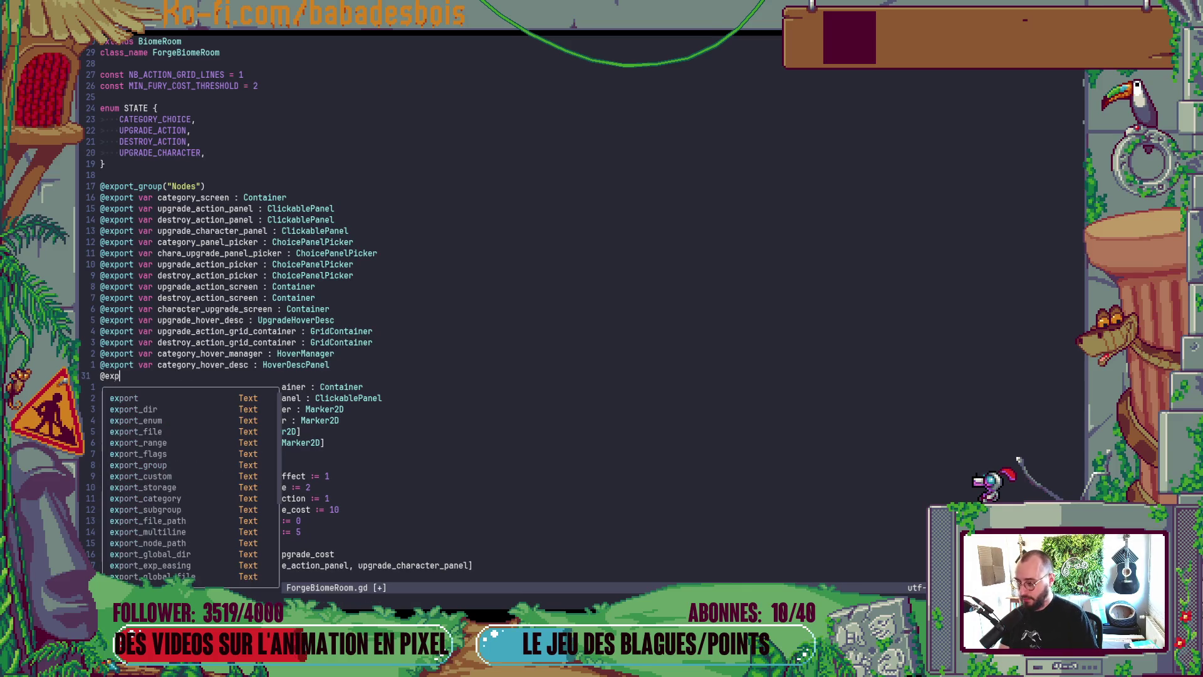
text(ter)
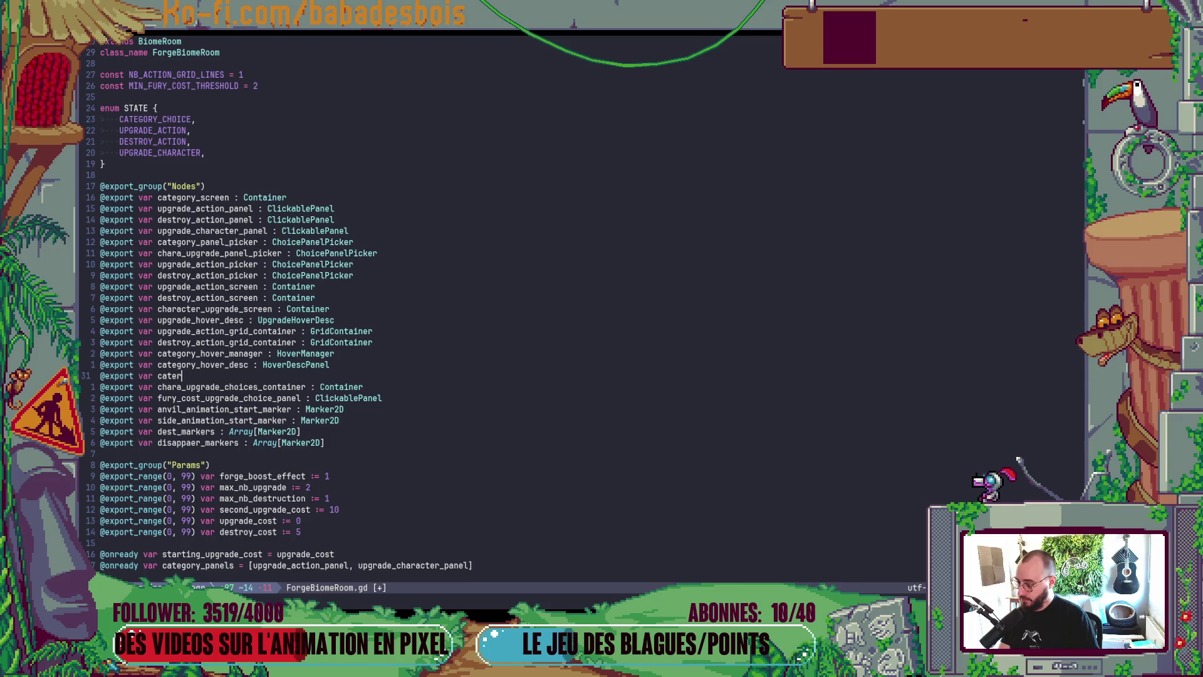
key(BackSpace)
text(gory_choix)
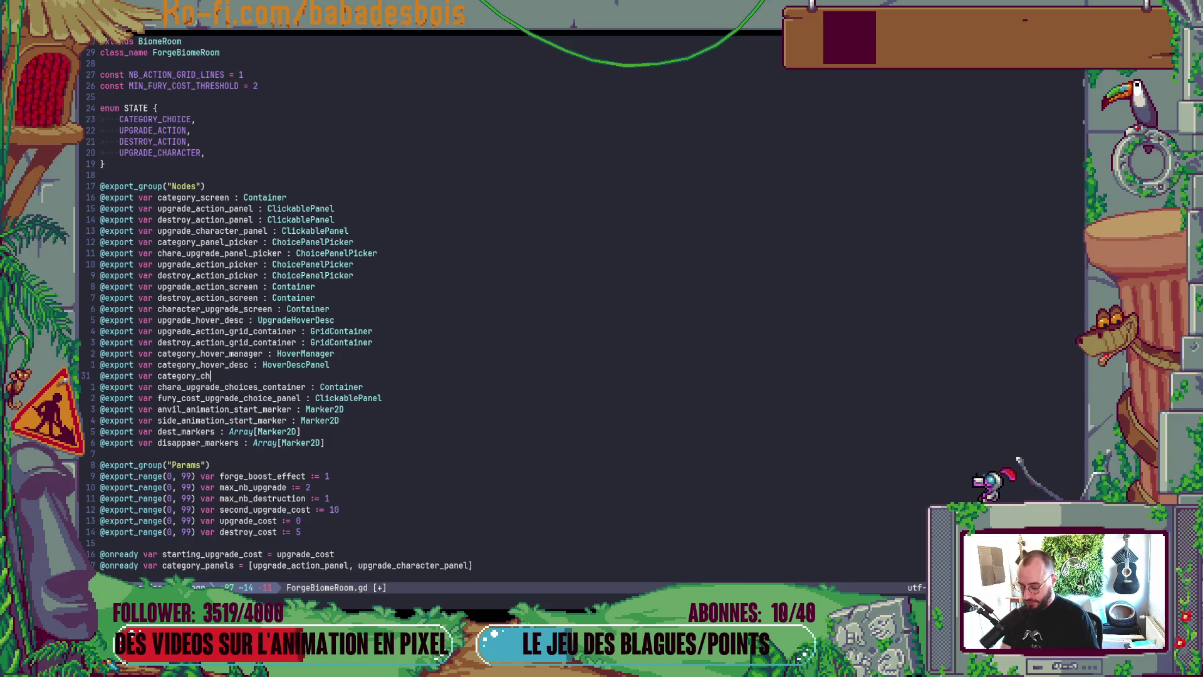
text(e_container :)
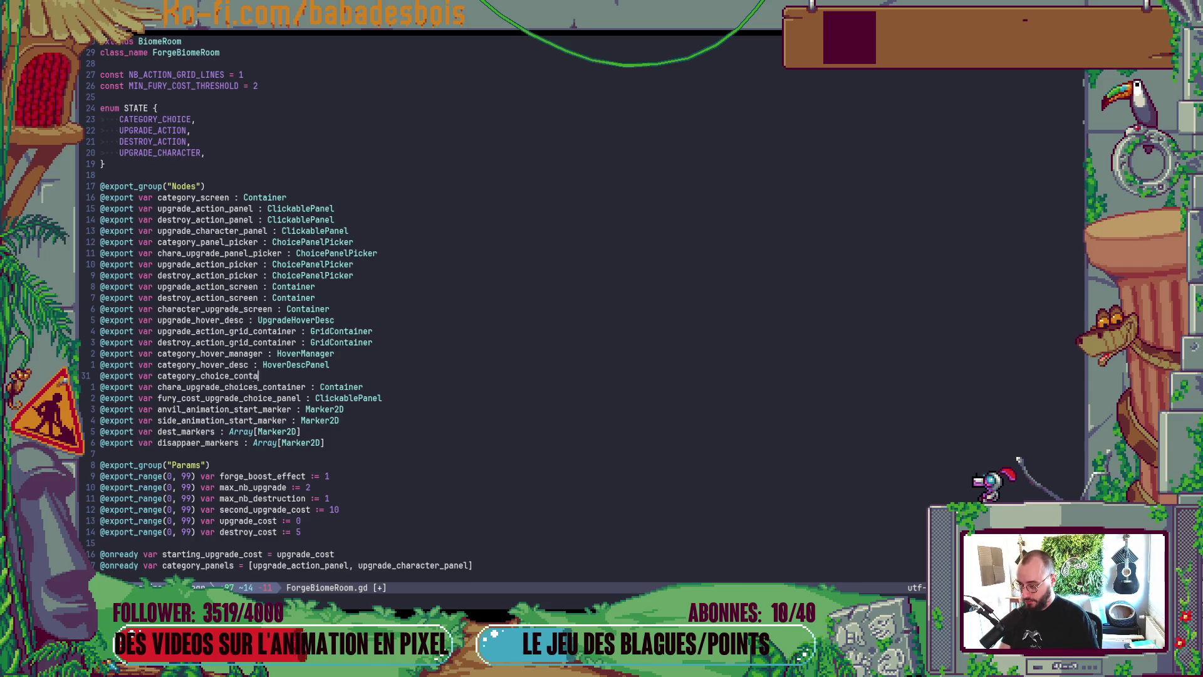
text( Co)
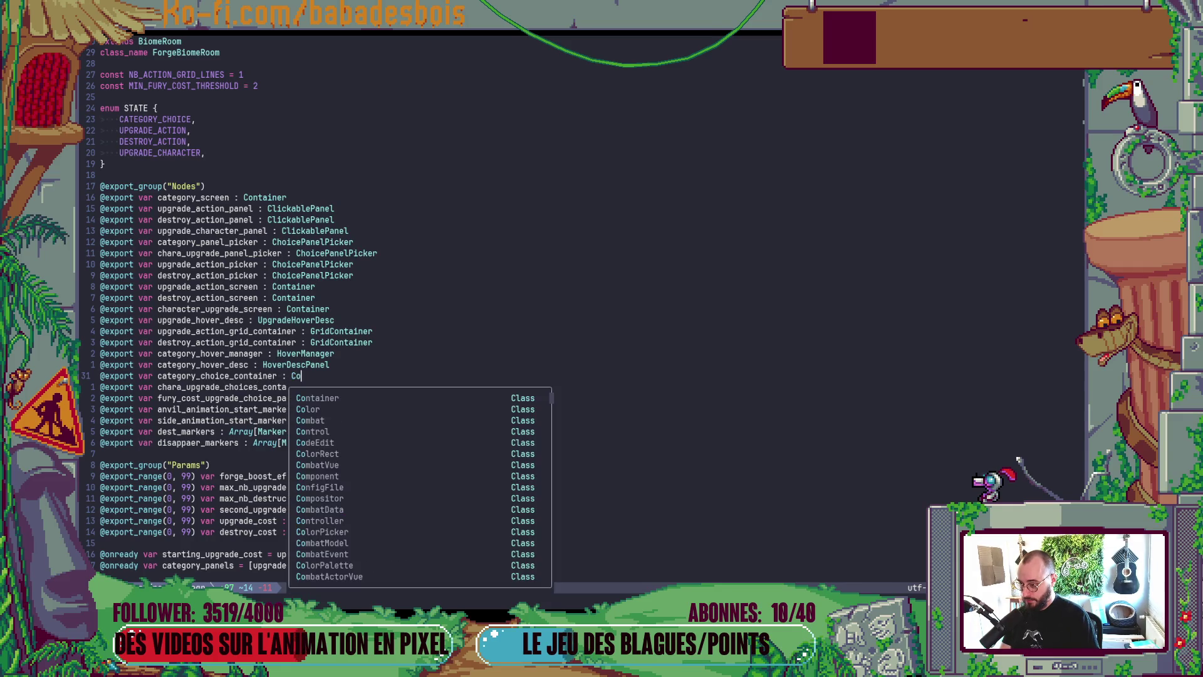
key(Return)
key(alt+Tab)
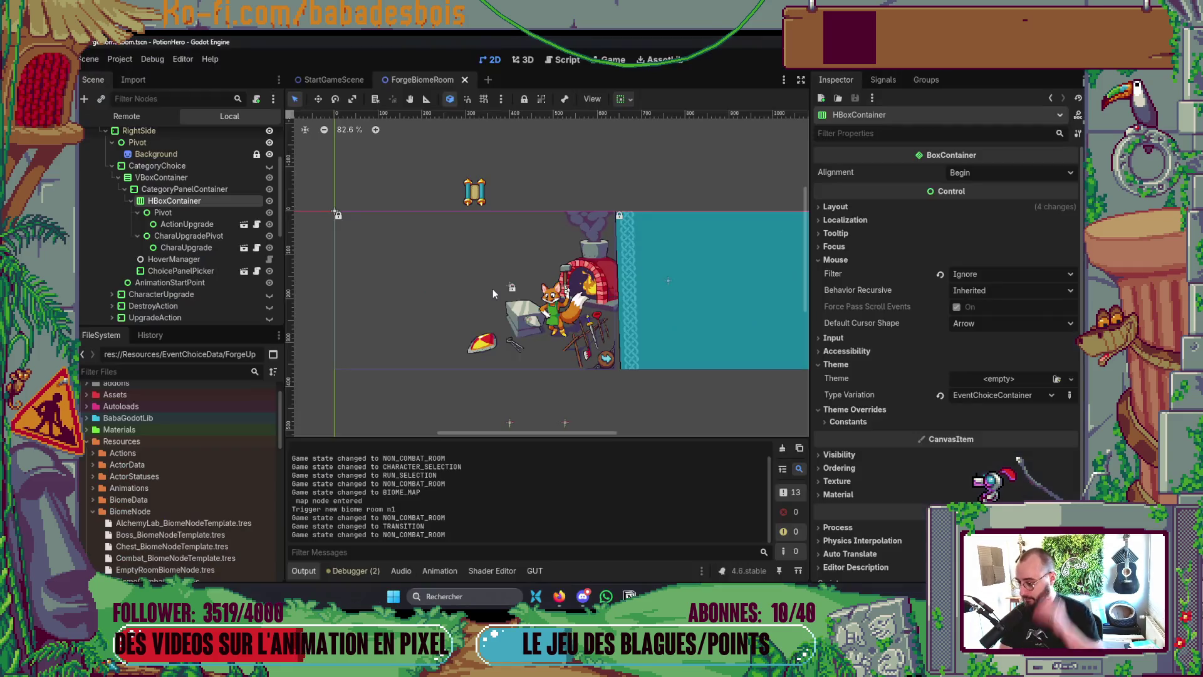
Step: Assign the HBoxContainer node to ForgeBiomeRoom's Category Choice Container property
scroll(197, 175, up, 3)
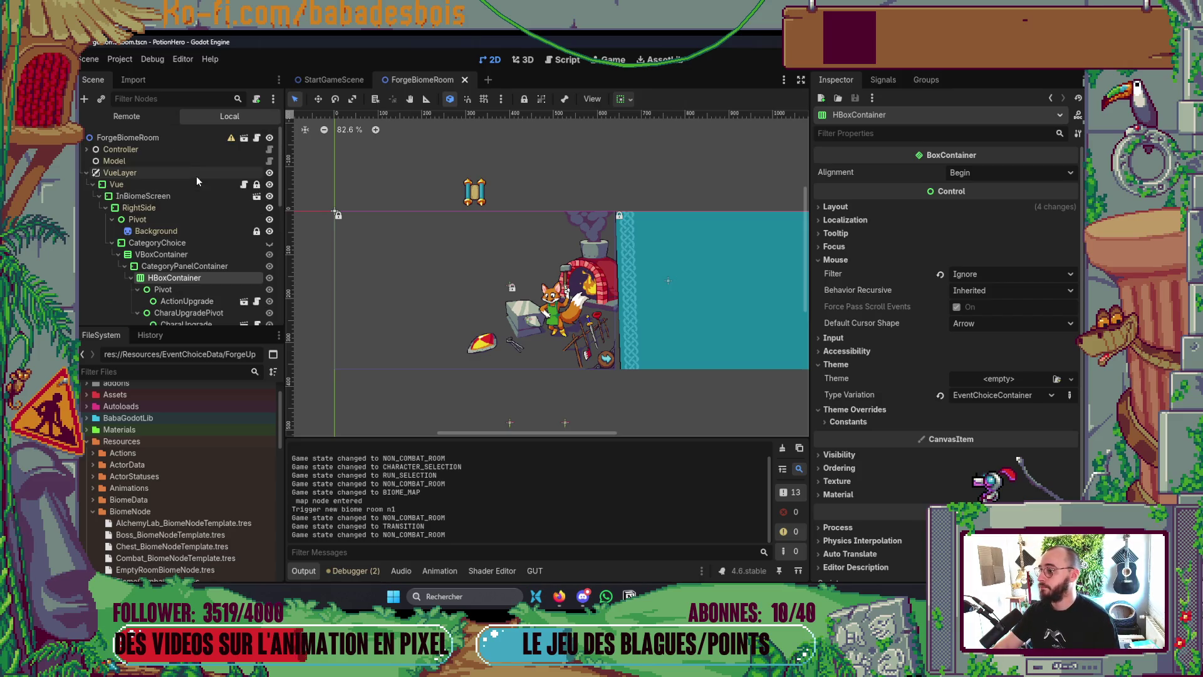
click(145, 138)
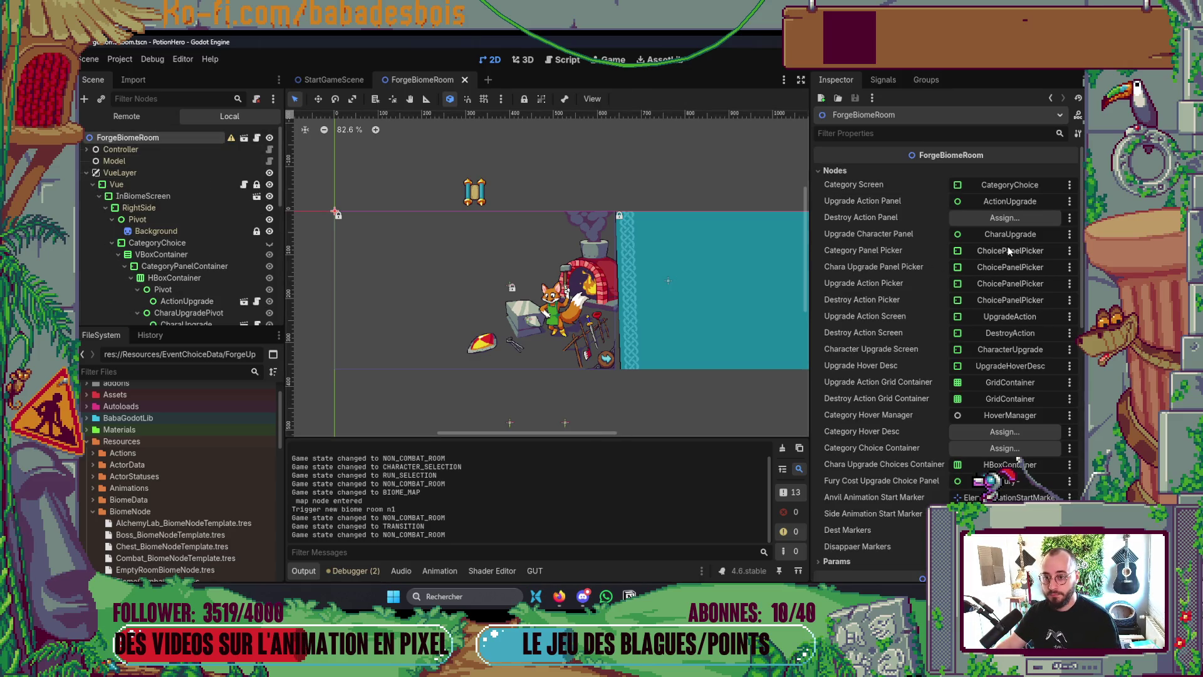
click(996, 450)
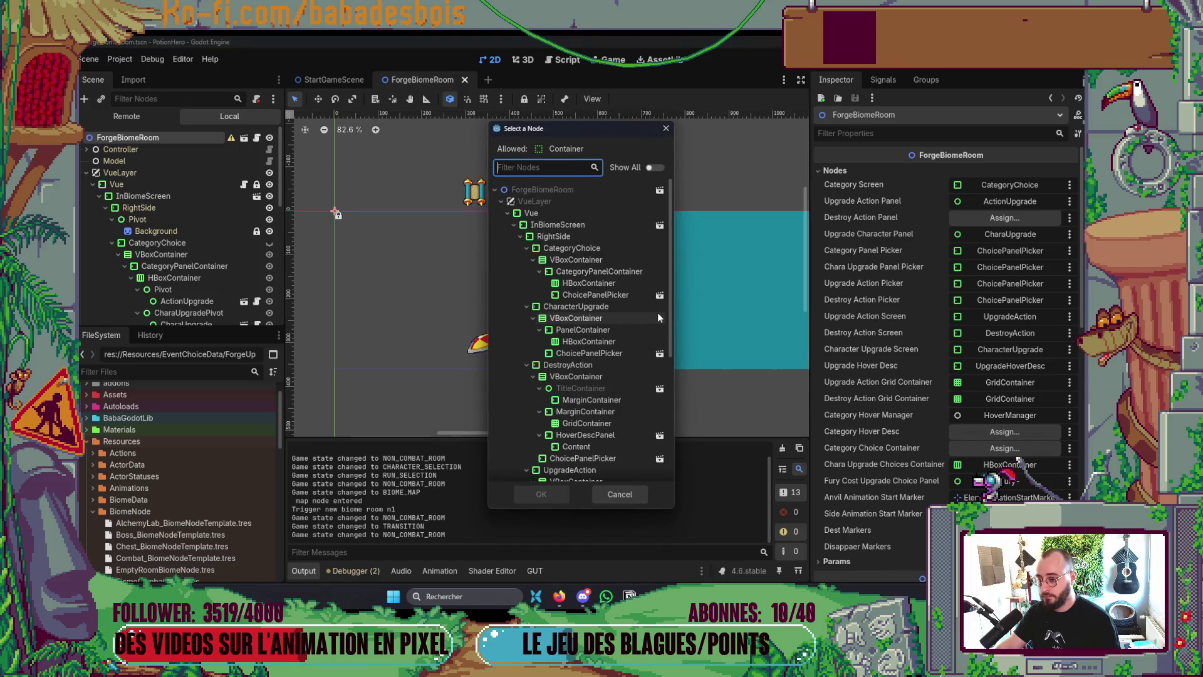
double_click(618, 286)
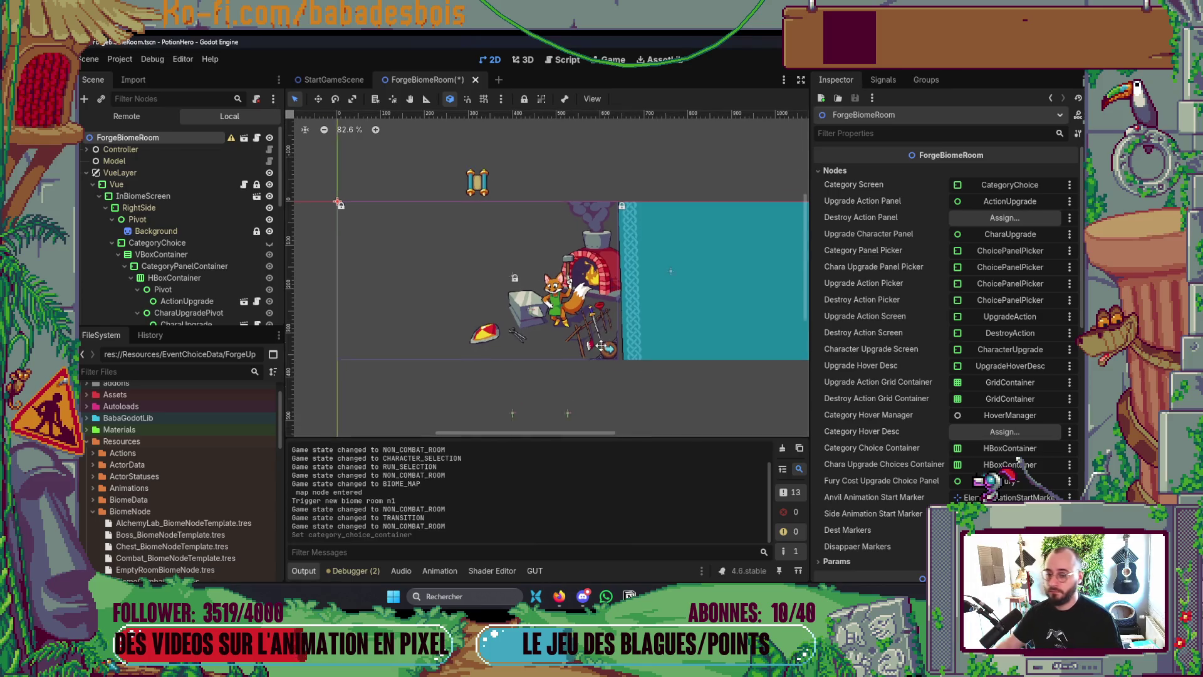
key(alt+Tab)
scroll(338, 401, down, 15)
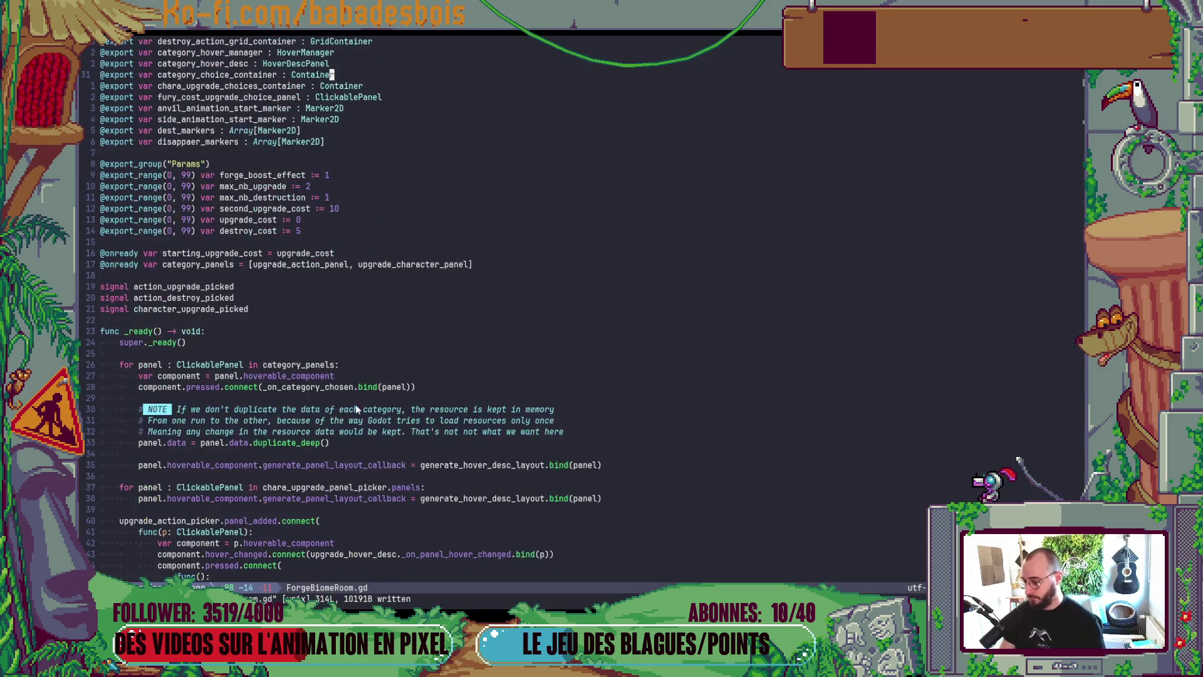
Step: Add 'await category_choice_container.sort_children' below category_screen.show()
scroll(348, 381, down, 3)
click(318, 364)
text(o)
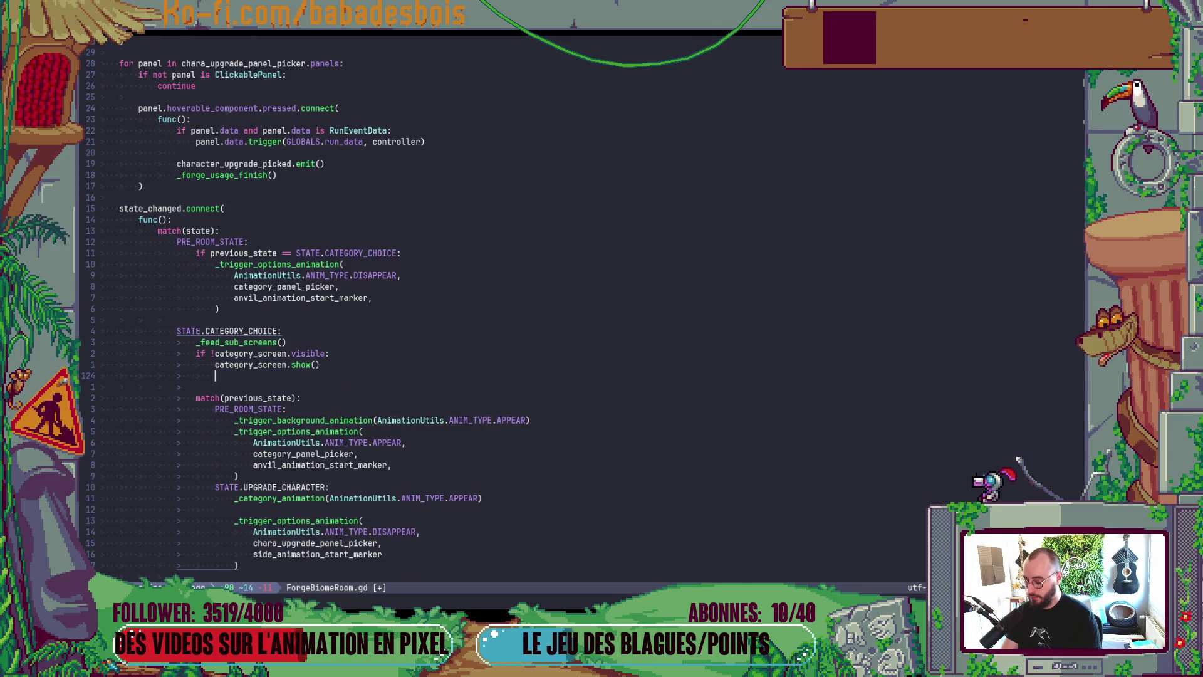
text(awa)
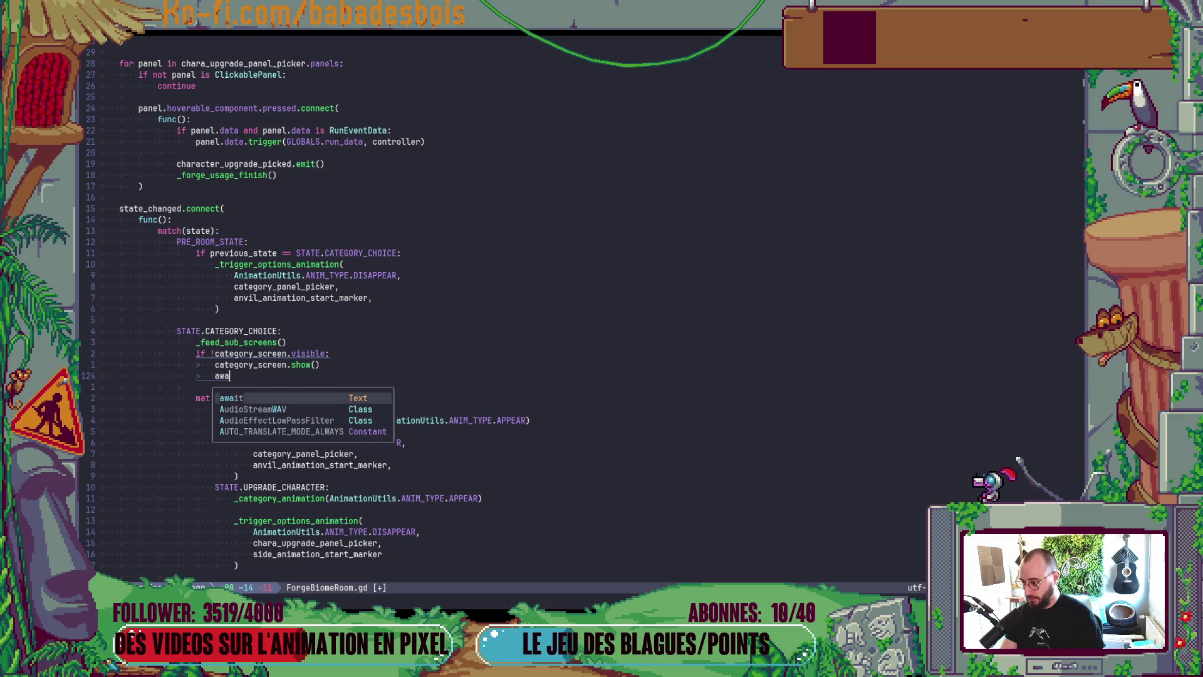
text(it  c)
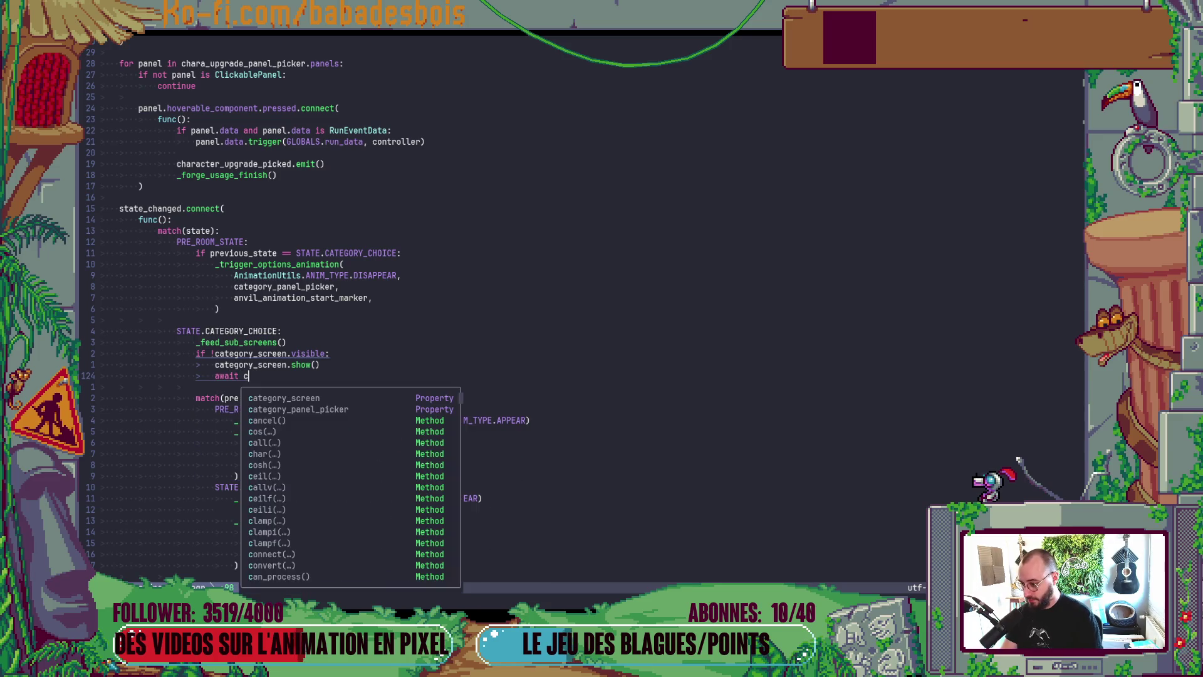
text(ate)
key(Down)
key(Down)
key(Down)
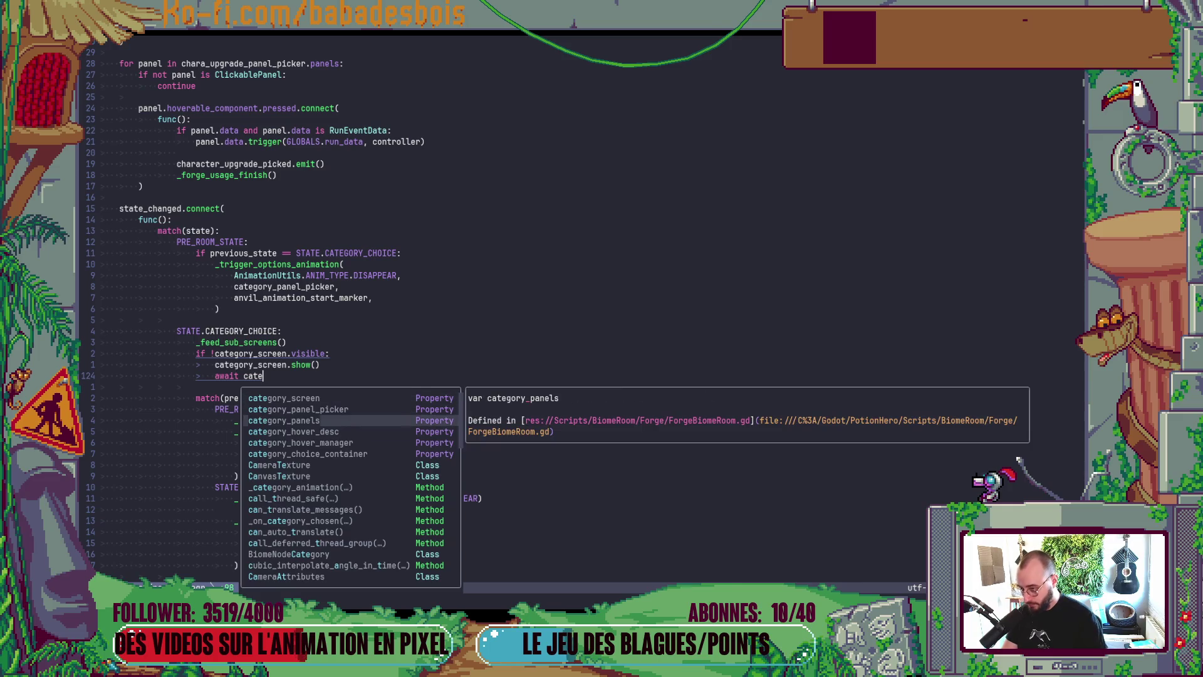
key(Return)
text(.sor)
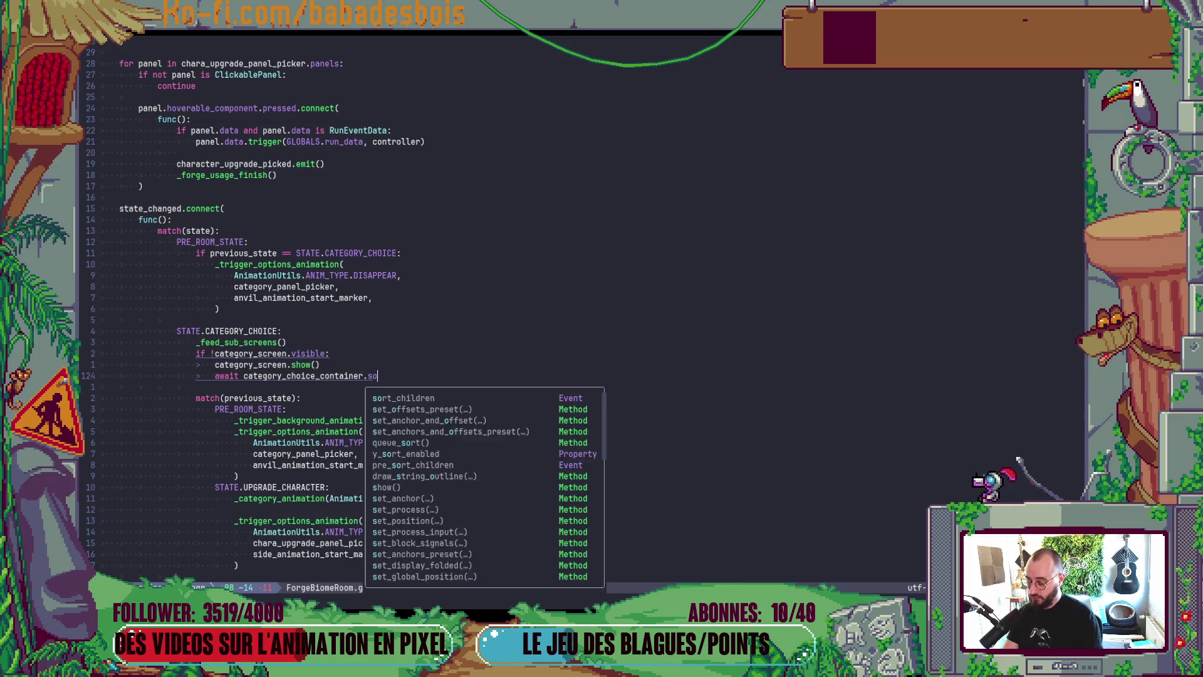
key(Return)
Step: Add 'await get_tree().process_frame' after it, save, and run the game
key(Return)
text(await get_)
key(Down)
key(Return)
text(.)
text(rocess_fra)
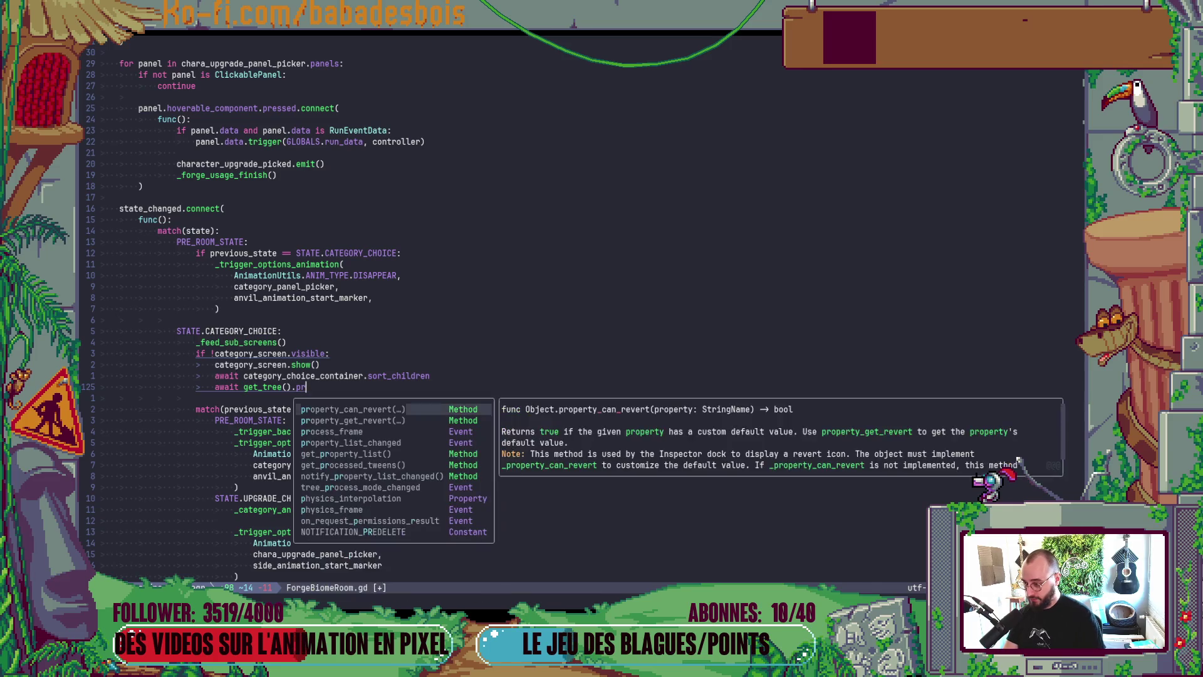
key(alt+Tab)
key(F5)
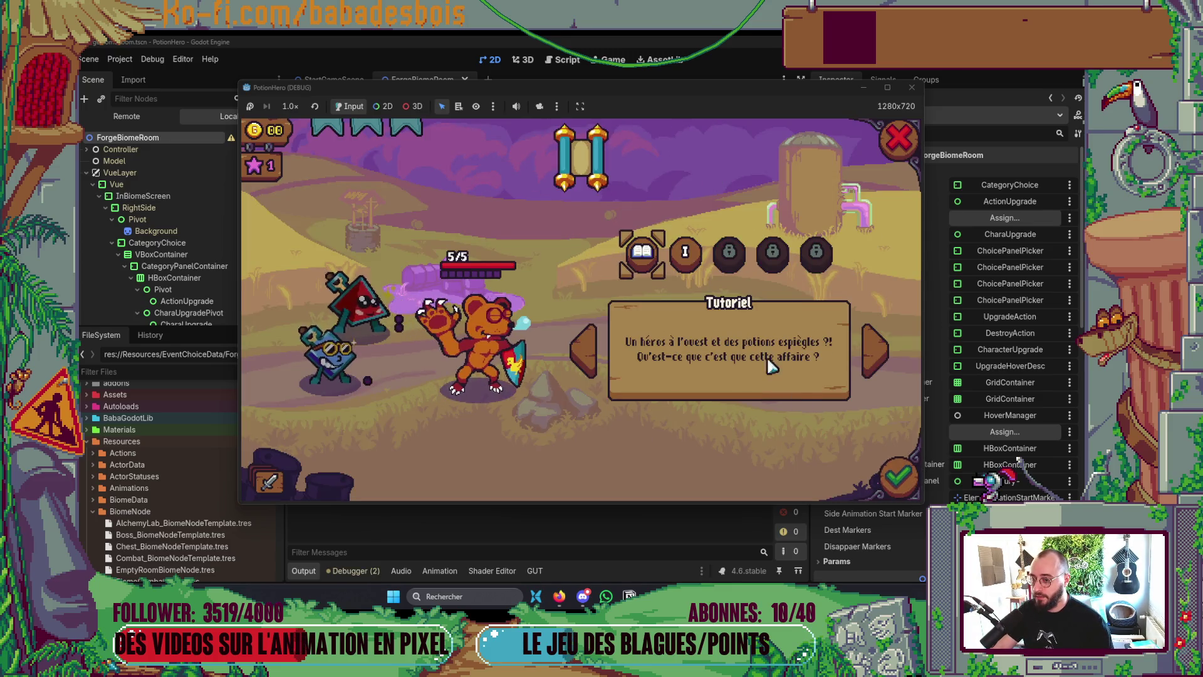
Step: Confirm the adventure and travel to the Forge node on the biome map
click(889, 492)
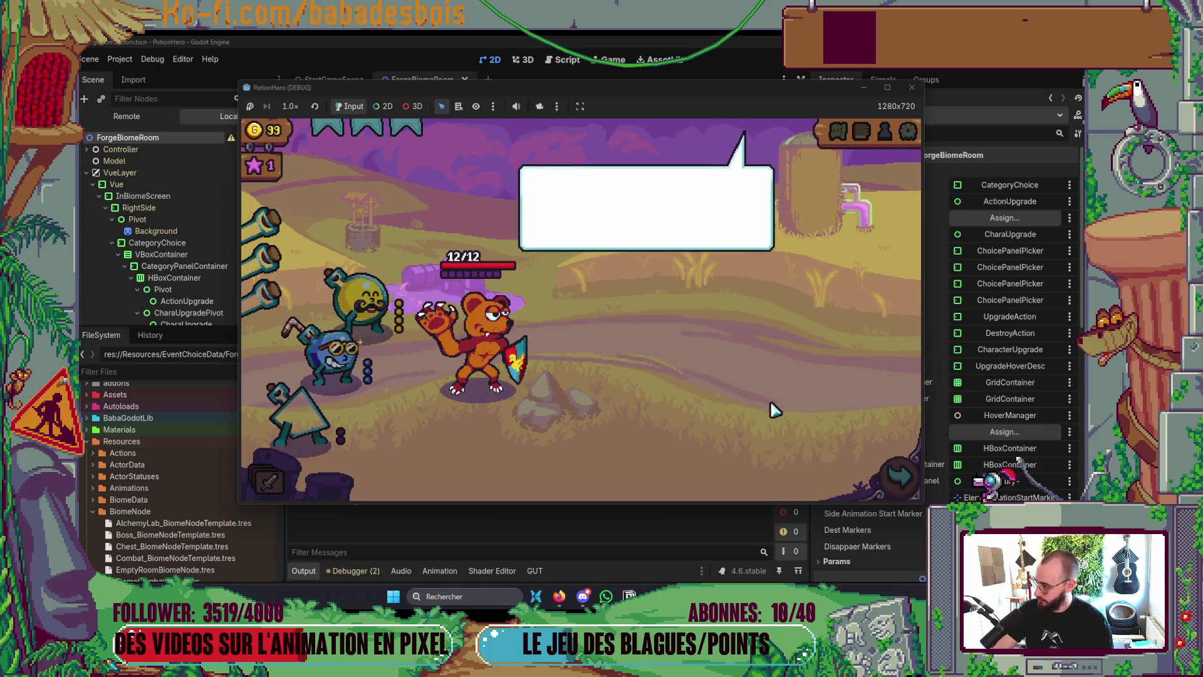
click(897, 476)
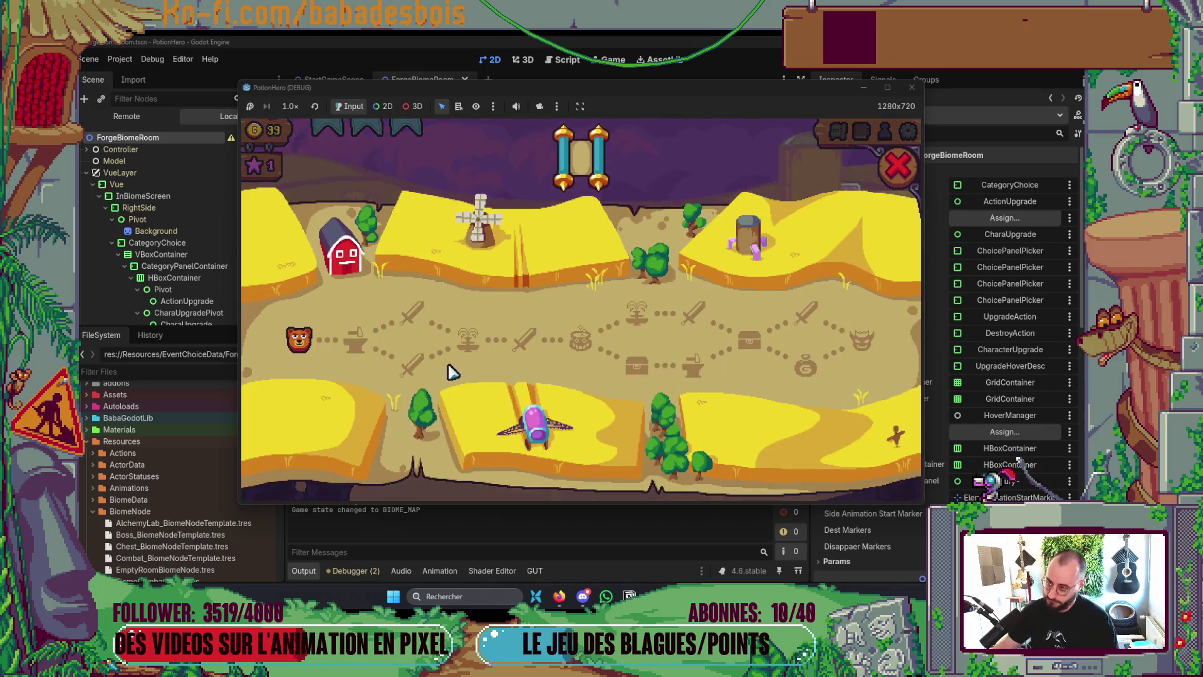
click(353, 343)
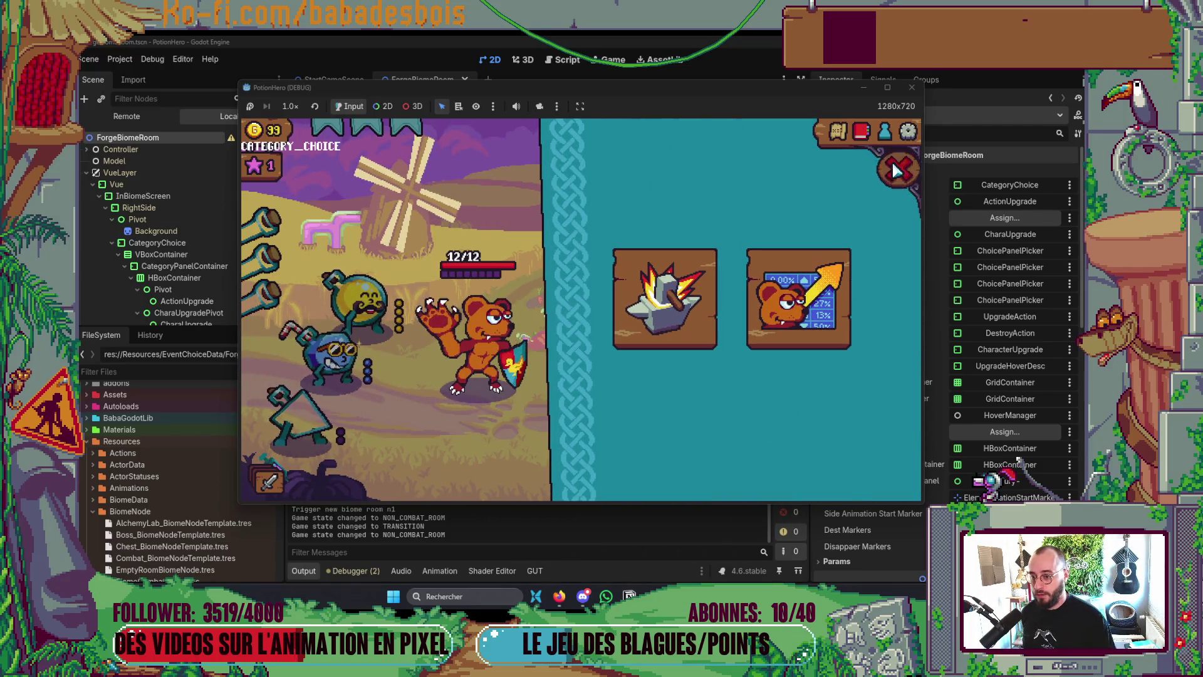
Step: Toggle the upgrade choice panel closed and open via the X and the fox, then quit the game
click(894, 168)
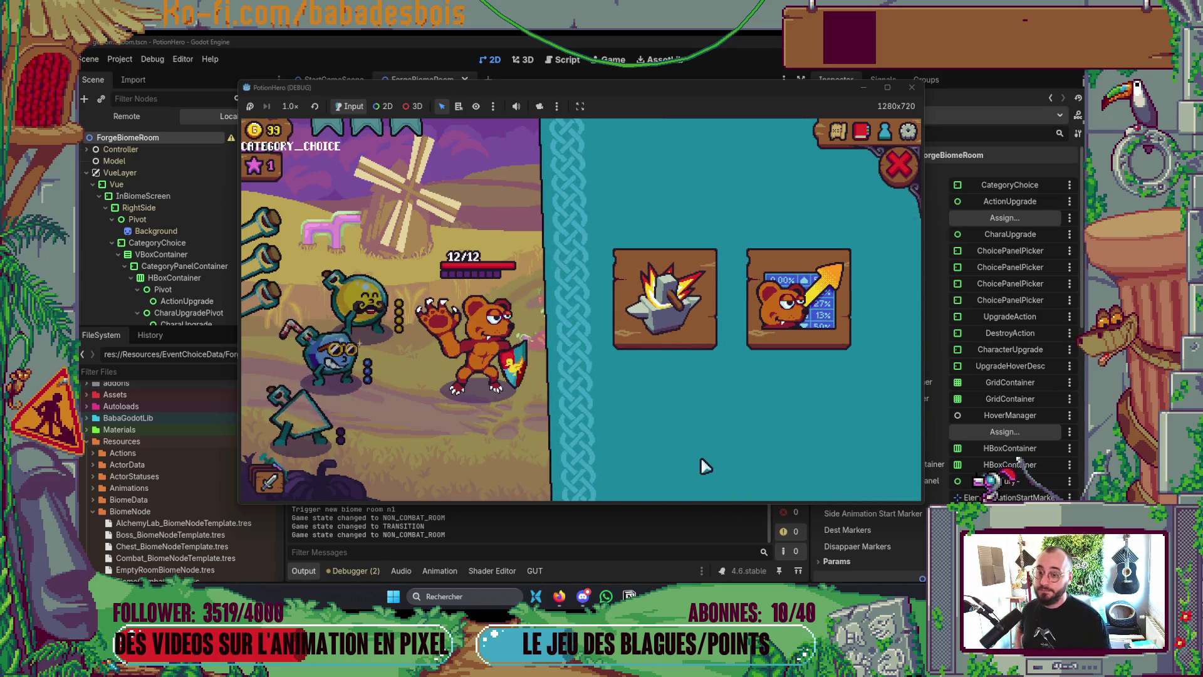
click(897, 166)
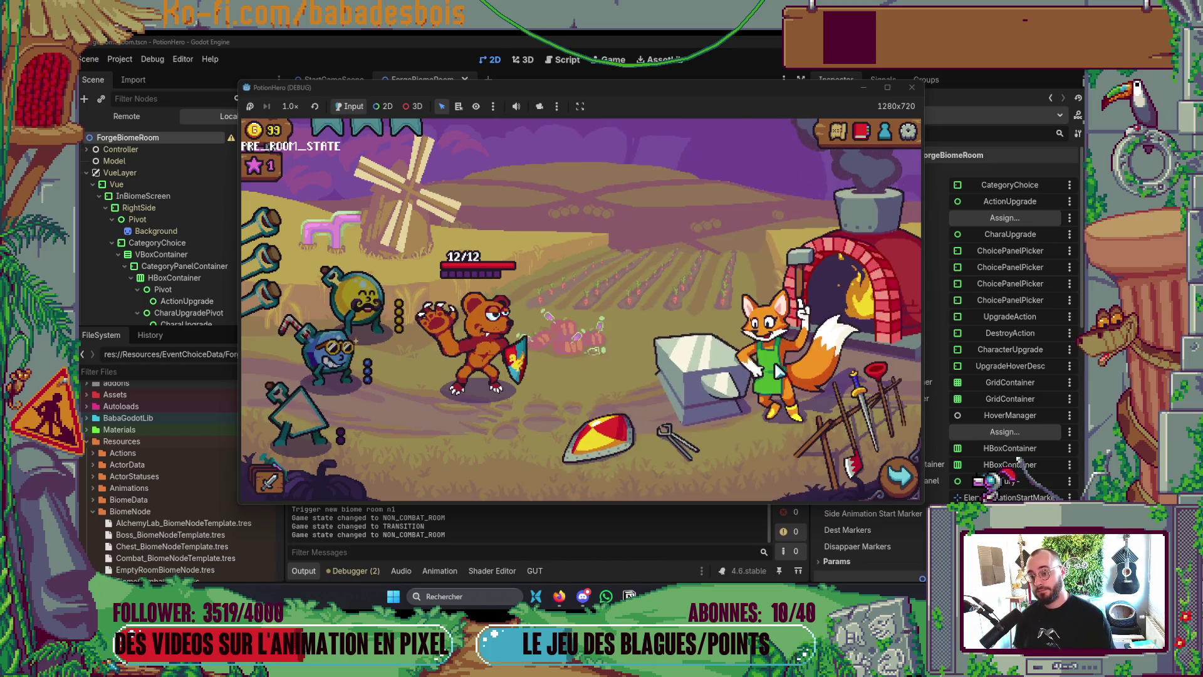
click(775, 368)
click(904, 176)
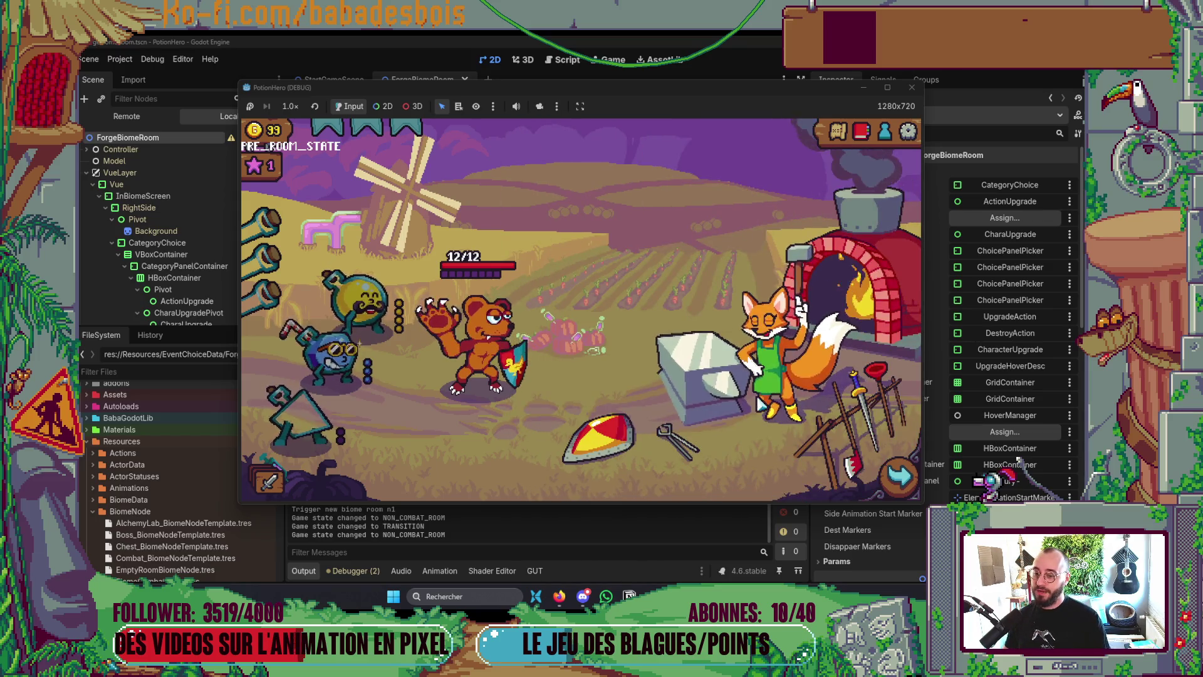
click(761, 401)
click(905, 177)
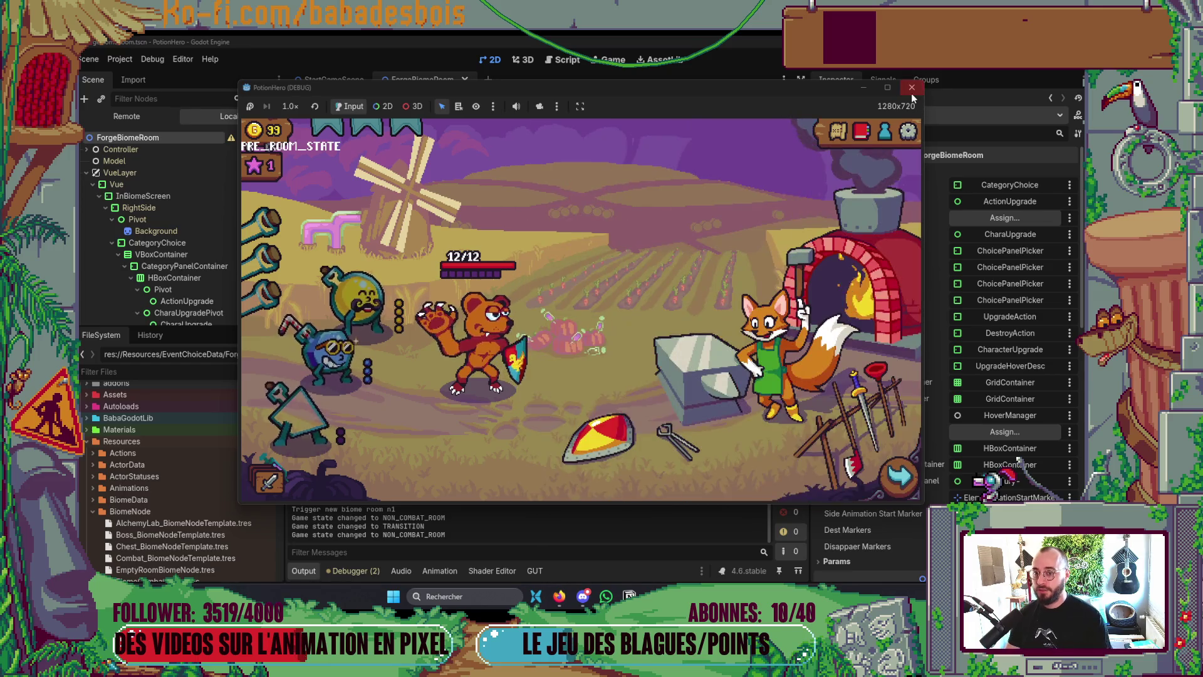
click(910, 92)
key(alt+Tab)
key(alt+Tab)
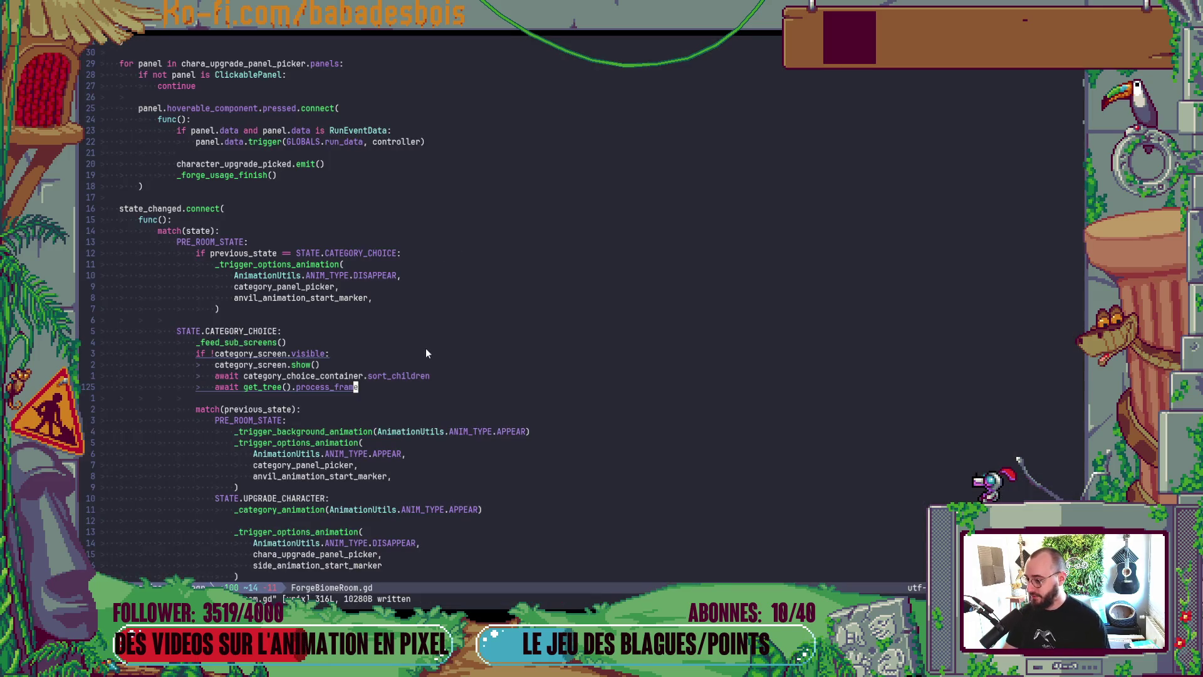
Step: Add a 'delay := 0.0' parameter to the _trigger_options_animation definition
scroll(427, 351, down, 5)
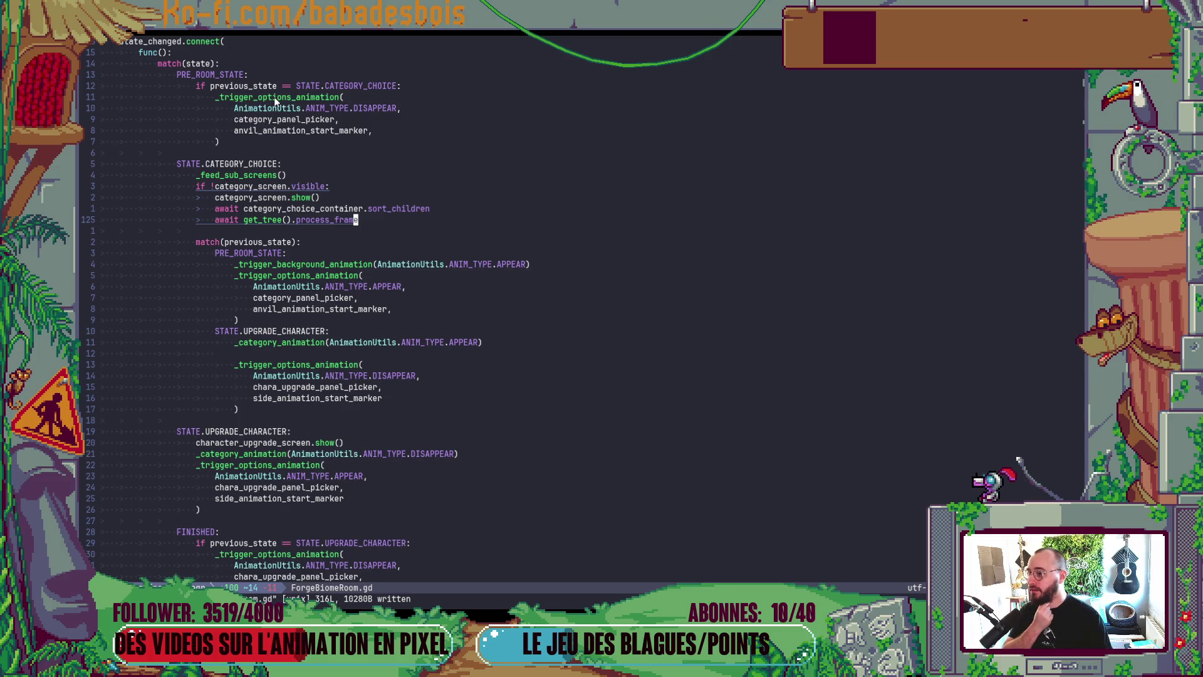
key(g)
key(d)
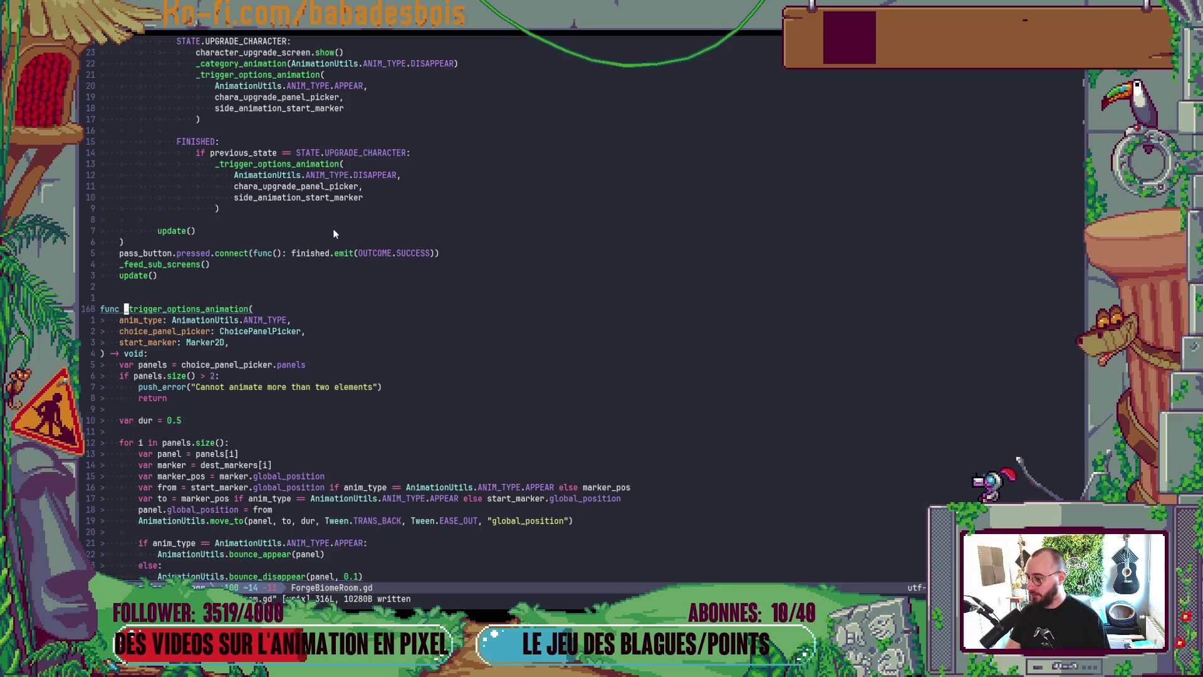
scroll(334, 233, down, 2)
click(250, 272)
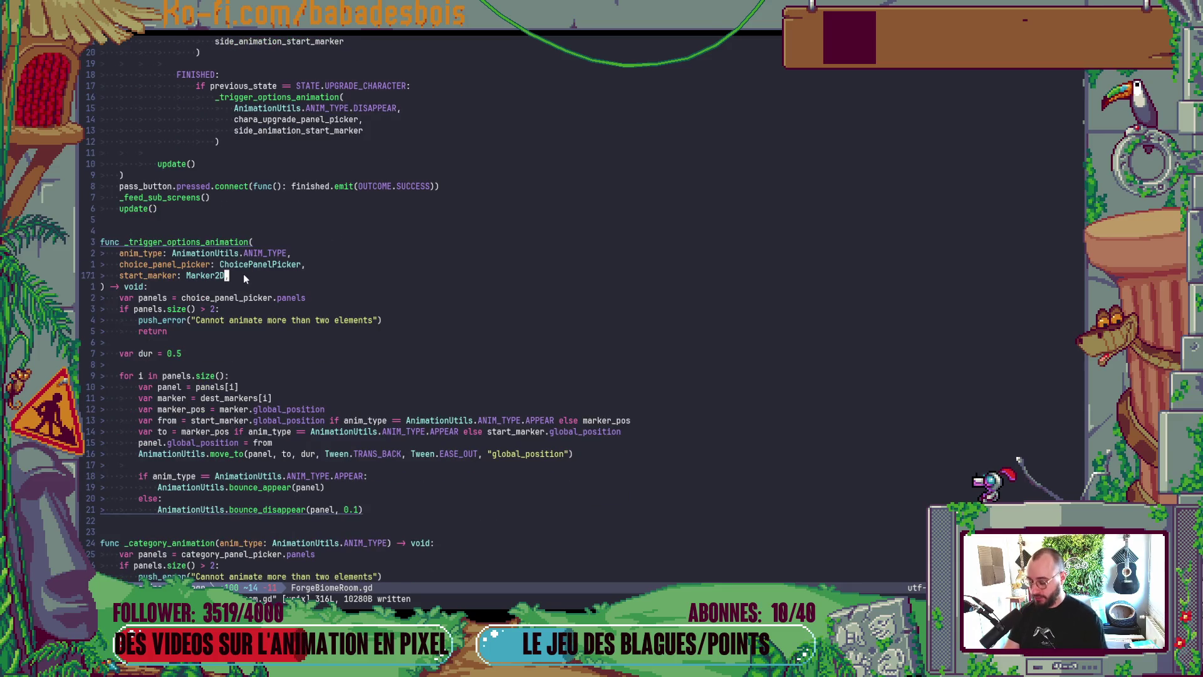
text(osel)
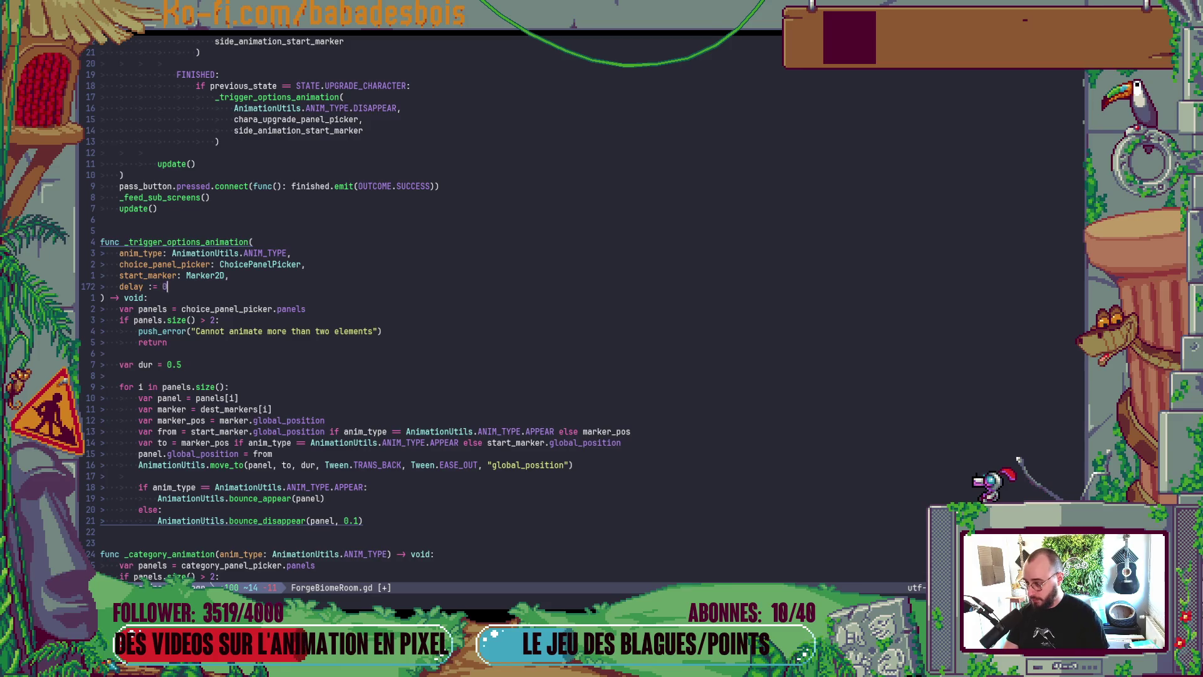
text(,)
key(Escape)
key(j)
key(j)
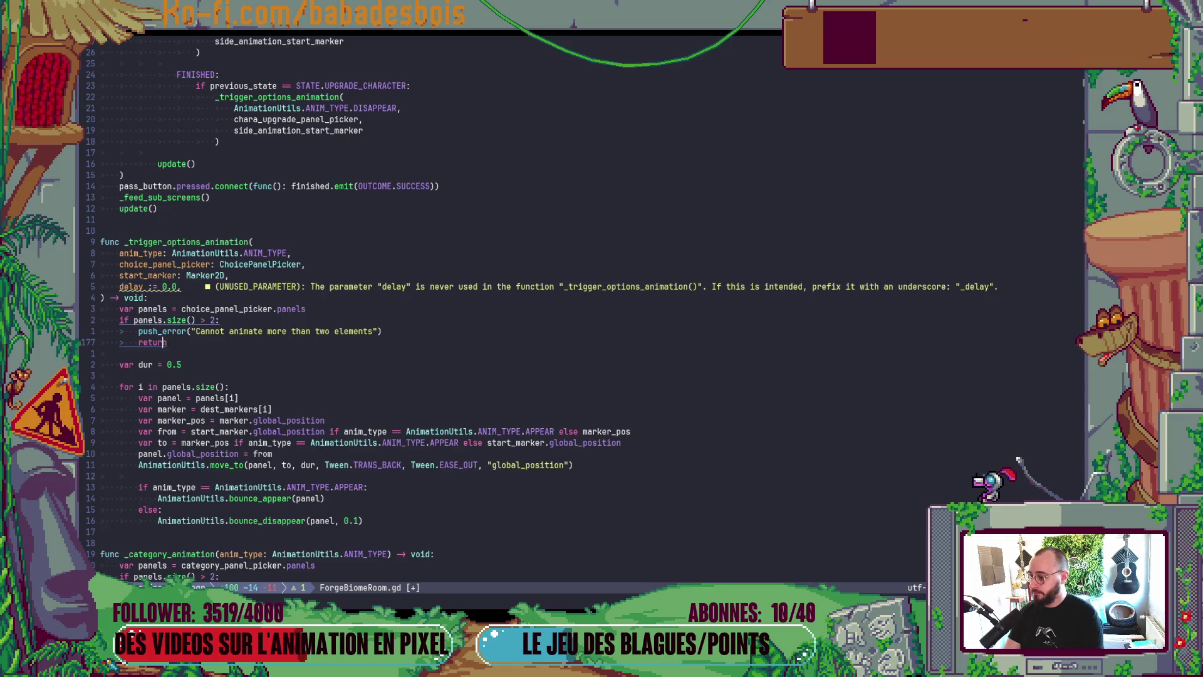
Step: Insert 'if delay > 0.0: await get_tree().create_timer(delay).timeout' after the early return
key(o)
key(Return)
text(delay > 0.0)
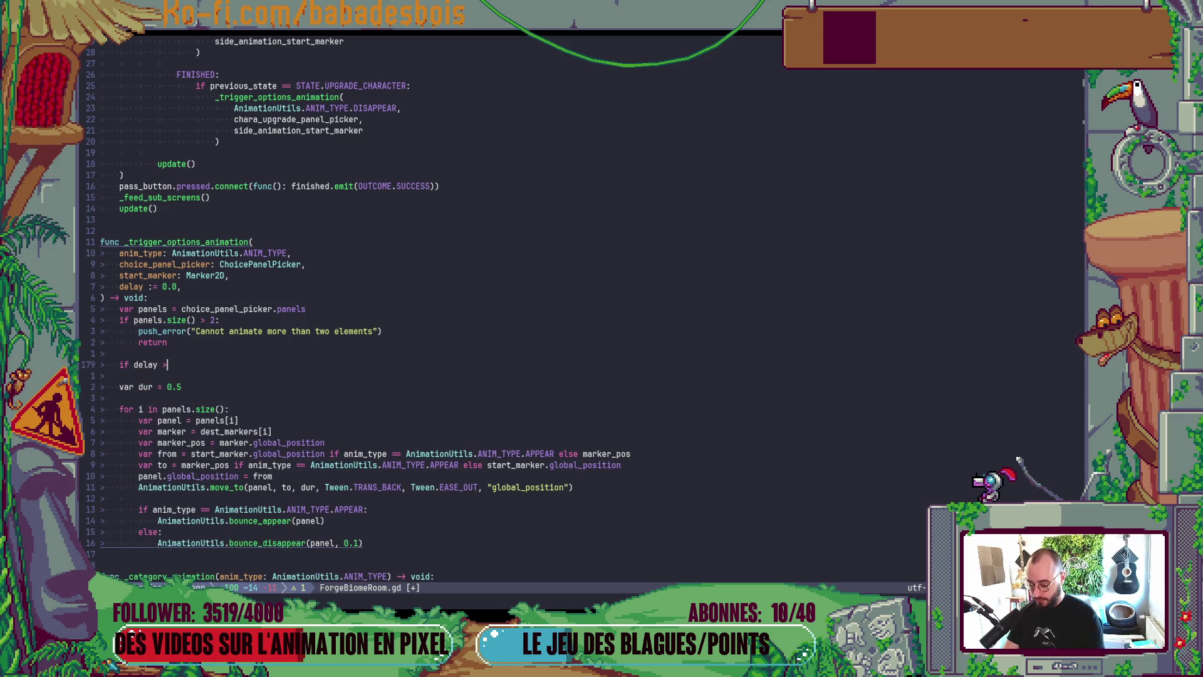
text(:)
key(Return)
text(await)
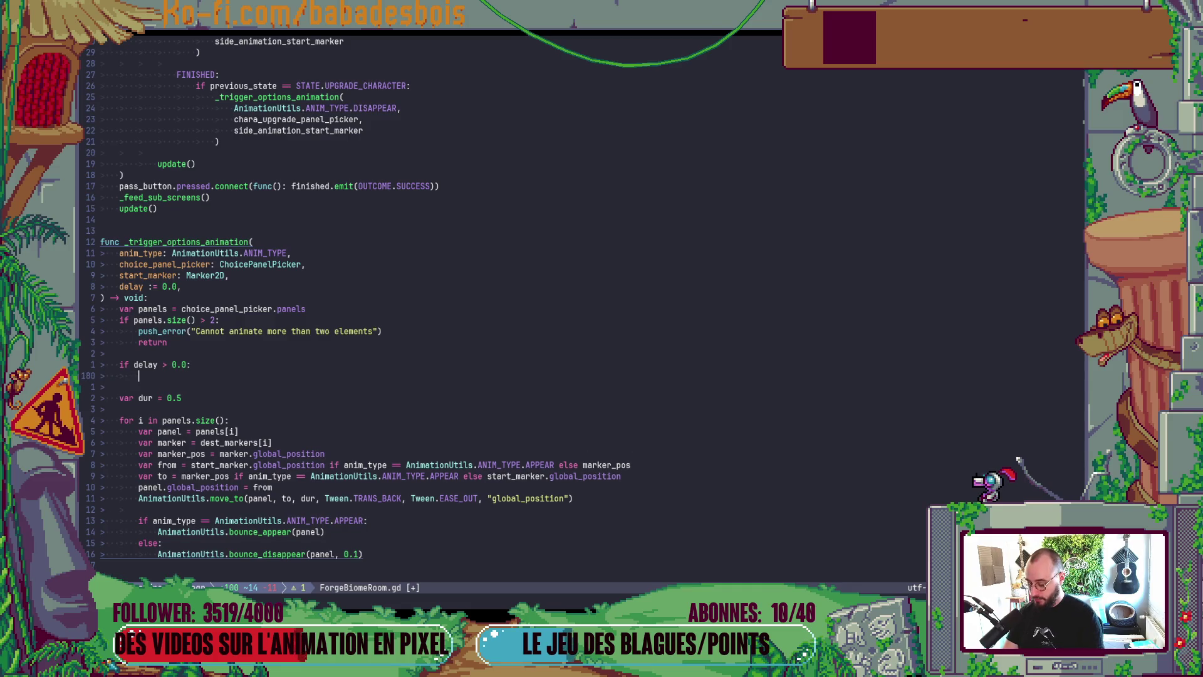
text( get_tree().)
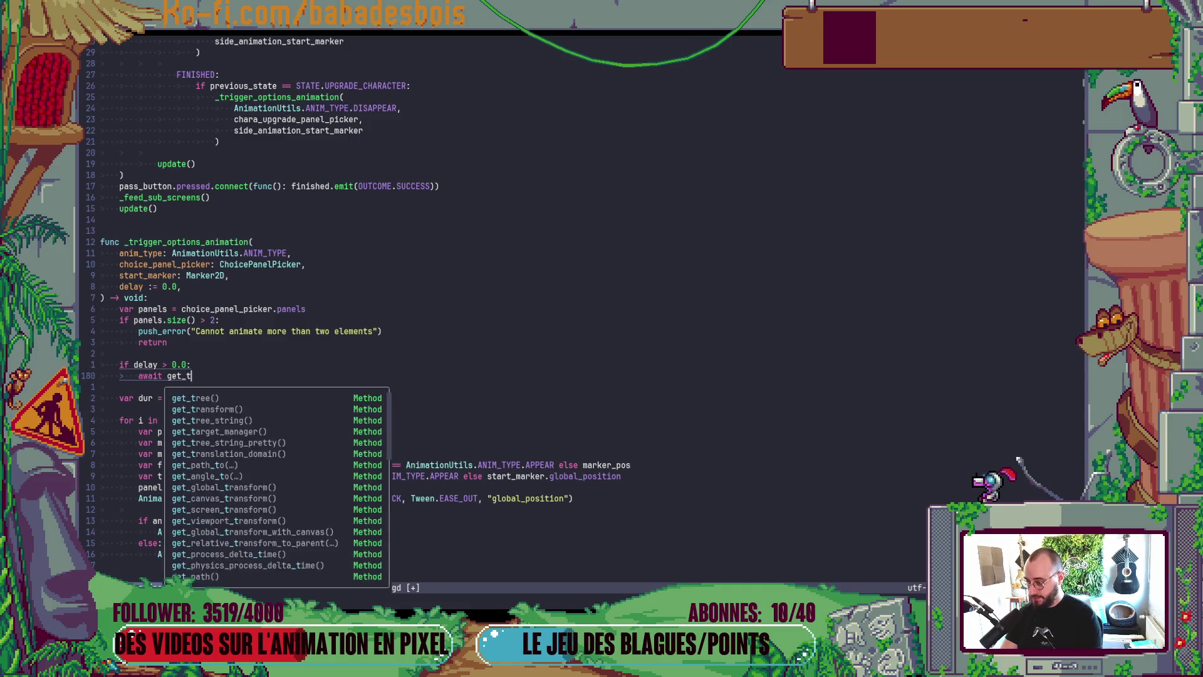
text(create_timer(d)
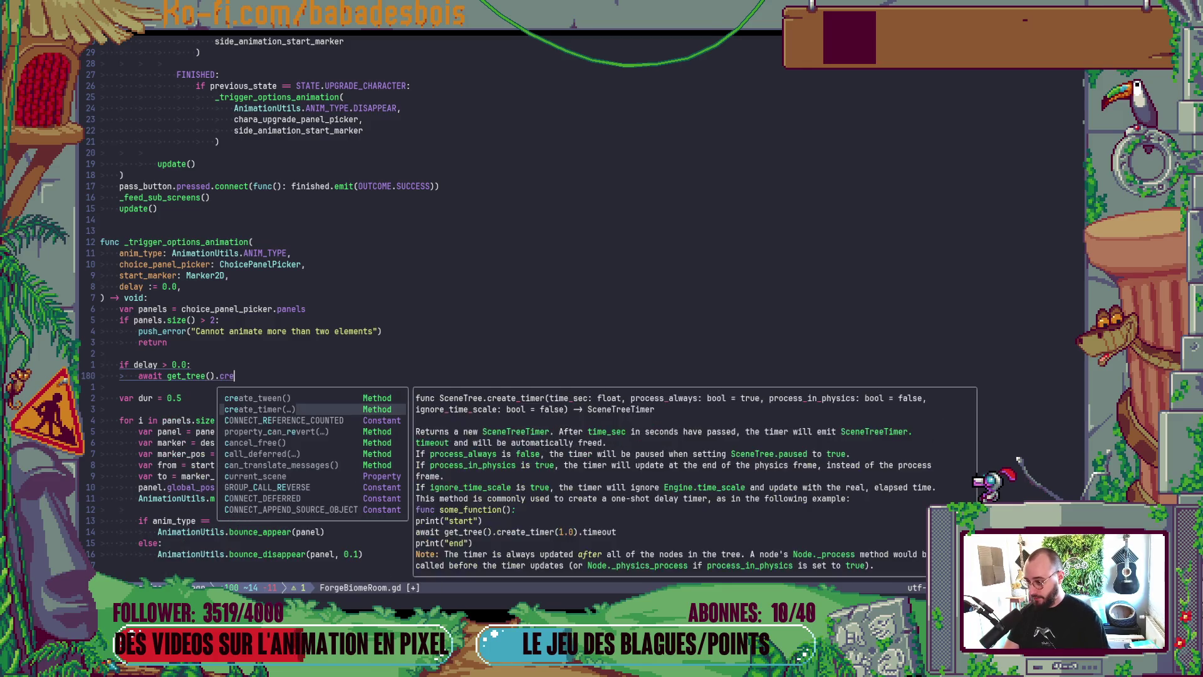
text(elay).to)
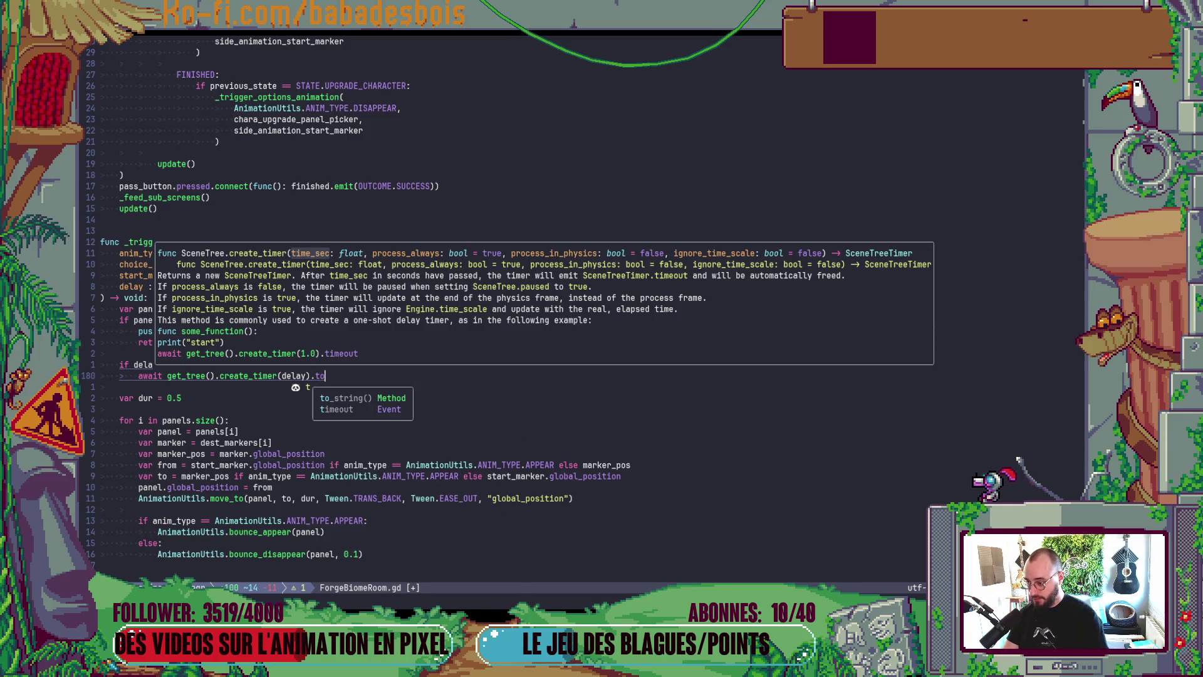
key(Down)
key(Return)
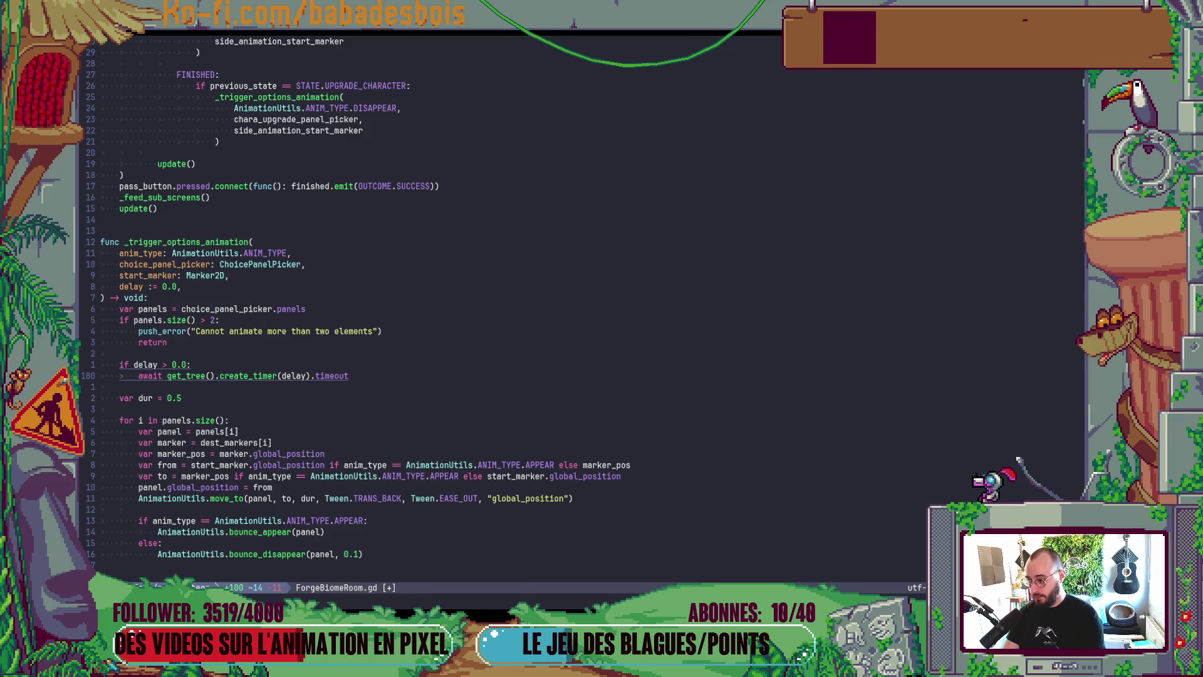
Step: Give the PRE_ROOM_STATE disappear call a delay argument, save, and relaunch the game
key(ctrl+o)
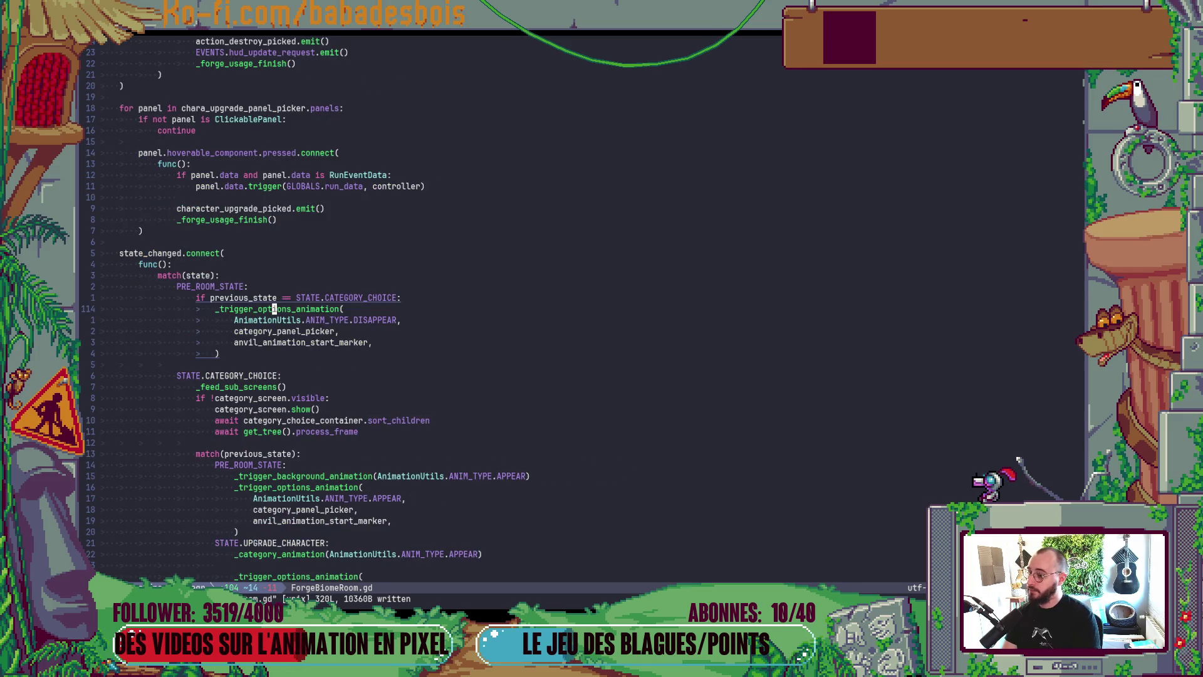
key(o)
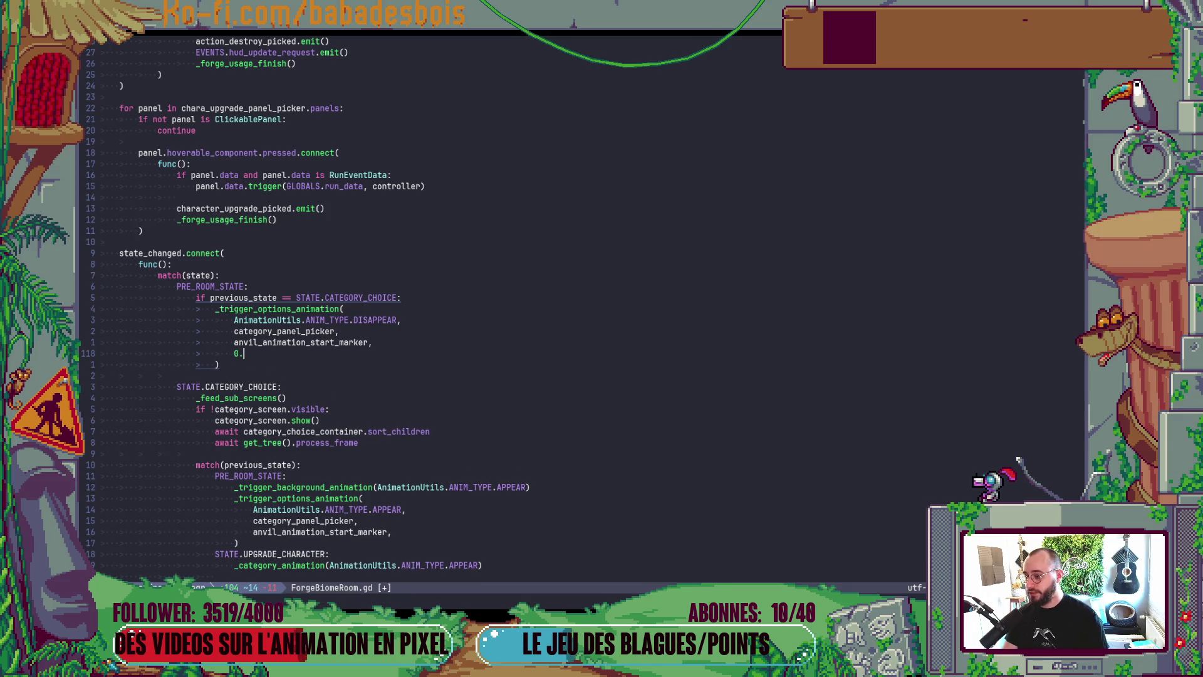
key(alt+Tab)
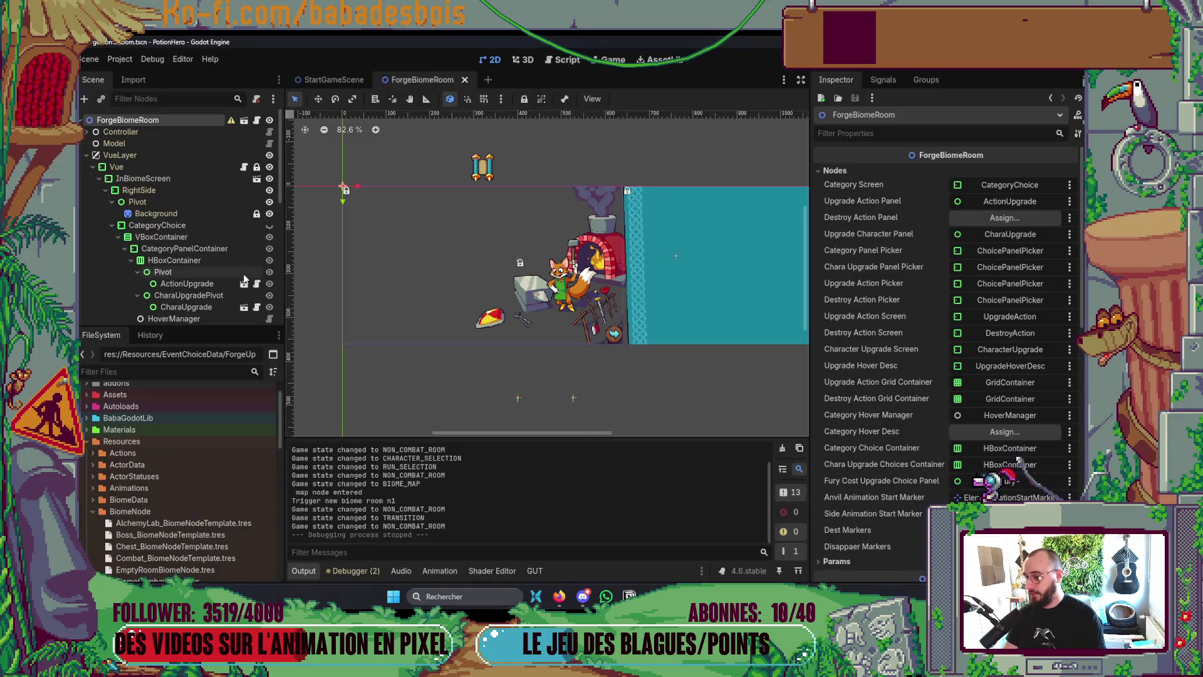
key(F6)
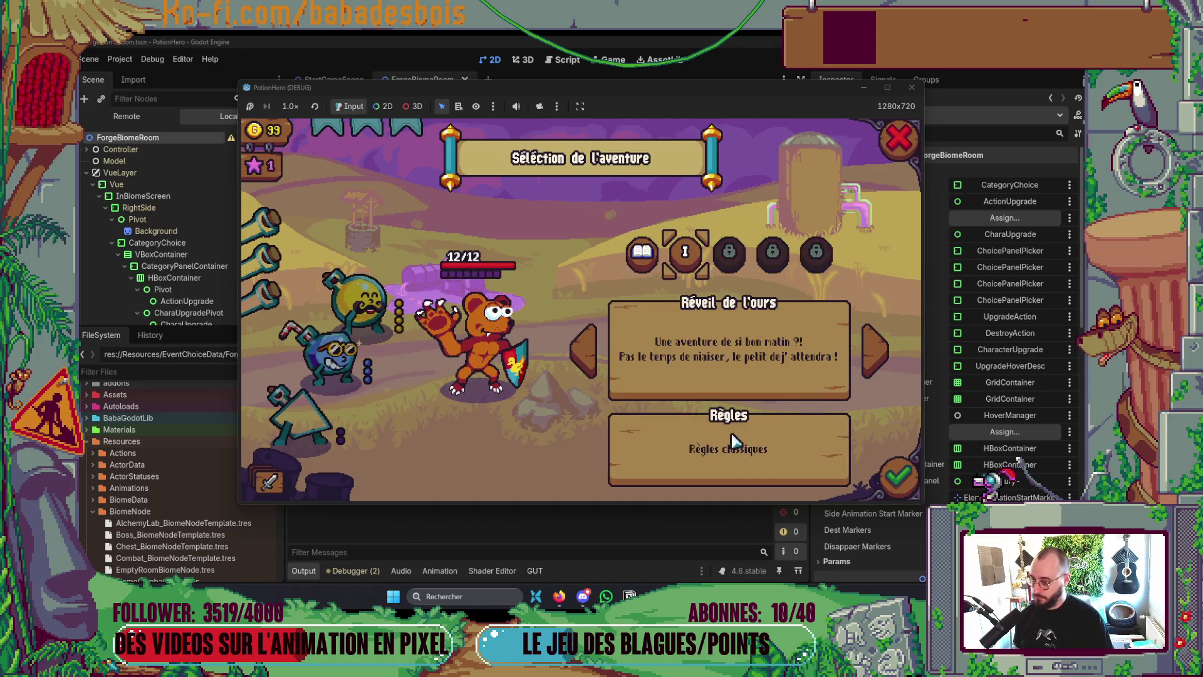
Step: Play through dialogue and map into the forge, close the category choice, and quit the game
click(739, 439)
click(680, 438)
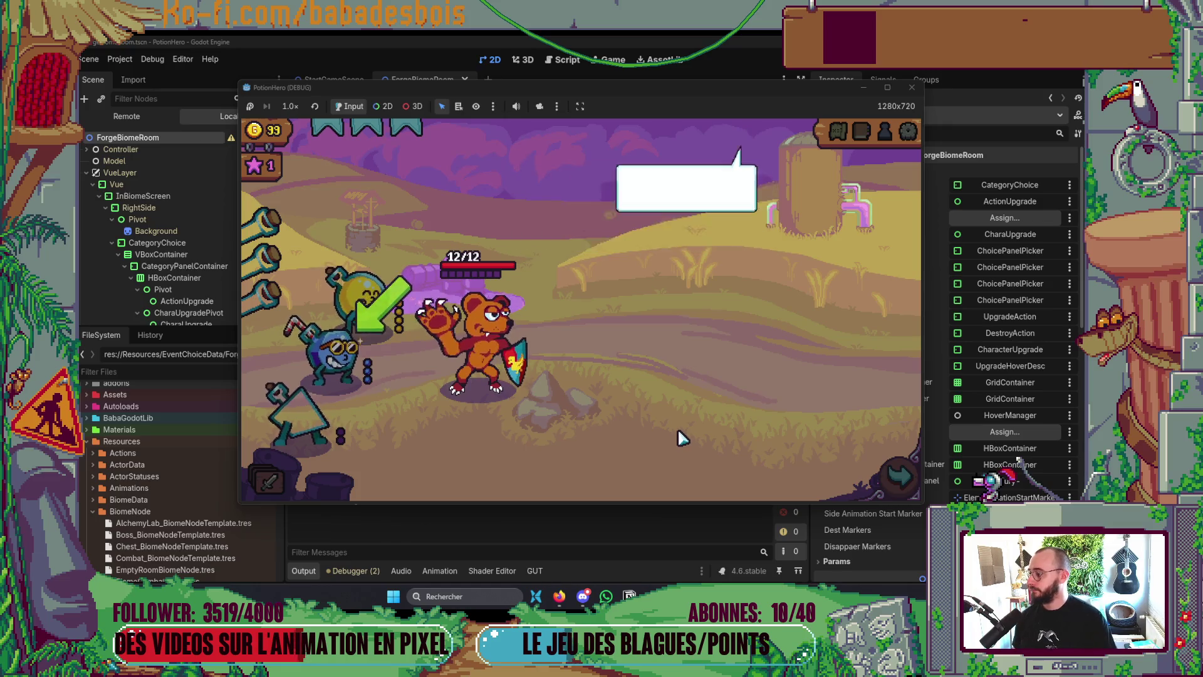
click(746, 393)
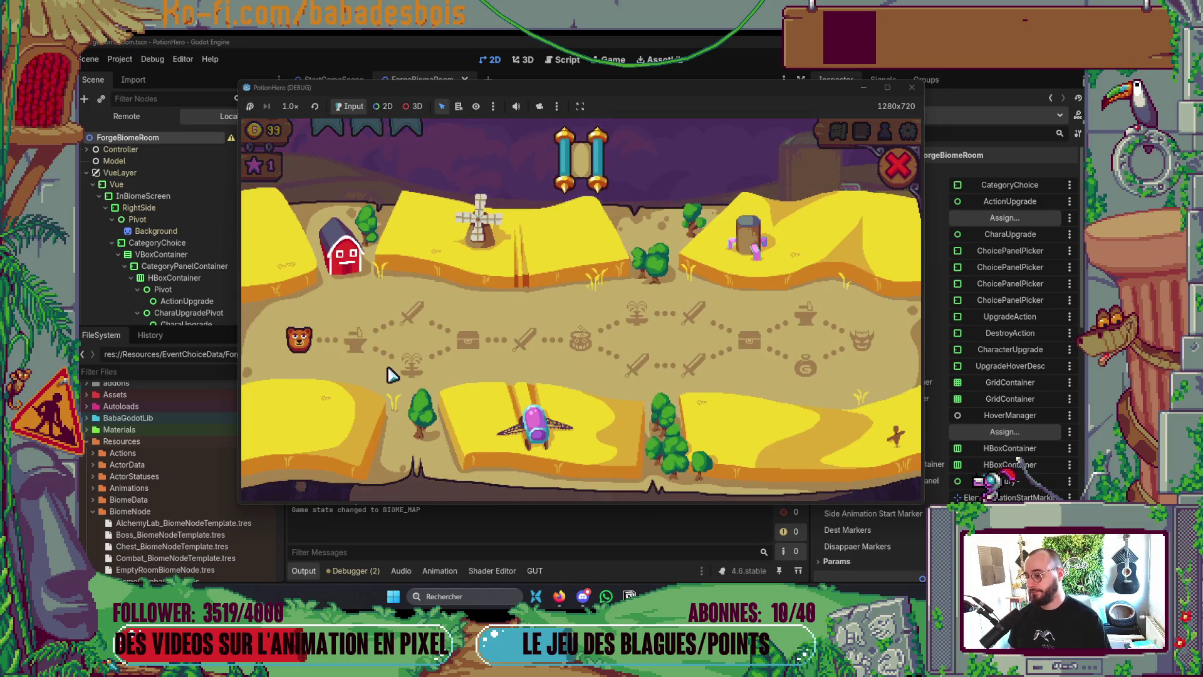
click(413, 383)
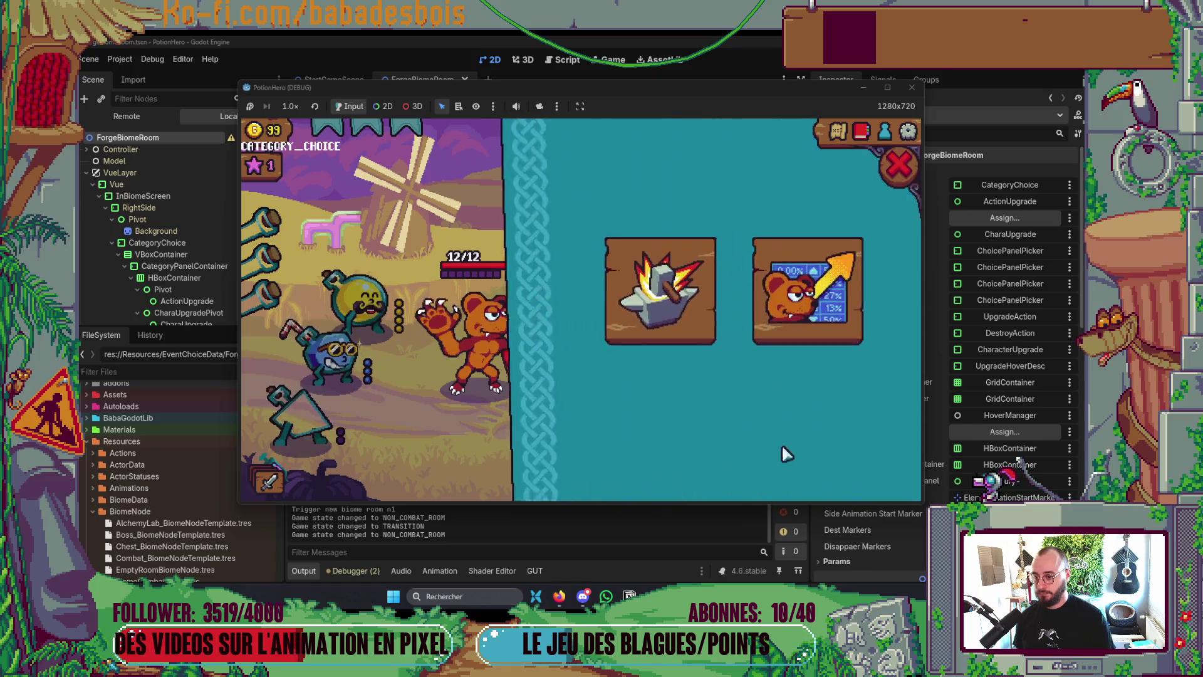
click(908, 155)
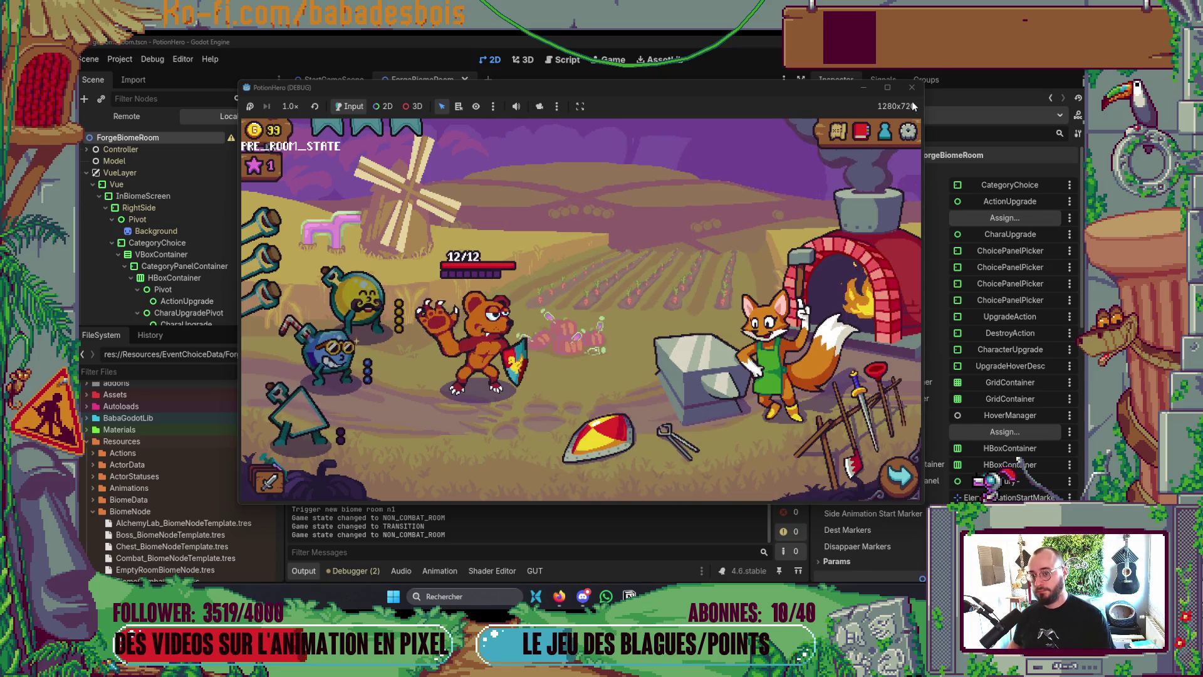
click(912, 86)
key(alt+Tab)
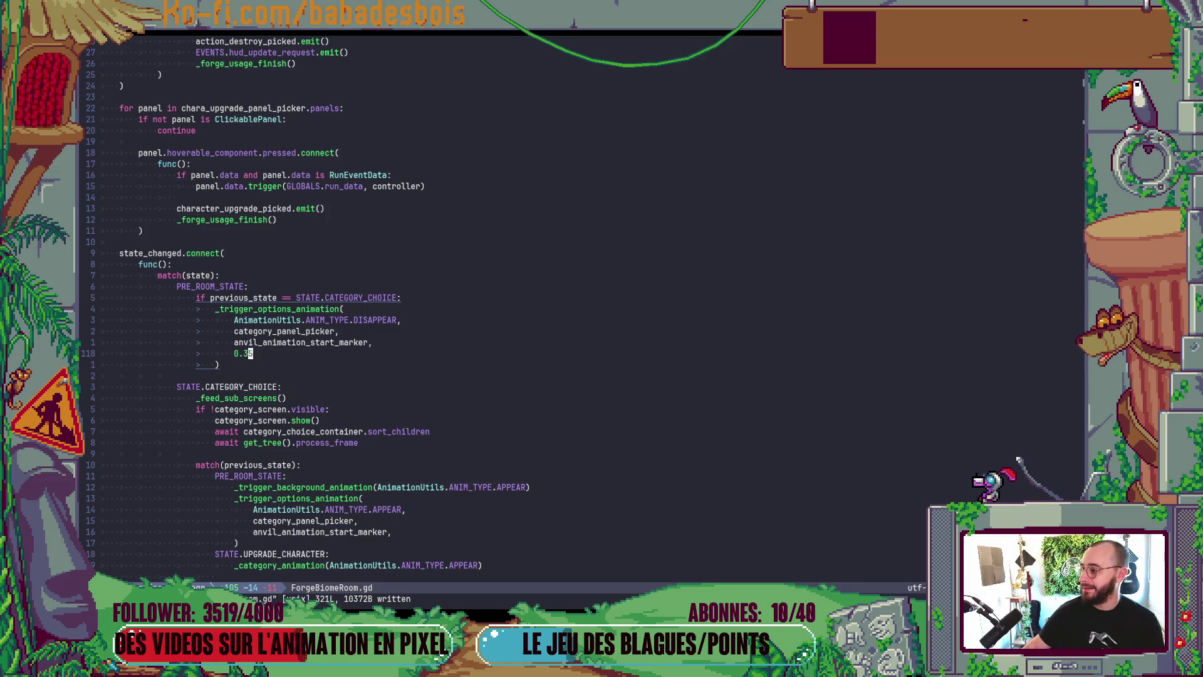
Step: Run the project again with F5 from the Godot editor
scroll(475, 386, down, 5)
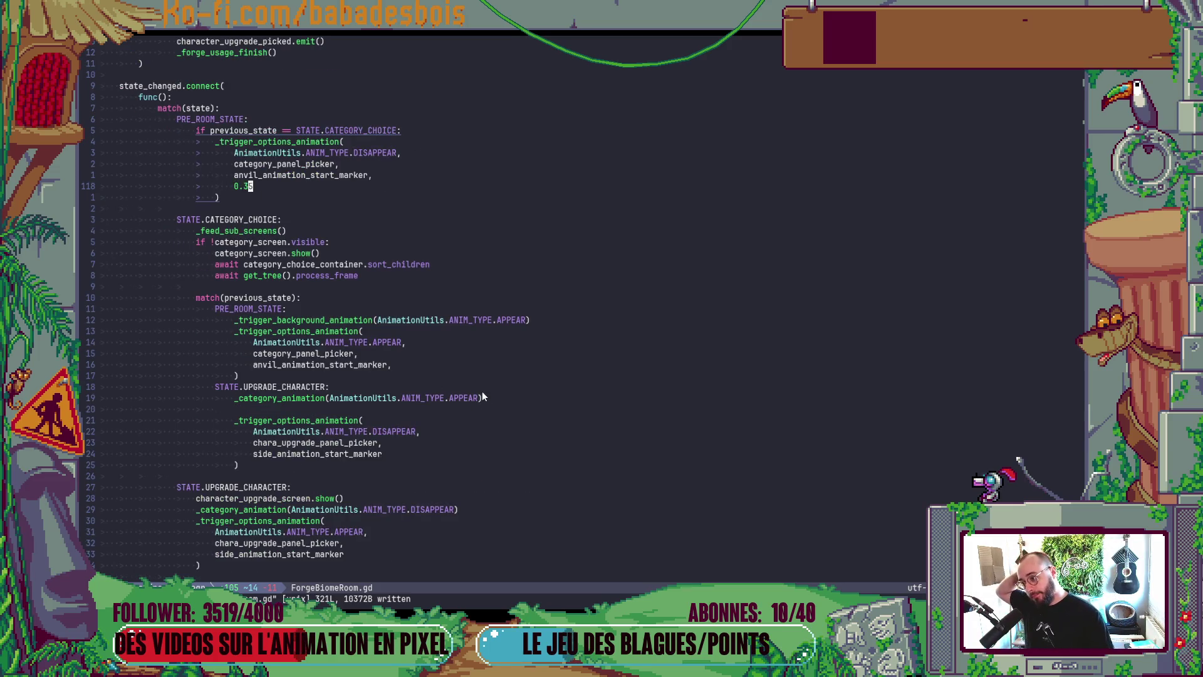
key(k)
key(k)
key(k)
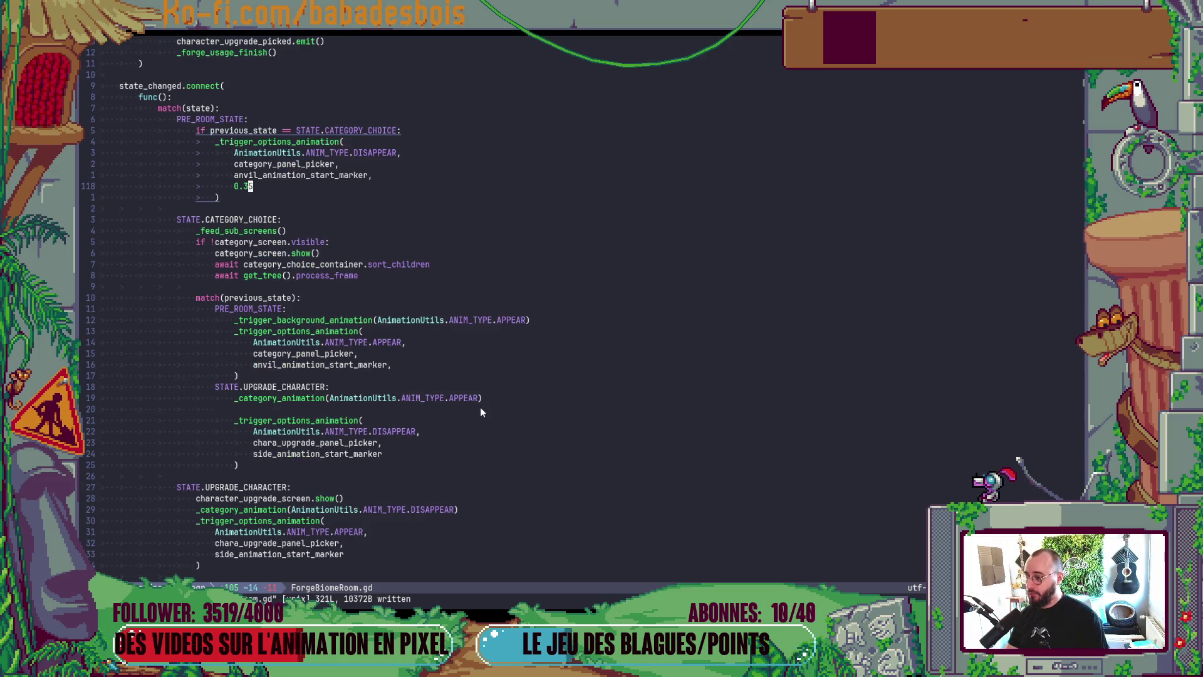
key(alt+Tab)
key(F5)
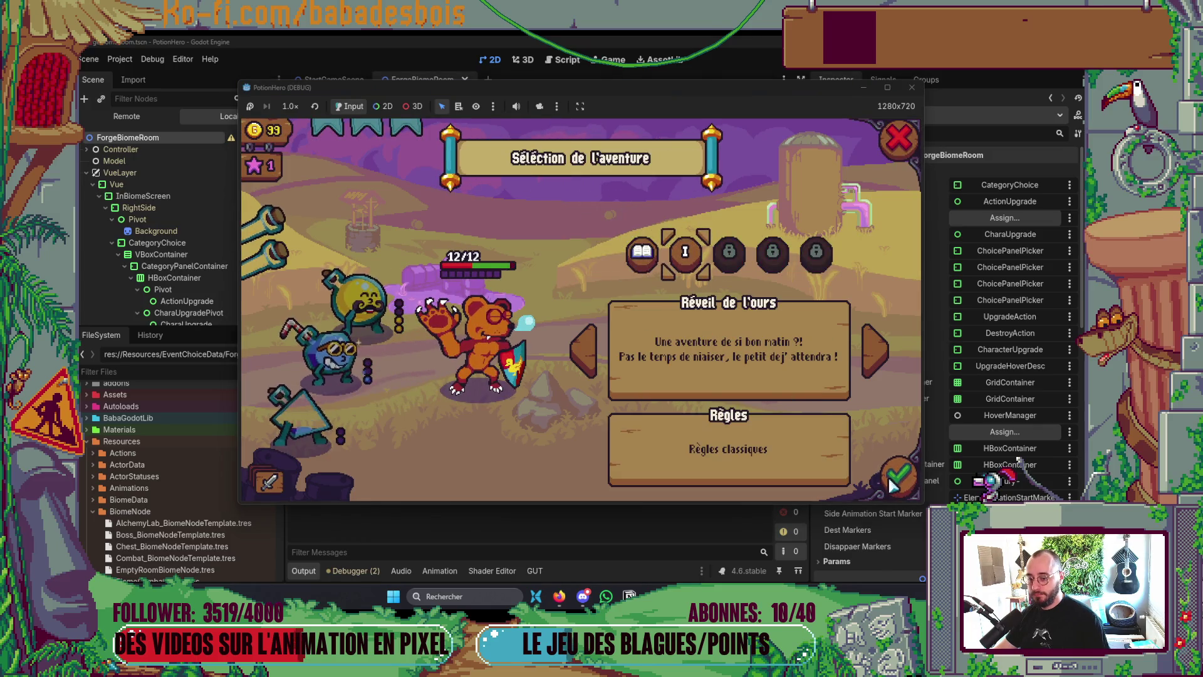
Step: Confirm the adventure, finish the dialogue, and enter the forge room from the map
click(888, 465)
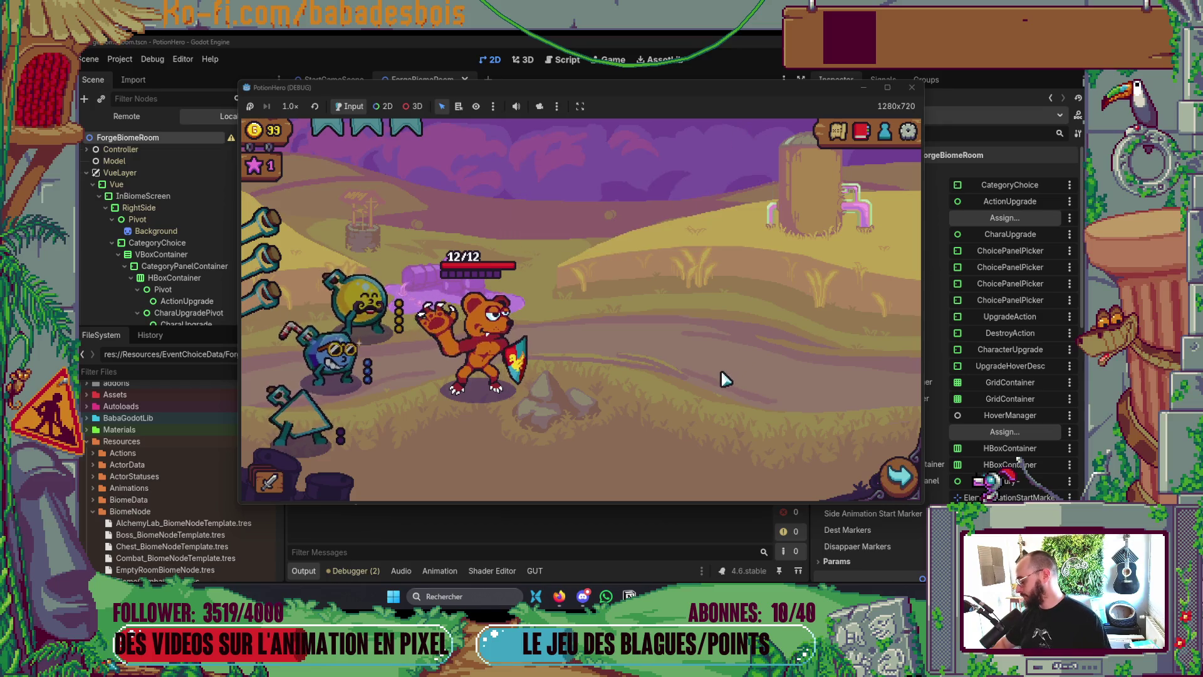
click(713, 481)
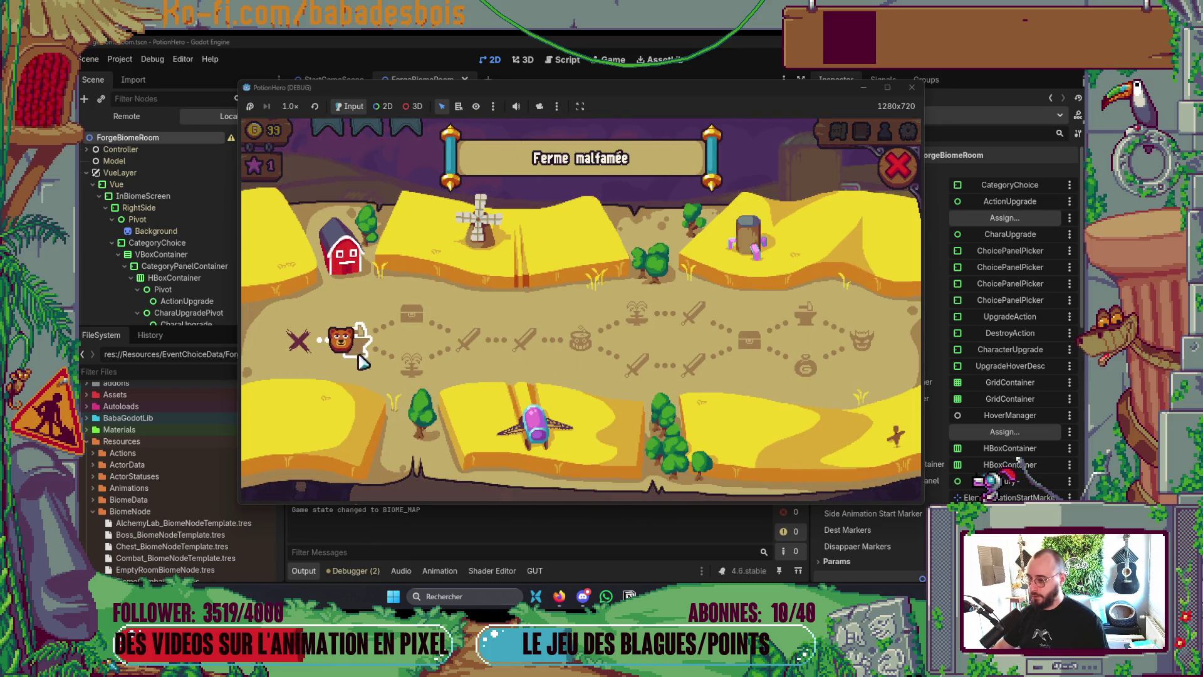
click(360, 341)
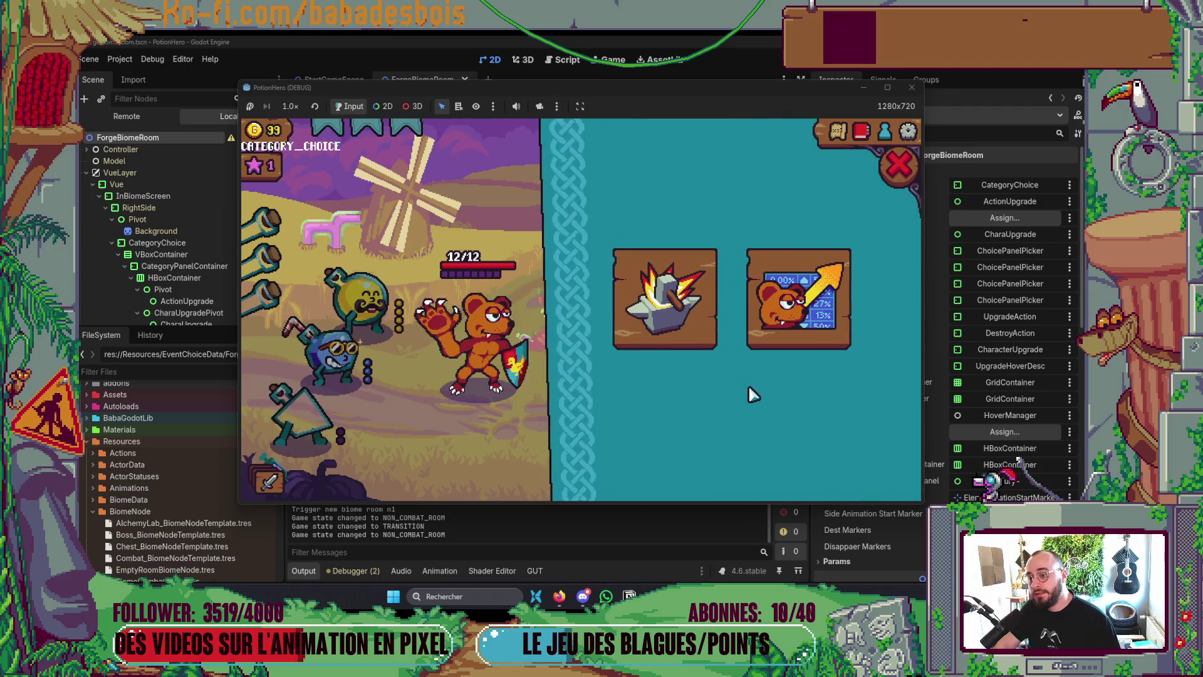
Step: Open the action upgrade category, preview an upgrade, back out to categories, and stop the game
click(696, 329)
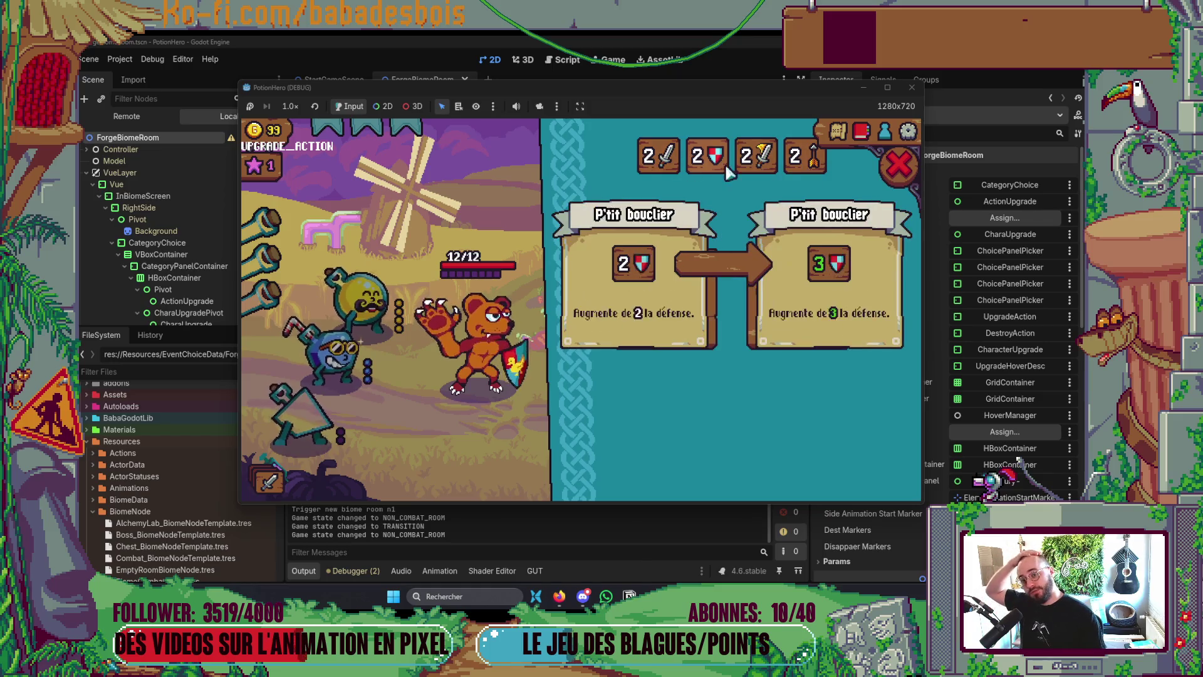
mouse_move(669, 154)
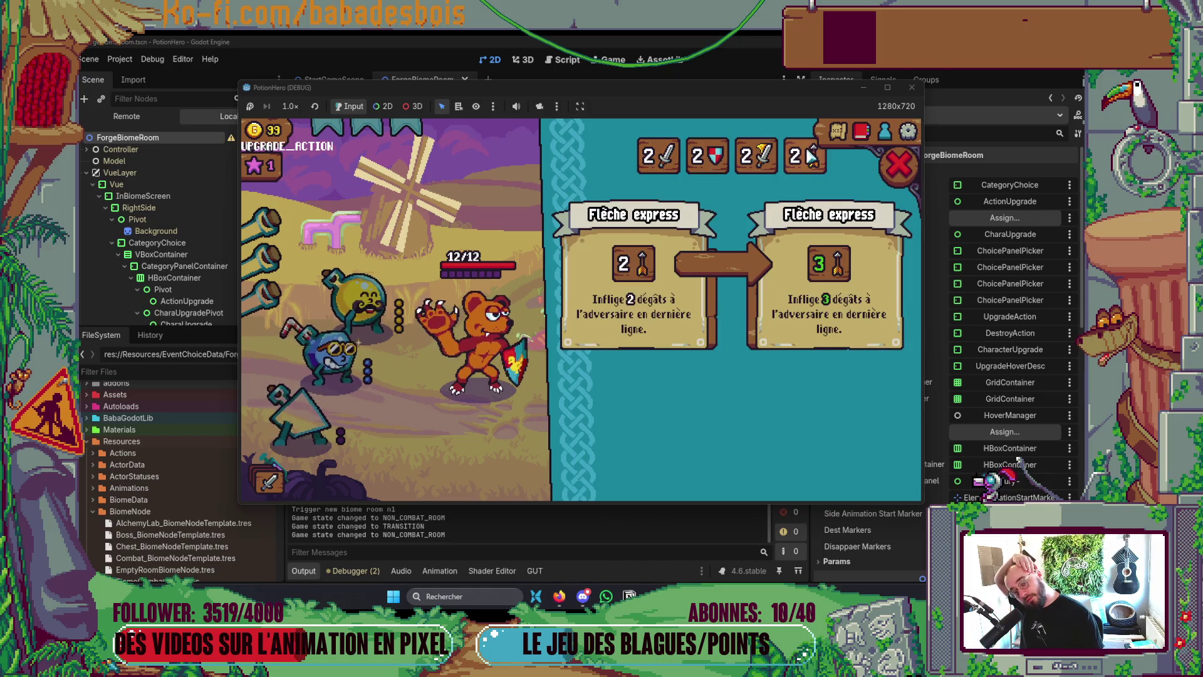
click(651, 162)
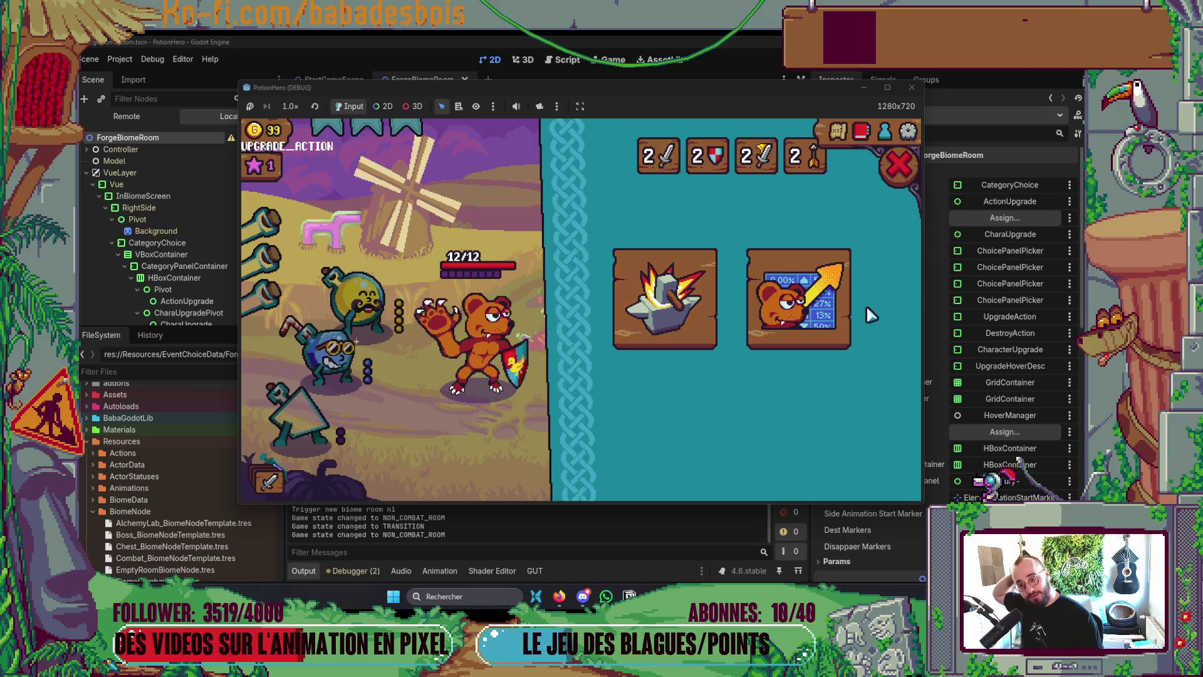
click(912, 89)
Step: Add a 'STATE.UPGRADE_ACTION:' match branch after the UPGRADE_CHARACTER branch
key(alt+Tab)
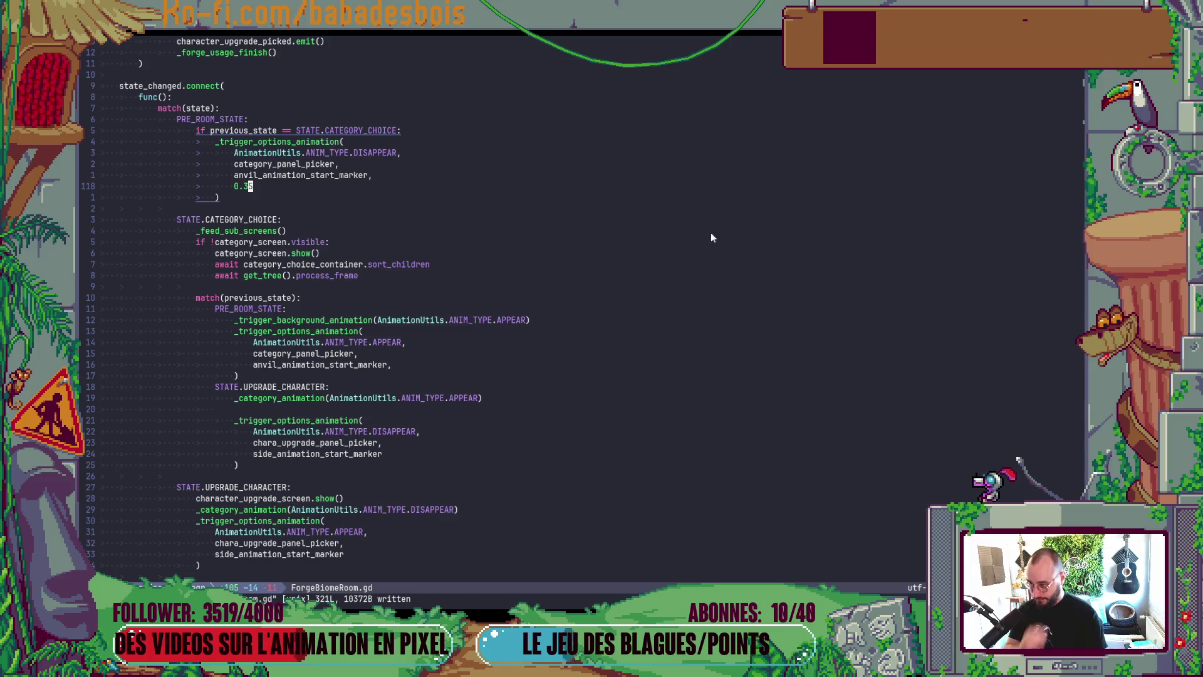
scroll(379, 203, down, 7)
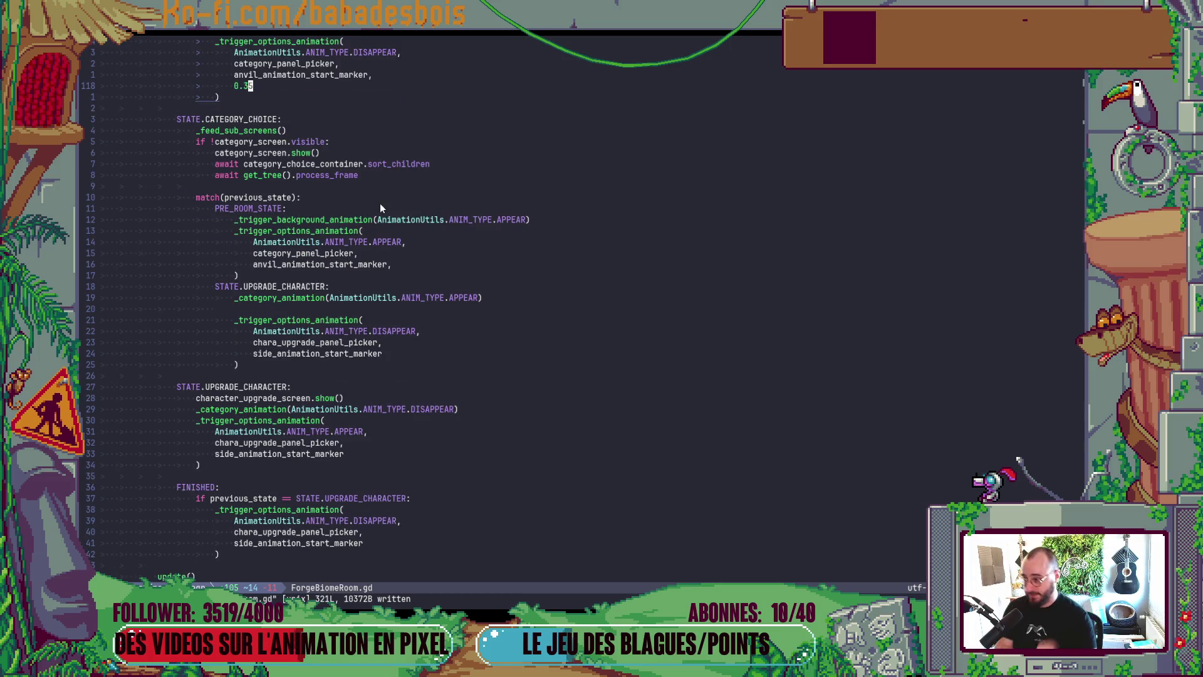
click(272, 336)
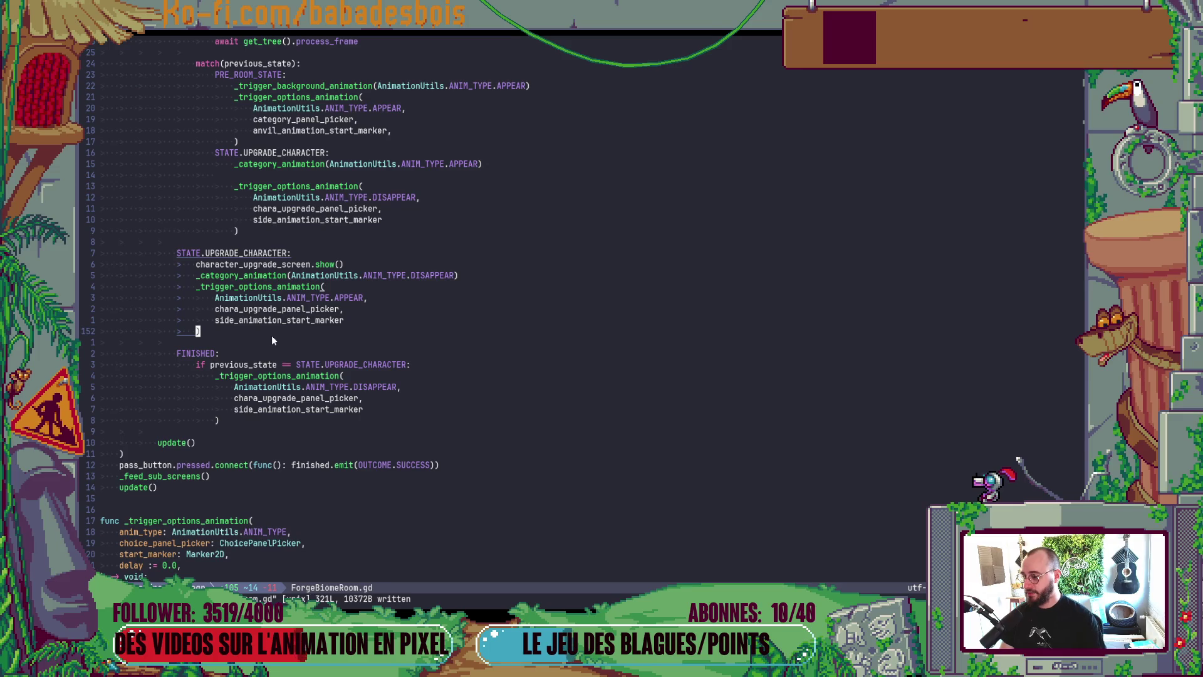
key(o)
key(Return)
key(BackSpace)
text(STATE.)
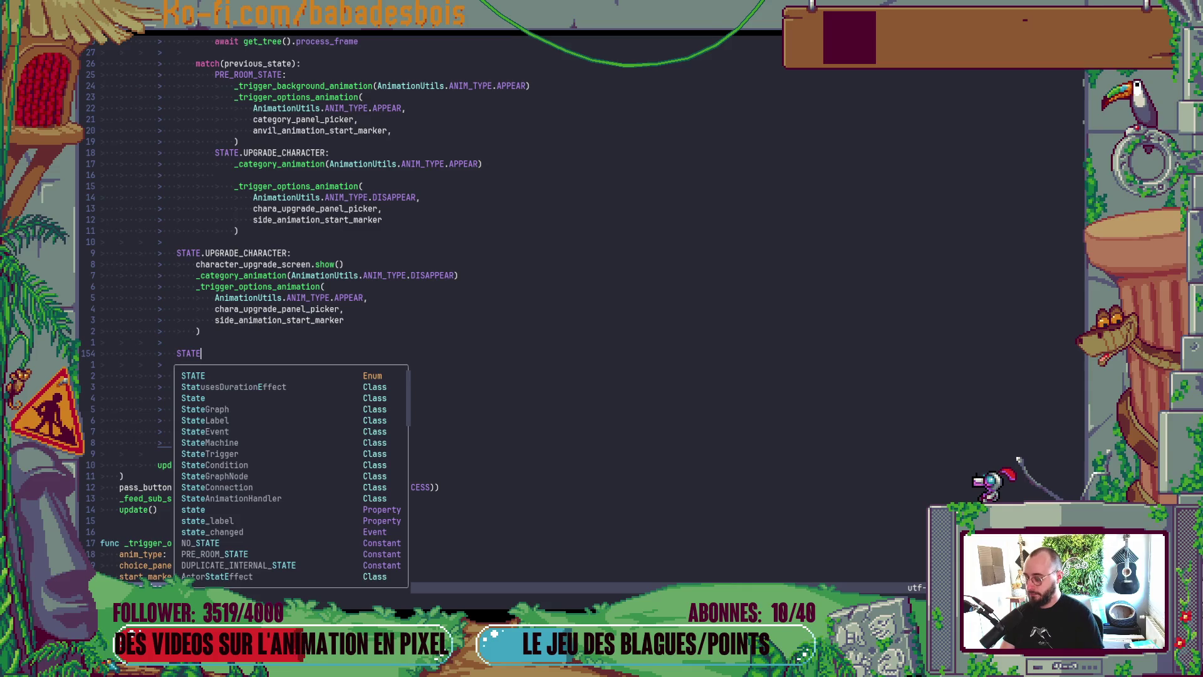
text(U)
key(Tab)
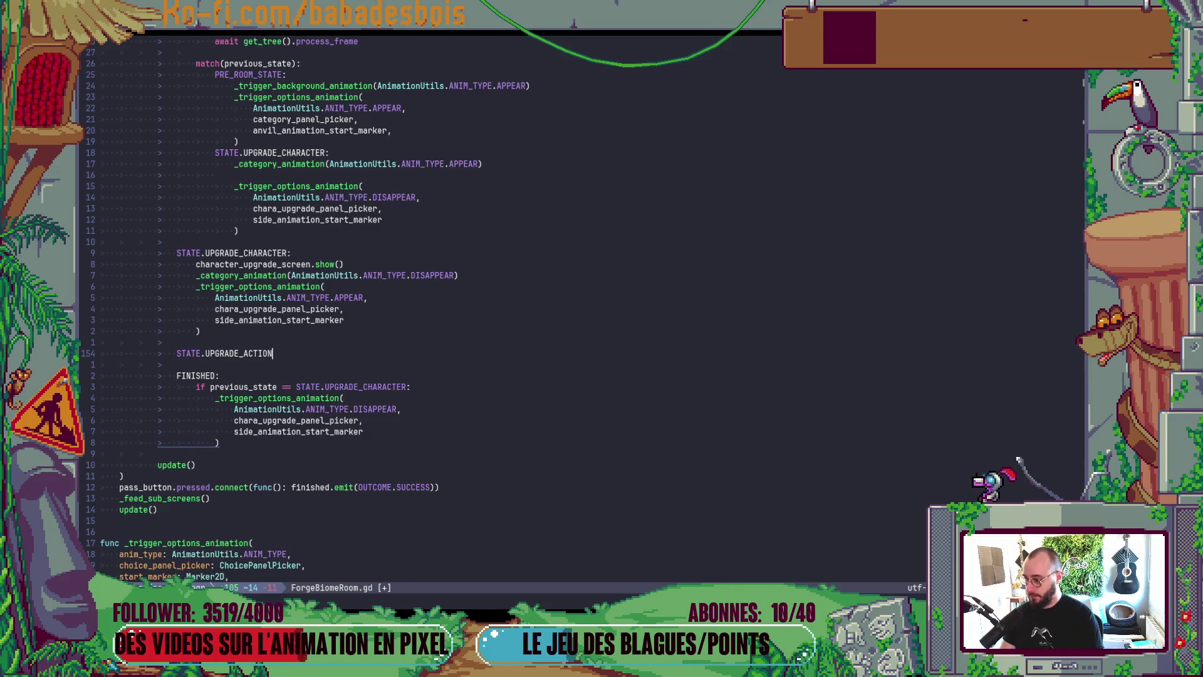
text(:)
key(Return)
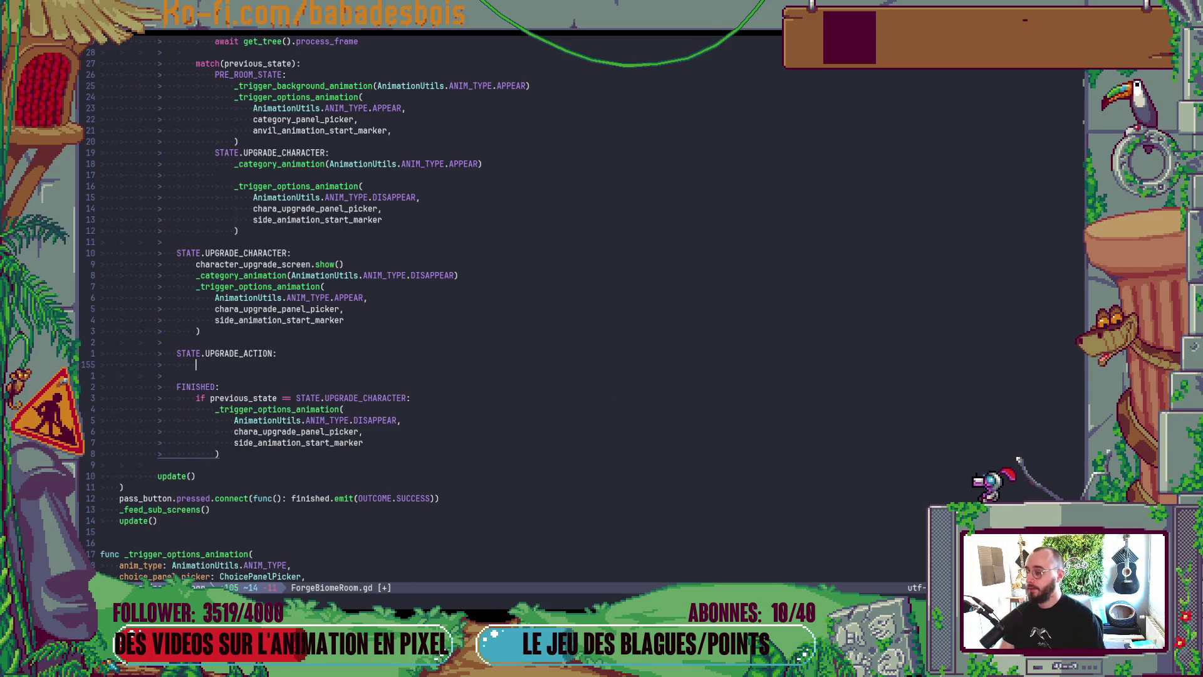
Step: Copy the _category_animation DISAPPEAR line into the new branch and save
scroll(481, 378, up, 5)
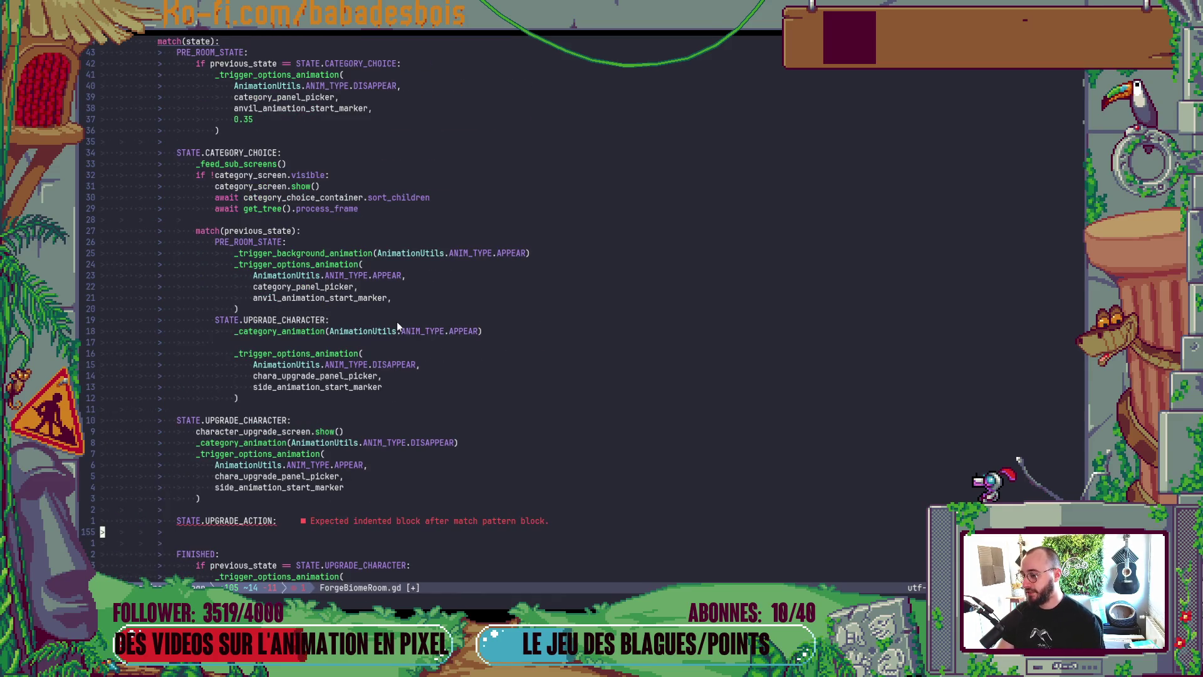
click(391, 266)
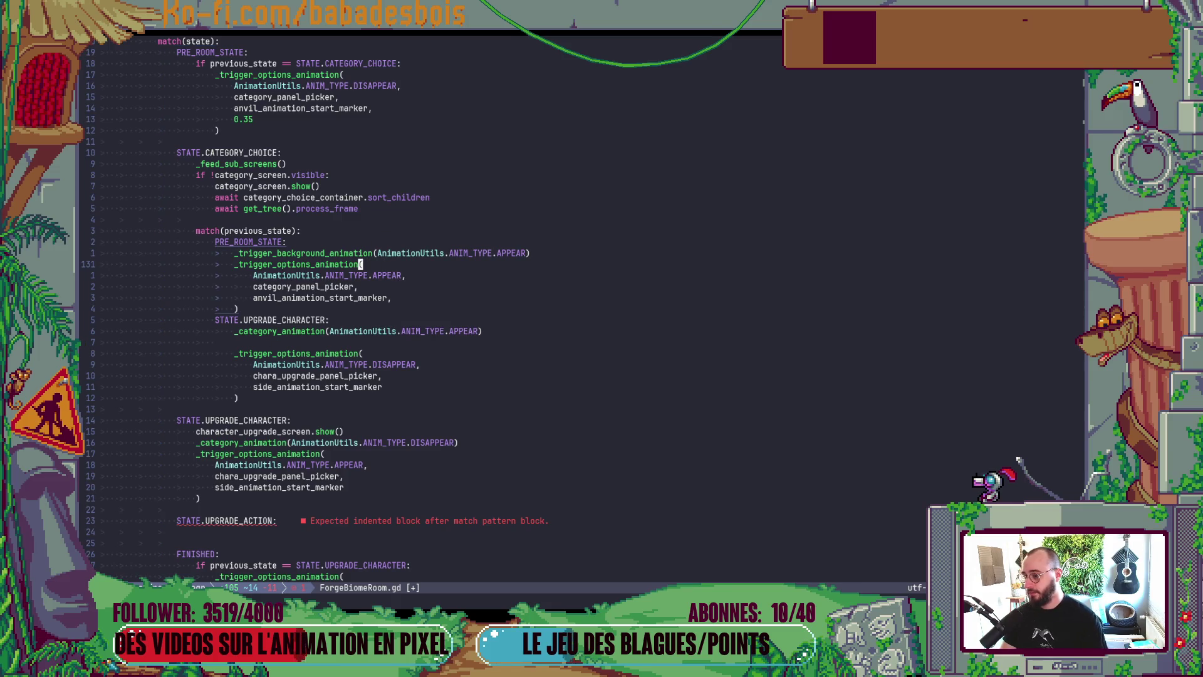
key(j)
key(V)
key(j)
key(j)
key(j)
key(y)
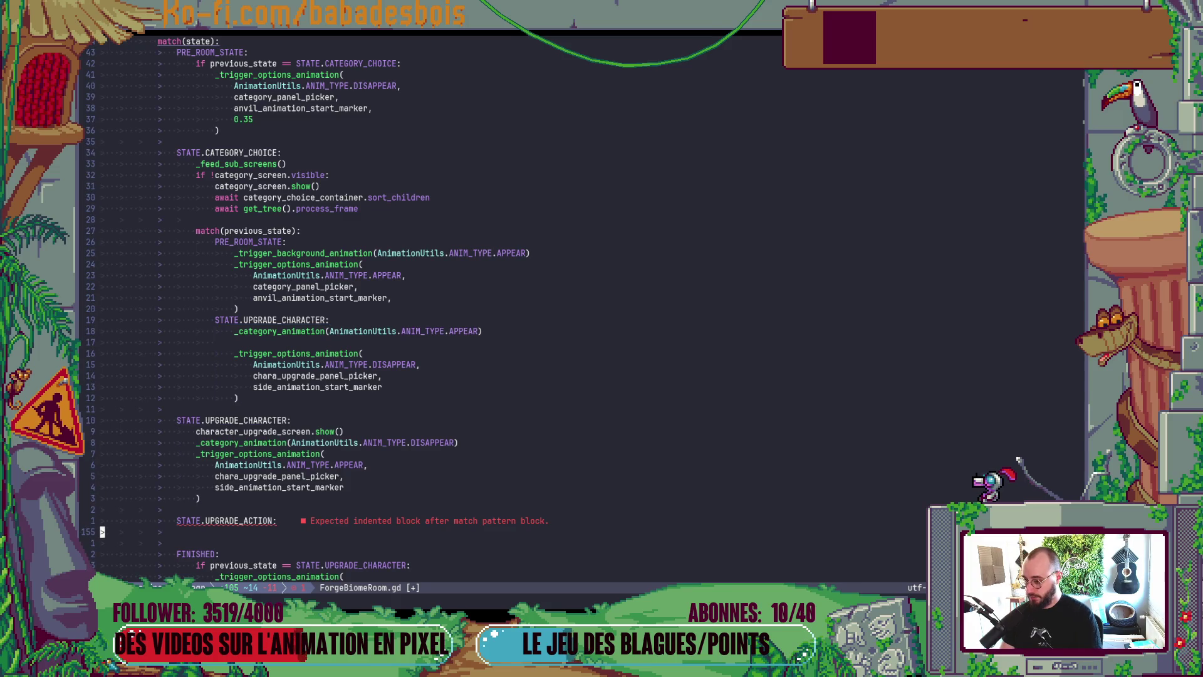
key(k)
key(y)
key(y)
key(j)
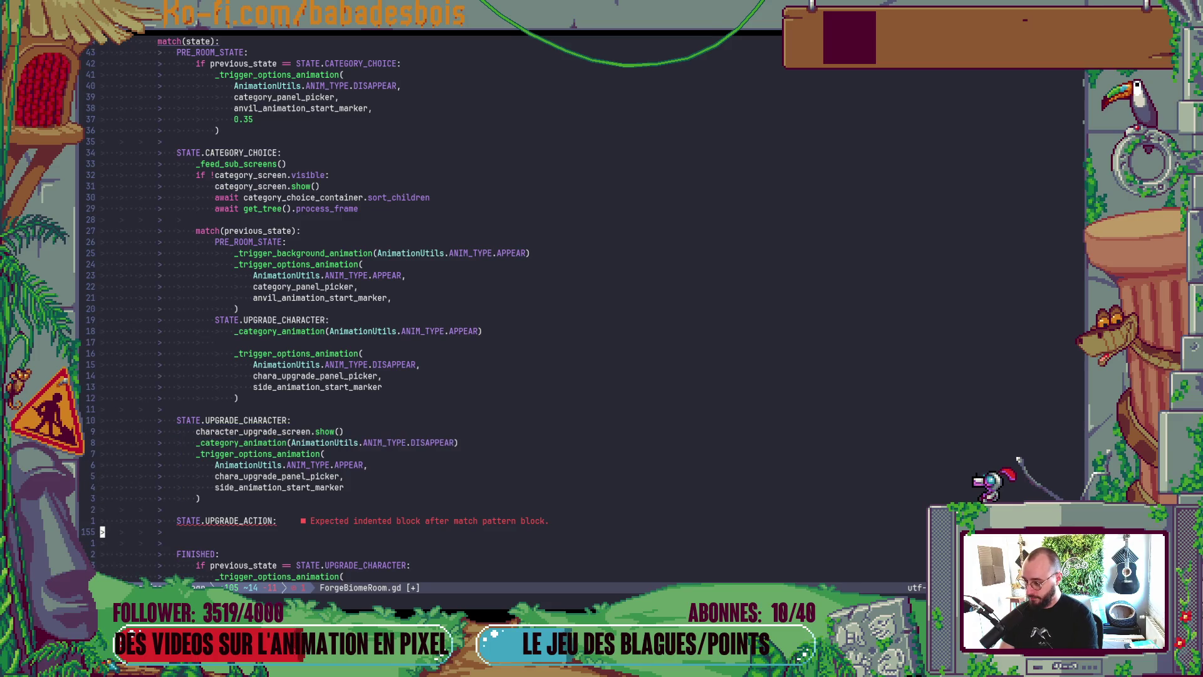
key(p)
key(k)
key(d)
key(d)
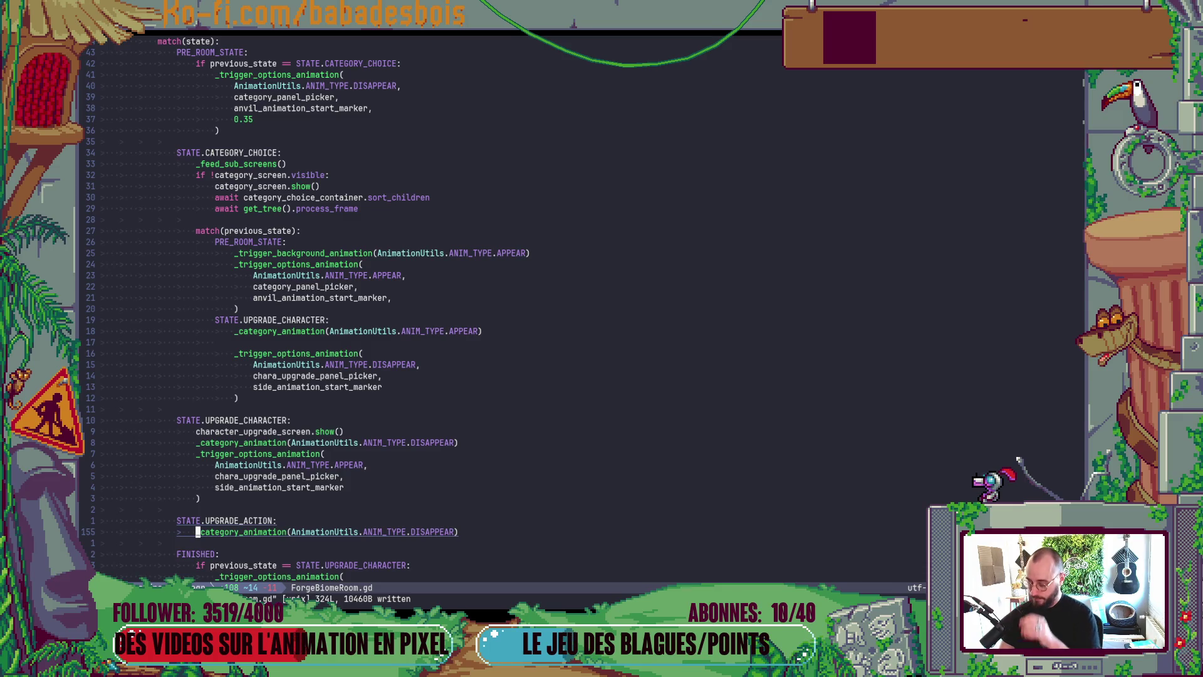
key(alt+Tab)
scroll(196, 213, down, 3)
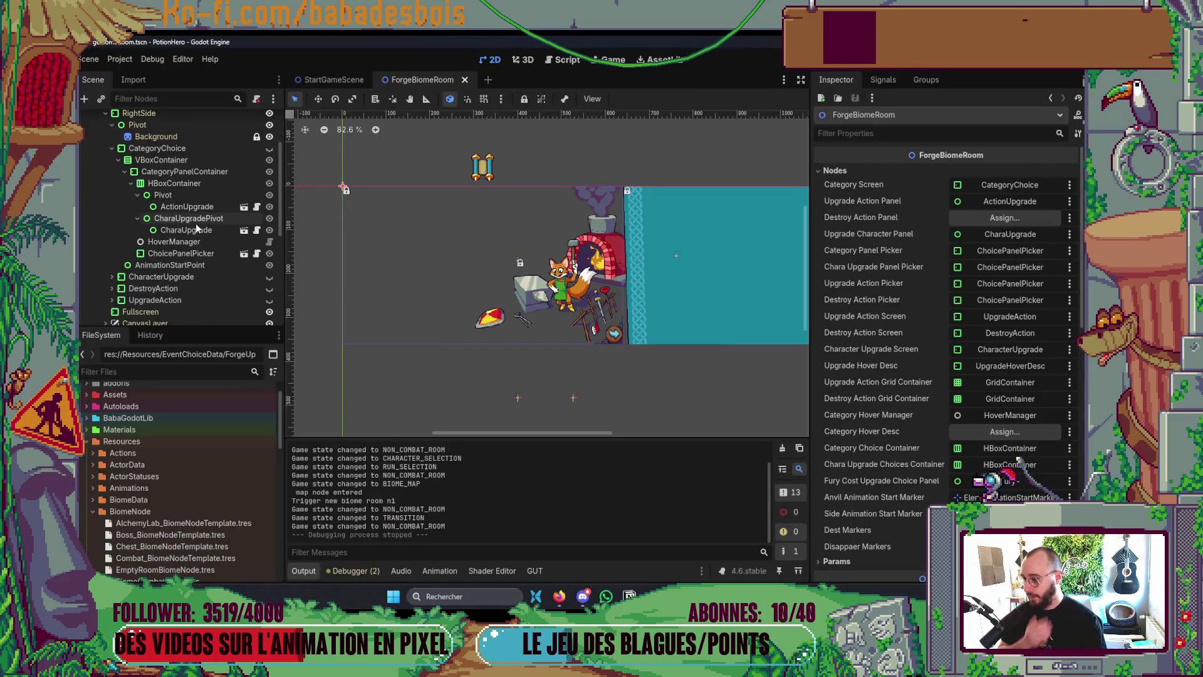
Step: Show UpgradeAction and set its VBoxContainer's vertical alignment to center
click(213, 209)
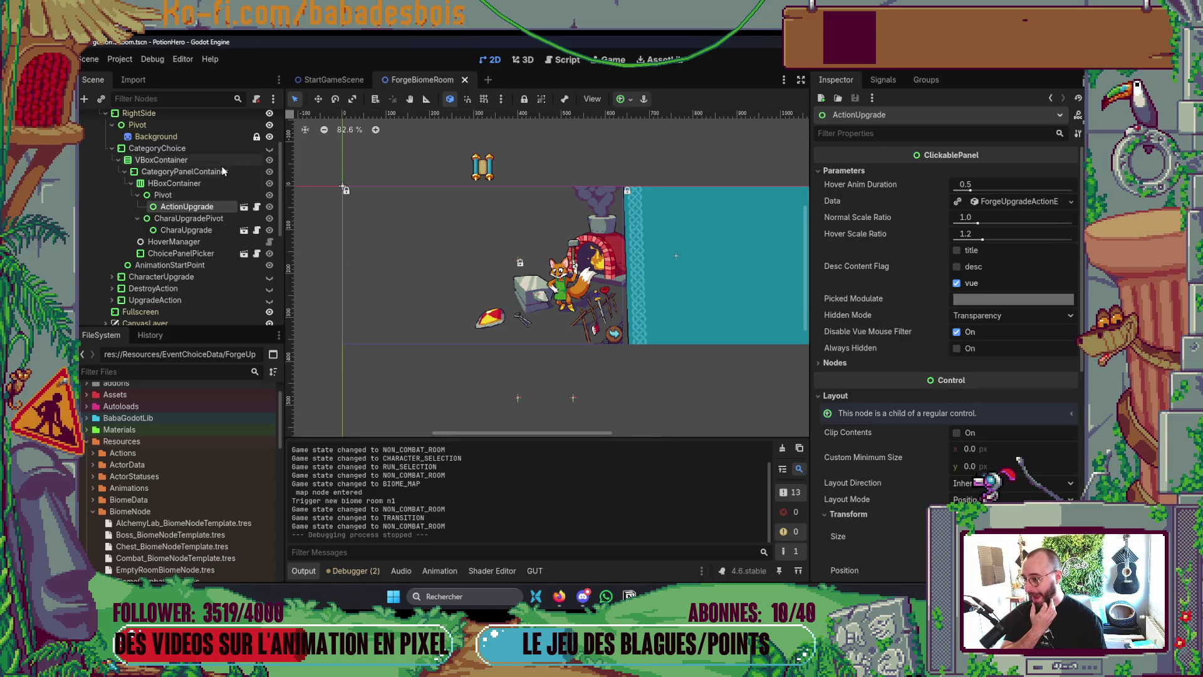
click(119, 161)
click(111, 148)
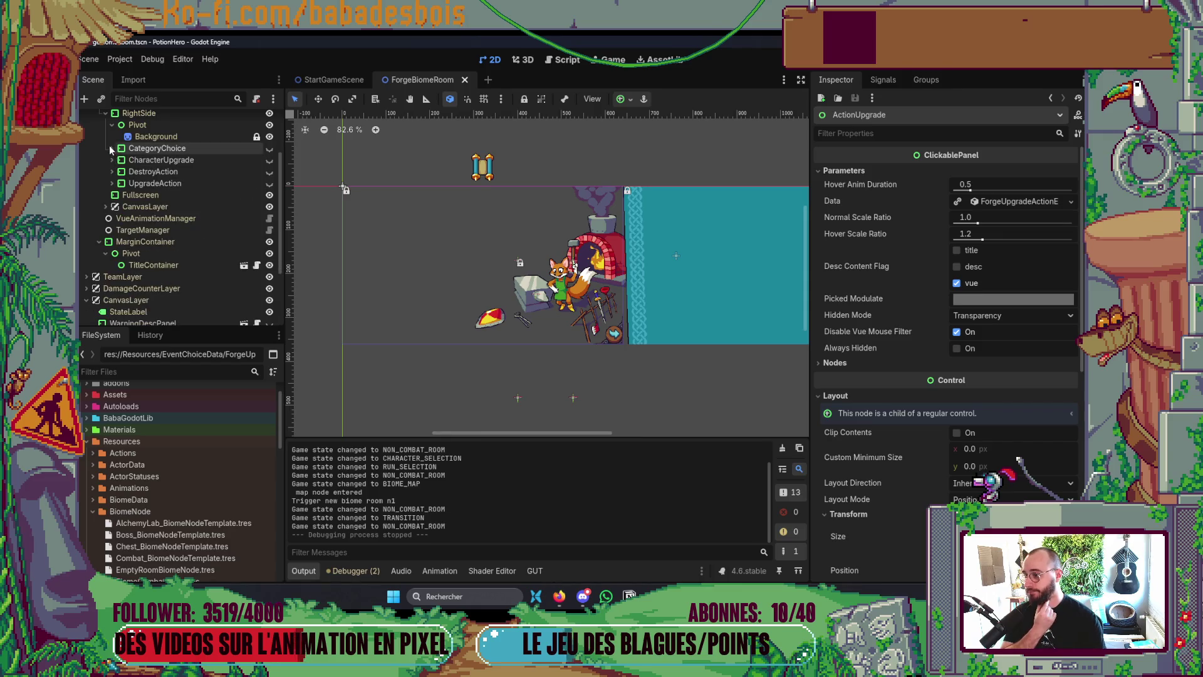
click(269, 183)
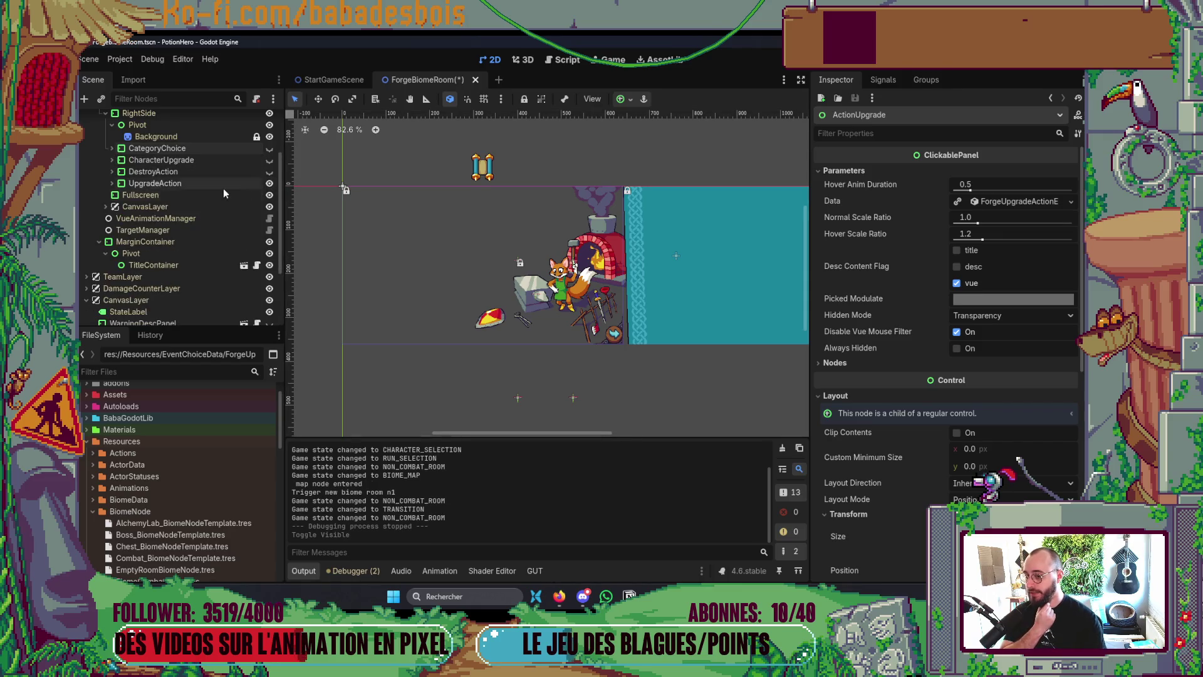
click(217, 184)
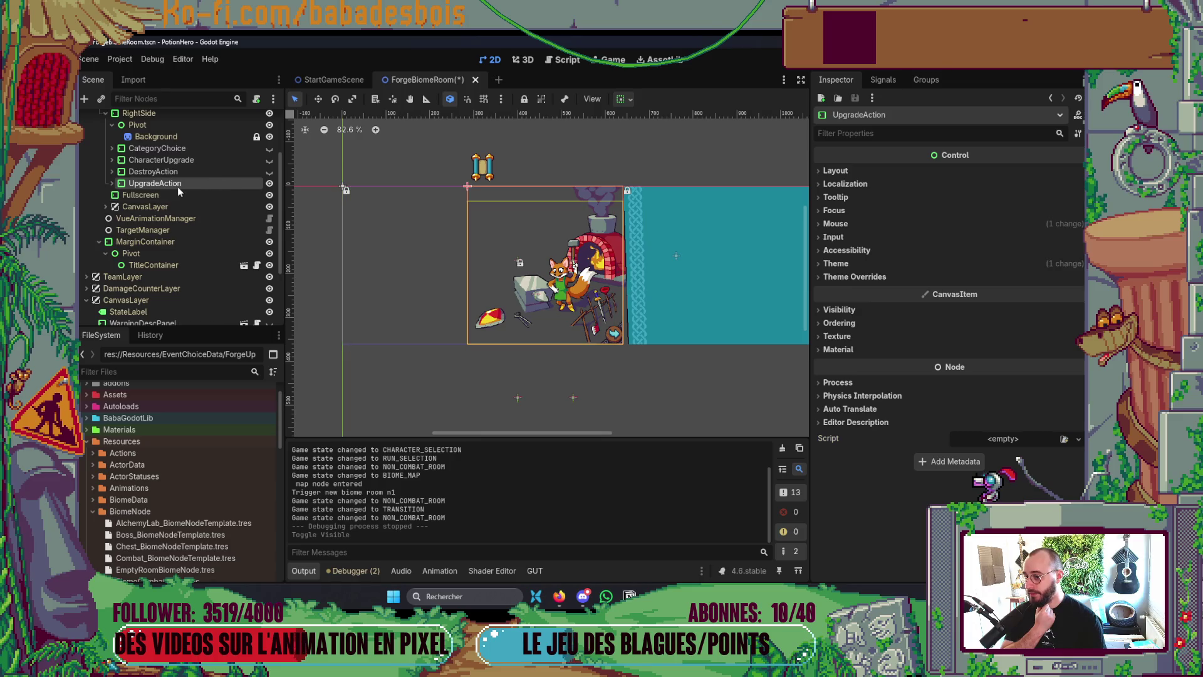
click(112, 184)
click(156, 196)
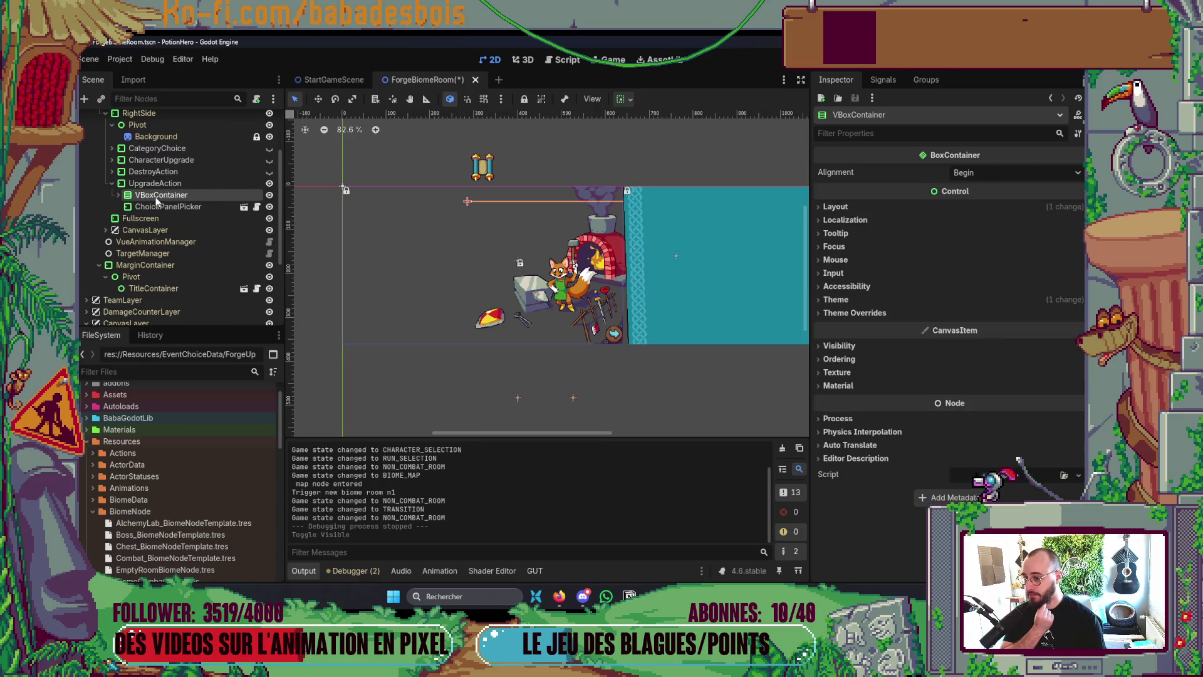
click(624, 98)
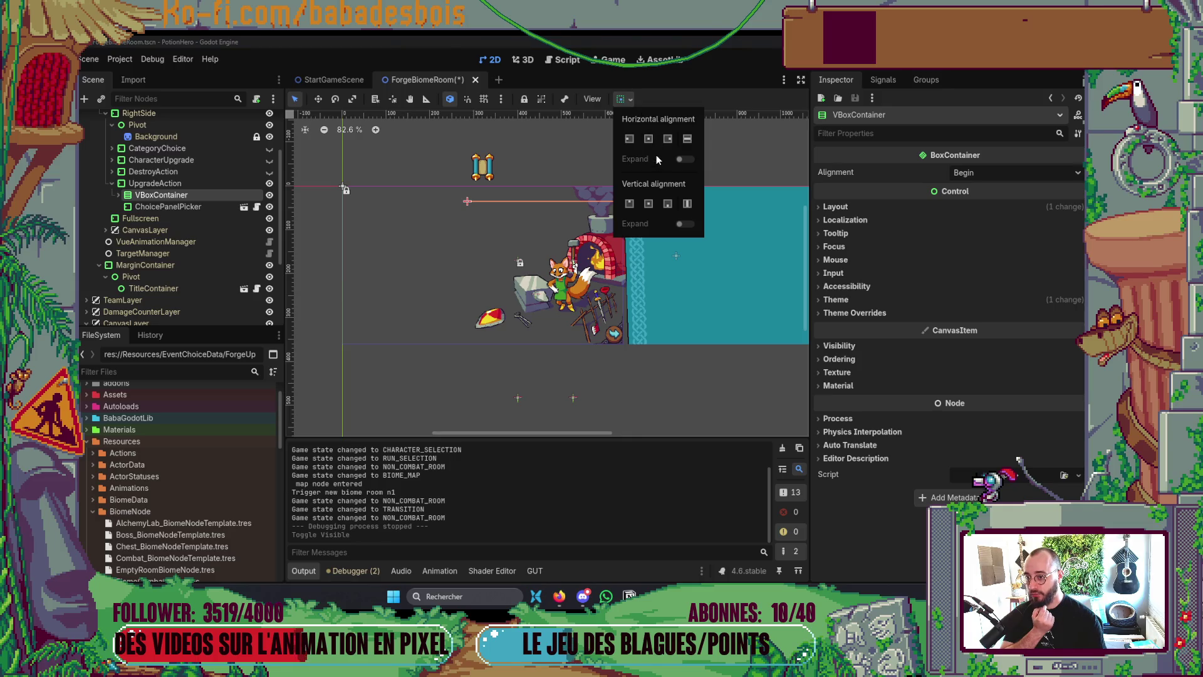
click(648, 203)
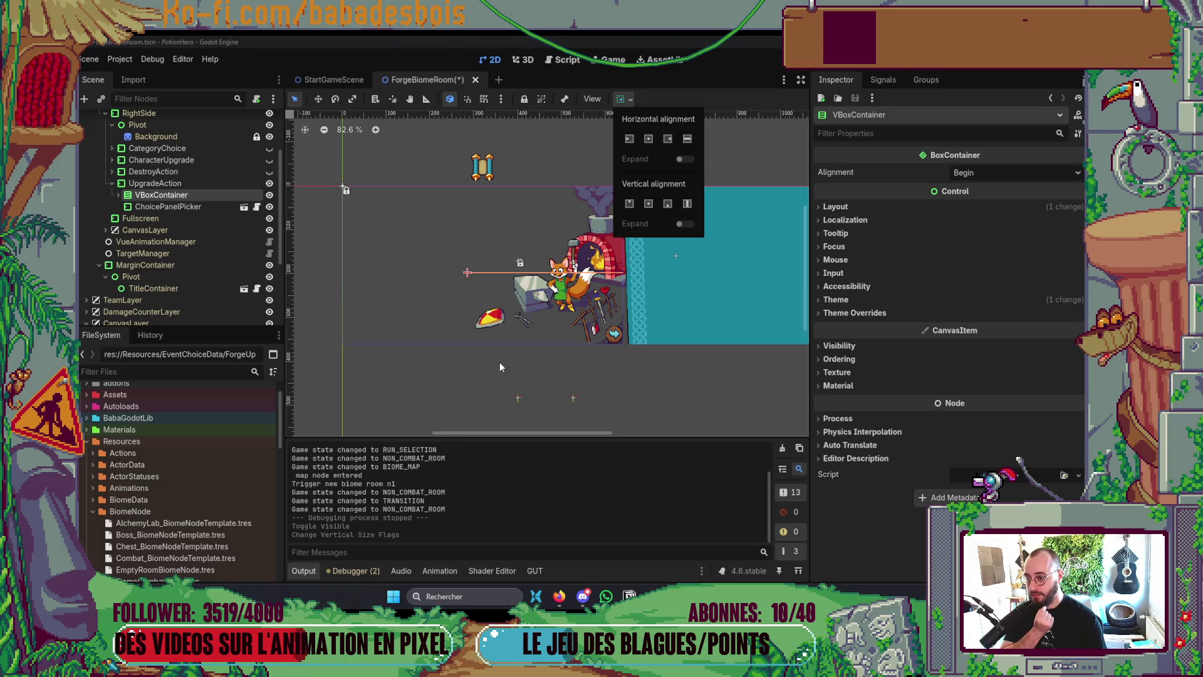
click(192, 181)
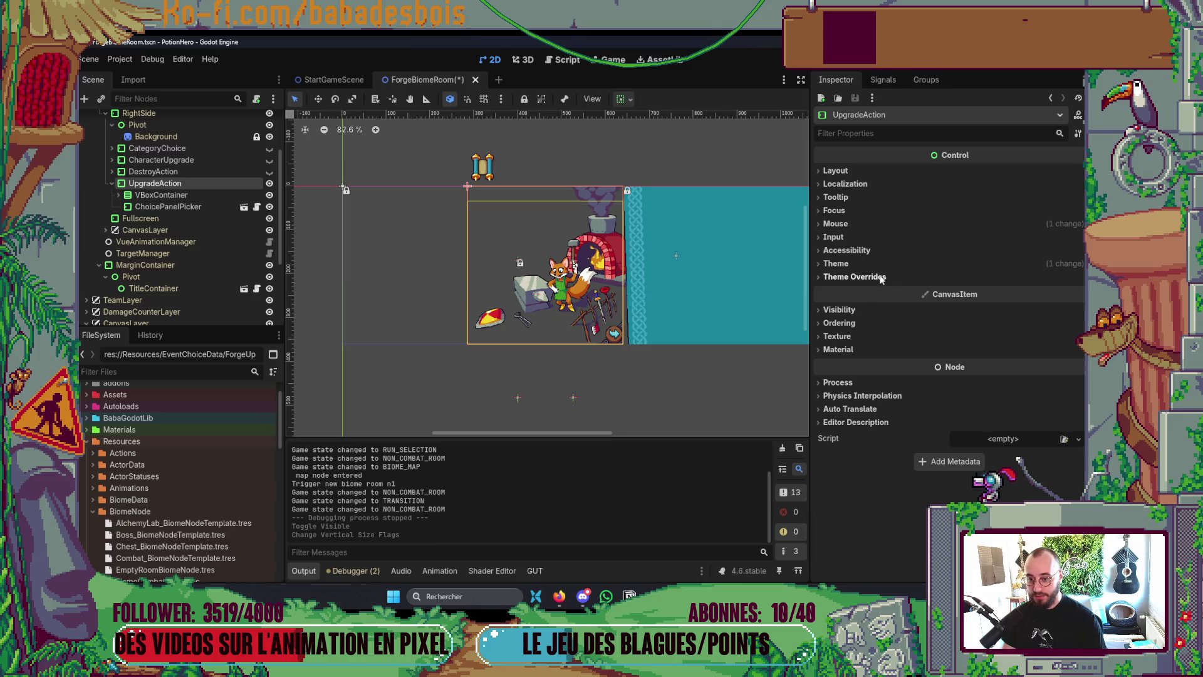
Step: Override UpgradeAction's Margin Top to 0, save, hide the panel, and run the game
click(881, 278)
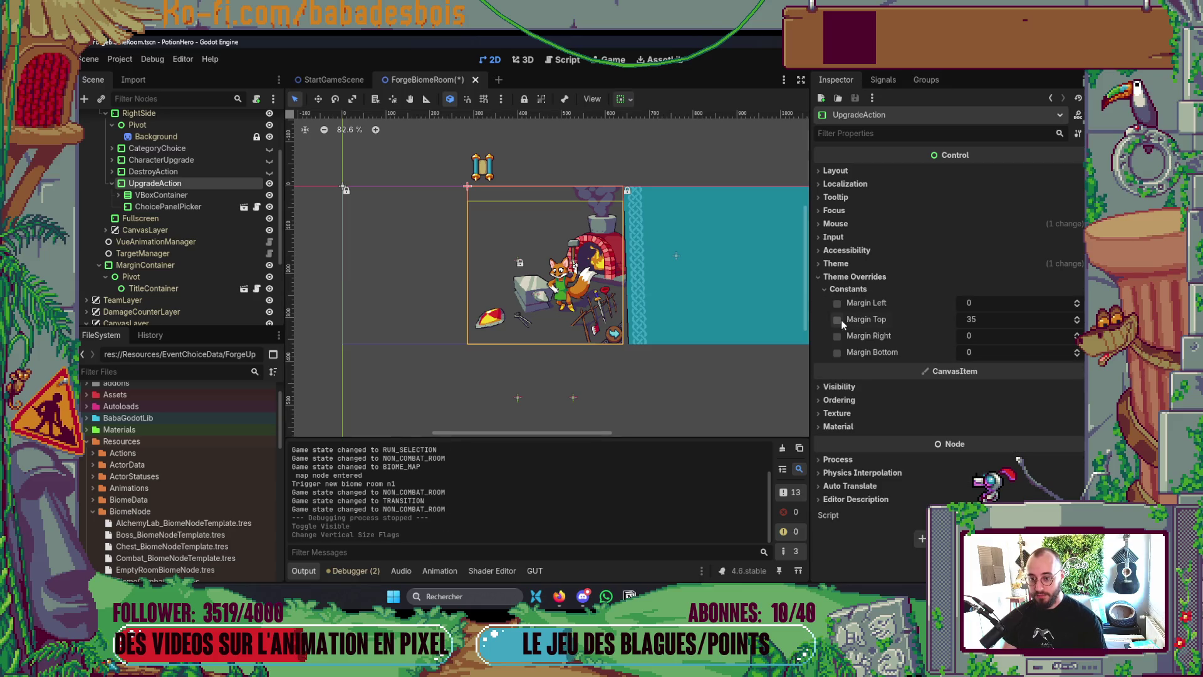
click(838, 320)
text(0)
key(Return)
key(ctrl+s)
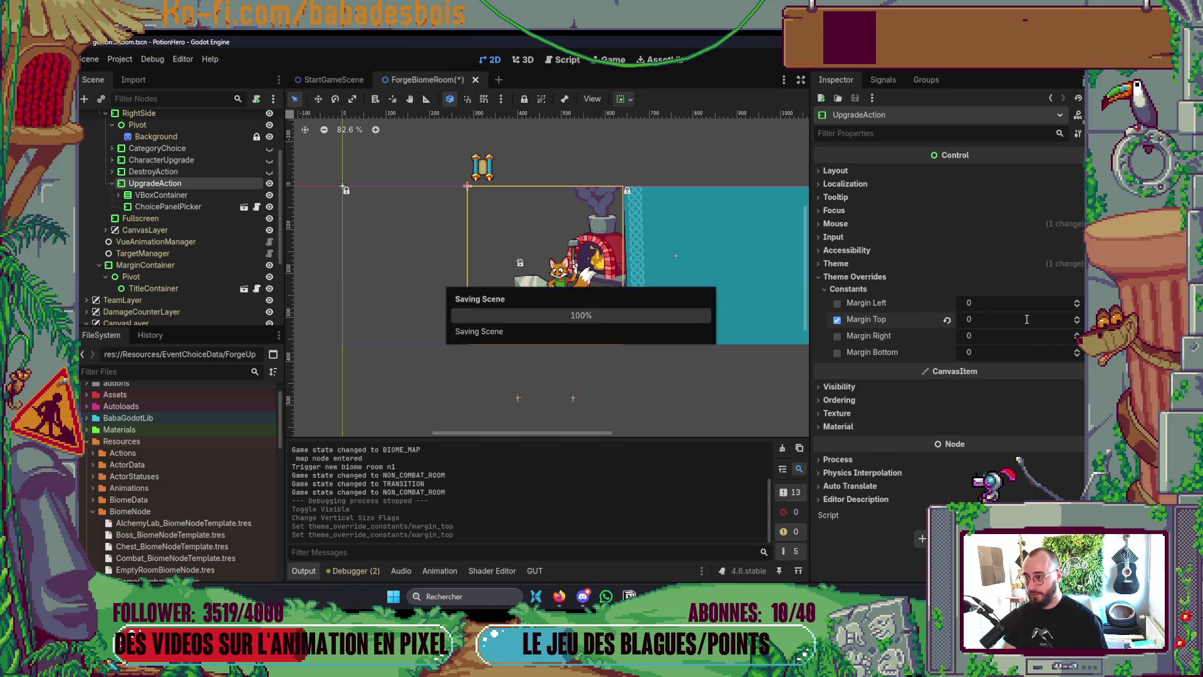
click(269, 183)
key(F5)
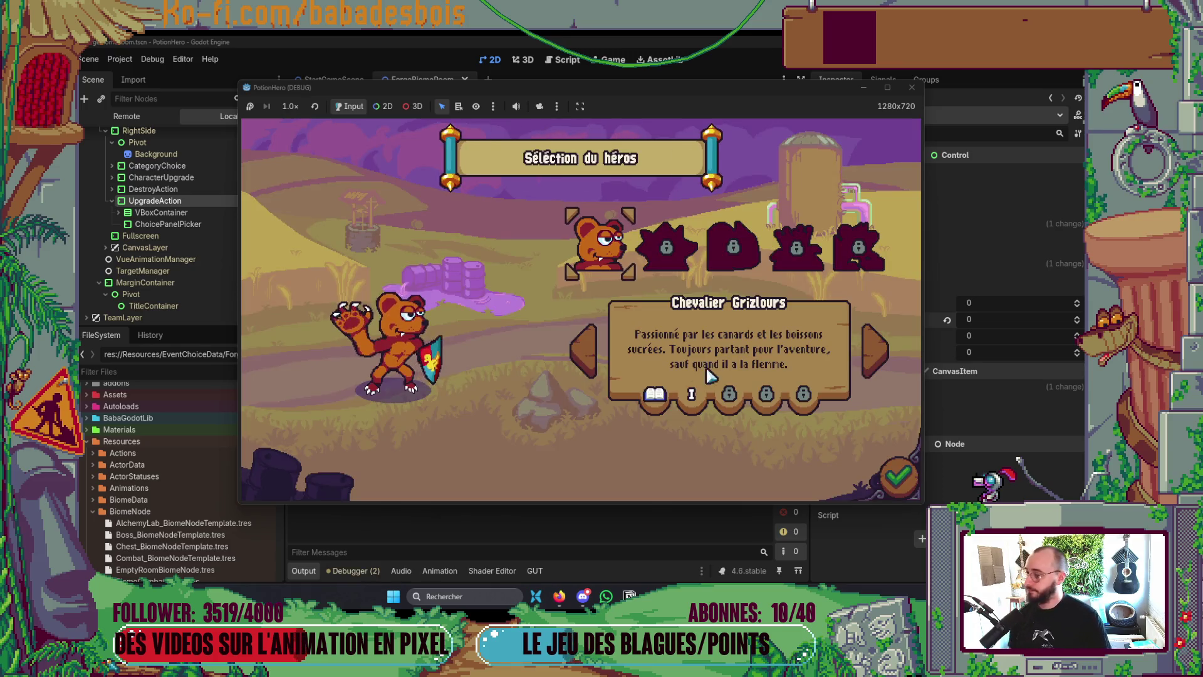
Step: Start the run, get through the tutorial dialogue, and enter the next room from the biome map
click(877, 482)
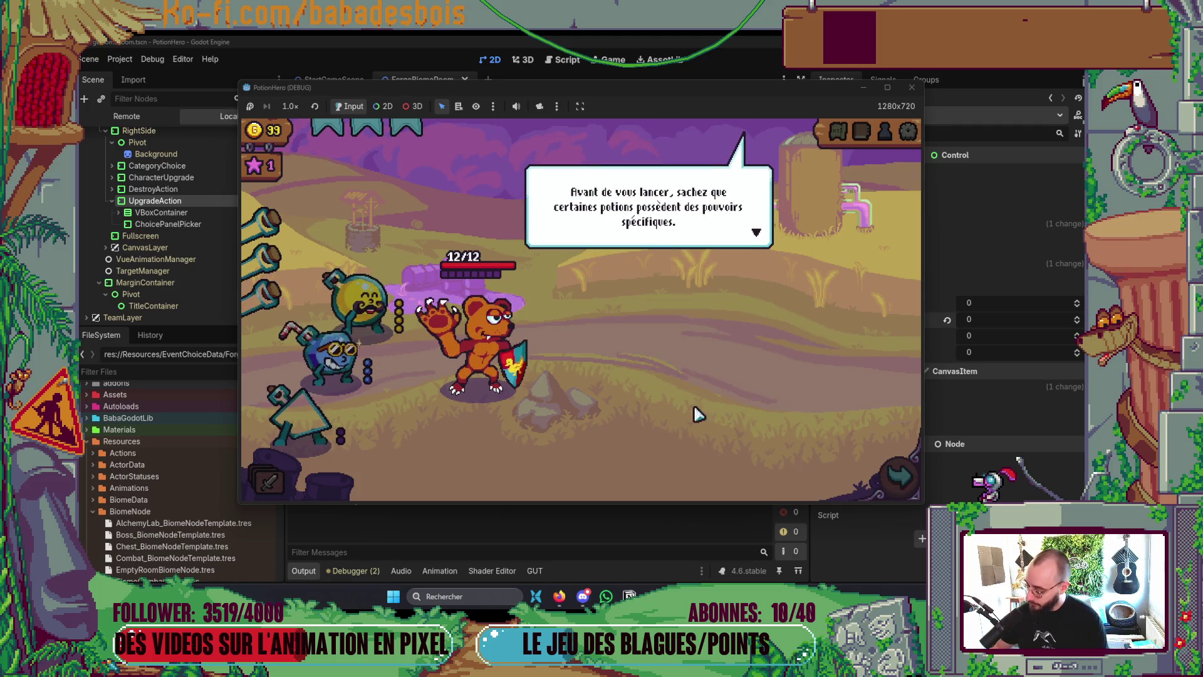
click(609, 420)
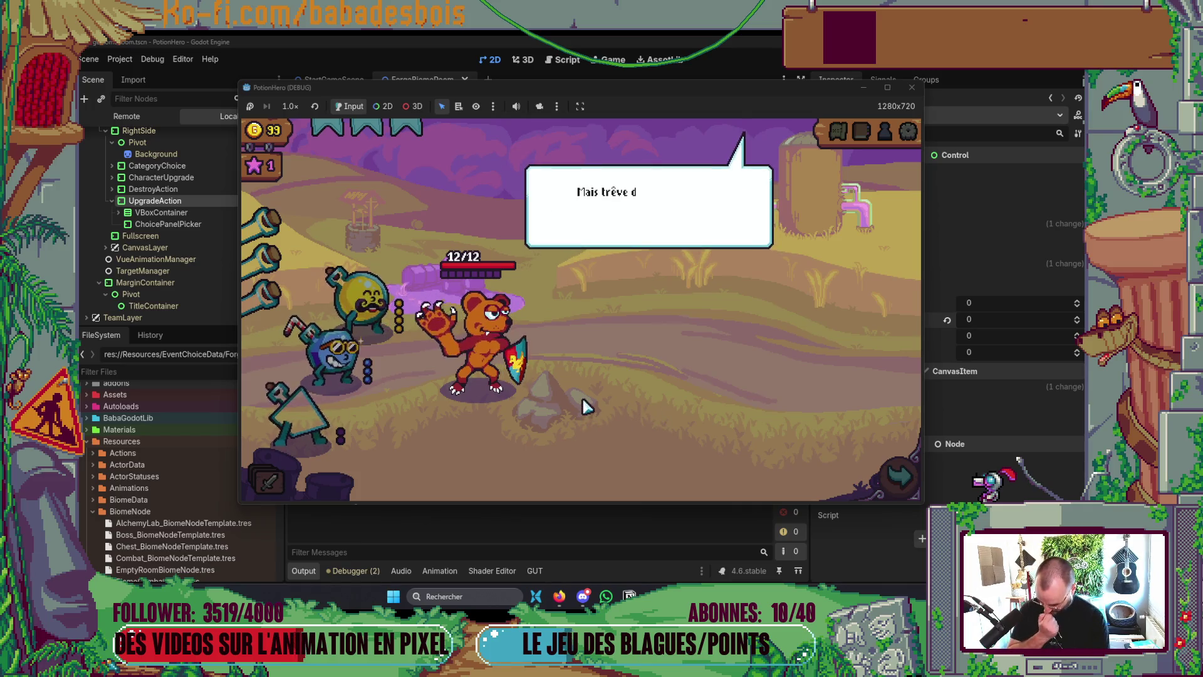
click(598, 396)
click(897, 476)
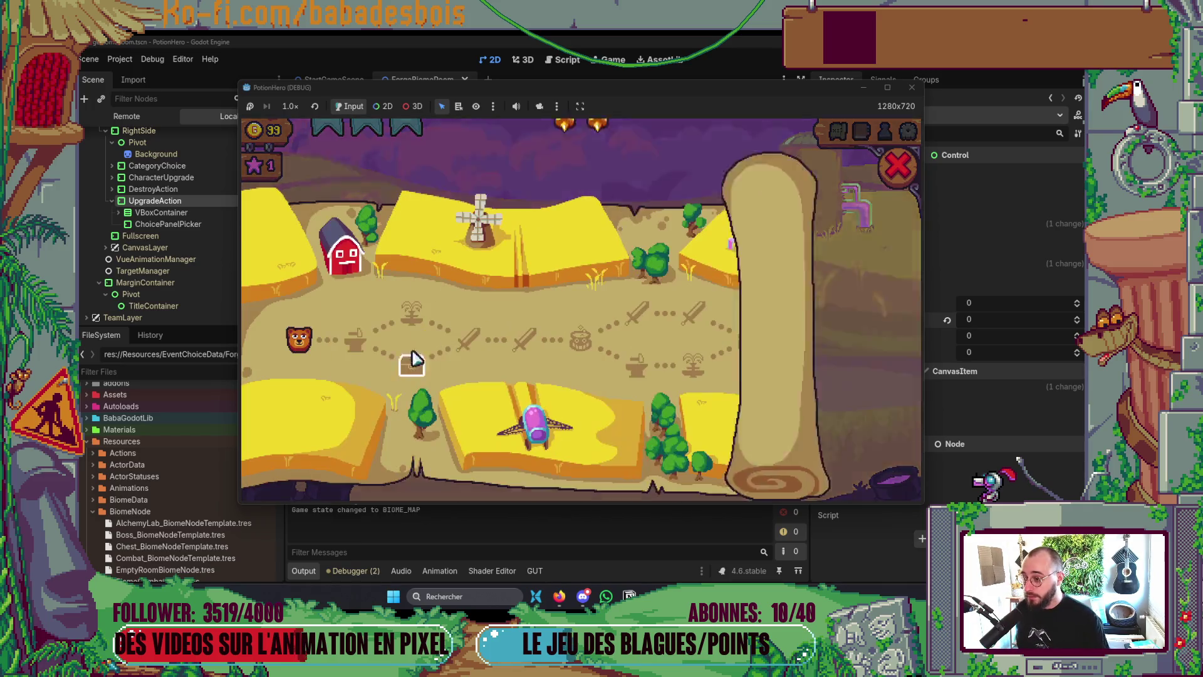
click(369, 354)
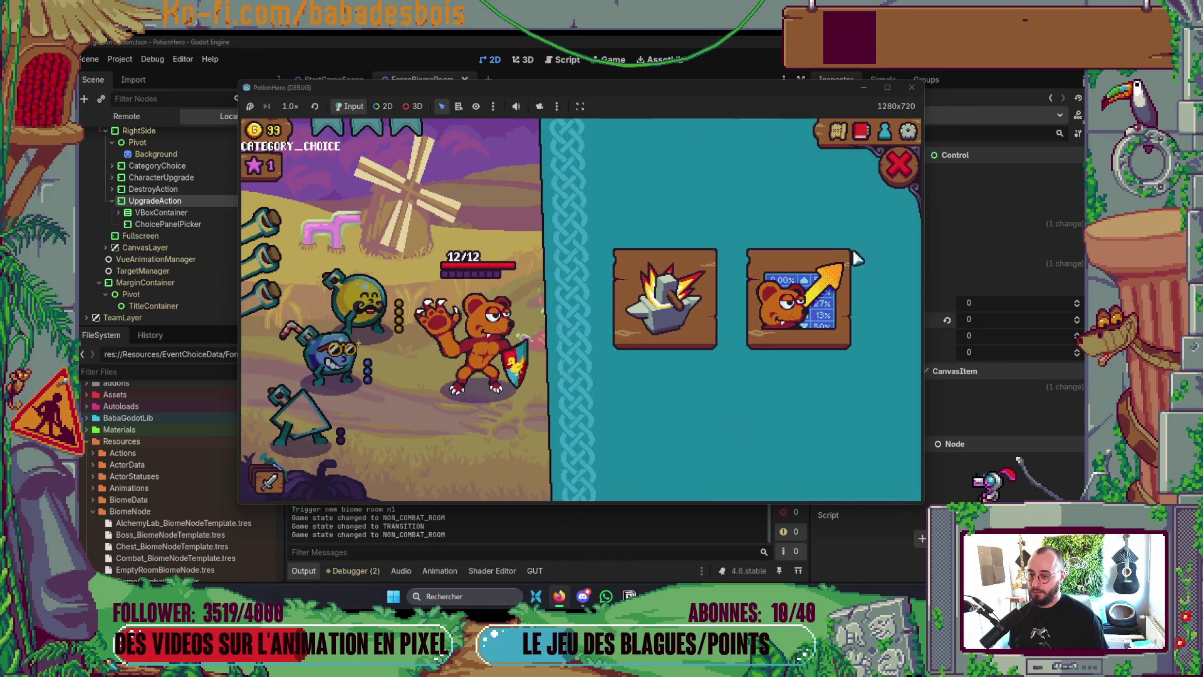
Step: Close and reopen the category choice panel, switching between it and the character upgrade options
click(902, 170)
click(701, 376)
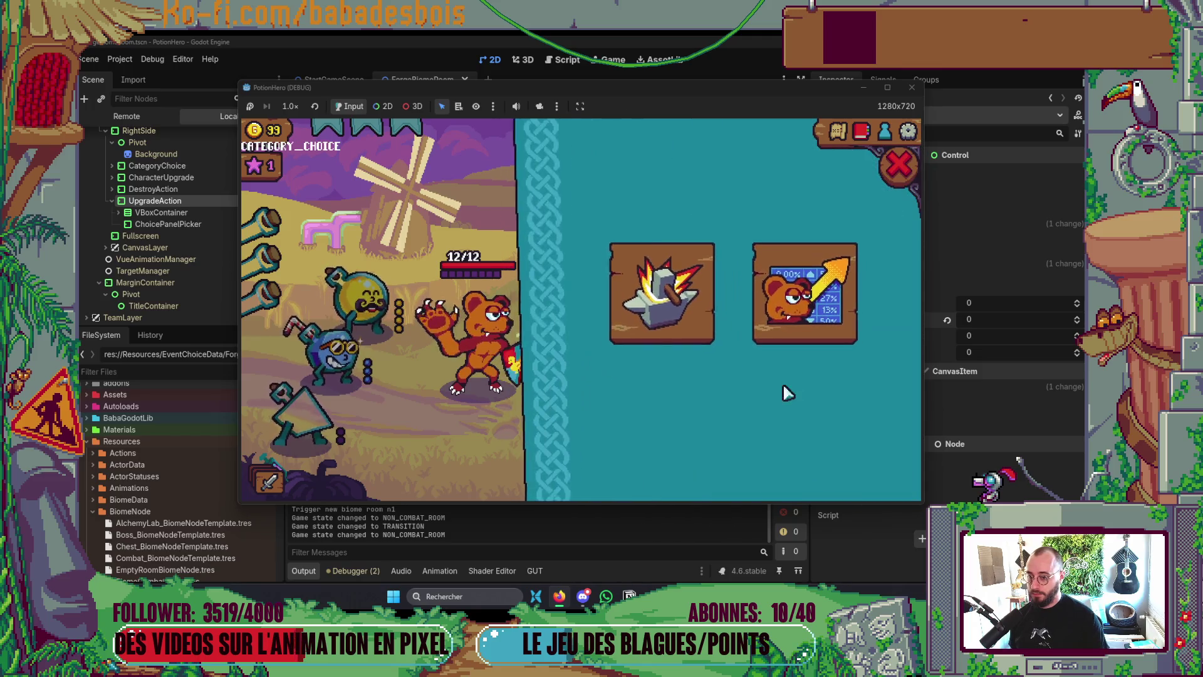
click(696, 326)
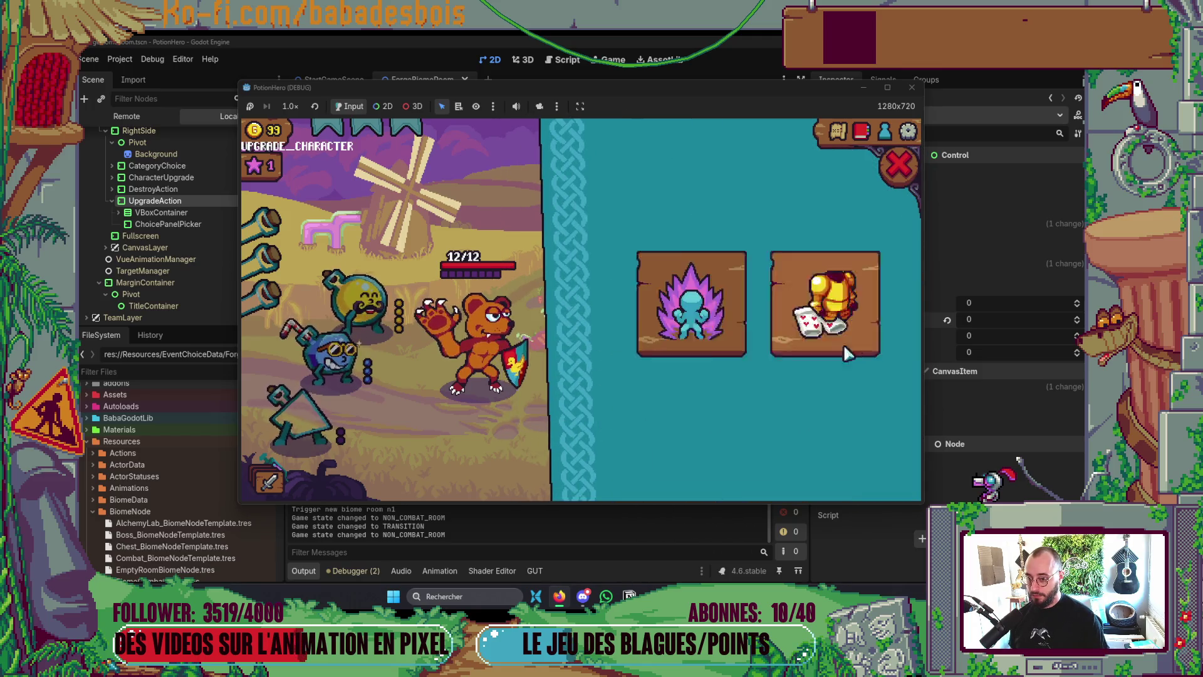
click(897, 180)
click(802, 313)
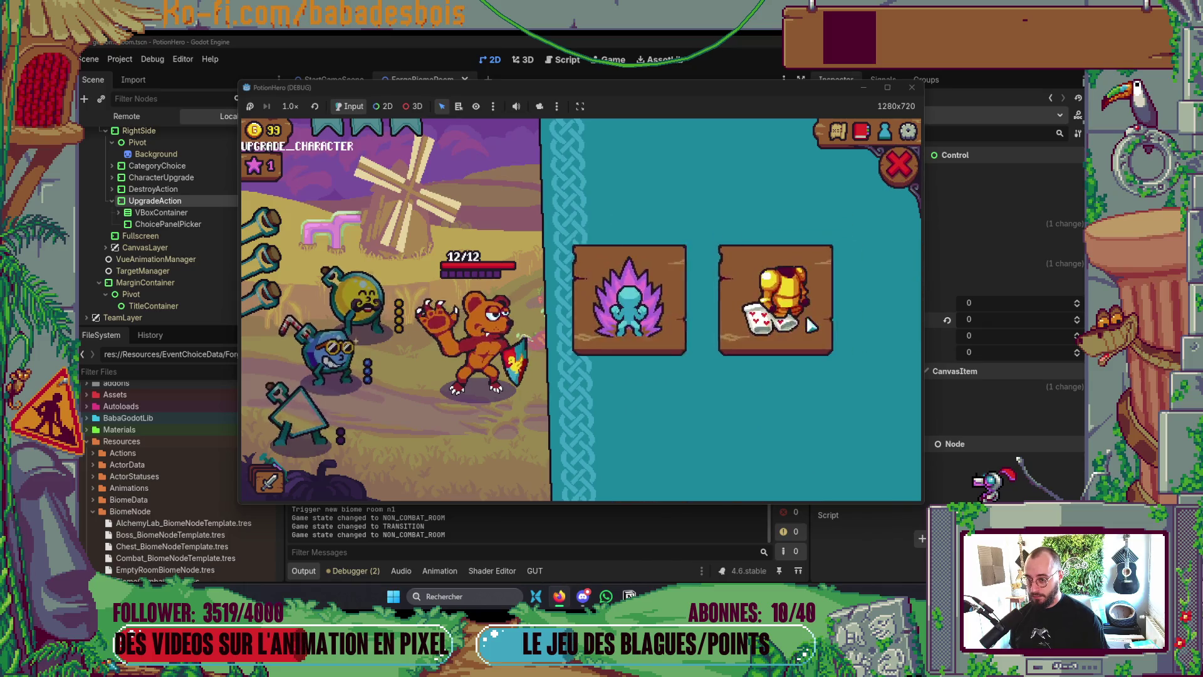
click(910, 160)
Step: Open the character upgrades twice, then open the action upgrade panel with its four cards
click(823, 275)
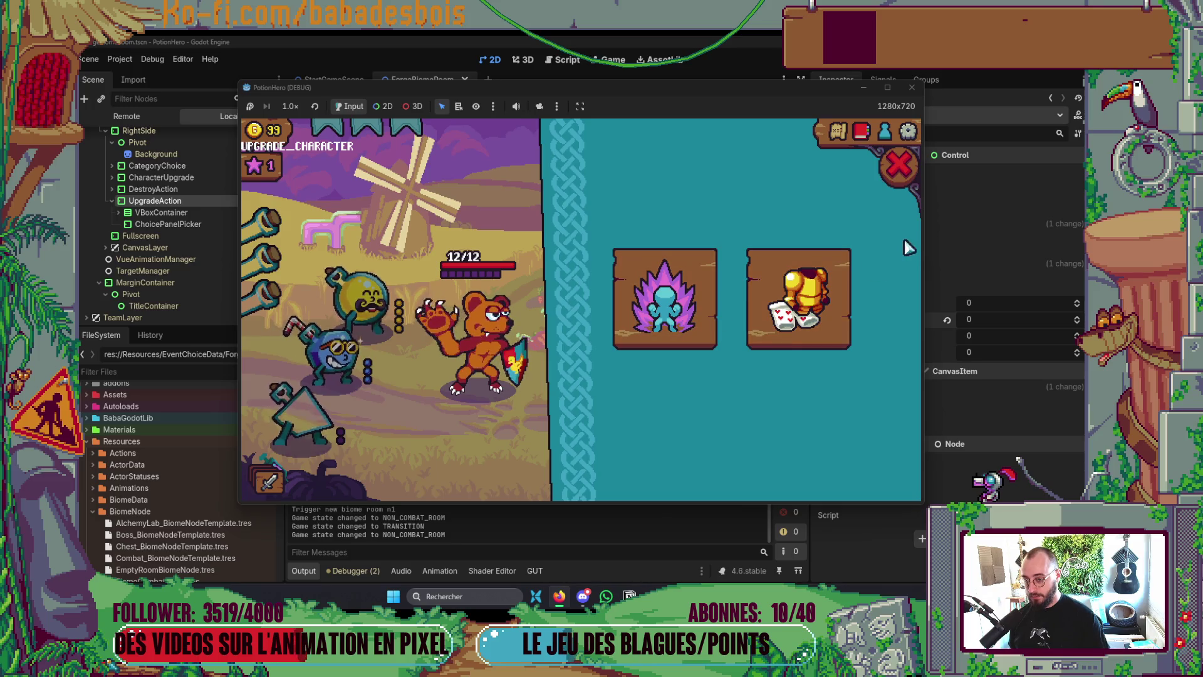
click(886, 167)
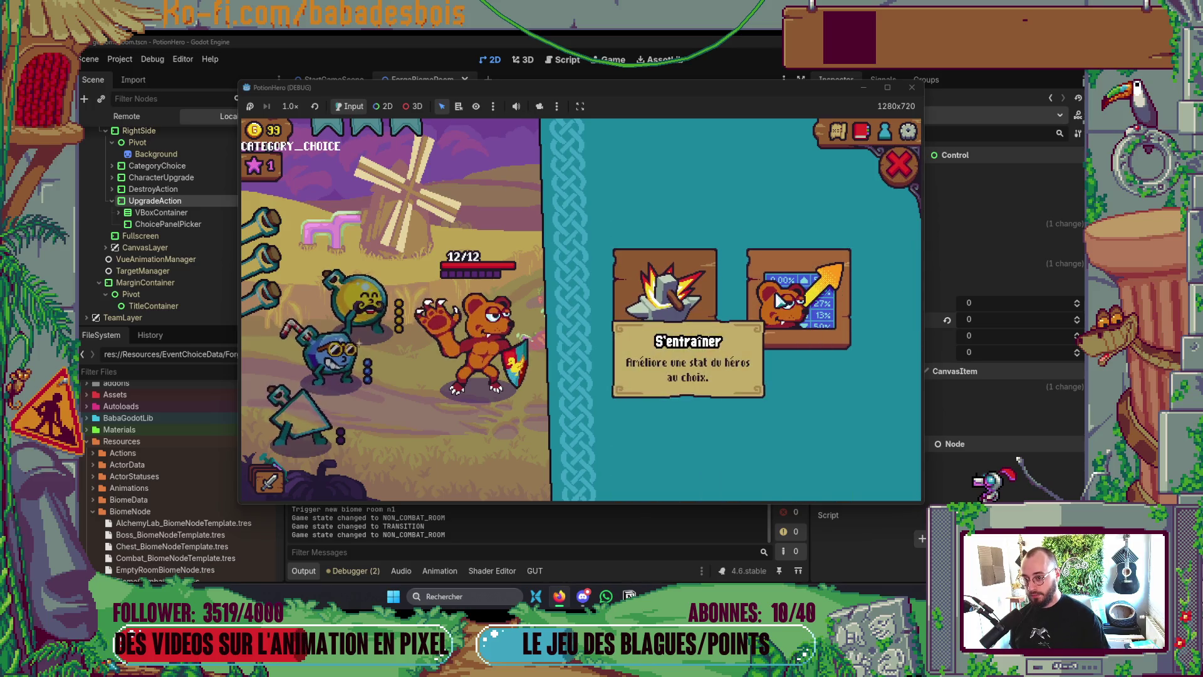
click(689, 321)
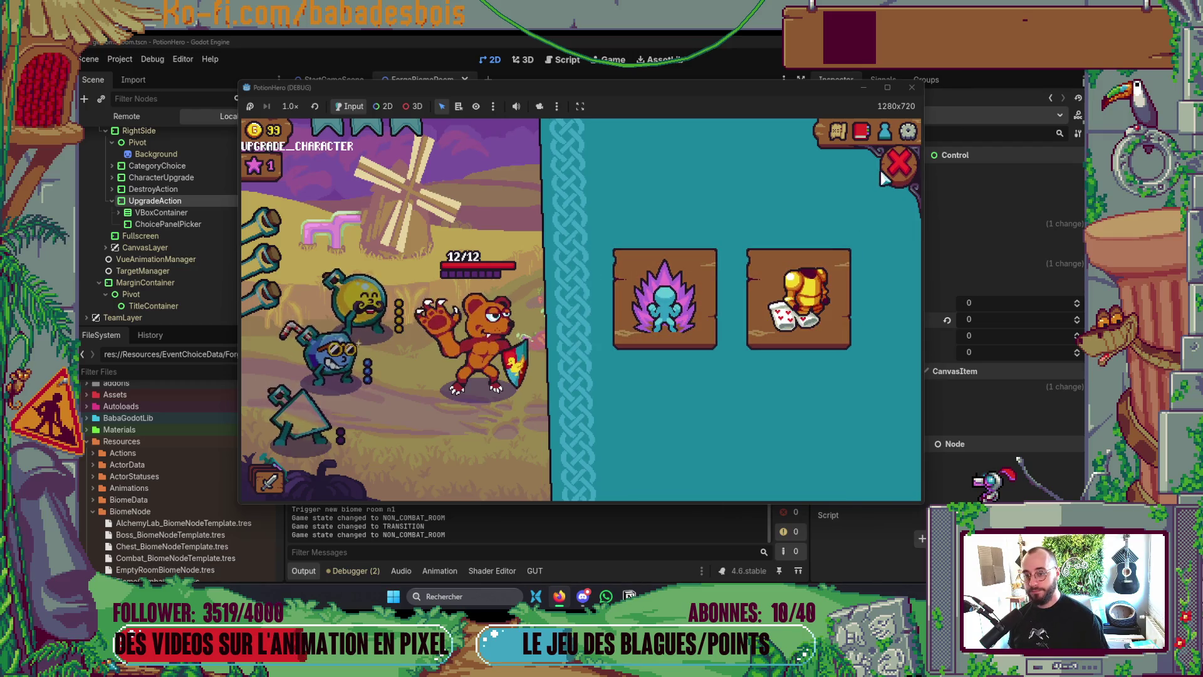
click(884, 176)
click(689, 311)
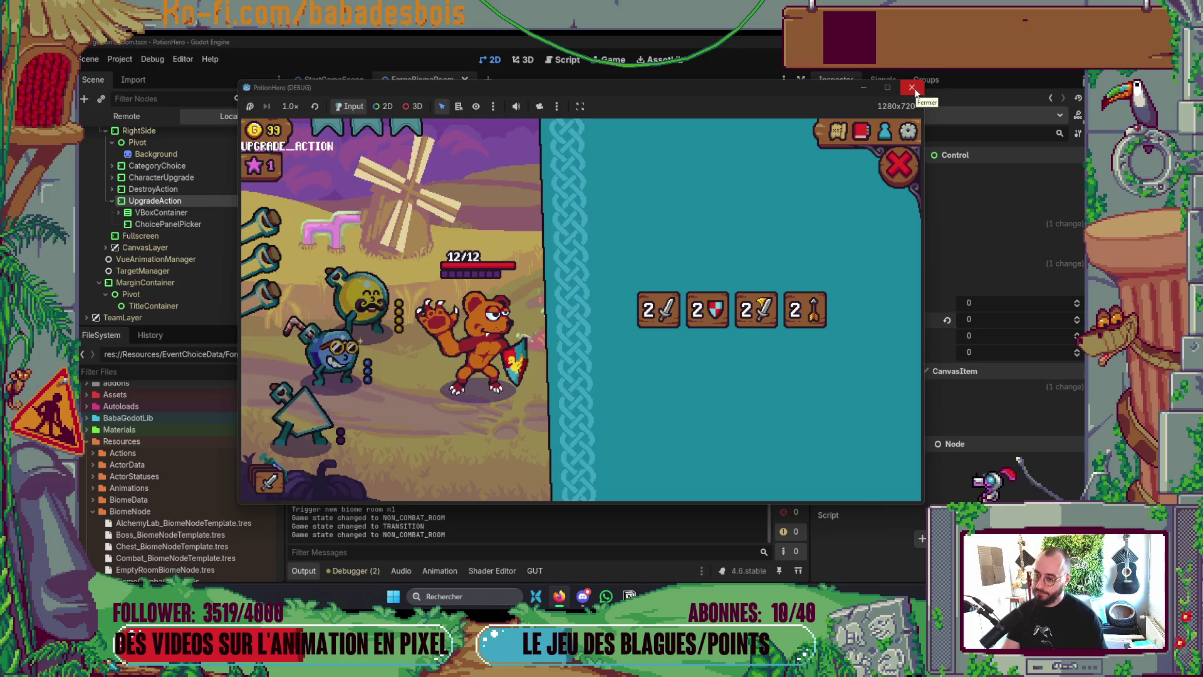
Step: Check the Miro design board, then return to the Godot editor
key(alt+Tab)
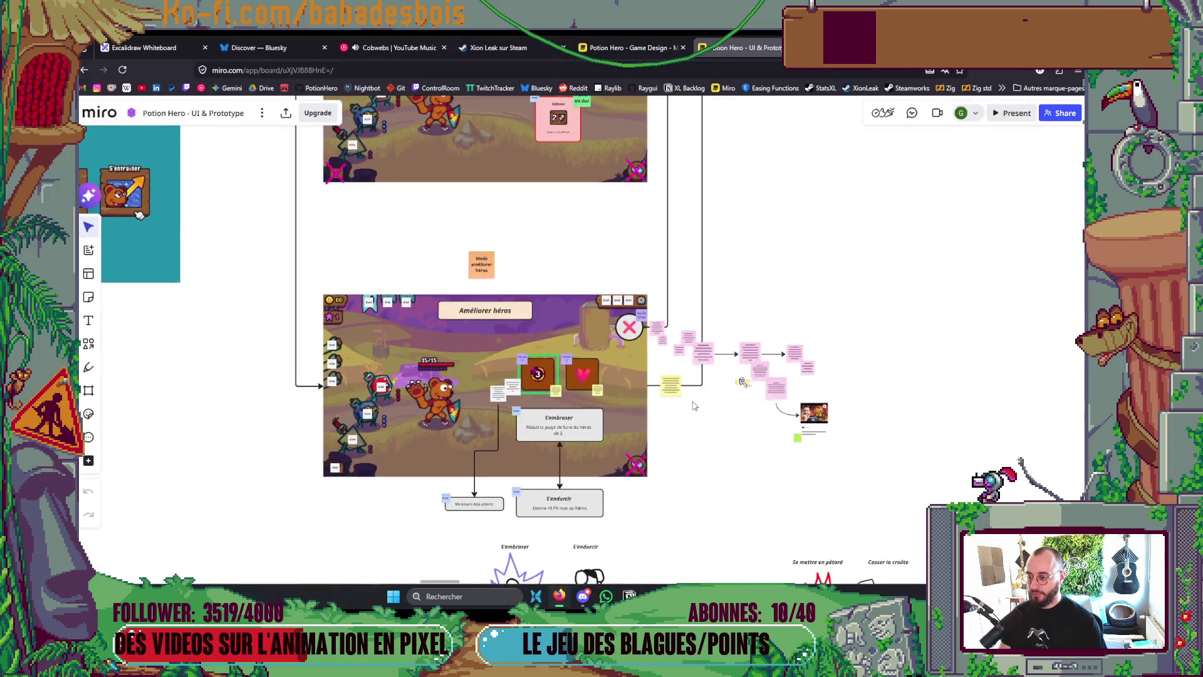
scroll(684, 352, down, 3)
scroll(634, 217, up, 3)
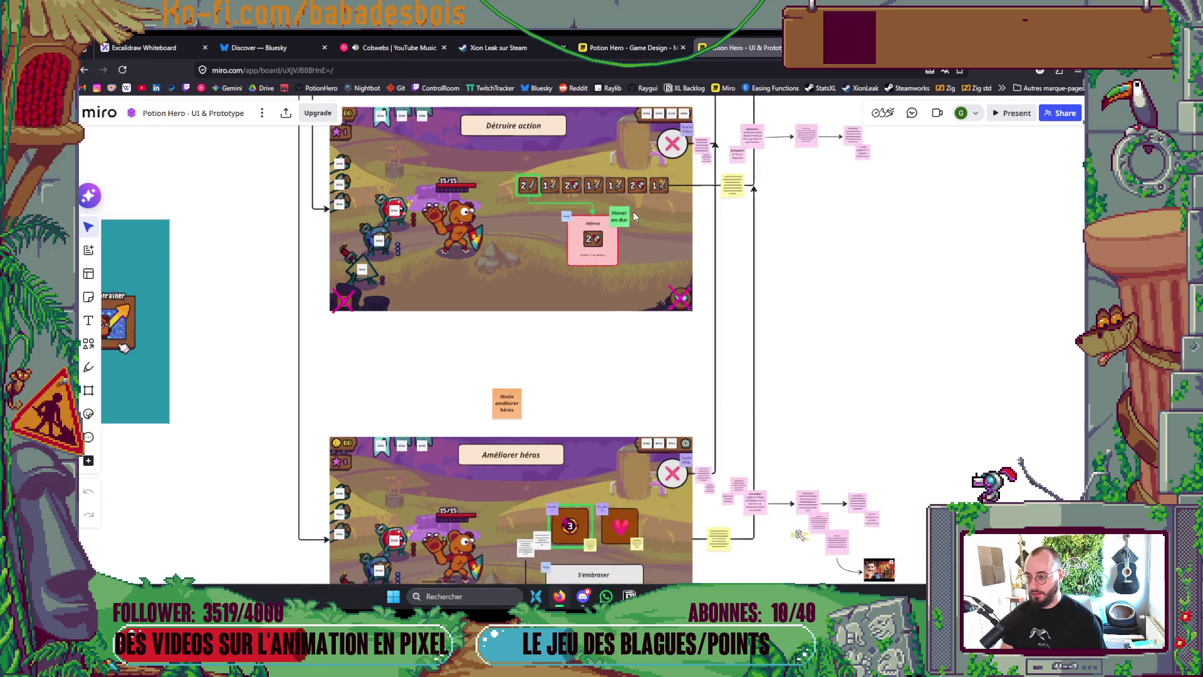
scroll(635, 216, down, 3)
scroll(603, 294, up, 4)
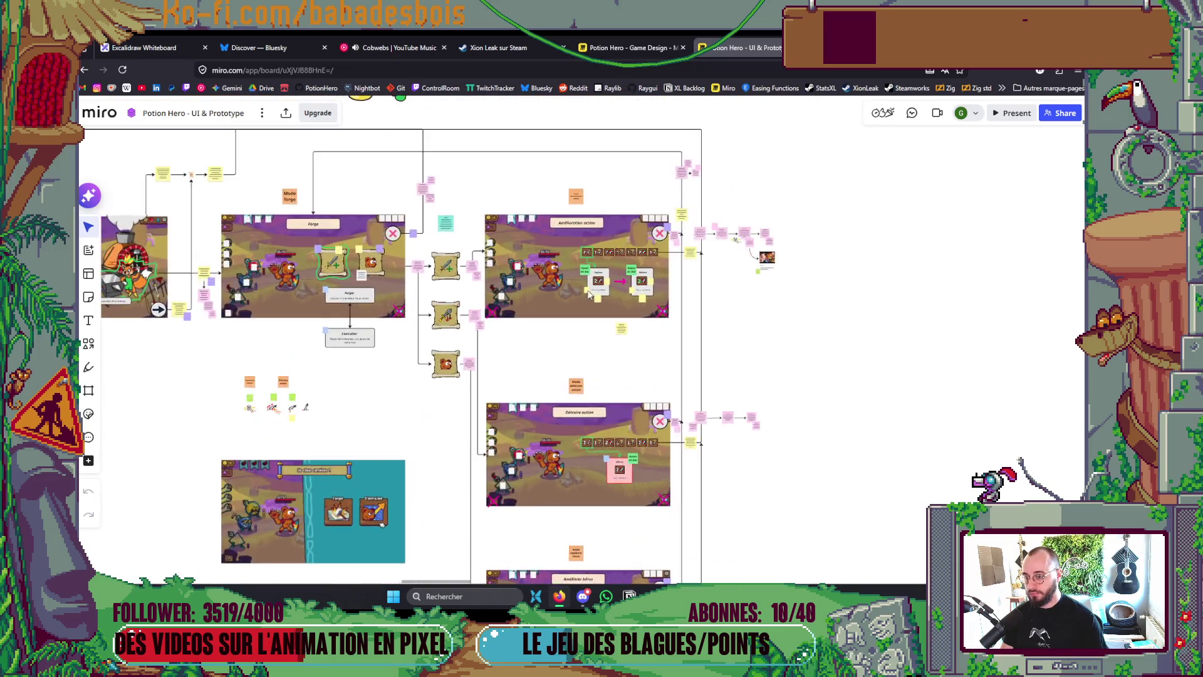
key(alt+Tab)
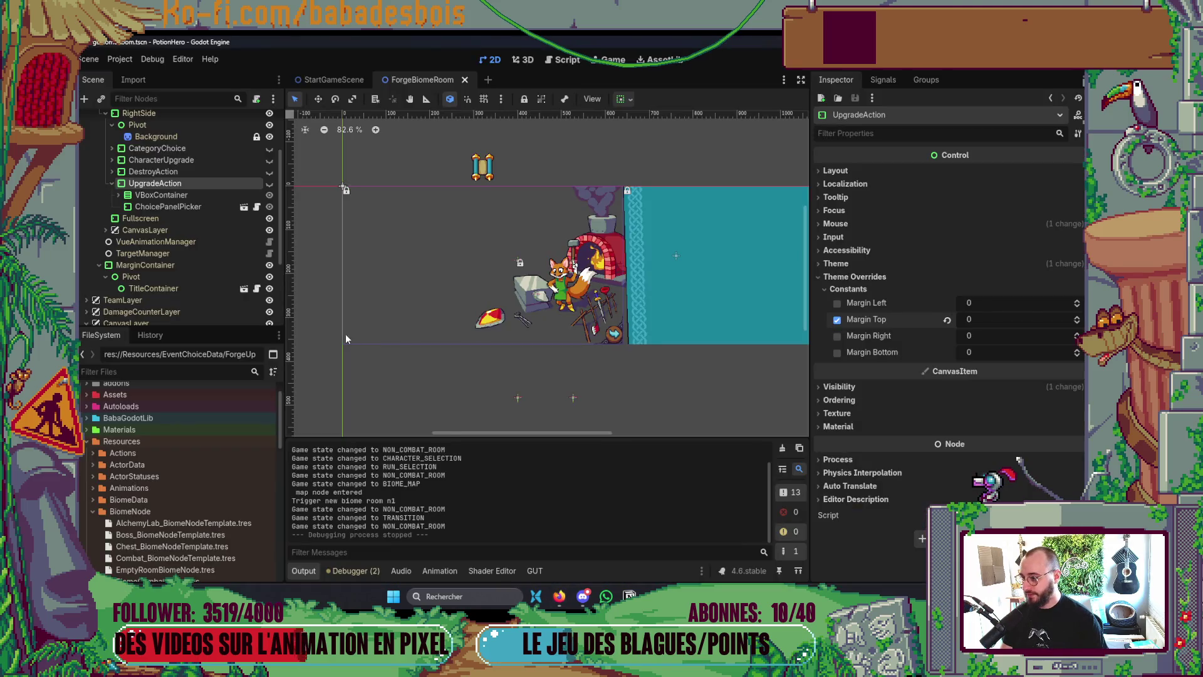
Step: Make ChoicePanelPicker visible and expand VBoxContainer to reveal its children
click(191, 207)
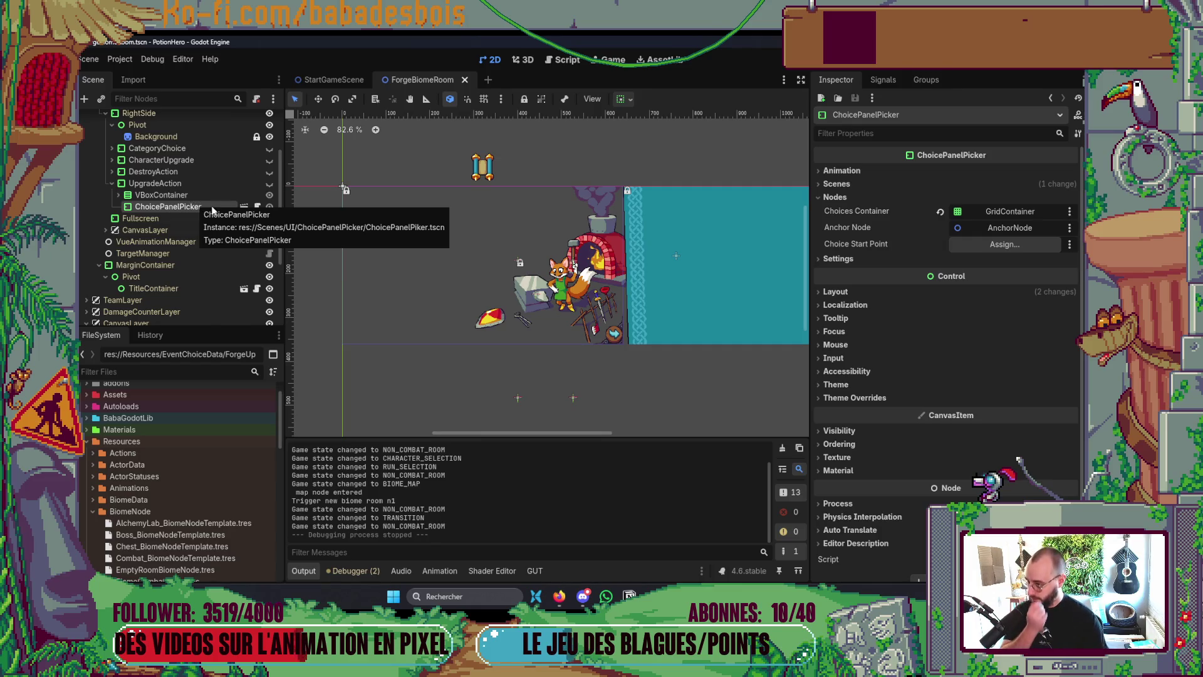
click(270, 206)
click(219, 196)
click(213, 208)
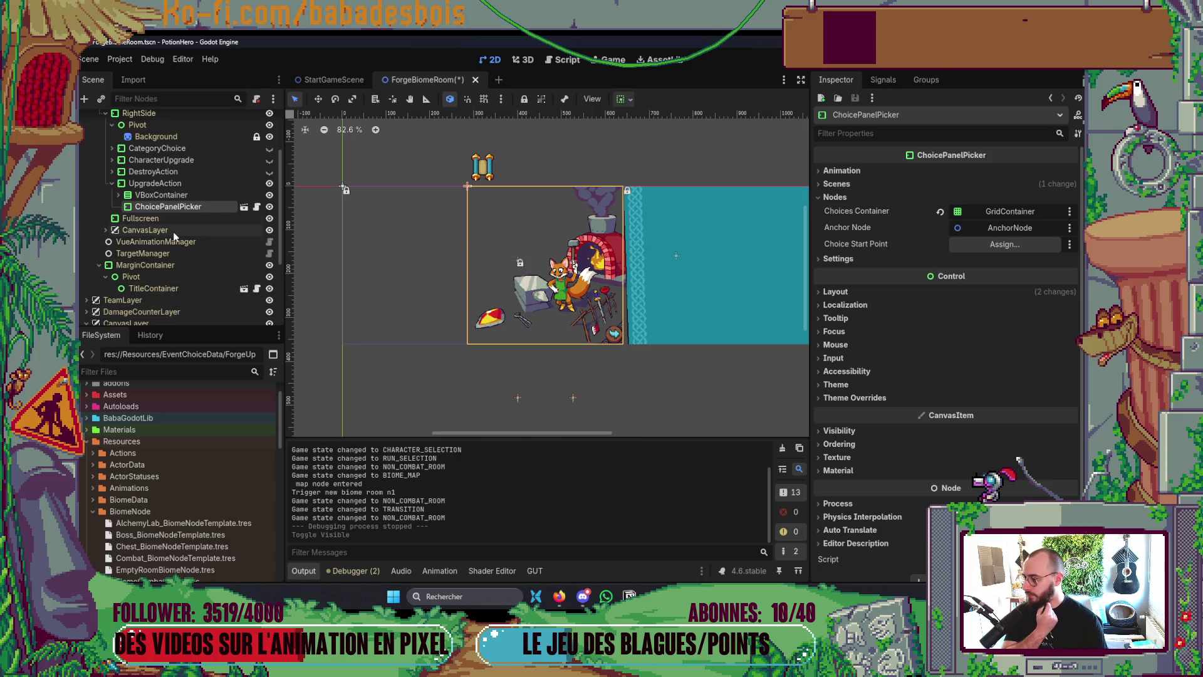
click(118, 196)
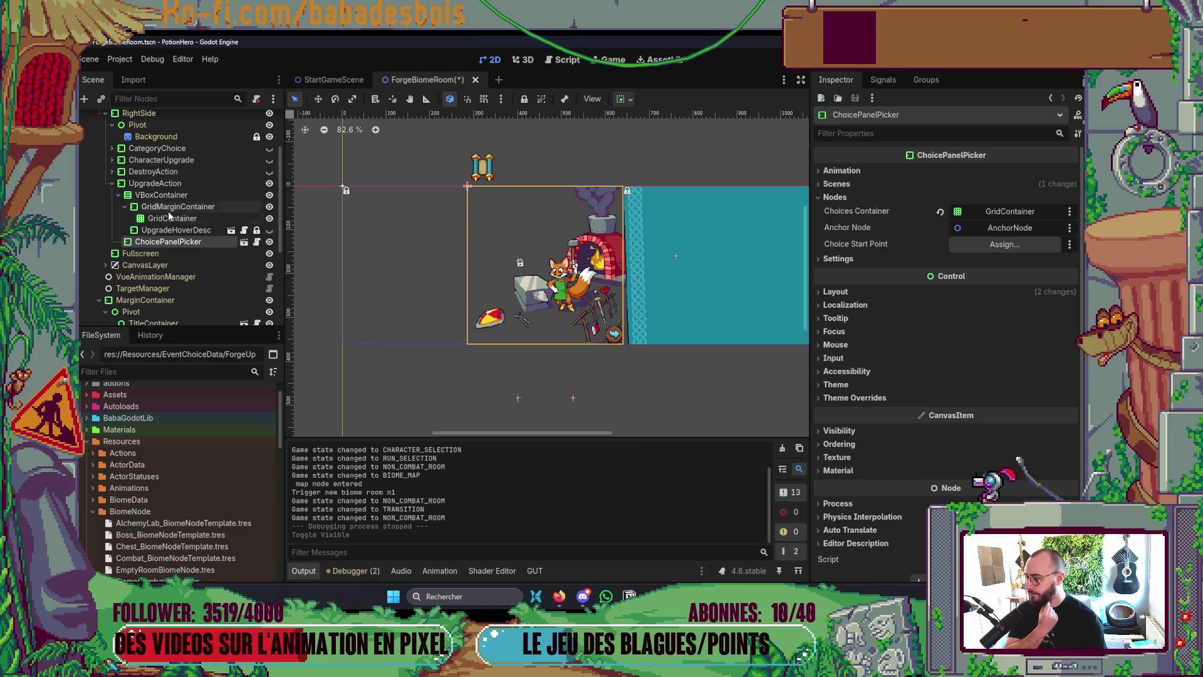
Step: Show the UpgradeHoverDesc panel and save the scene
click(188, 230)
click(270, 231)
key(ctrl+s)
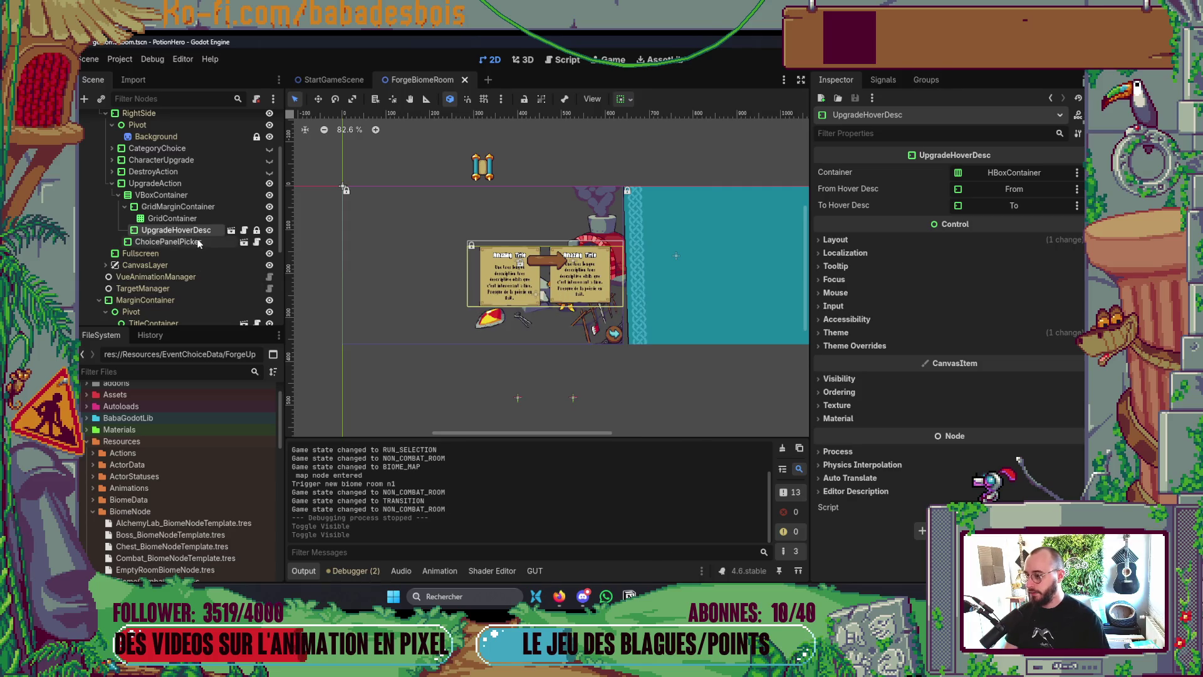
Step: After checking Miro, hide the hover description panel again and run the game with F5
key(alt+Tab)
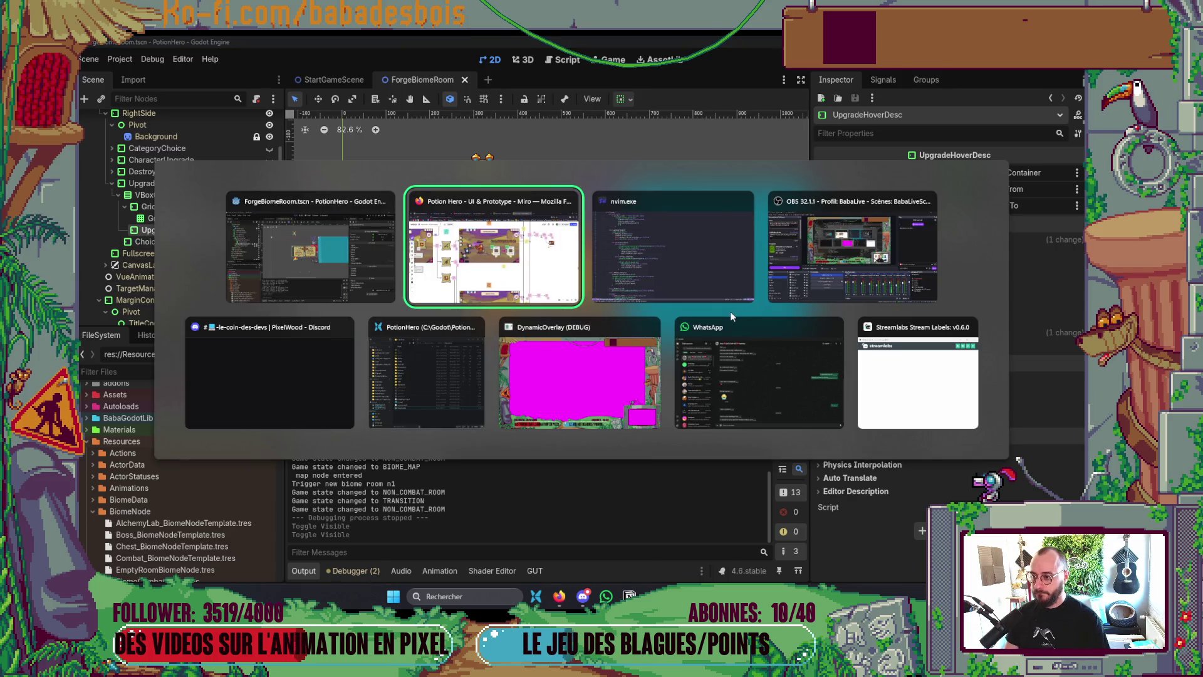
key(alt+Tab)
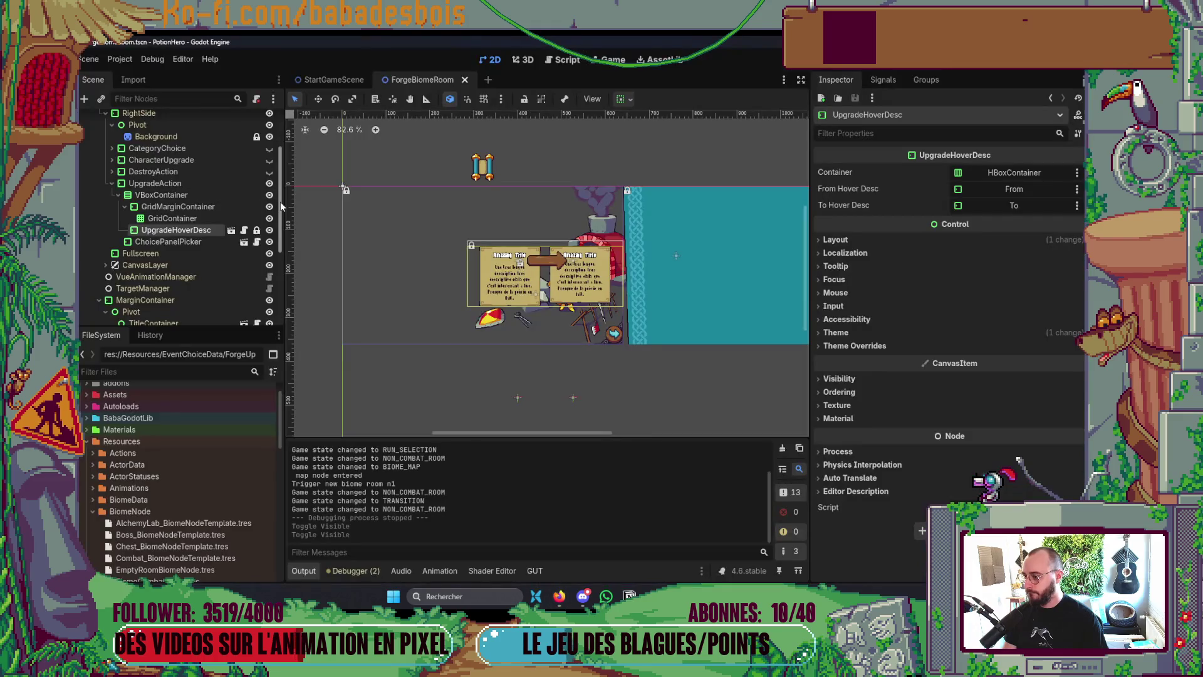
click(269, 195)
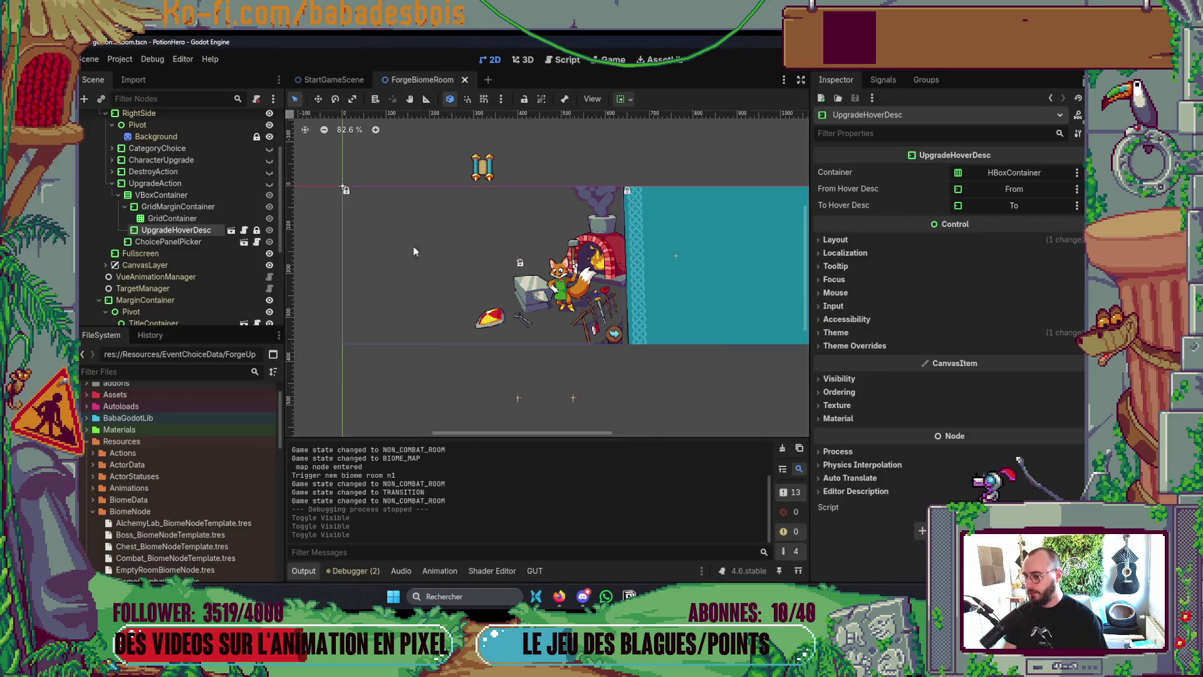
key(F5)
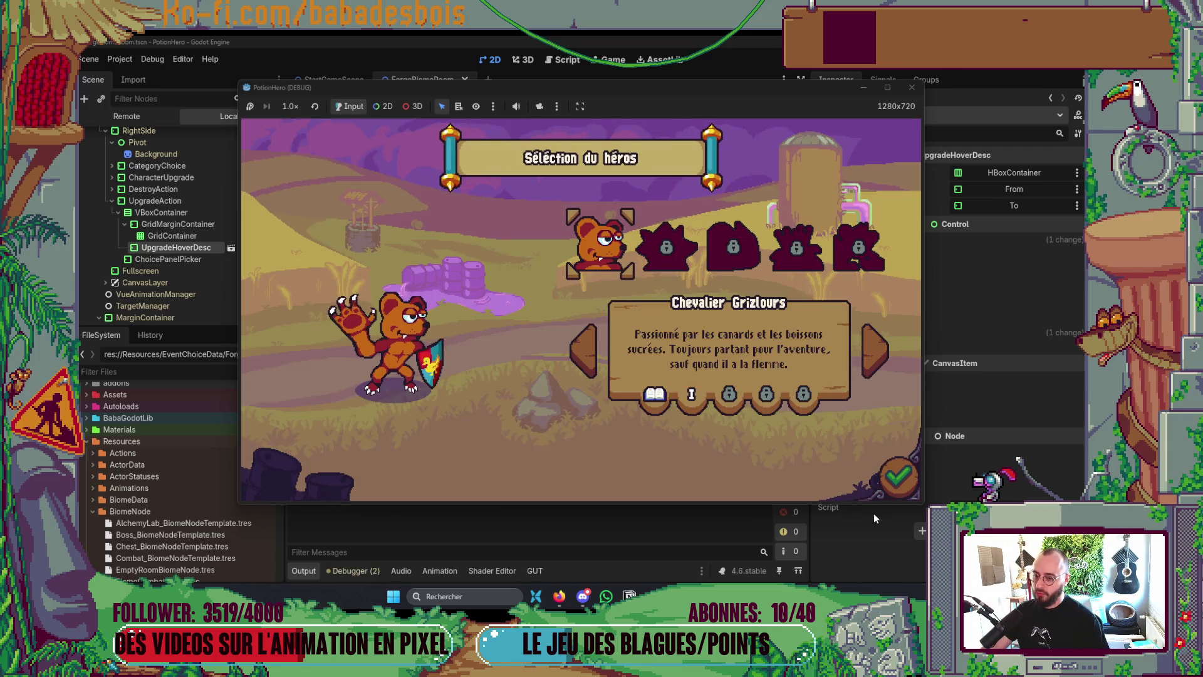
Step: Confirm the hero and adventure, pass the tutorial, and travel to the Forge room on the Ferme malfamée map
click(897, 471)
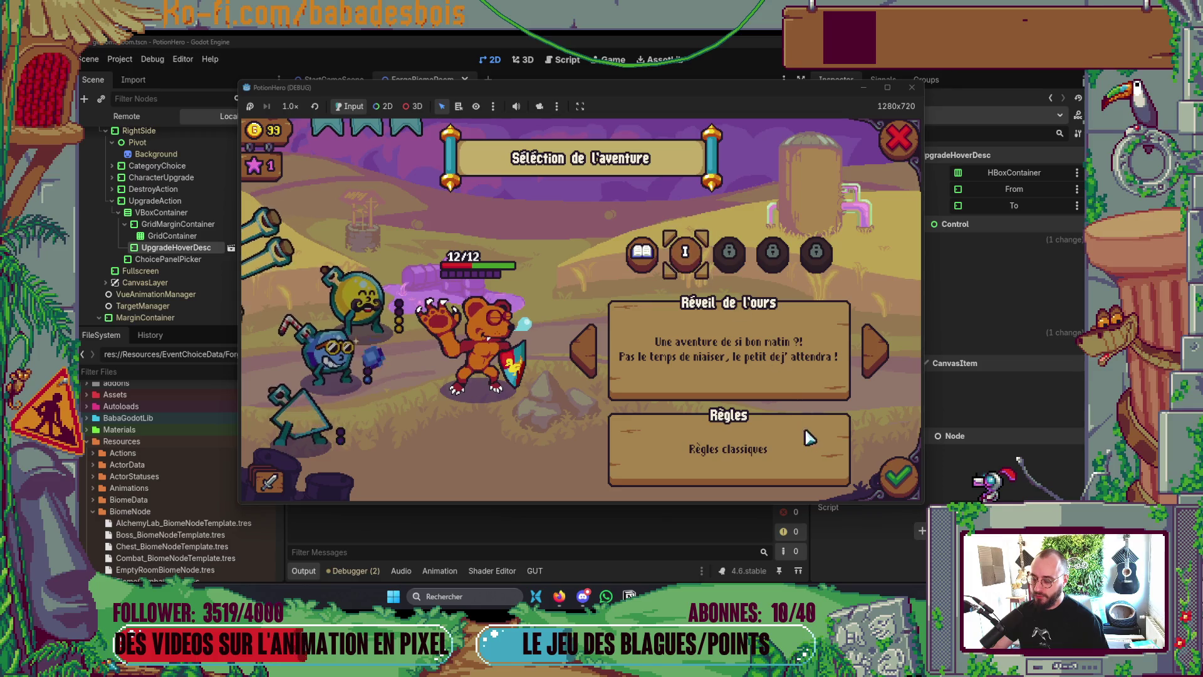
click(902, 479)
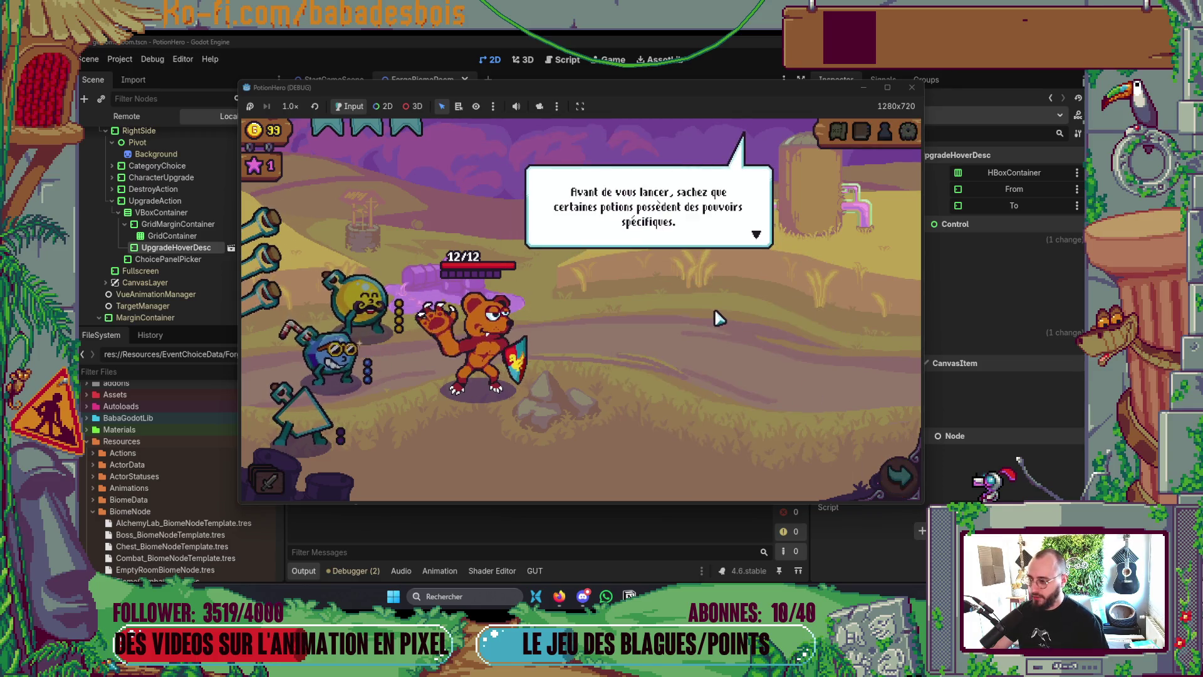
click(711, 316)
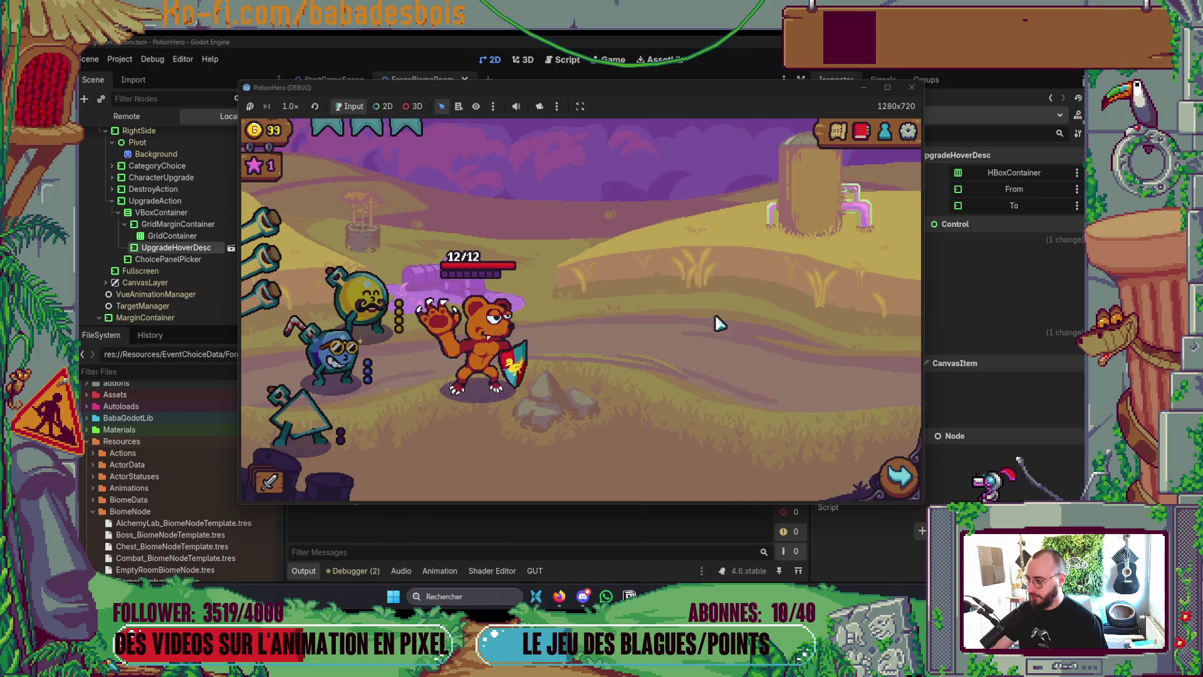
click(897, 469)
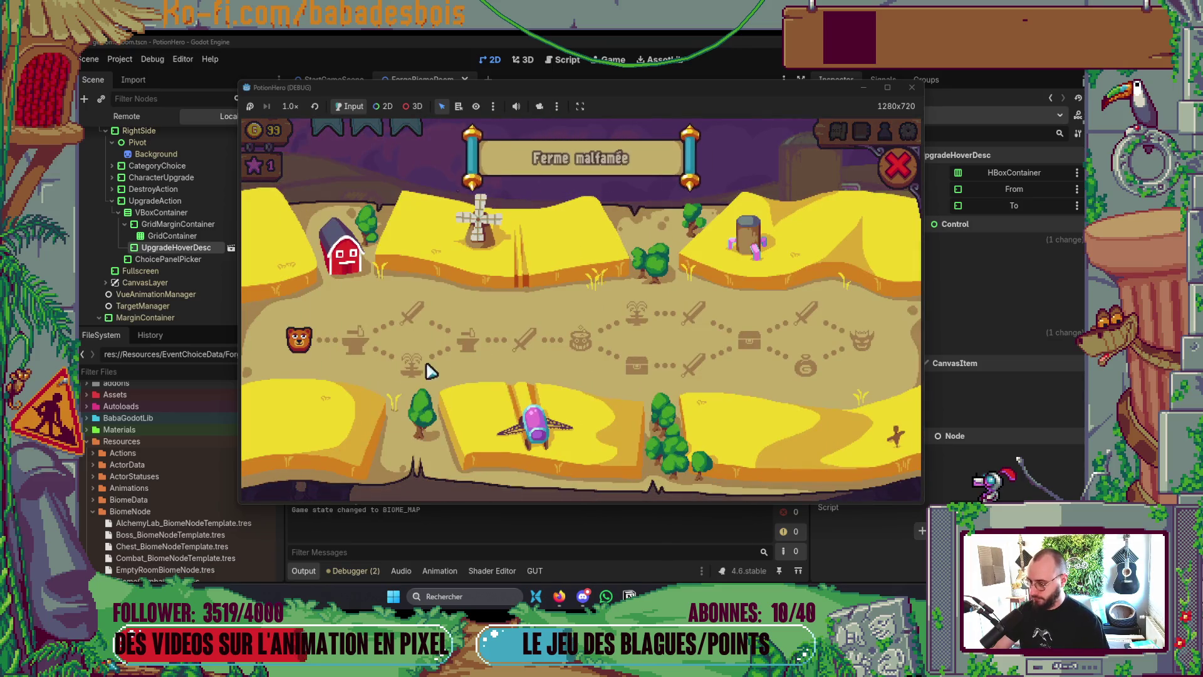
click(368, 349)
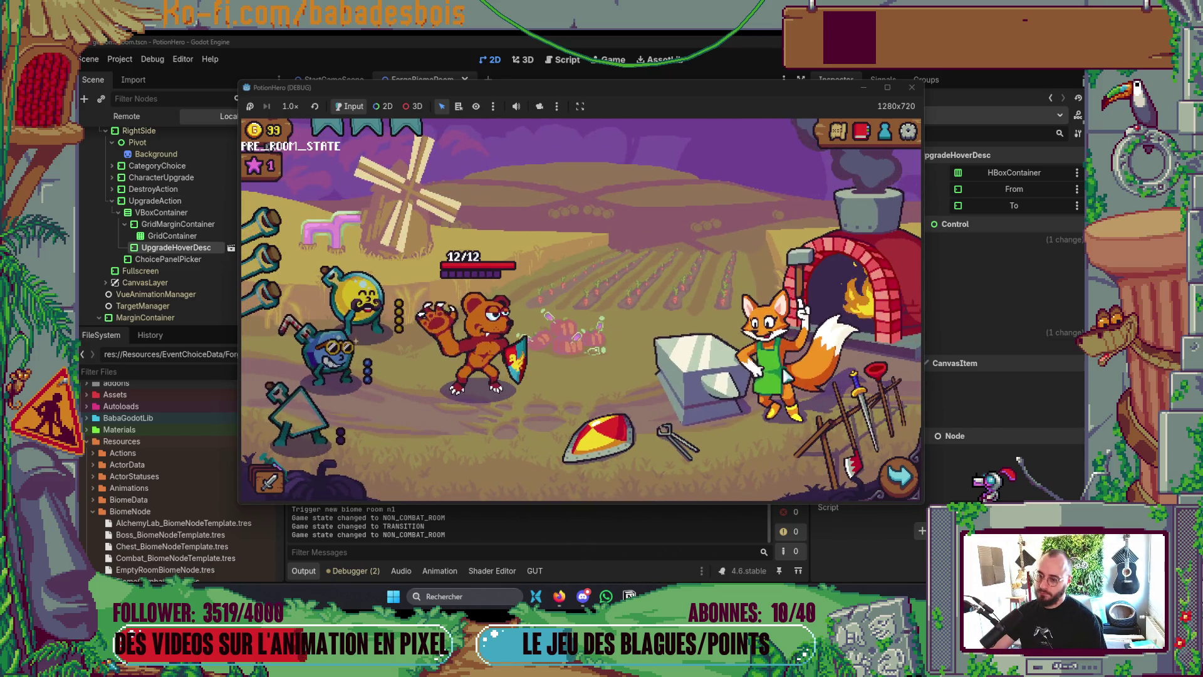
Step: Choose the Forger upgrade card, close the action-upgrade panel, and stop the game
mouse_move(645, 326)
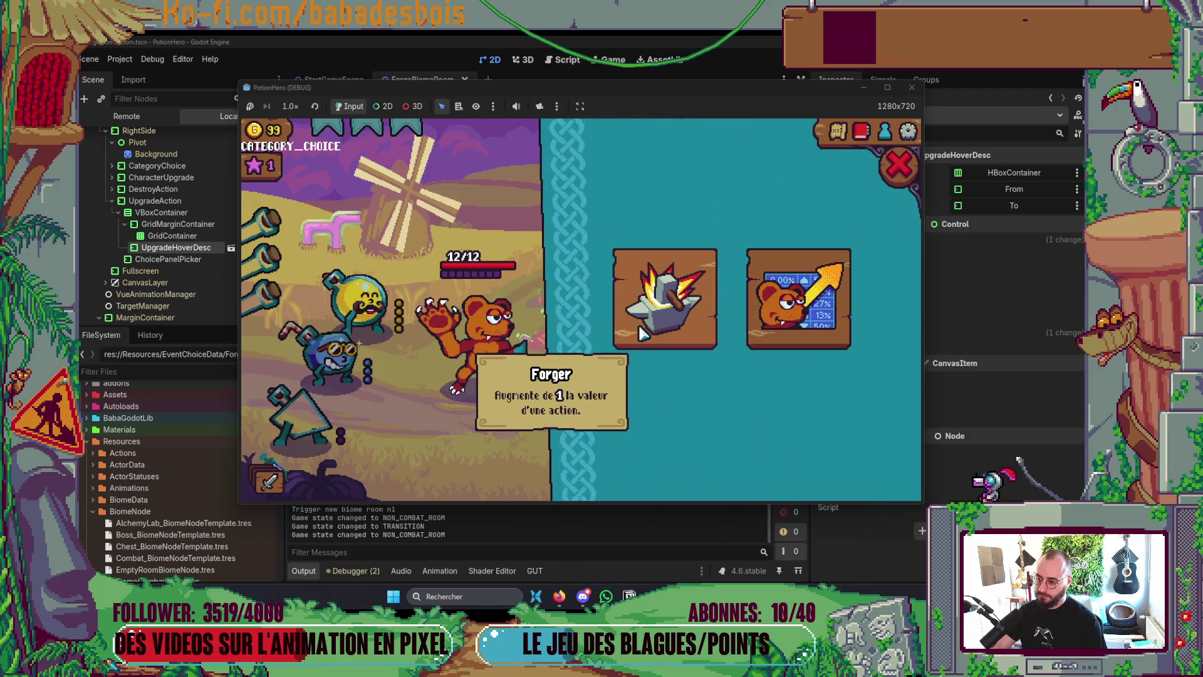
click(702, 321)
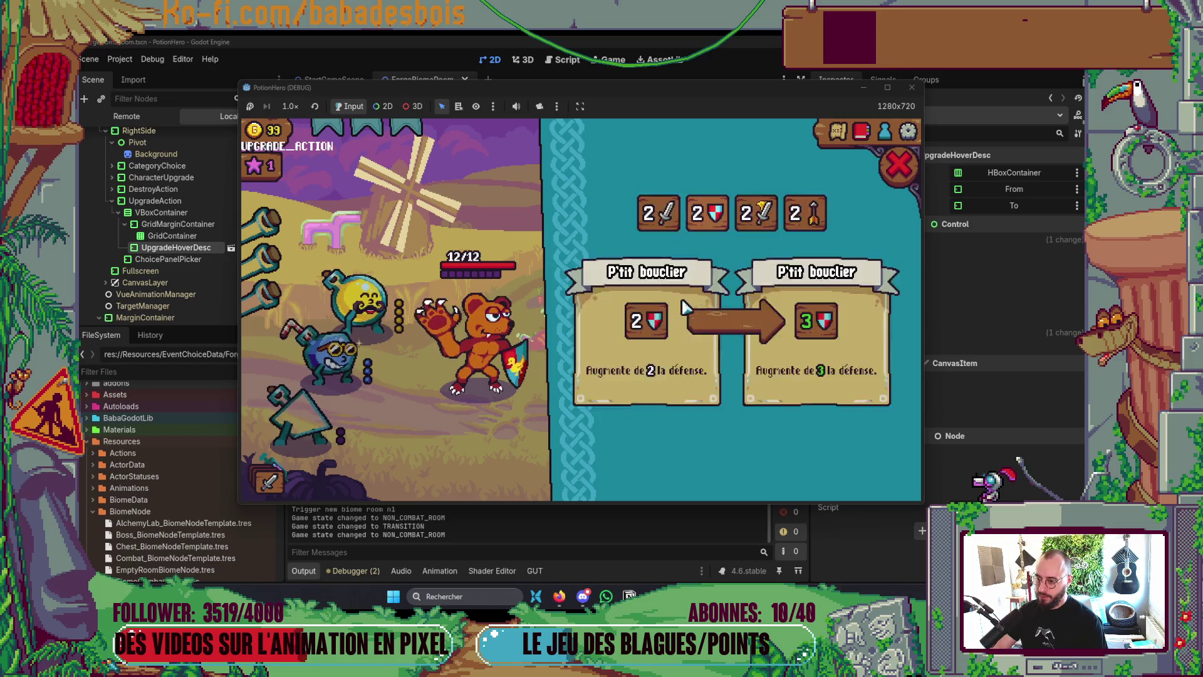
click(898, 164)
click(911, 88)
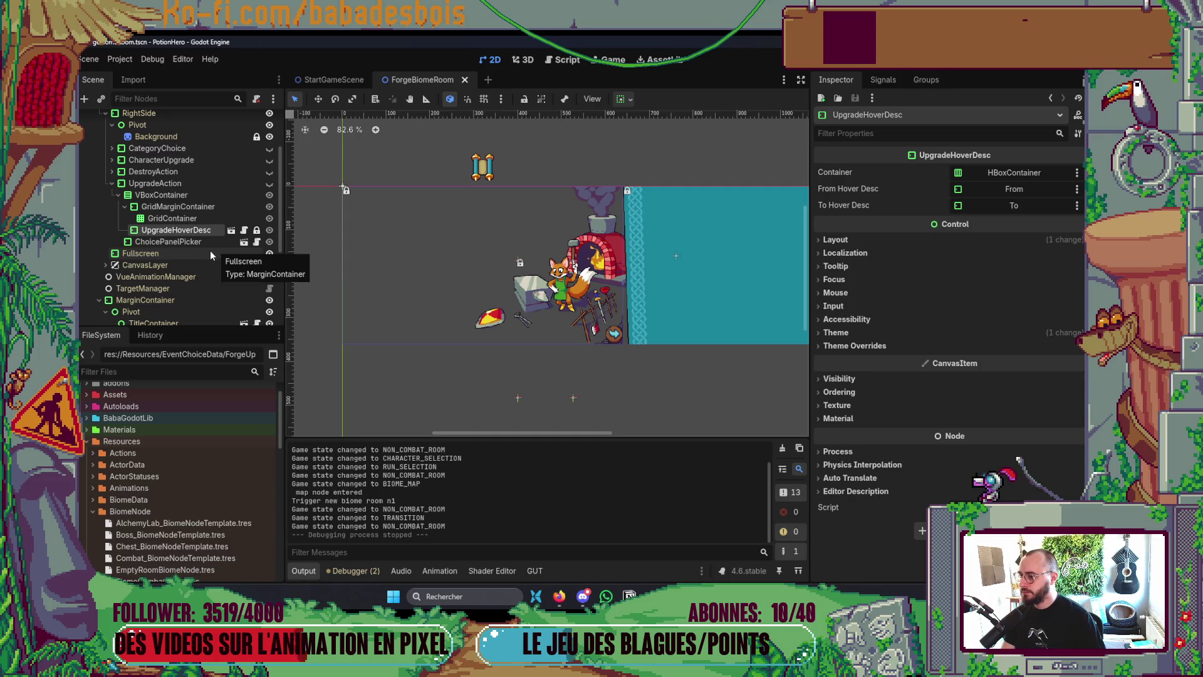
scroll(167, 251, down, 5)
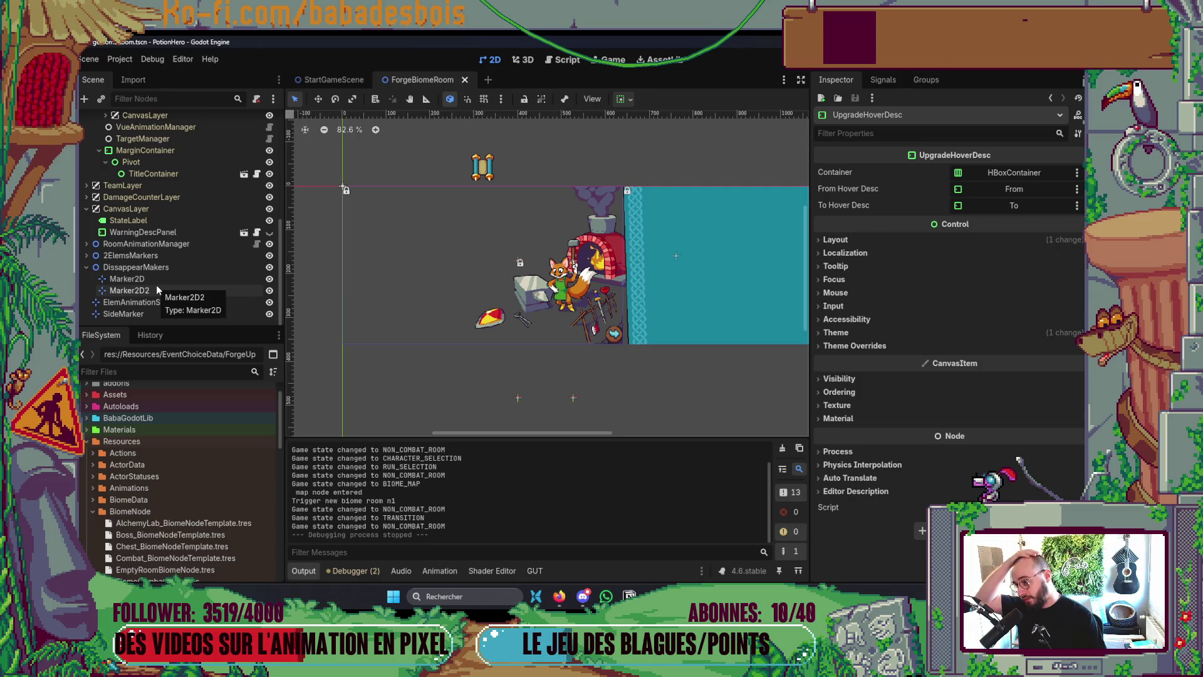
scroll(156, 290, up, 3)
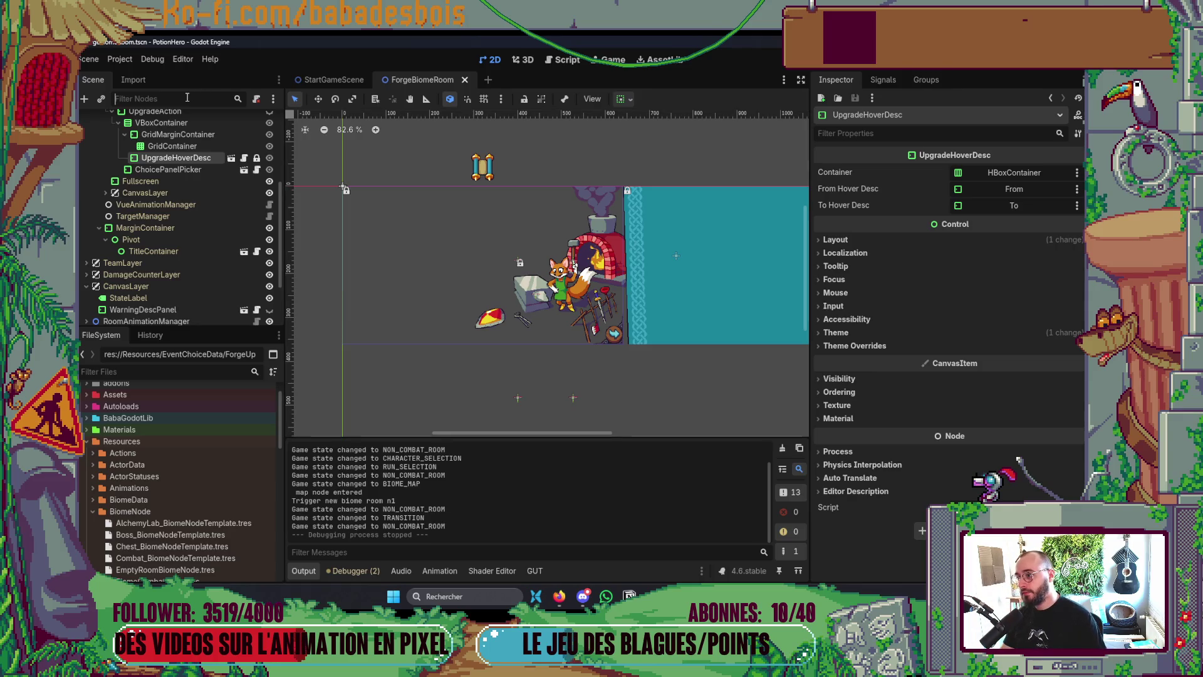
scroll(188, 196, up, 3)
key(ctrl+f)
text(Hover)
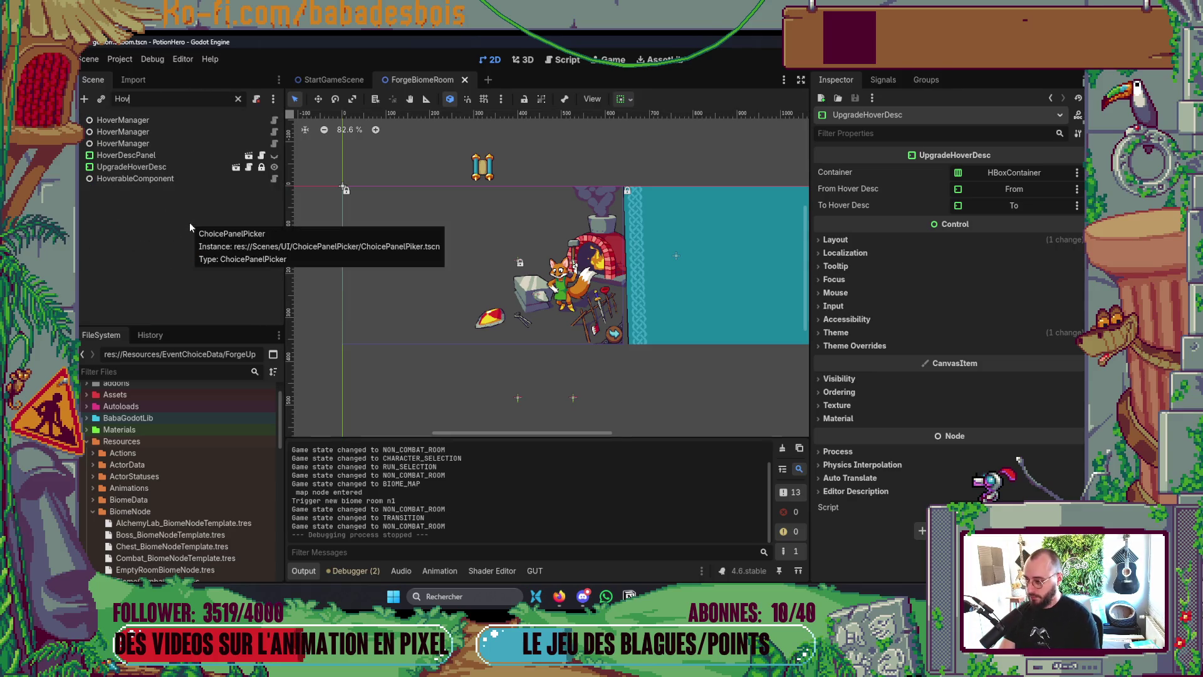
click(144, 144)
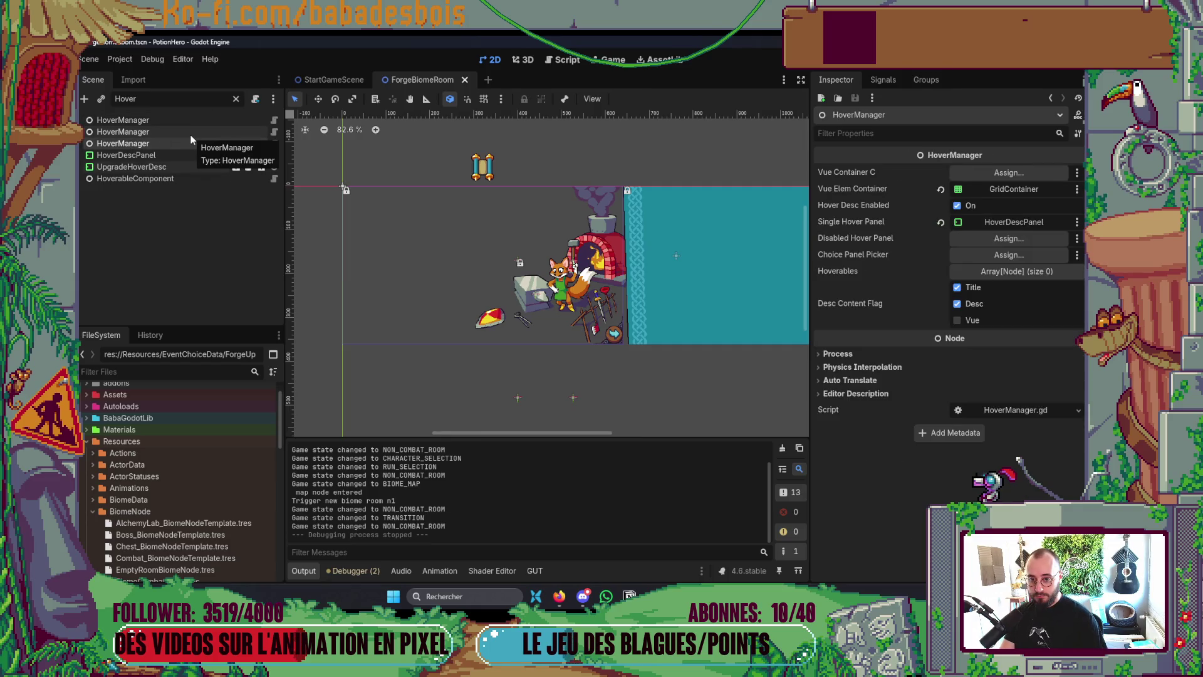
click(236, 100)
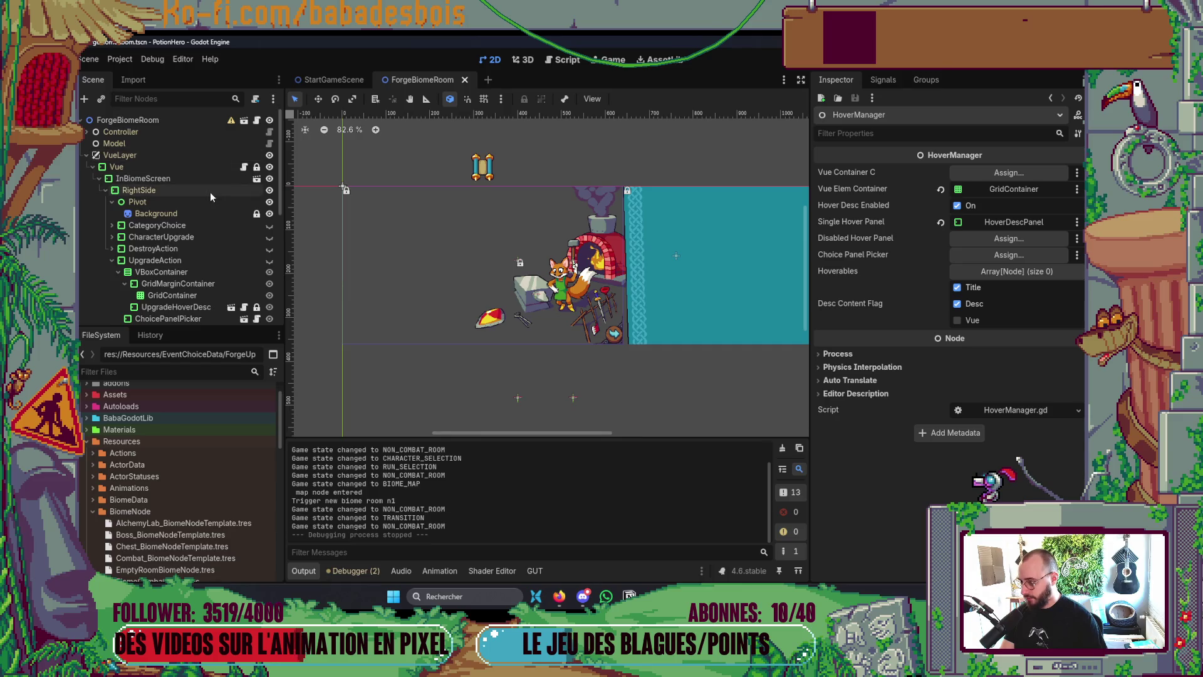
scroll(211, 197, down, 6)
scroll(220, 230, down, 2)
click(86, 208)
scroll(120, 239, up, 4)
scroll(160, 236, down, 2)
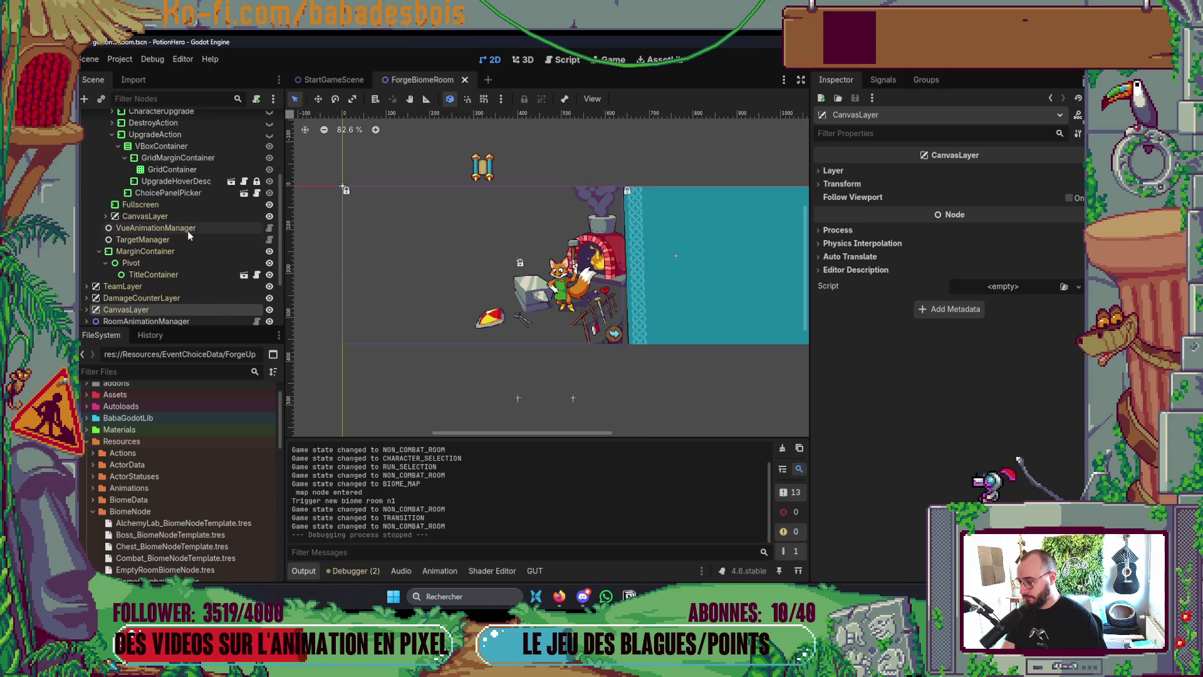
scroll(191, 243, up, 3)
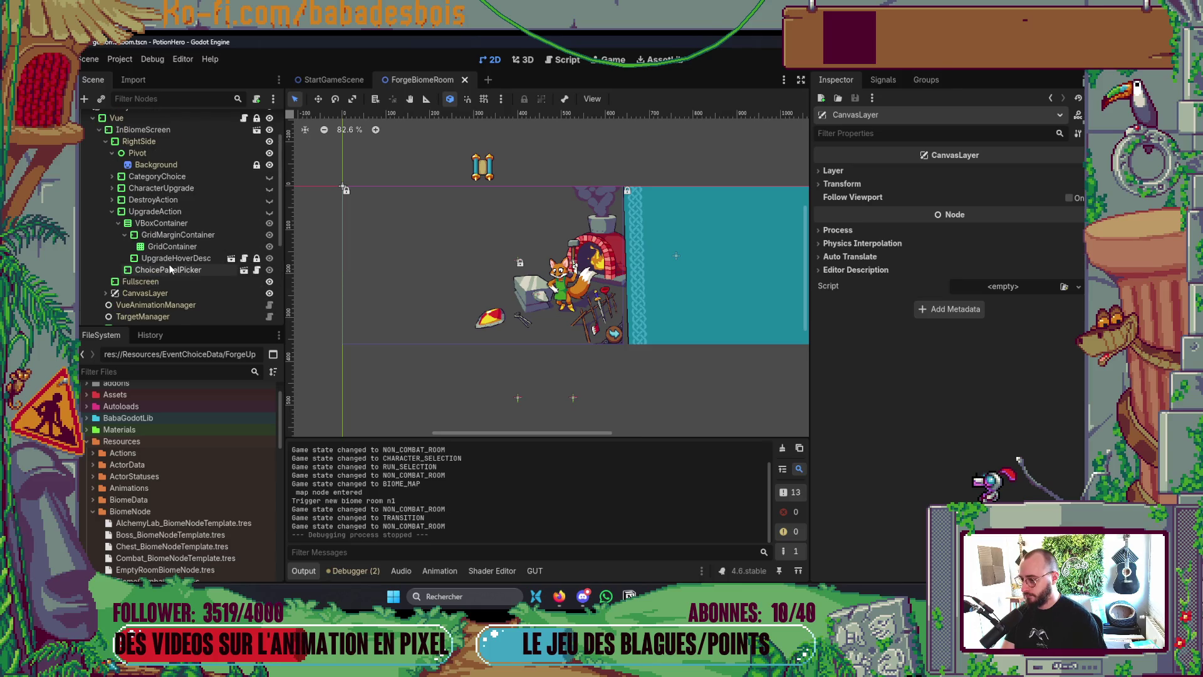
Step: Browse the Scene dock by expanding and collapsing RightSide, TeamLayer, RoomAnimationManager and the InBiomeScreen CanvasLayer
click(105, 141)
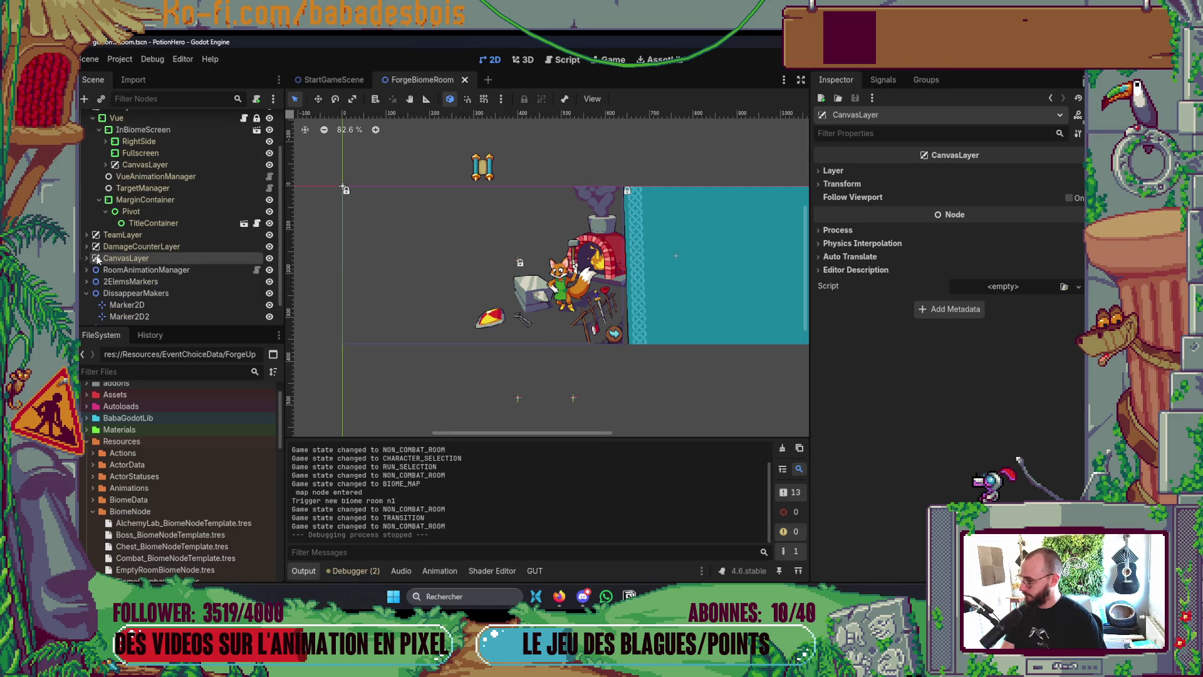
click(86, 234)
click(86, 234)
scroll(88, 254, down, 1)
click(86, 244)
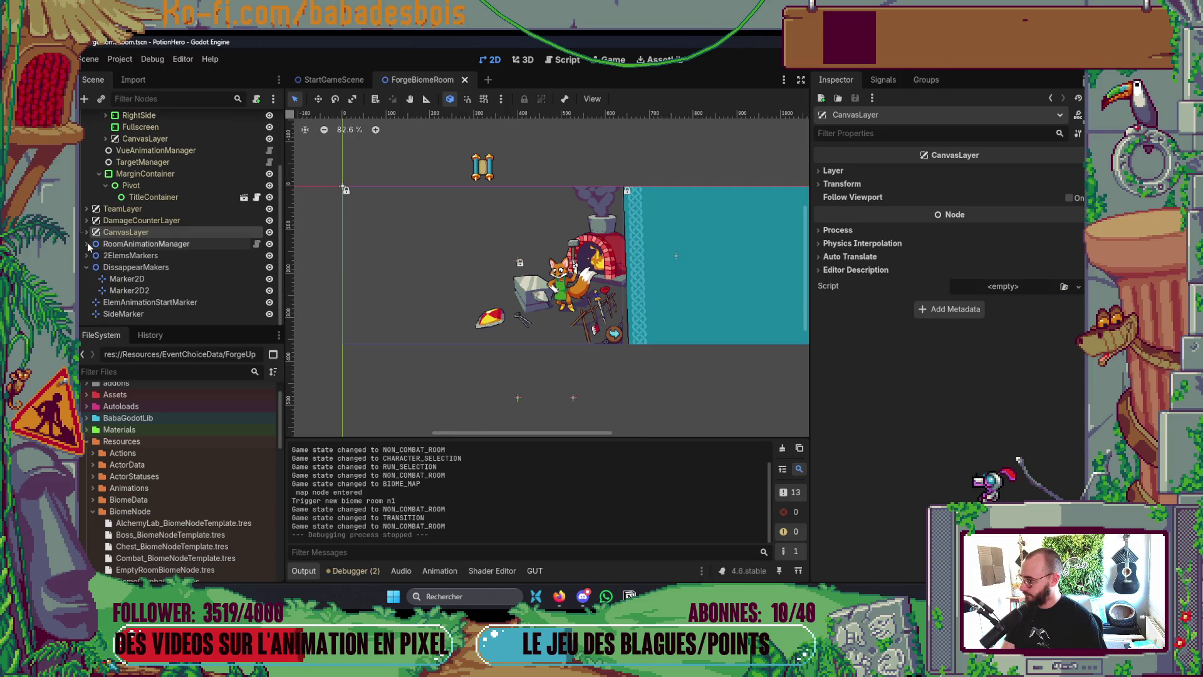
click(86, 244)
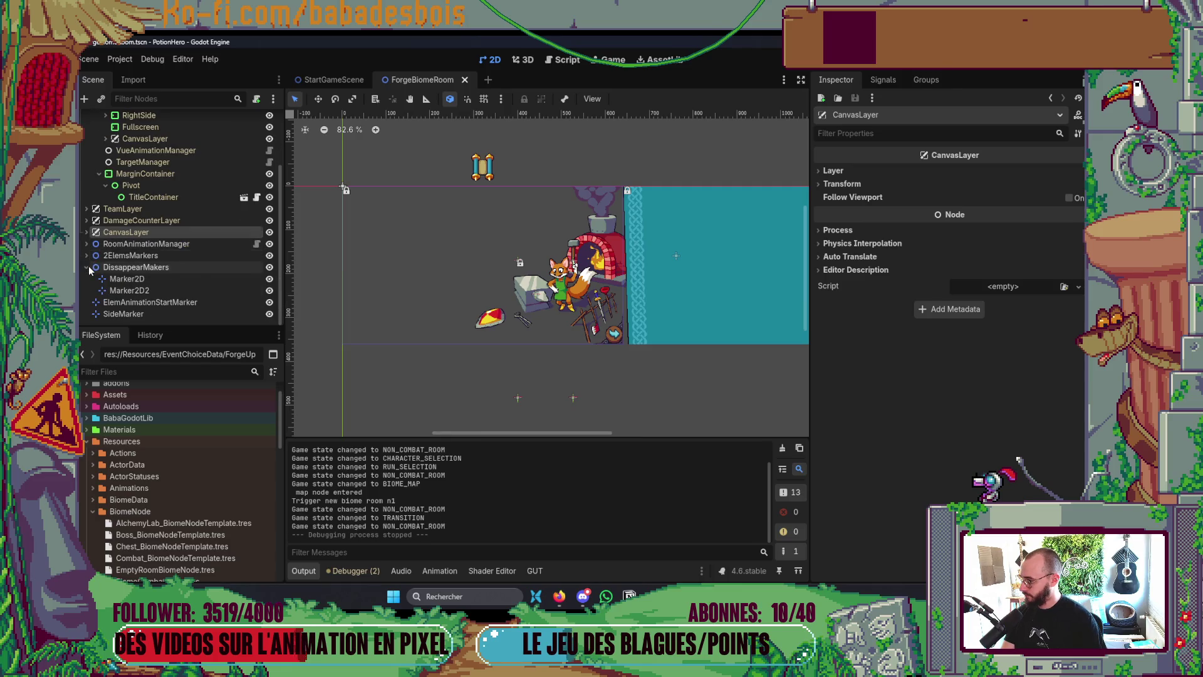
scroll(88, 266, up, 4)
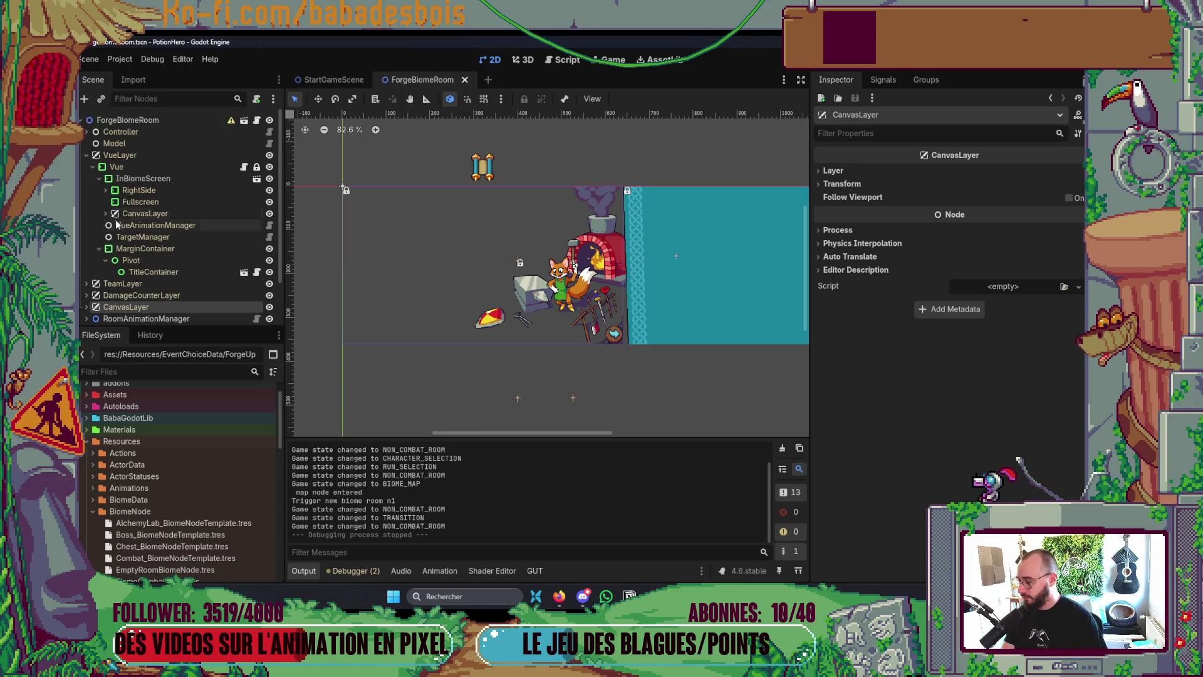
click(106, 213)
scroll(150, 243, down, 3)
scroll(150, 243, up, 2)
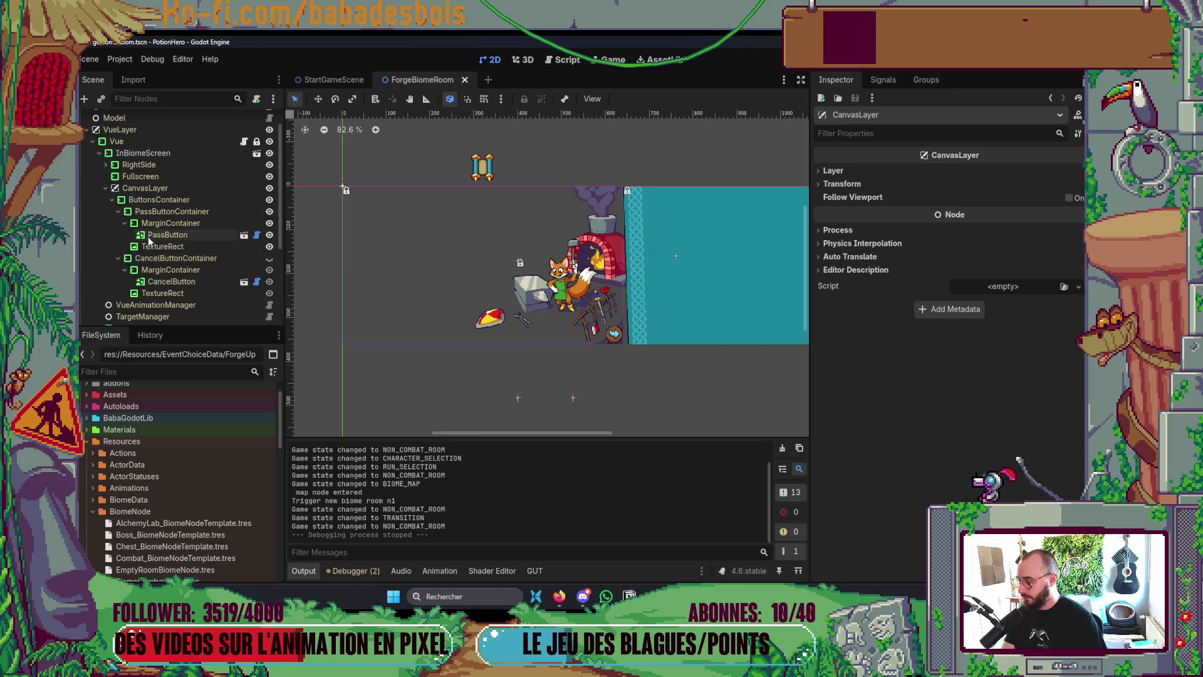
click(105, 186)
Step: Expand RightSide, compare CharacterUpgrade, UpgradeAction and DestroyAction, then select UpgradeAction's ChoicePanelPicker
click(106, 165)
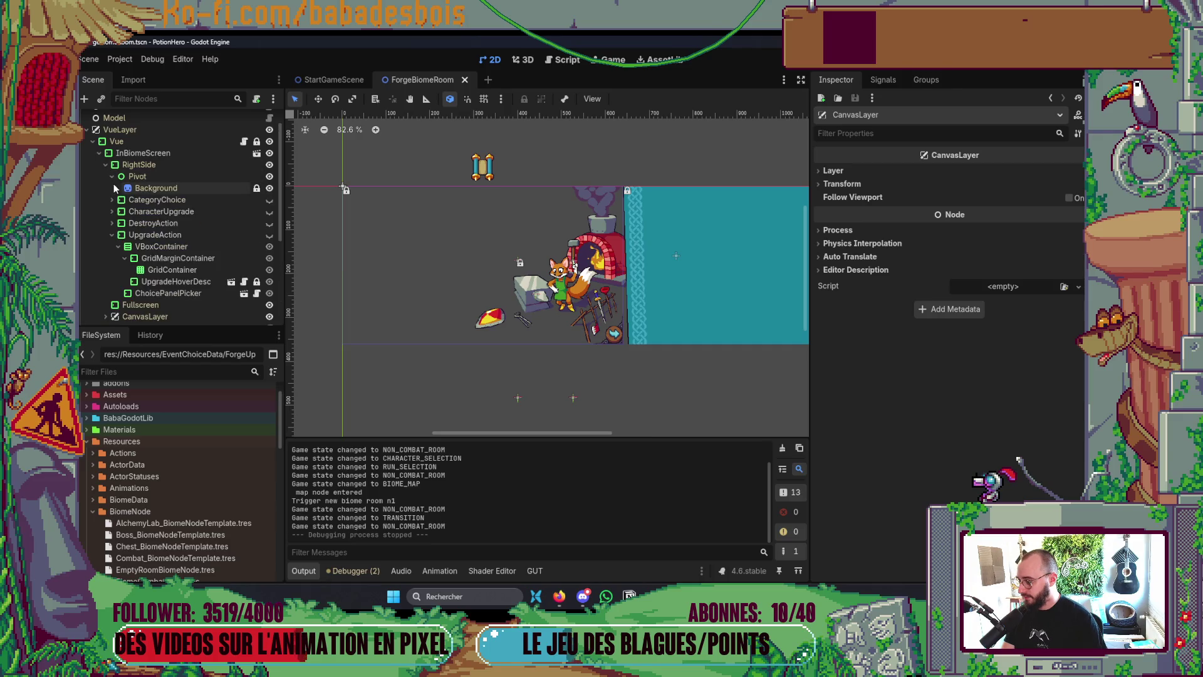
click(112, 212)
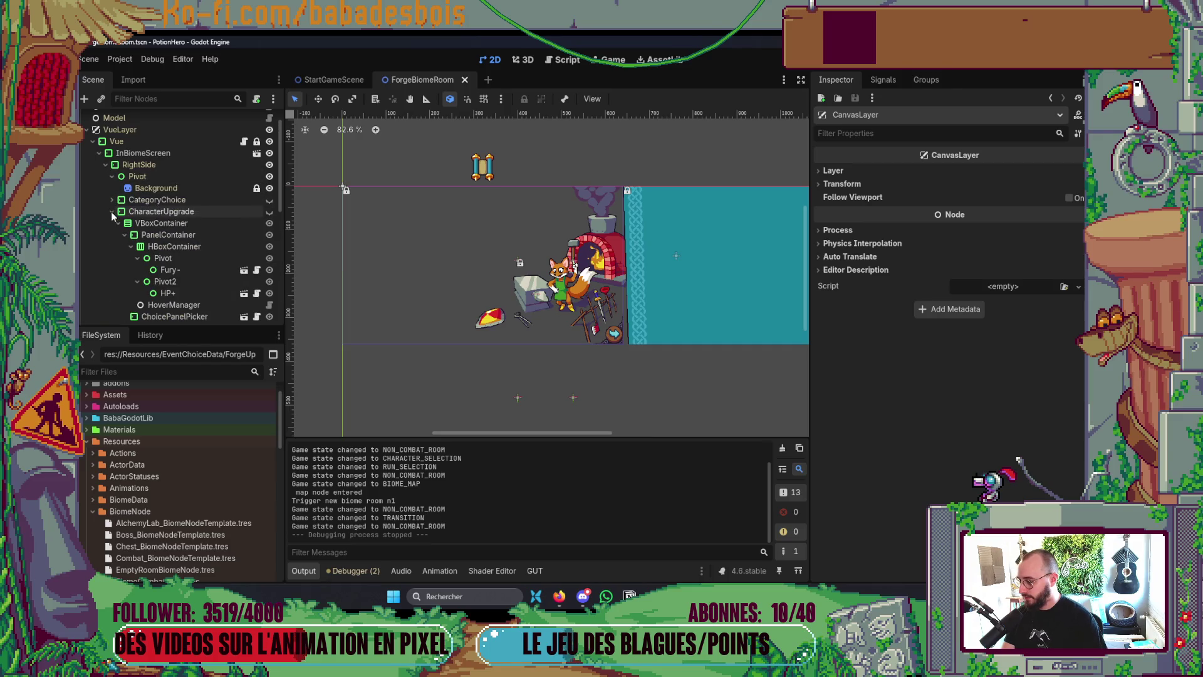
scroll(184, 269, down, 1)
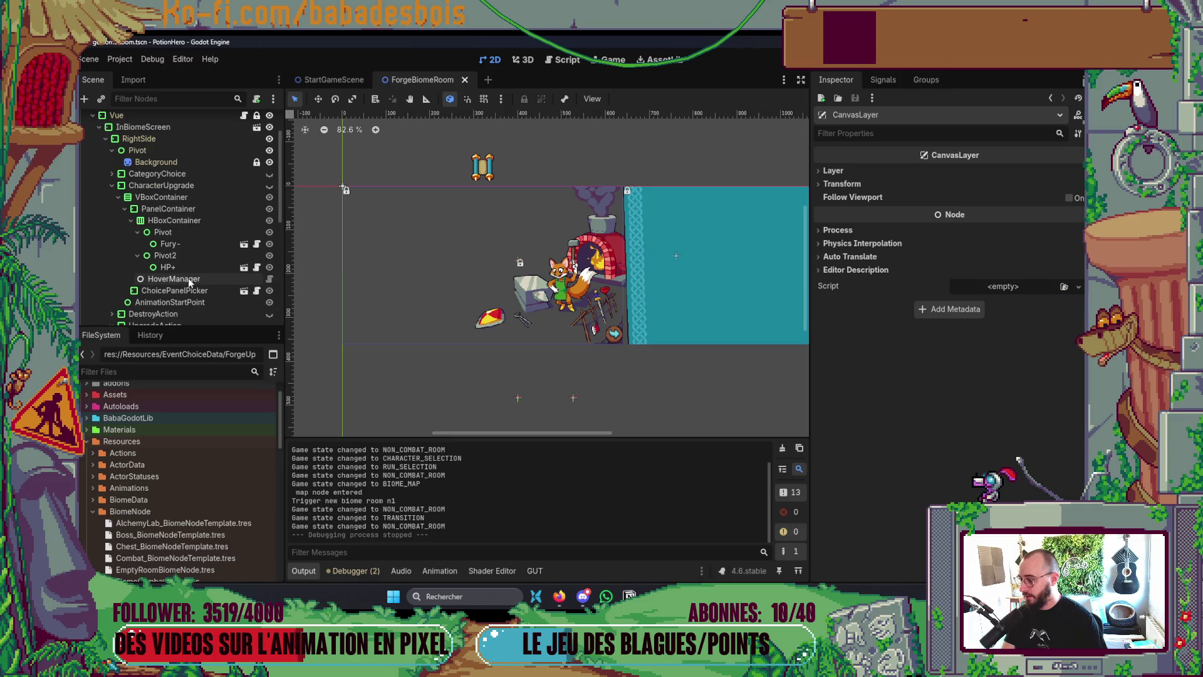
click(111, 185)
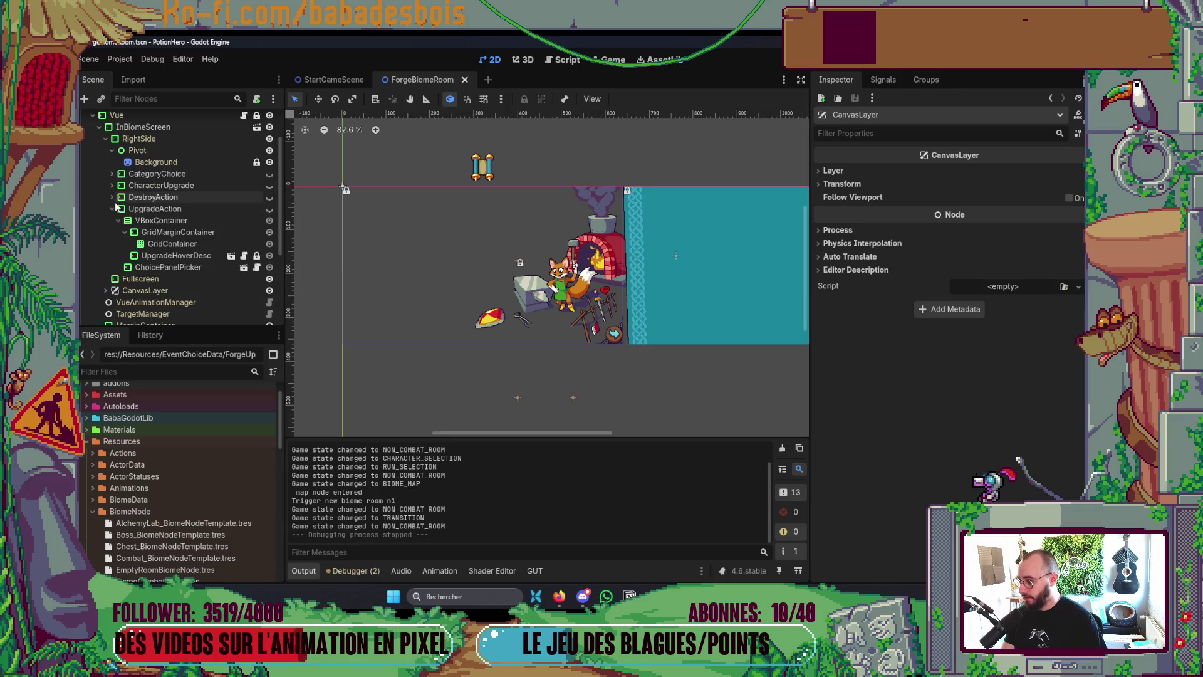
click(122, 208)
click(112, 197)
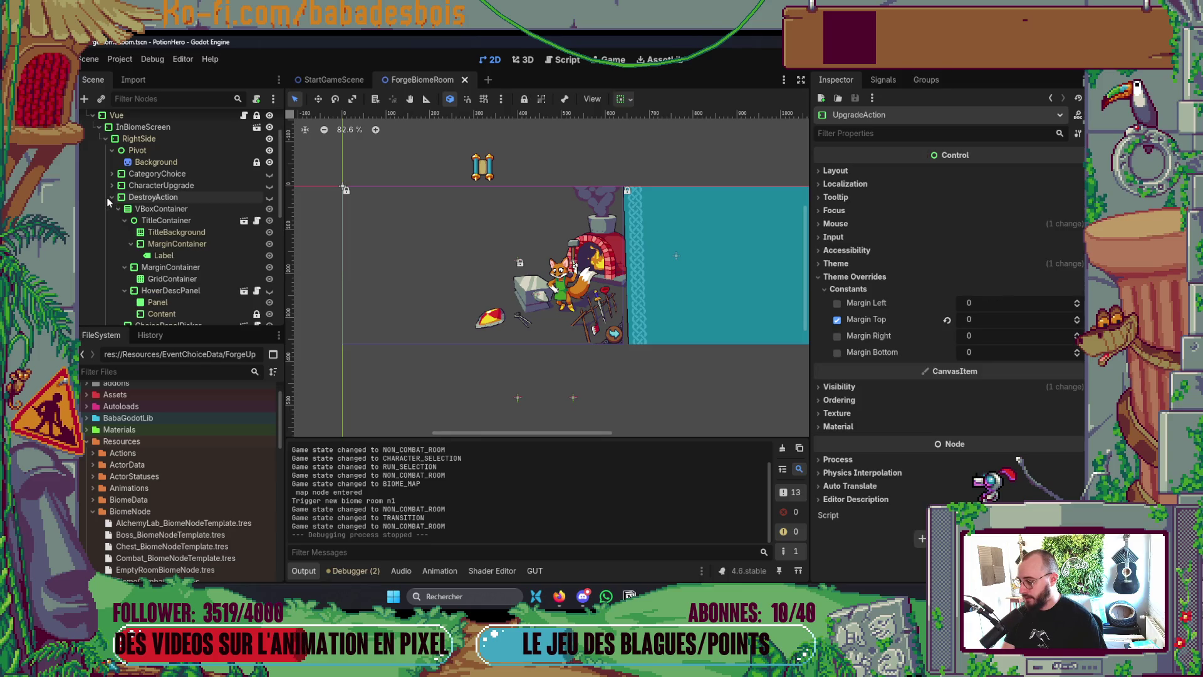
scroll(152, 207, down, 3)
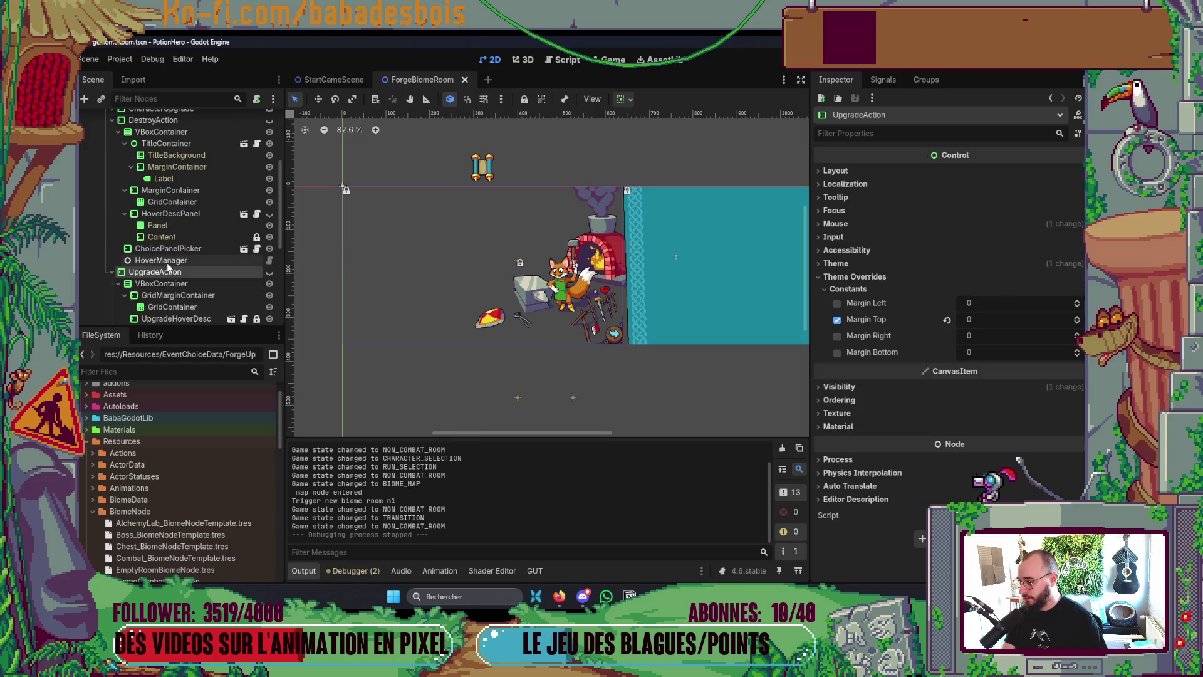
scroll(167, 262, up, 2)
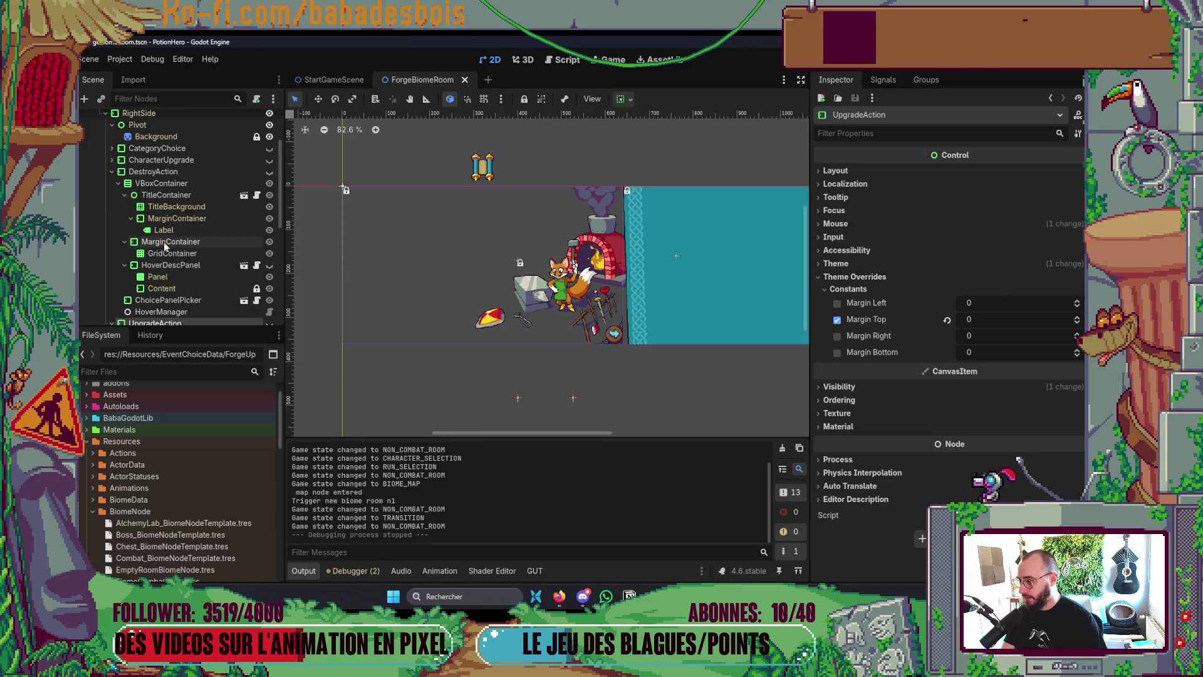
click(112, 171)
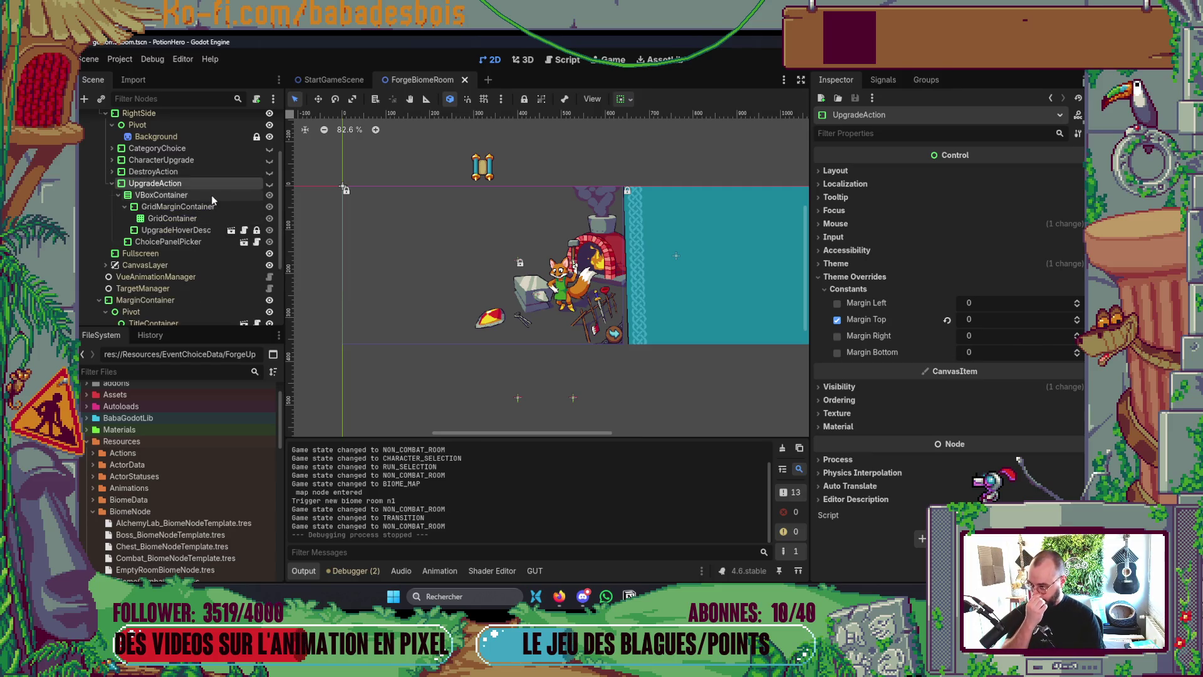
click(198, 240)
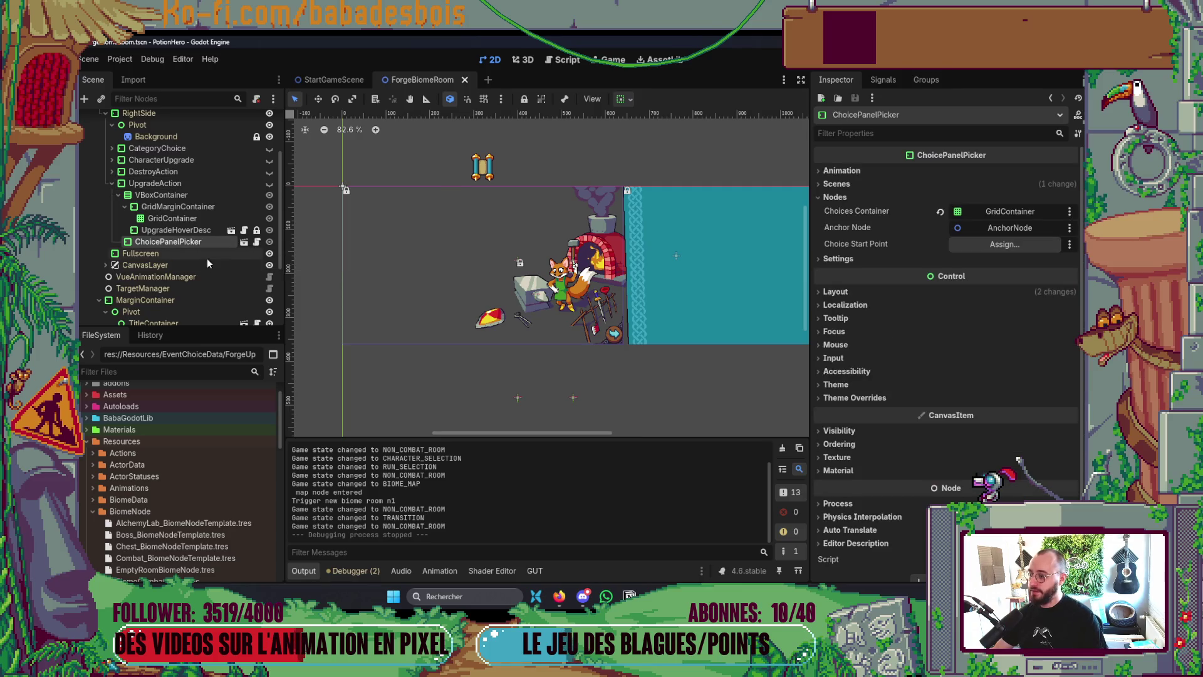
Step: Expand the picker's Settings and Scenes sections in the Inspector, briefly toggling Animation
click(838, 258)
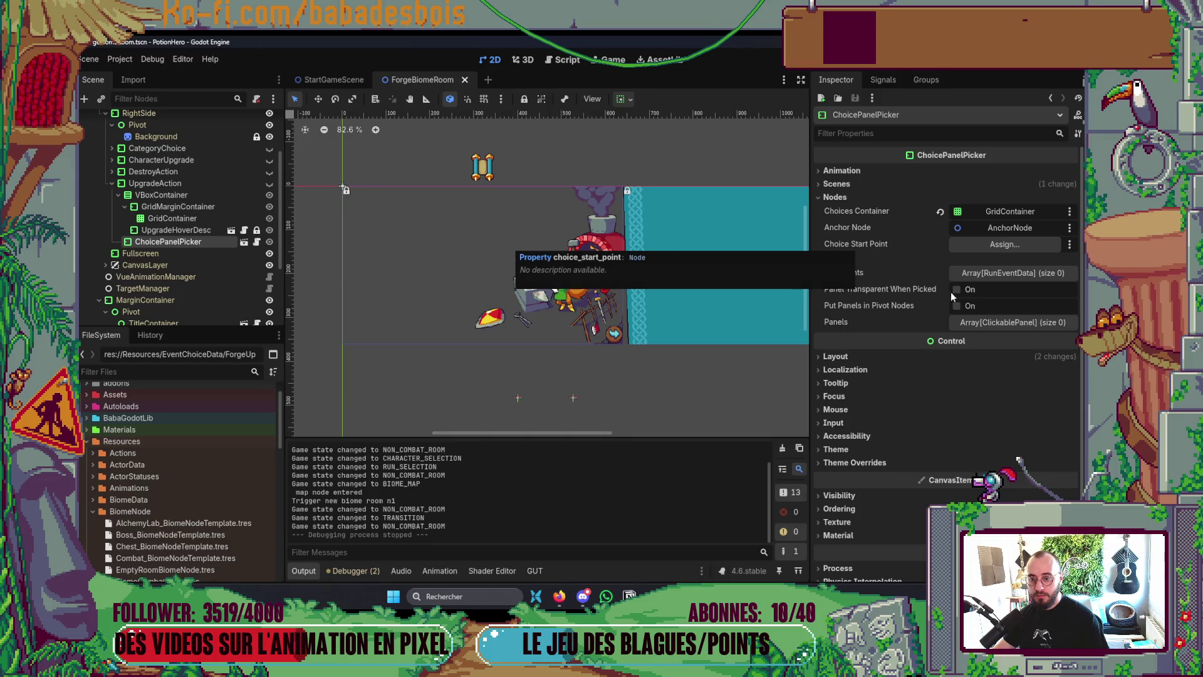
click(835, 183)
click(840, 171)
click(840, 171)
Step: Compare UpgradeHoverDesc with ChoicePanelPicker in the Inspector, ending on UpgradeHoverDesc
click(204, 232)
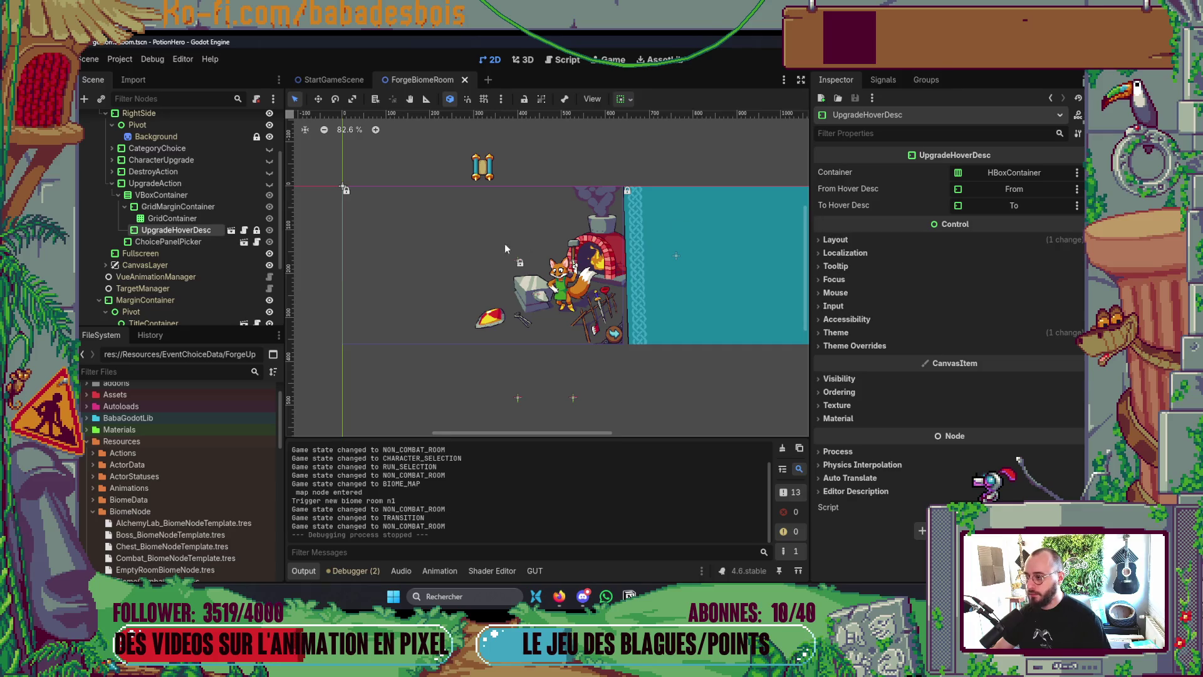
click(182, 243)
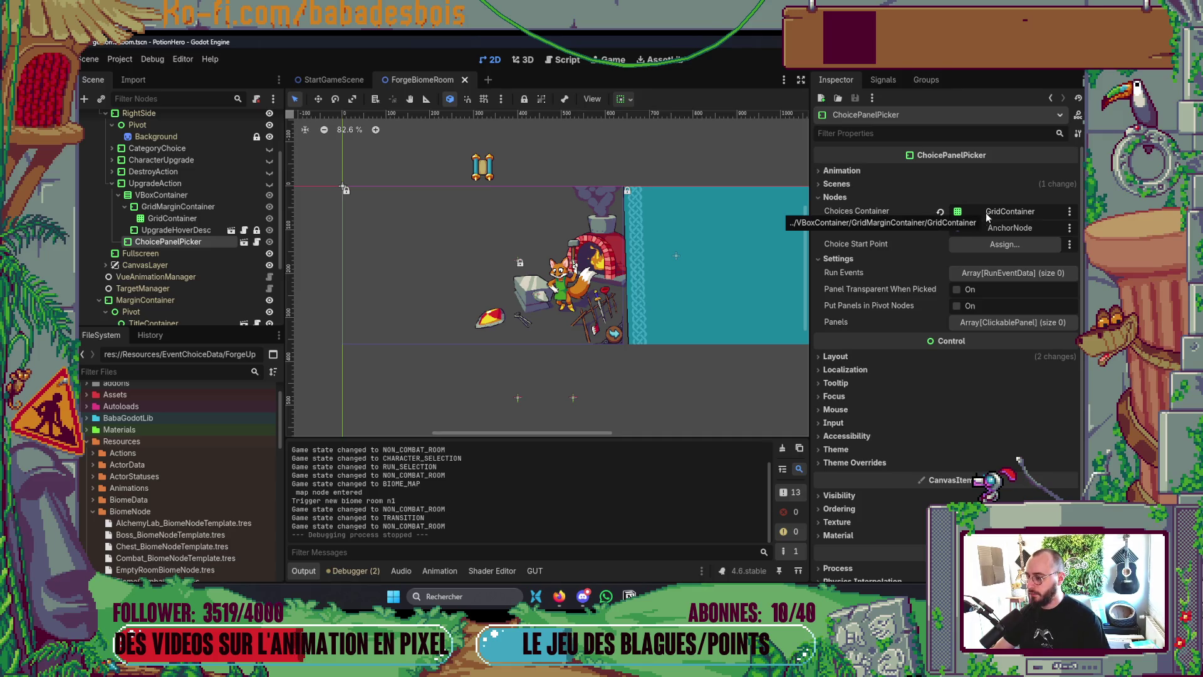
click(179, 230)
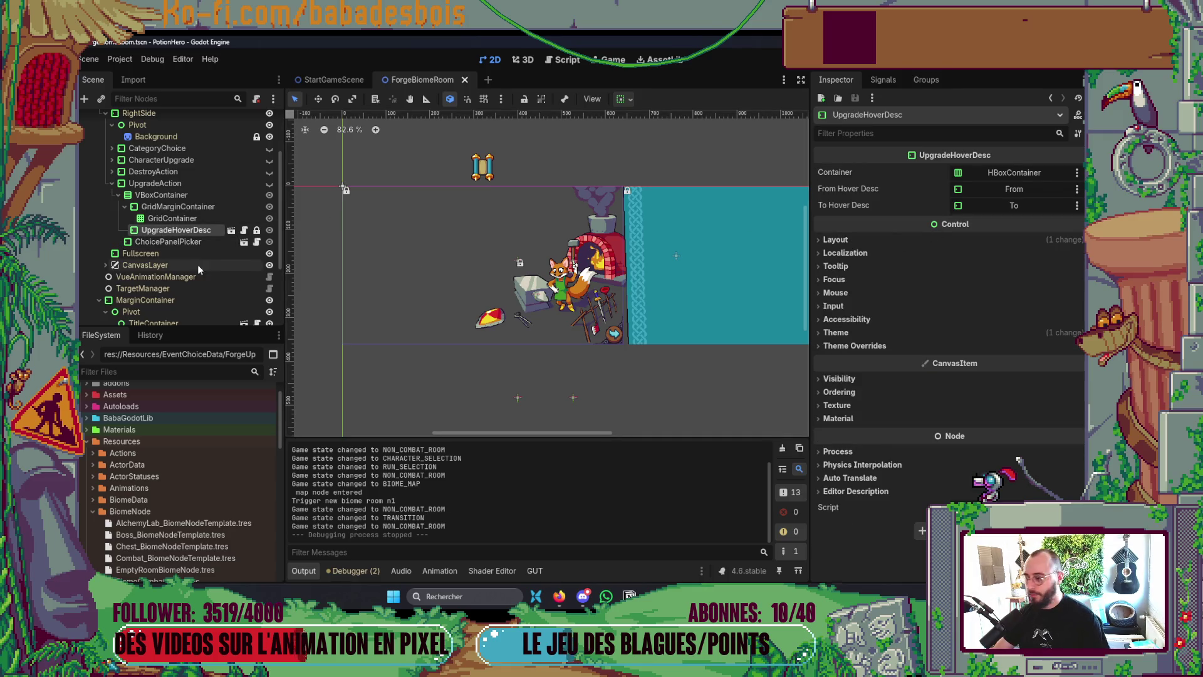
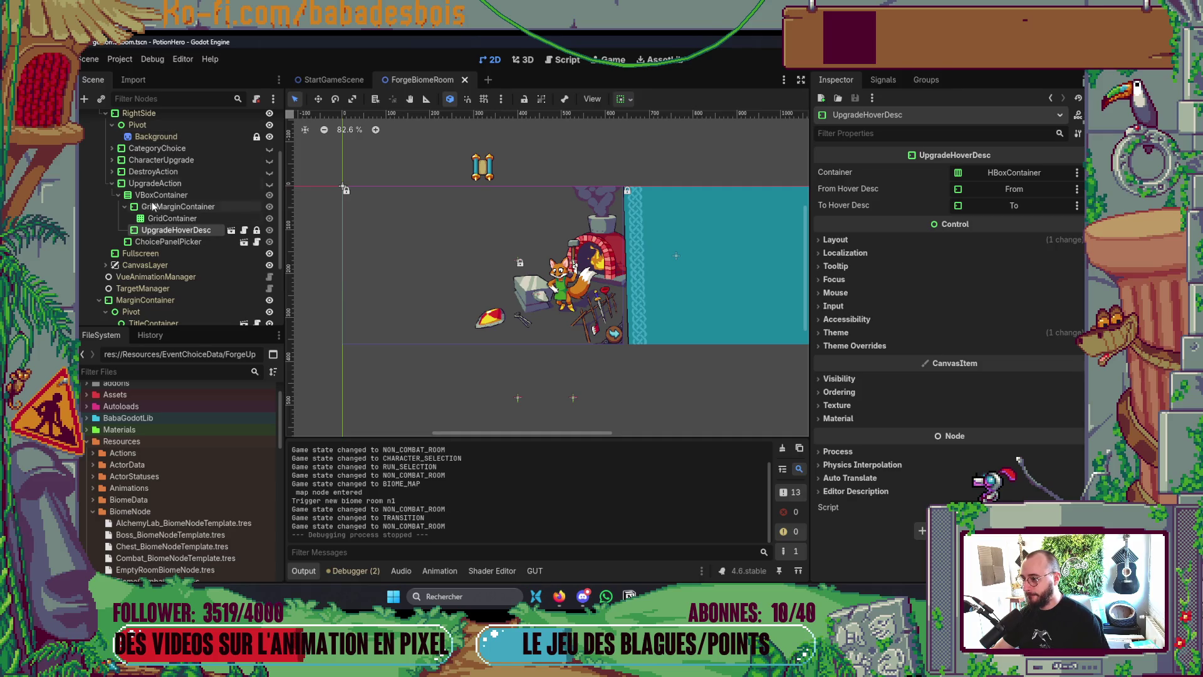
Step: Filter the scene tree by 'hove' and compare the HoverManager nodes' assigned panels
text(hover)
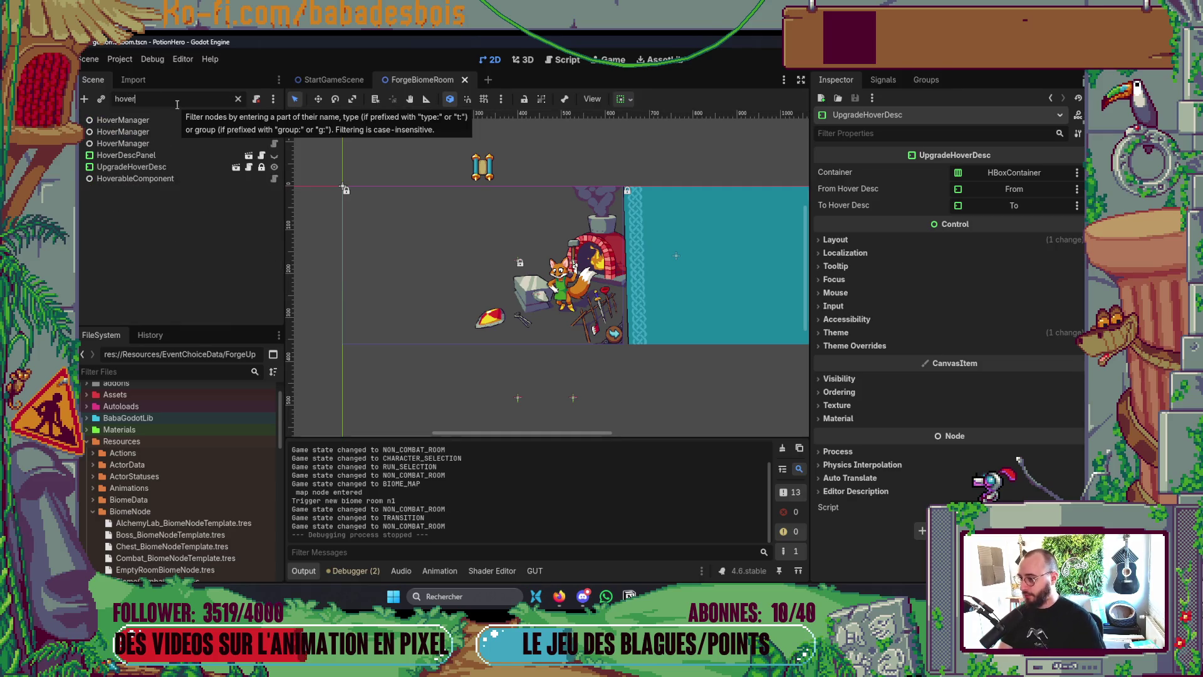
click(139, 144)
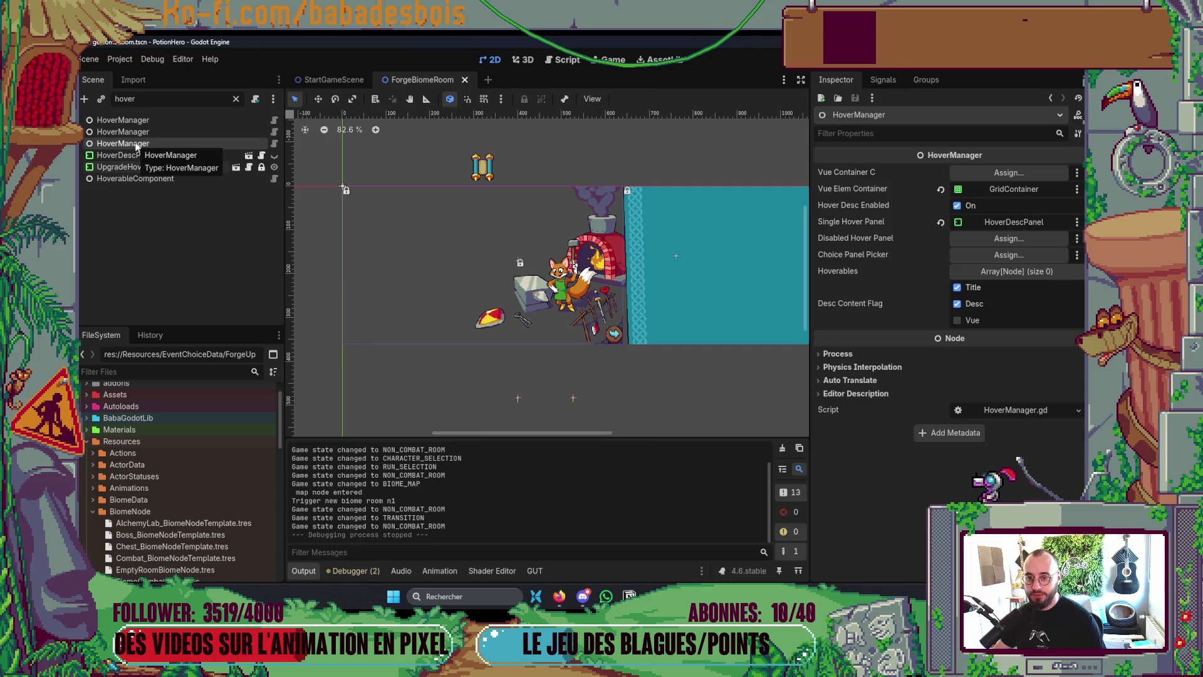
click(143, 132)
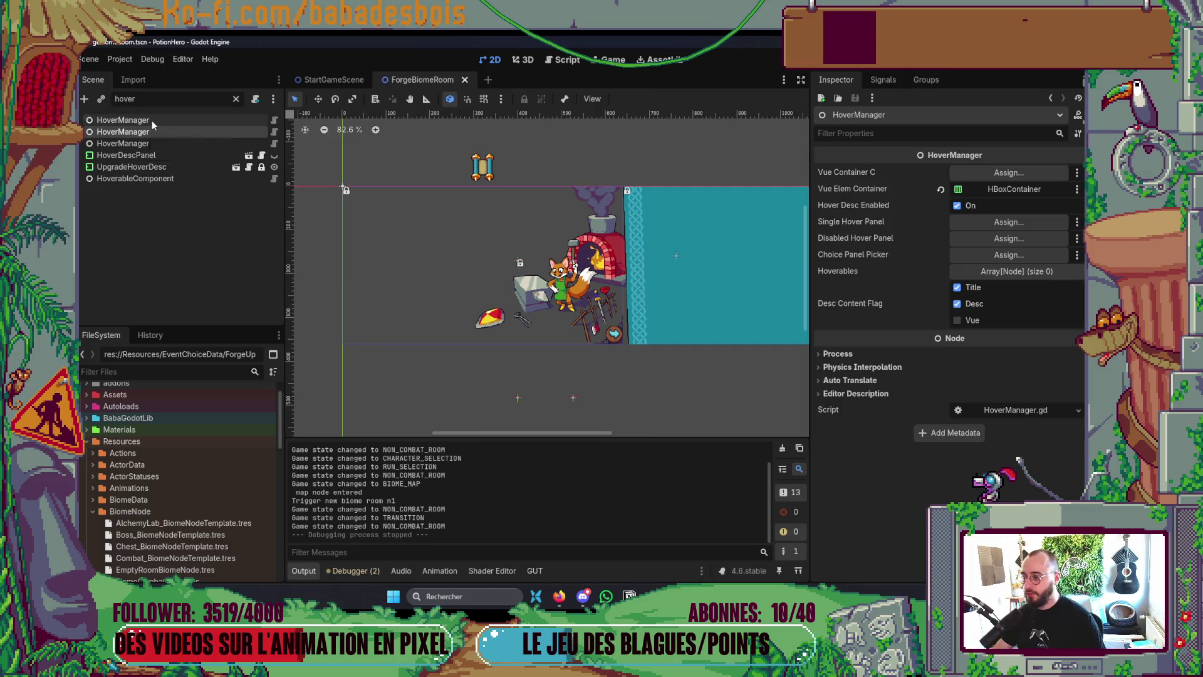
click(152, 120)
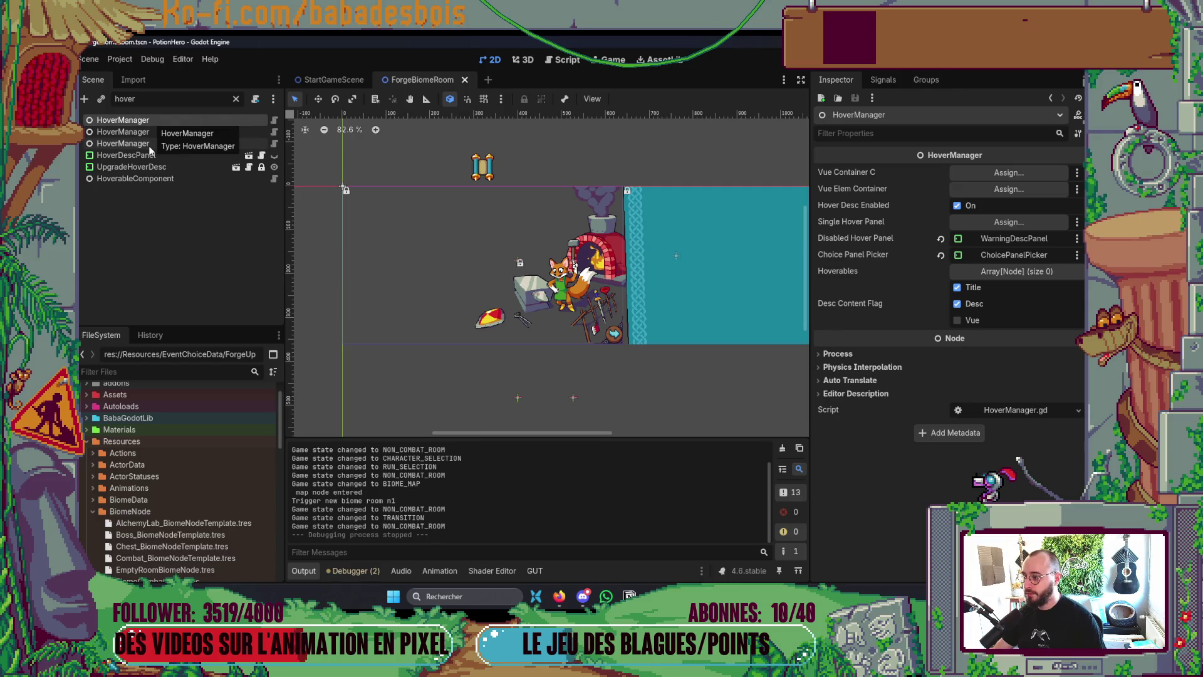
click(149, 145)
Step: Browse candidates for Vue Elem Container without changing anything, then inspect the UpgradeHoverDesc node
click(1020, 189)
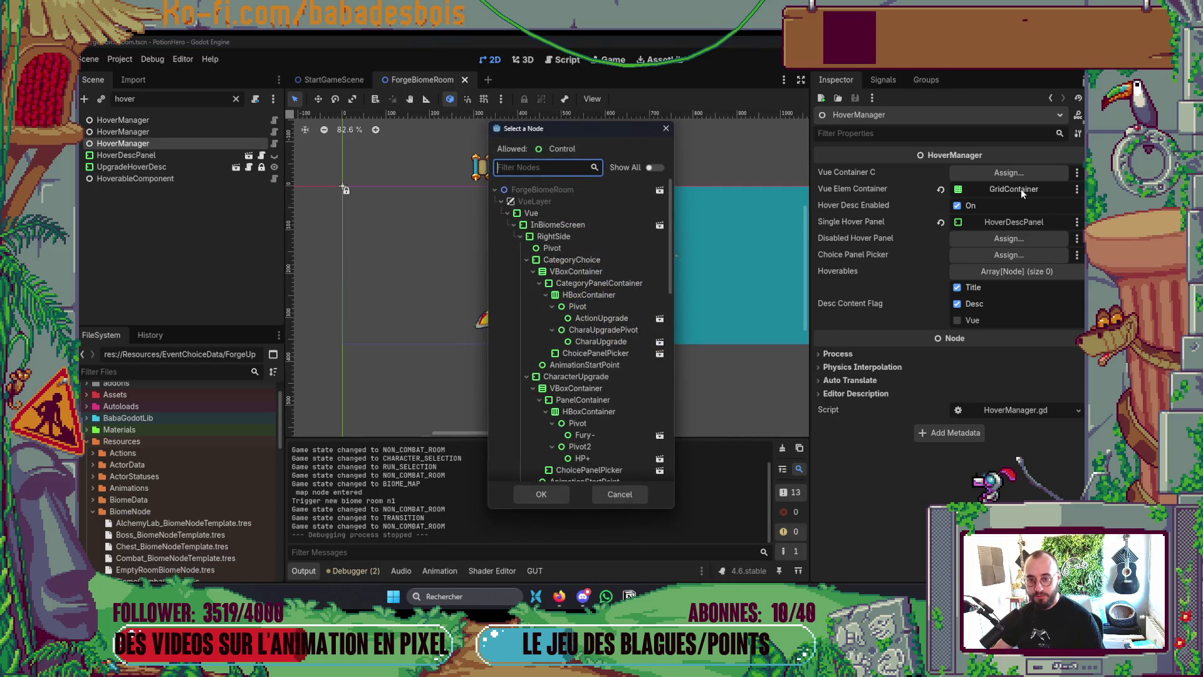
scroll(627, 319, down, 8)
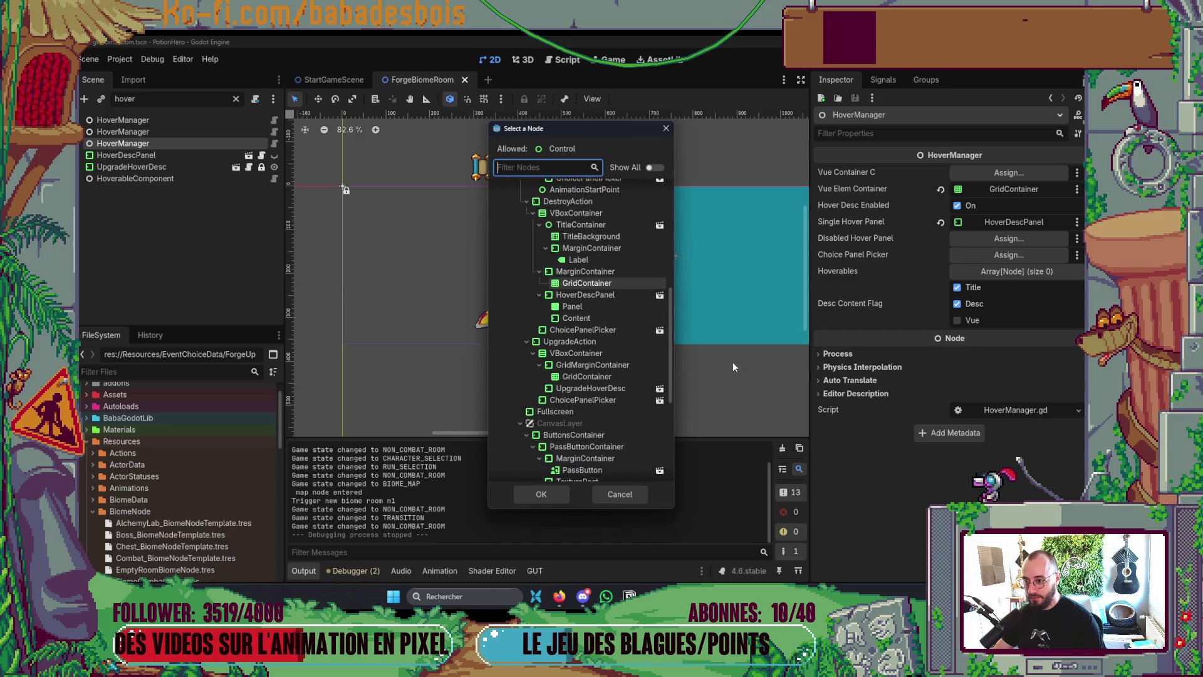
scroll(632, 352, up, 1)
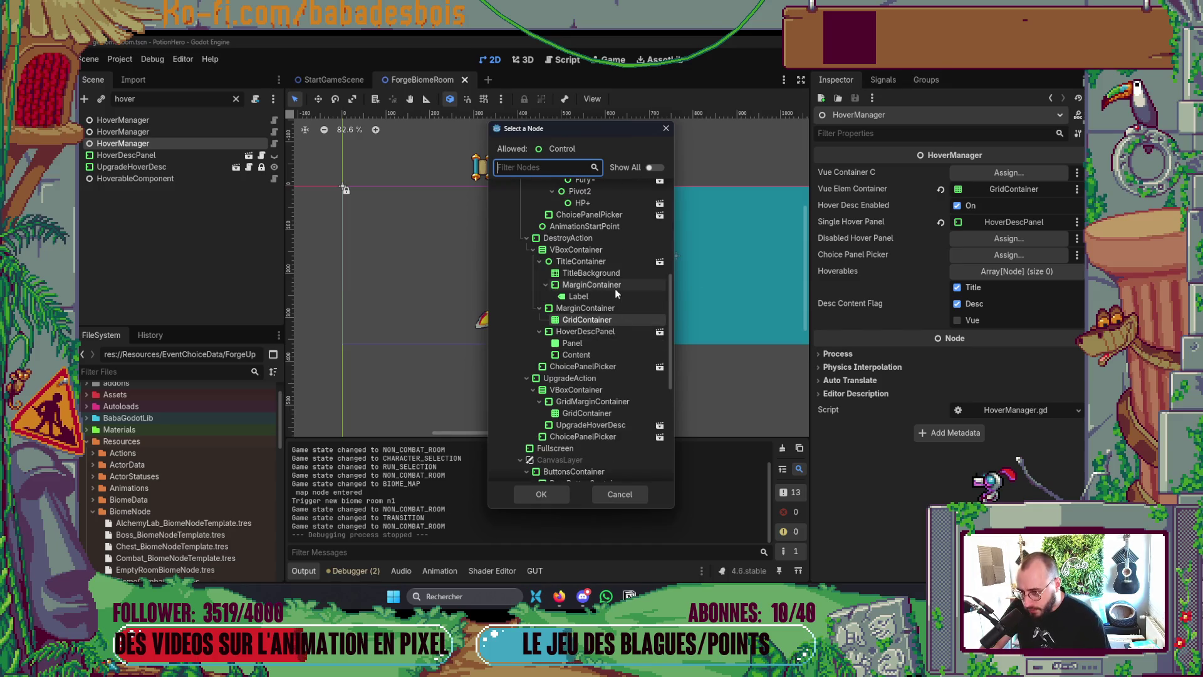
click(666, 129)
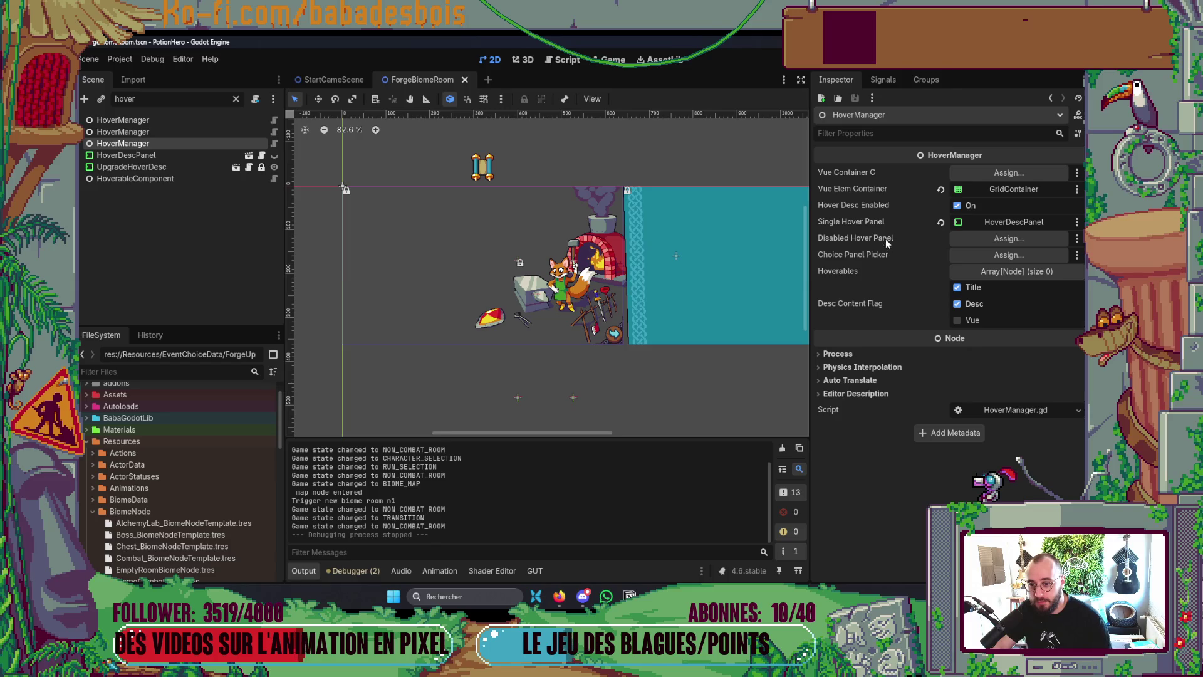
click(236, 101)
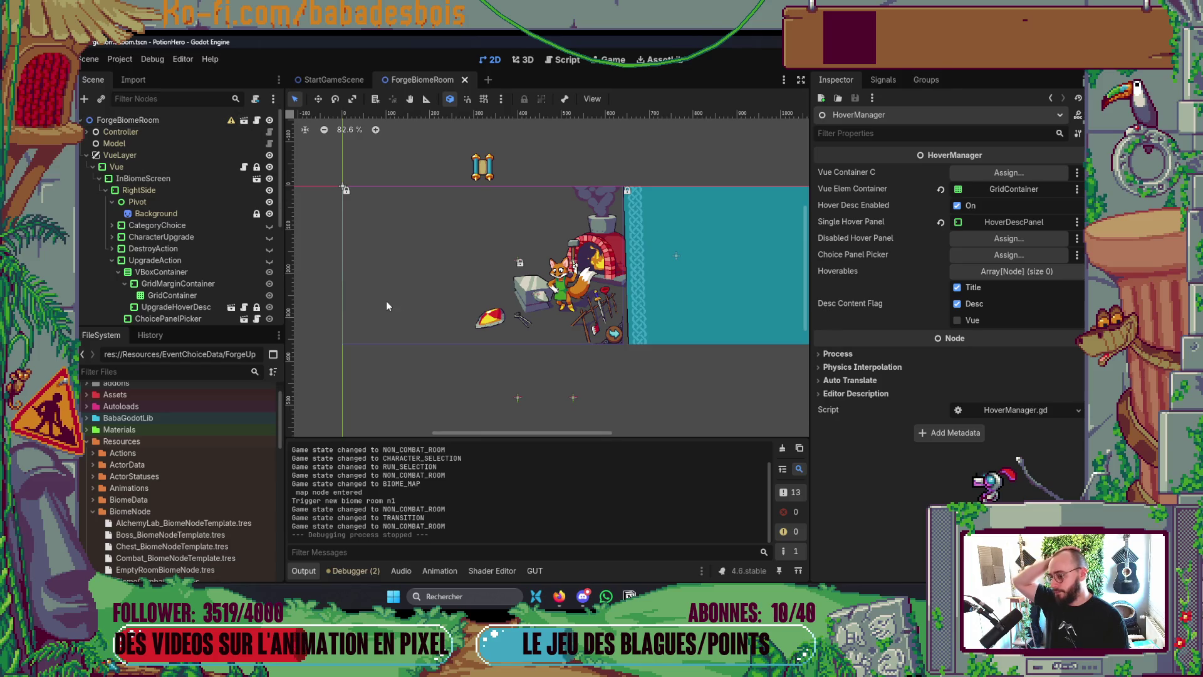
scroll(169, 250, down, 2)
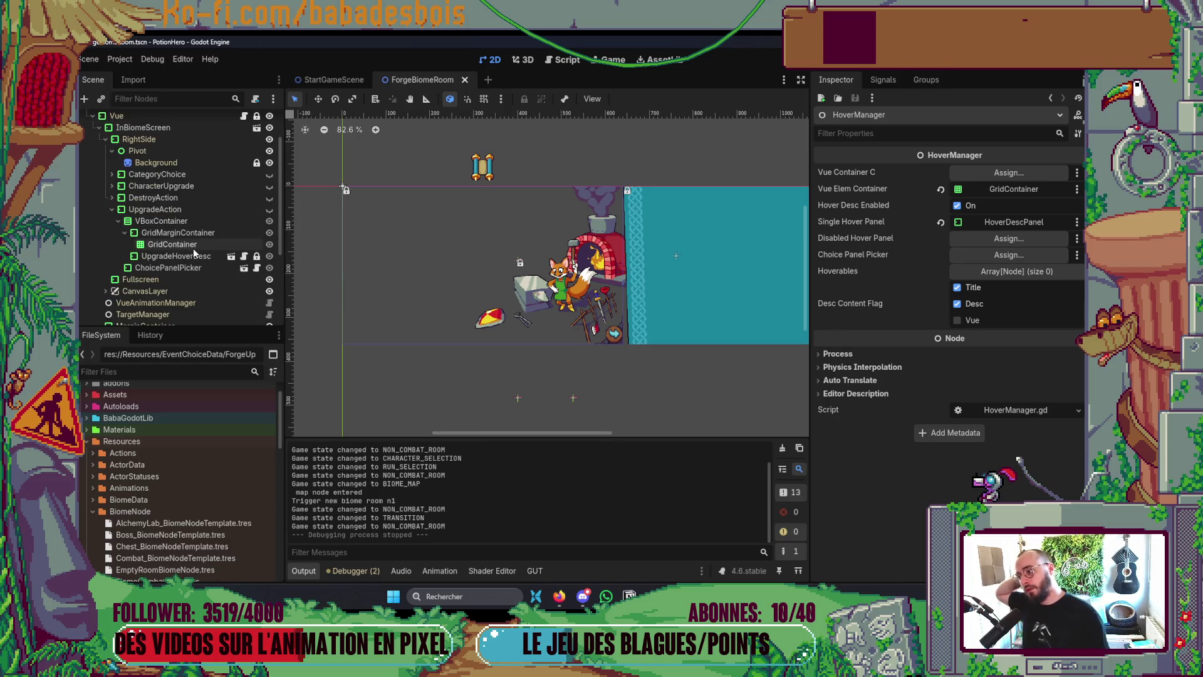
click(212, 256)
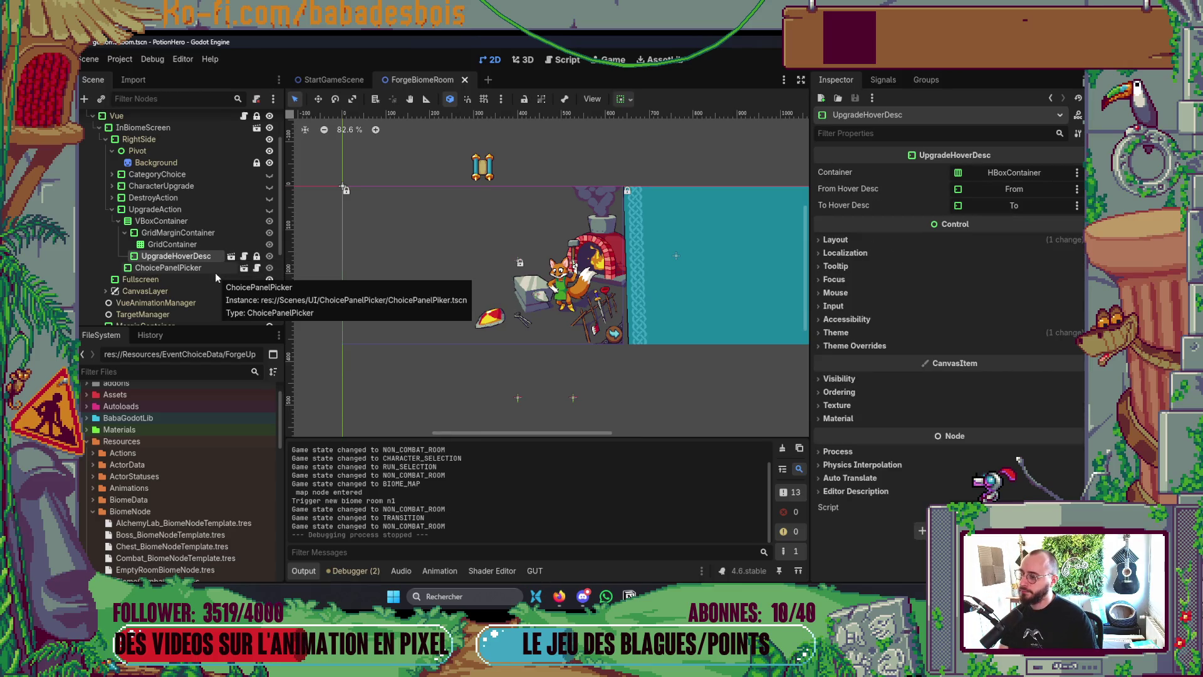
Step: In Neovim, search /upgrade in ForgeBiomeRoom.gd to reach upgrade_hover_desc on line 74
key(alt+Tab)
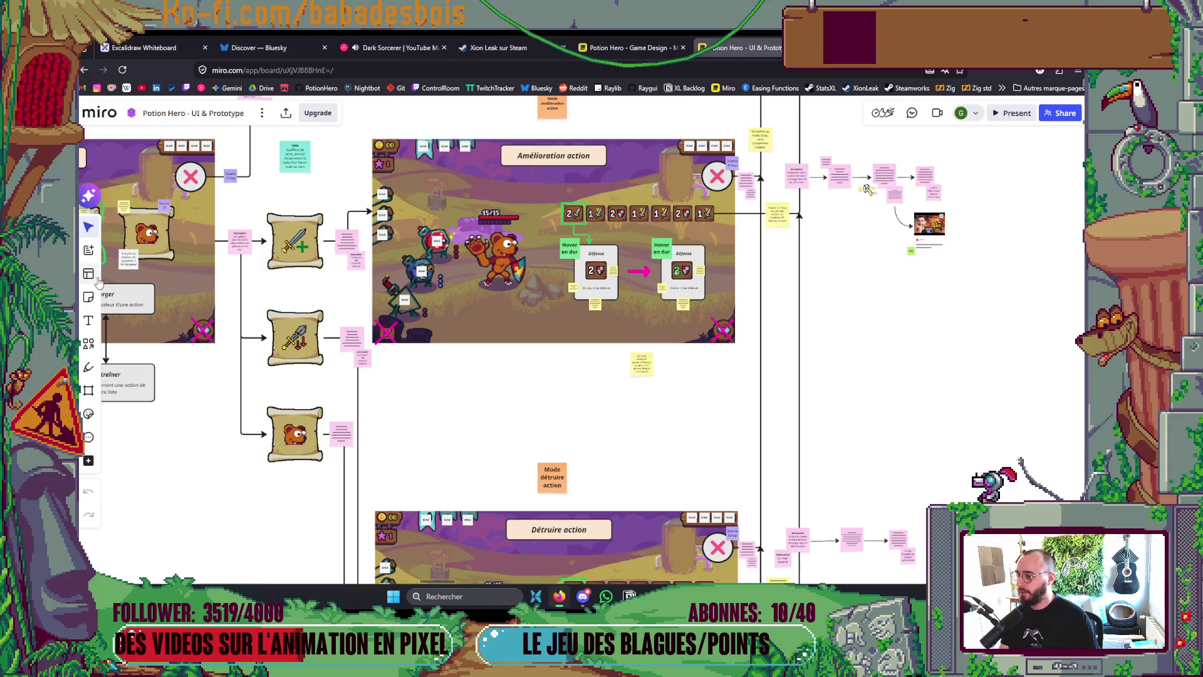
key(alt+Tab)
key(alt+Tab)
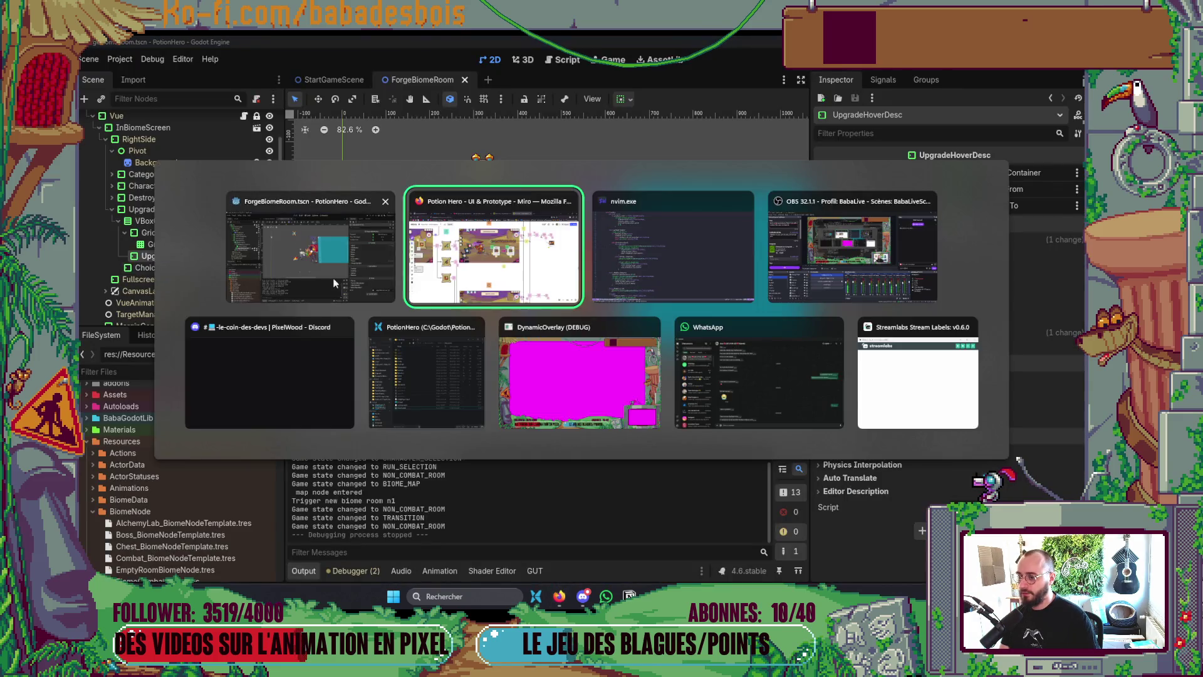
key(ctrl+u)
key(ctrl+u)
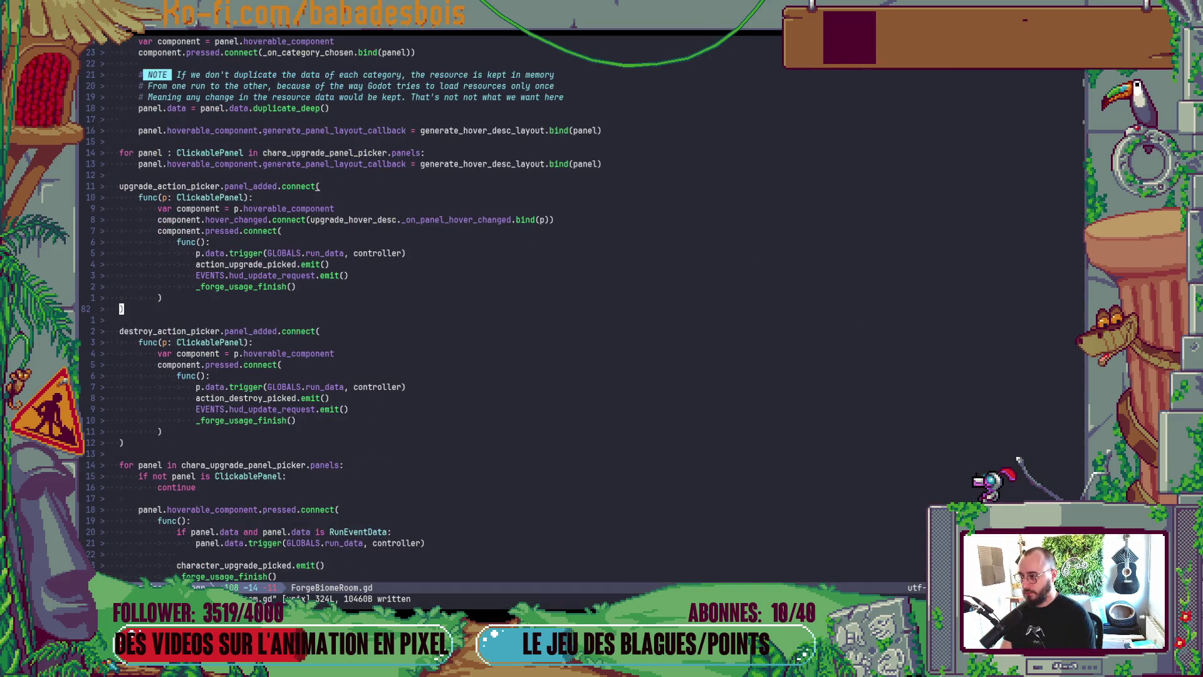
text(/upgrad)
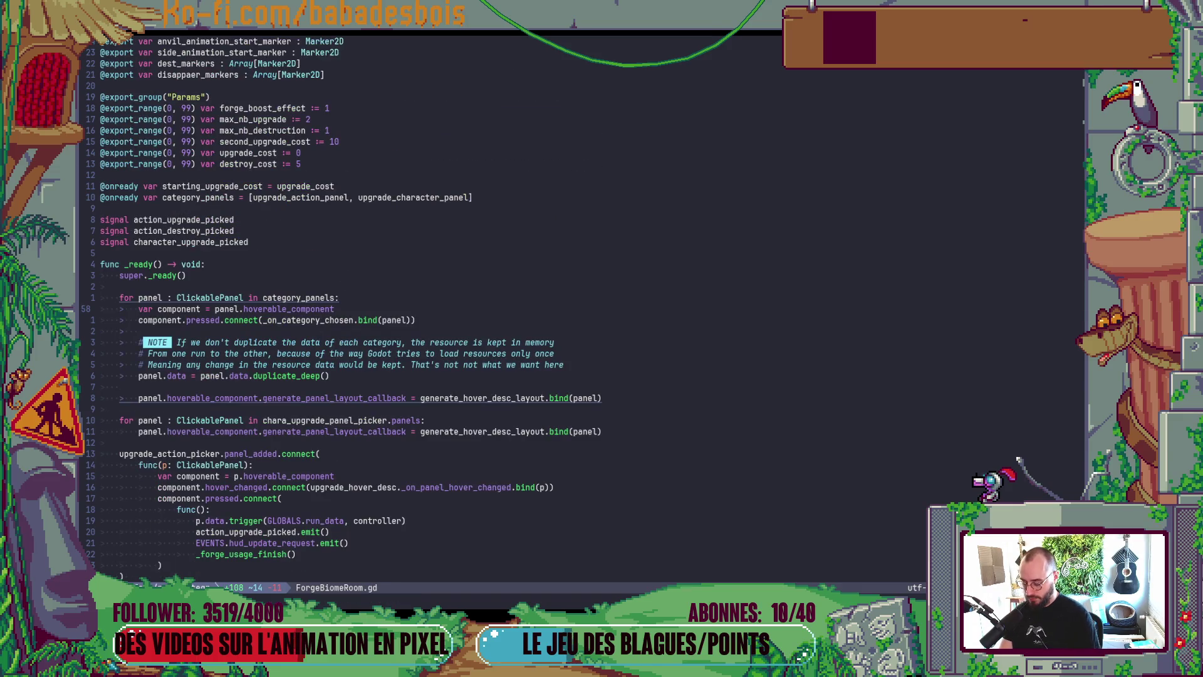
text(e)
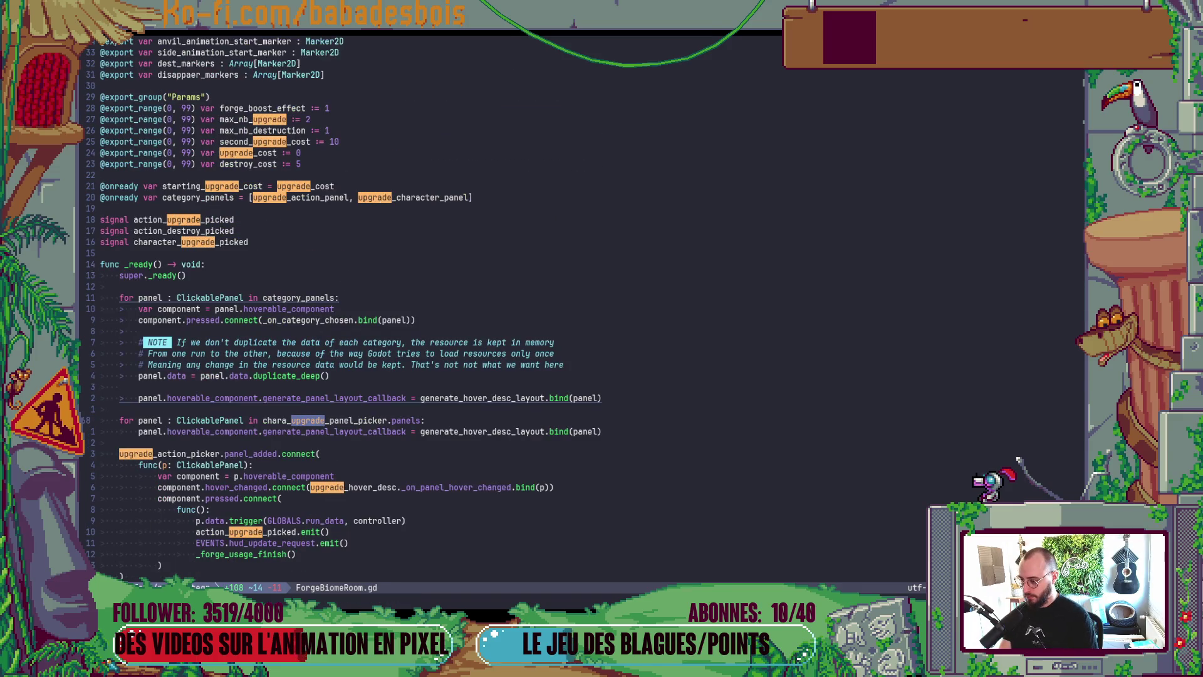
key(Return)
key(n)
key(n)
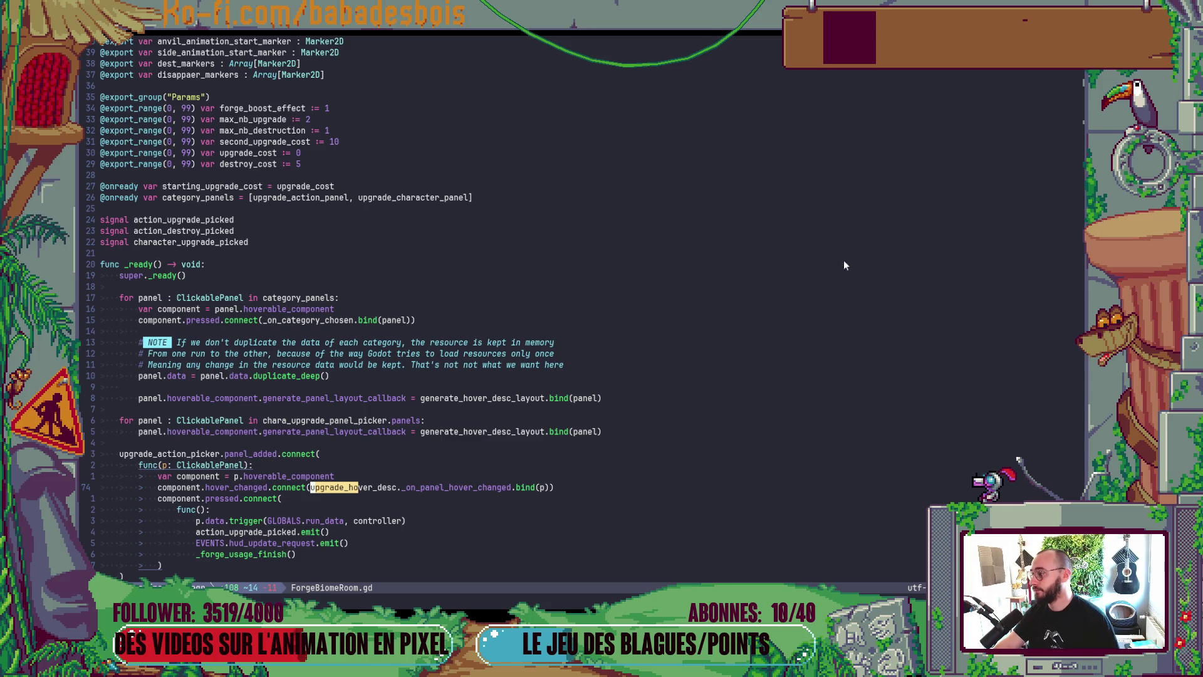
scroll(708, 323, down, 4)
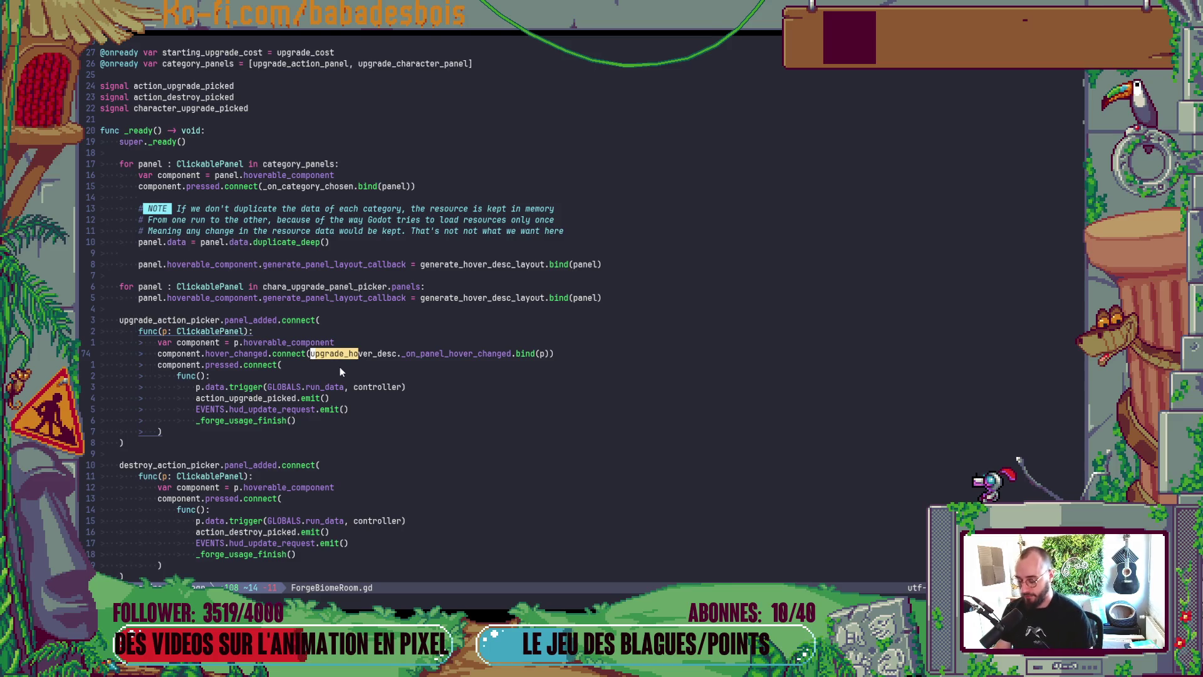
key(space)
Step: Find UpgradeHoverDesc.gd with the file finder and open it in a vertical split
key(f)
key(f)
scroll(382, 350, up, 5)
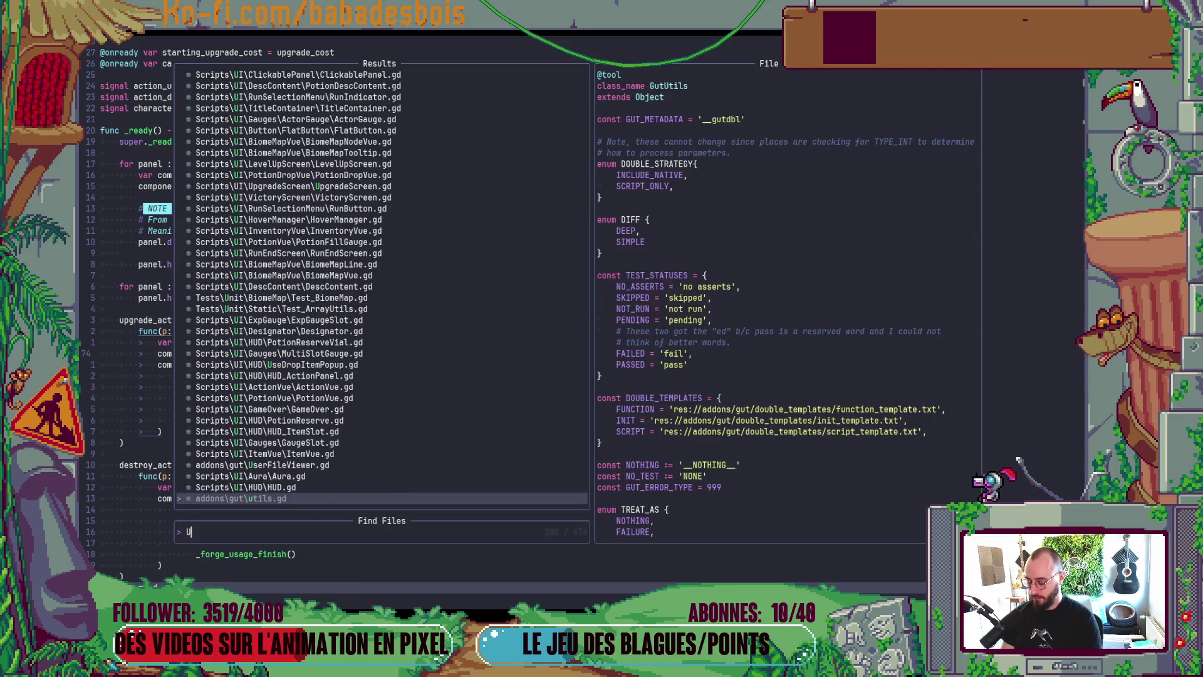
scroll(382, 350, down, 5)
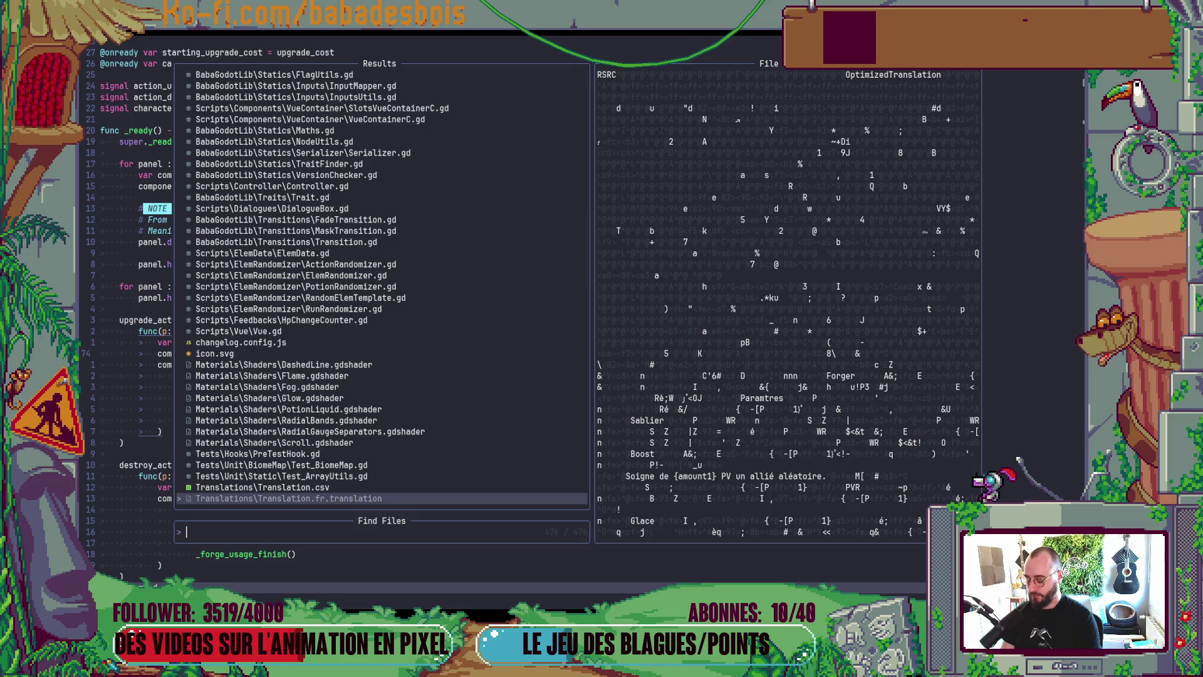
text(Upgrad)
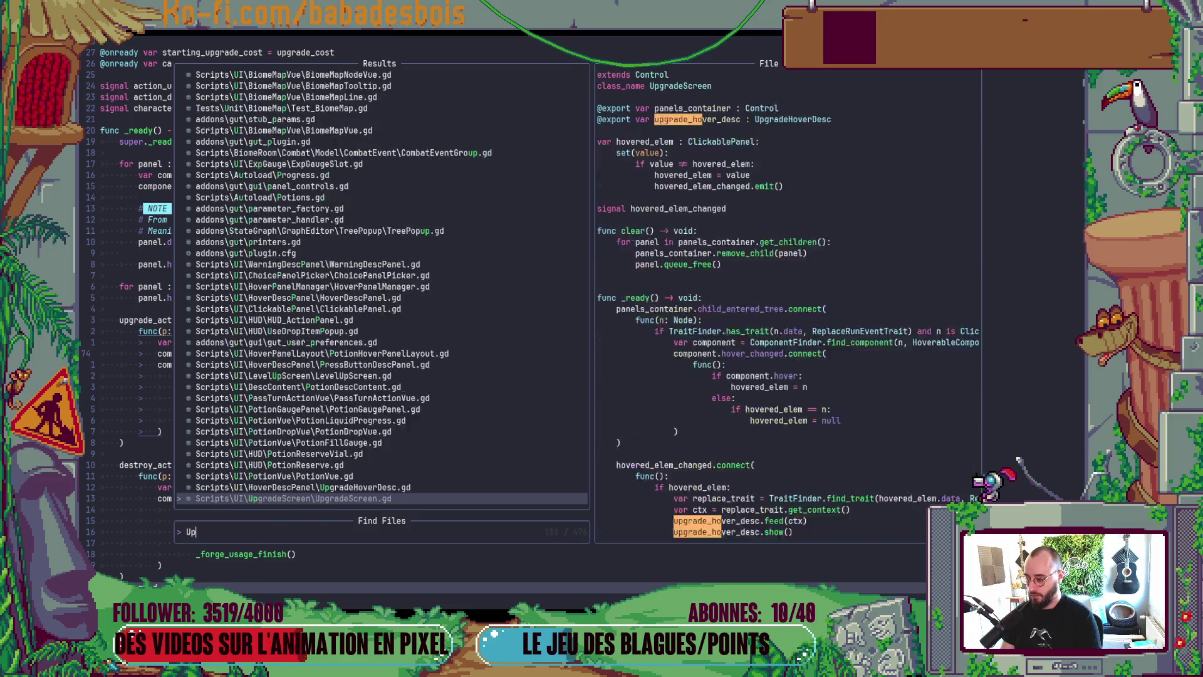
text(e)
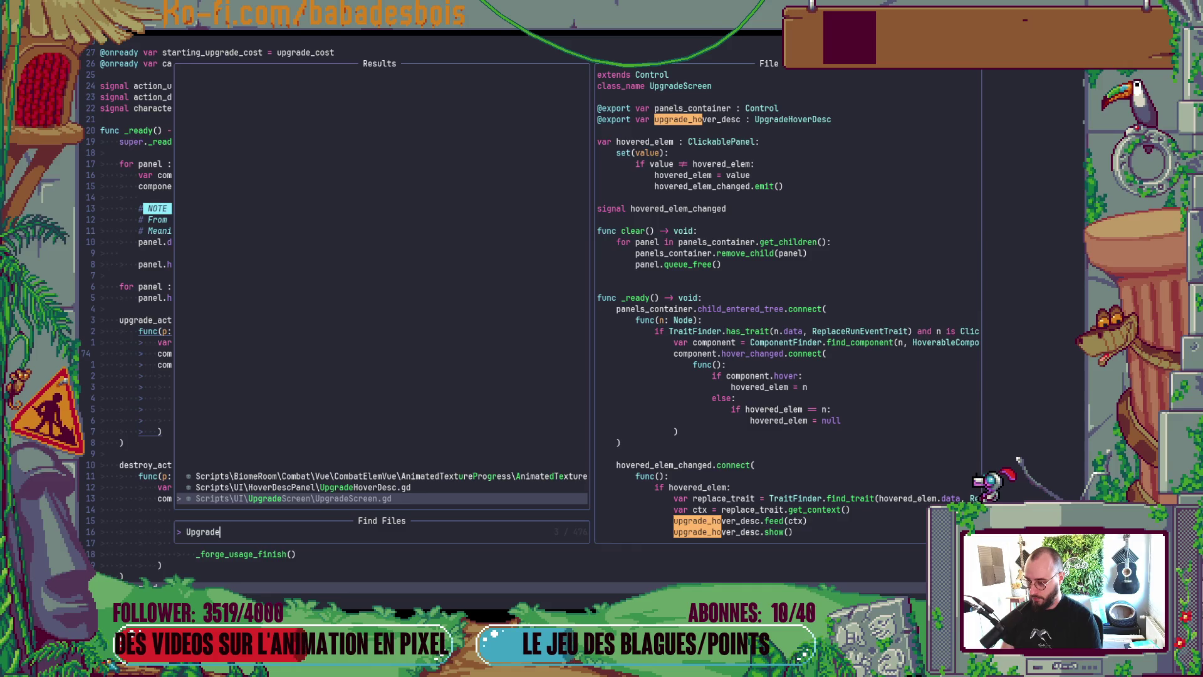
key(Up)
key(ctrl+v)
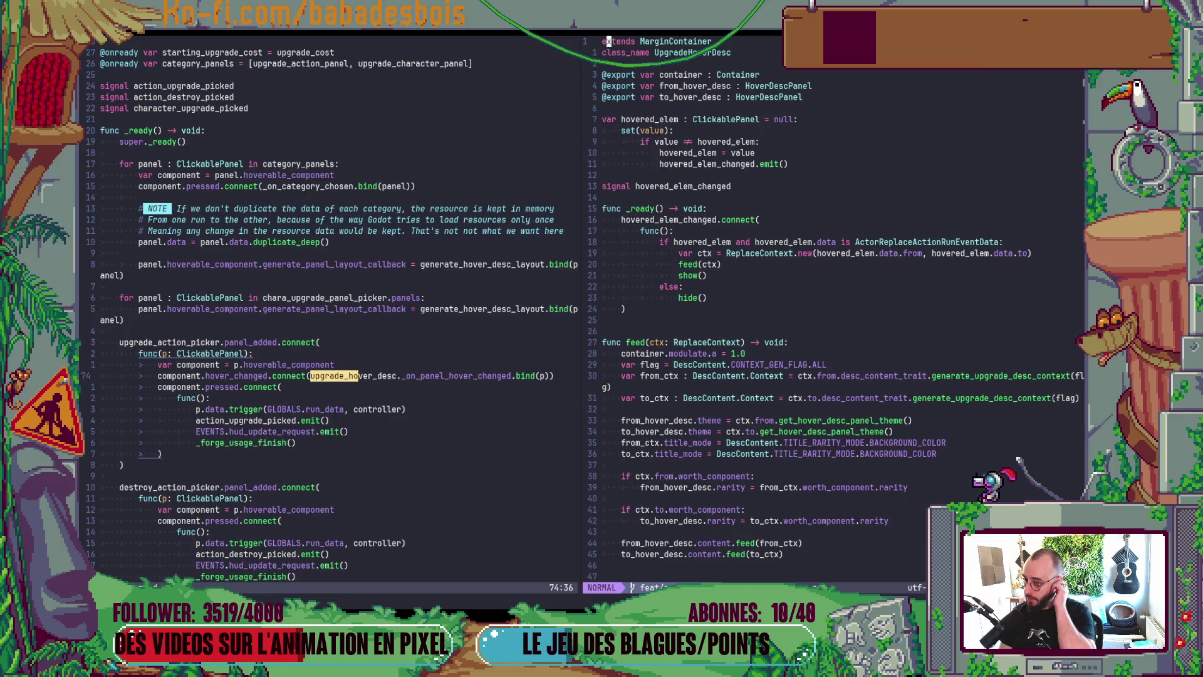
Step: Review UpgradeHoverDesc.gd at a smaller font, with its hover else branch calling clear() instead of hide()
key(ctrl+d)
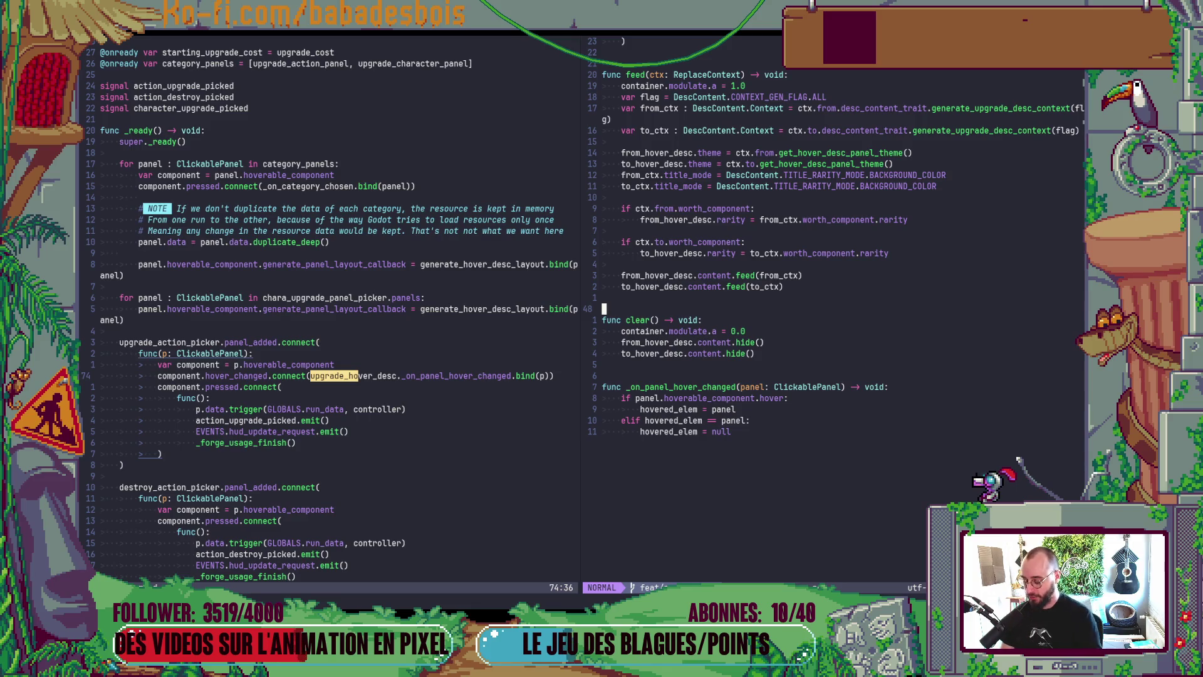
key(g)
key(g)
key(ctrl+minus)
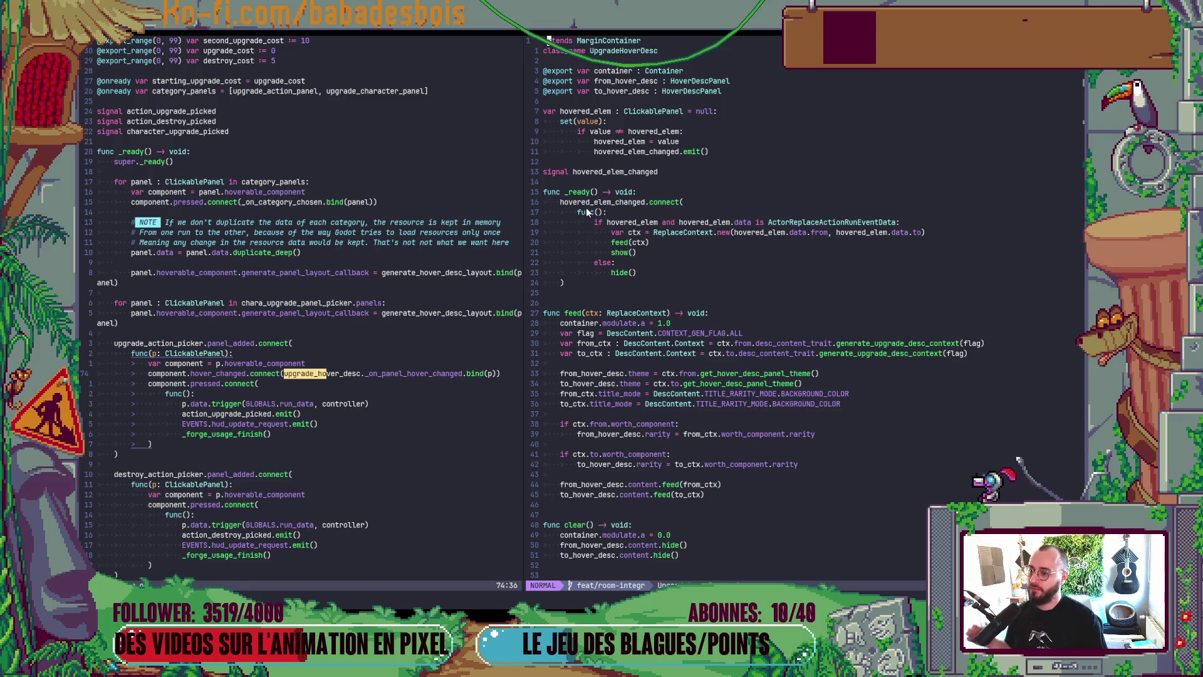
scroll(594, 276, down, 4)
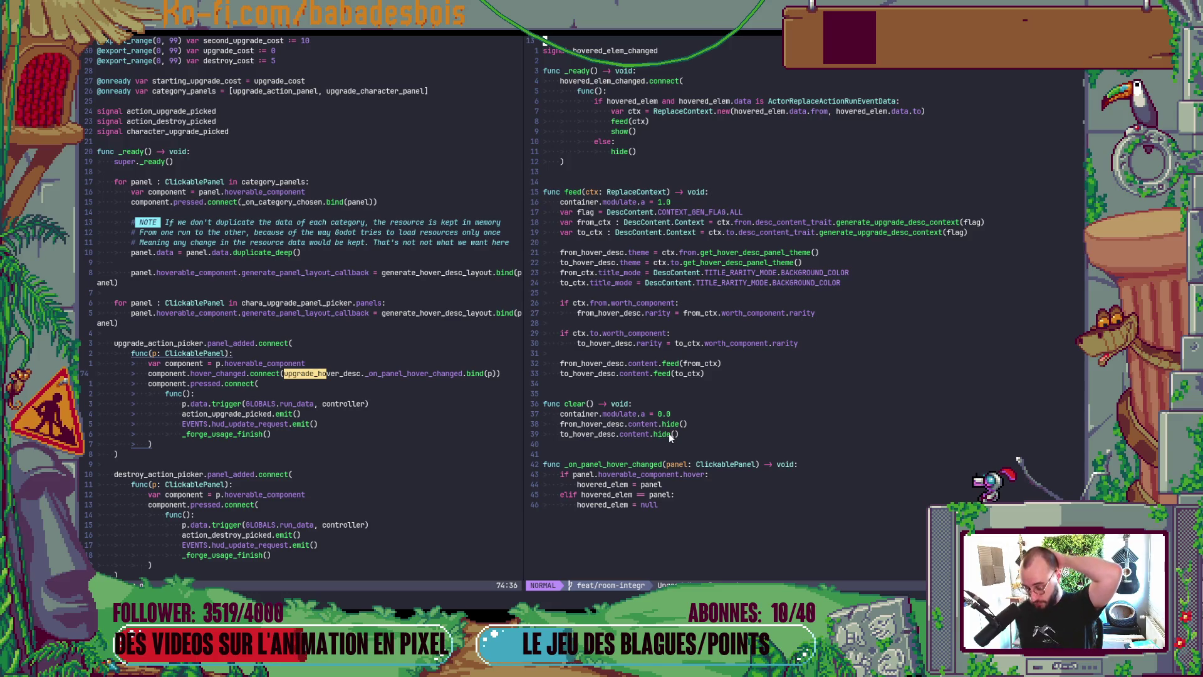
scroll(704, 375, up, 4)
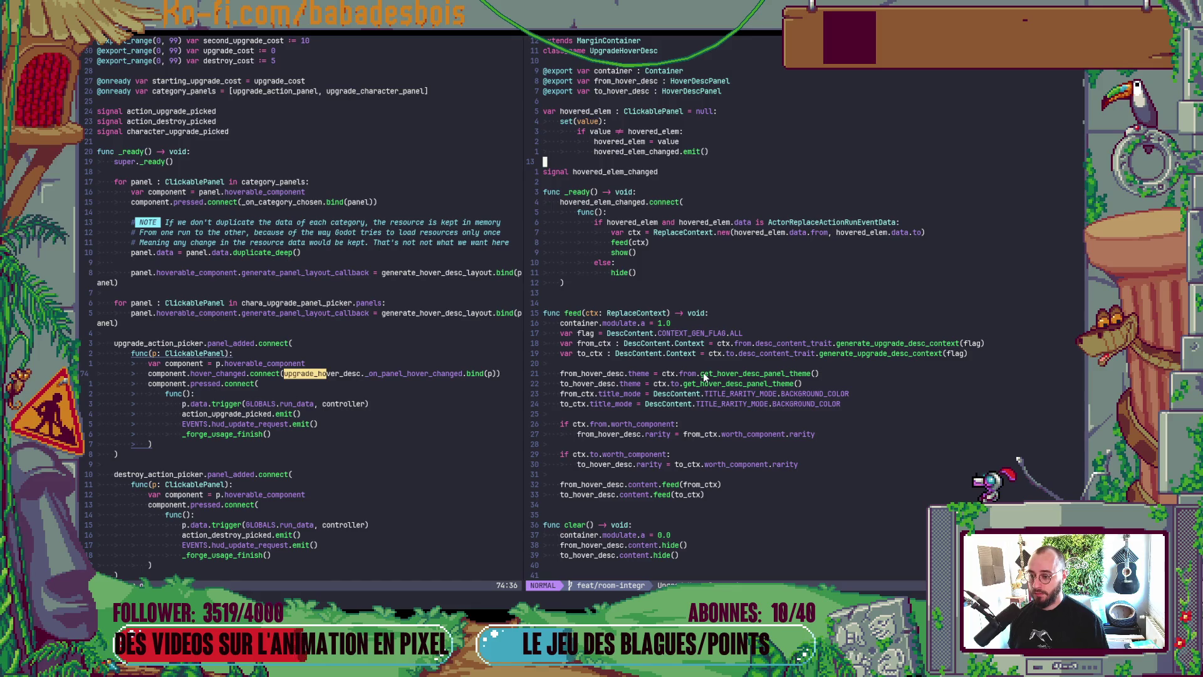
scroll(701, 361, down, 2)
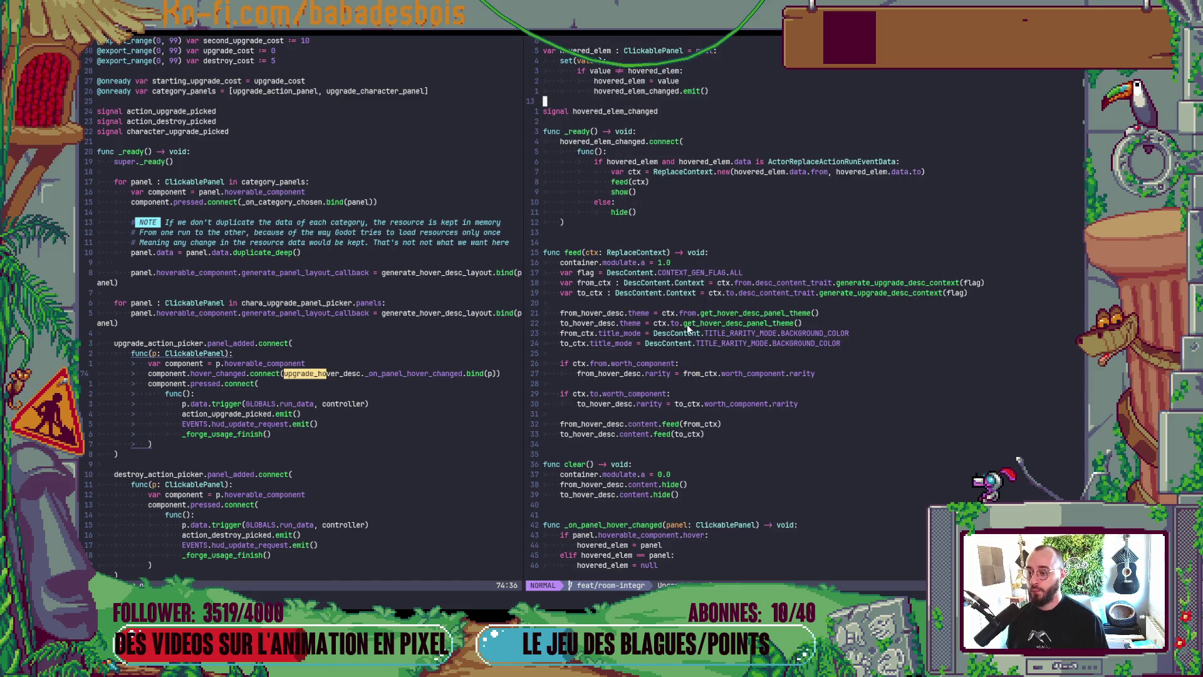
text(u:)
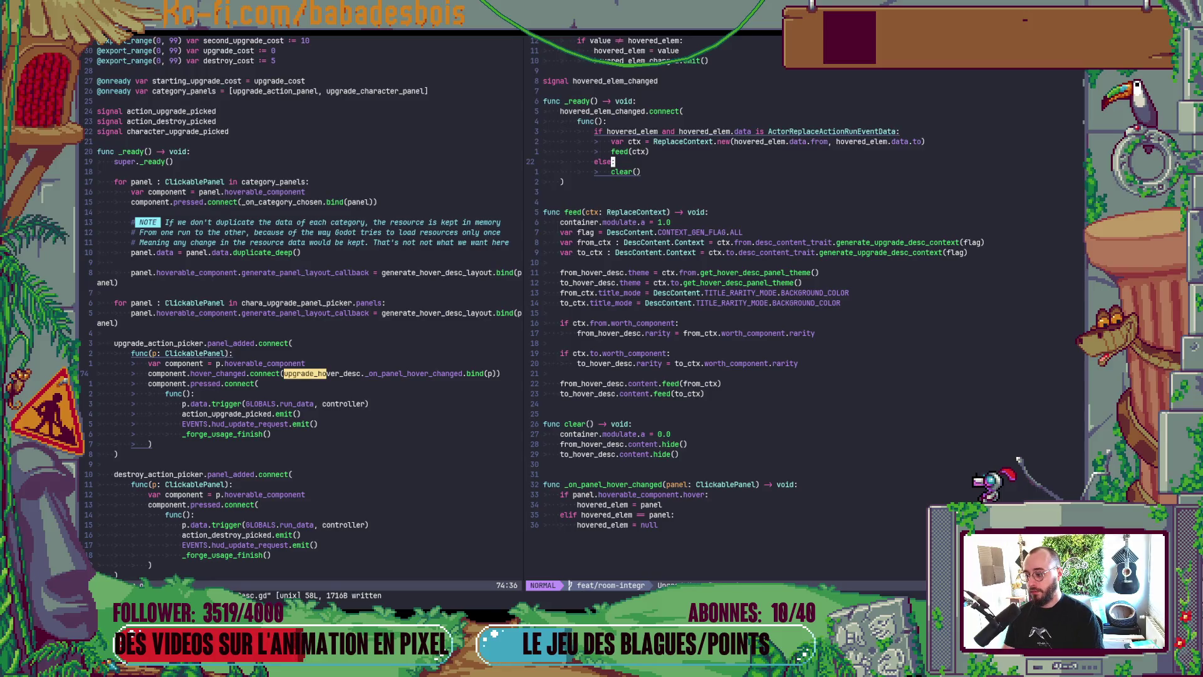
key(alt+Tab)
key(alt+Tab)
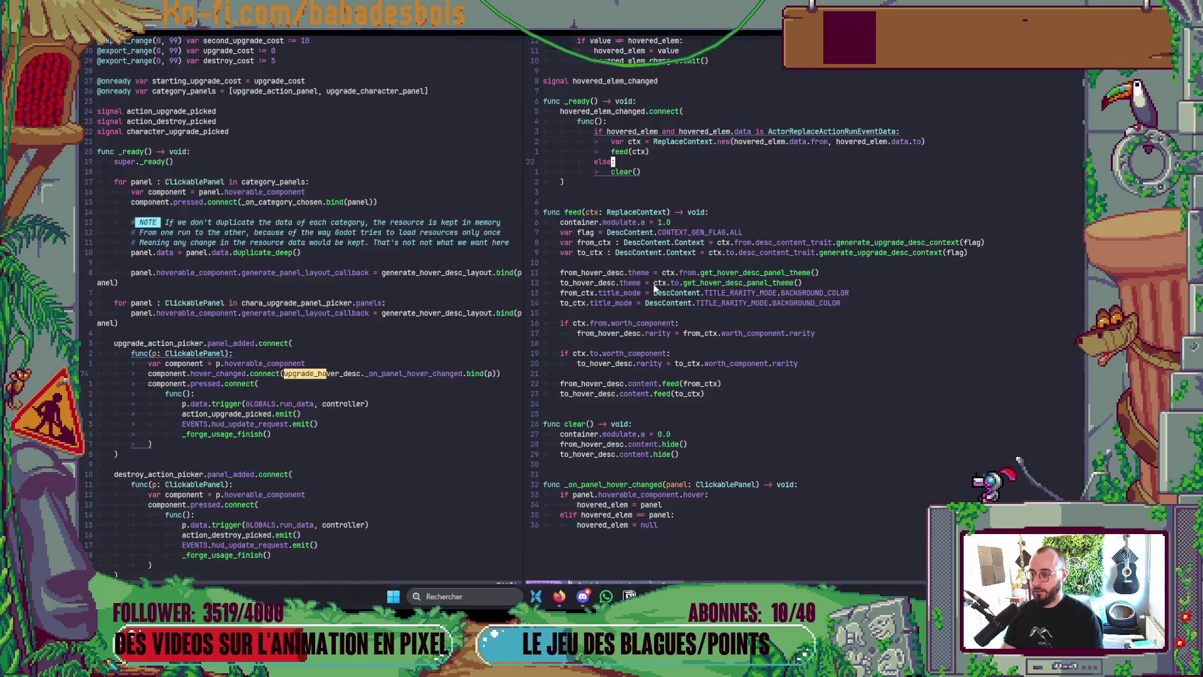
key(alt+Tab)
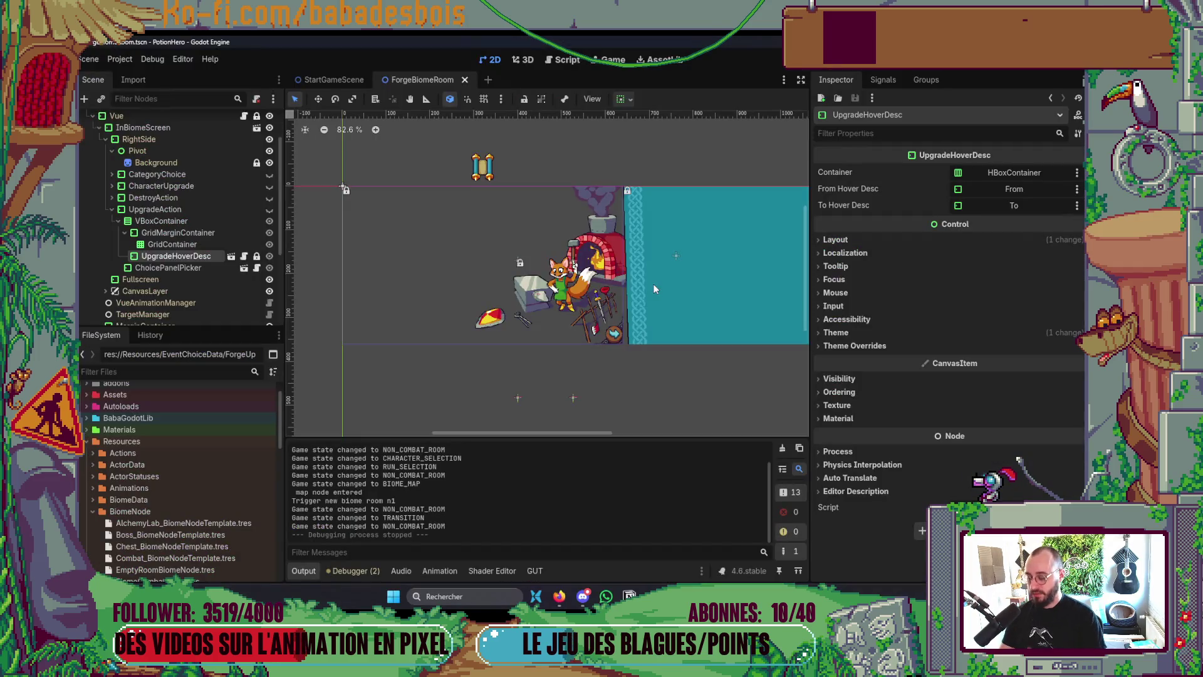
Step: Launch PotionHero, confirm the hero and adventure, and dismiss the tutorial dialogue
key(F5)
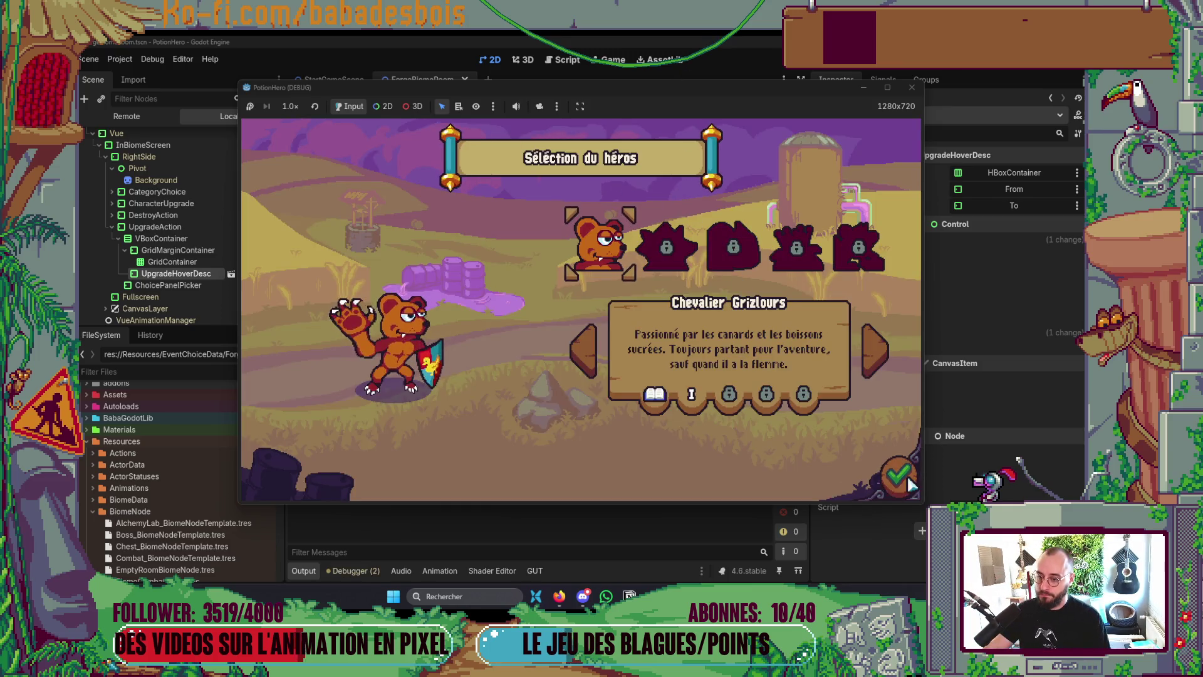
click(909, 482)
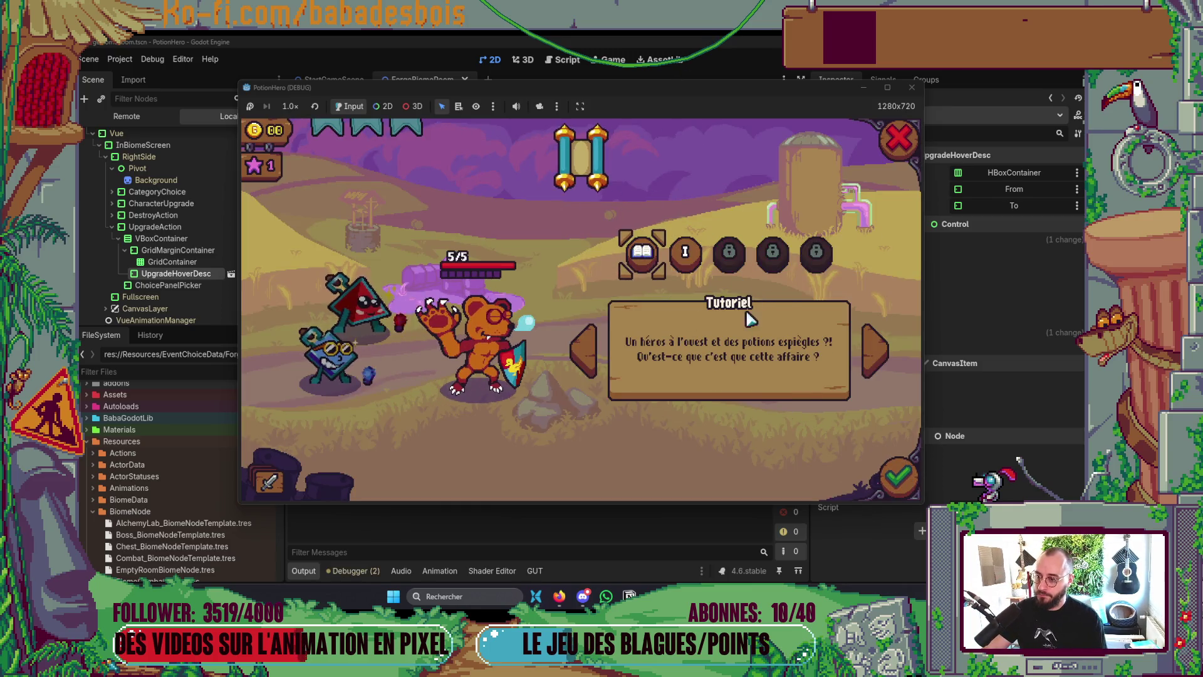
click(885, 484)
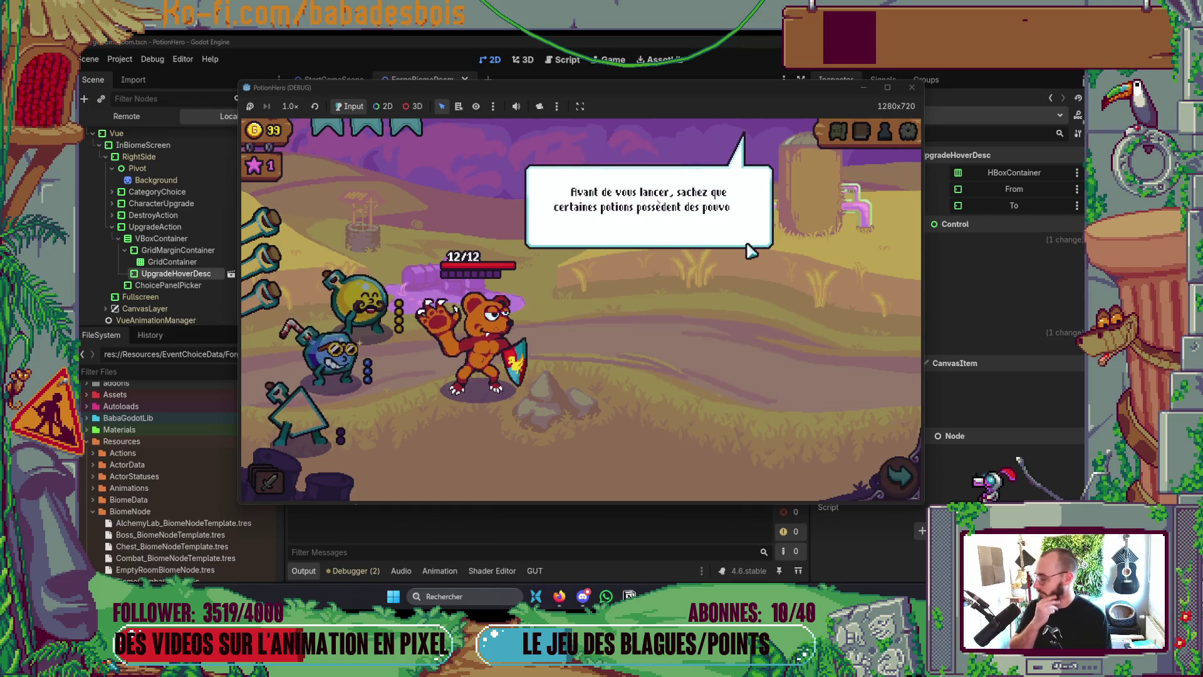
click(685, 325)
click(685, 326)
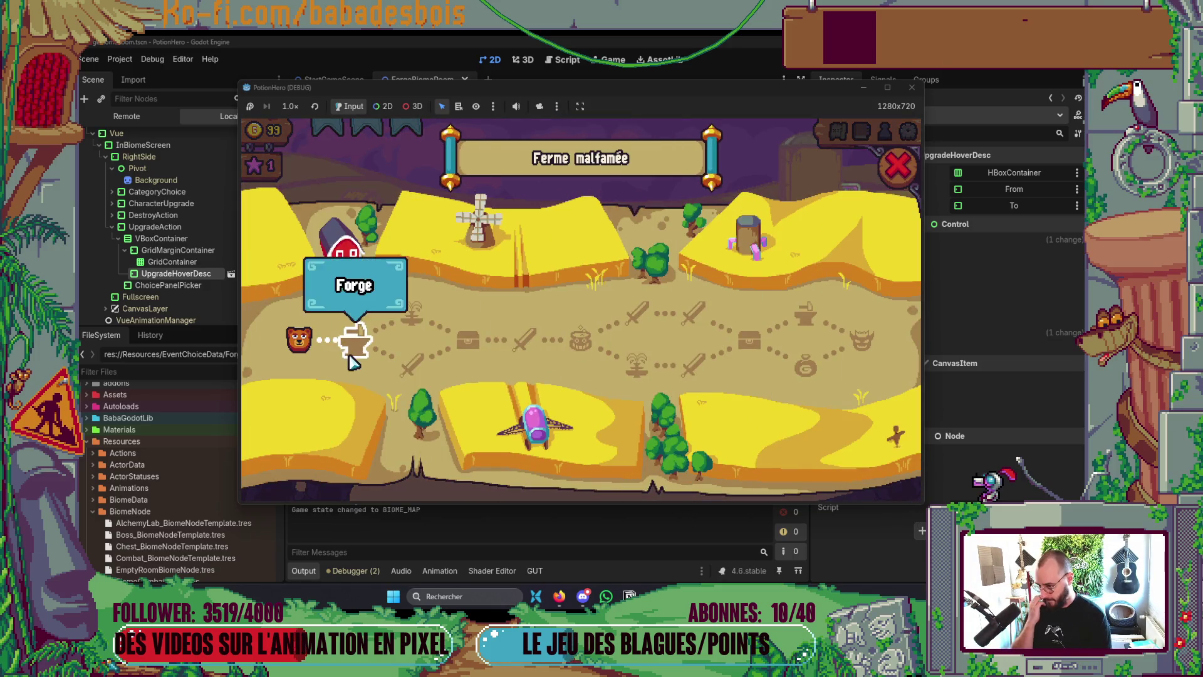
Step: Enter the Forge, choose the action upgrade category, and preview the Flèche express upgrade from 2 to 3
click(360, 340)
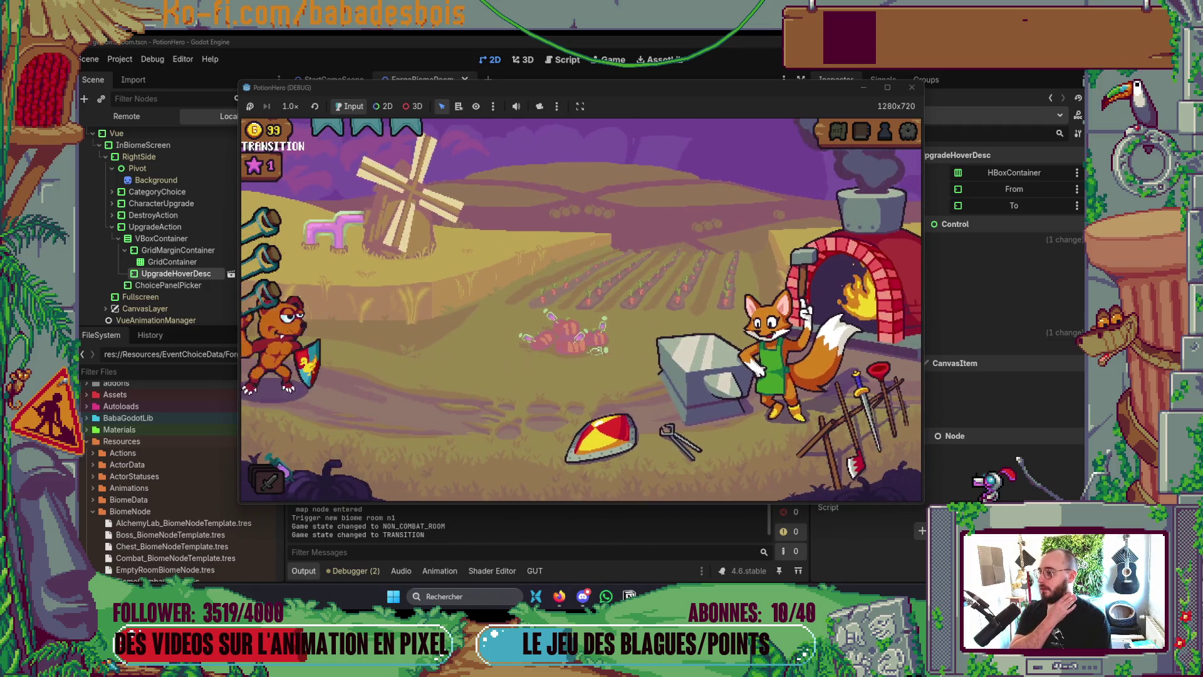
click(702, 369)
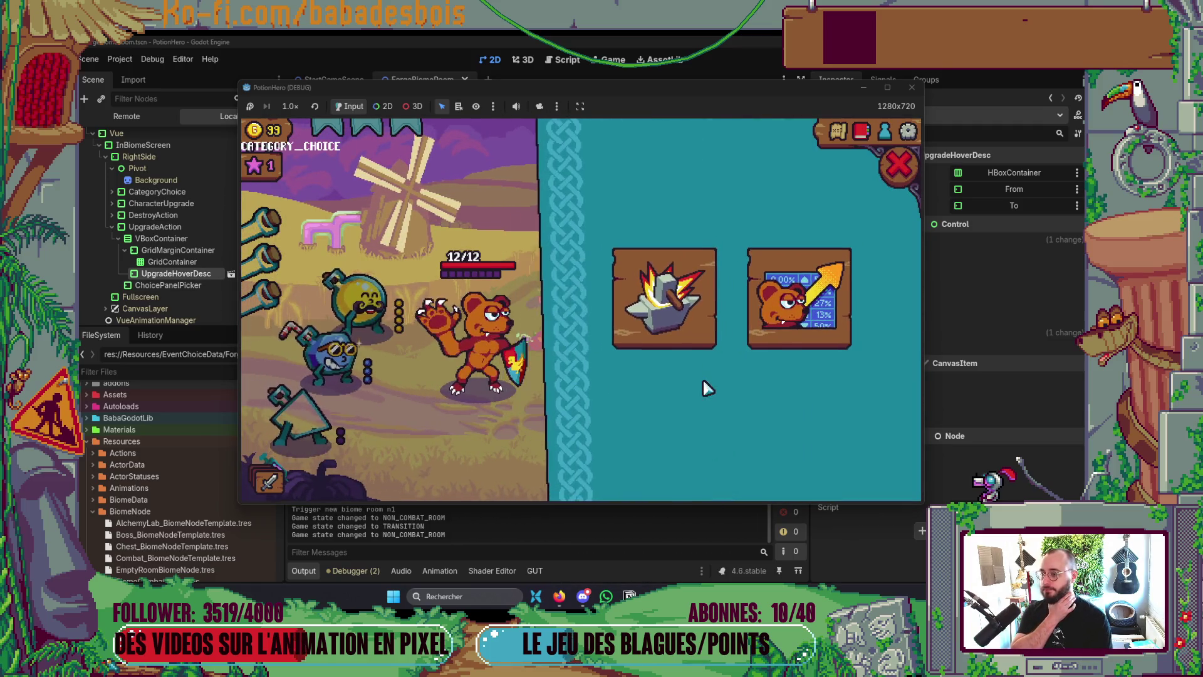
click(712, 306)
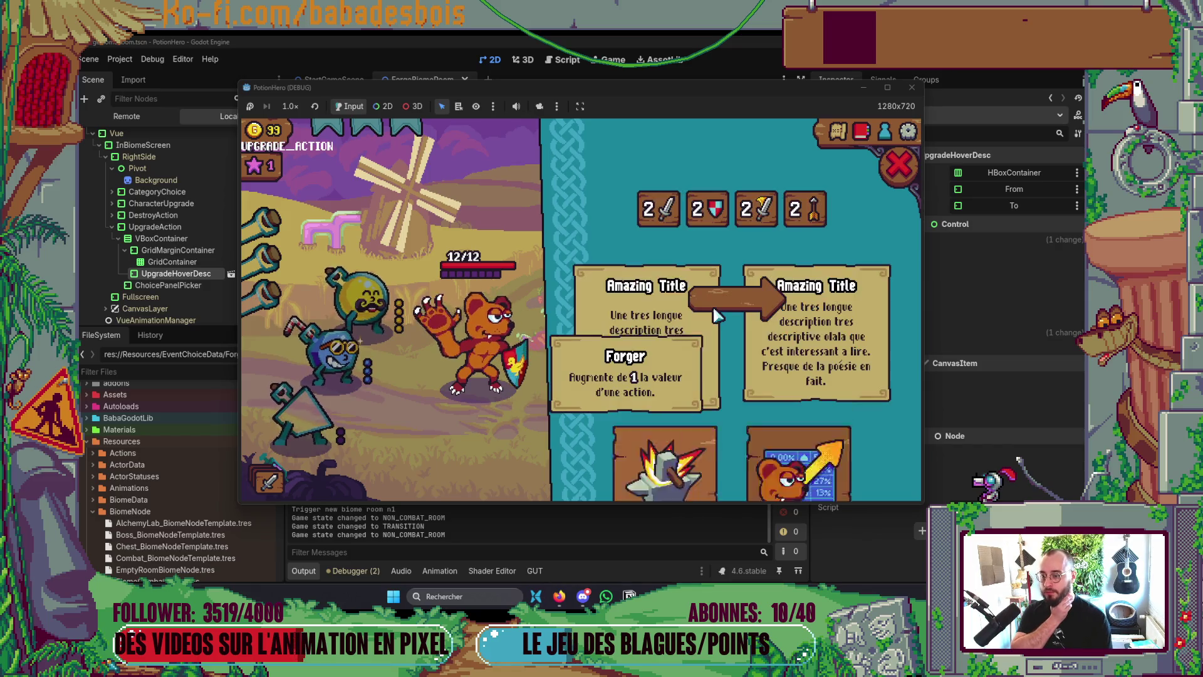
mouse_move(761, 223)
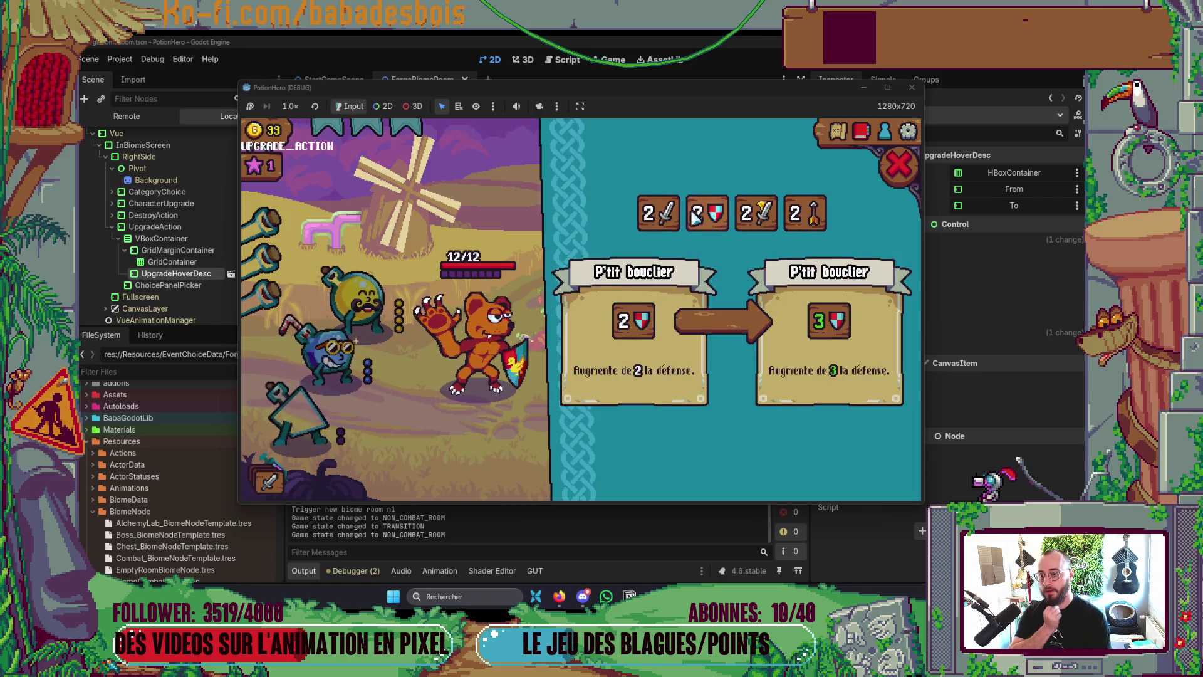
mouse_move(662, 211)
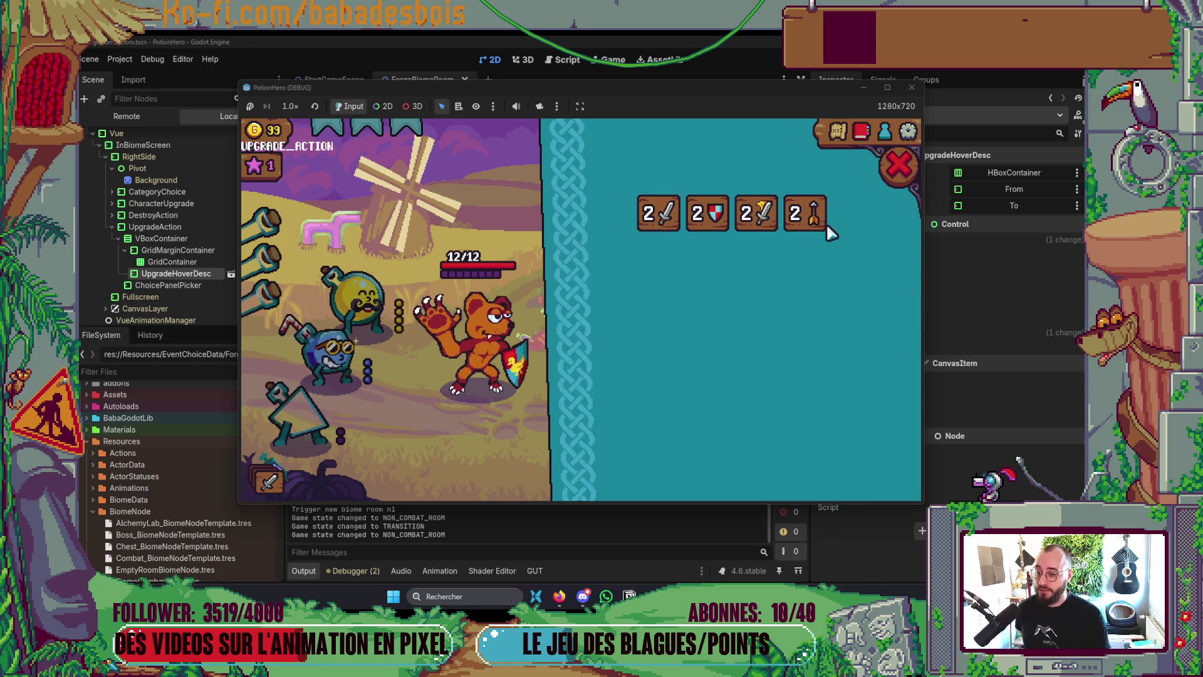
mouse_move(692, 224)
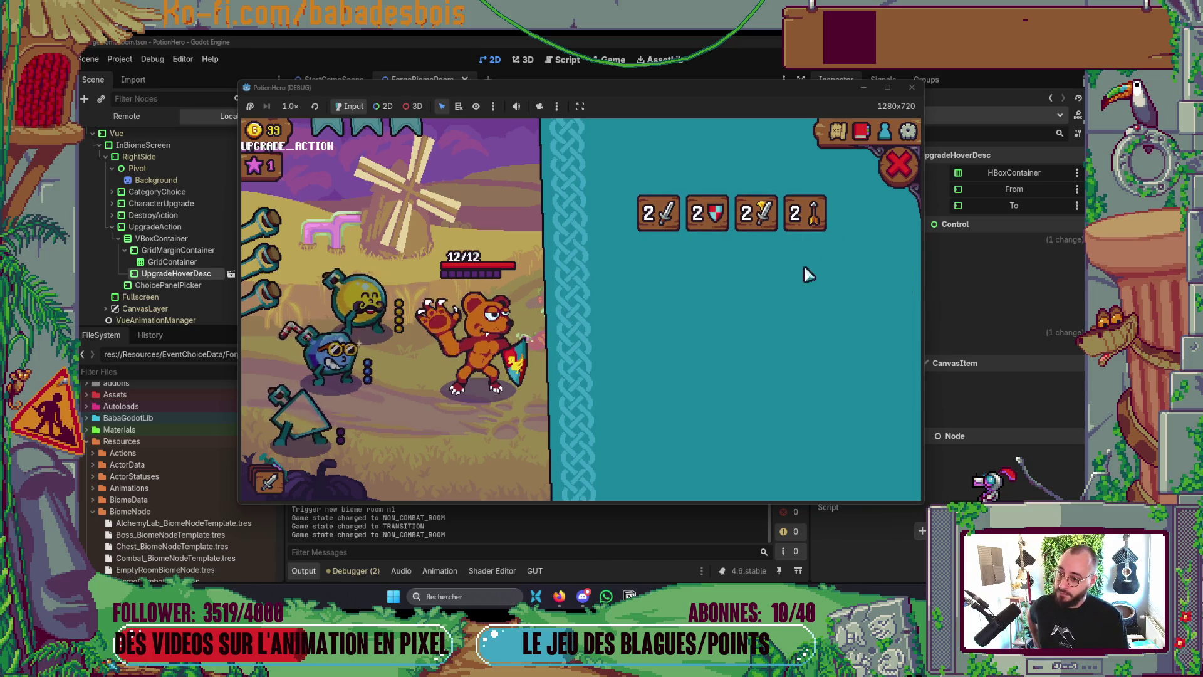
mouse_move(814, 219)
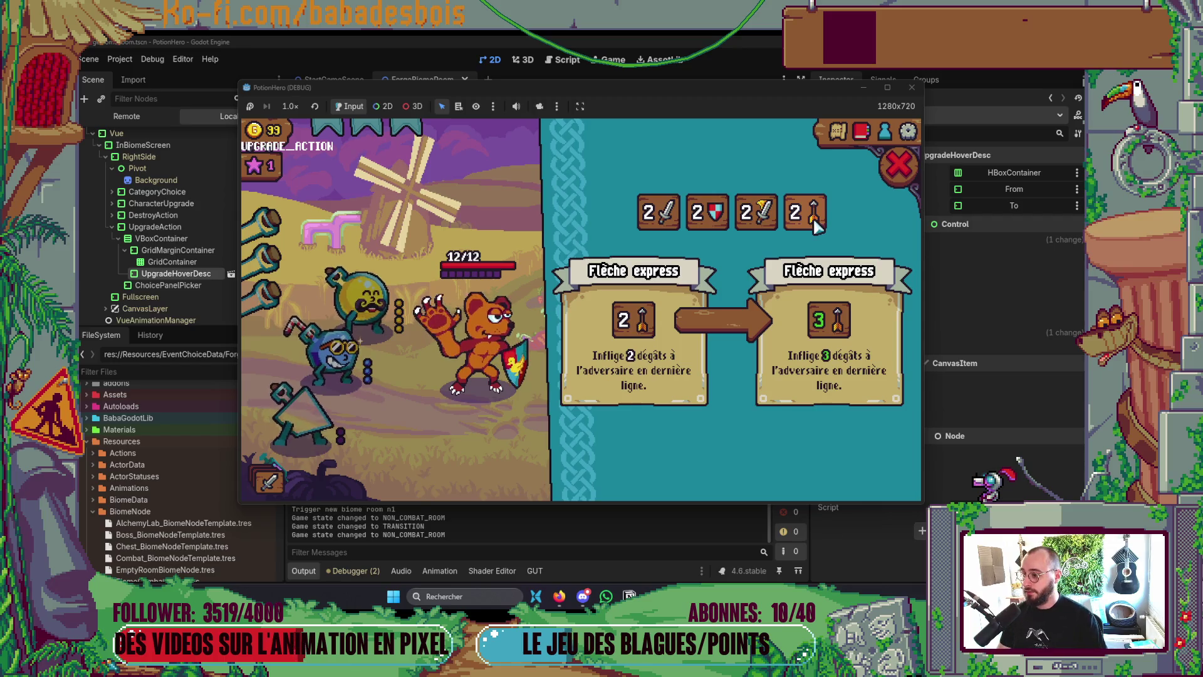
Step: Give the UpgradeHoverDesc node a Custom Minimum Size height of 200 in Layout
click(190, 252)
click(185, 262)
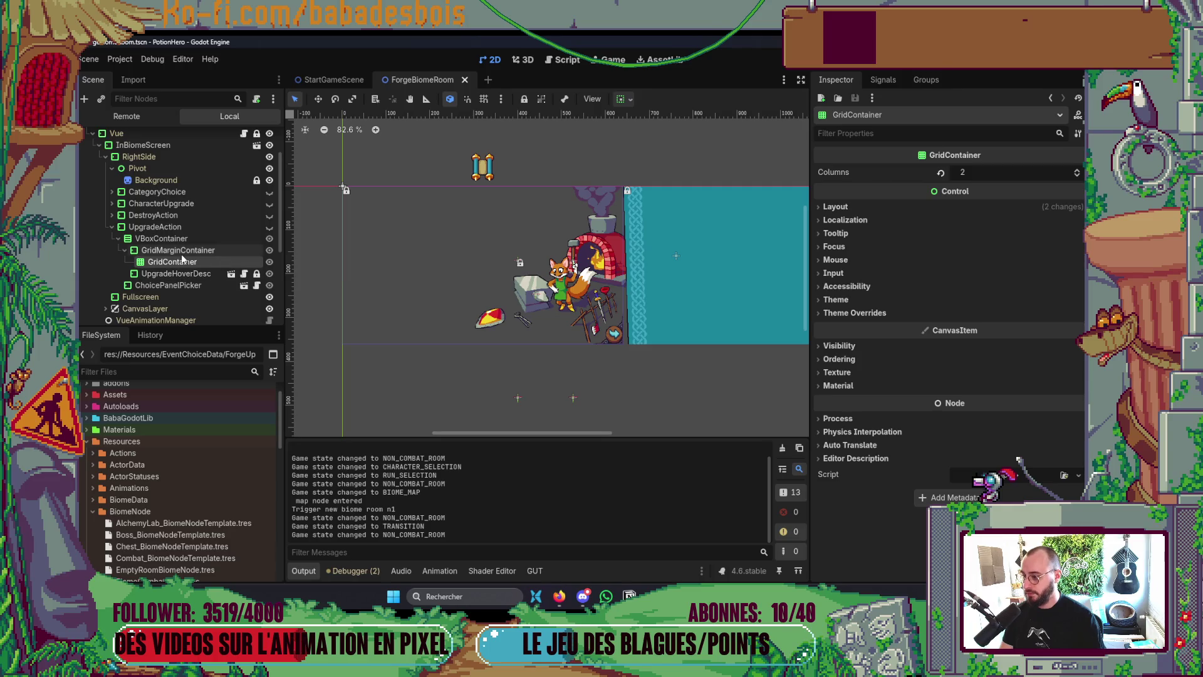
click(161, 238)
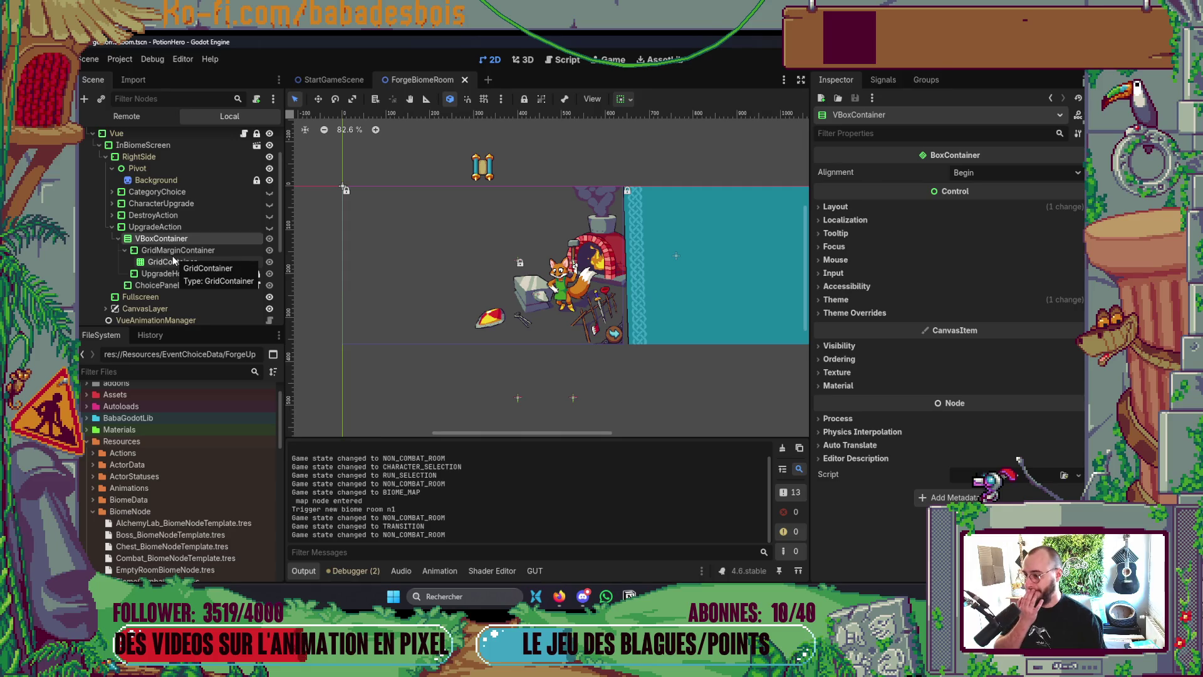
click(172, 273)
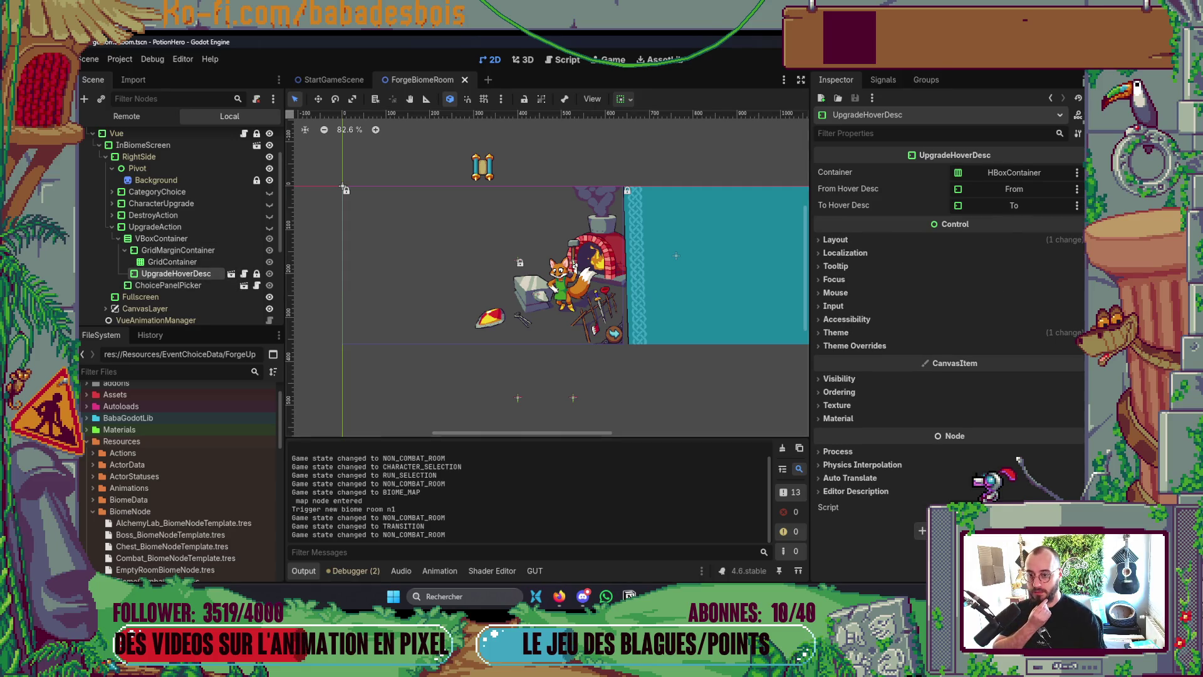
click(883, 239)
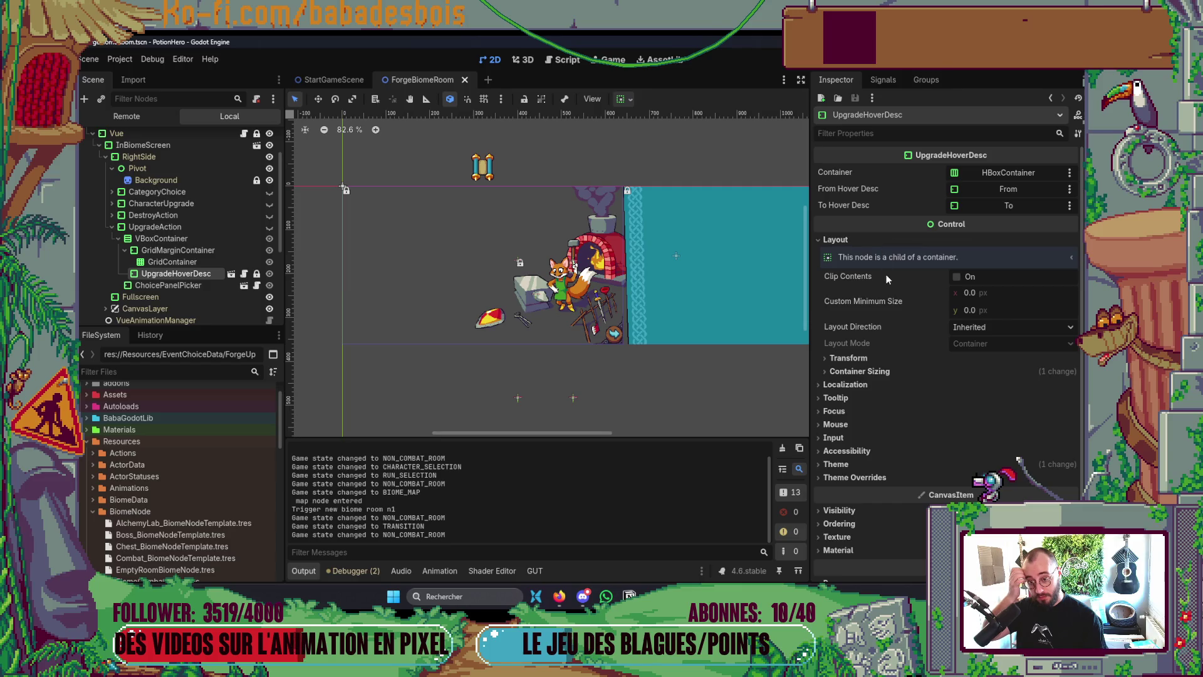
click(991, 314)
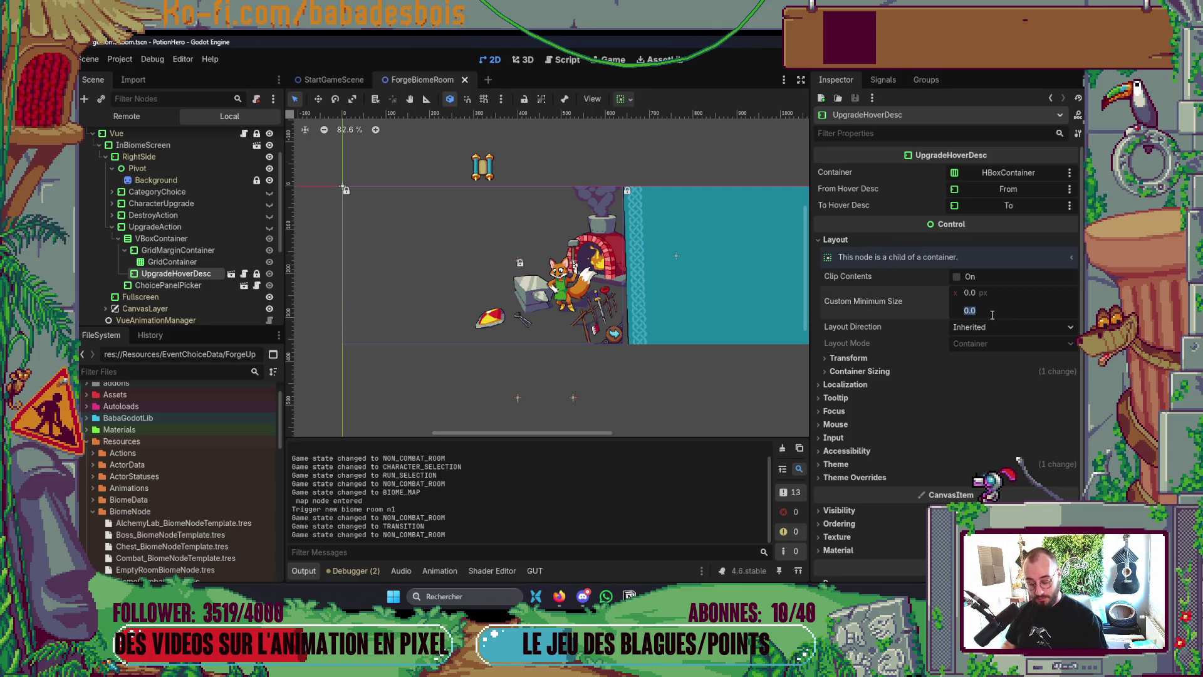
key(Return)
Step: Check the taller description panel in the running game, then open the UpgradeHoverDesc scene
key(alt+Tab)
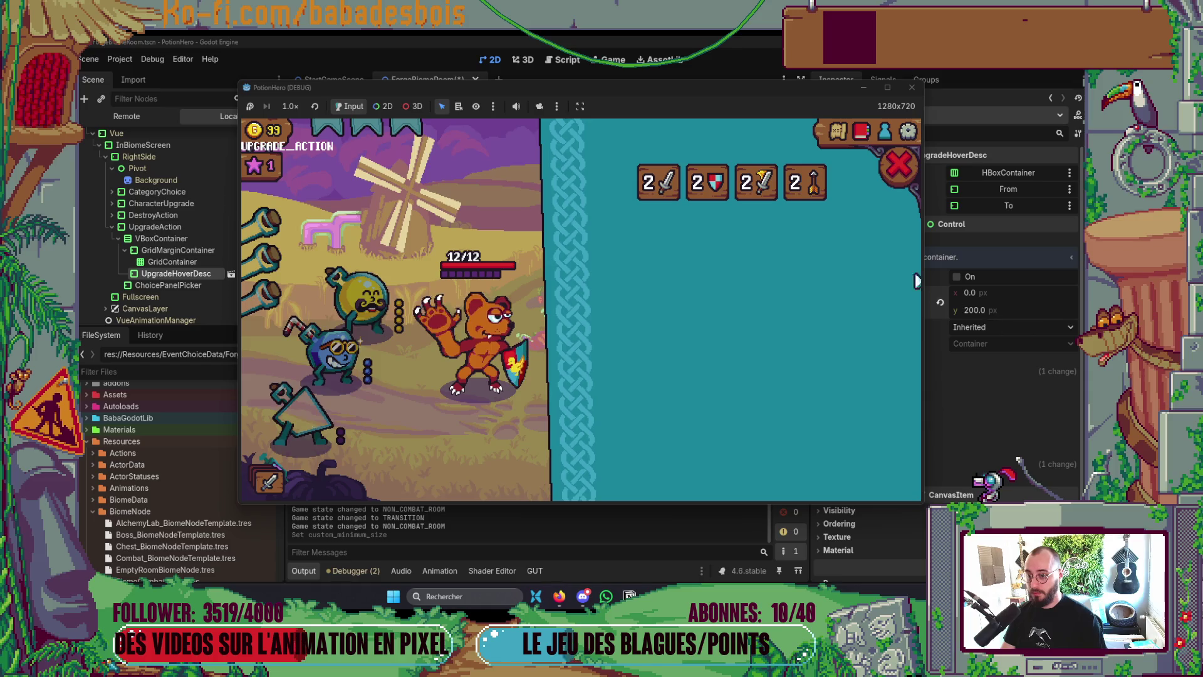
mouse_move(760, 181)
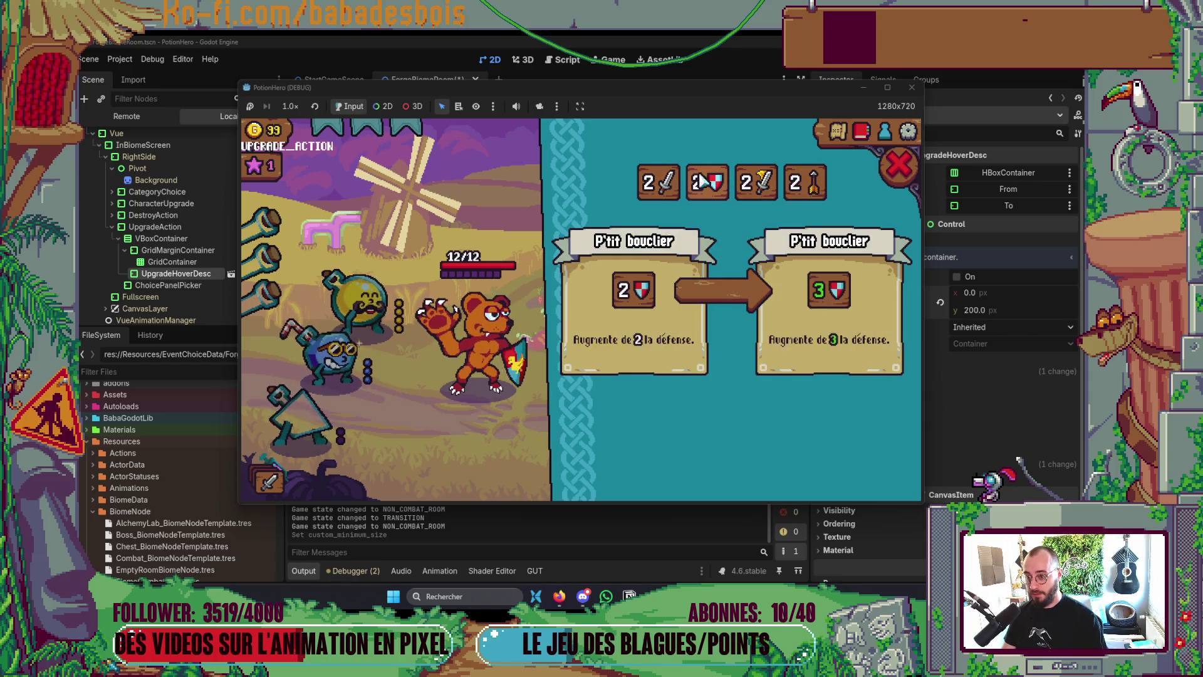
key(alt+Tab)
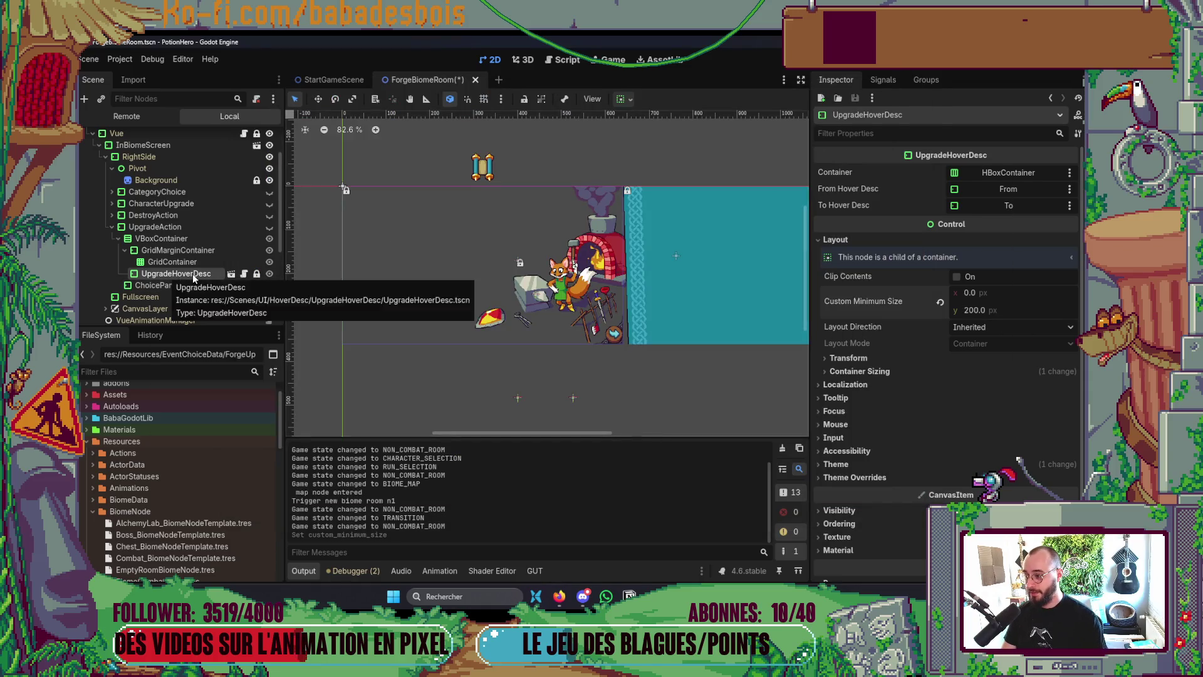
click(232, 274)
Step: Set the HBoxContainer's vertical size flag to Center in the UpgradeHoverDesc scene
scroll(168, 164, up, 3)
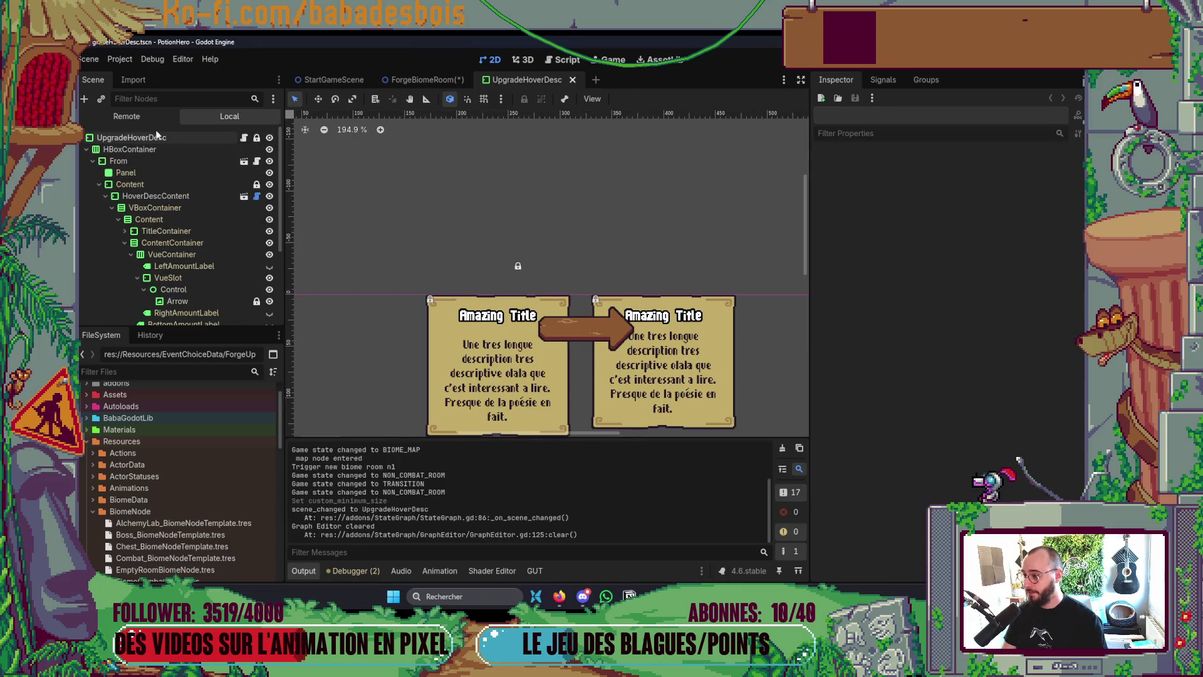
click(128, 149)
scroll(445, 218, down, 4)
scroll(446, 218, down, 4)
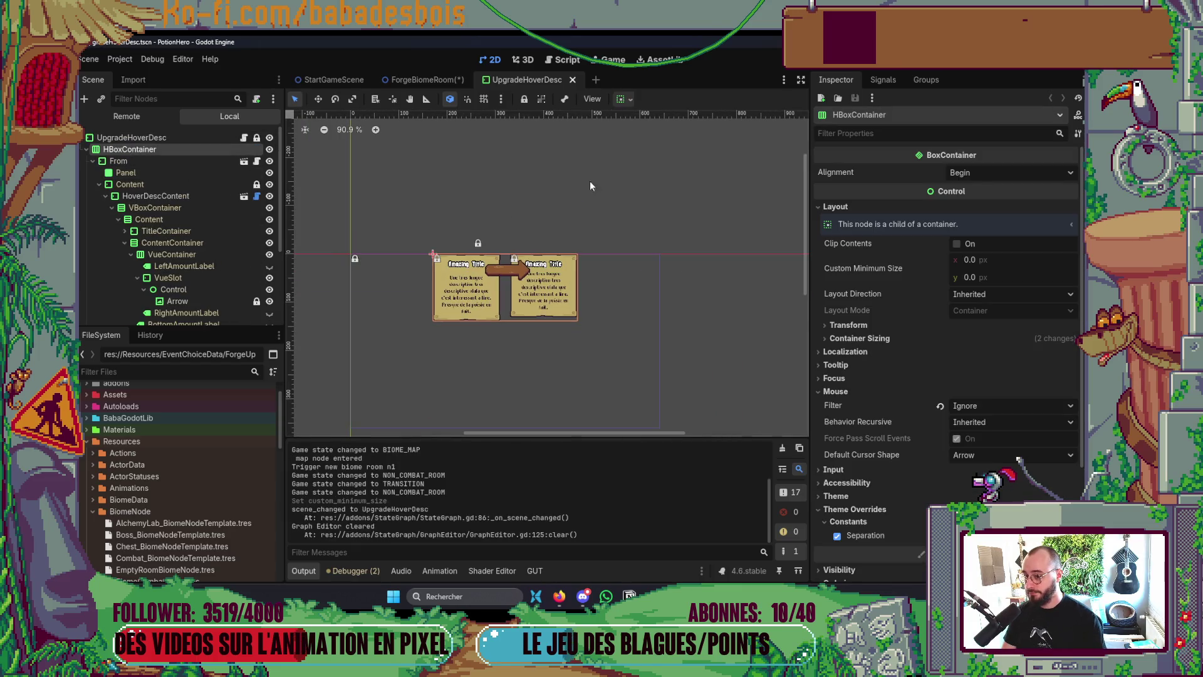
click(625, 99)
click(649, 203)
Step: Back in ForgeBiomeRoom, make the VBoxContainer with the upgrade cards visible
key(F5)
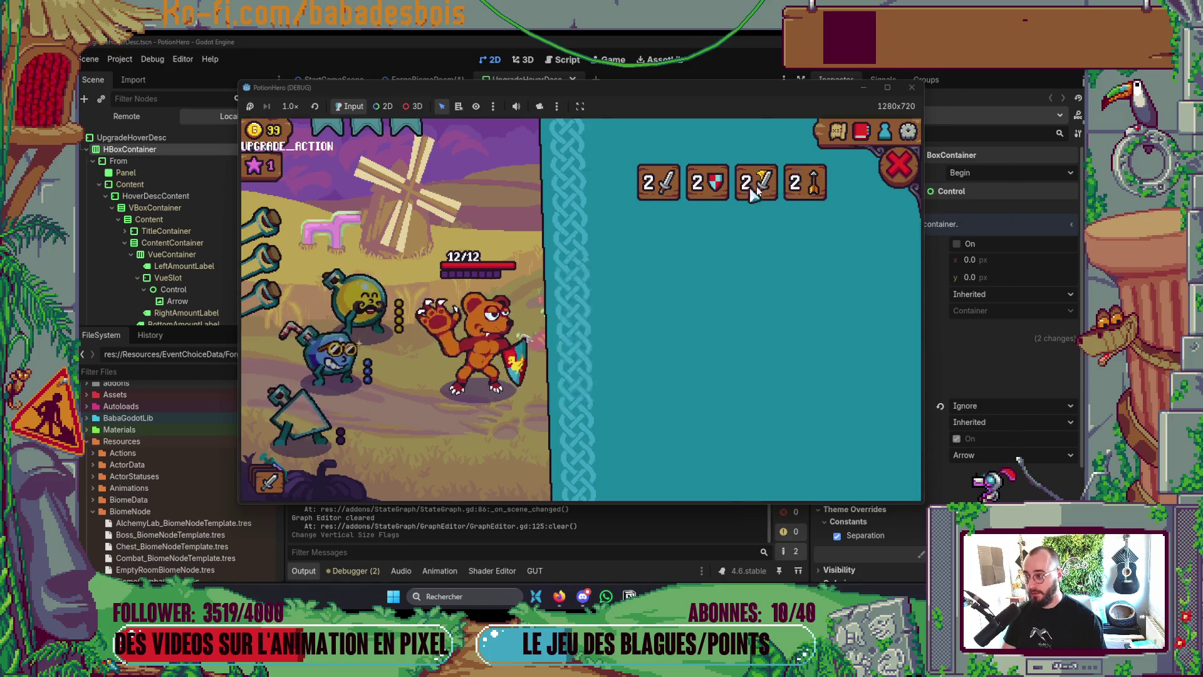
key(F8)
click(422, 80)
scroll(151, 259, down, 3)
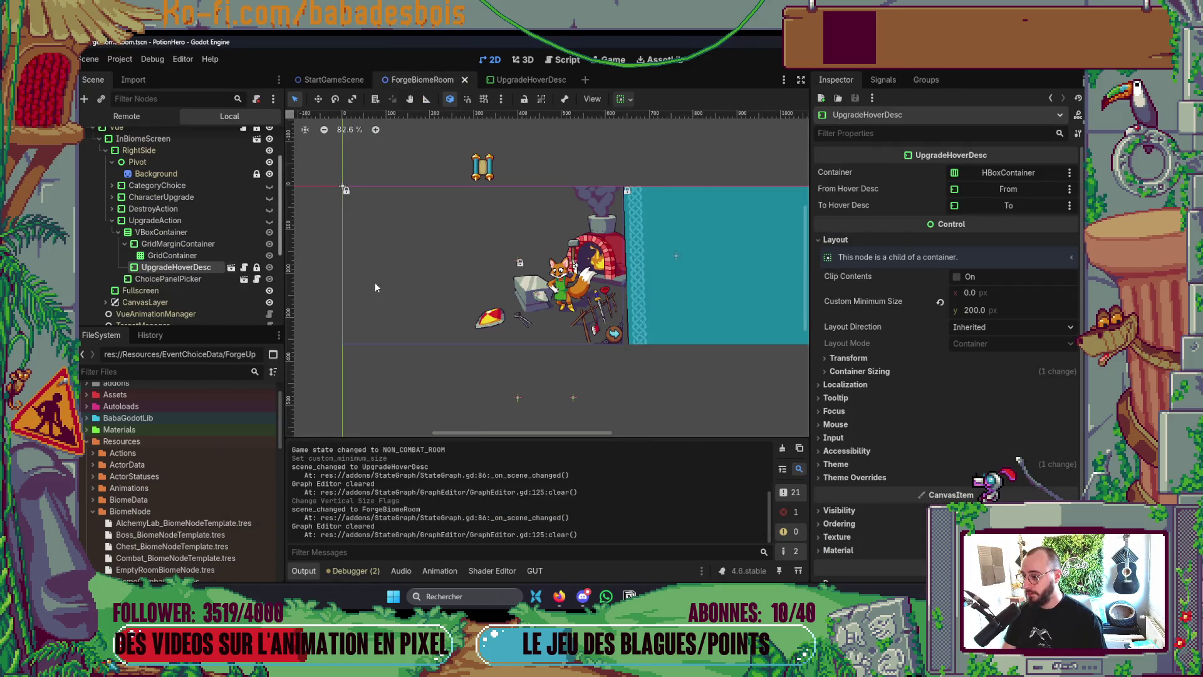
click(978, 309)
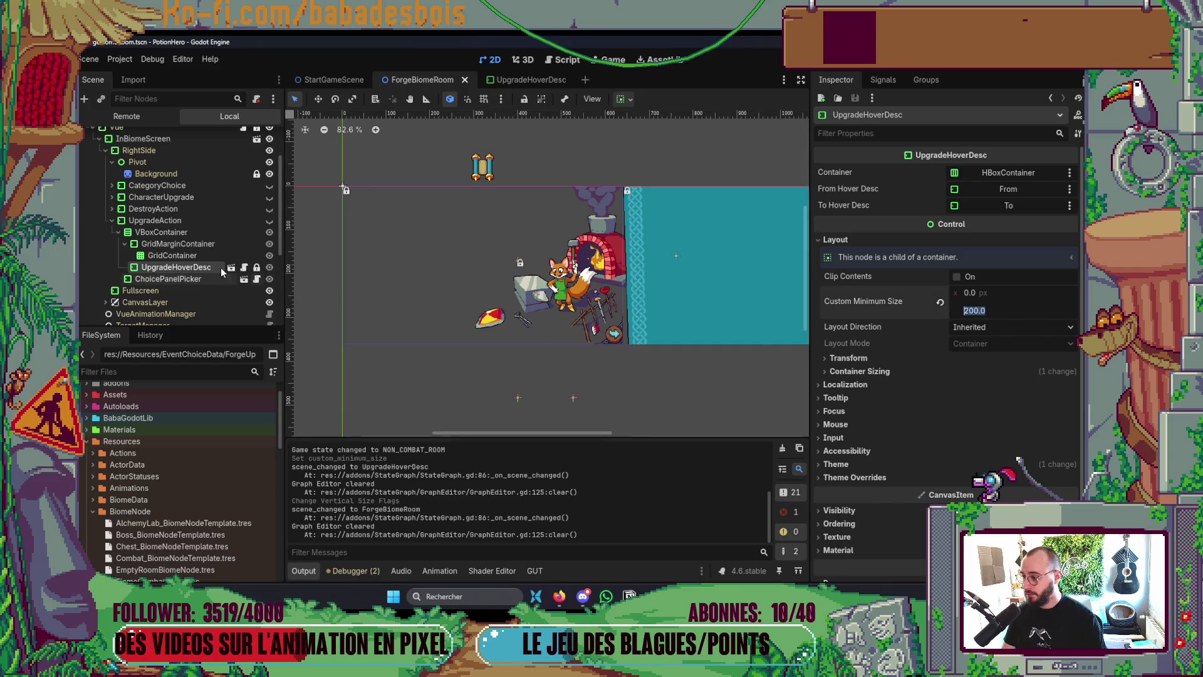
click(185, 233)
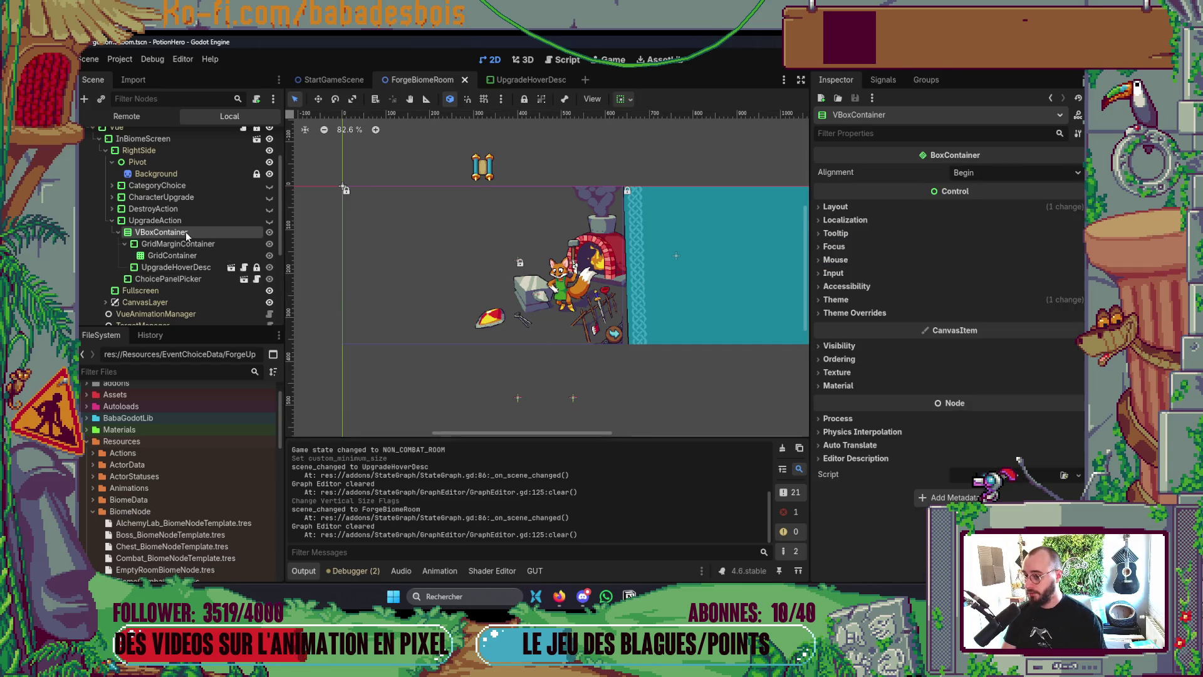
click(270, 231)
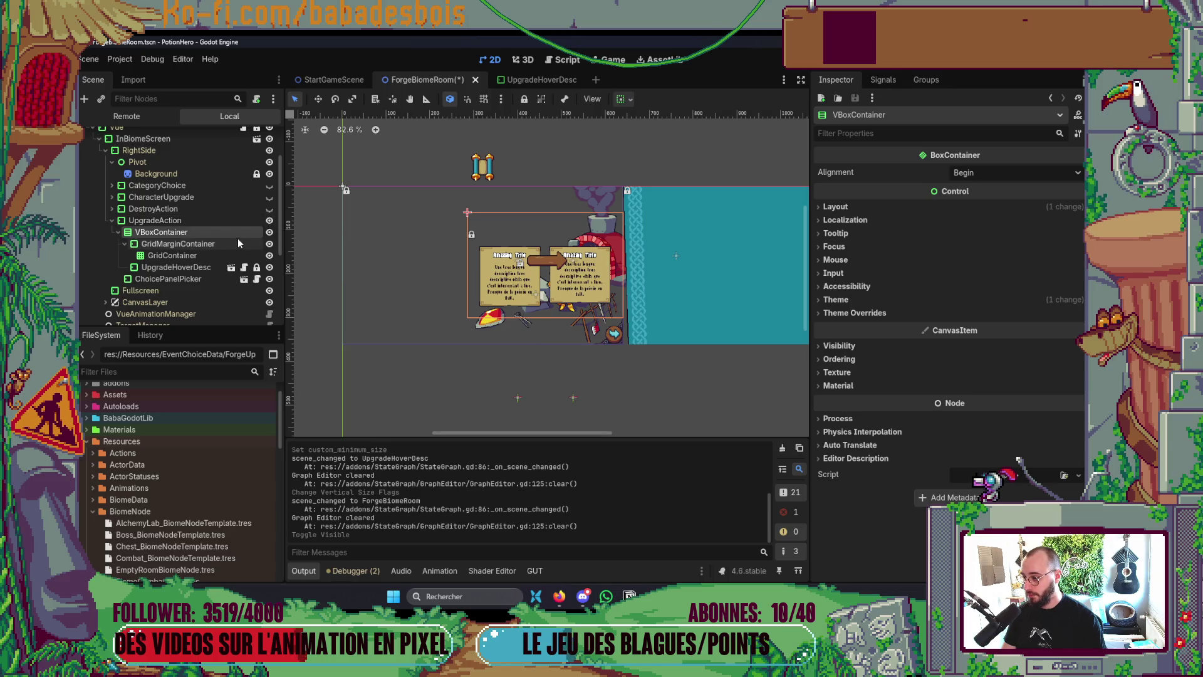
Step: Give UpgradeAction a Margin Top override of 35 and check the lowered panels in-game
click(218, 257)
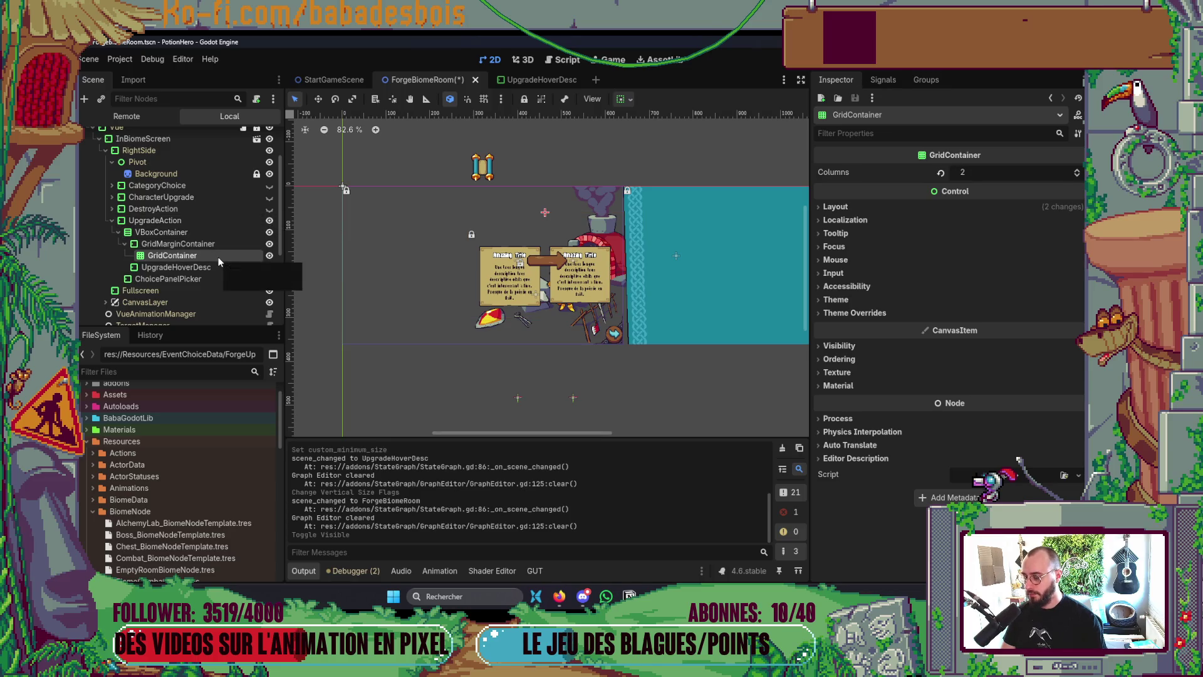
click(205, 221)
click(983, 320)
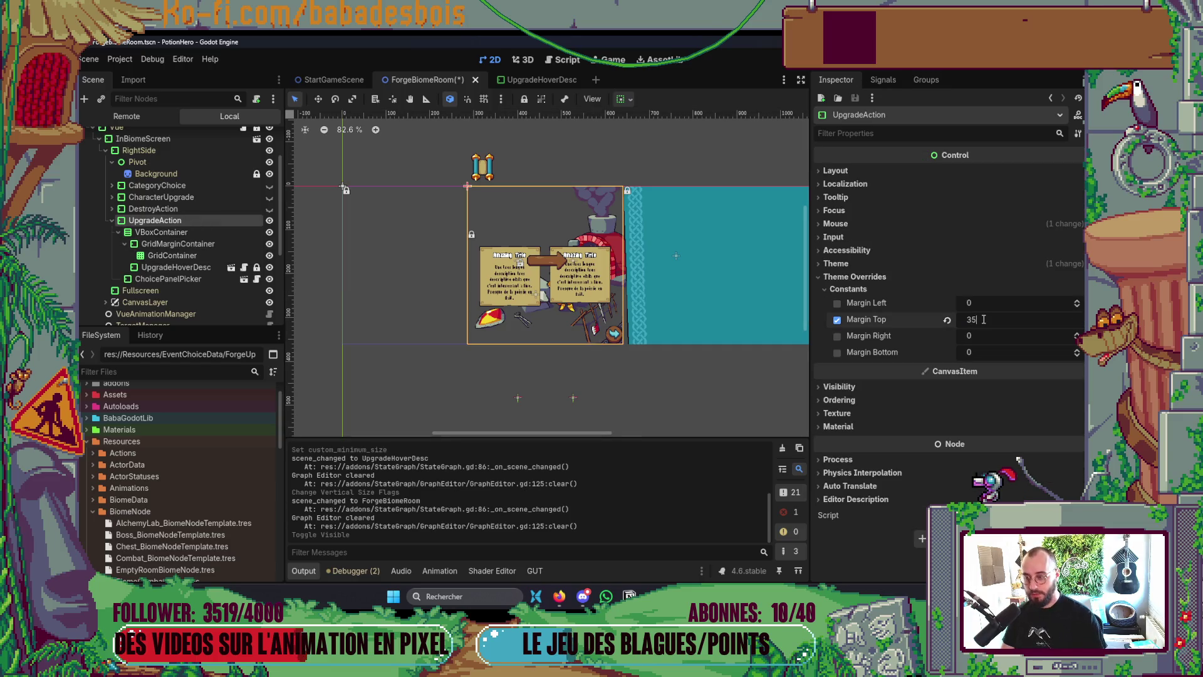
key(Return)
key(alt+Tab)
mouse_move(666, 201)
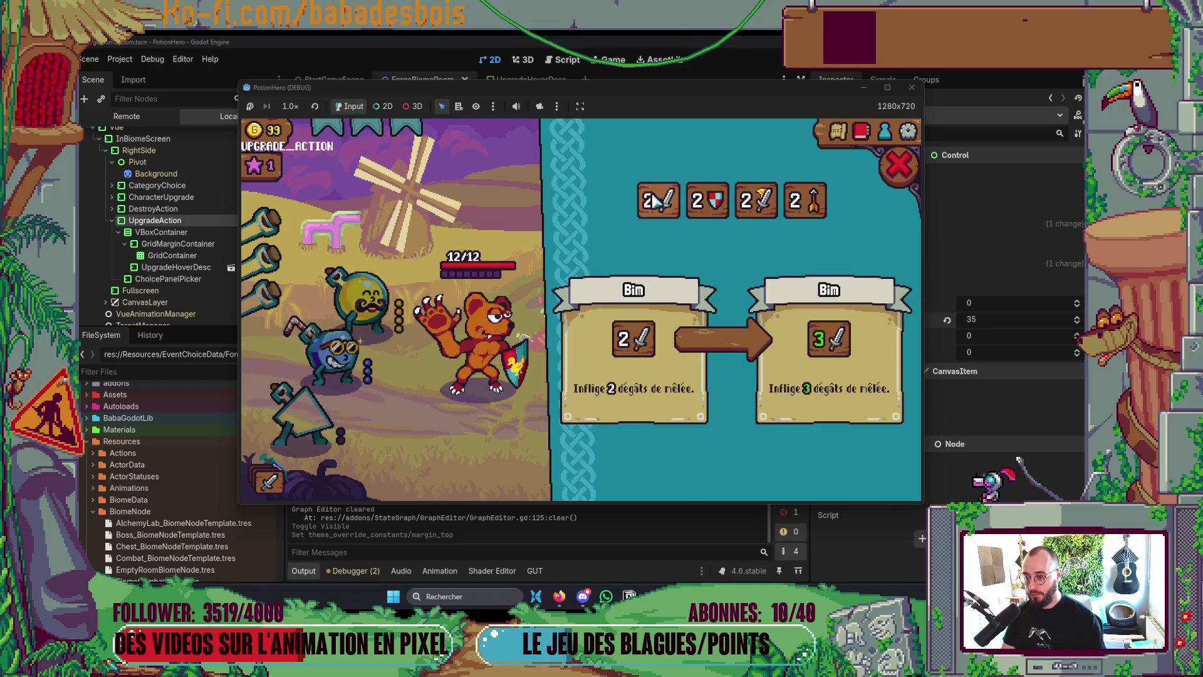
mouse_move(764, 200)
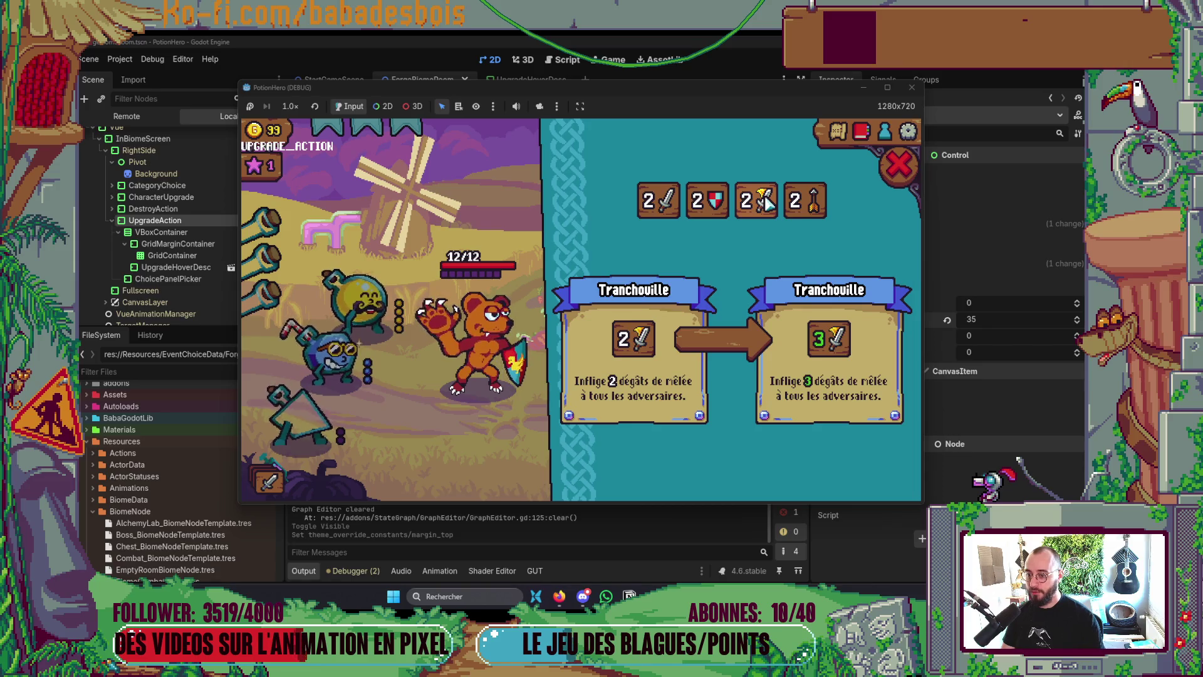
key(alt+Tab)
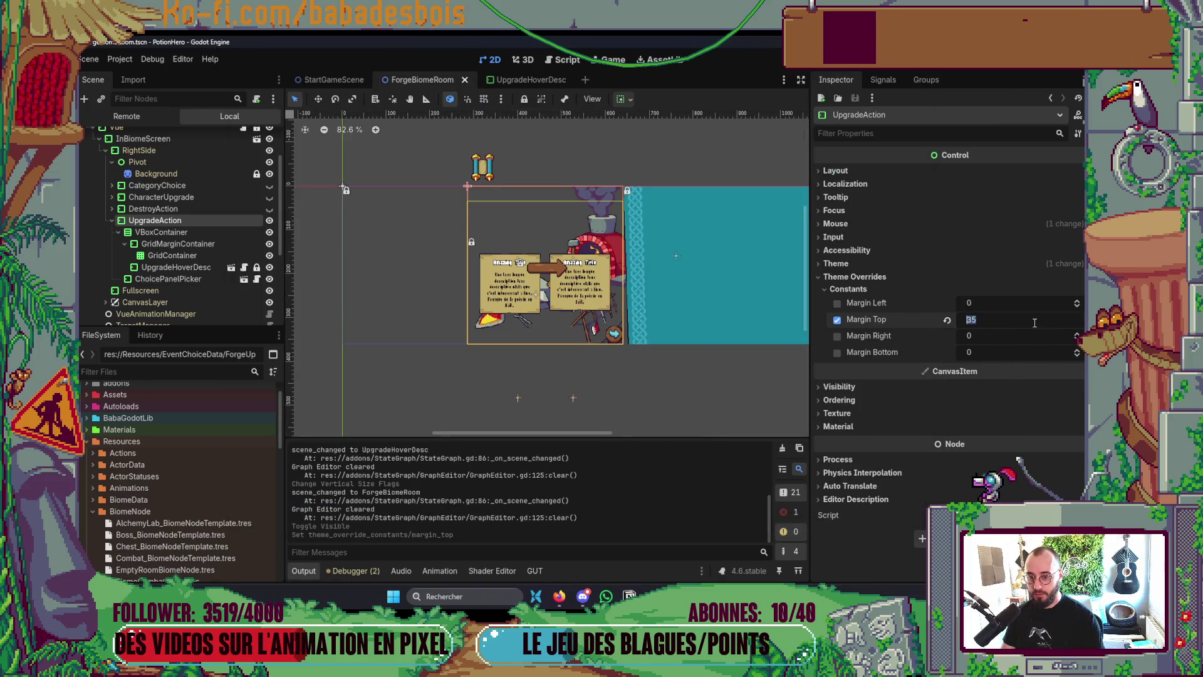
Step: Set the VBoxContainer's Separation theme override to 20 and test the spacing in-game
click(212, 234)
click(880, 313)
click(884, 324)
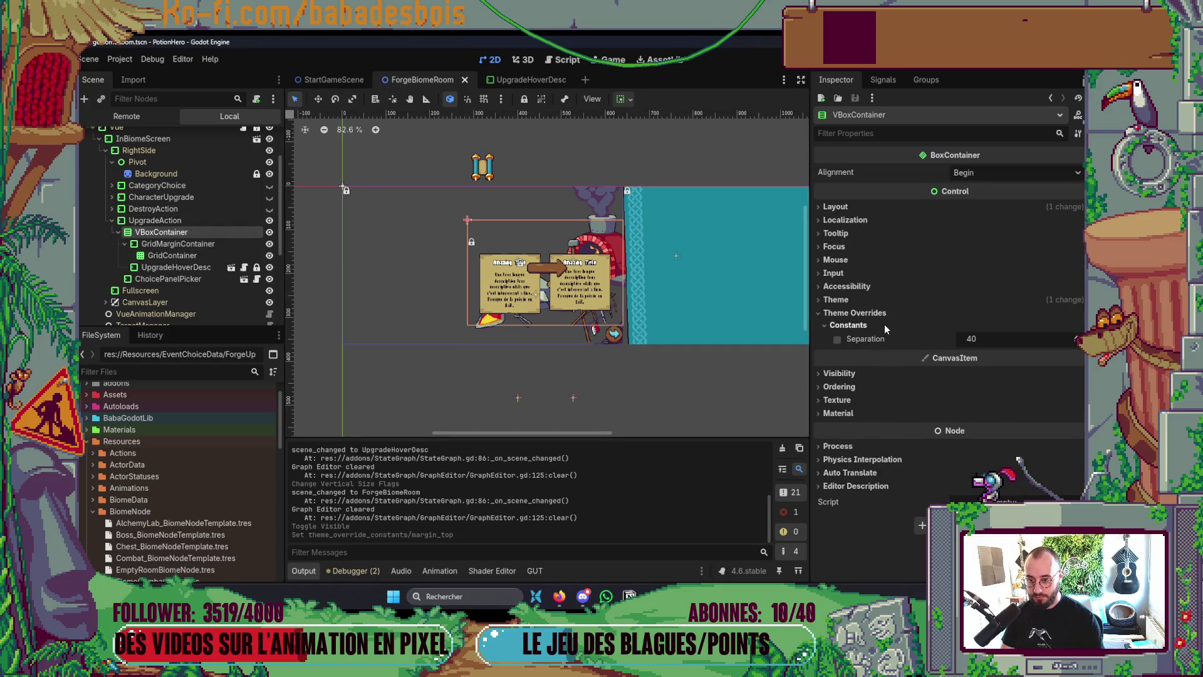
click(837, 339)
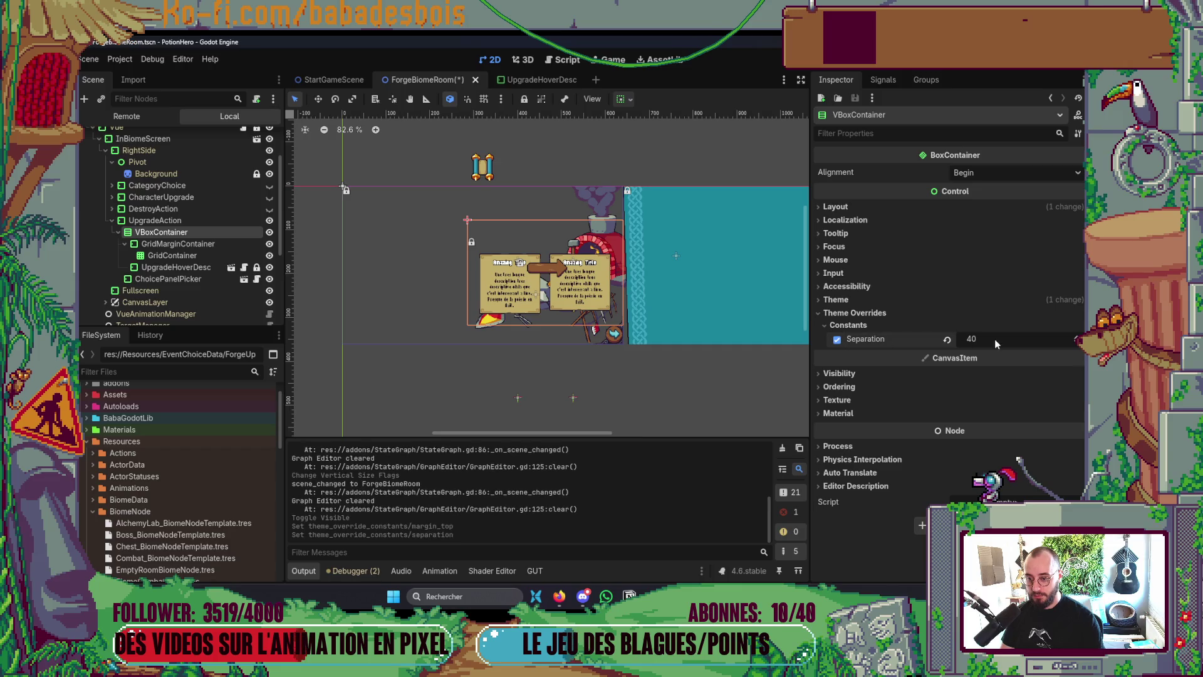
key(Return)
key(F5)
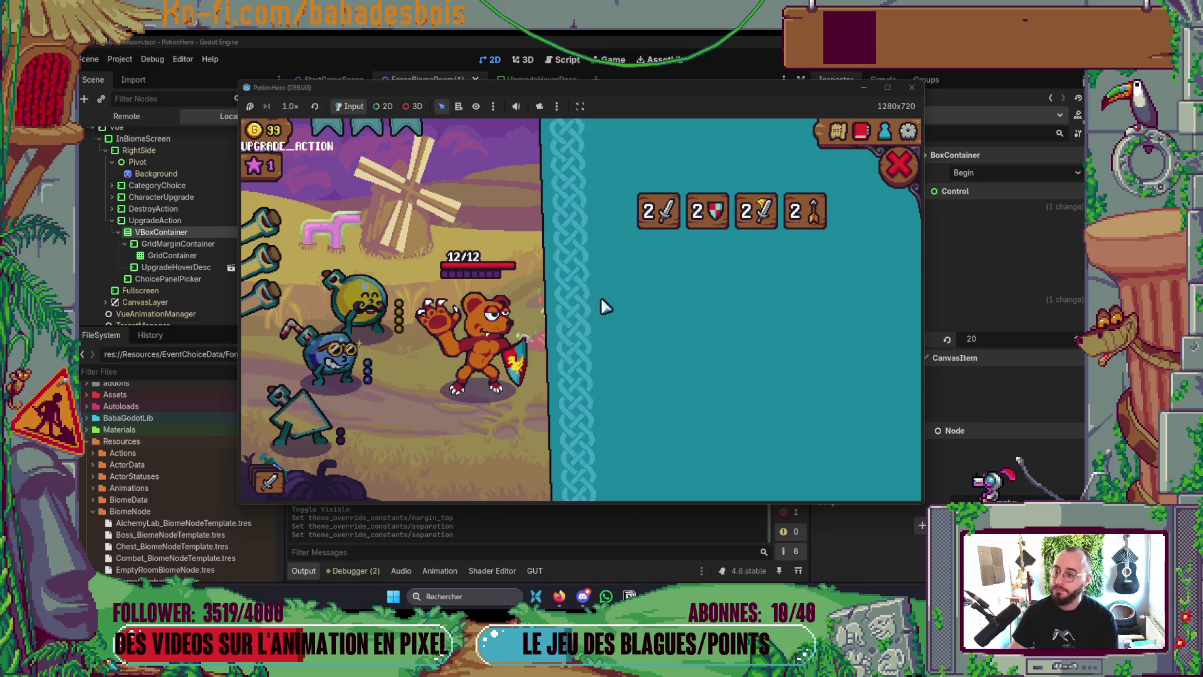
key(alt+Tab)
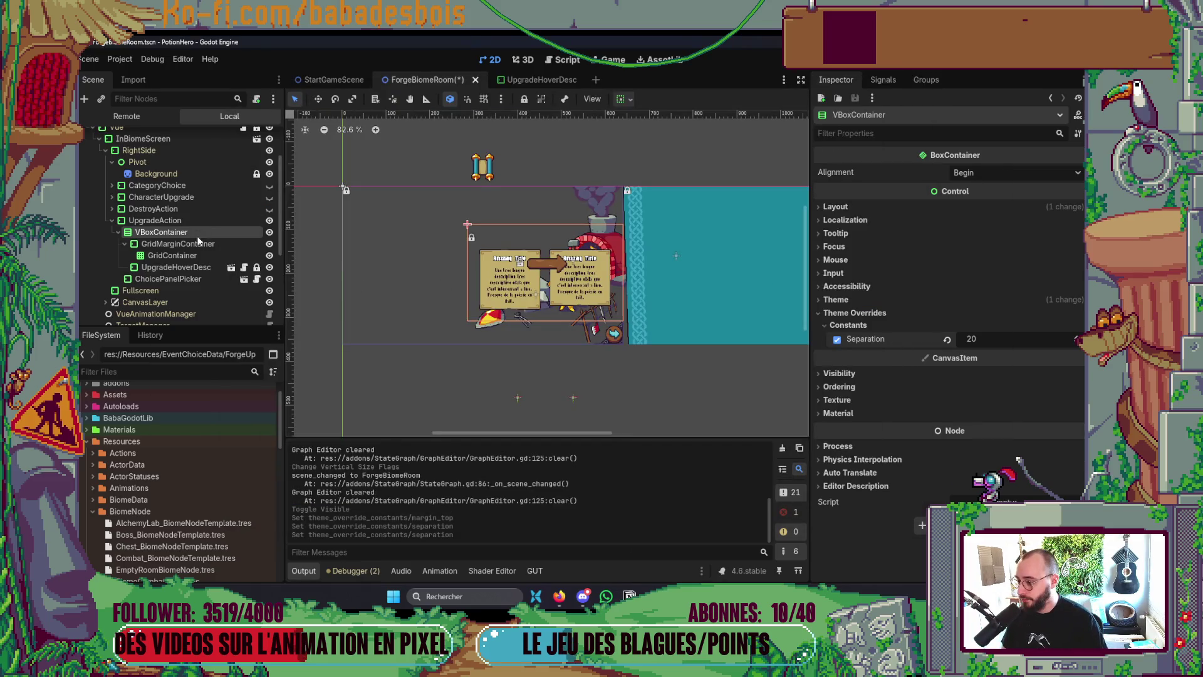
Step: Raise UpgradeAction's Margin Top to 60 and check the result in the running game
click(182, 244)
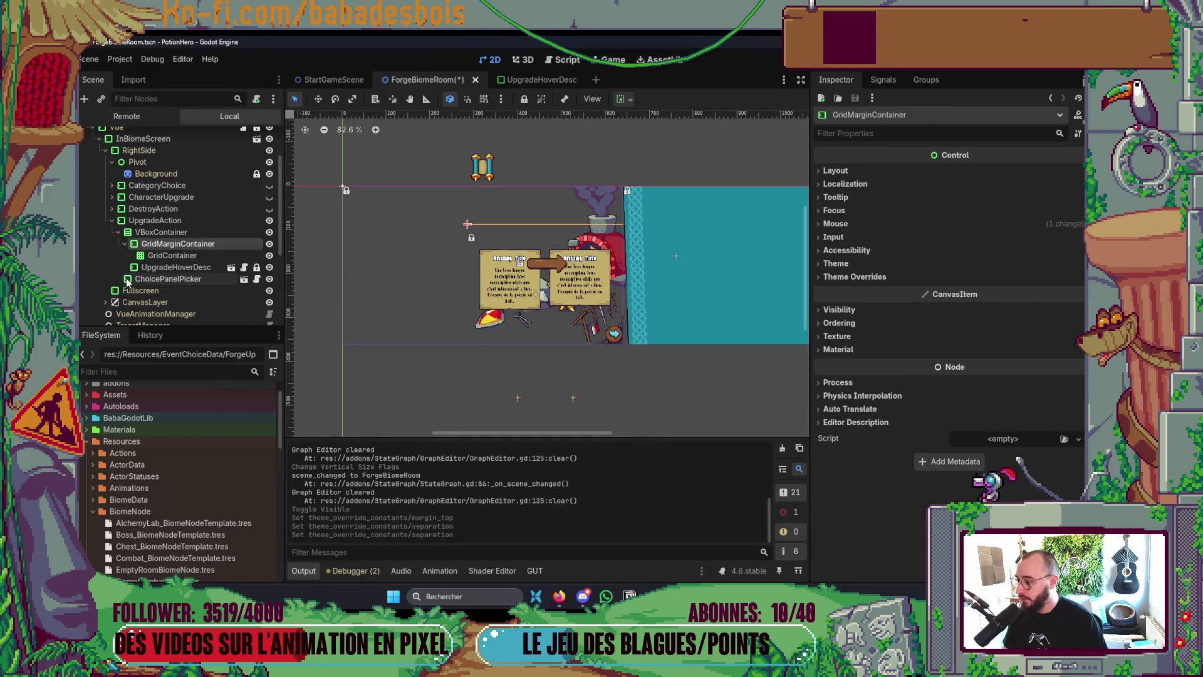
click(155, 221)
click(979, 322)
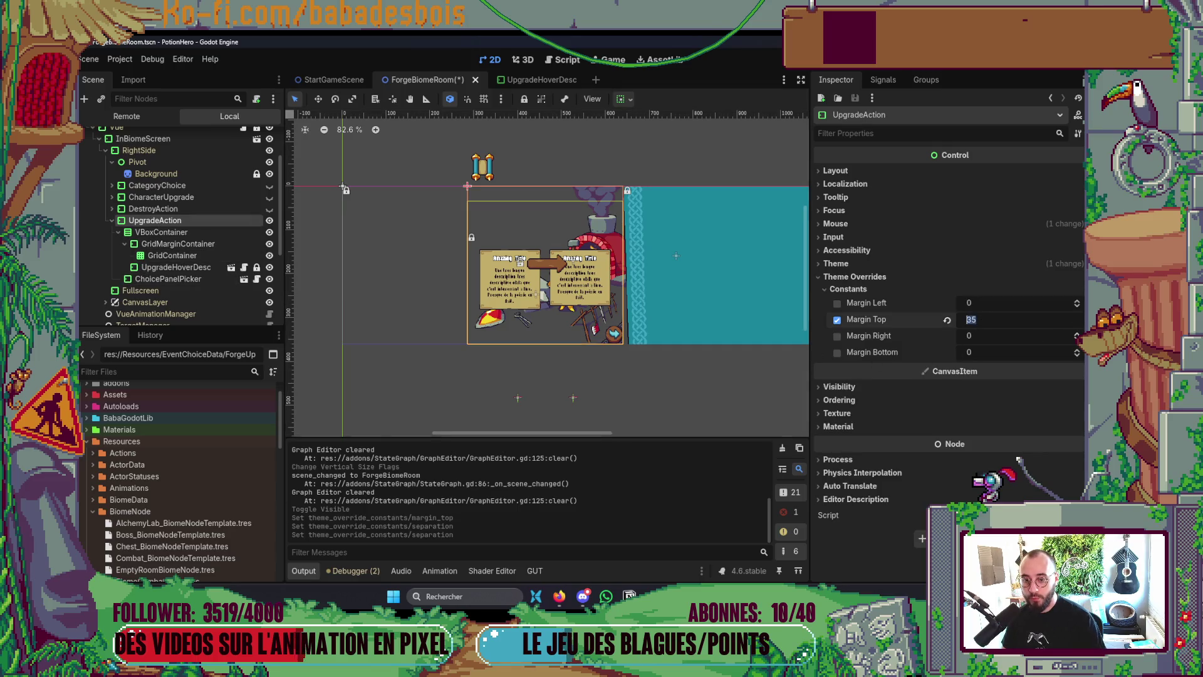
key(alt+Tab)
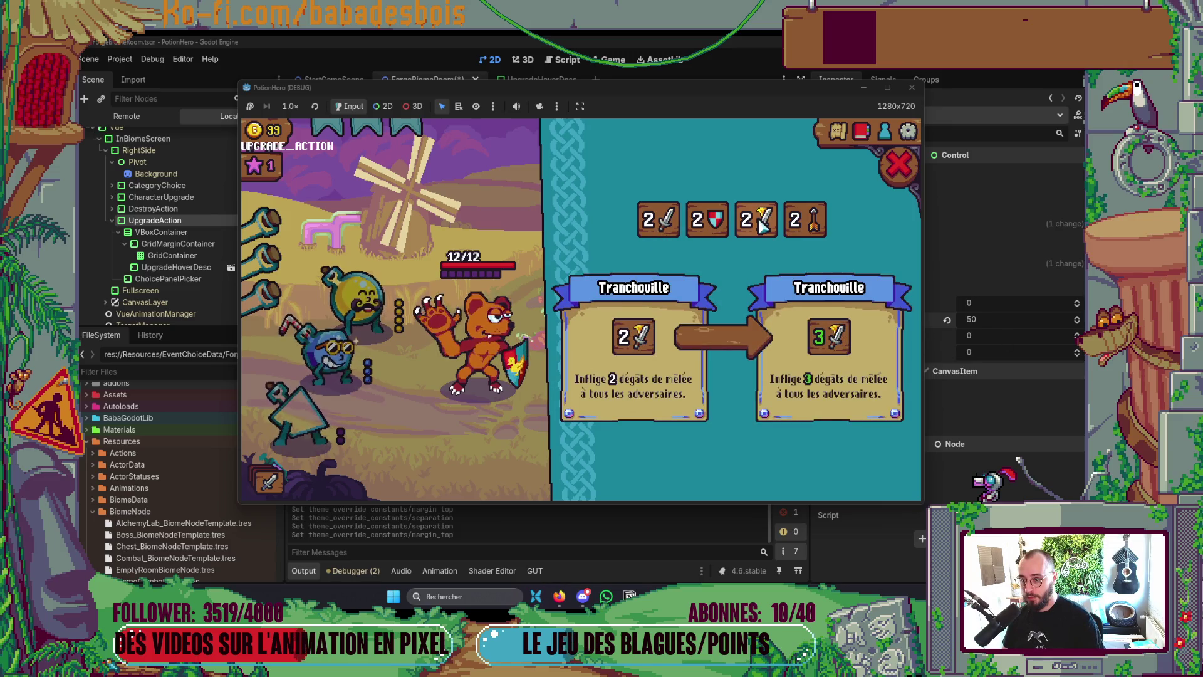
key(alt+Tab)
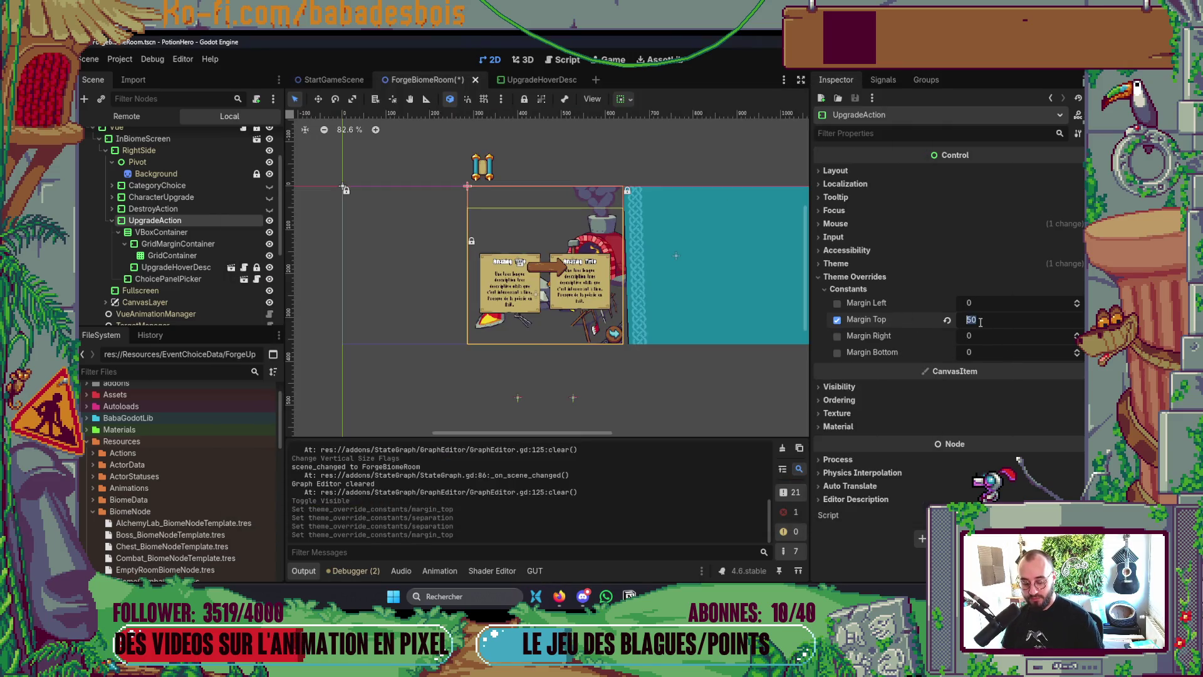
key(alt+Tab)
mouse_move(812, 239)
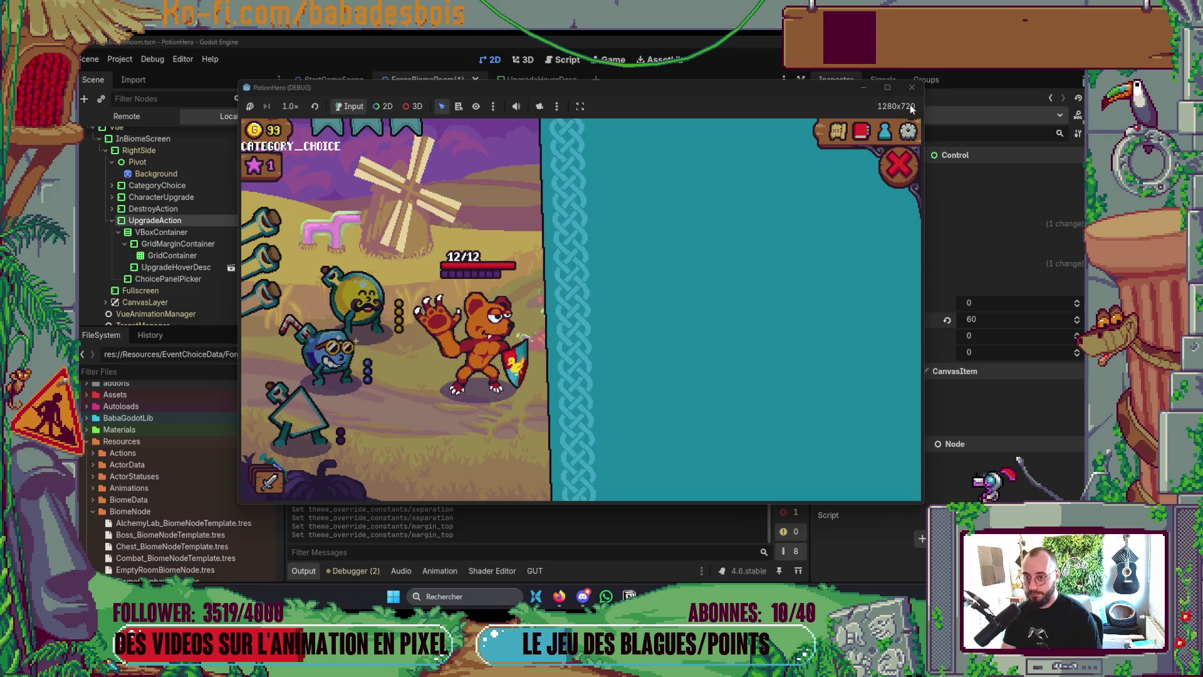
Step: Stop the test run, hide UpgradeAction, and save the ForgeBiomeRoom scene
click(913, 86)
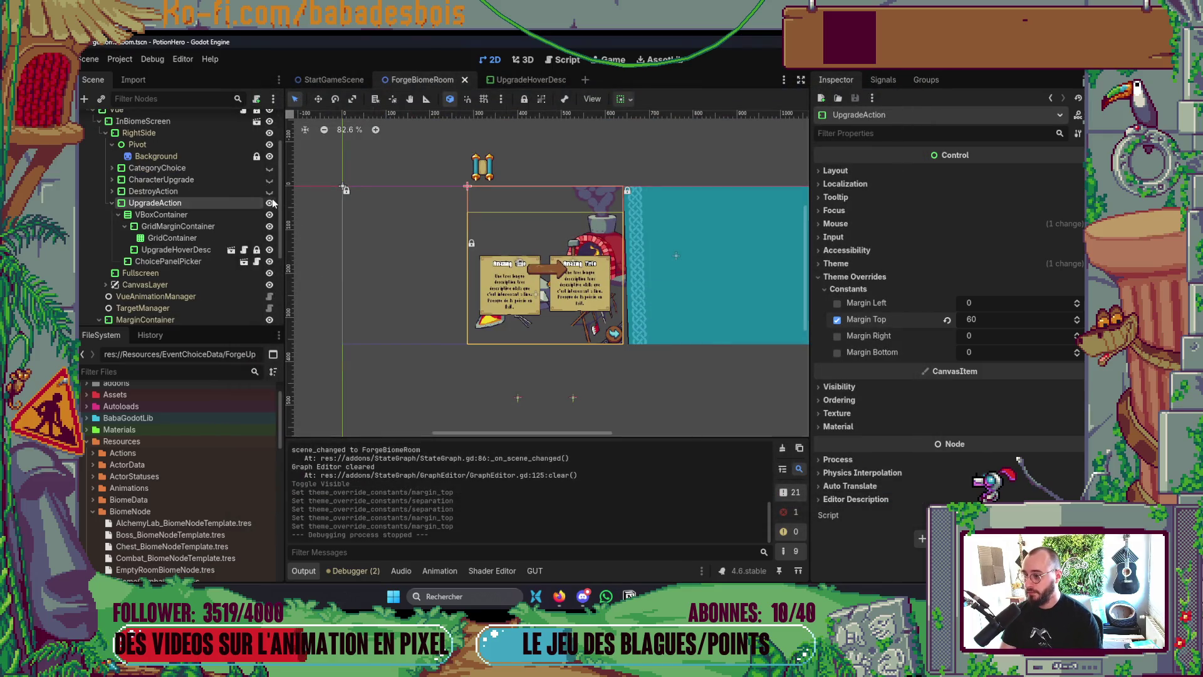
click(270, 203)
click(112, 202)
key(ctrl+s)
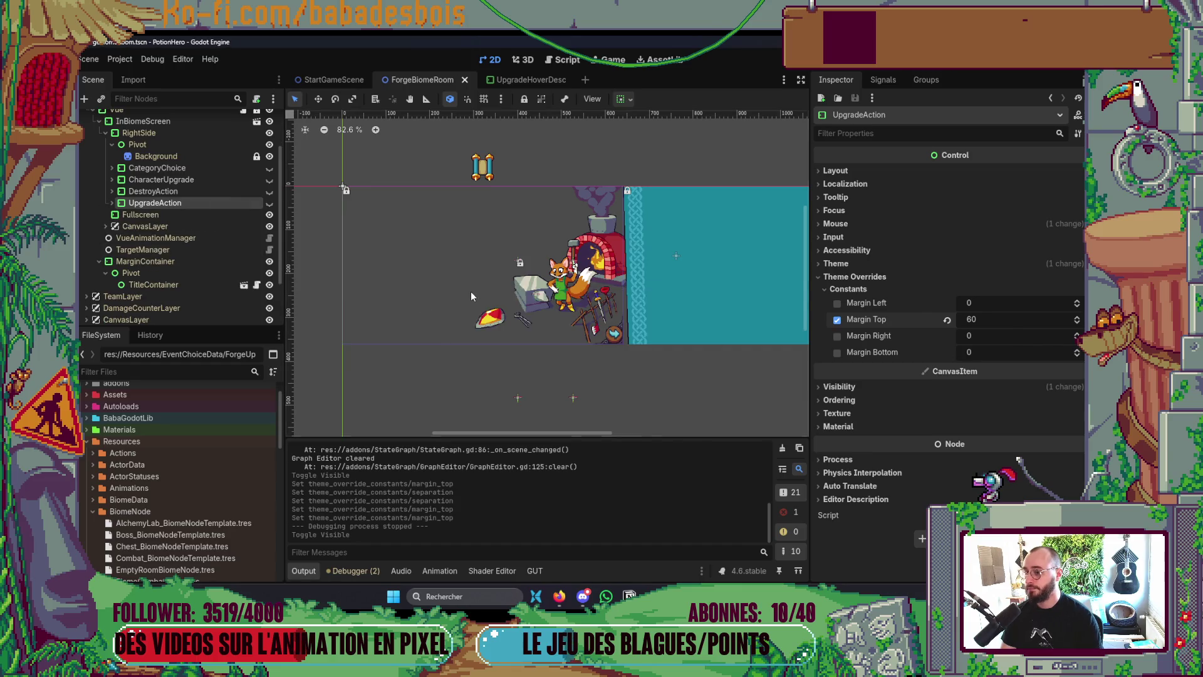
key(alt+Tab)
key(alt+Tab)
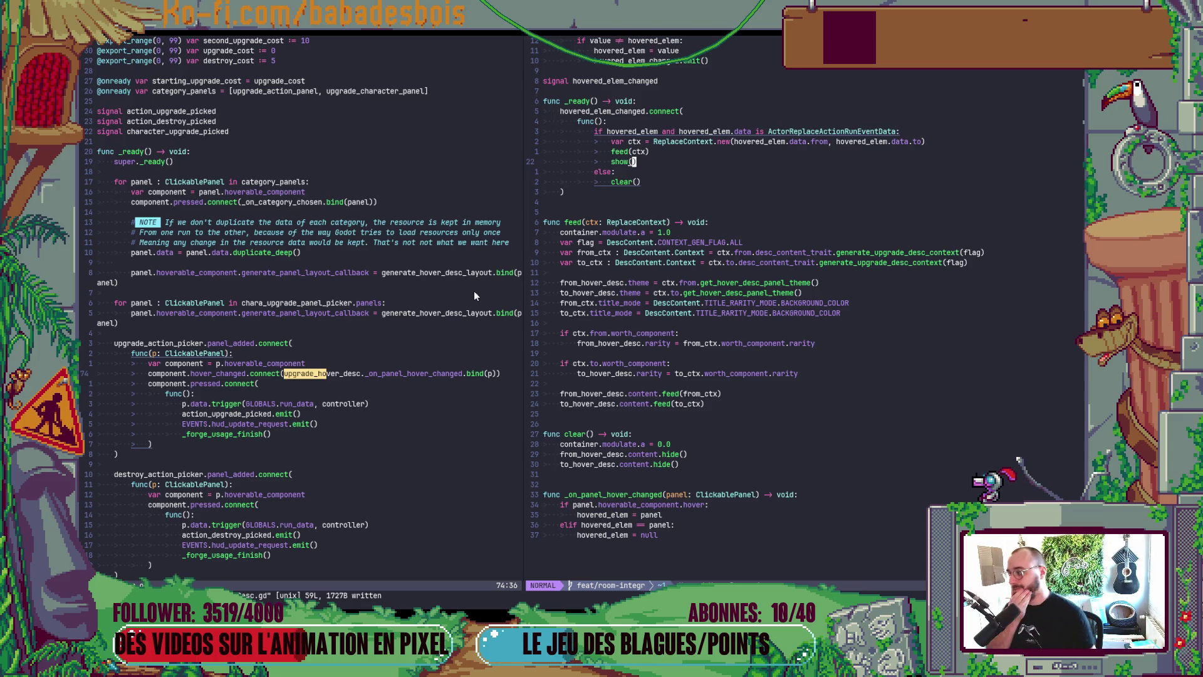
Step: Locate the CATEGORY_CHOICE state handling around line 123 in ForgeBiomeRoom.gd
click(436, 322)
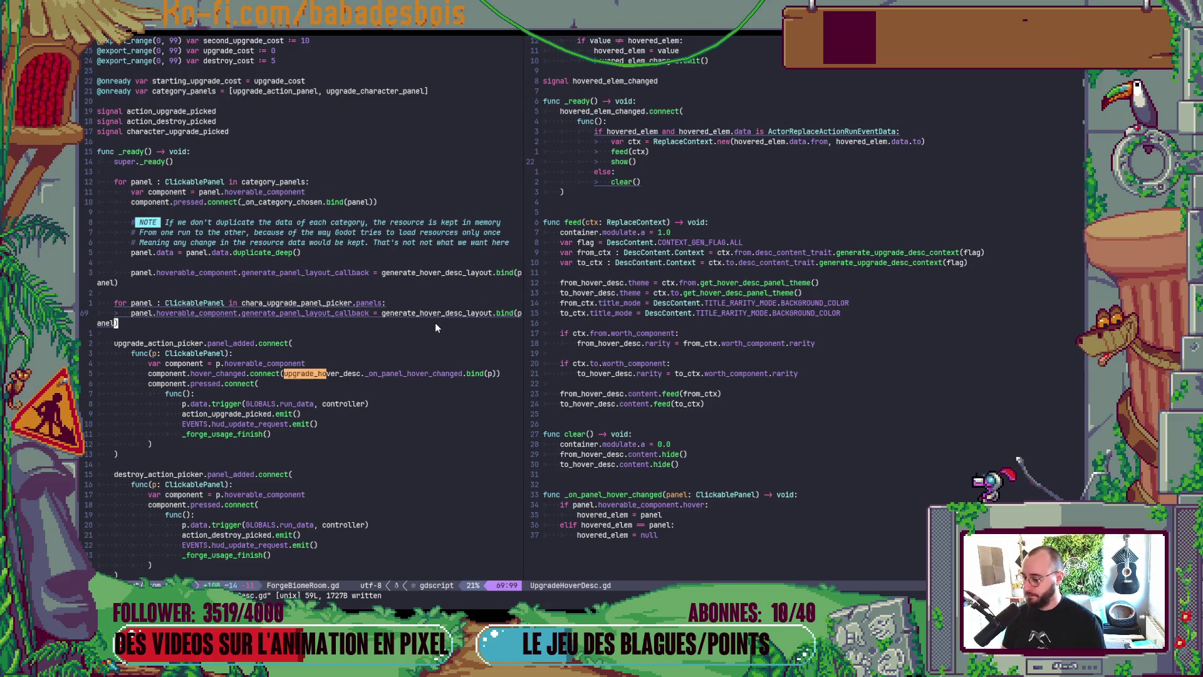
key(ctrl+o)
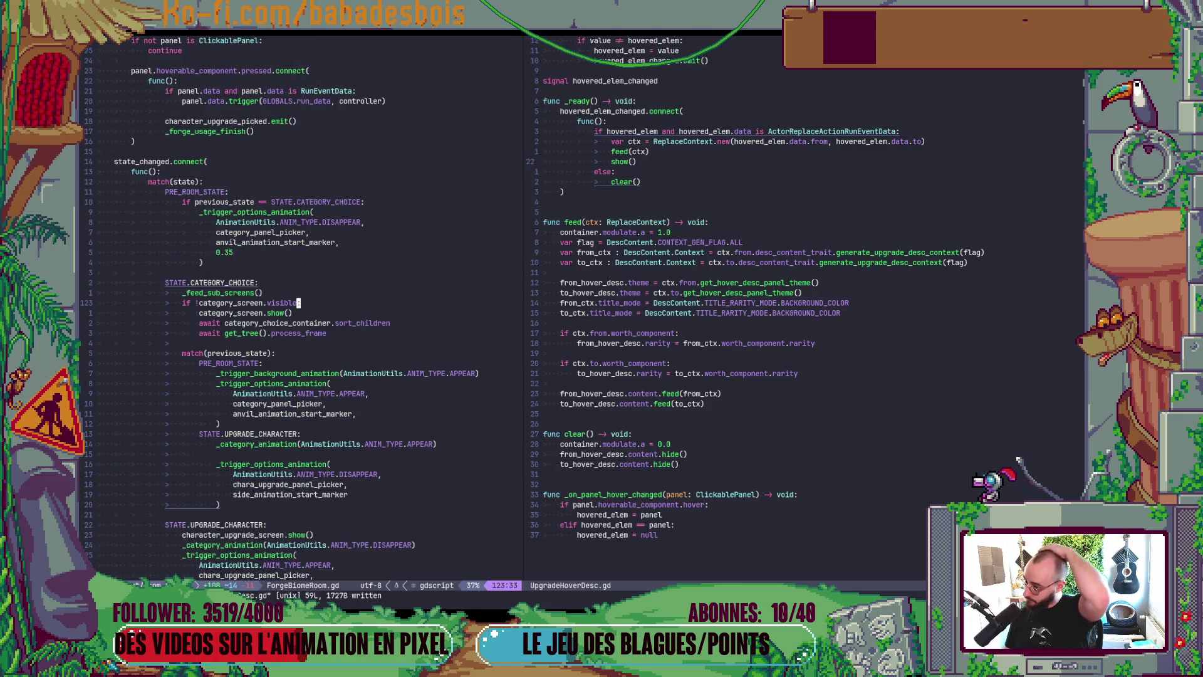
key(ctrl+d)
key(ctrl+u)
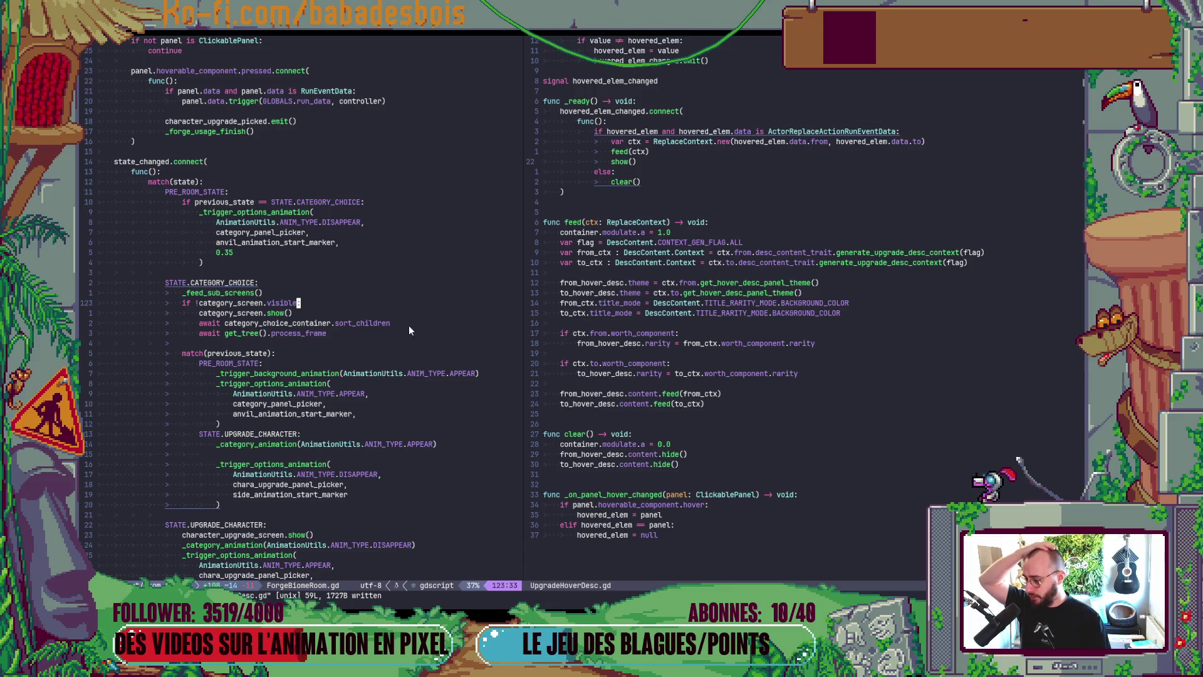
scroll(370, 337, down, 2)
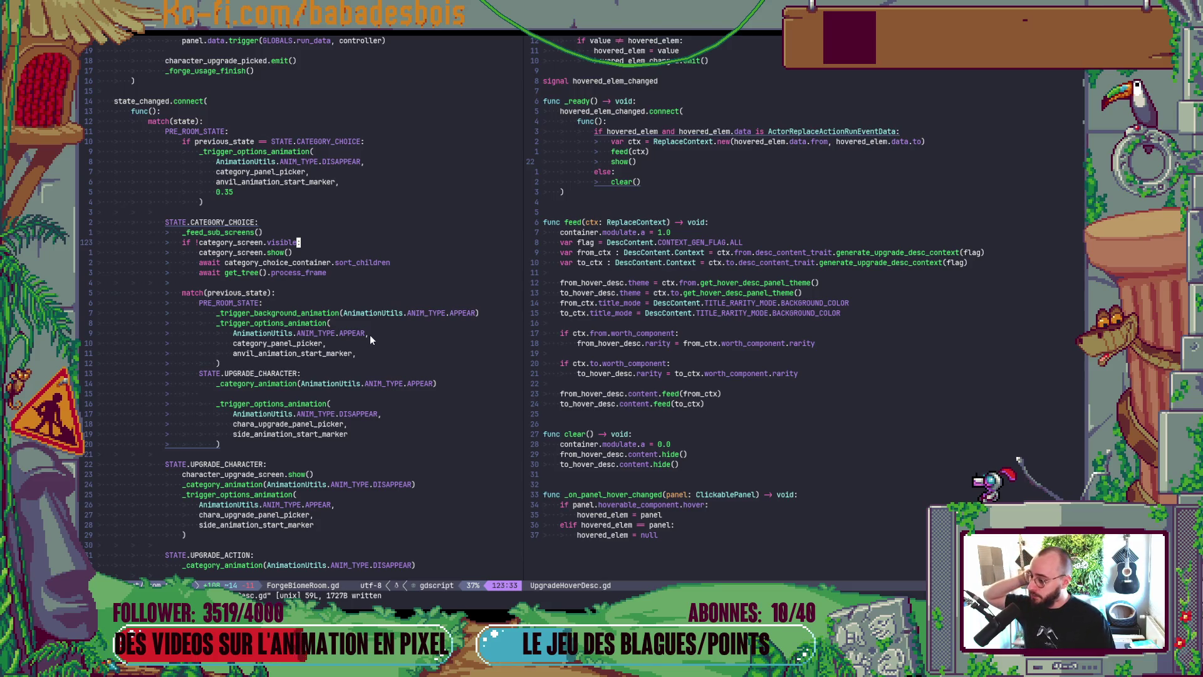
scroll(370, 338, down, 3)
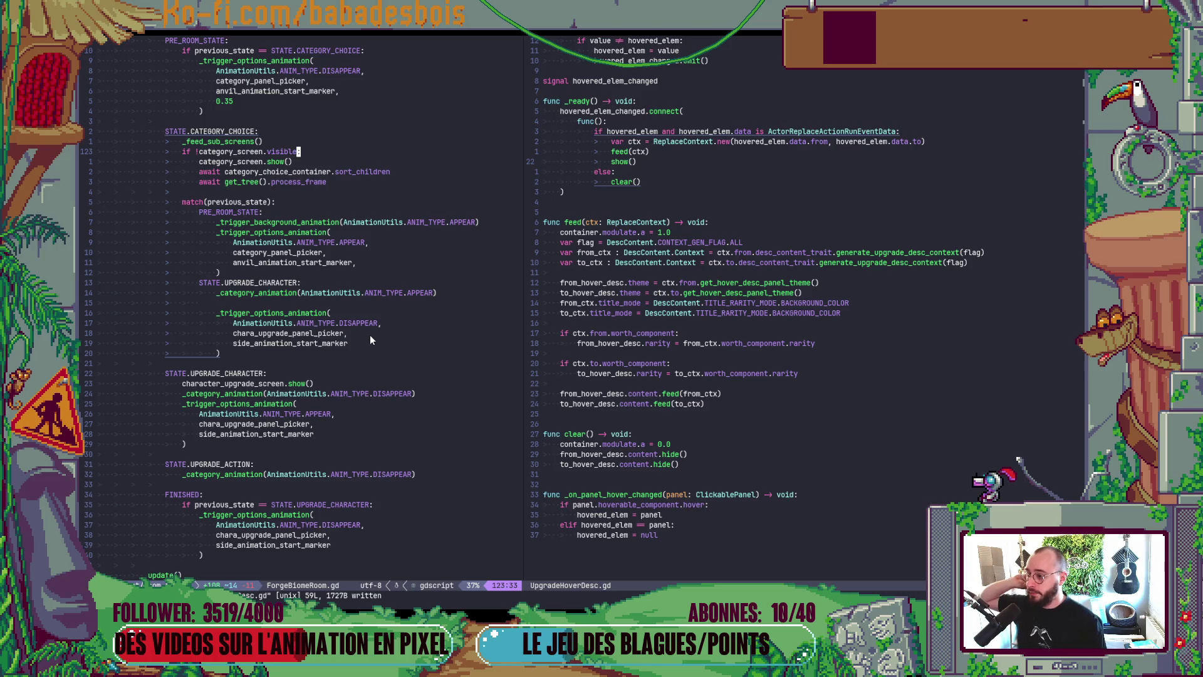
Step: Add a STATE.UPGRADE_ACTION case calling _category_animation(APPEAR), then relaunch the game
click(272, 292)
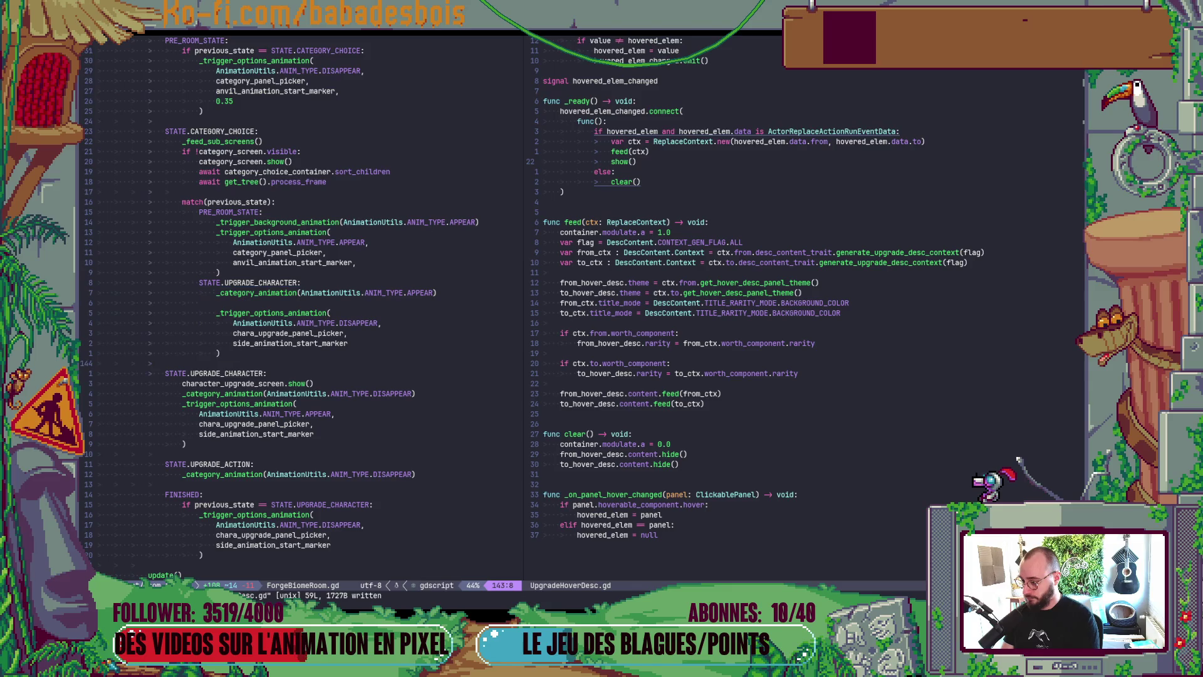
key(p)
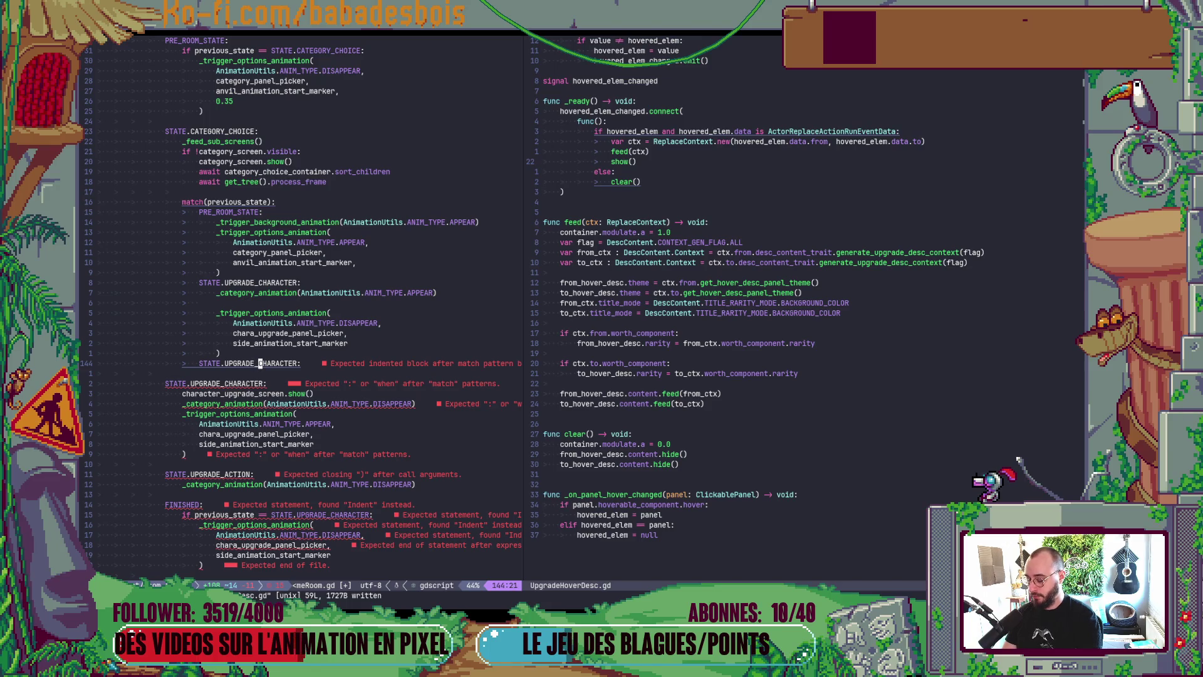
text(cw)
text(CTION)
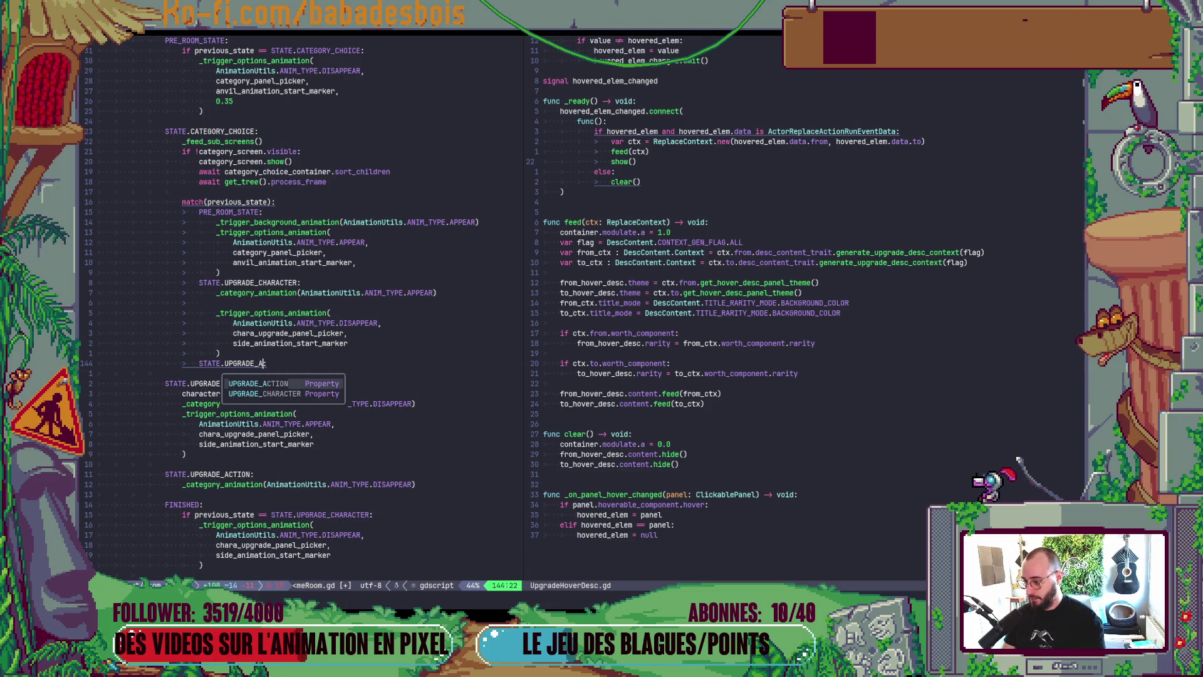
click(276, 343)
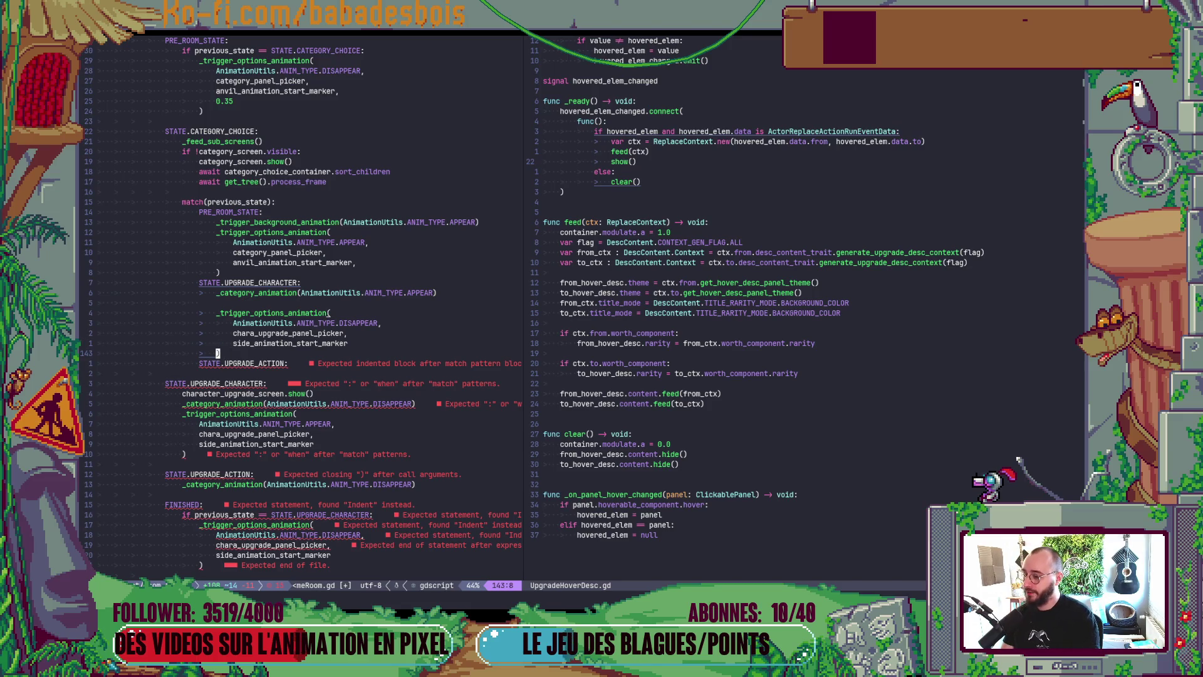
click(276, 364)
key(p)
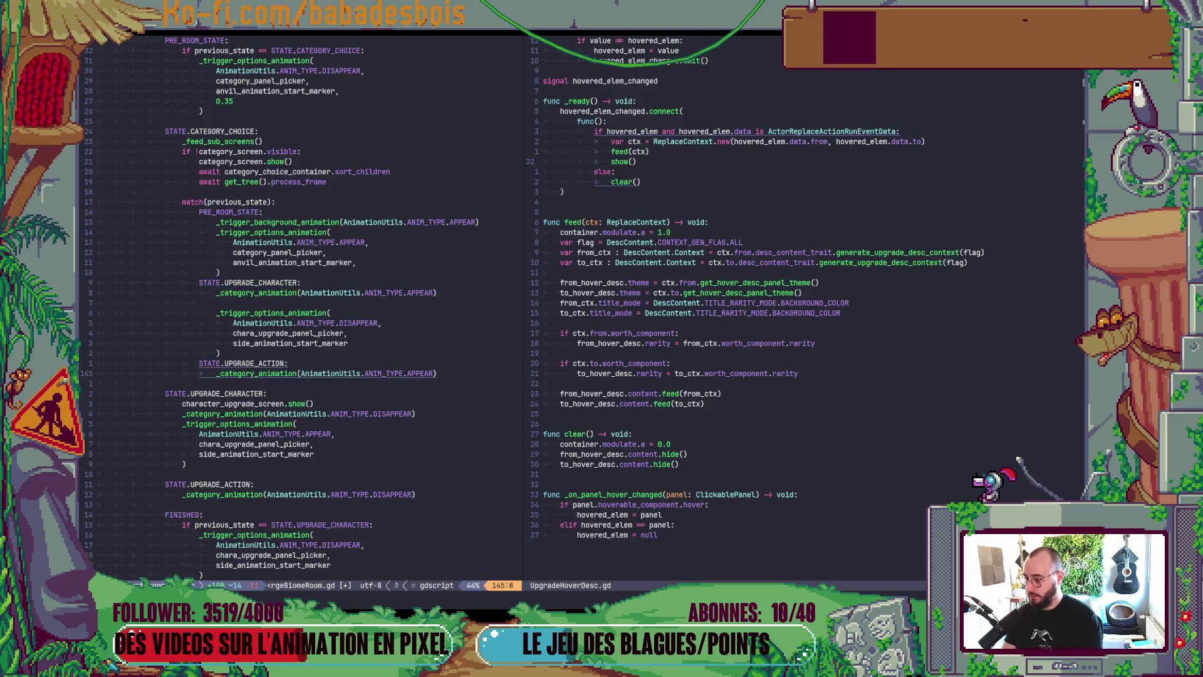
key(alt+Tab)
key(F5)
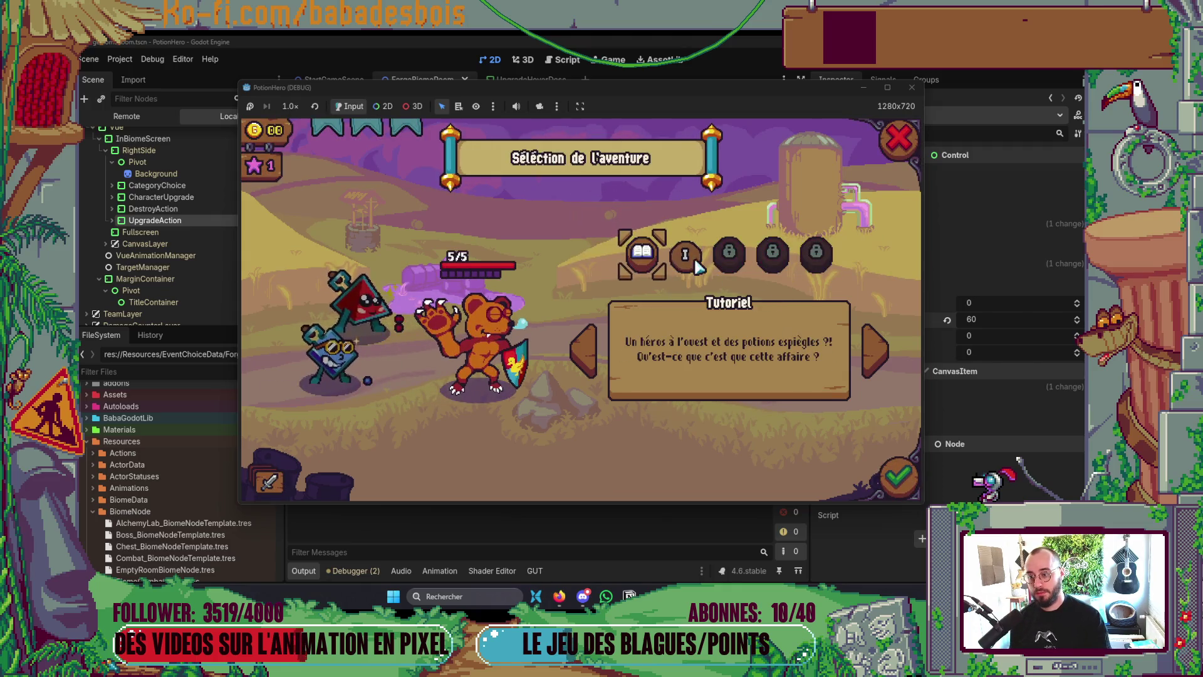
Step: Start the bear's first adventure, finish the tutorial, and travel to the first map room
click(689, 254)
key(Return)
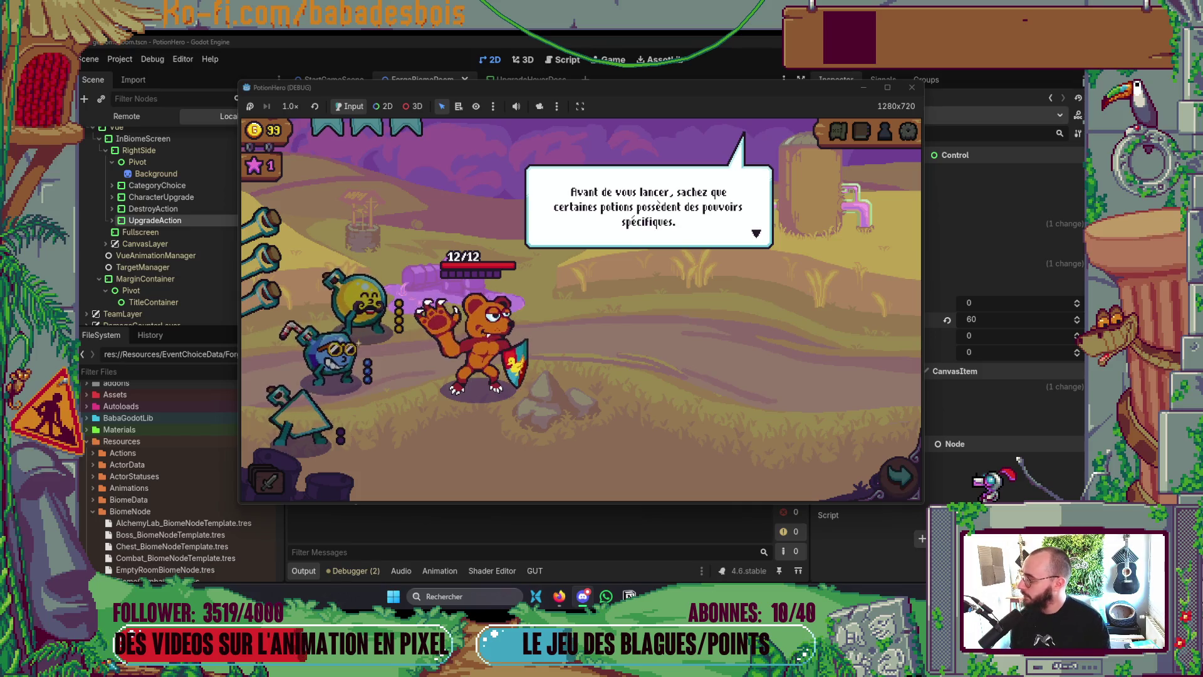
click(741, 296)
click(693, 329)
click(899, 473)
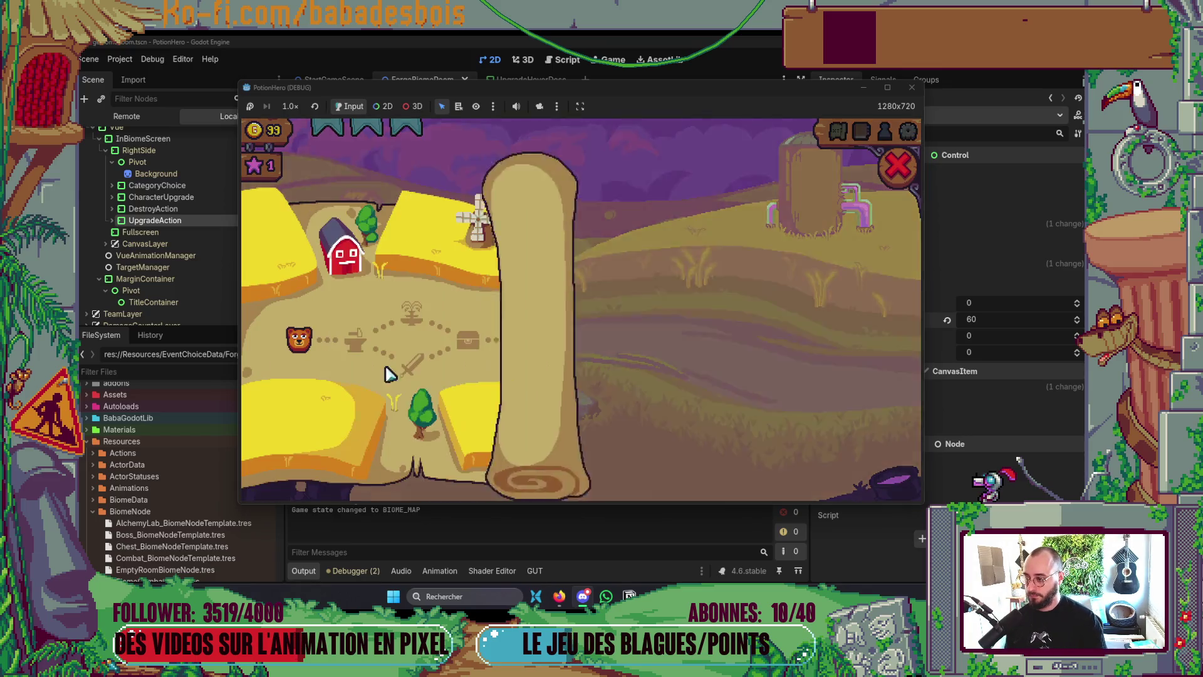
click(354, 341)
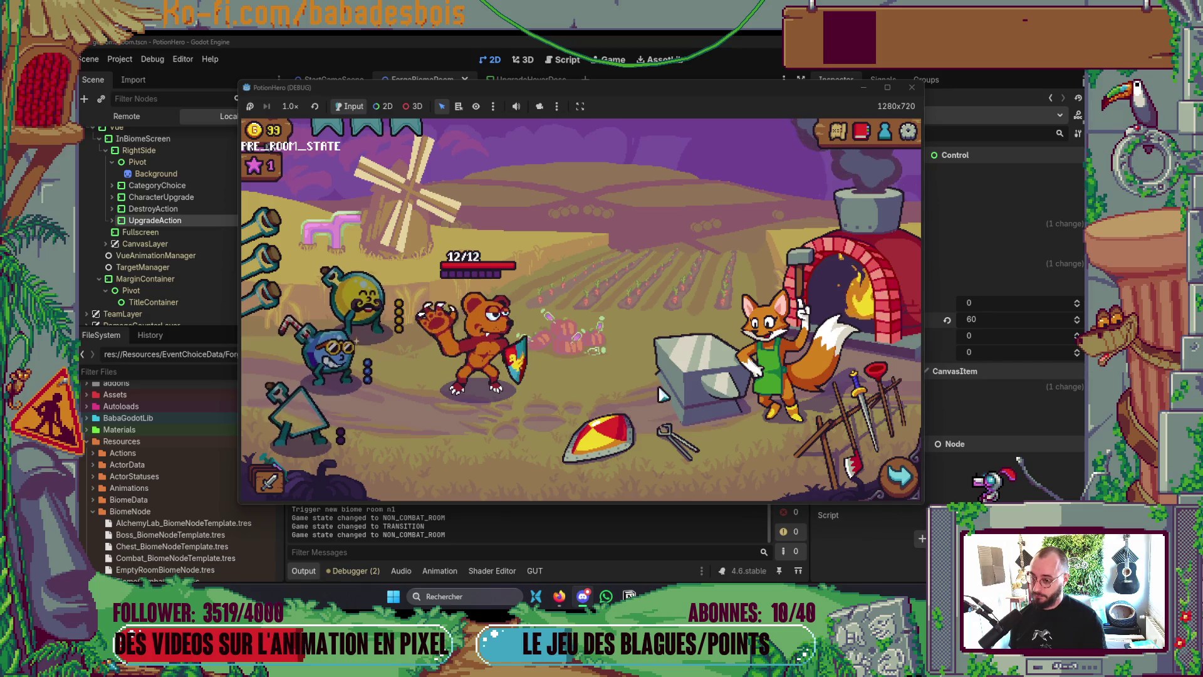
Step: In the forge, toggle between character upgrades and categories, then preview the first sword action upgrade
click(695, 394)
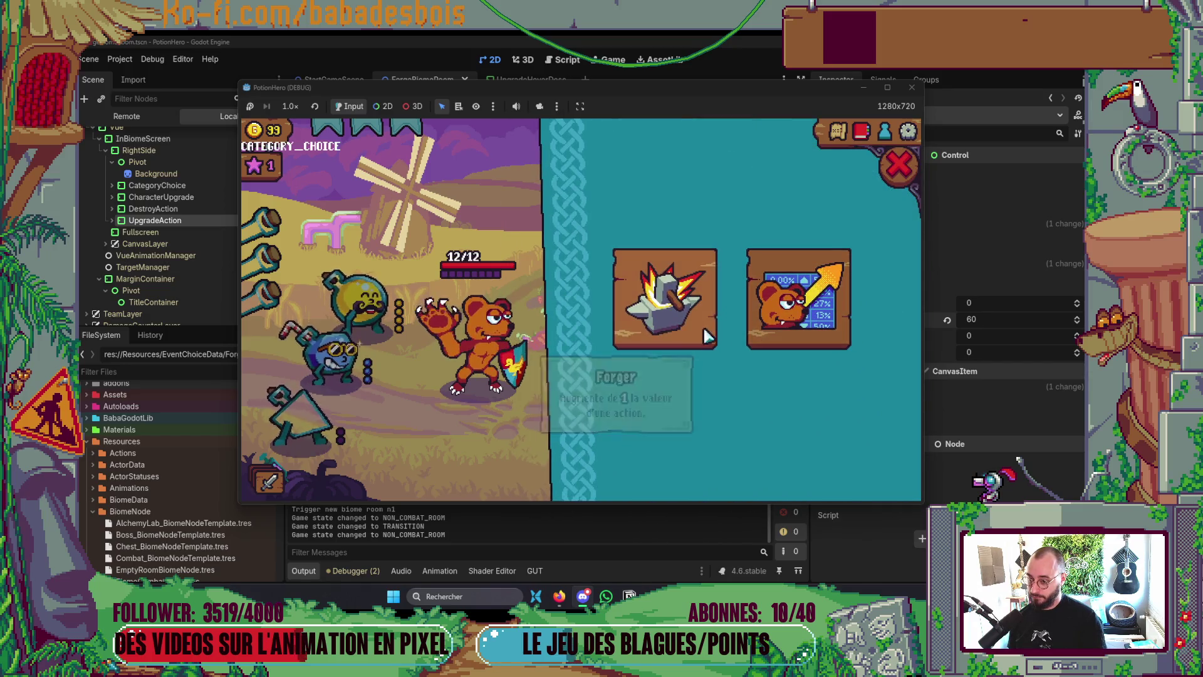
click(813, 332)
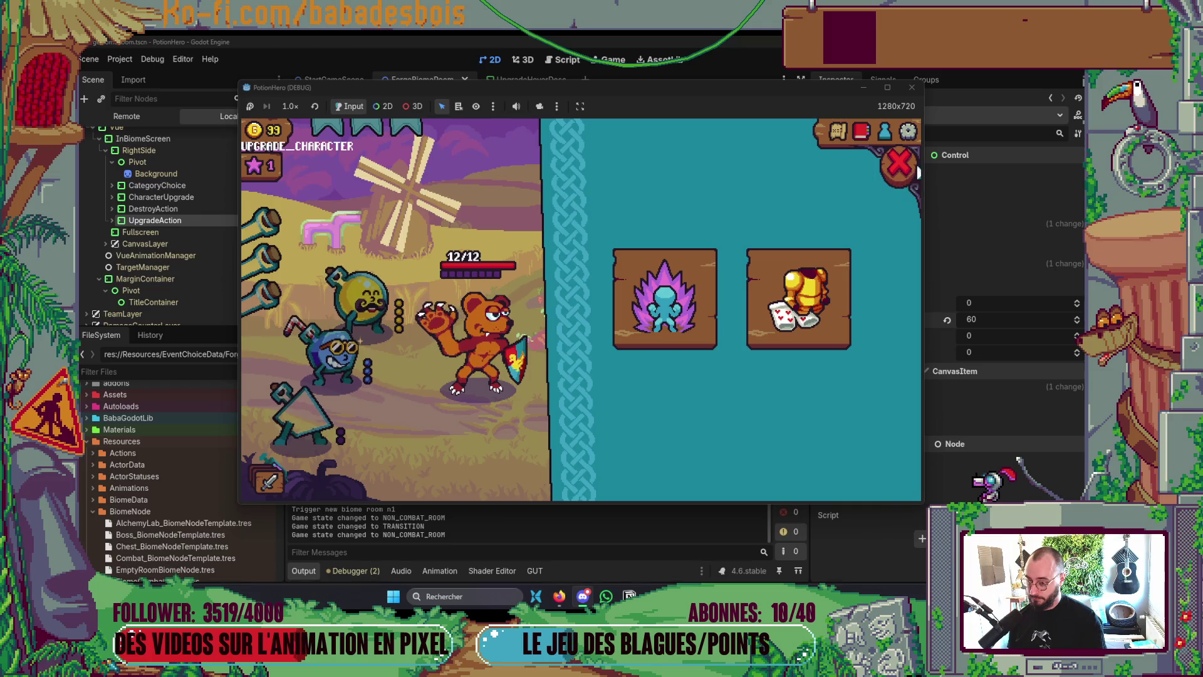
click(893, 176)
click(776, 307)
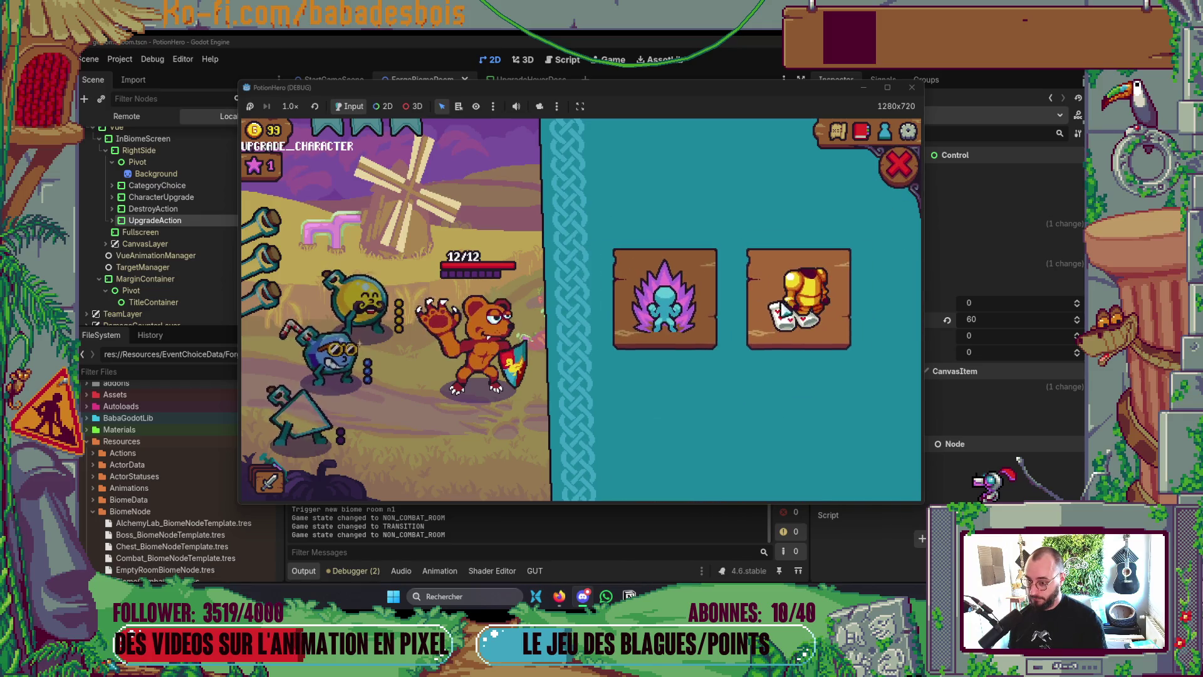
click(897, 167)
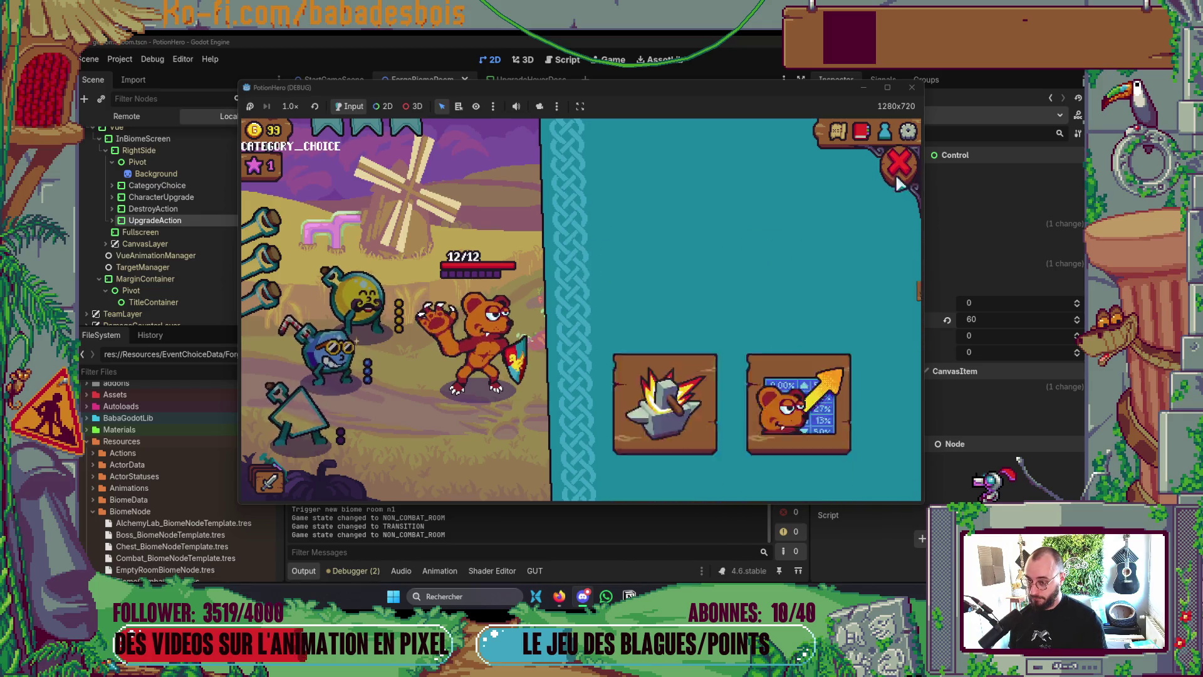
click(634, 334)
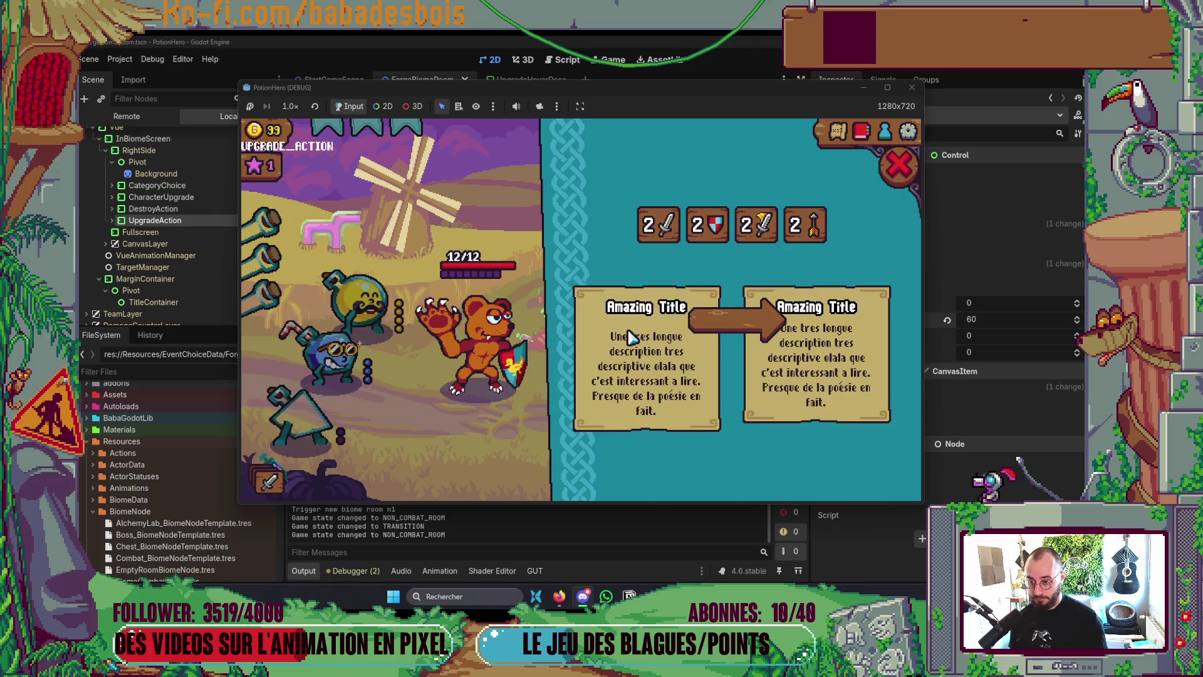
click(640, 216)
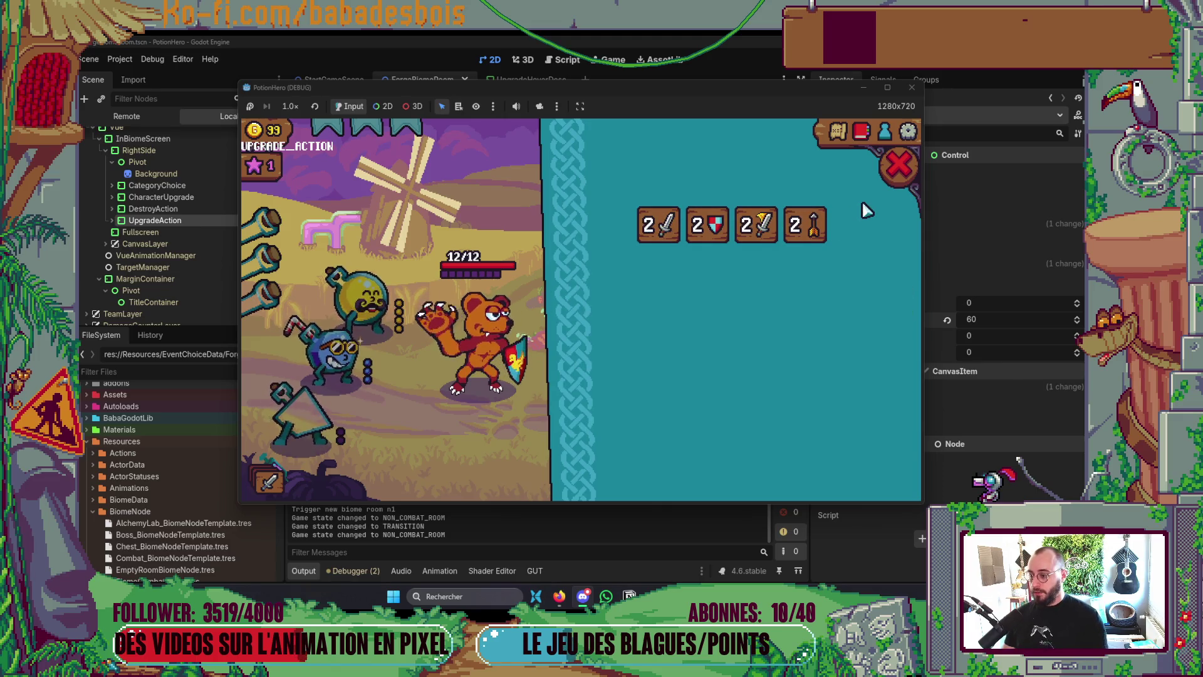
key(alt+Tab)
key(alt+Tab)
key(alt+Tab)
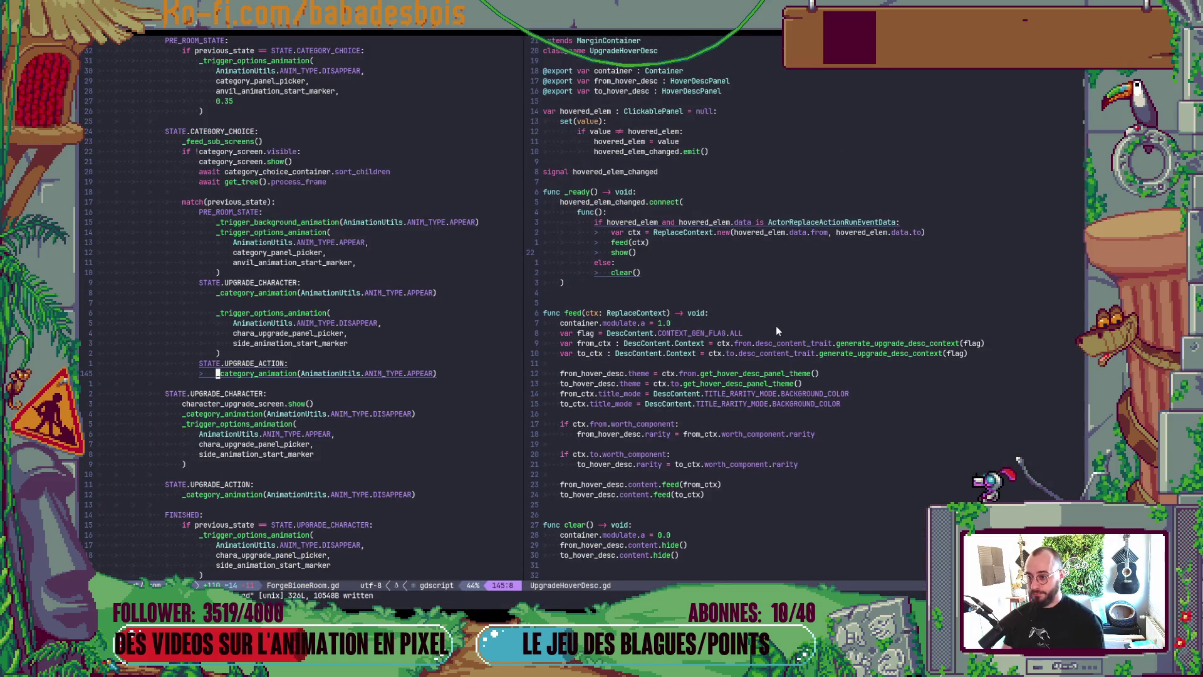
Step: Add an 'if !hovered_elem:' line at the end of UpgradeHoverDesc.gd's _ready
click(656, 276)
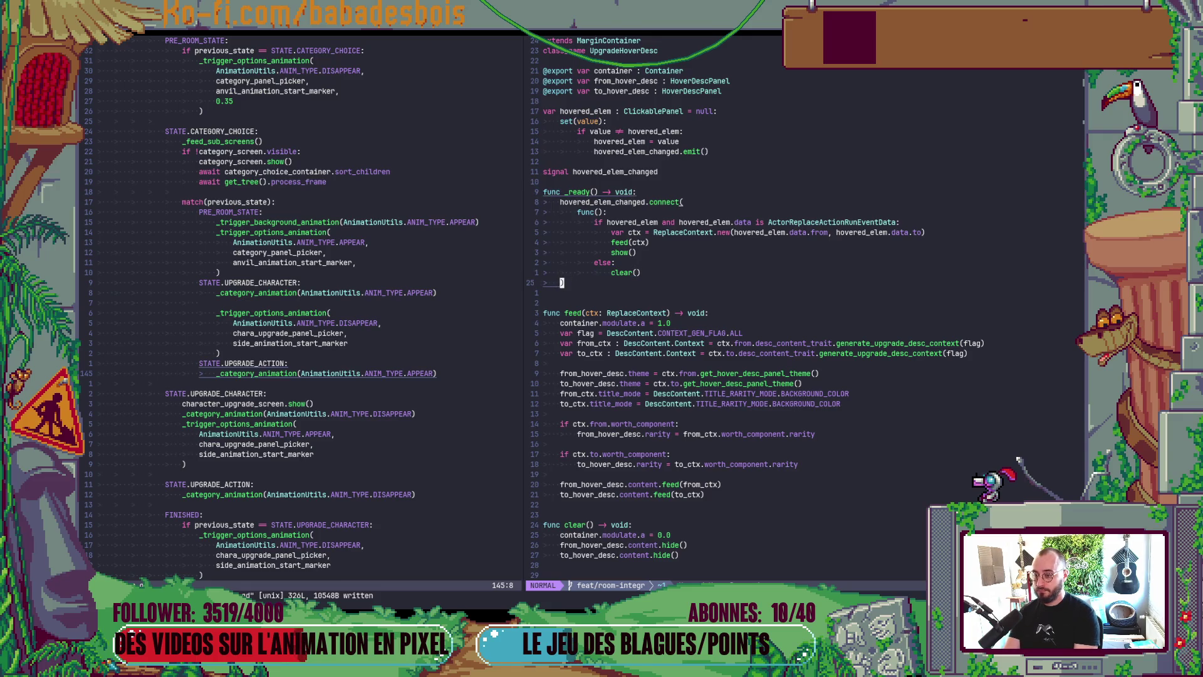
key(o)
key(Return)
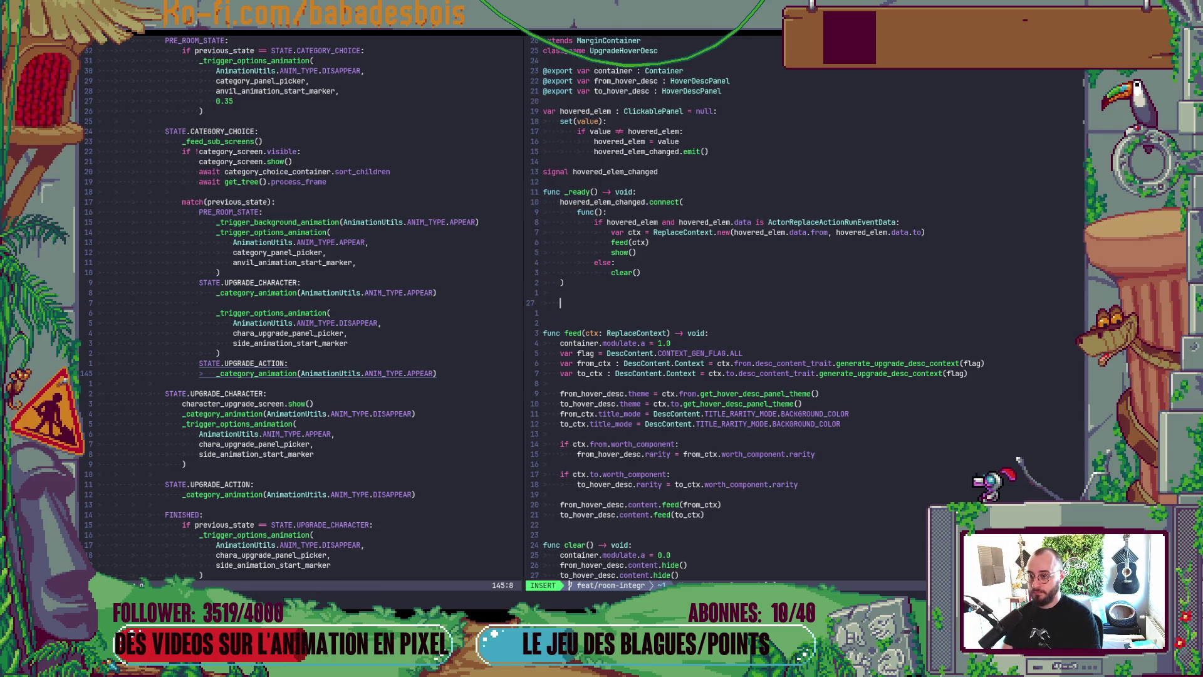
text(if hovered_elem)
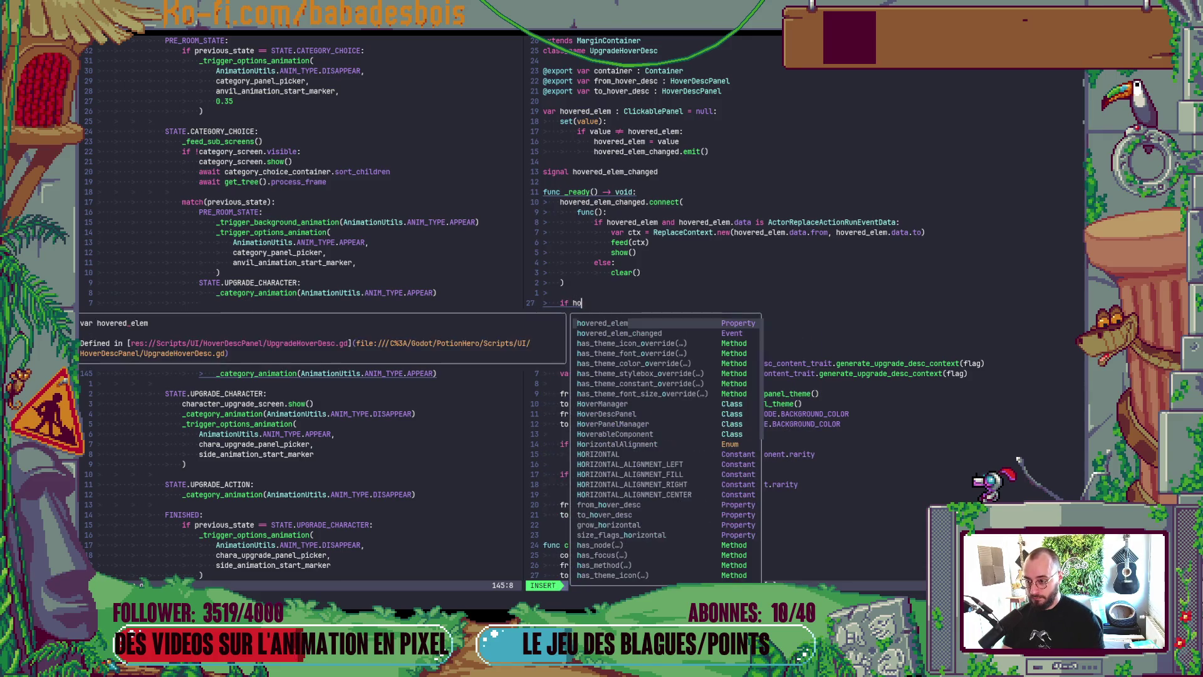
key(Escape)
text(if !hovered_elem)
key(End)
text(:)
Step: Call clear() inside the condition and save the file with :w
key(Return)
text(clear())
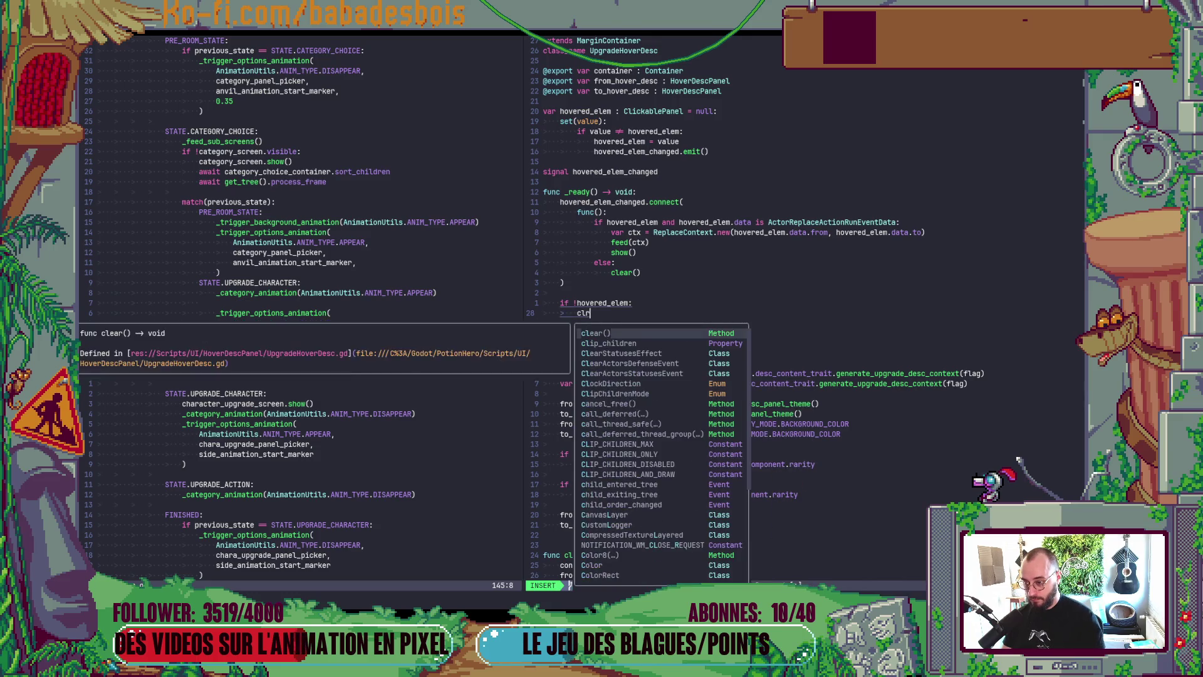
key(Escape)
text(:w)
key(Return)
key(alt+Tab)
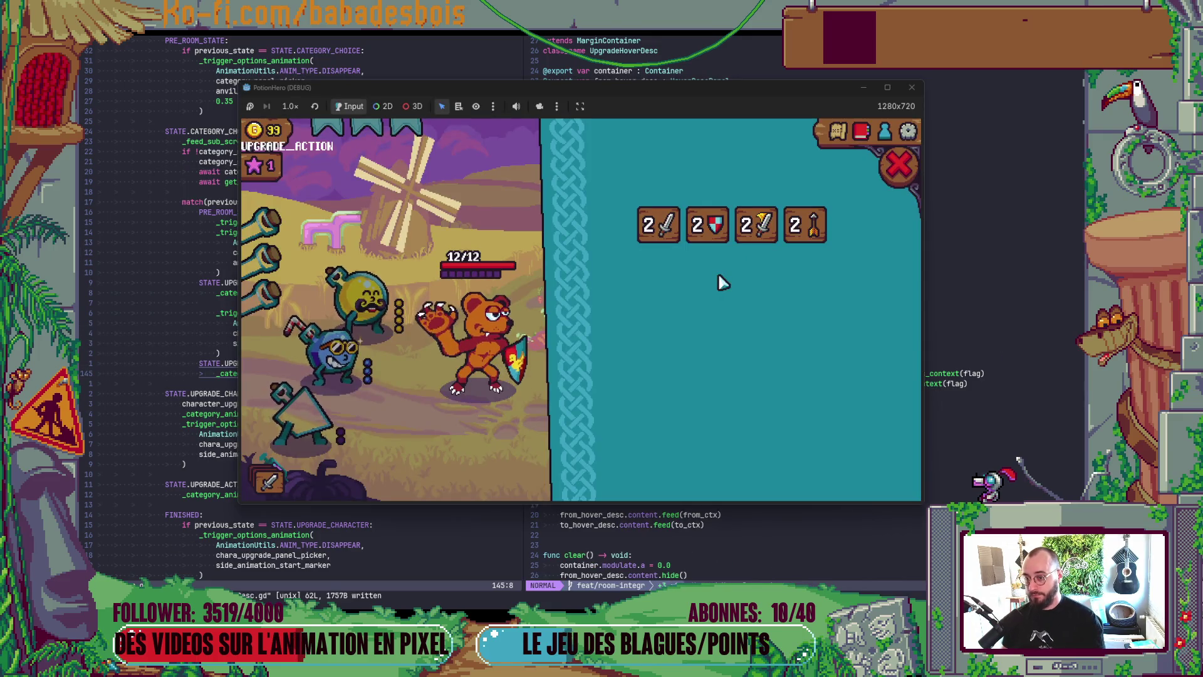
Step: Toggle the anvil card's upgrade actions open and closed, then pick the character upgrade card
click(882, 184)
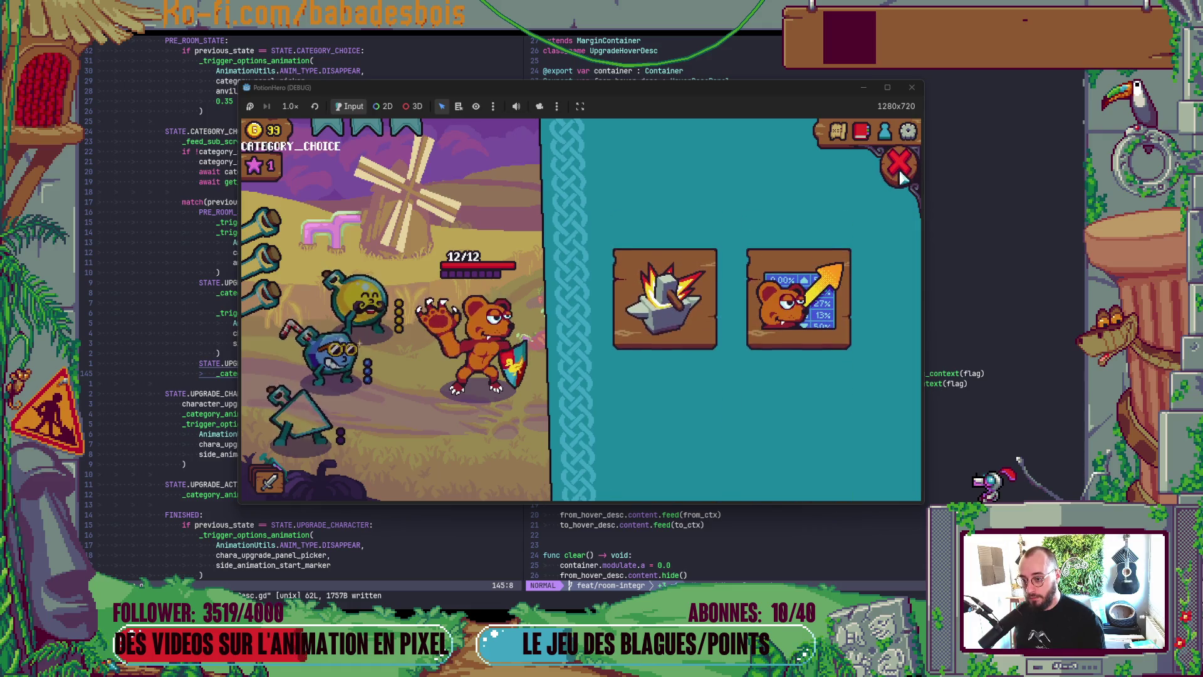
click(668, 304)
click(897, 166)
click(649, 288)
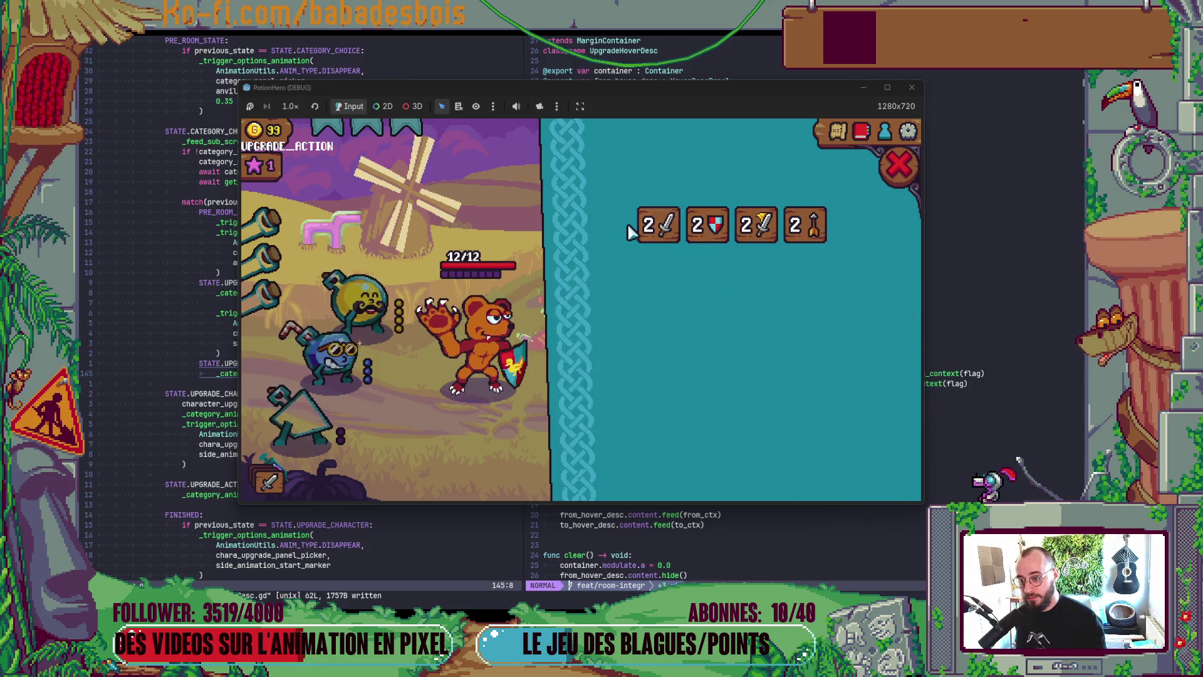
click(882, 185)
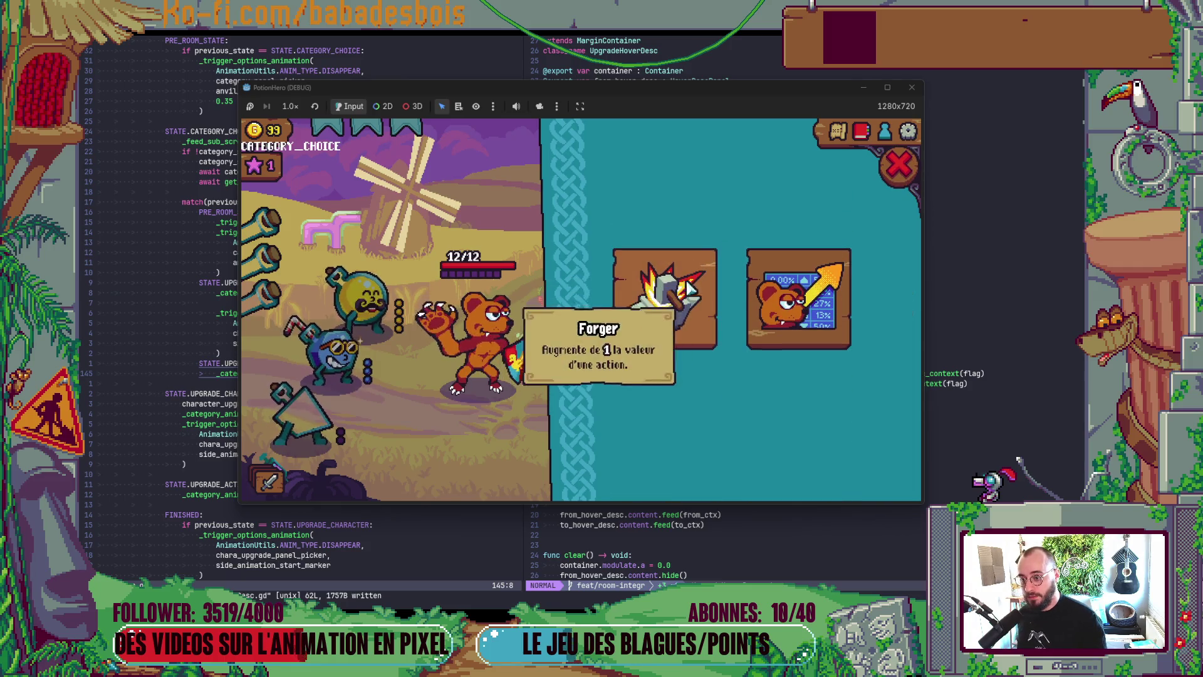
click(813, 315)
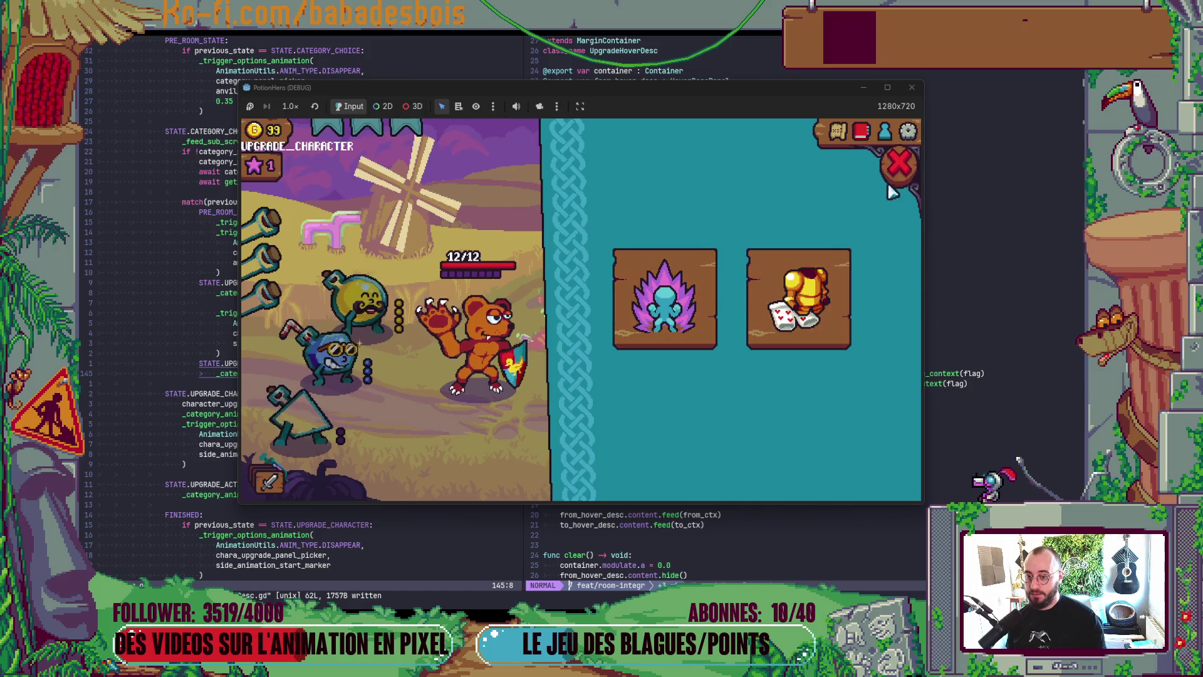
Step: Back out of the character and anvil upgrades to the forge, then close the game window
click(819, 292)
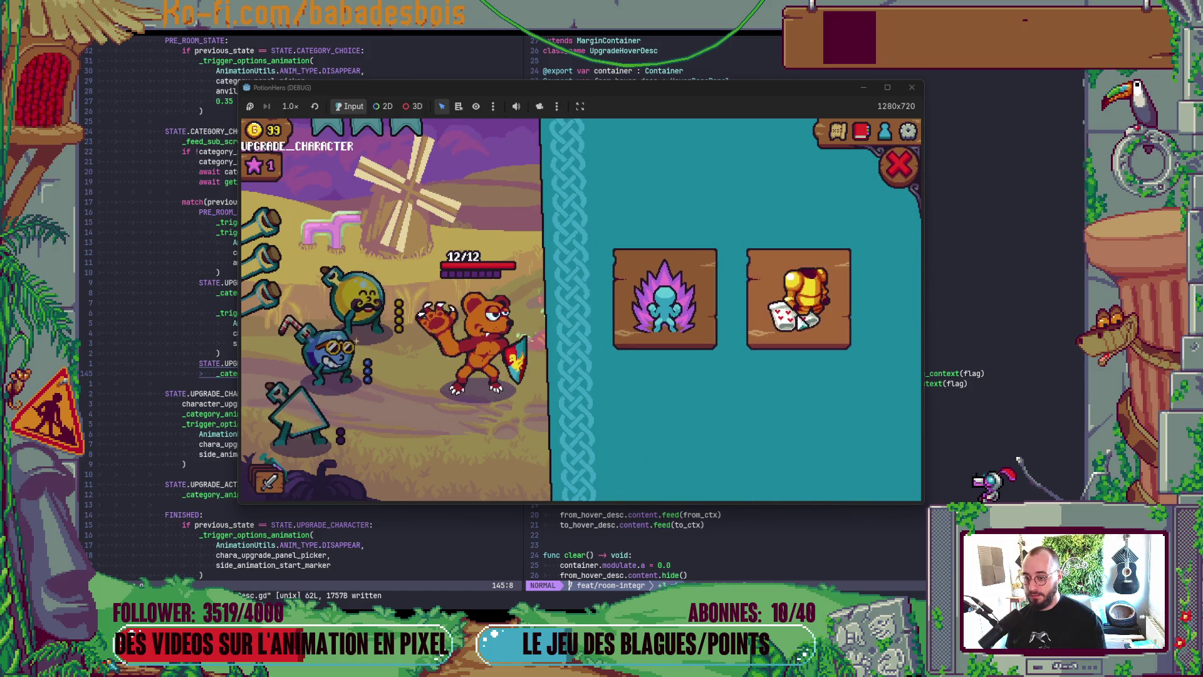
click(661, 294)
key(Escape)
click(805, 318)
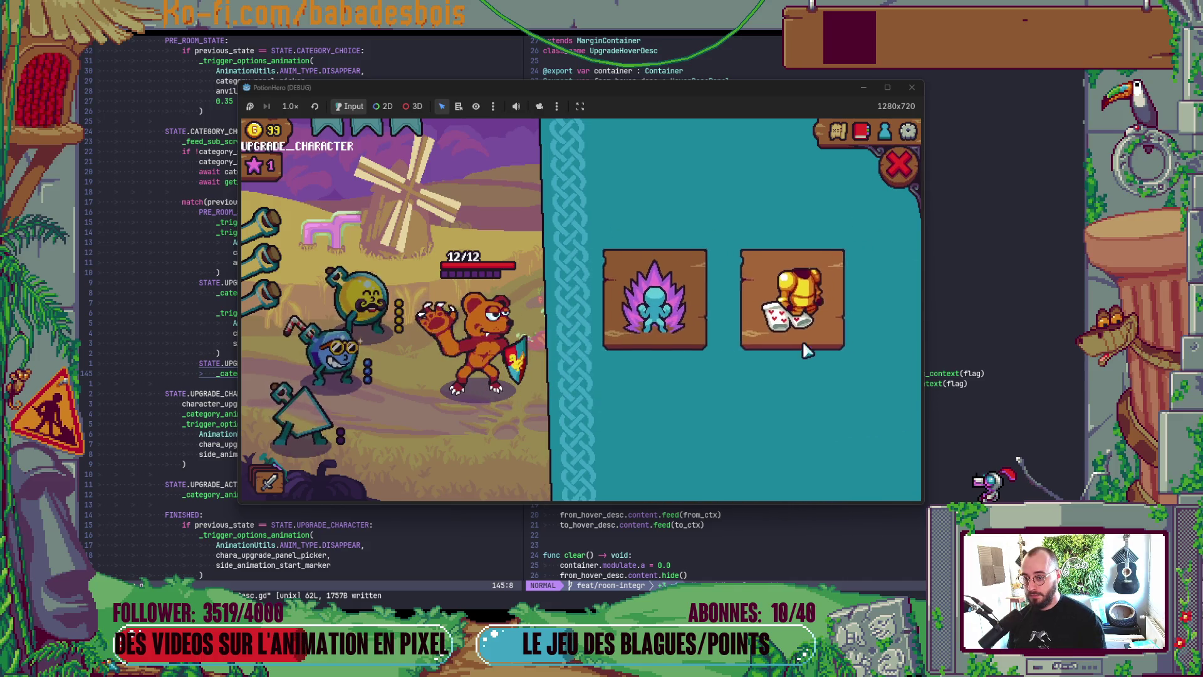
click(899, 170)
click(900, 172)
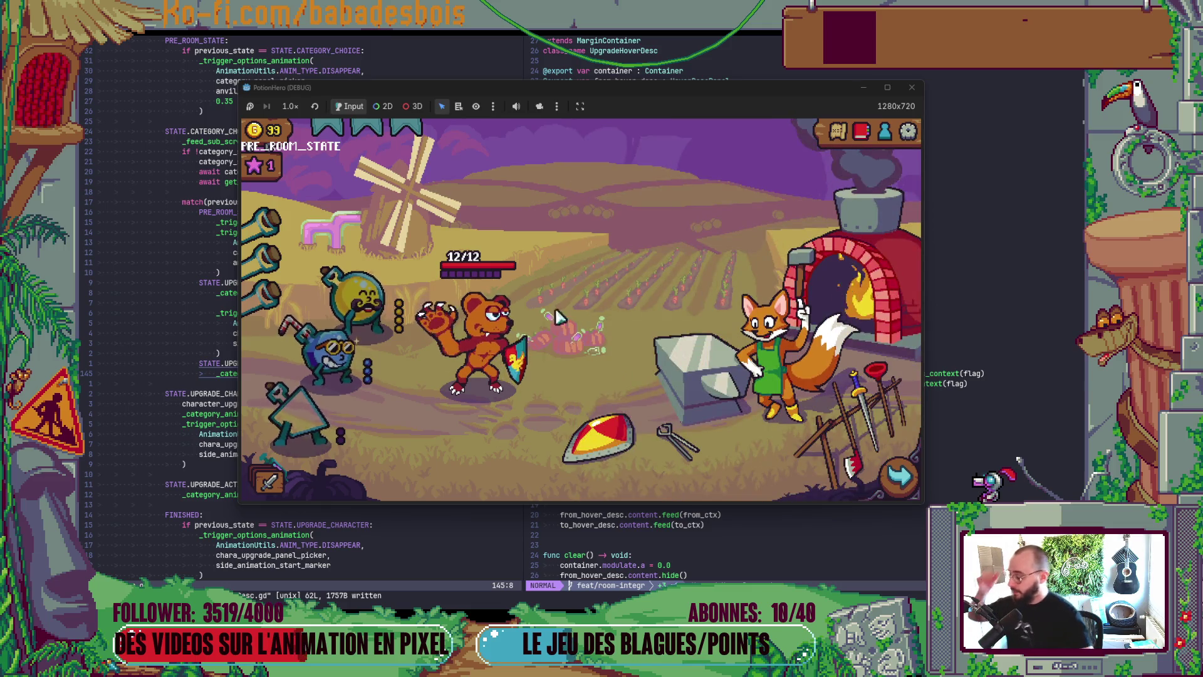
click(911, 87)
click(473, 282)
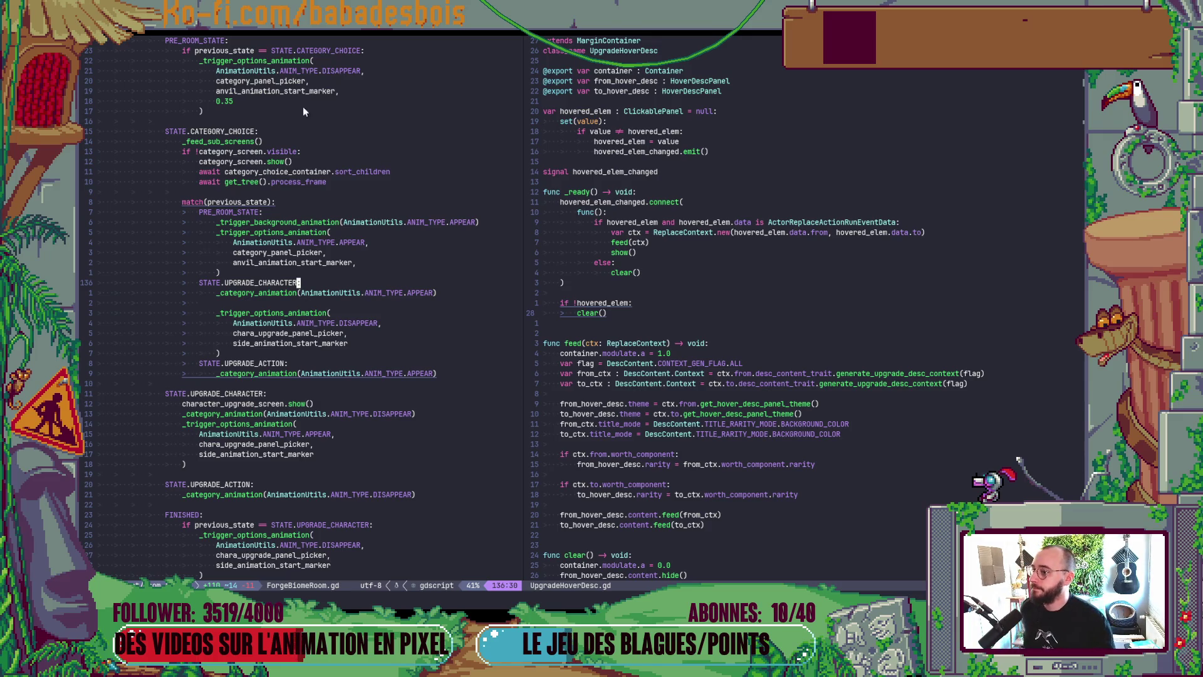
Step: Jump to the generate_hover_desc_layout definition in BiomeRoom.gd with gd
scroll(276, 332, up, 14)
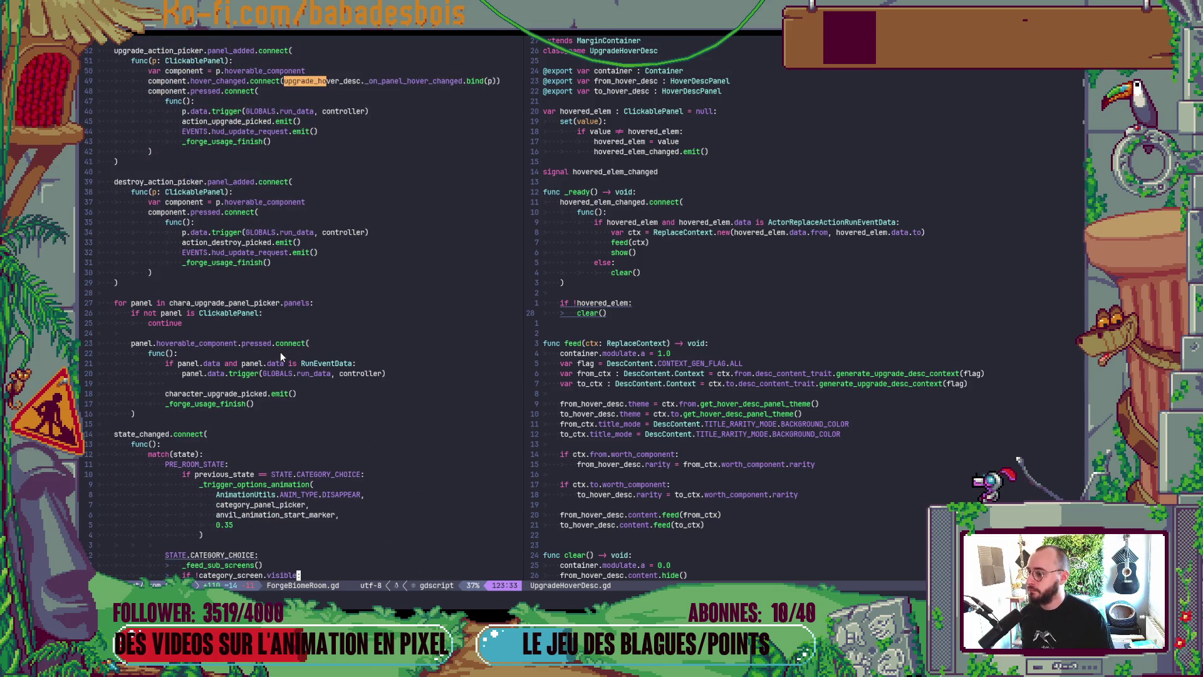
scroll(280, 351, up, 4)
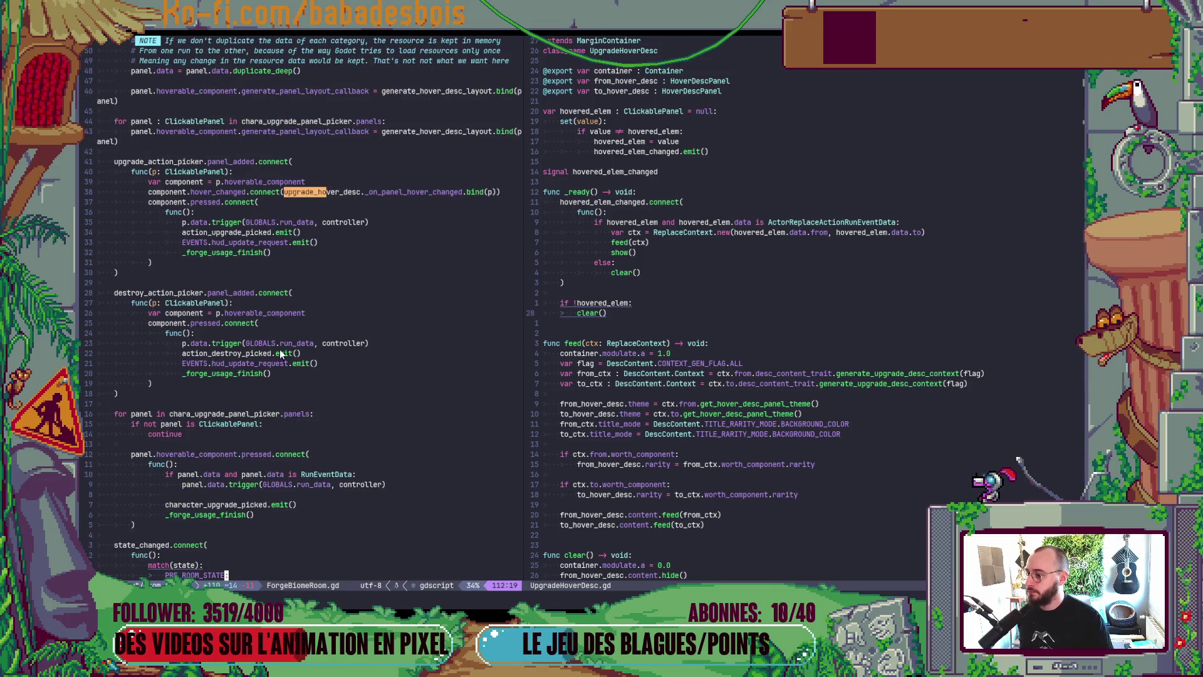
scroll(262, 249, up, 4)
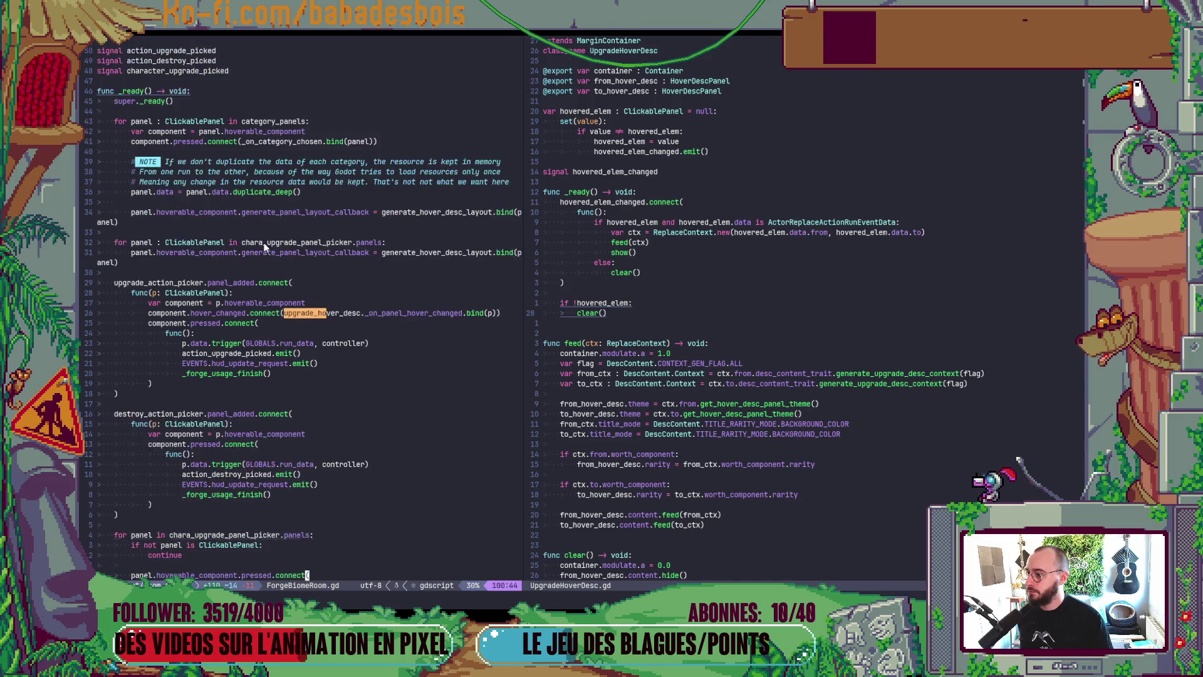
double_click(231, 253)
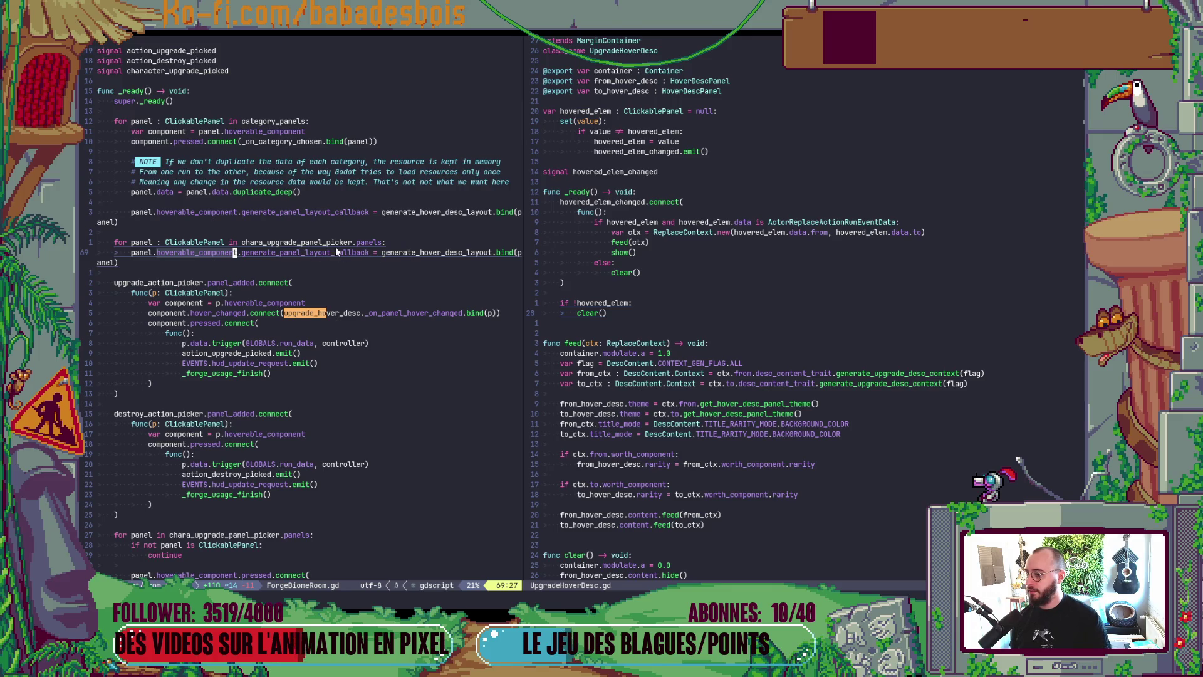
click(311, 243)
click(396, 252)
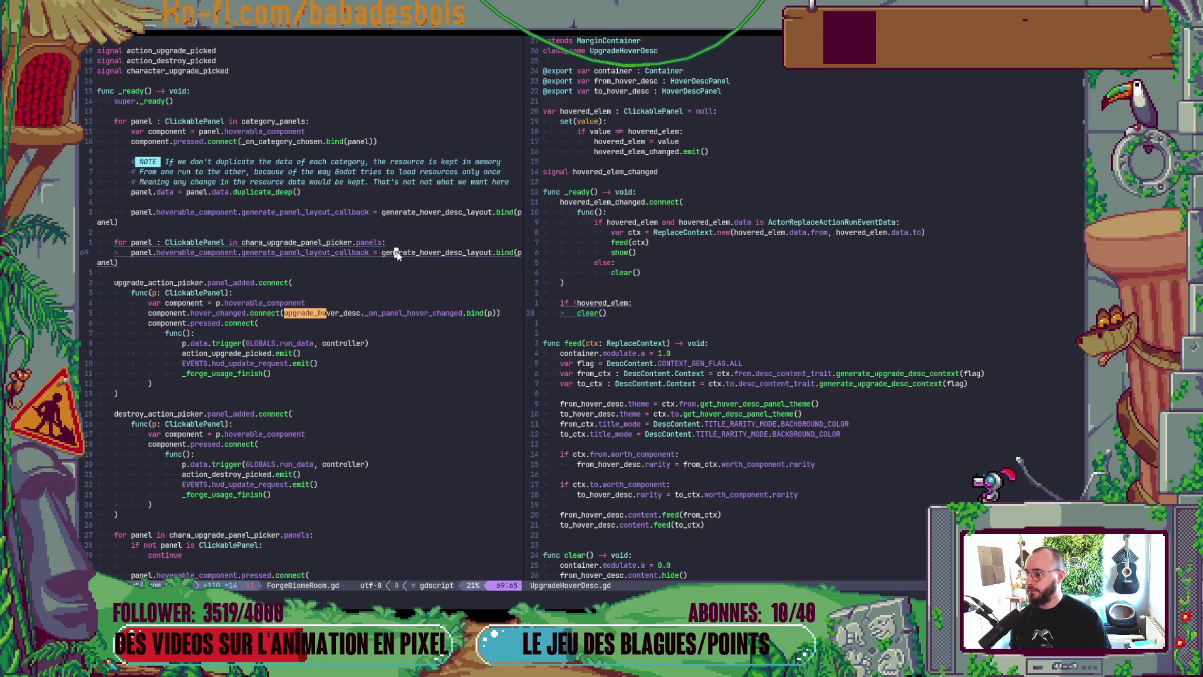
key(g)
key(d)
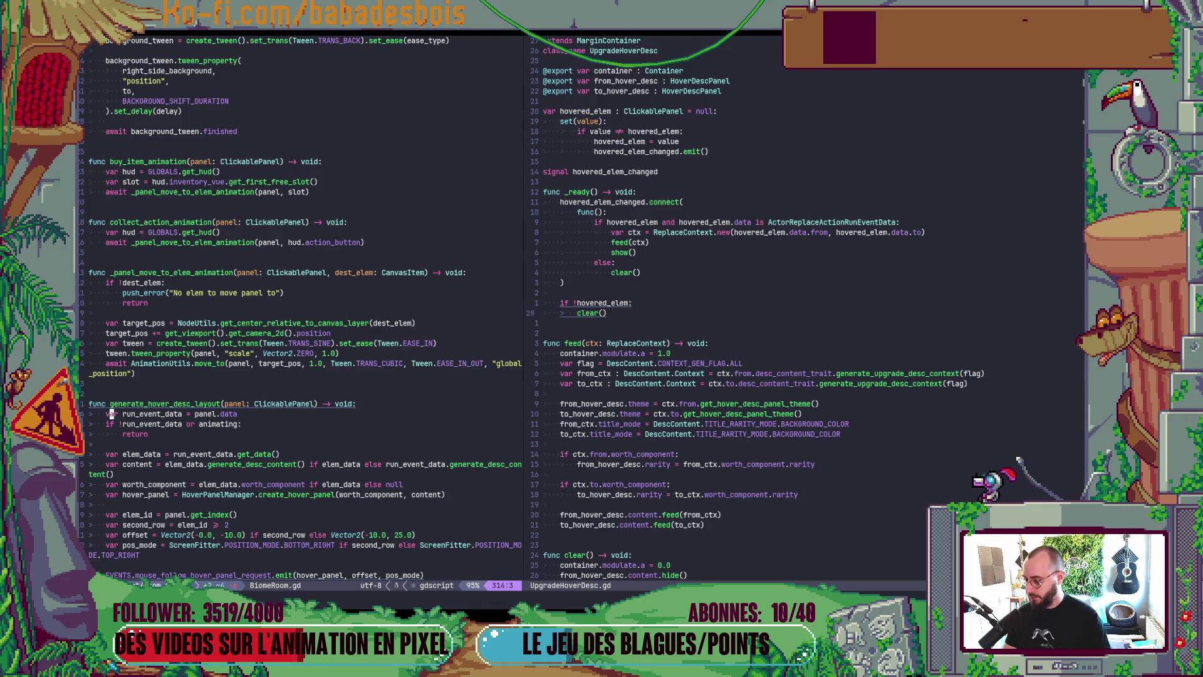
key(z)
key(z)
Step: Insert print("Hover tooltip") at the top of the function and save BiomeRoom.gd
text(Oprint()
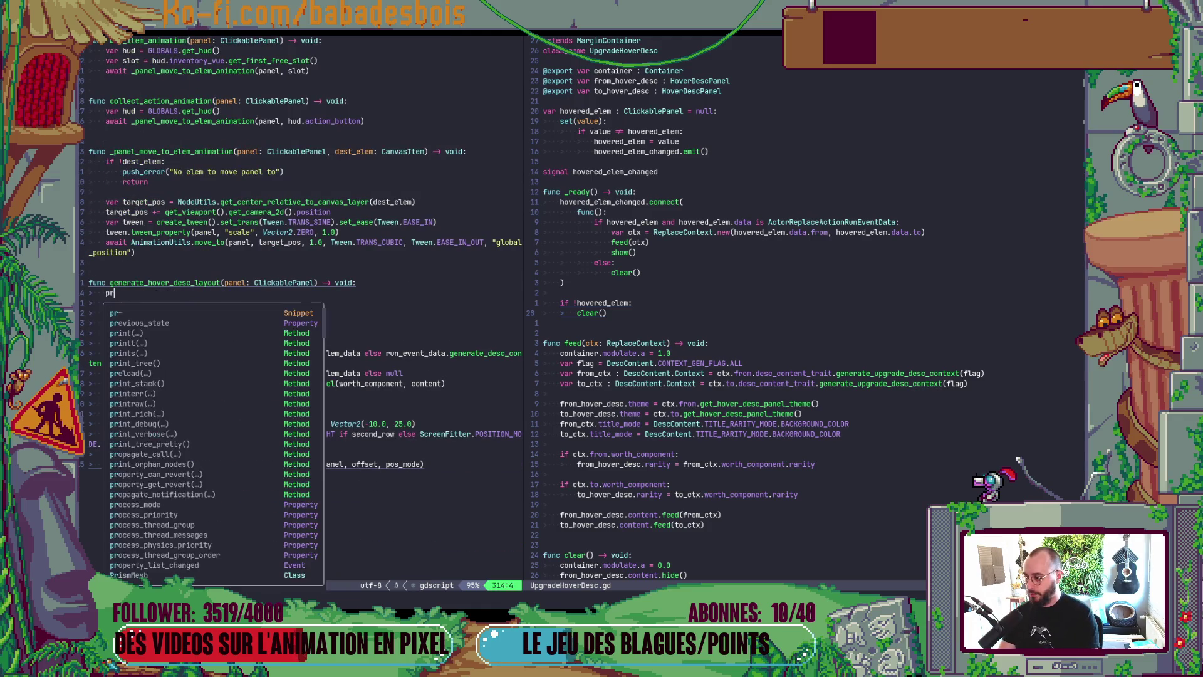
text("Hov)
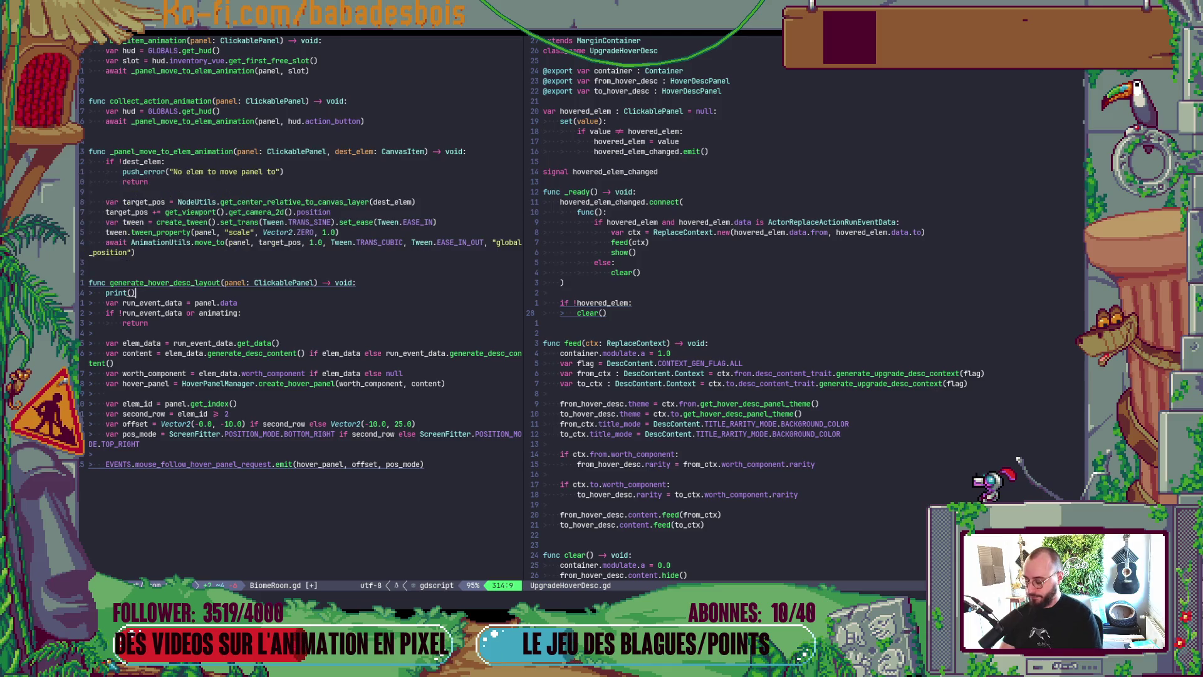
text(er toolti)
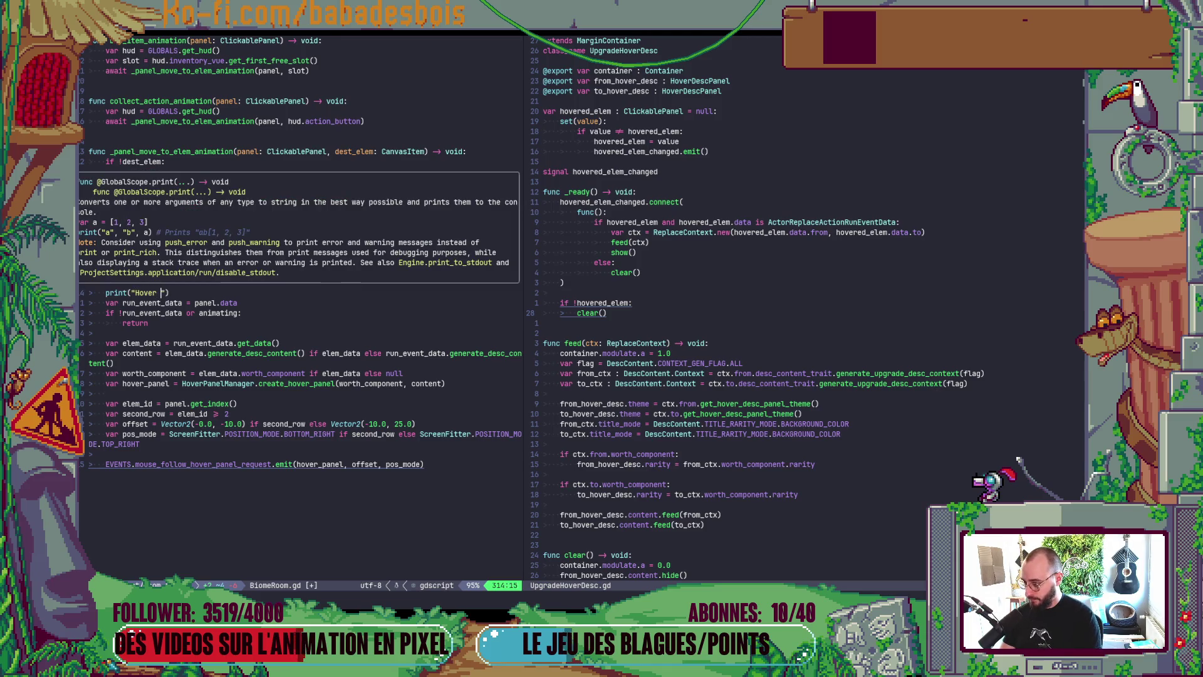
key(Escape)
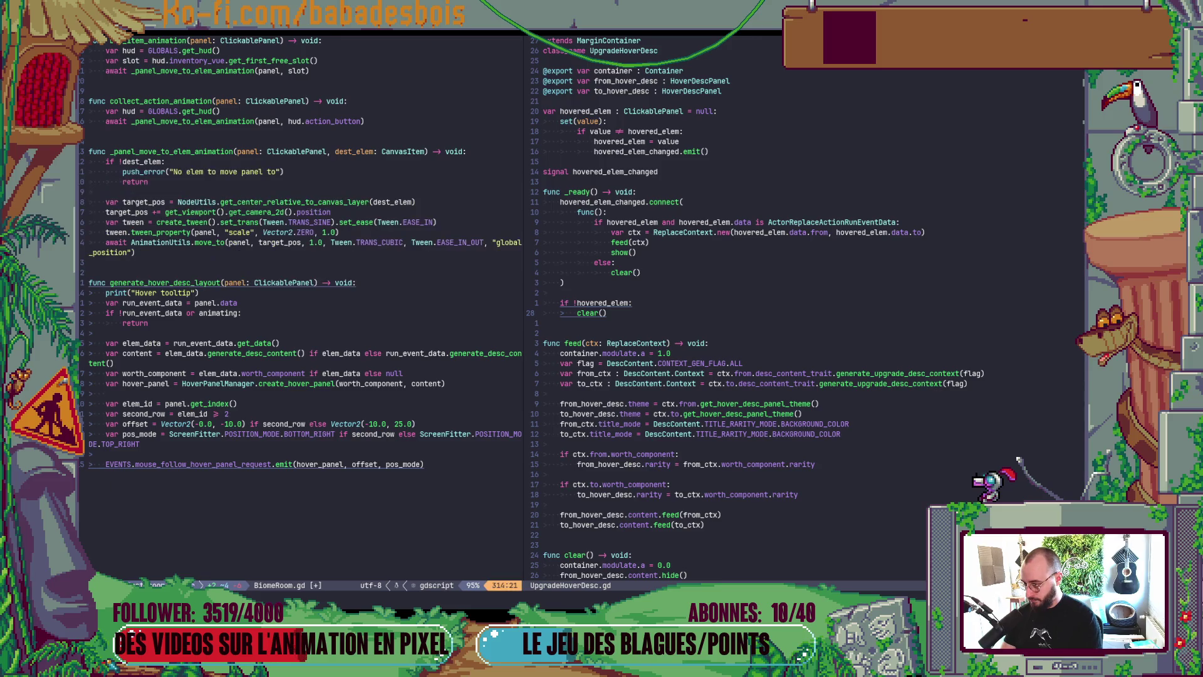
text(:w)
key(Return)
key(alt+Tab)
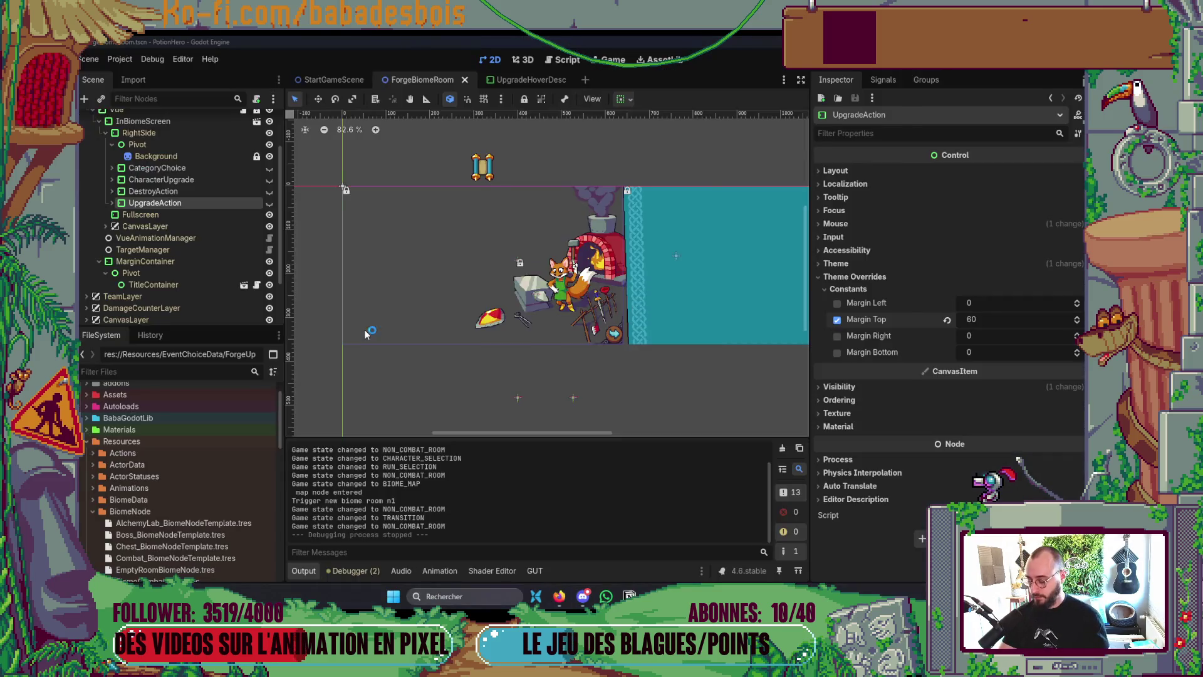
Step: Run the project with F5 and confirm the hero and adventure selections
key(F5)
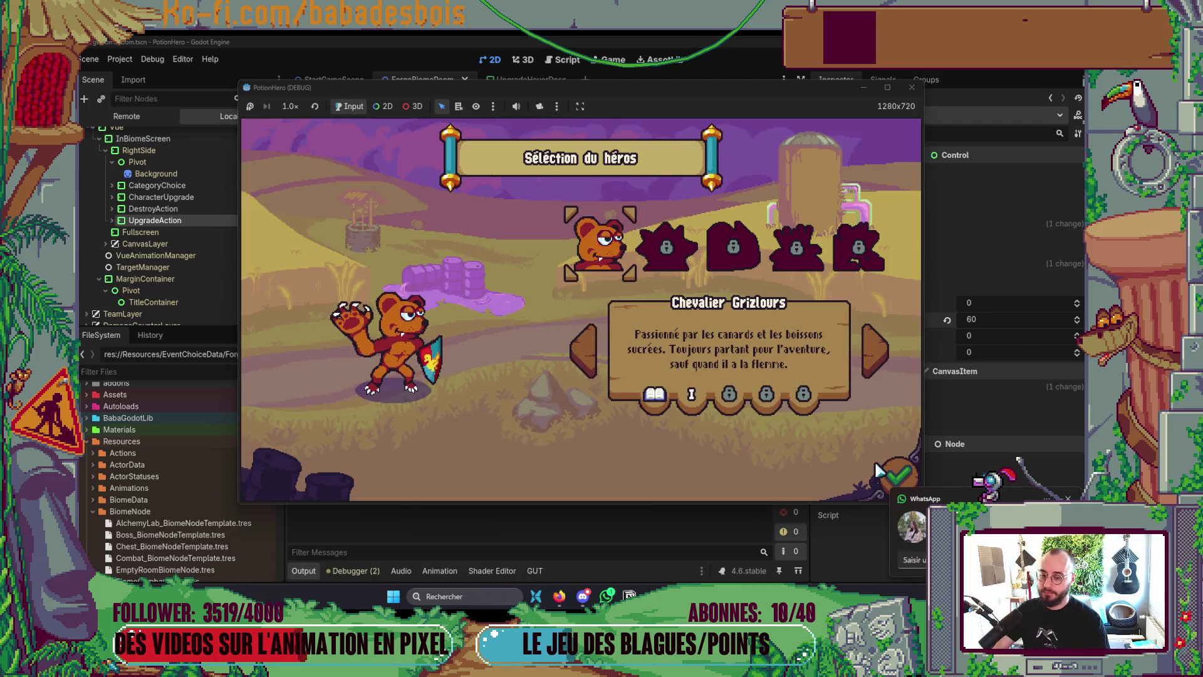
click(882, 478)
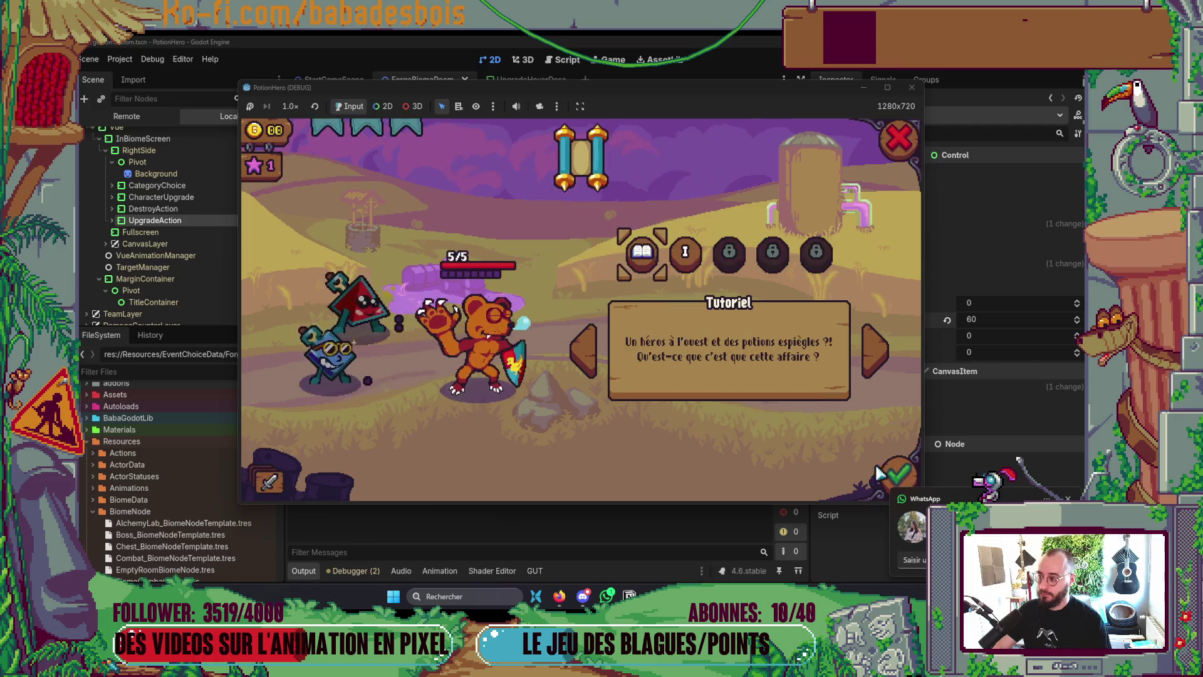
click(899, 476)
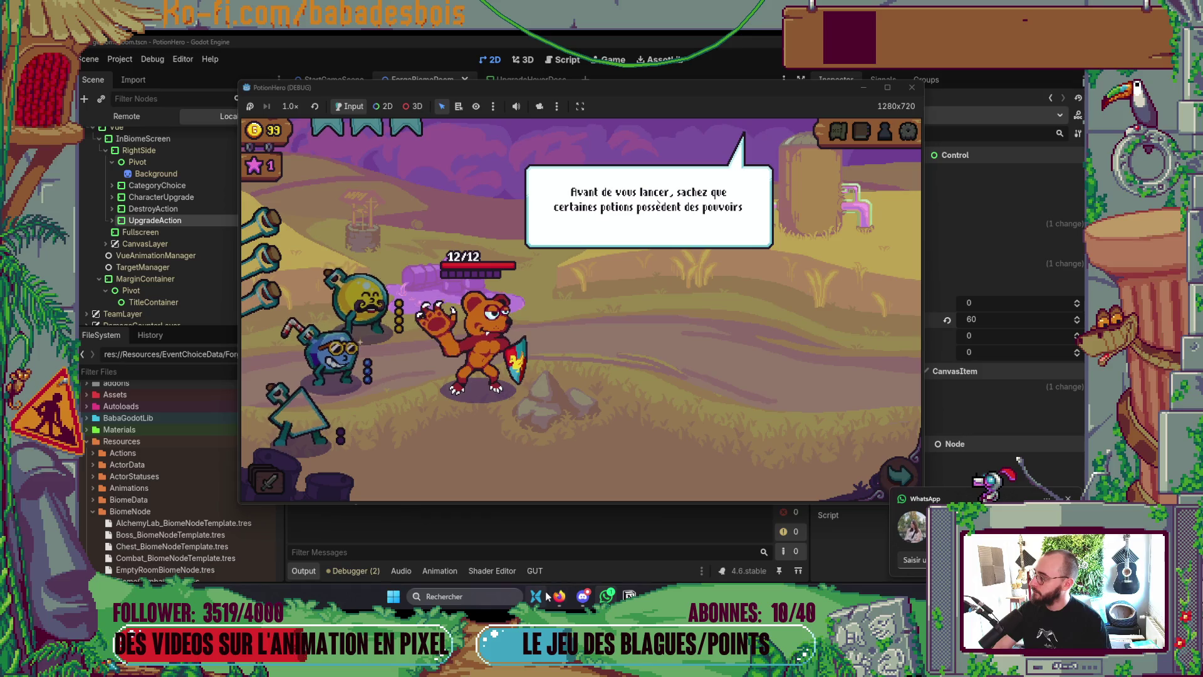
mouse_move(538, 596)
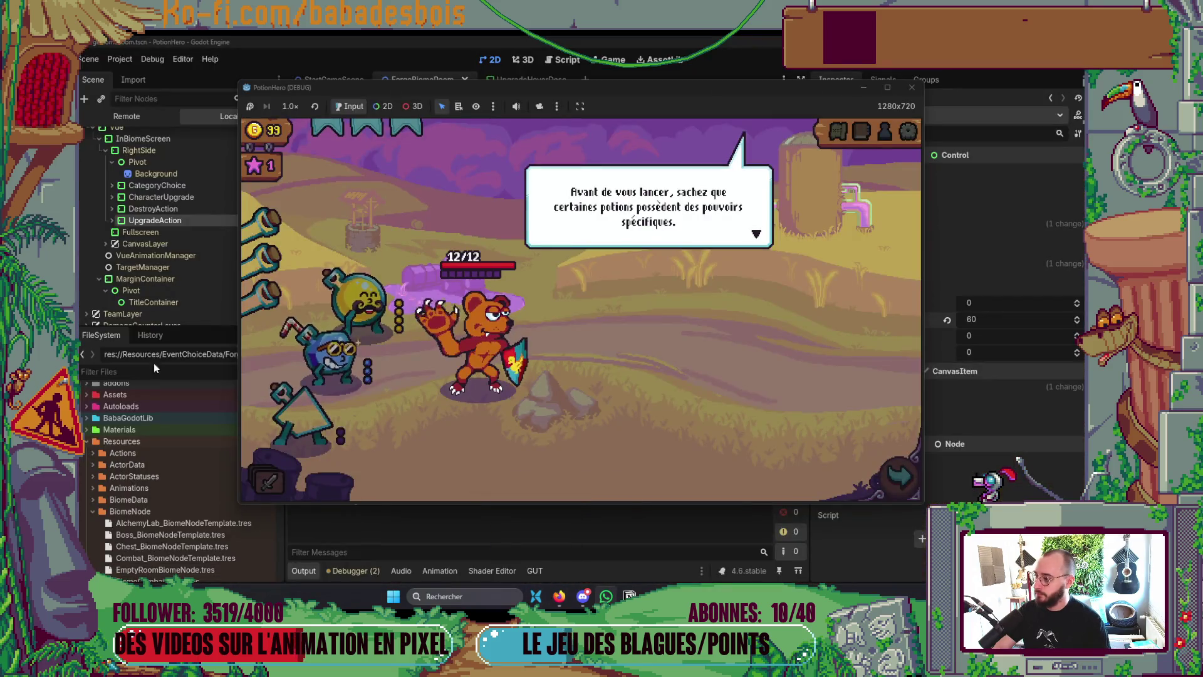
Step: Advance the tutorial bubble to the line about powers triggering under conditions
click(732, 349)
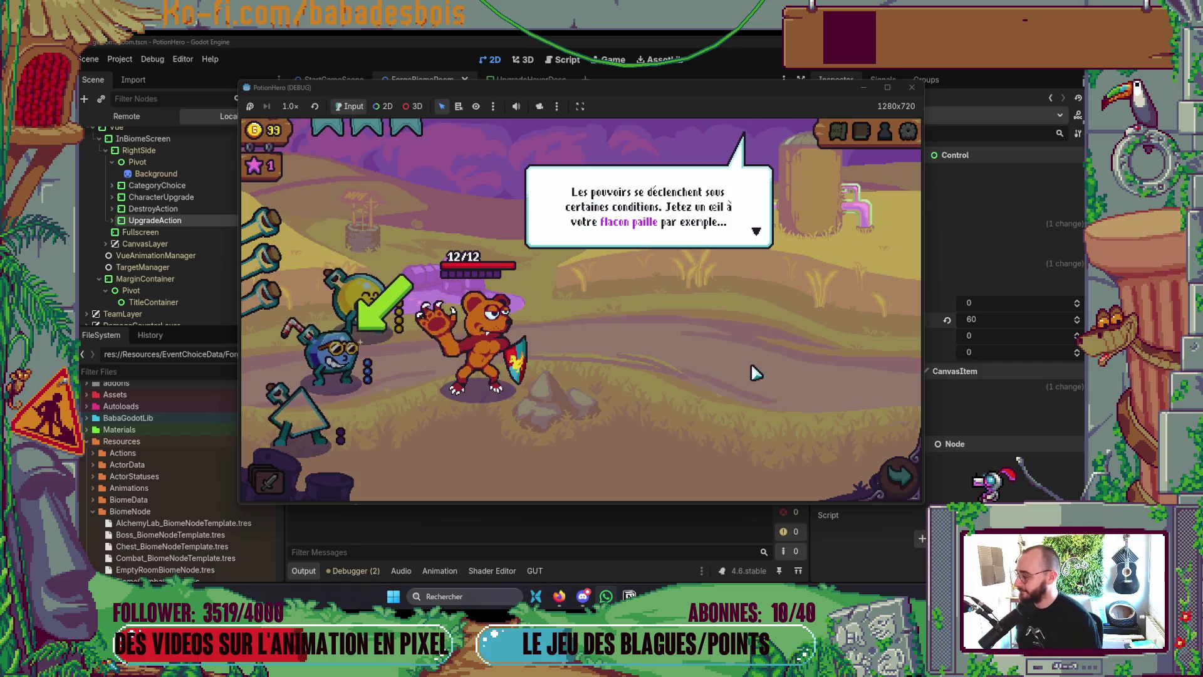
Step: Finish the tutorial, travel to the Forge room, and choose the anvil's character upgrade
click(718, 312)
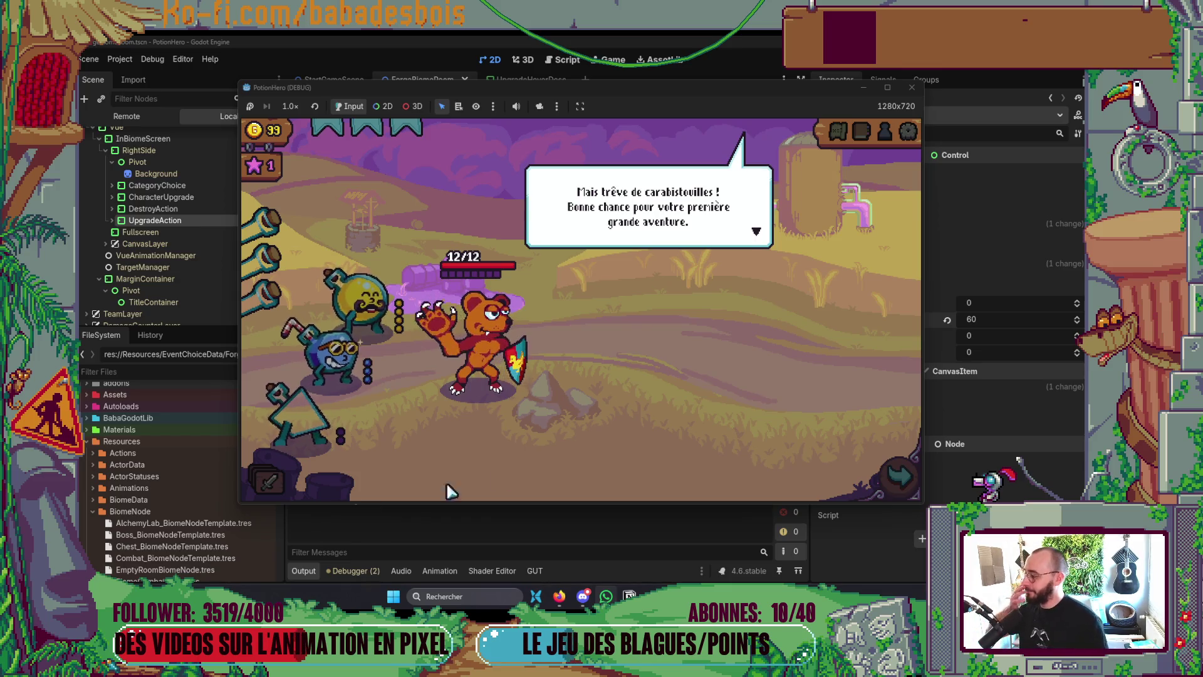
click(802, 352)
click(898, 475)
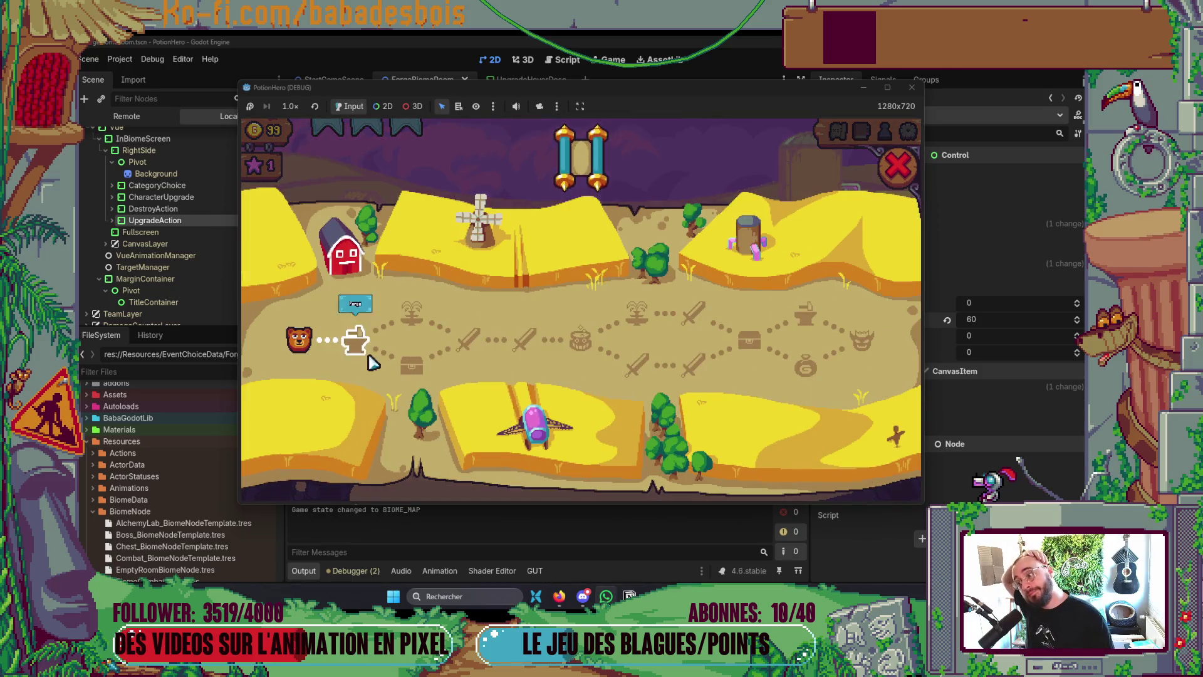
click(369, 355)
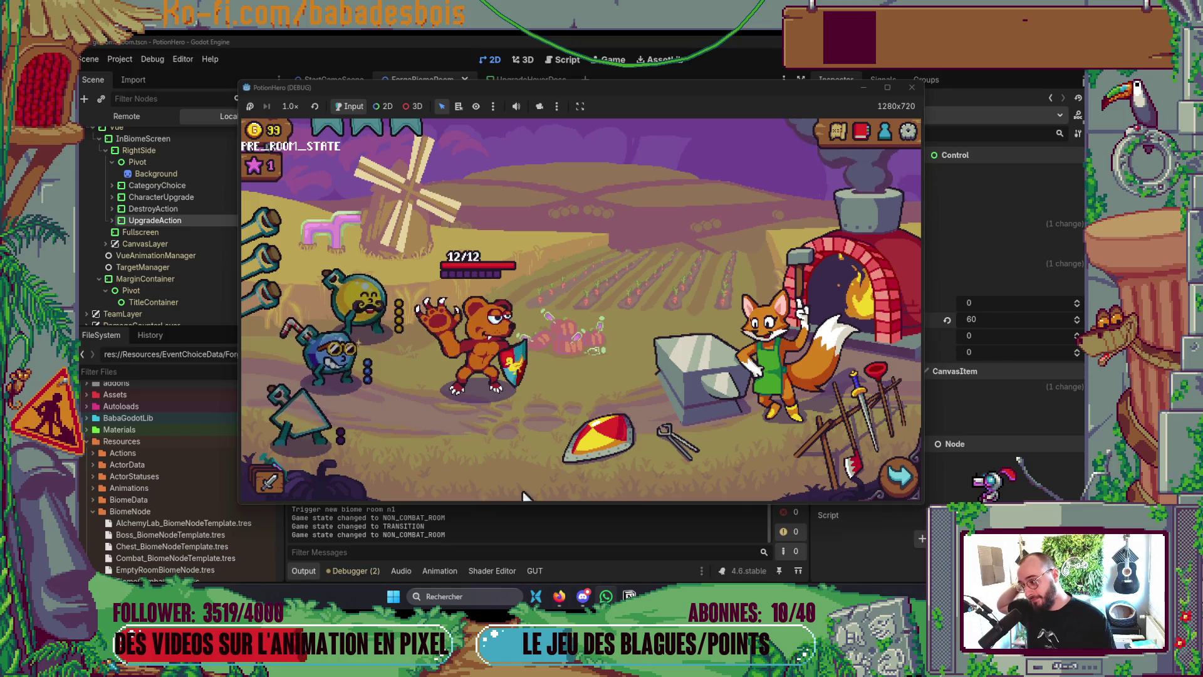
click(720, 396)
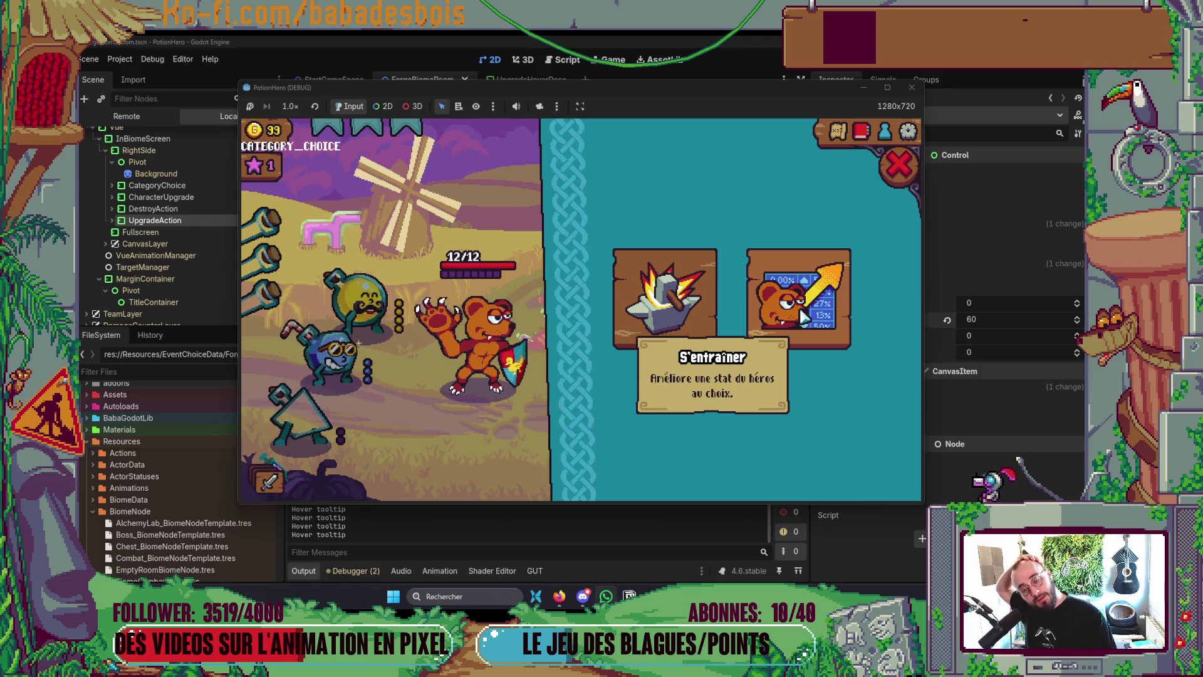
click(800, 307)
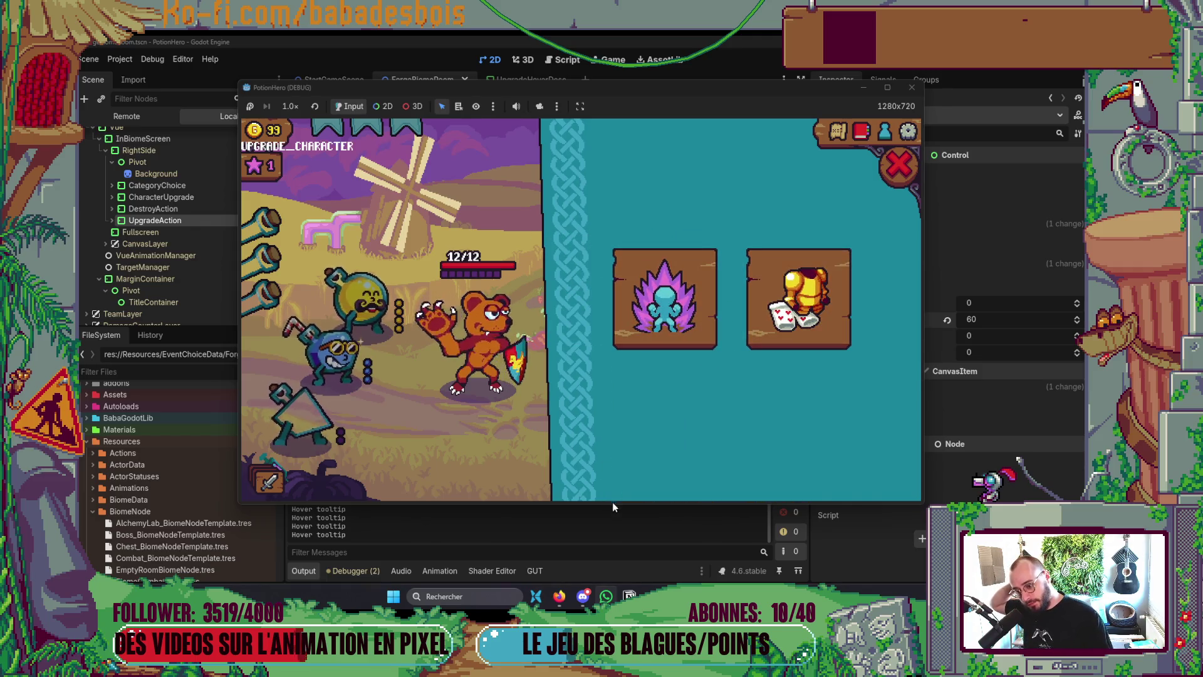
Step: Stop the running game with F8 and switch windows back toward the editors
key(F8)
key(F5)
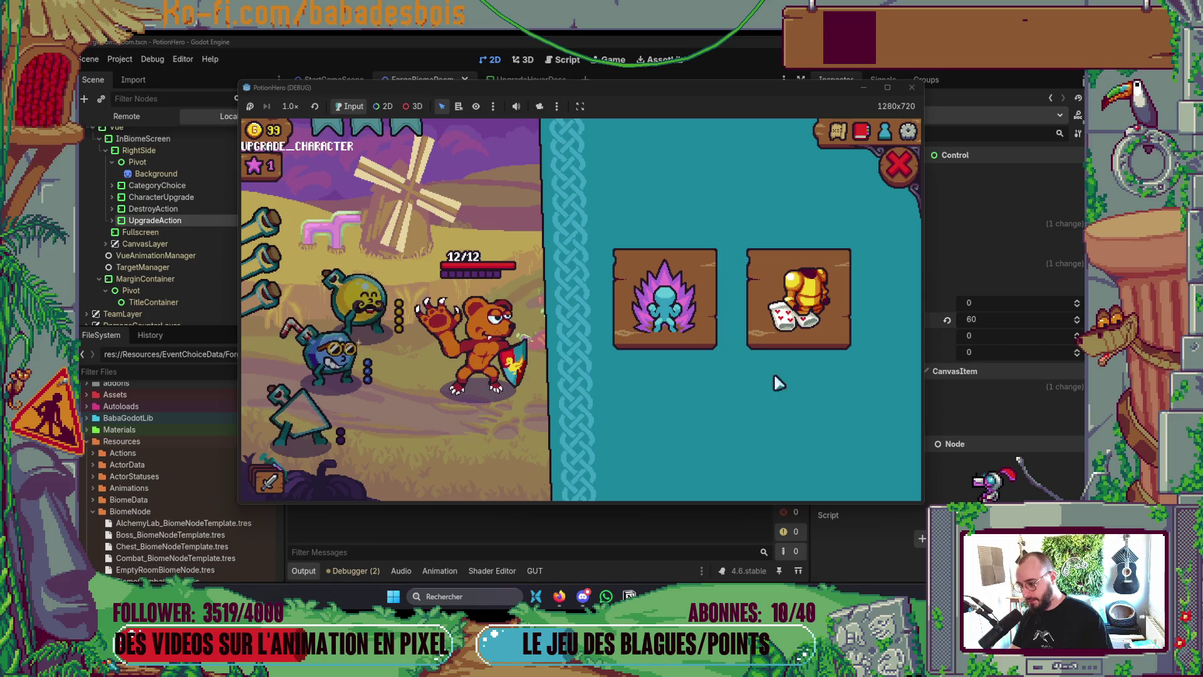
key(F8)
key(alt+Tab)
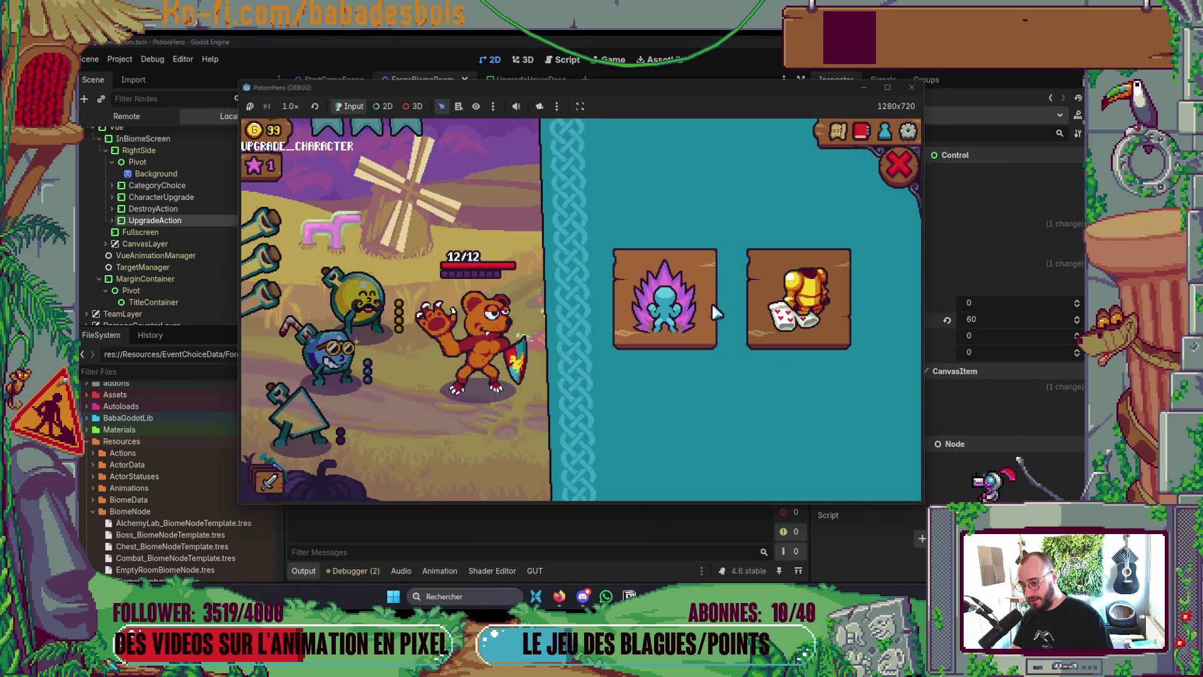
key(F8)
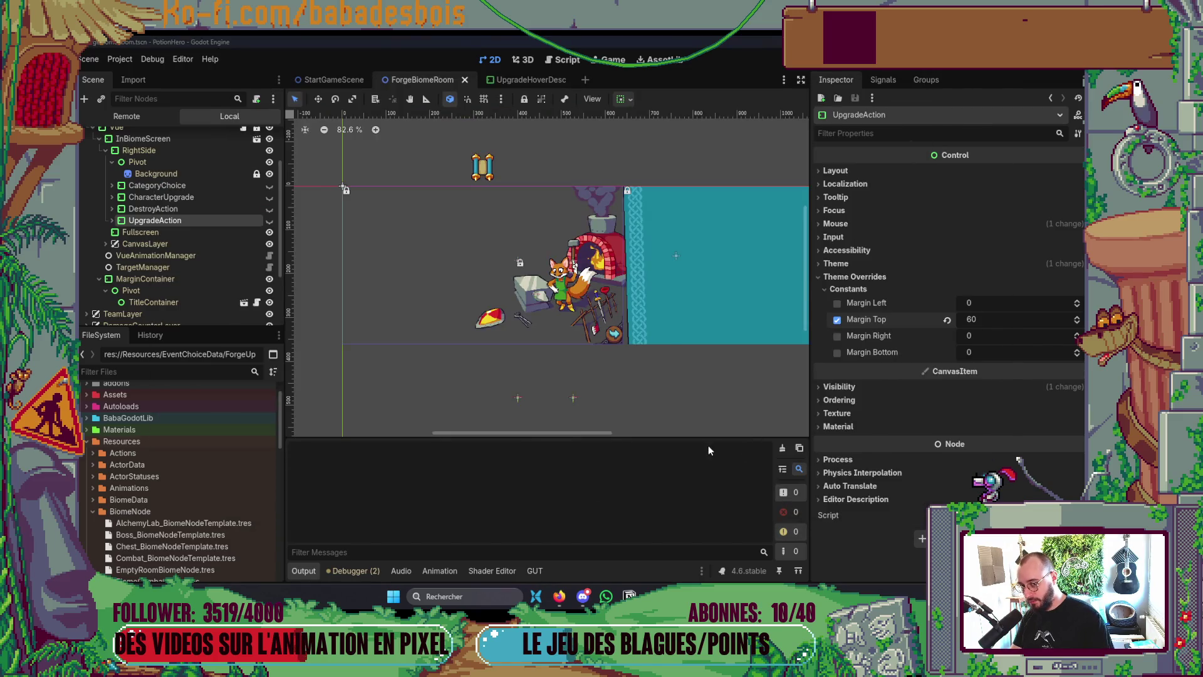
key(alt+Tab)
key(alt+Tab)
key(alt+Tab)
Step: Delete the print("Hover tooltip") line from BiomeRoom.gd and move to the right split
click(355, 360)
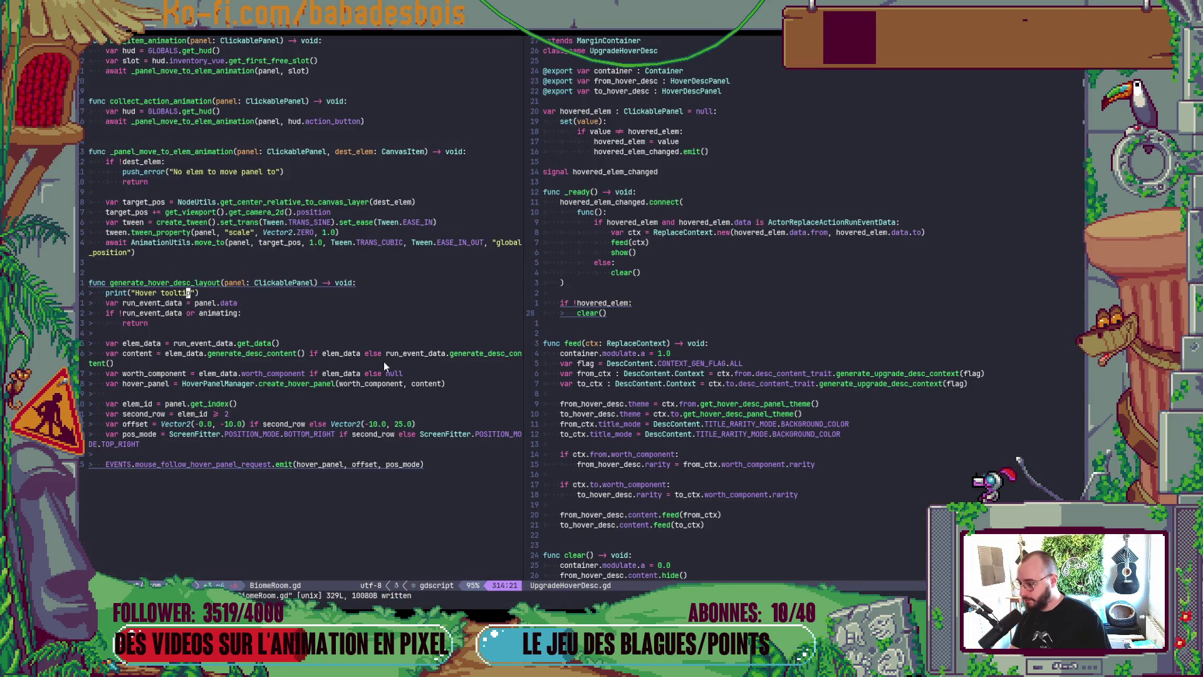
key(d)
key(d)
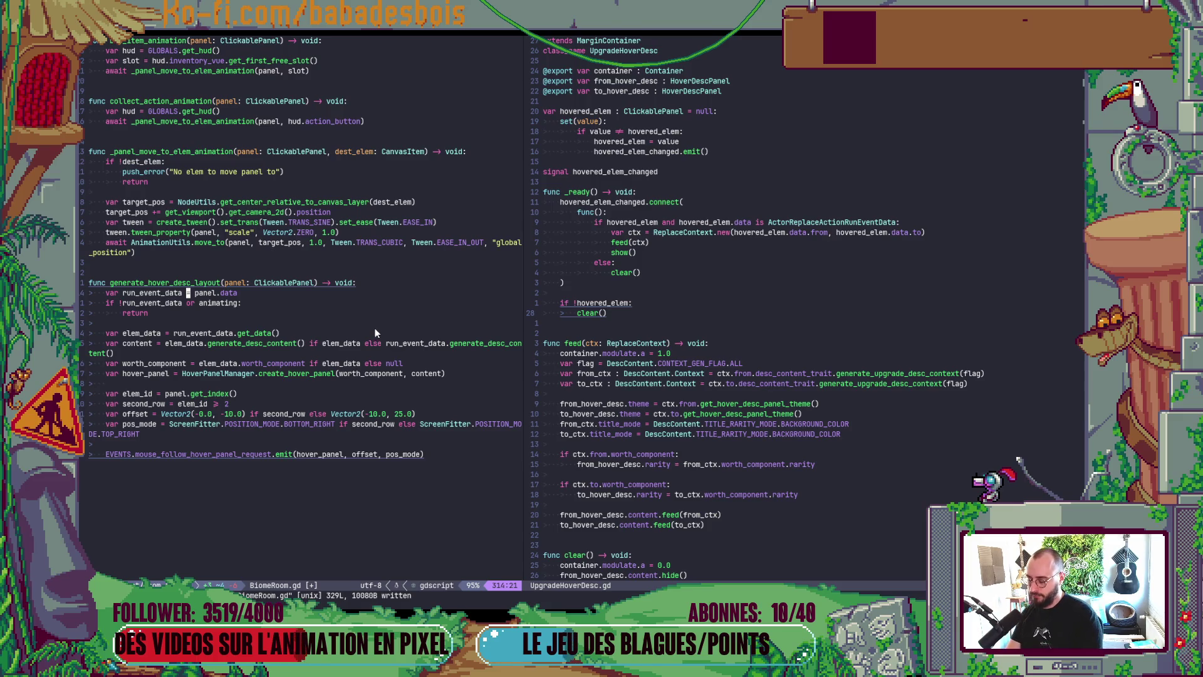
key(ctrl+w)
key(l)
Step: Open ForgeBiomeRoom.gd through the file finder and scroll to the chara_upgrade_panel_picker loop
key(space)
key(f)
key(f)
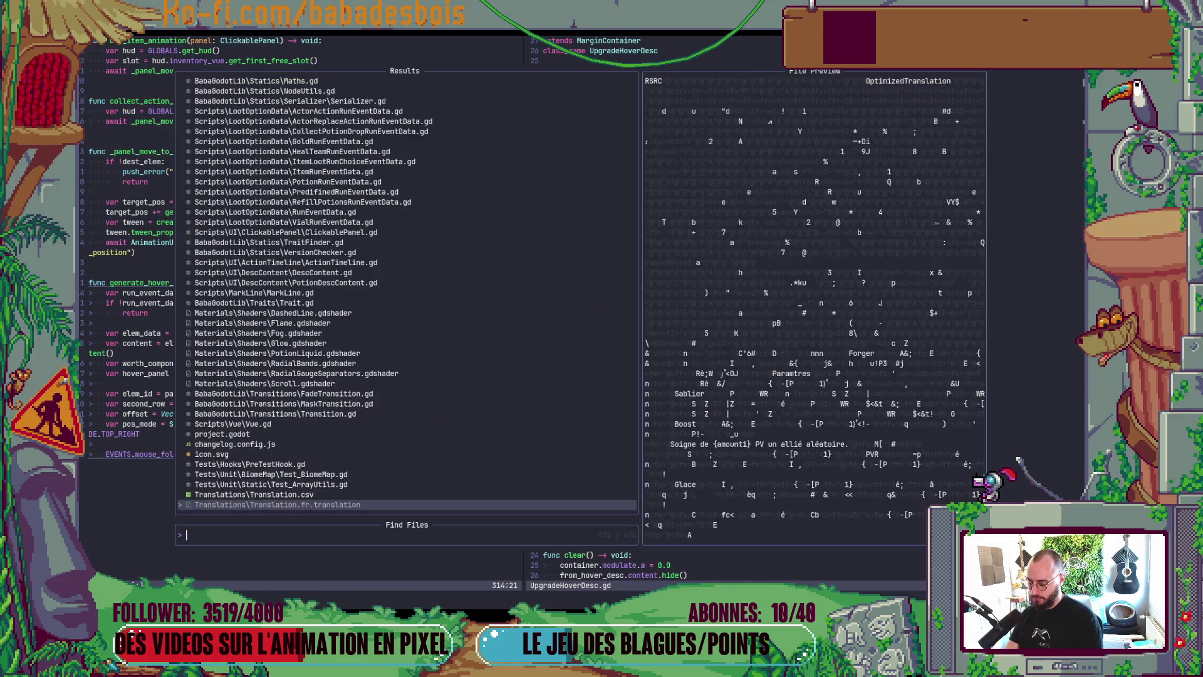
text(Forge)
key(Return)
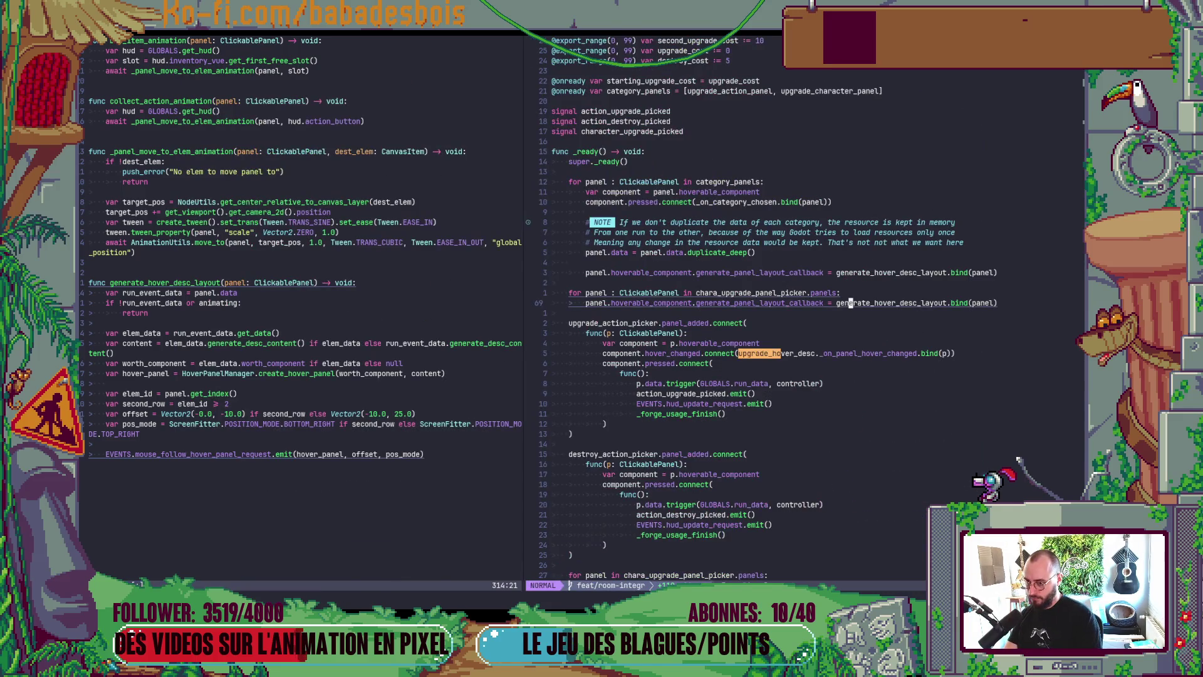
key(colon)
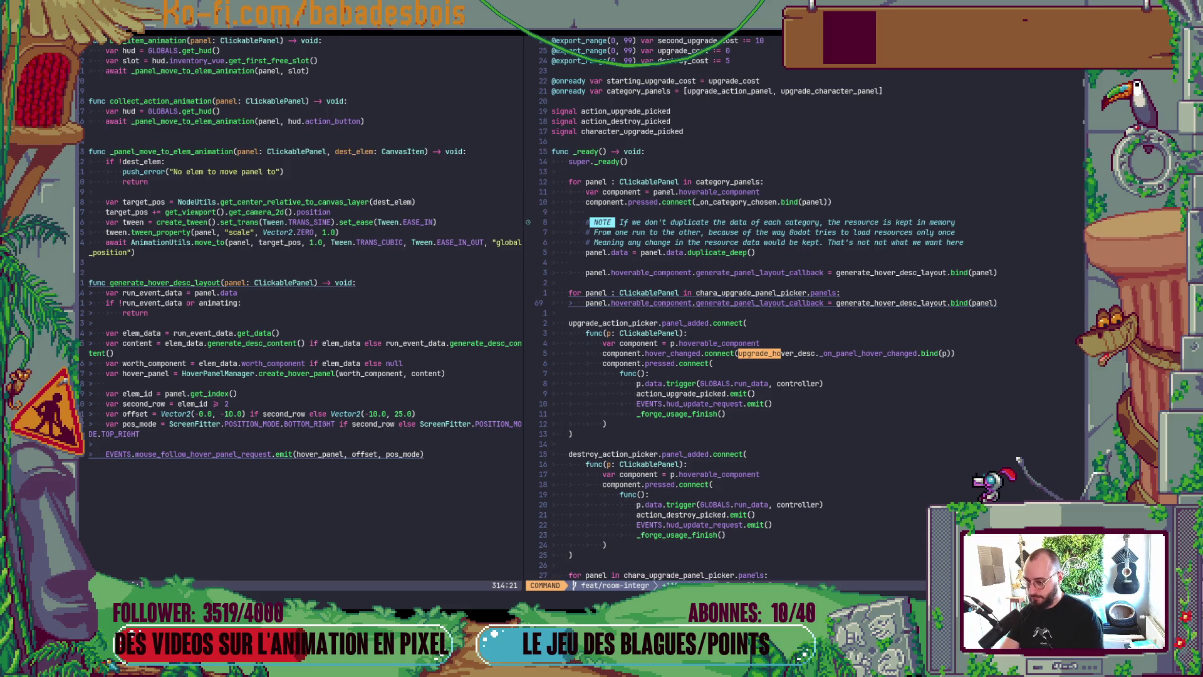
key(Escape)
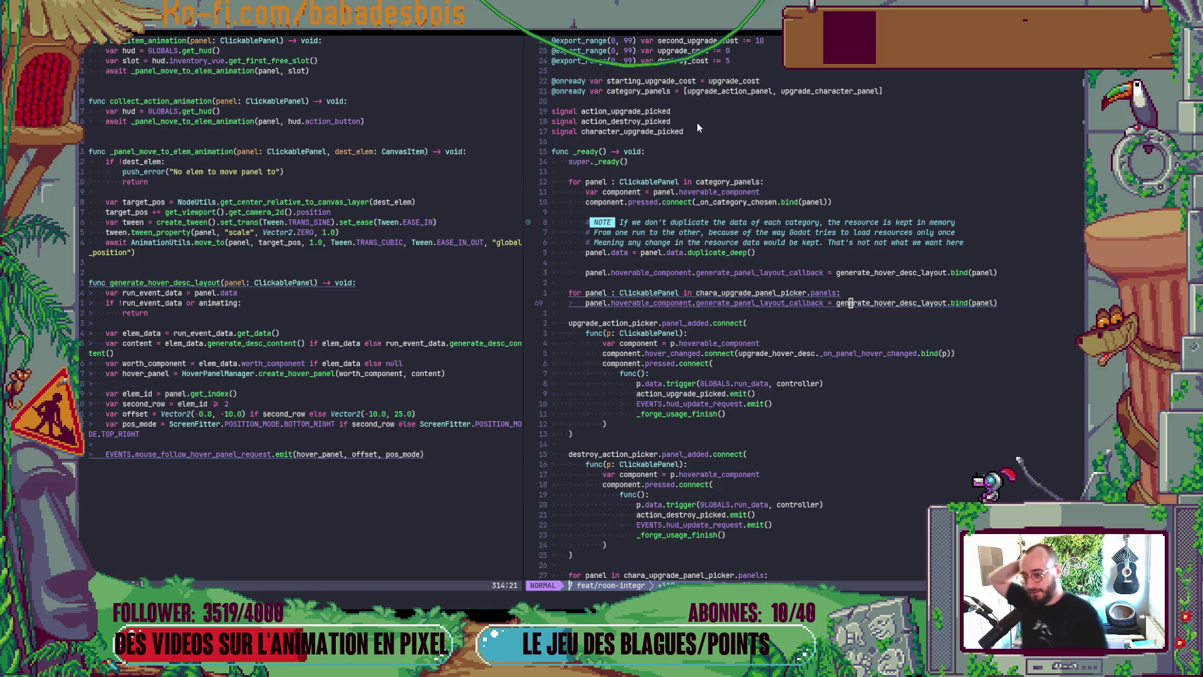
scroll(672, 107, down, 3)
scroll(641, 145, down, 4)
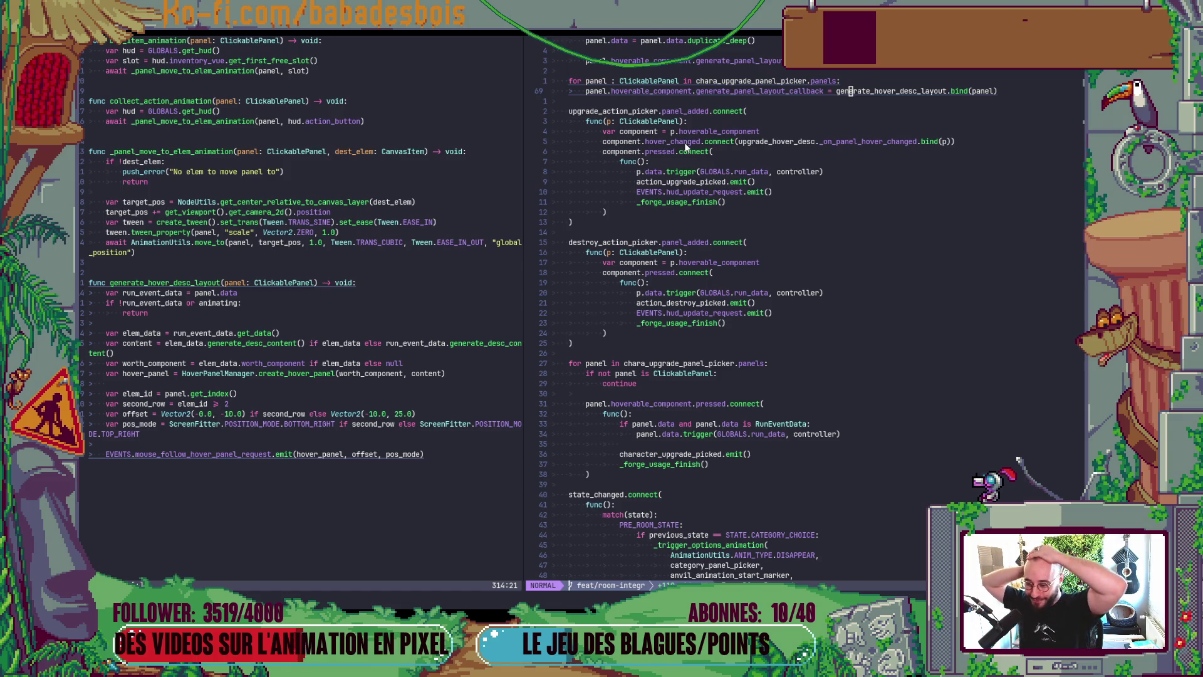
scroll(685, 147, down, 10)
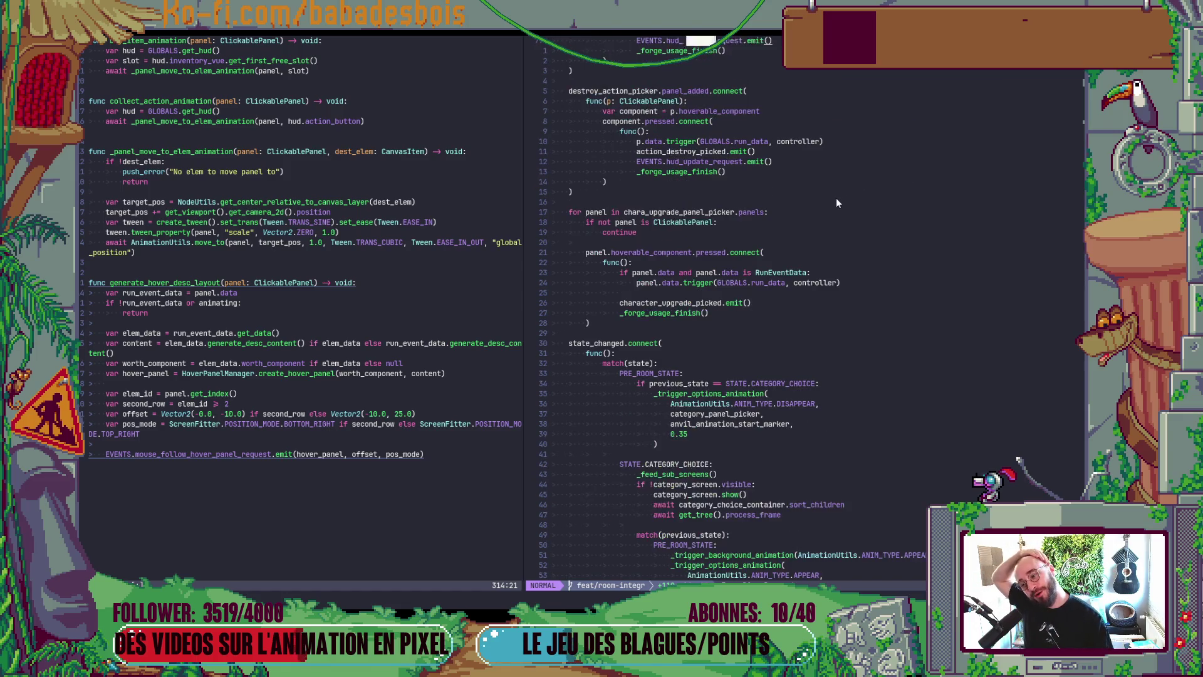
scroll(837, 201, up, 15)
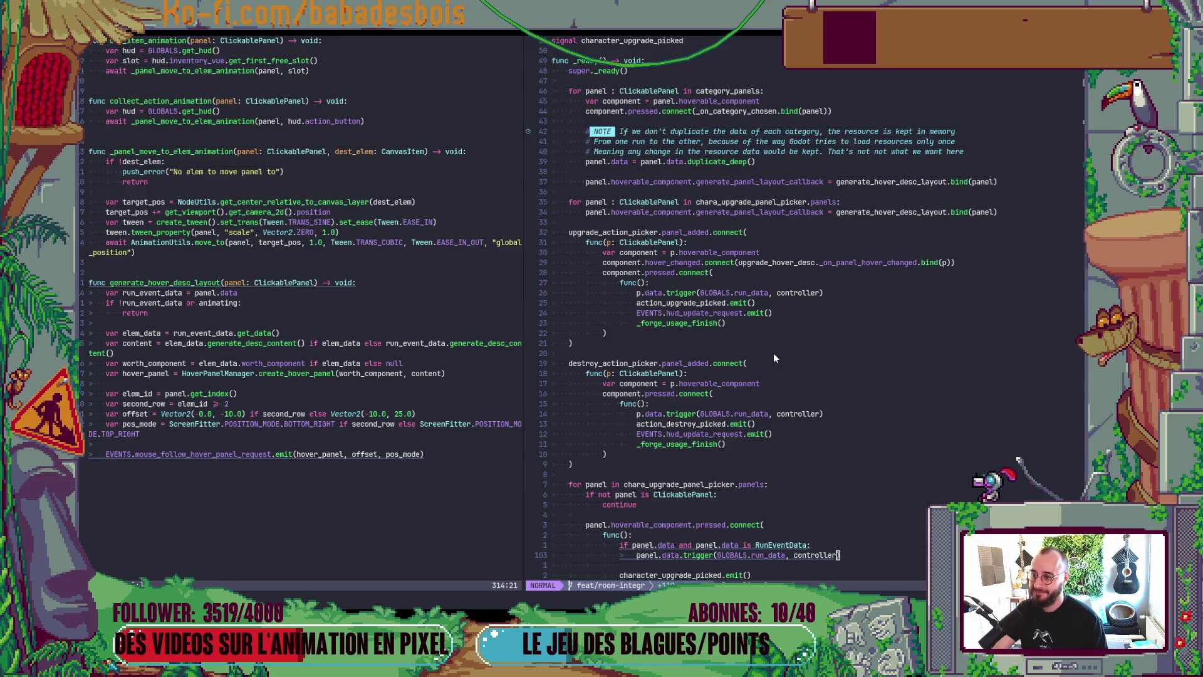
scroll(720, 426, up, 3)
scroll(679, 483, down, 5)
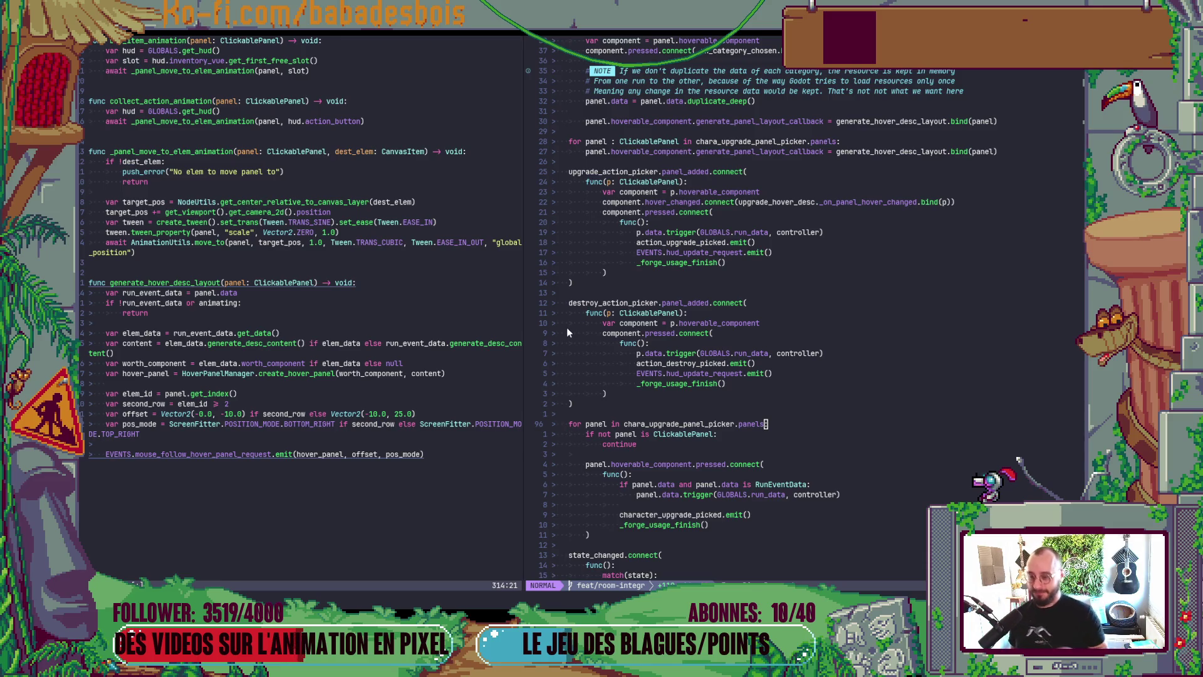
key(z)
key(z)
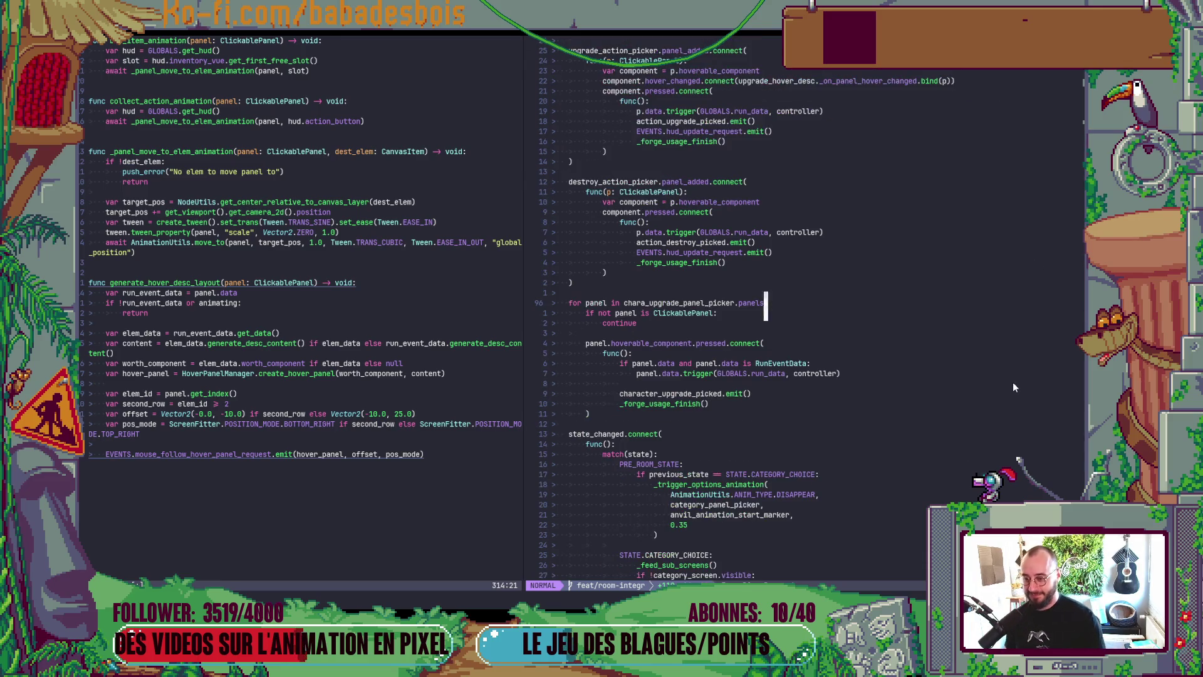
key(z)
key(b)
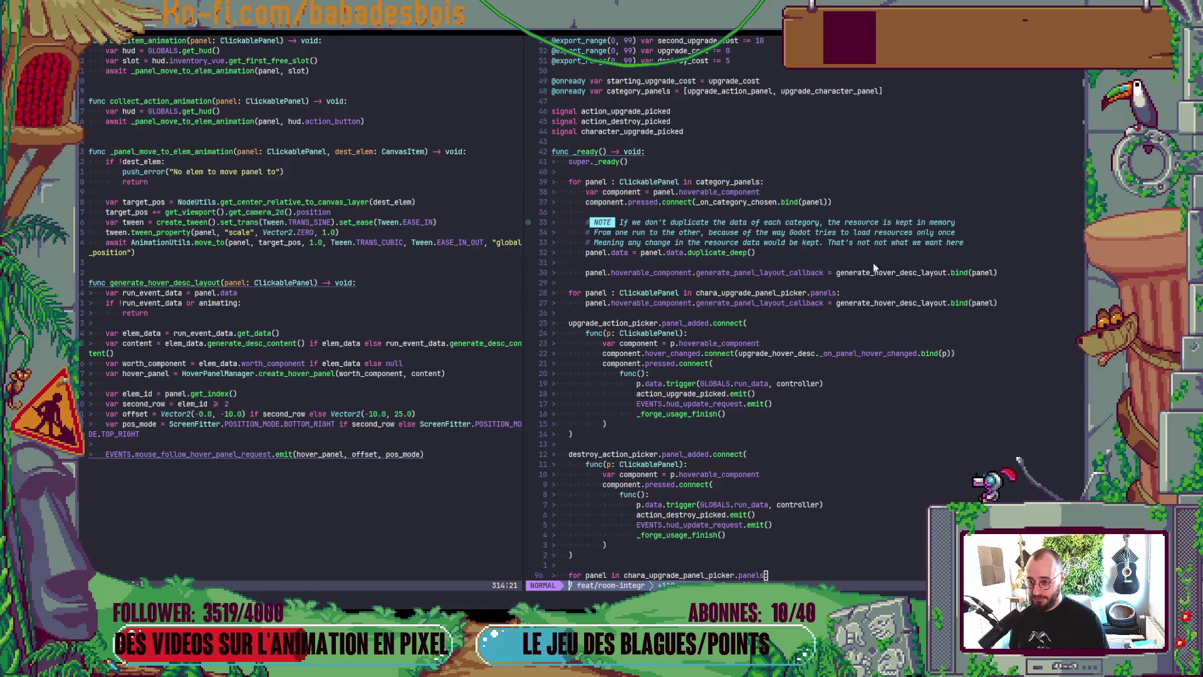
Step: Move the cursor to line 68 in ForgeBiomeRoom.gd's character upgrade panel loop
key(3)
key(0)
key(k)
key(V)
key(y)
key(j)
key(j)
key(j)
key(V)
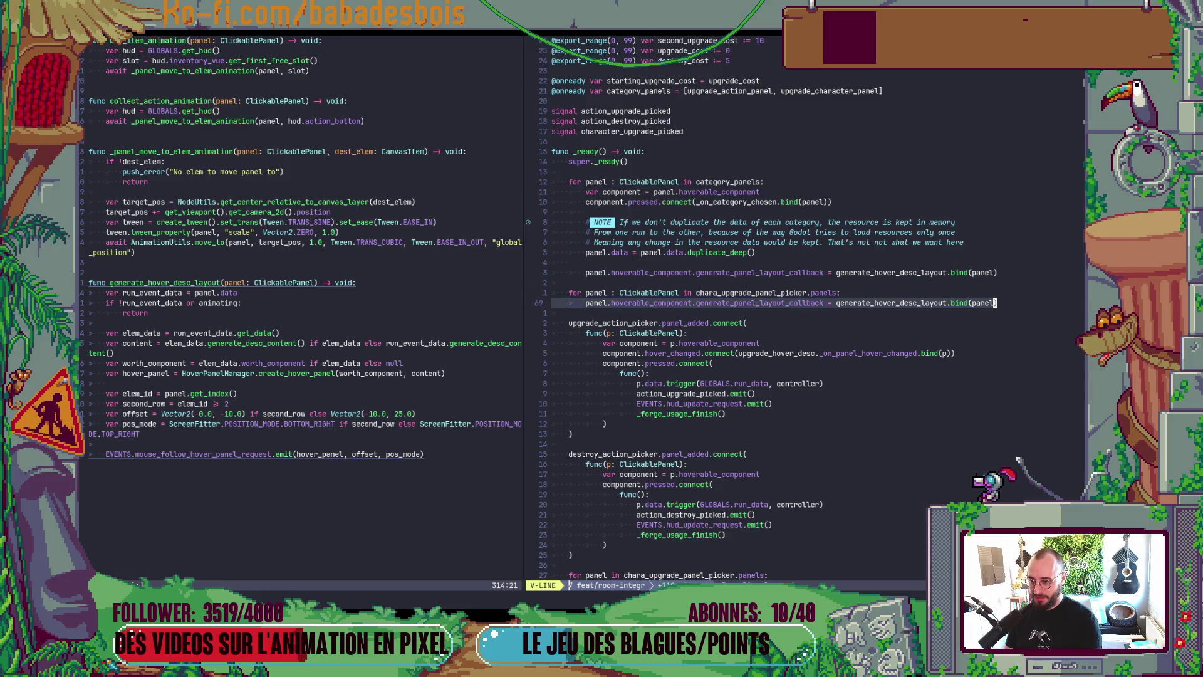
key(Escape)
key(k)
key(B)
Step: Add print("Upgrade panel connected") on a new line below it and save the file
text(o)
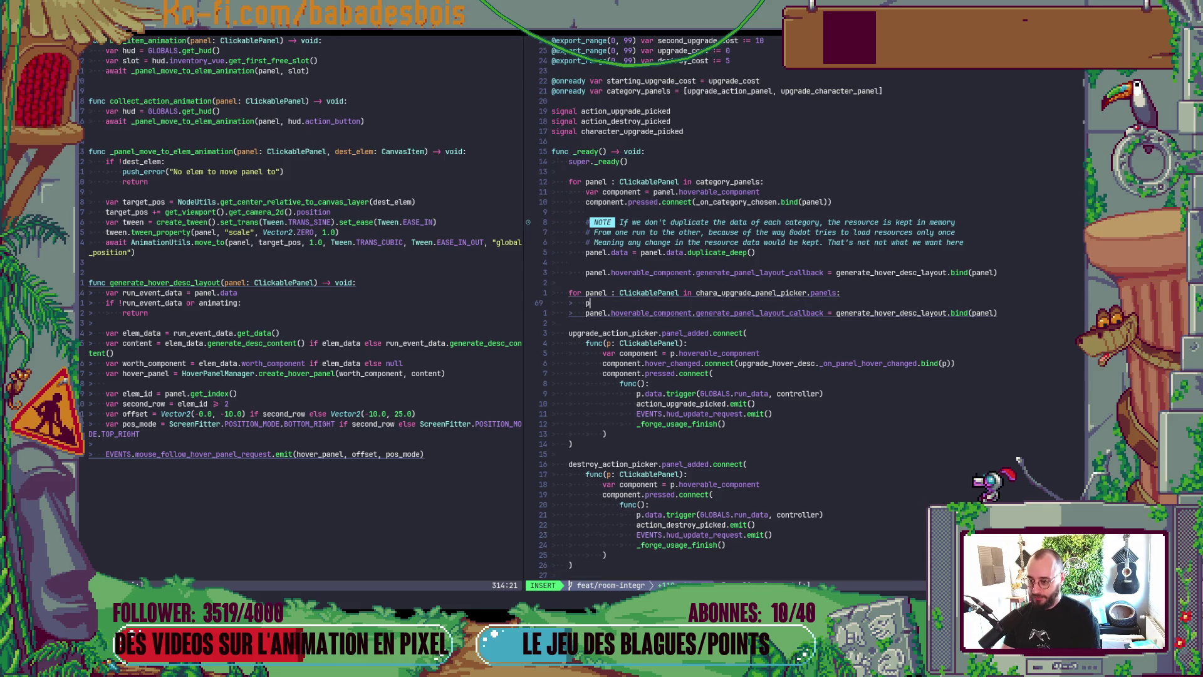
text(pri)
key(Return)
text(")
text(U)
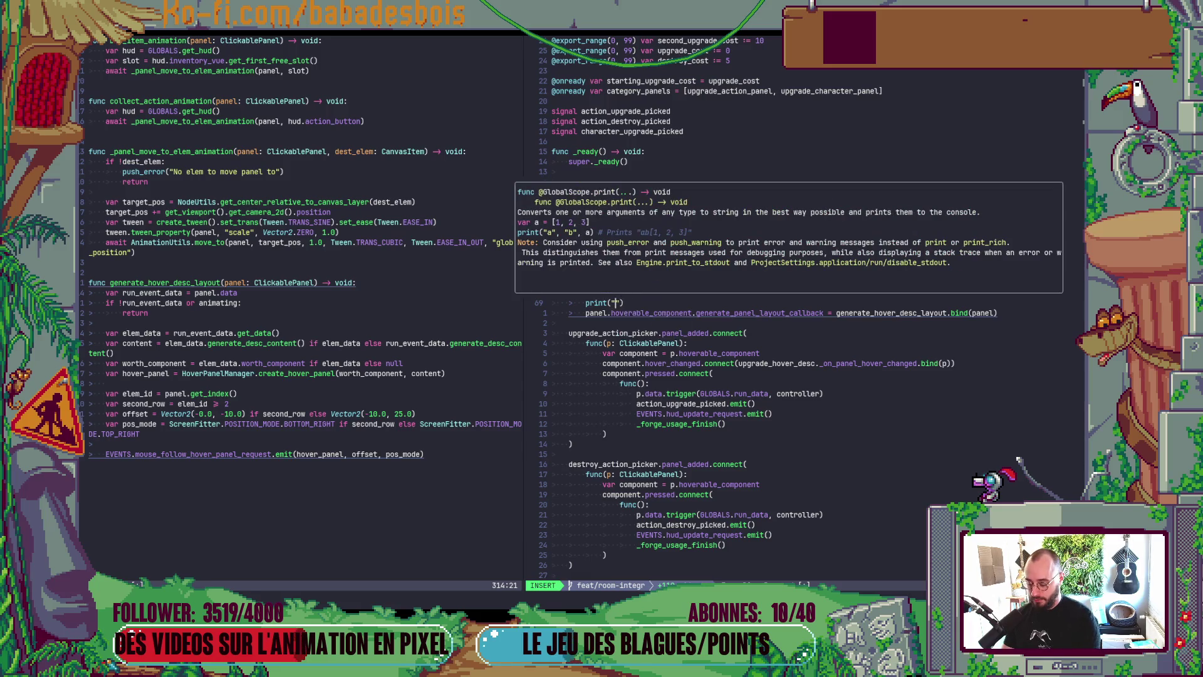
key(BackSpace)
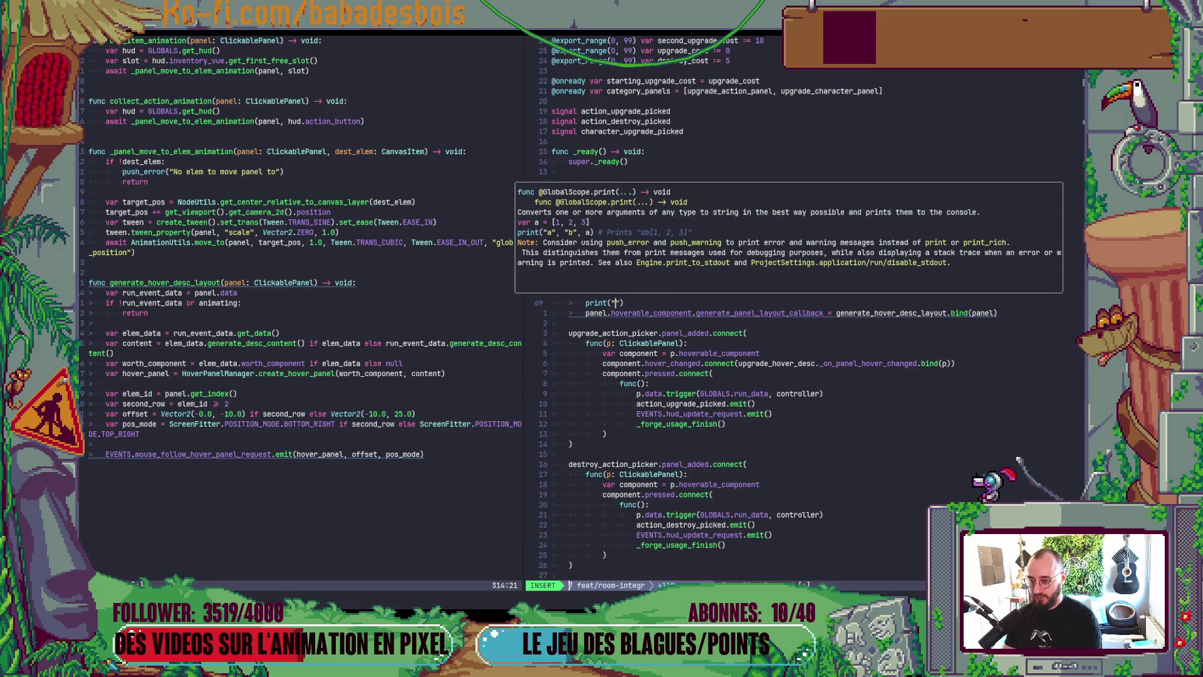
key(Escape)
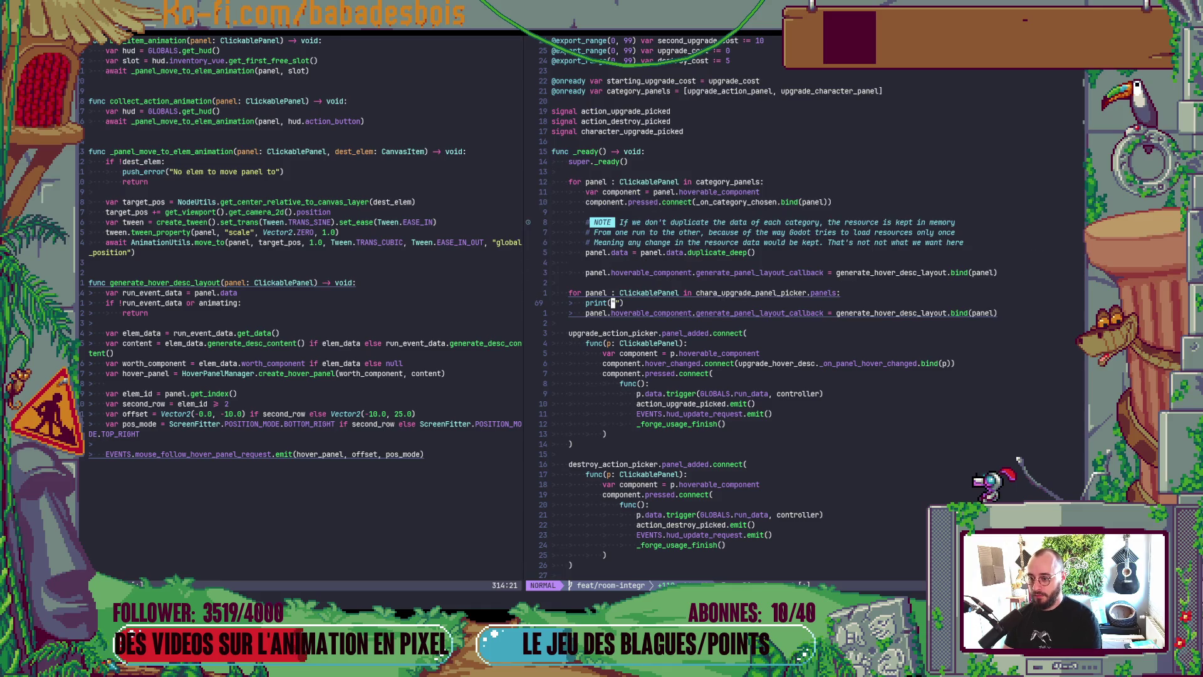
text(aUpgra)
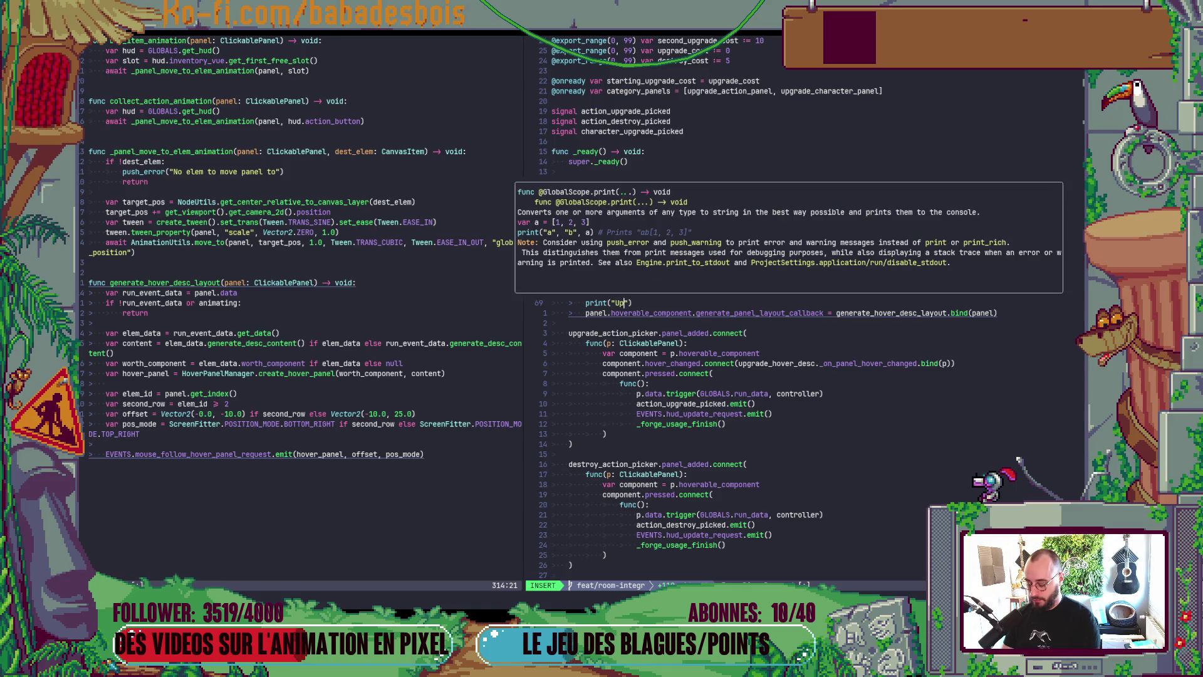
text(de panel c)
text(onnected)
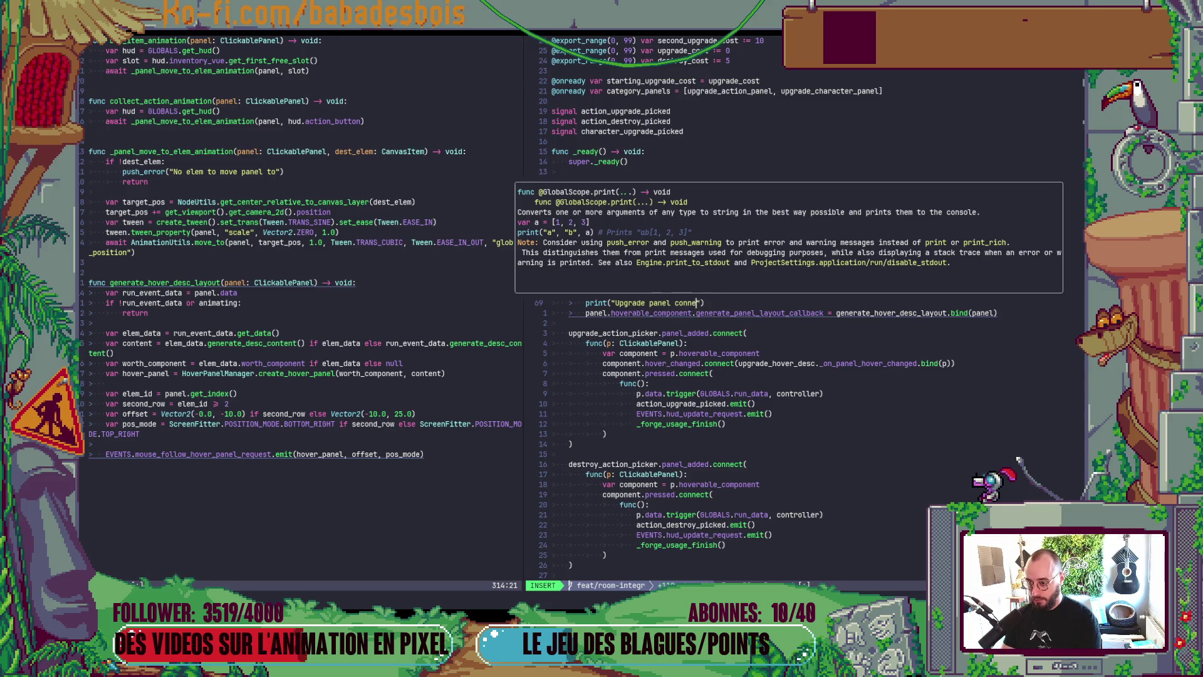
key(Escape)
key(Return)
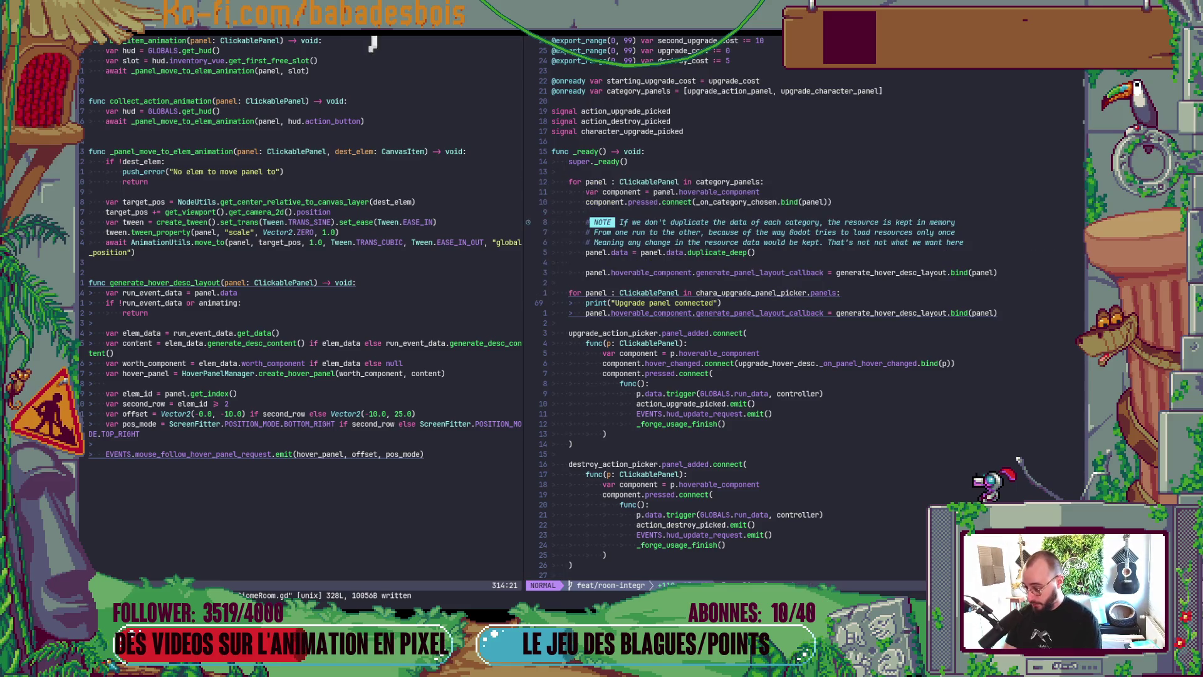
key(alt+Tab)
key(Tab)
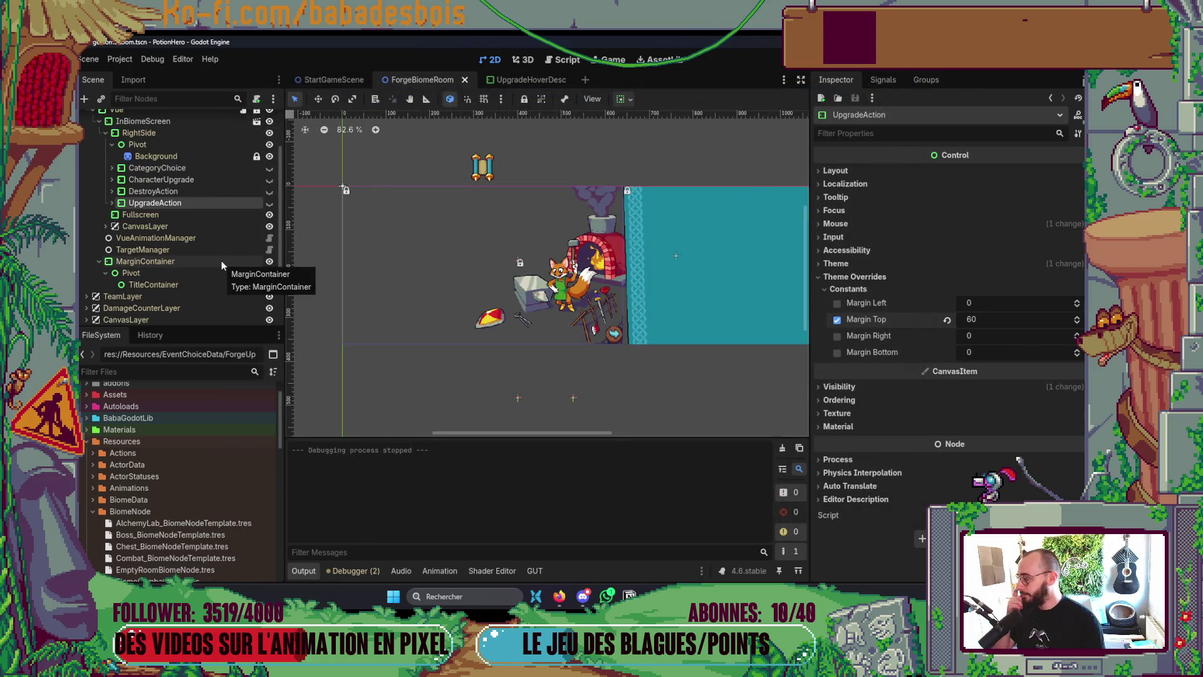
Step: Expand CharacterUpgrade, inspect ChoicePanelPicker, Fury- and HP+, then run the game
scroll(156, 211, up, 3)
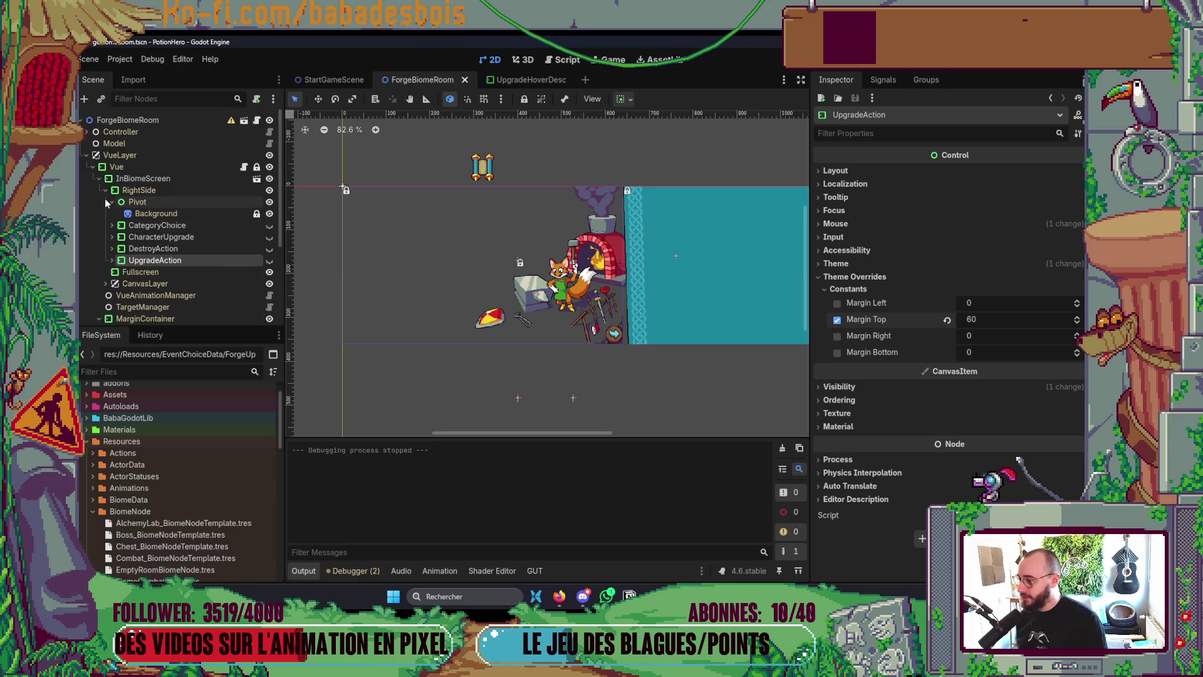
click(112, 237)
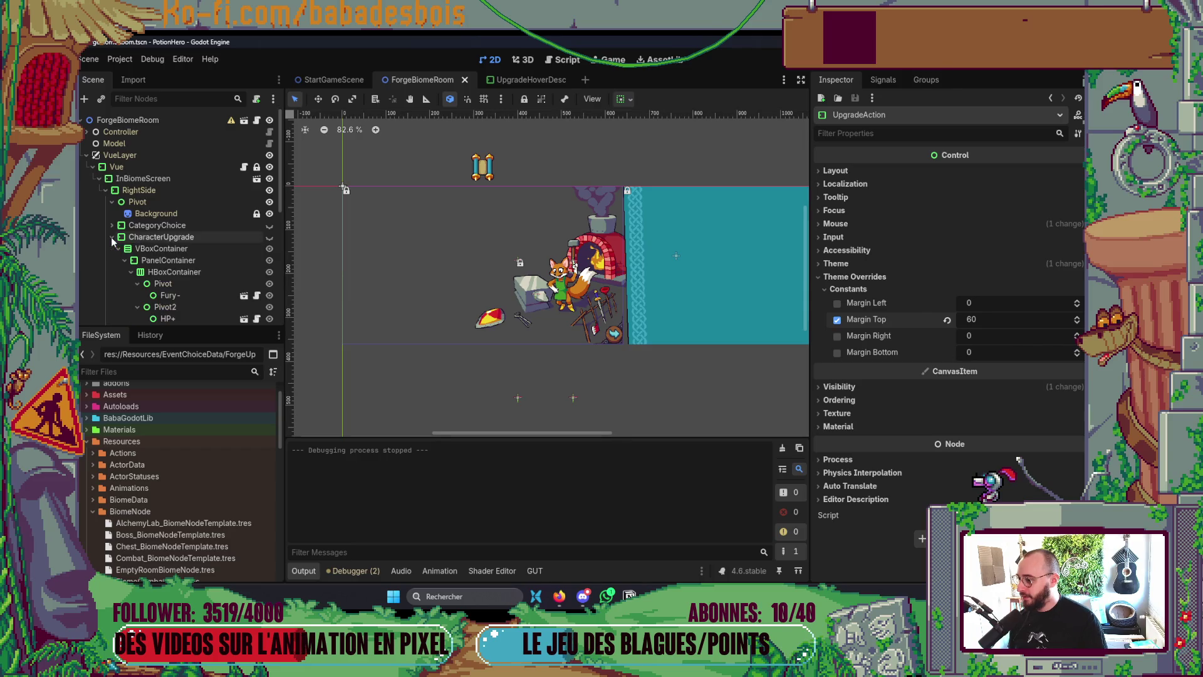
scroll(213, 282, down, 3)
click(188, 265)
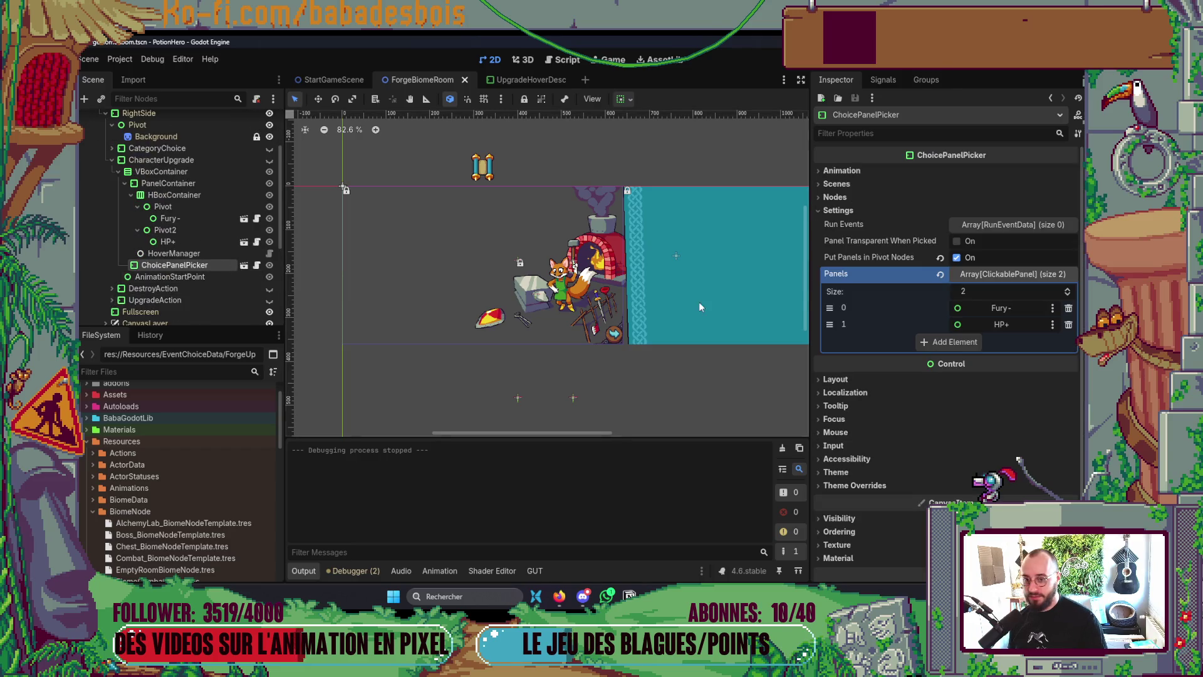
click(186, 221)
click(179, 238)
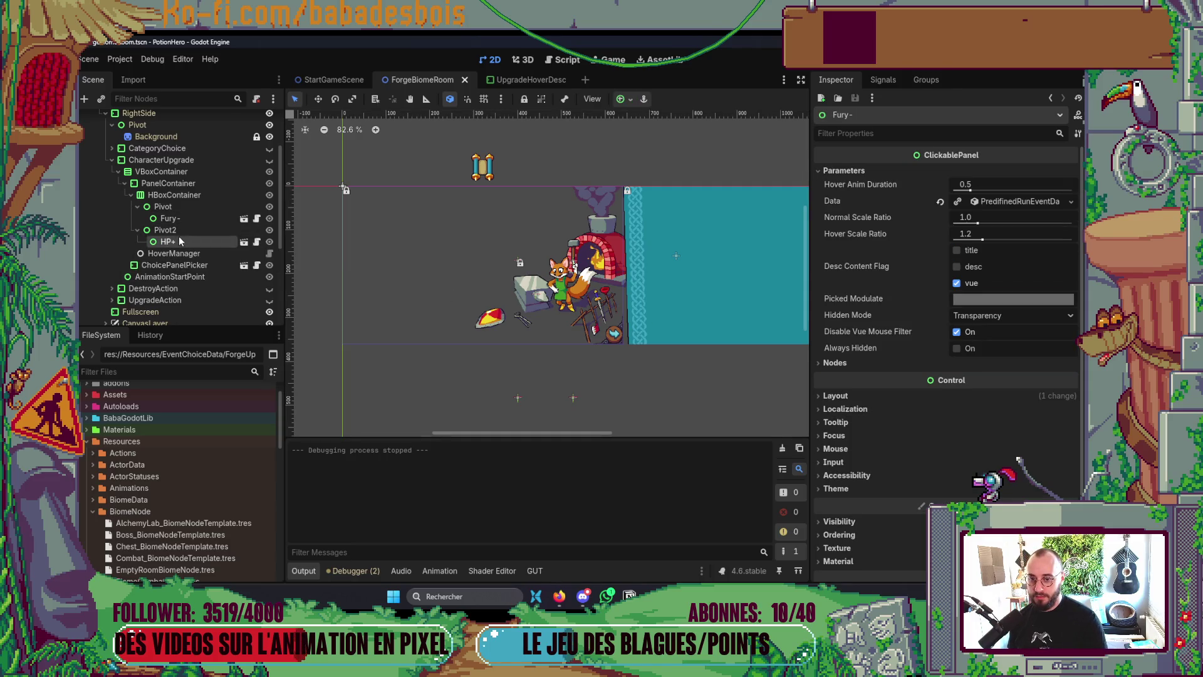
key(F5)
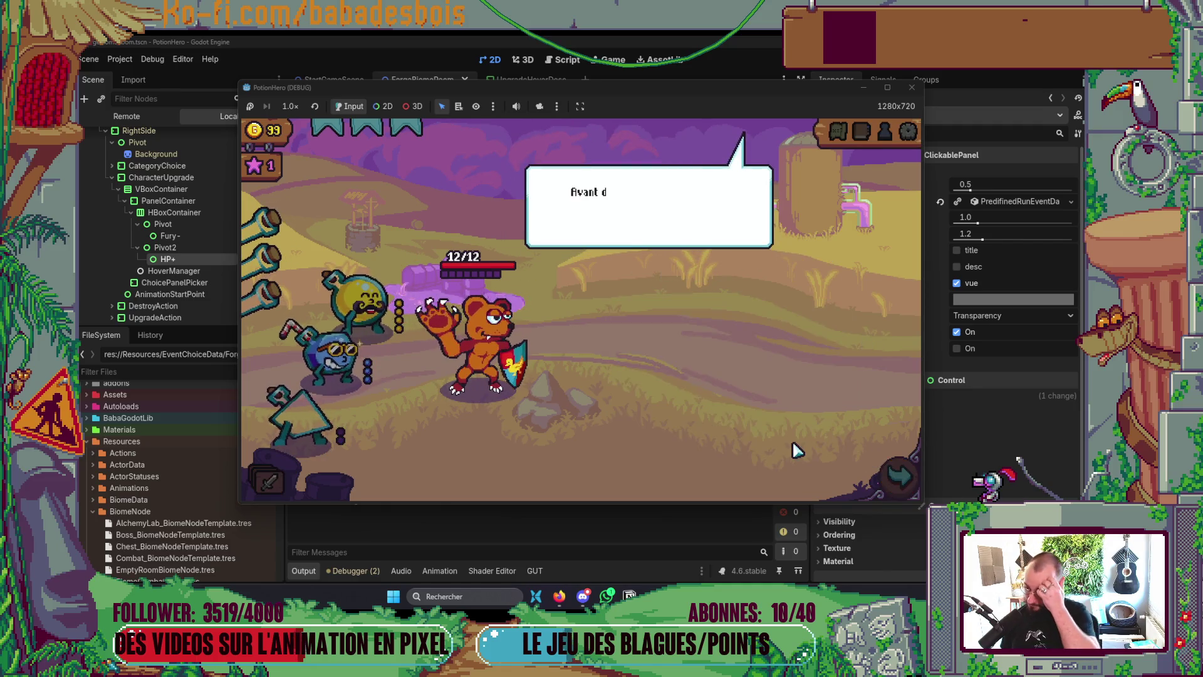
Step: Click through the intro dialogue, travel to the forge node, and return to the Godot editor
click(693, 435)
click(689, 438)
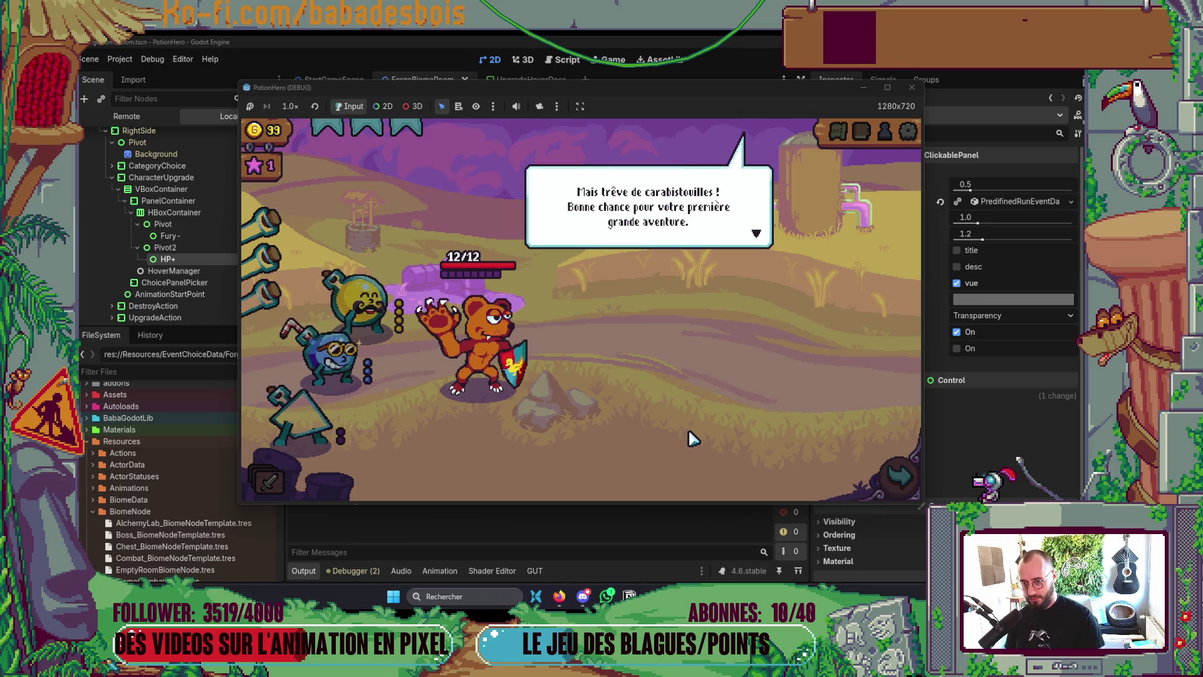
click(690, 437)
click(906, 493)
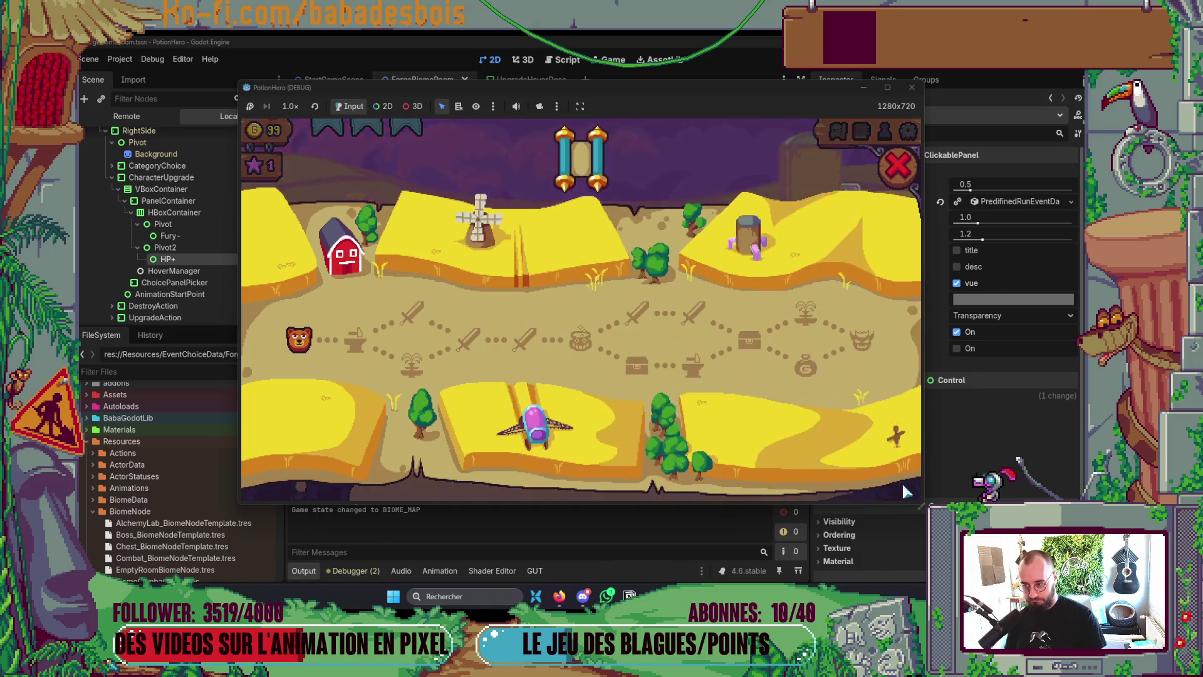
click(362, 356)
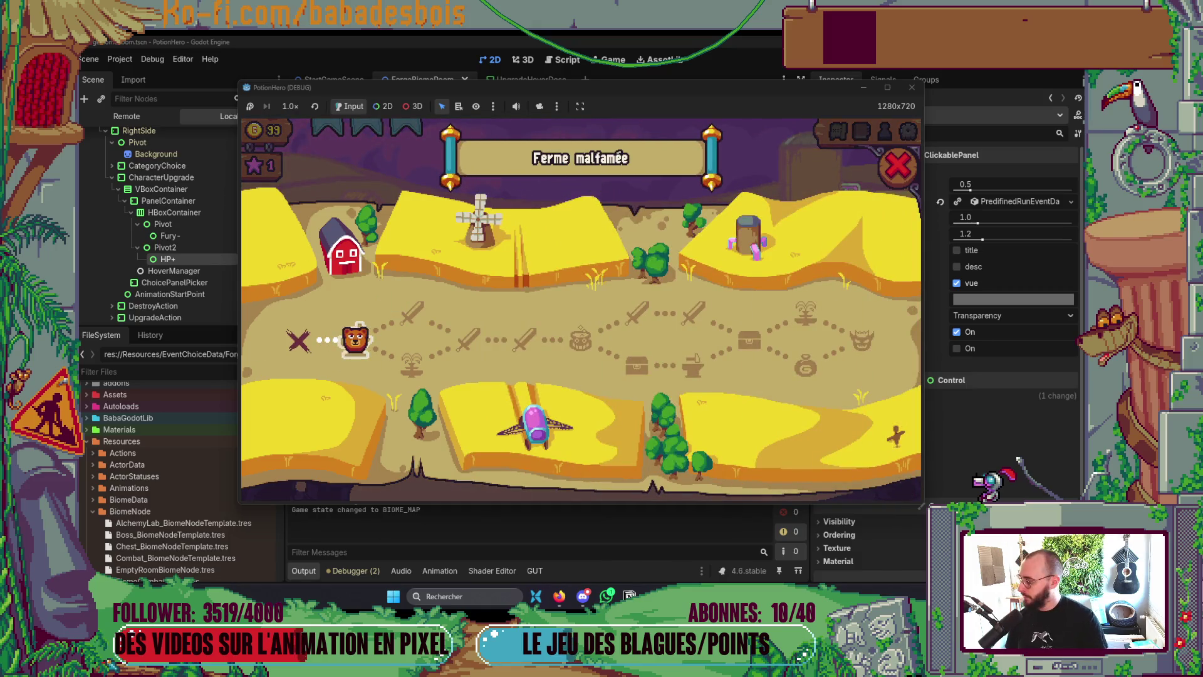
key(alt+Tab)
key(alt+Tab)
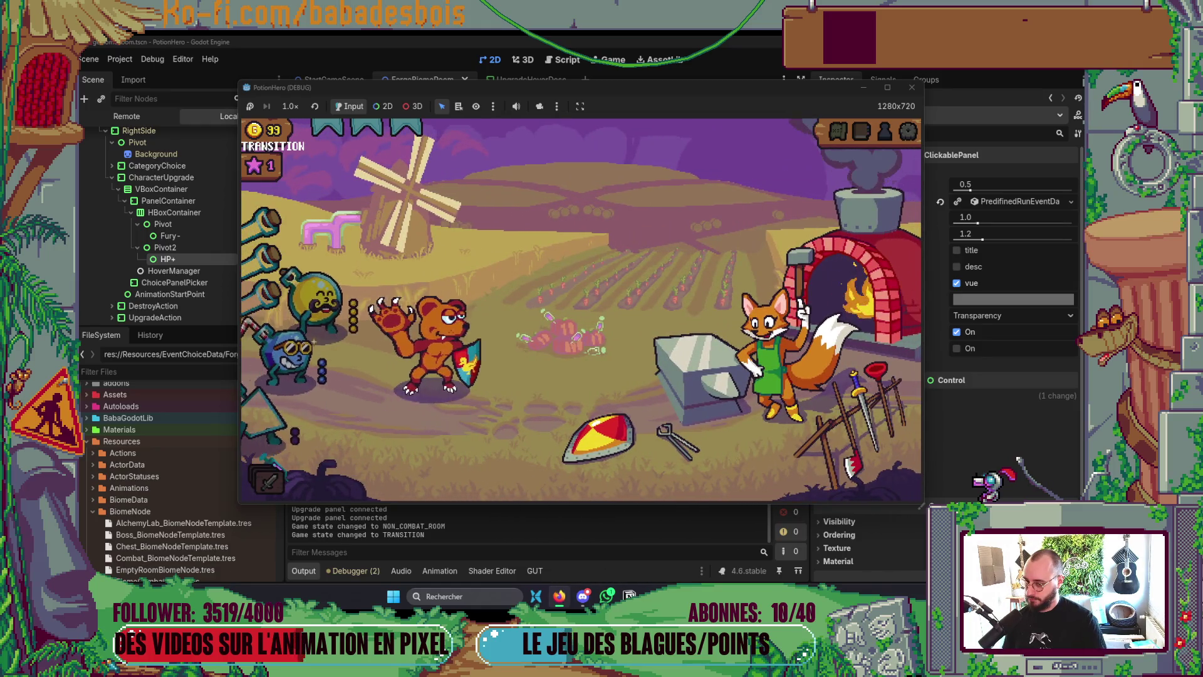
click(449, 523)
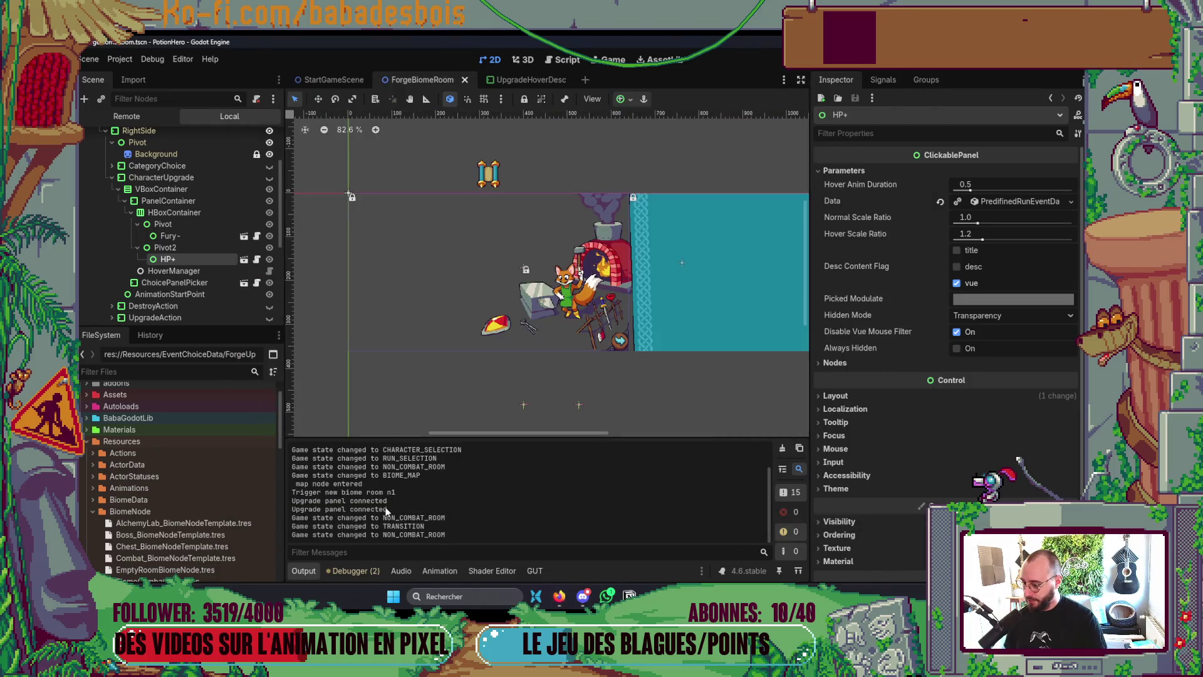
Step: Check the two log lines, then delete the "Upgrade panel connected" print from ForgeBiomeRoom.gd
drag(386, 511, 292, 498)
key(alt+Tab)
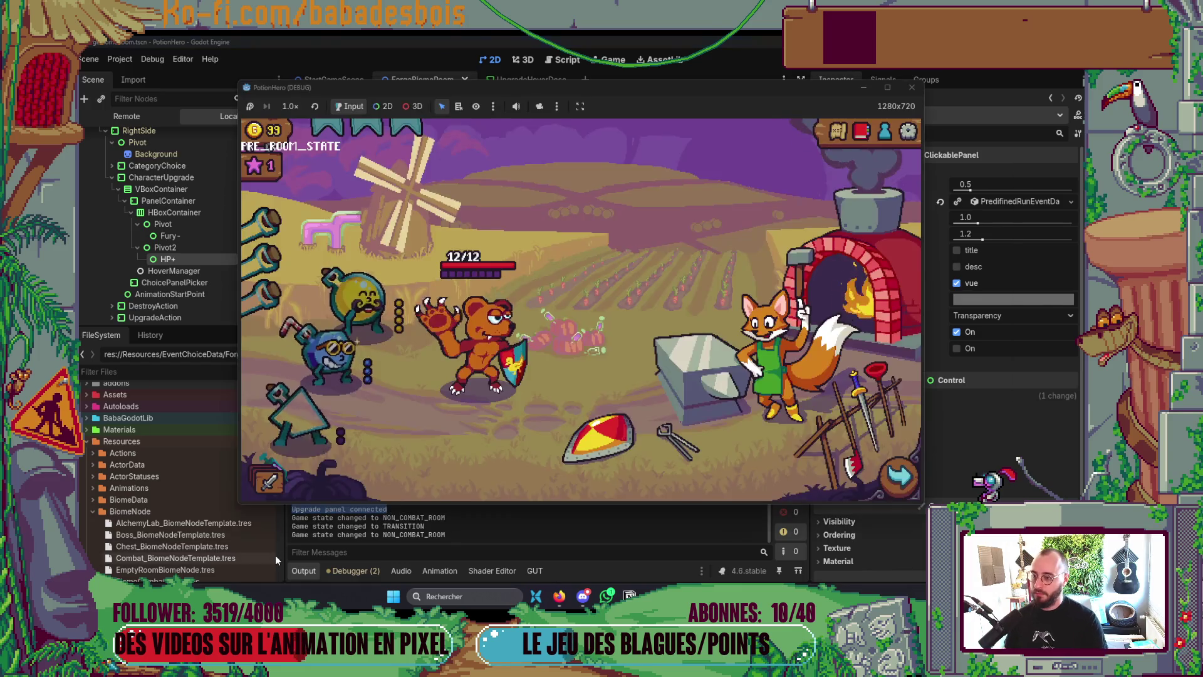
key(alt+Tab)
key(alt+Tab)
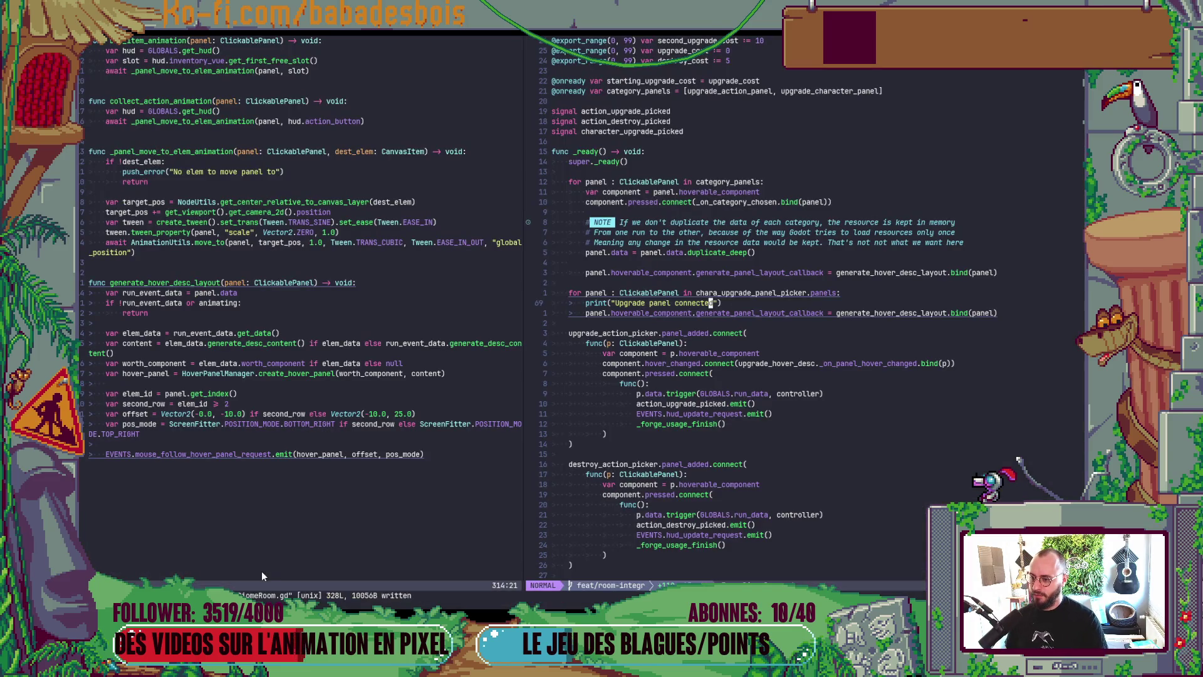
key(d)
key(d)
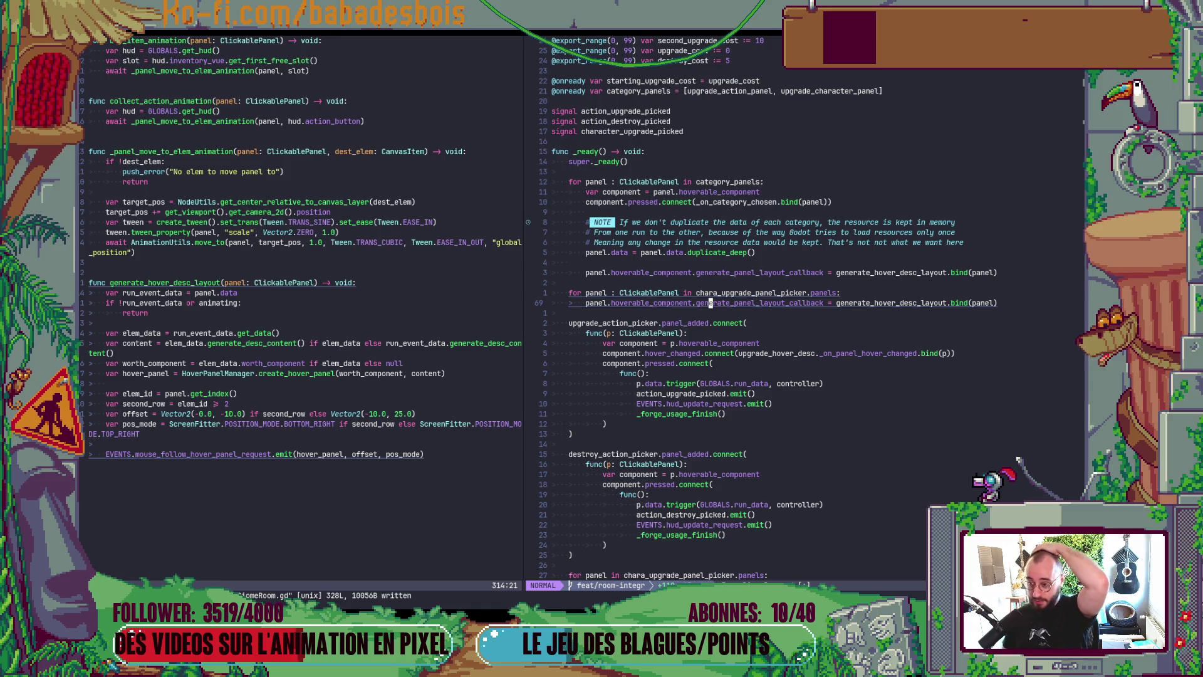
key(alt+Tab)
key(alt+Tab)
key(alt+Tab)
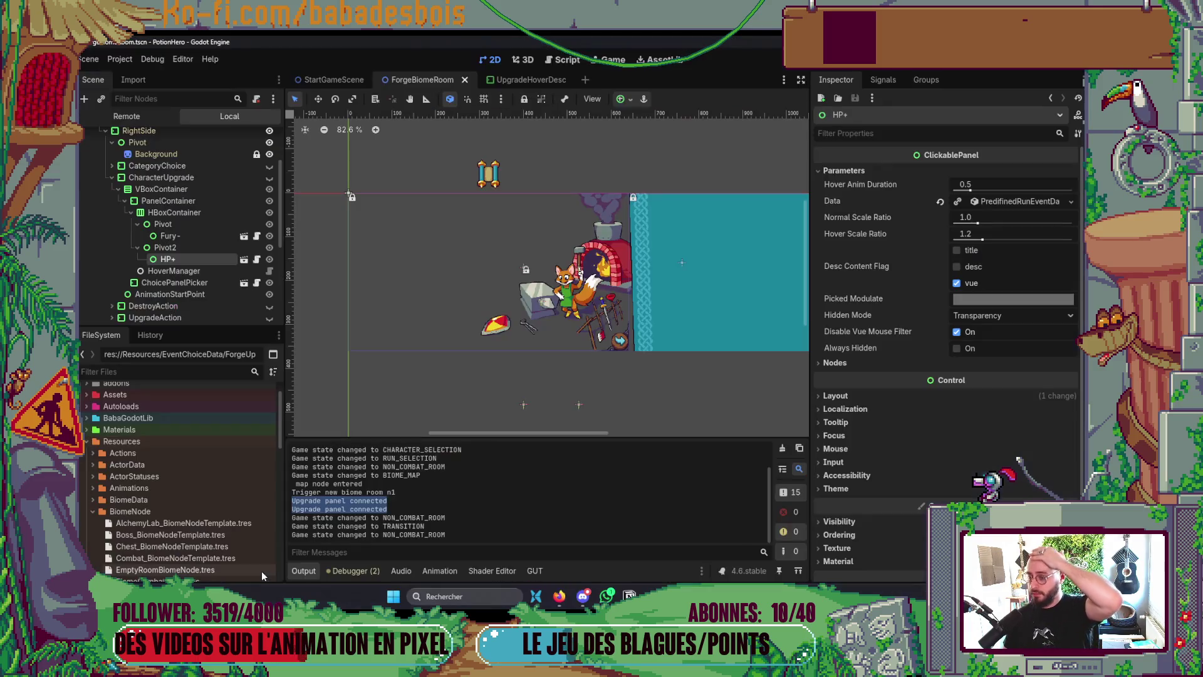
Step: Assign ChoicePanelPicker to HoverManager's Choice Panel Picker, then save and run the game
click(222, 271)
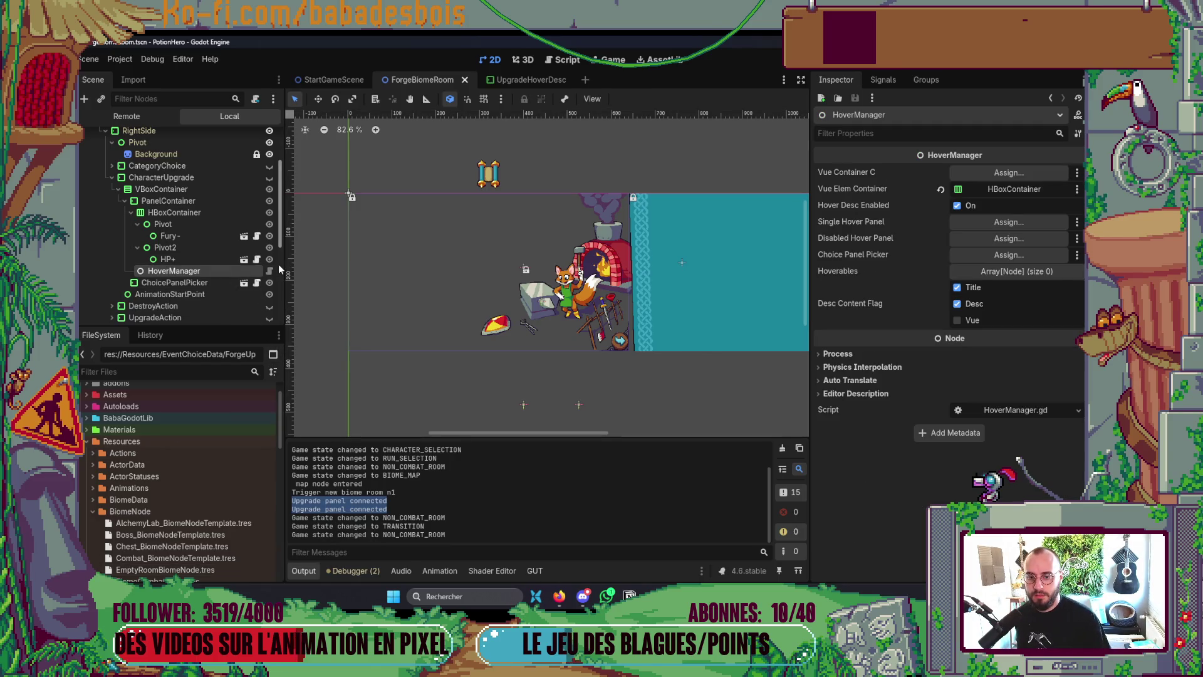
click(995, 253)
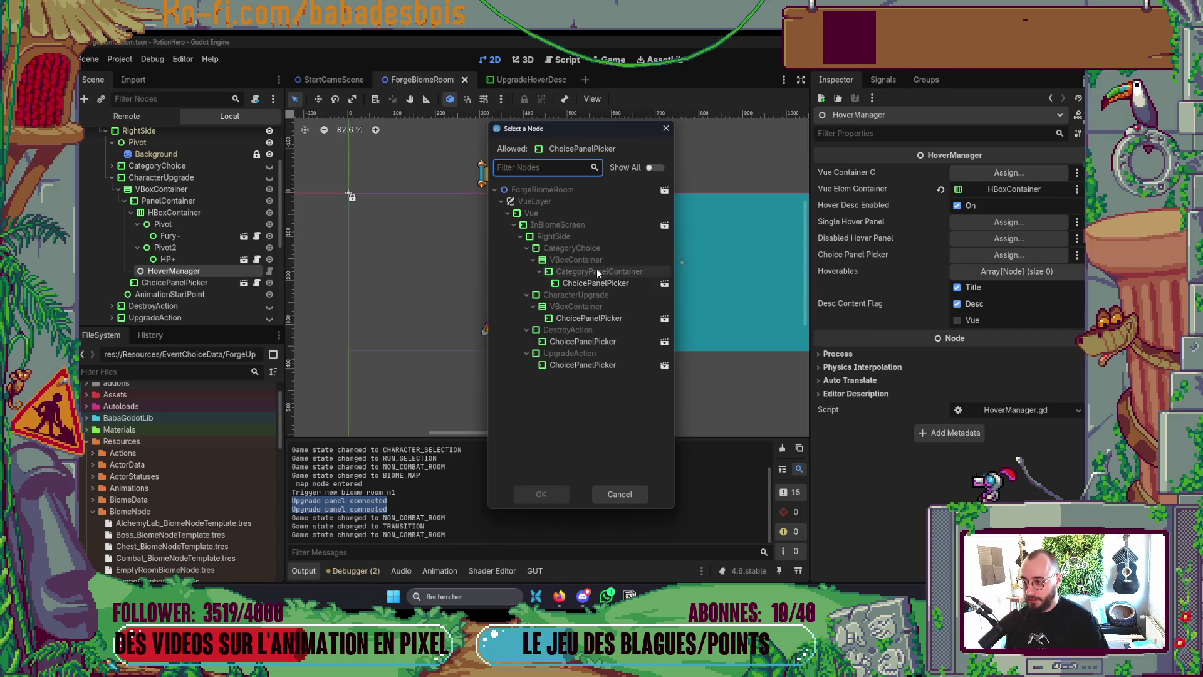
double_click(592, 318)
key(F5)
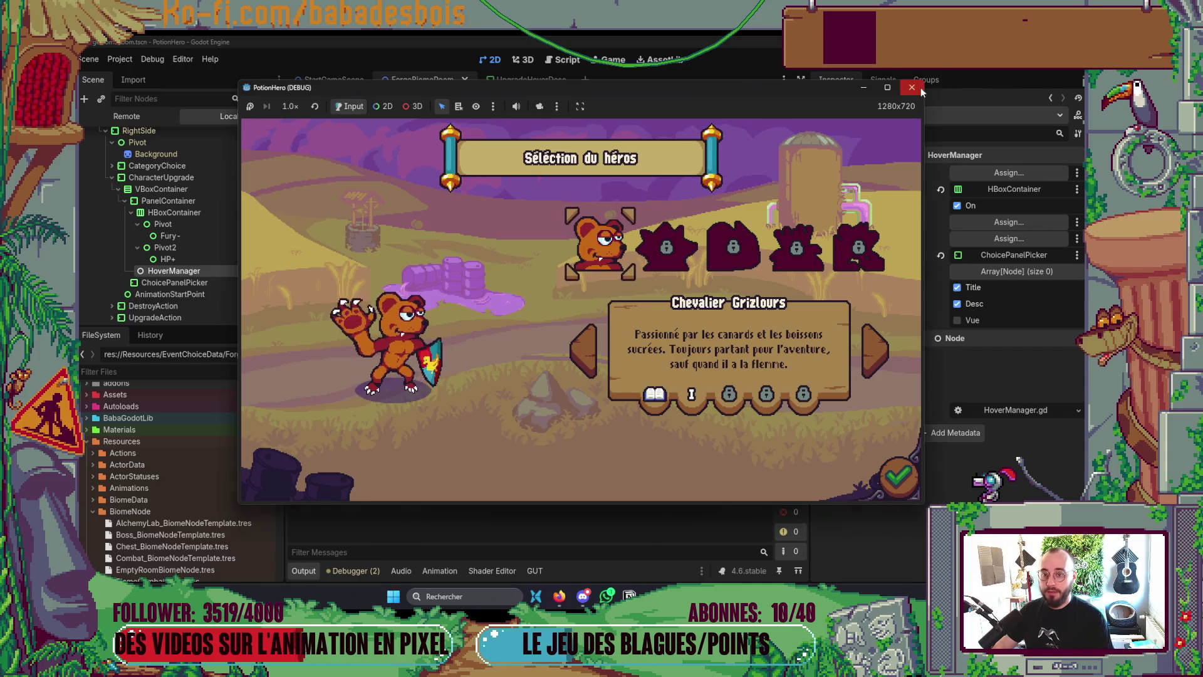
Step: Stop the game, revert HoverManager's Vue Elem Container to empty, and rerun
click(912, 87)
click(940, 189)
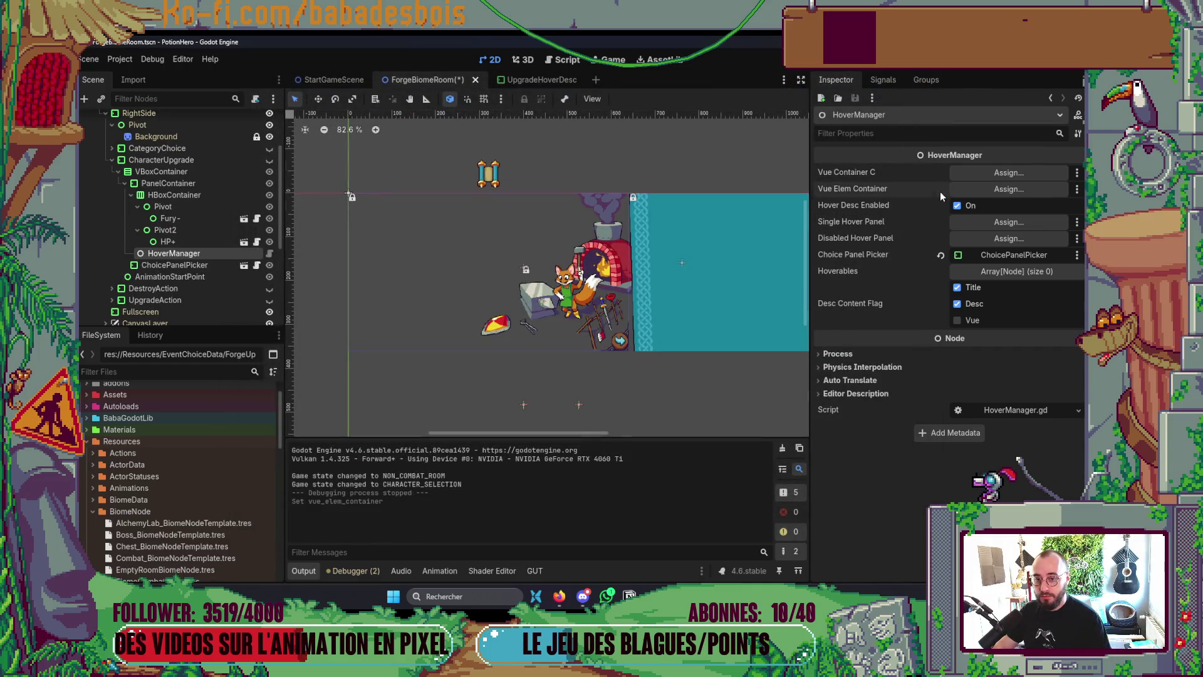
key(F5)
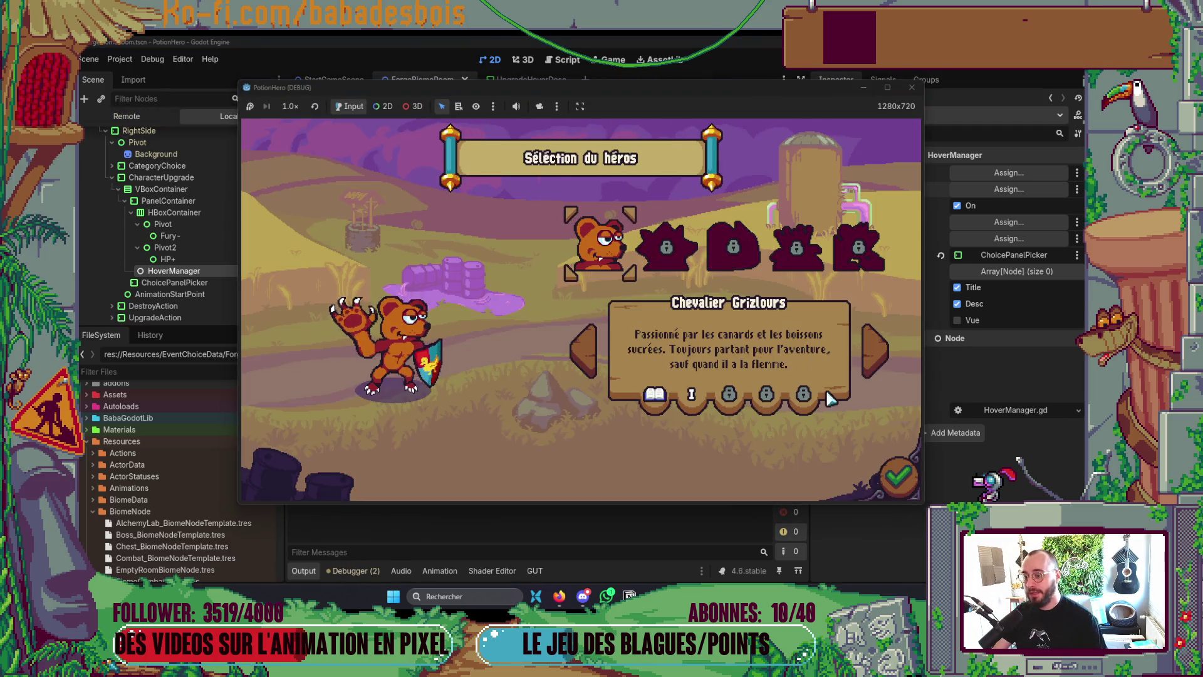
Step: Confirm hero and adventure, skip the tutorial, and pick the forge node beside the bear
click(898, 478)
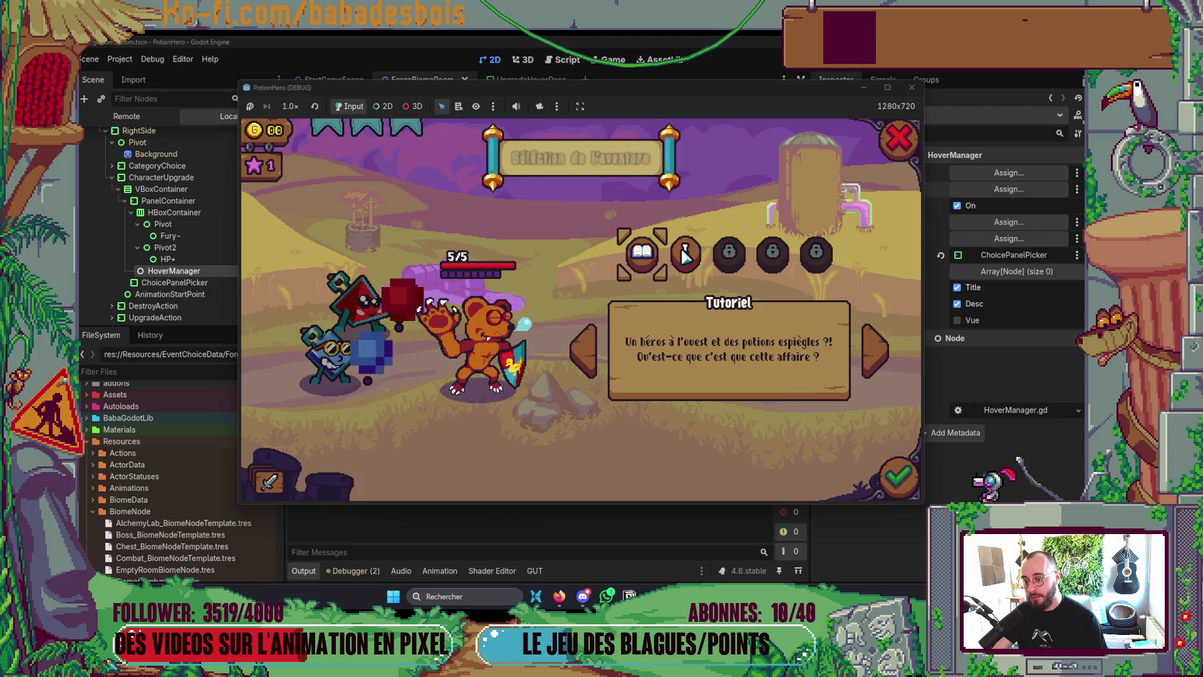
click(898, 478)
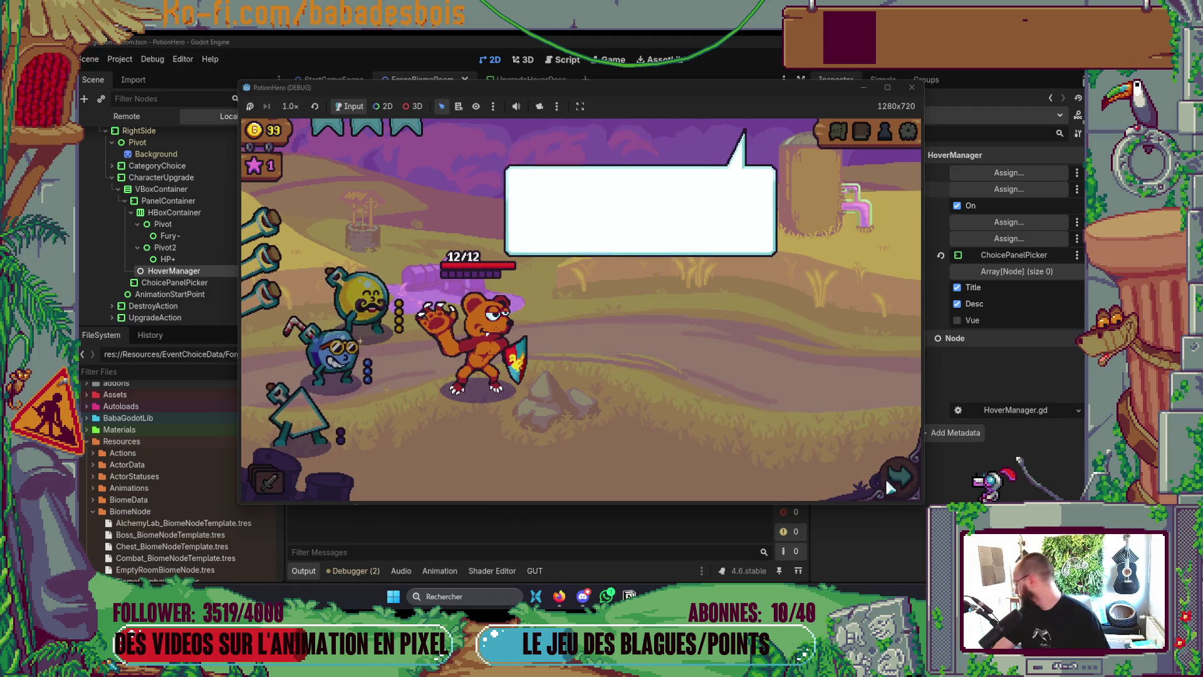
click(708, 313)
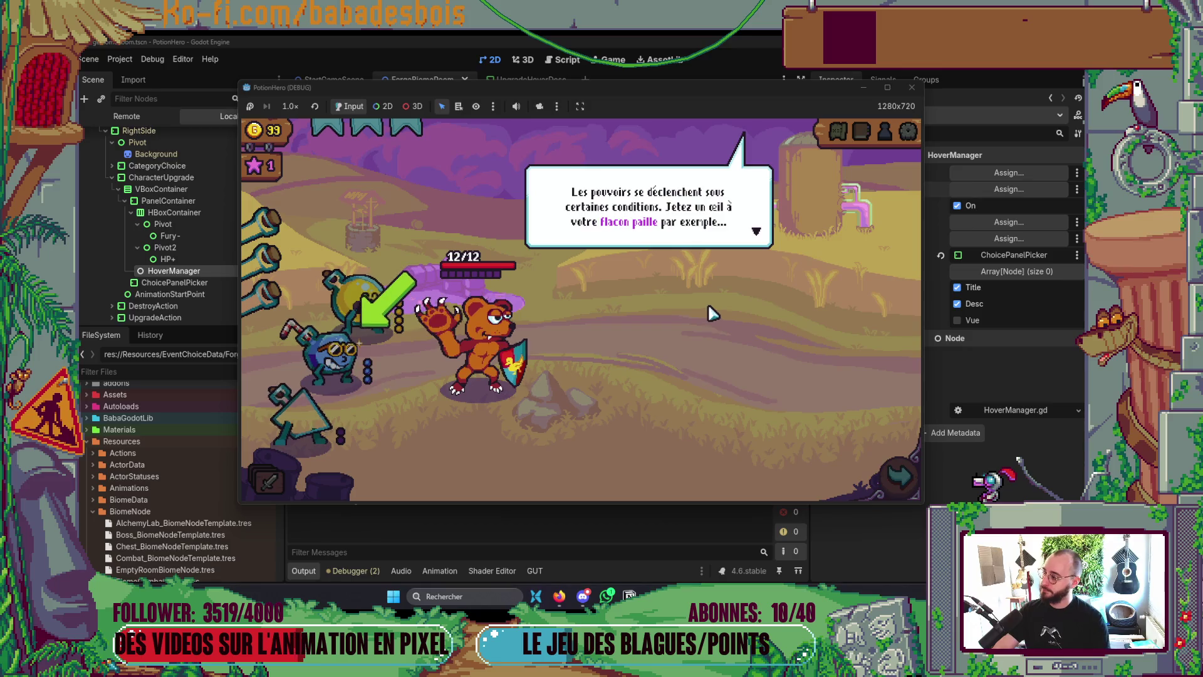
click(723, 298)
click(727, 310)
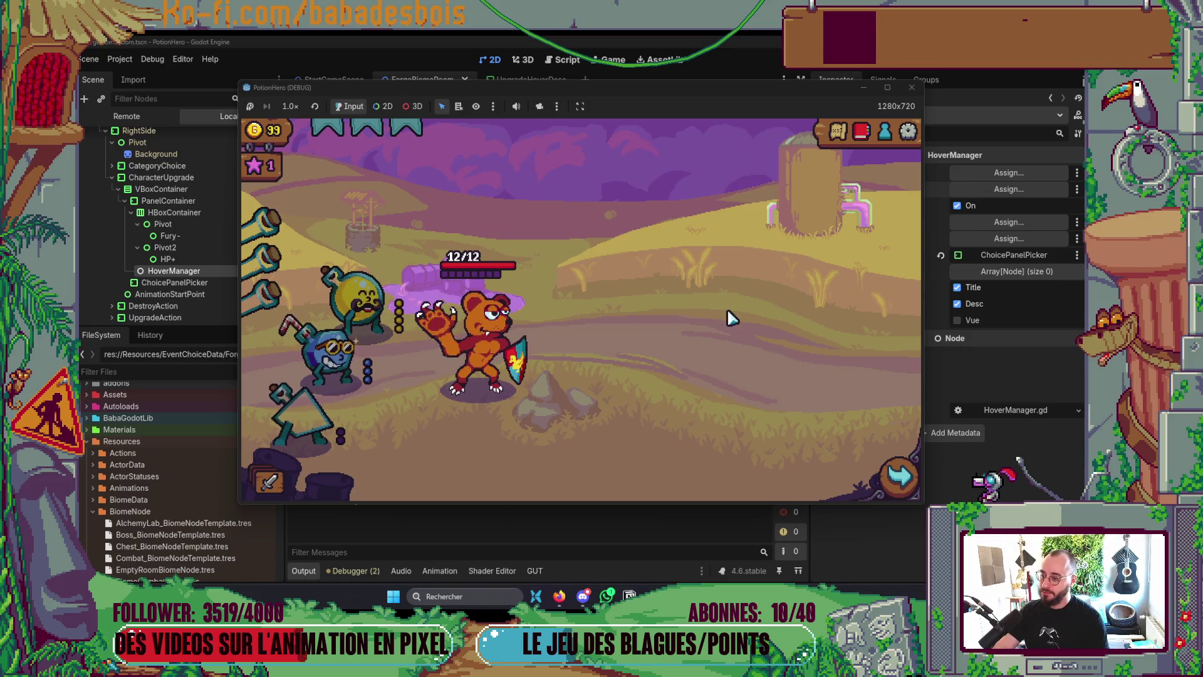
click(899, 476)
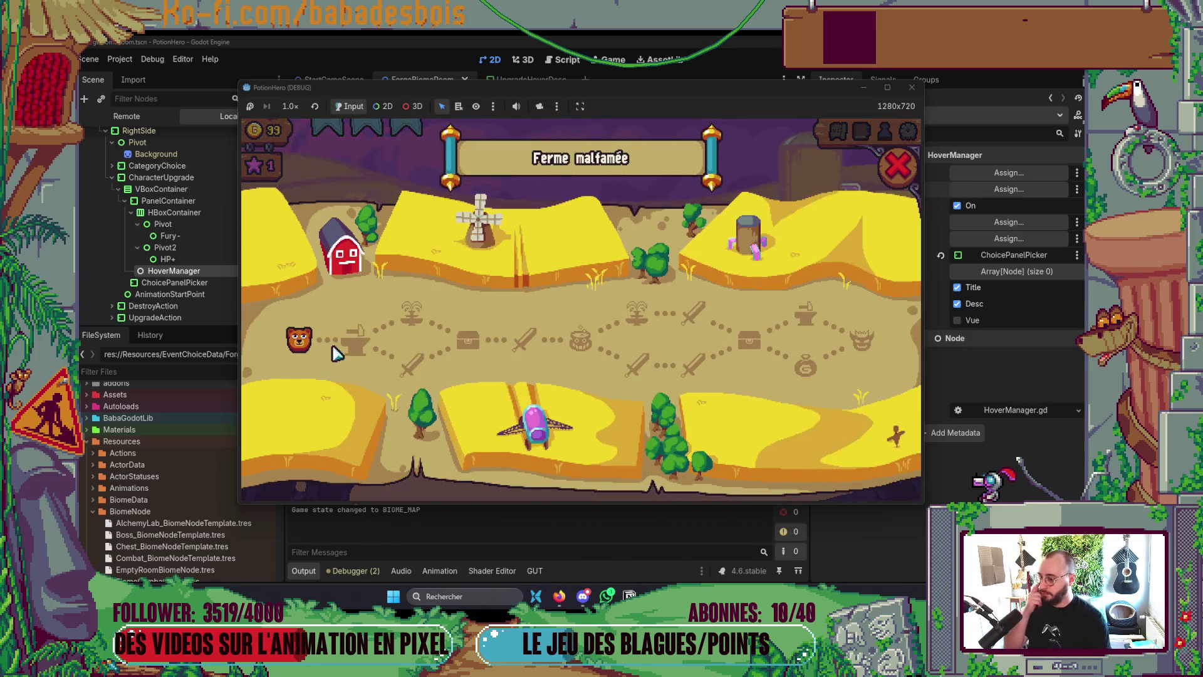
click(358, 348)
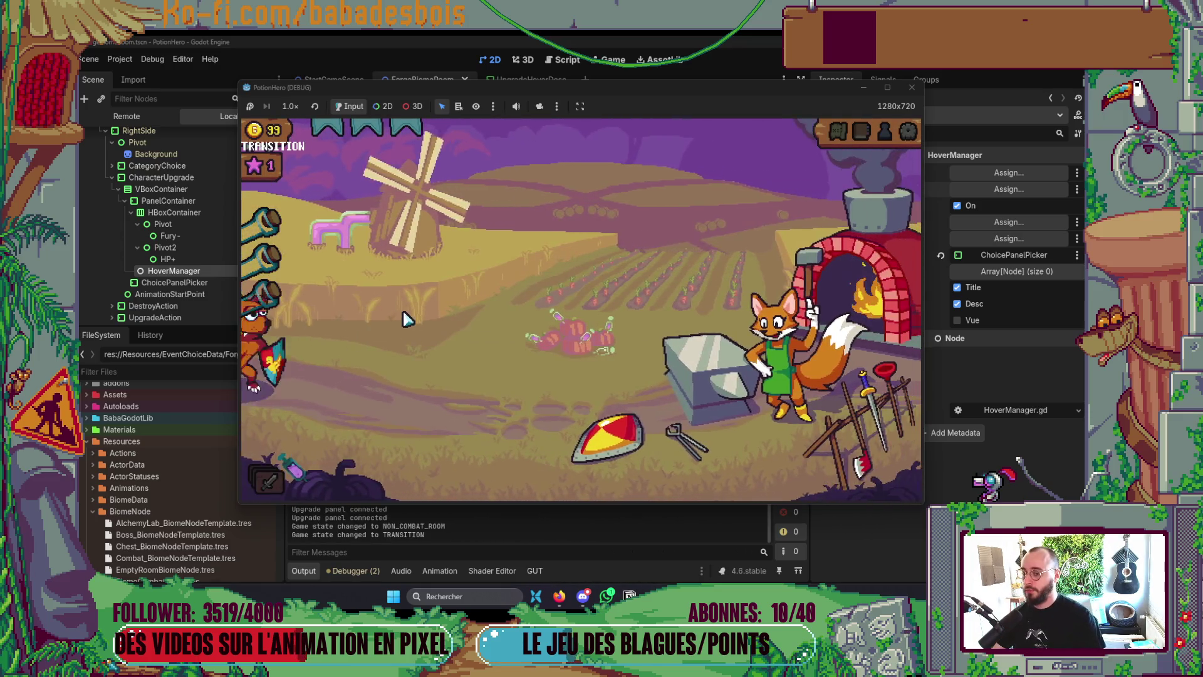
Step: Browse the anvil and character upgrade categories, then take the bear's S'embraser upgrade
click(703, 416)
click(692, 330)
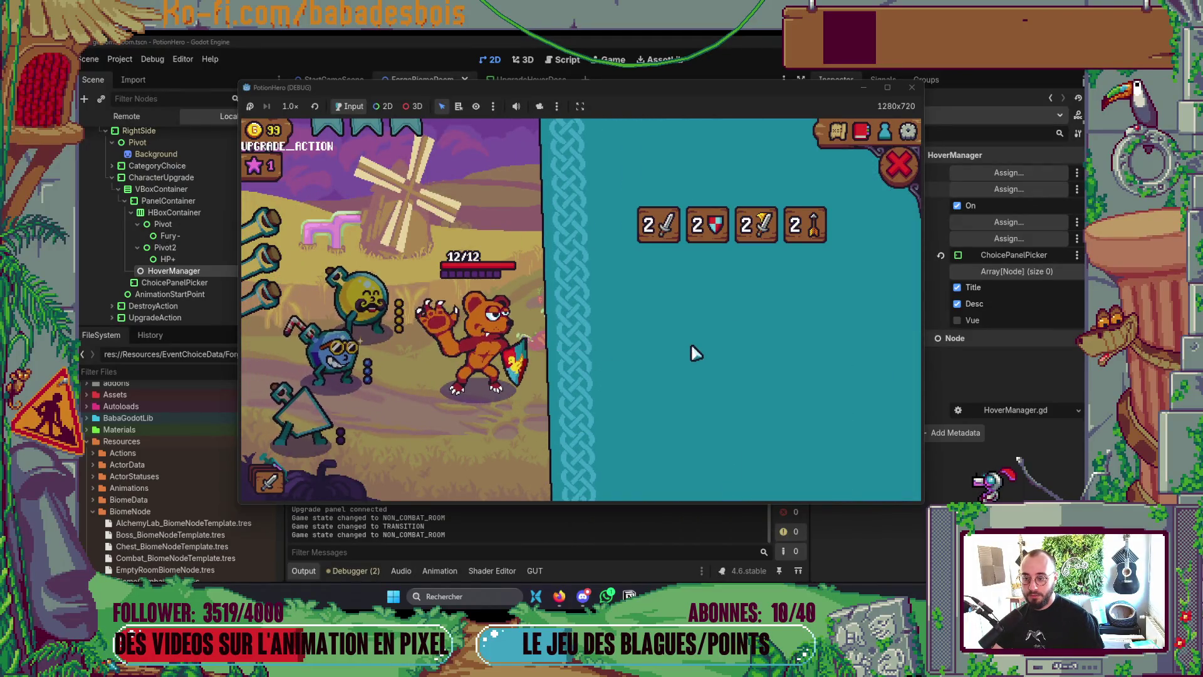
mouse_move(669, 231)
click(899, 164)
click(820, 307)
mouse_move(794, 317)
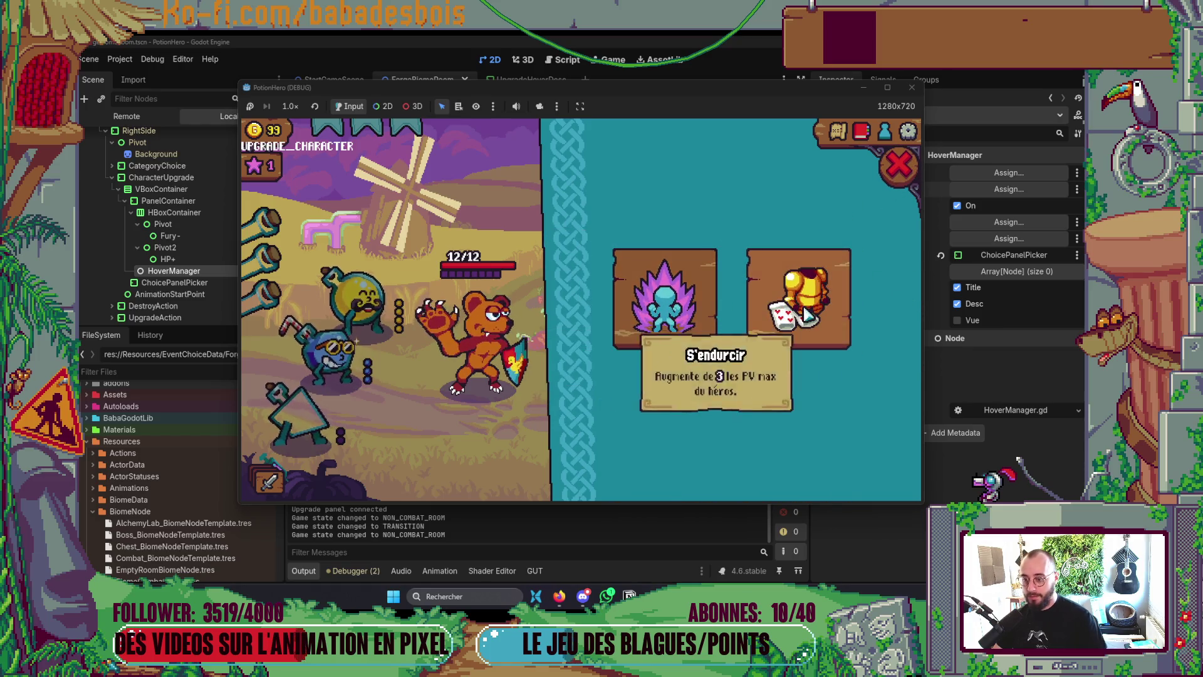
click(899, 164)
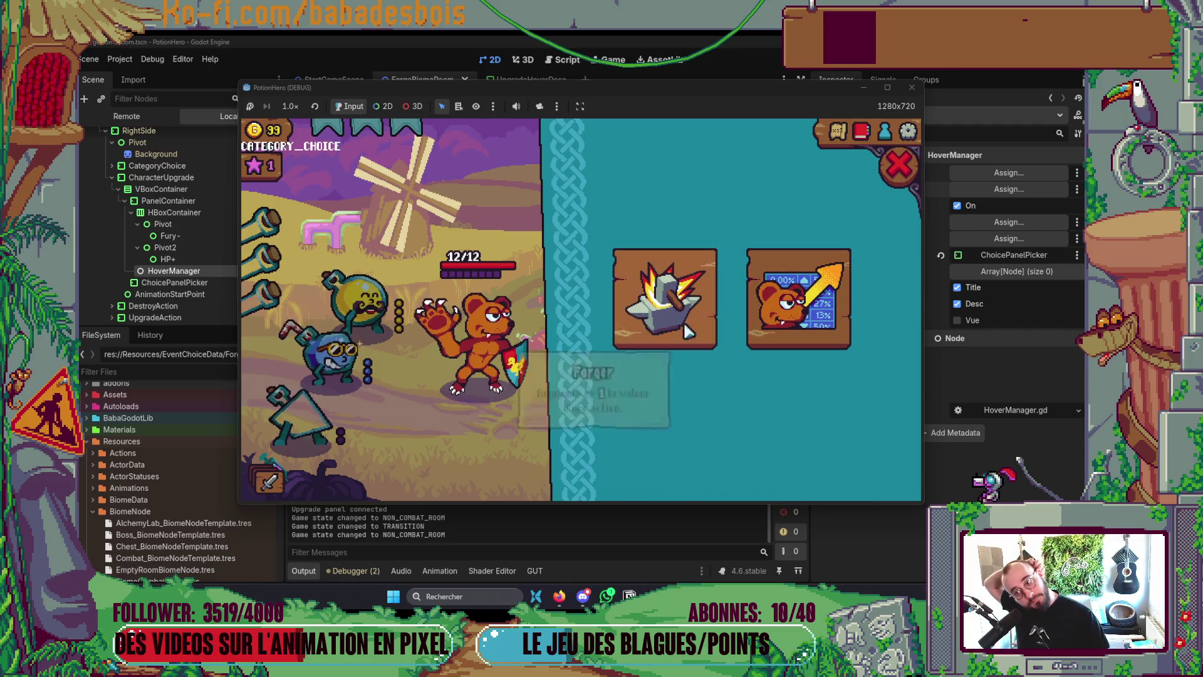
click(792, 294)
mouse_move(667, 294)
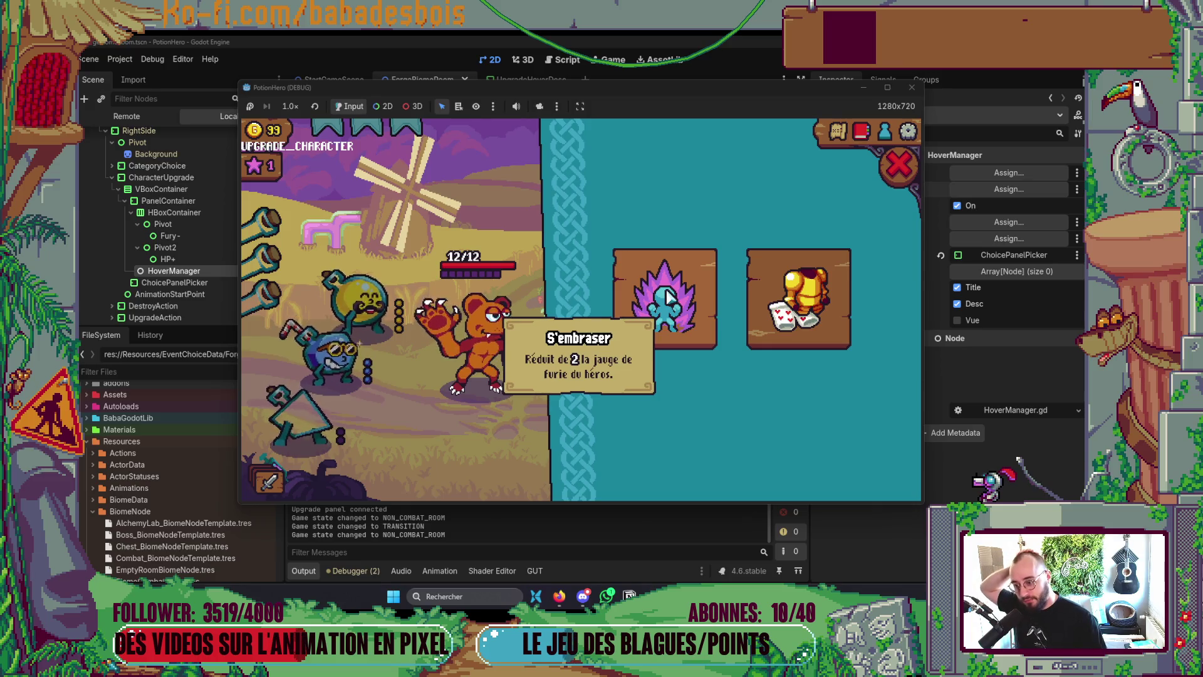
click(679, 313)
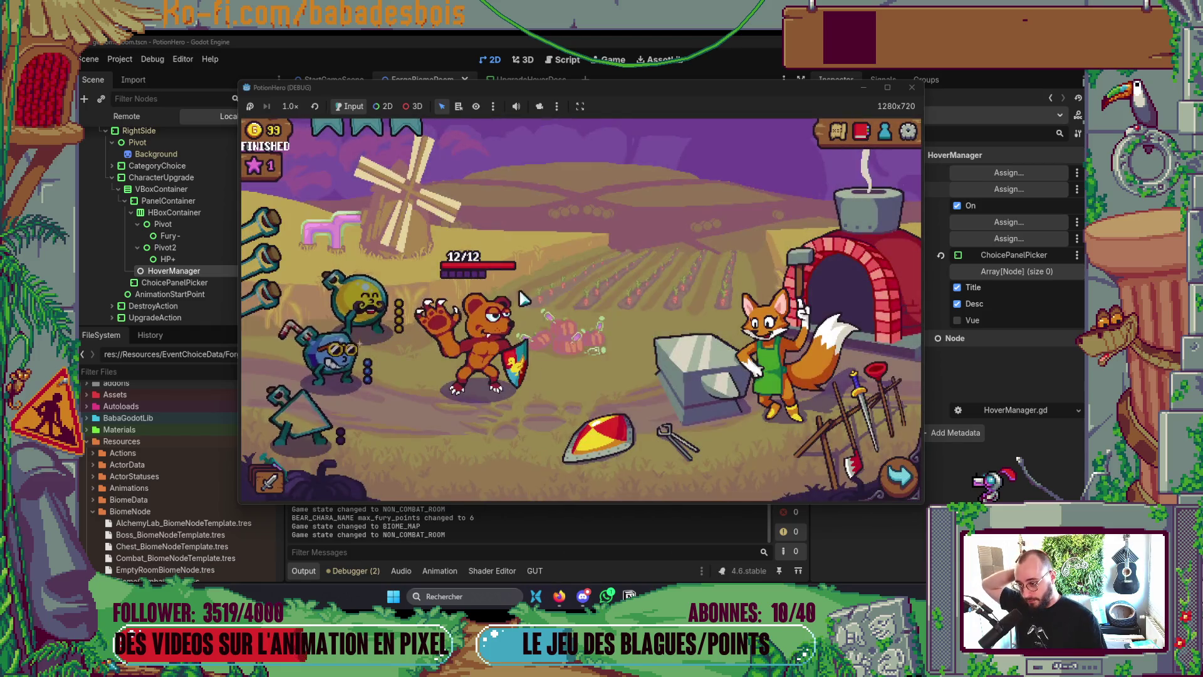
Step: Try using the forge a second time, then close the game and return to Neovim
click(698, 373)
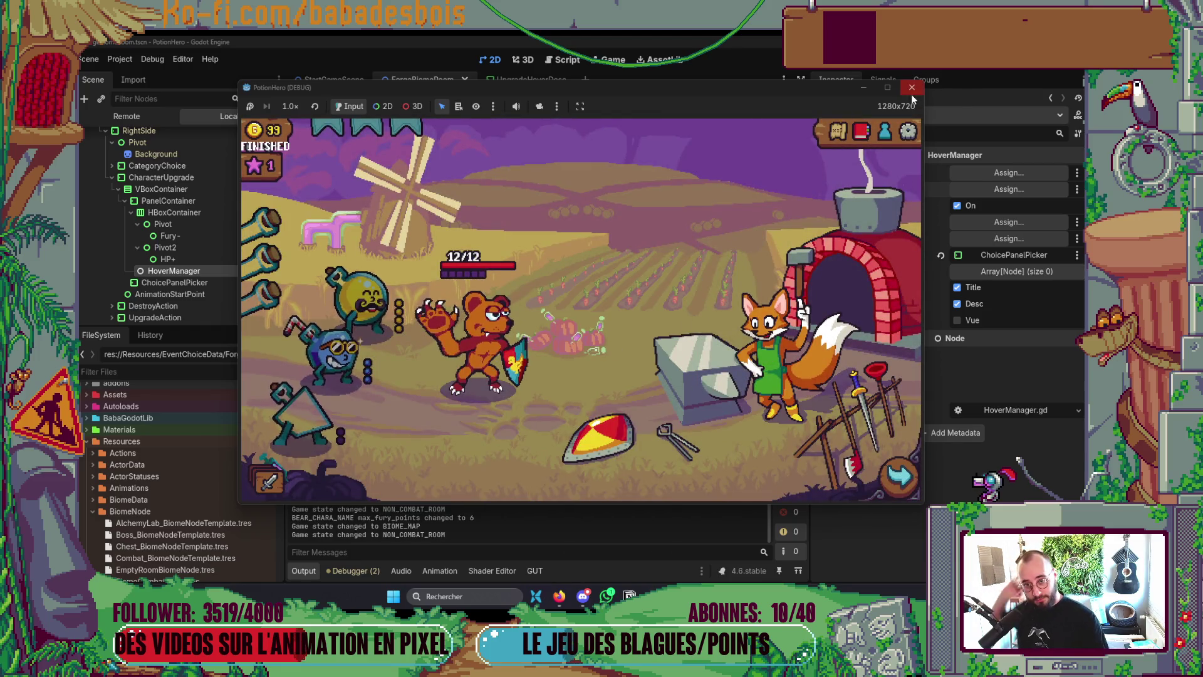
click(912, 92)
key(alt+Tab)
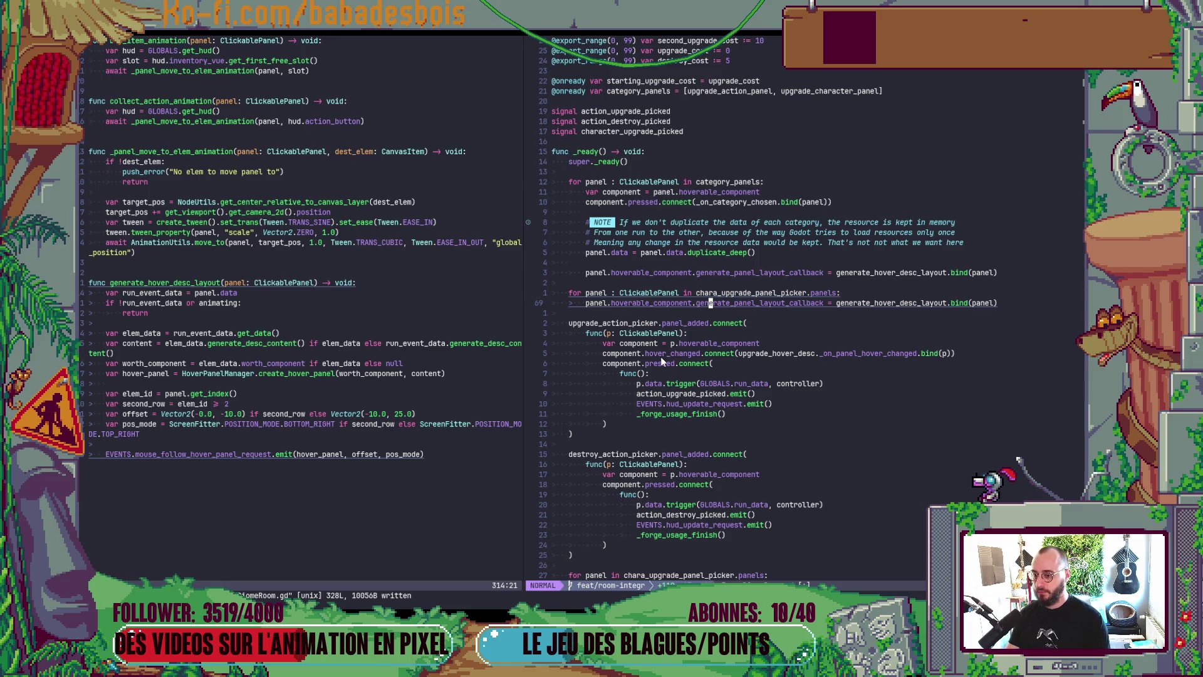
Step: Return to the Godot editor and save the ForgeBiomeRoom scene
key(alt+Tab)
key(ctrl+s)
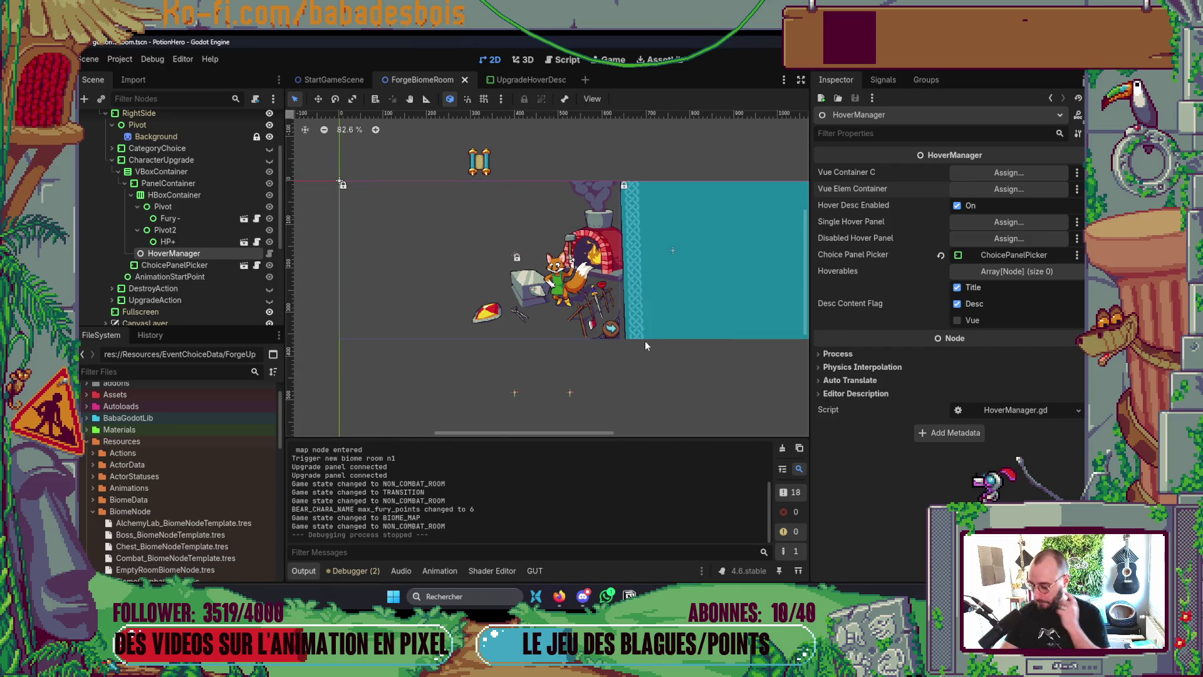
Step: Run the game and travel through the biome map to the forge node
key(F5)
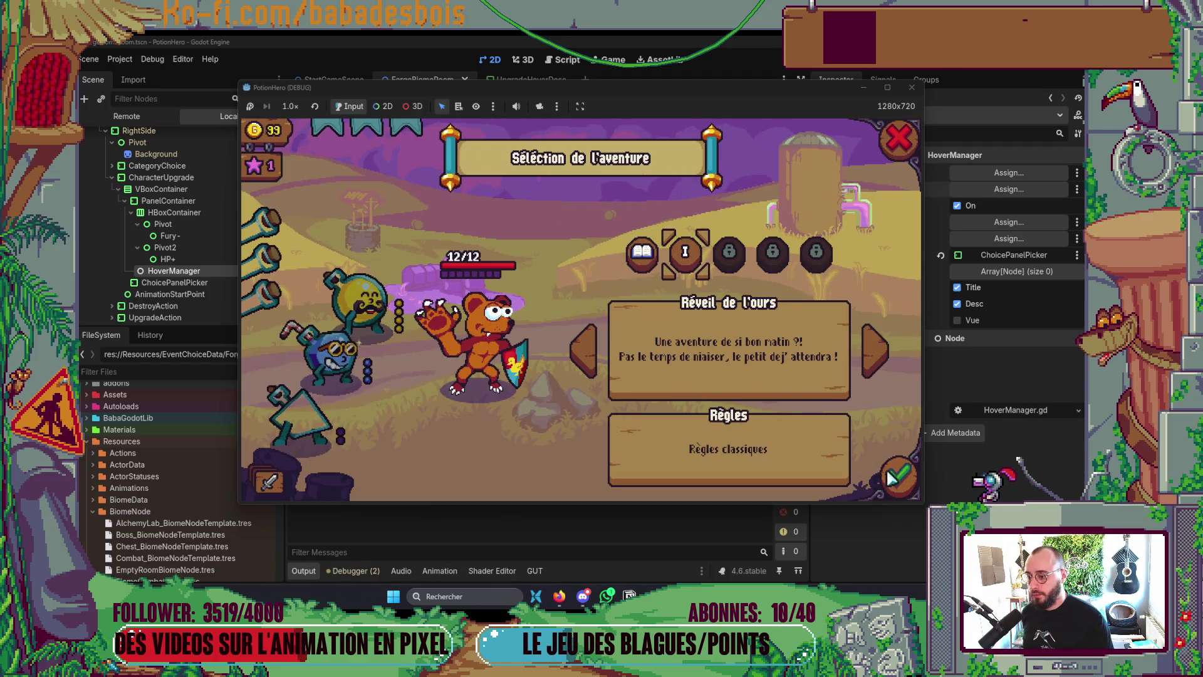
click(890, 476)
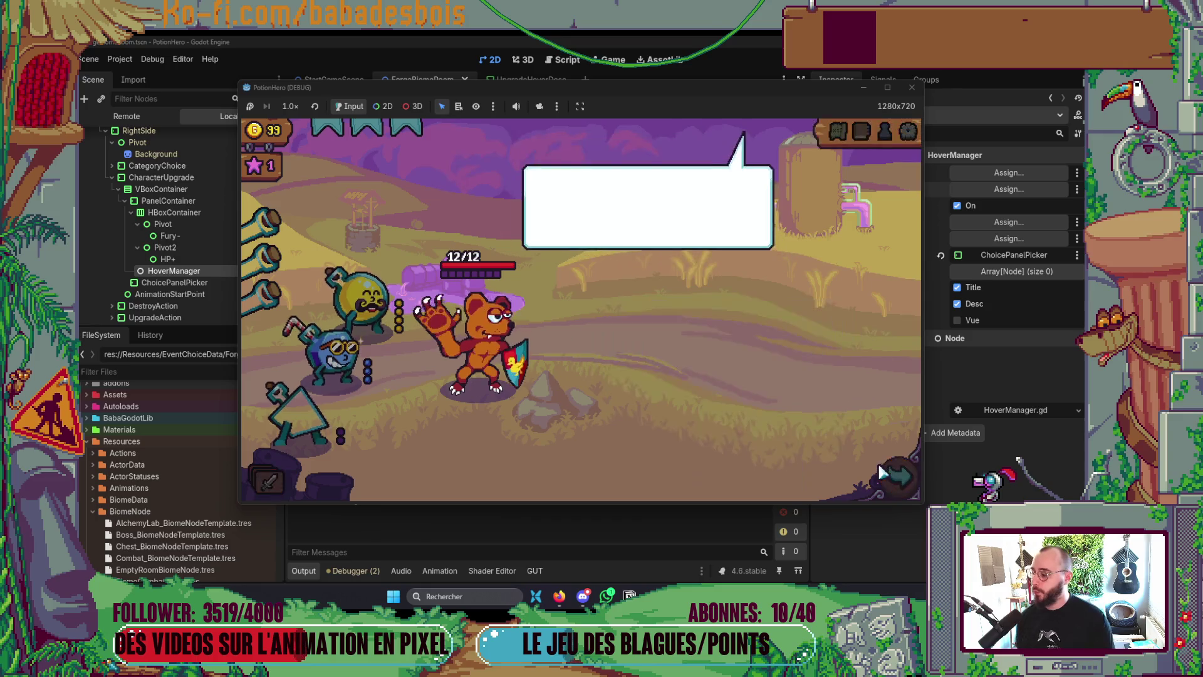
click(733, 370)
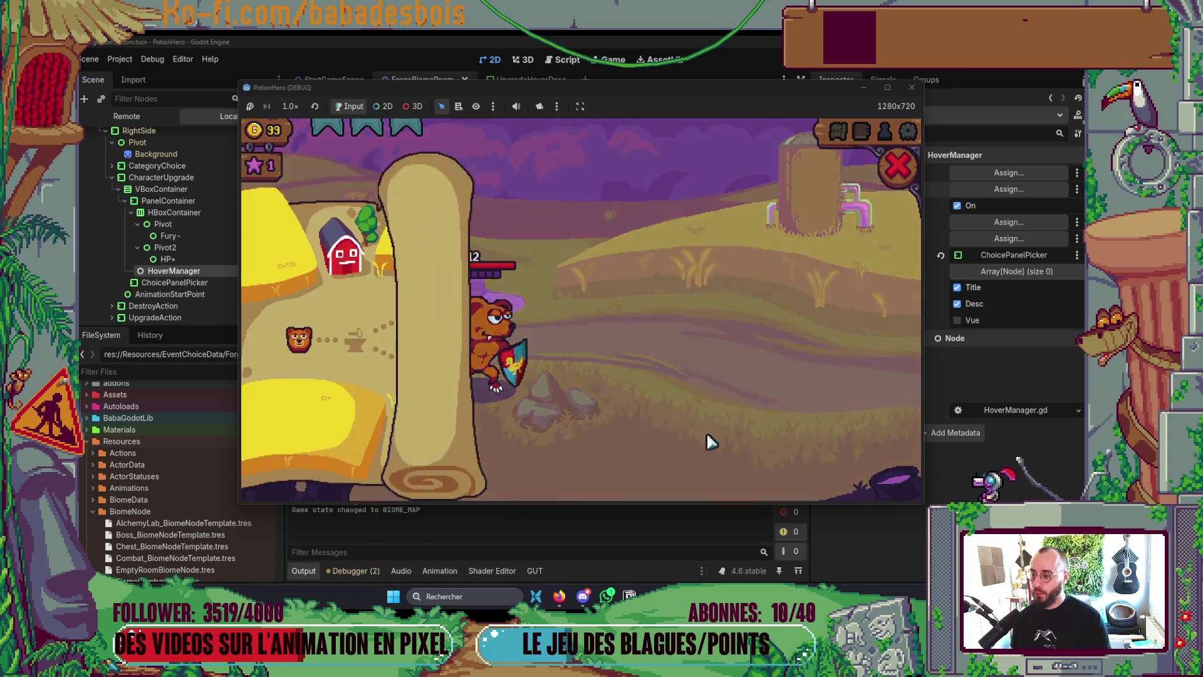
click(351, 340)
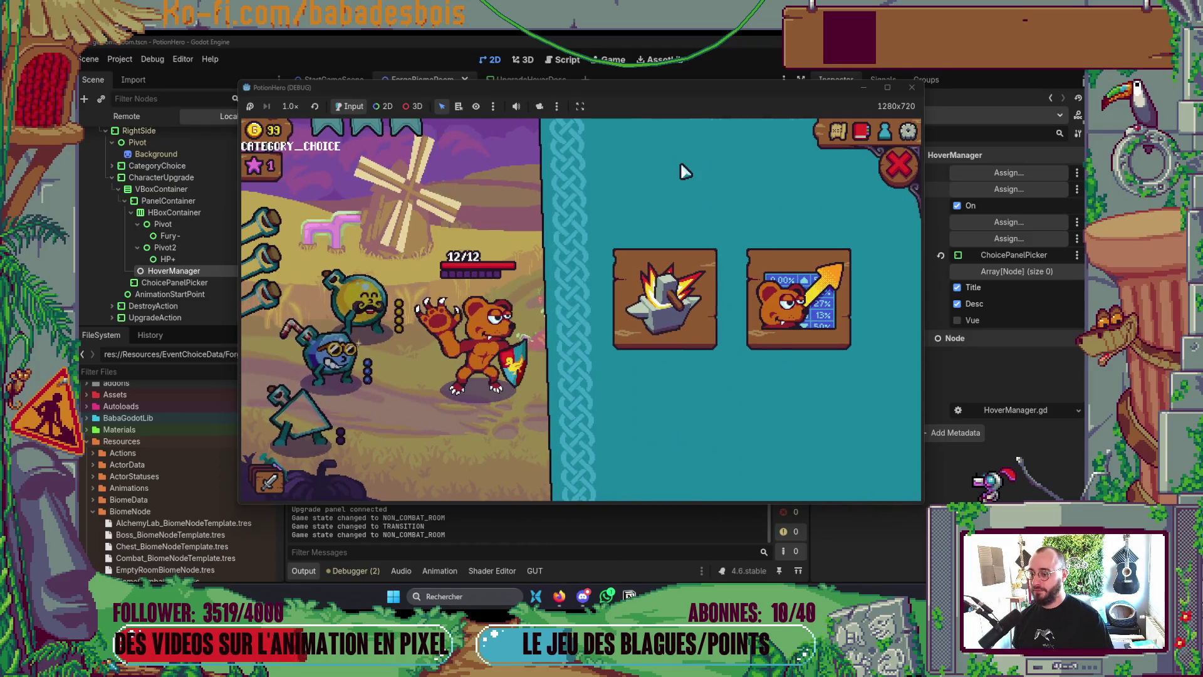
Step: Close and reopen the upgrade categories, then advance to the character upgrade state
click(905, 161)
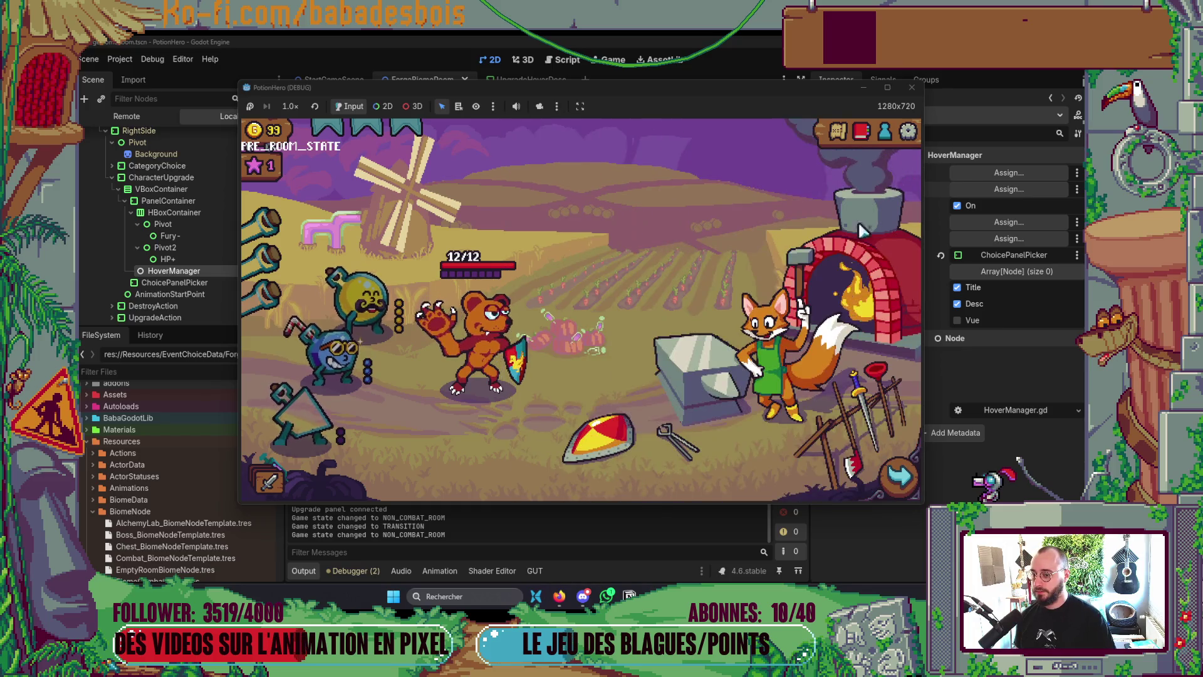
click(871, 209)
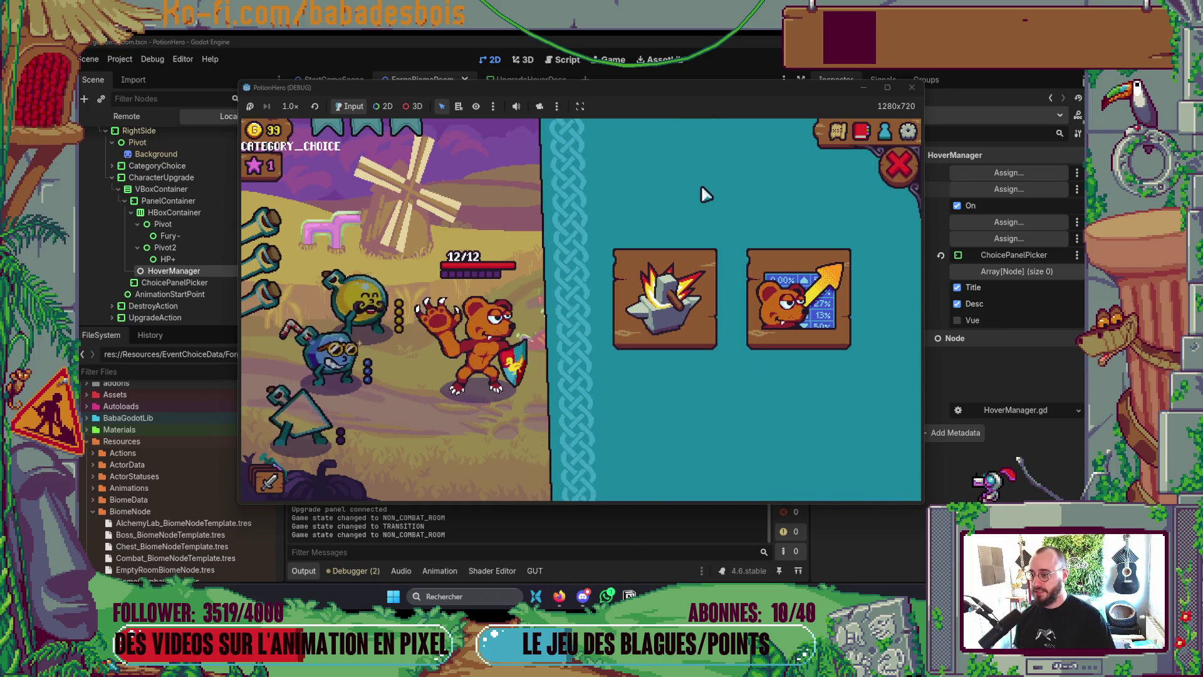
key(Return)
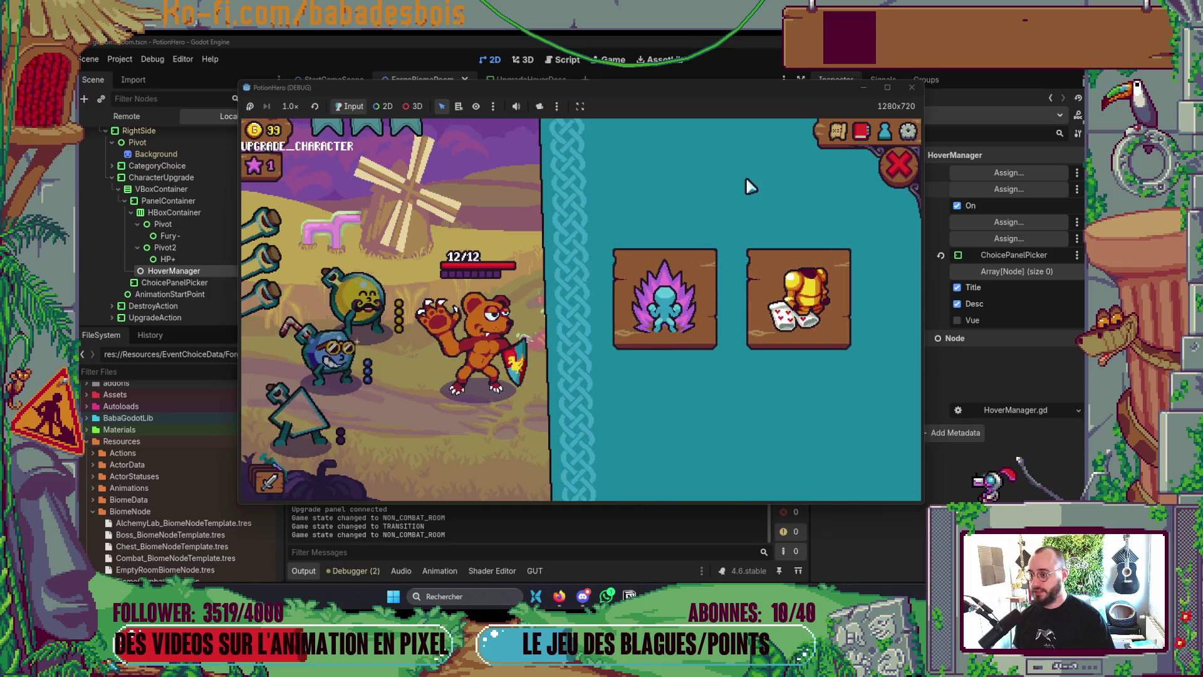
mouse_move(711, 307)
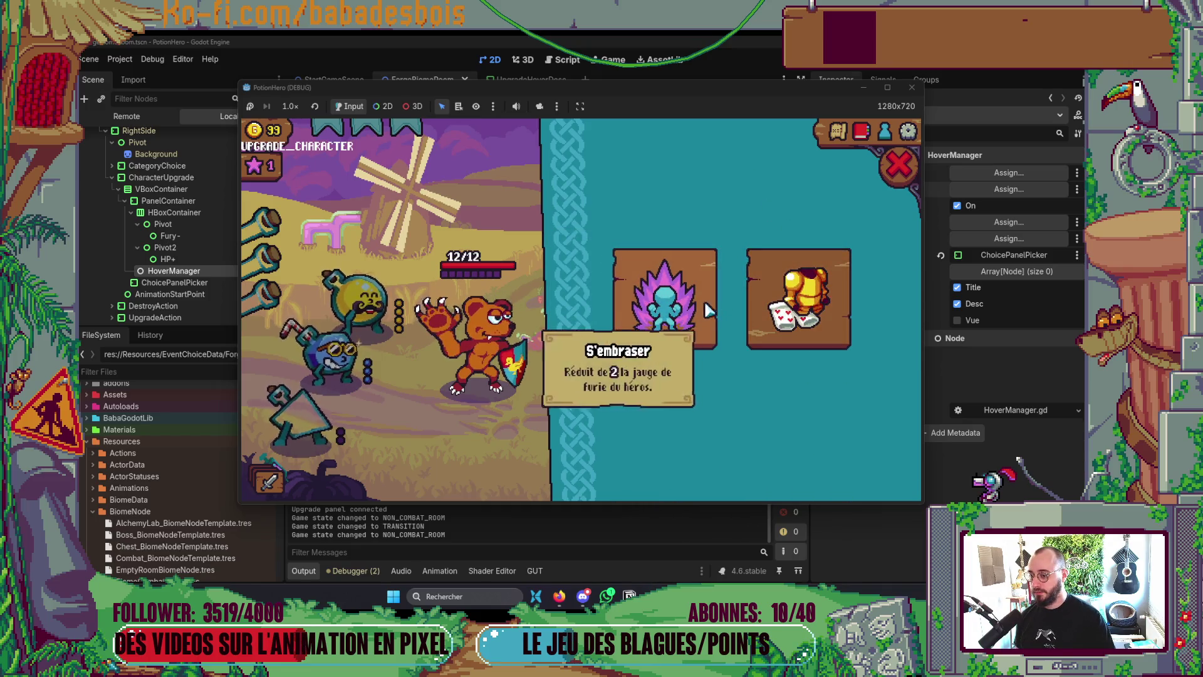
Step: Visit the anvil category, back out to PRE_ROOM_STATE, and close the game window
click(902, 182)
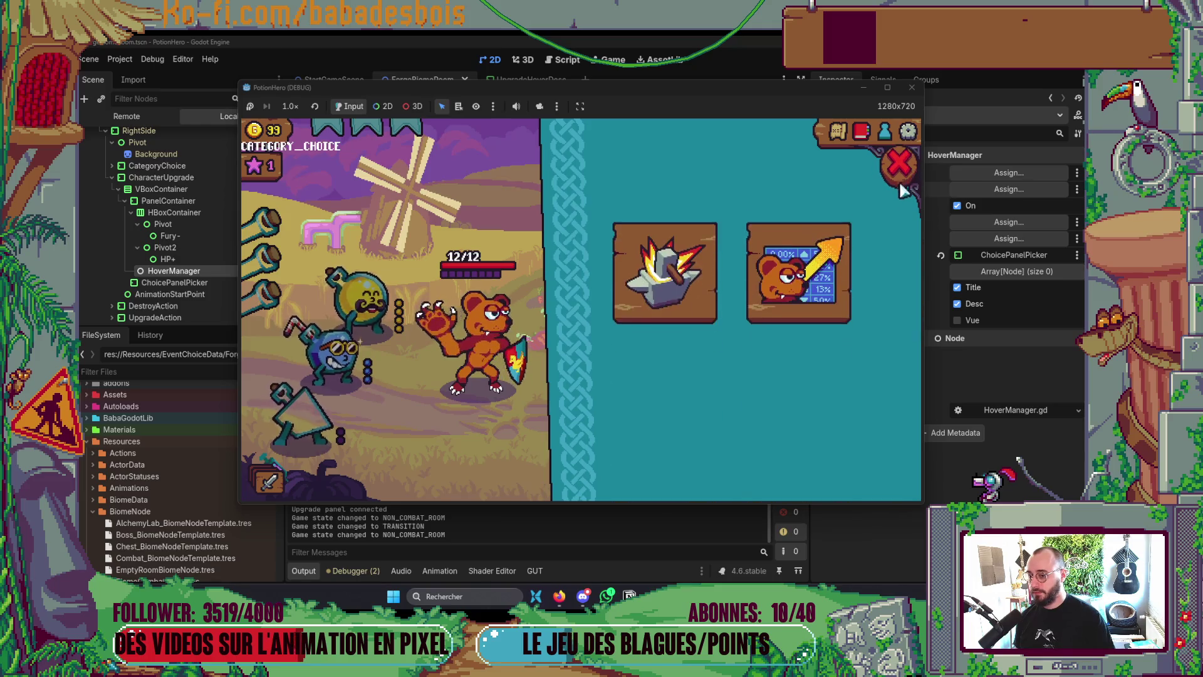
click(666, 313)
mouse_move(717, 228)
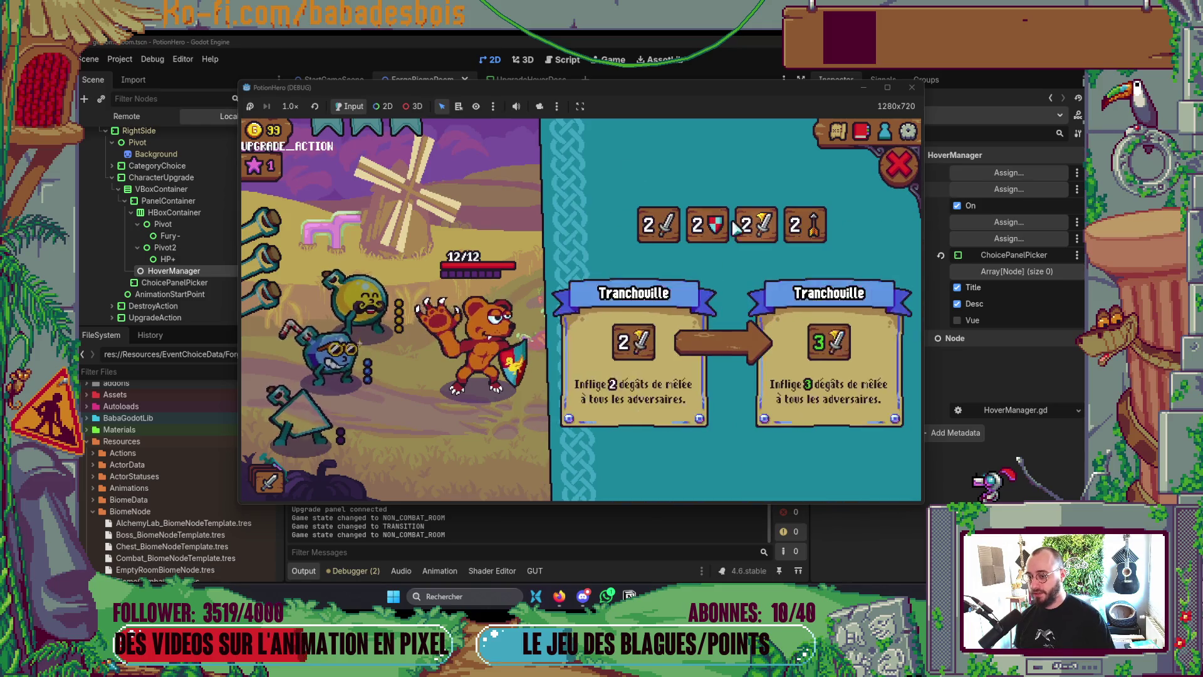
click(902, 178)
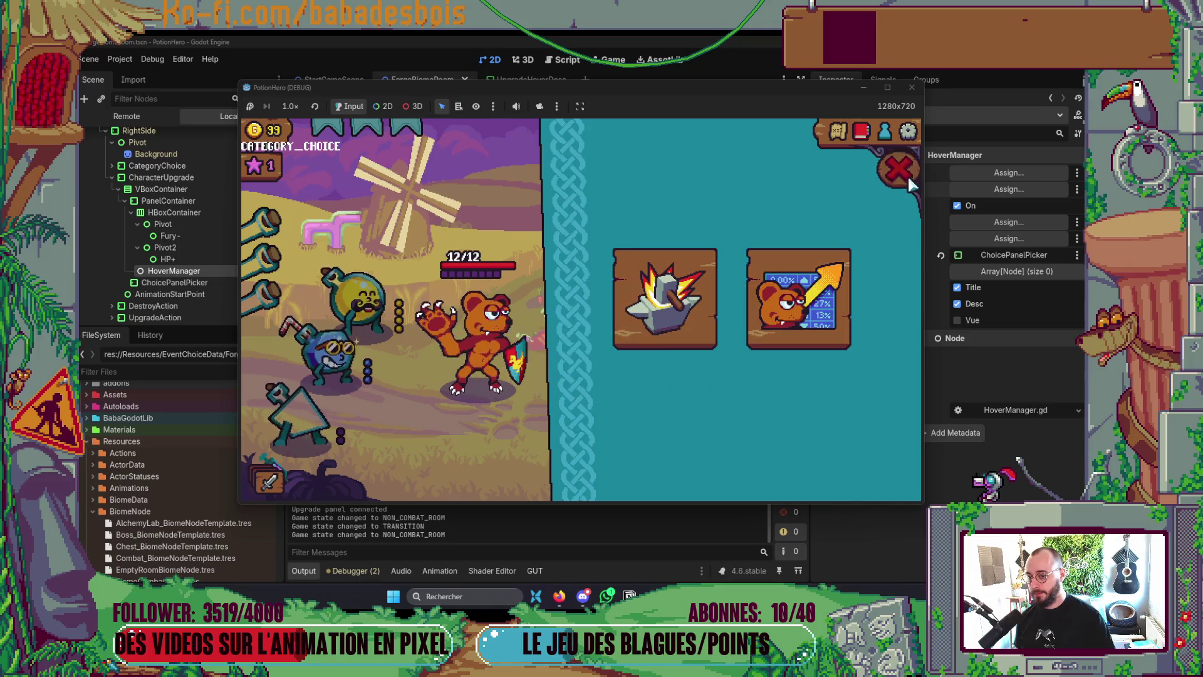
click(908, 181)
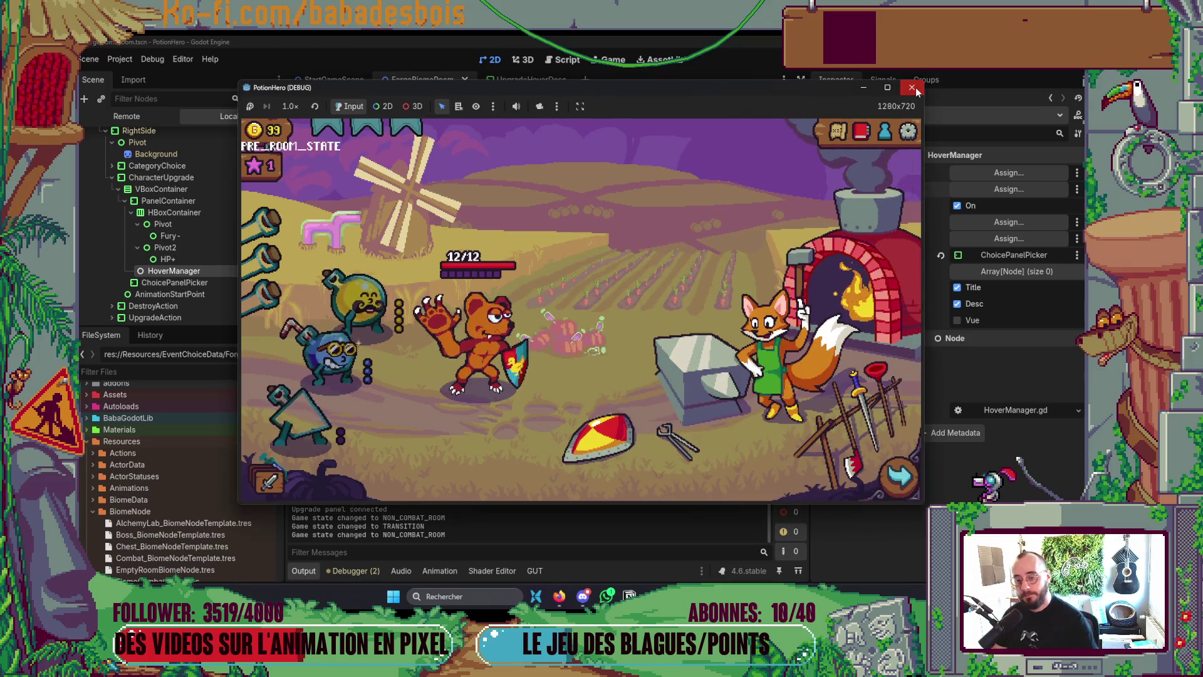
click(912, 87)
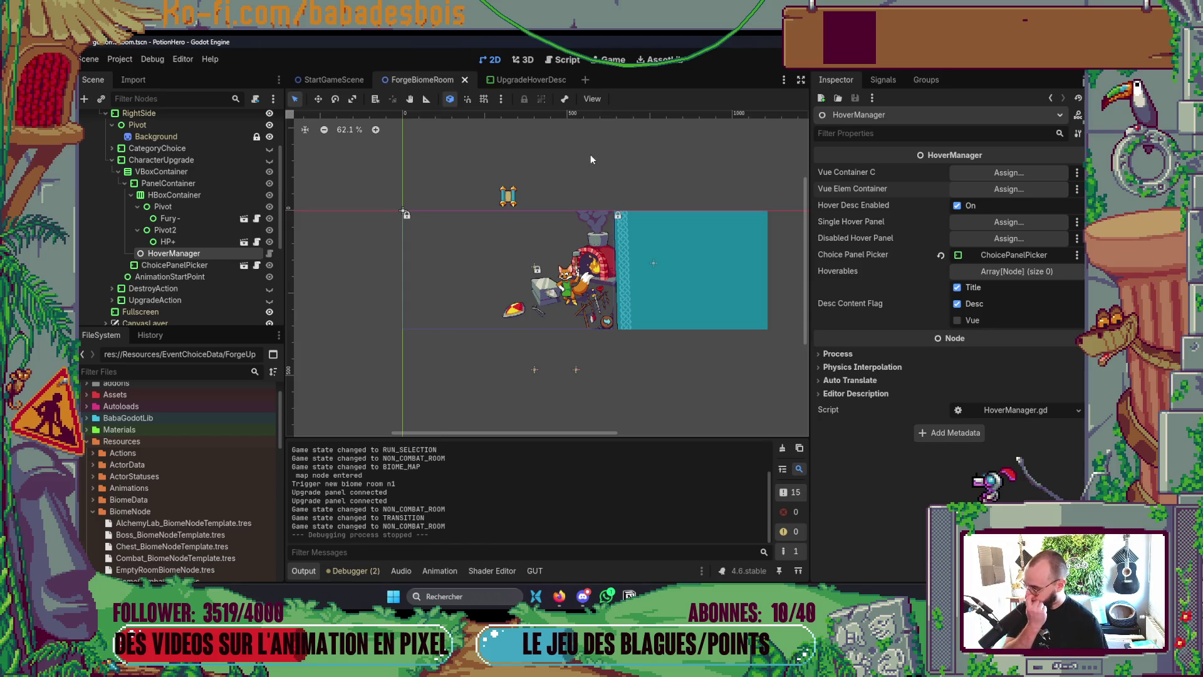
key(alt+Tab)
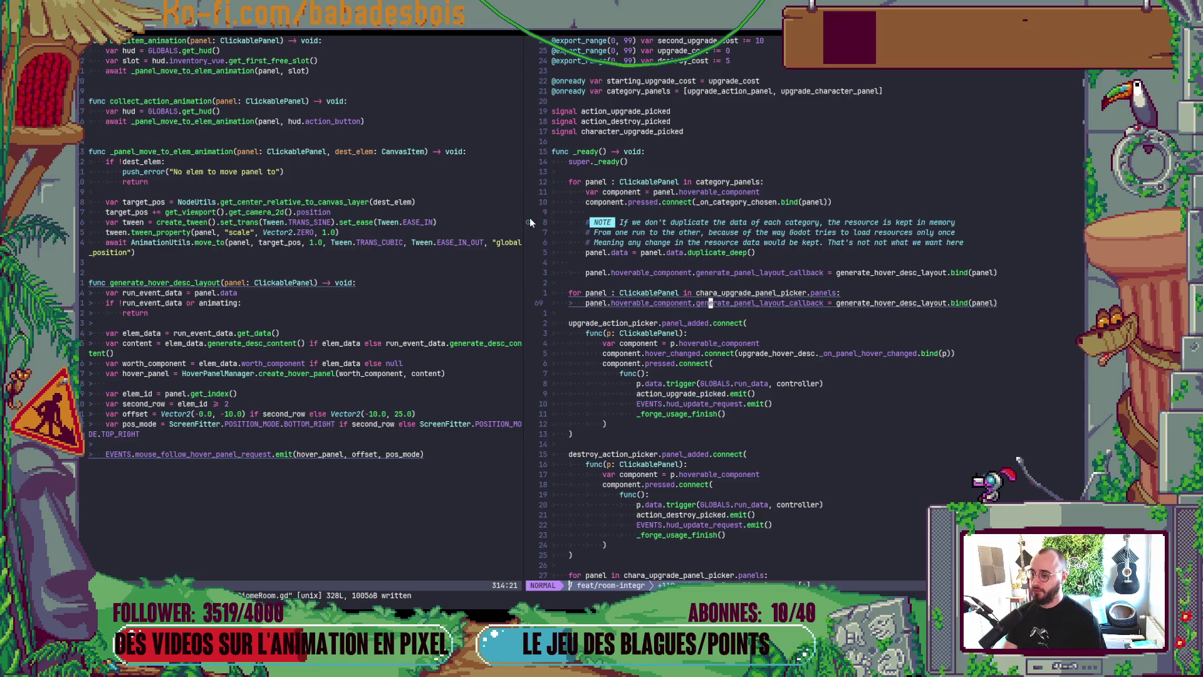
scroll(578, 353, down, 6)
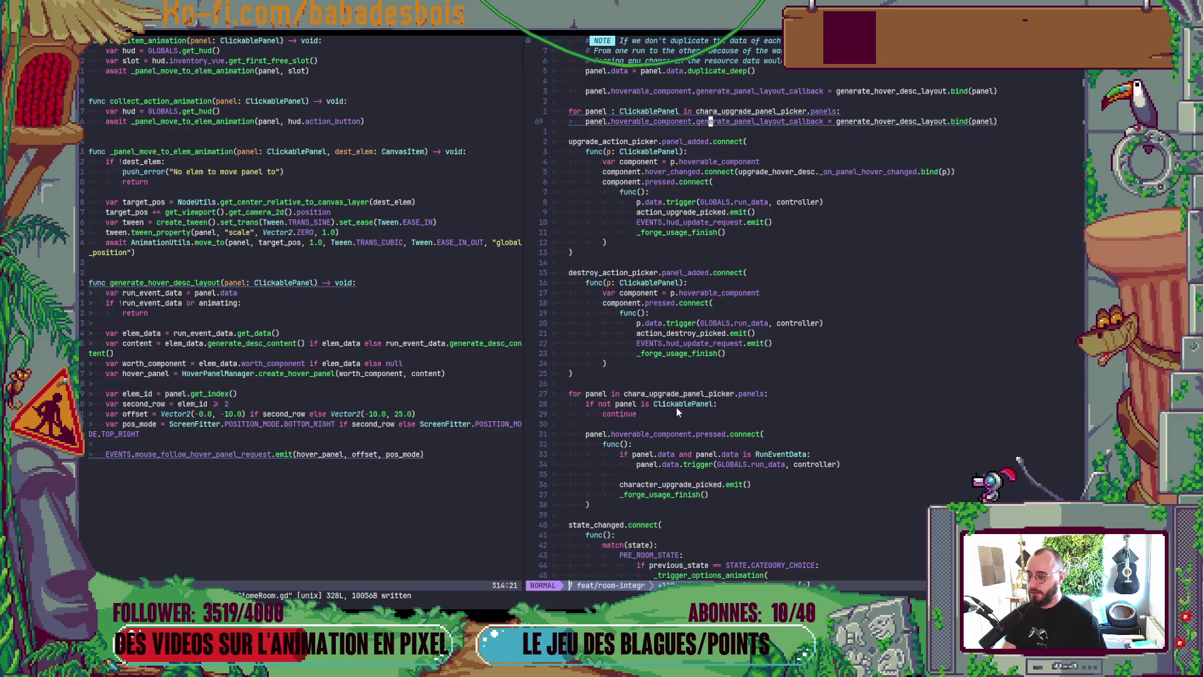
scroll(676, 409, up, 20)
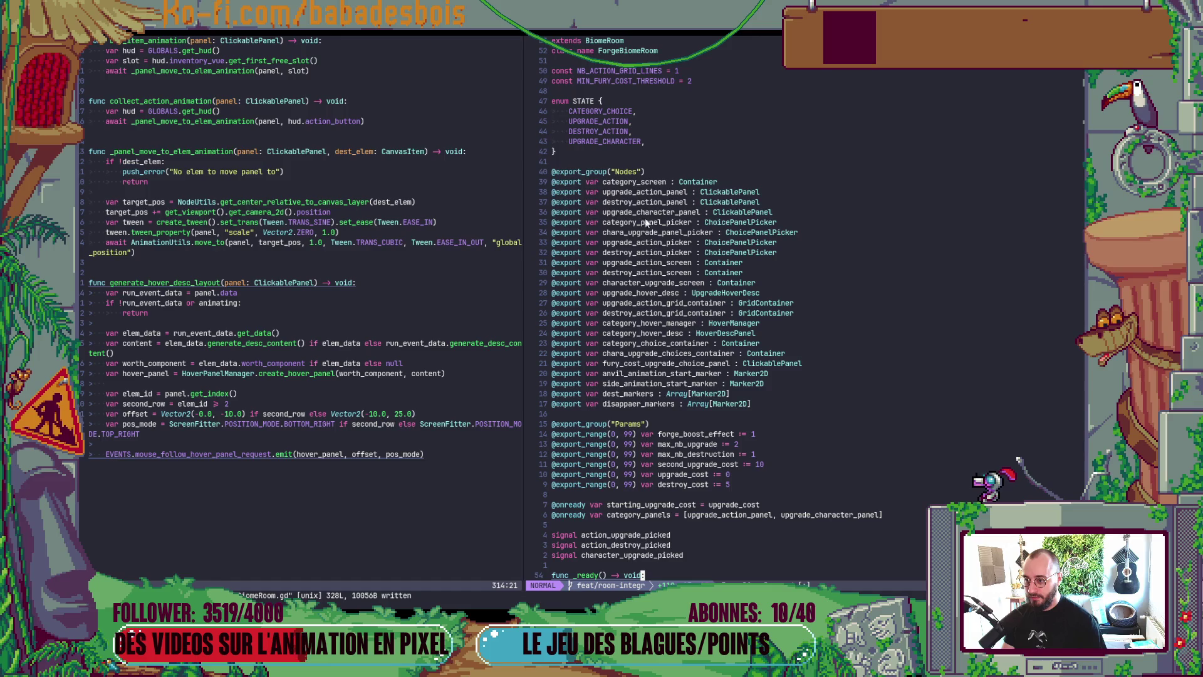
key(alt+Tab)
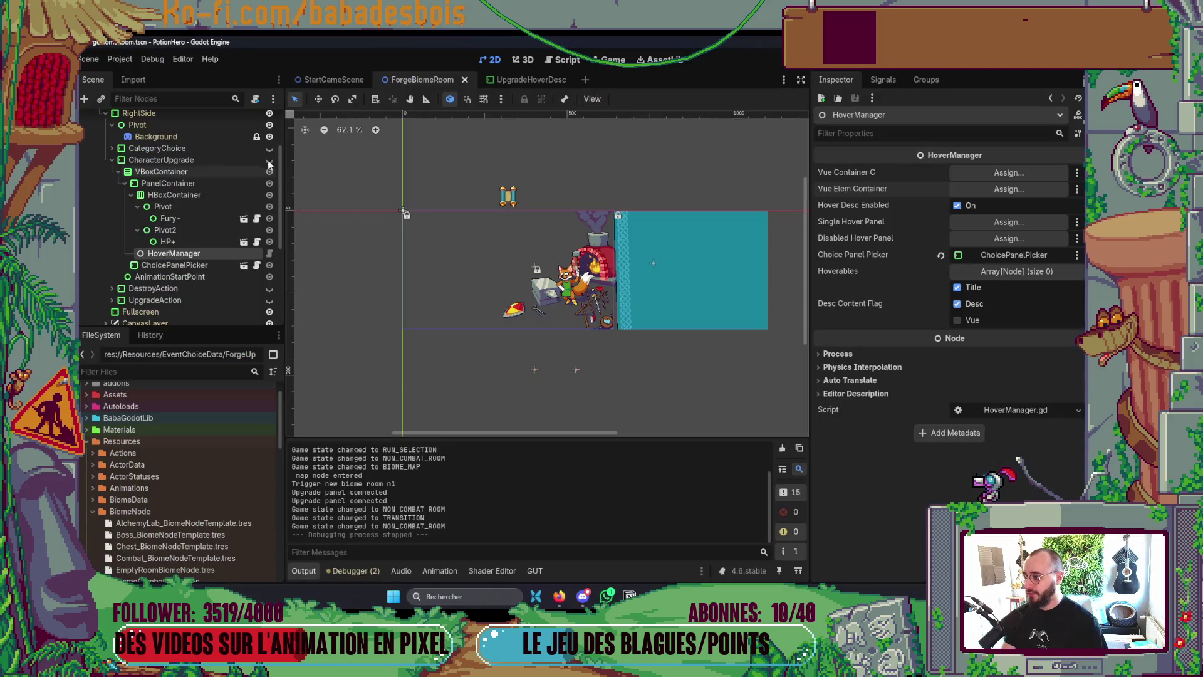
Step: Filter the scene tree by 'tit' and inspect both TitleContainer nodes' properties
text(Tit)
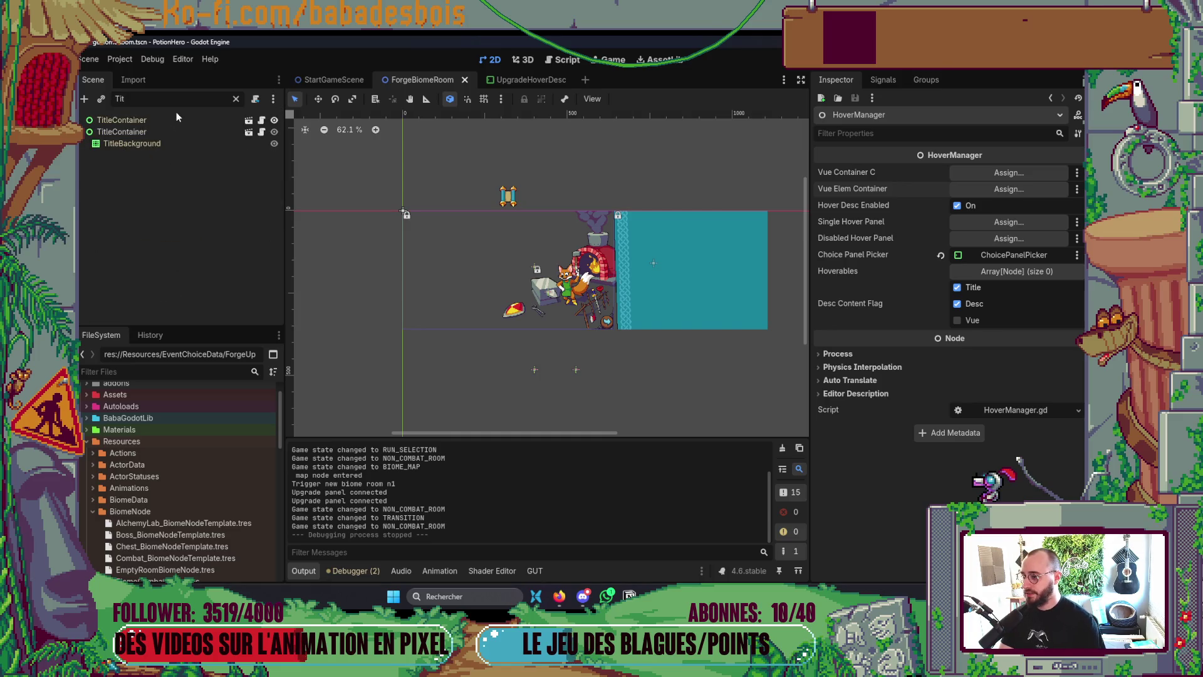
click(236, 99)
scroll(213, 302, down, 3)
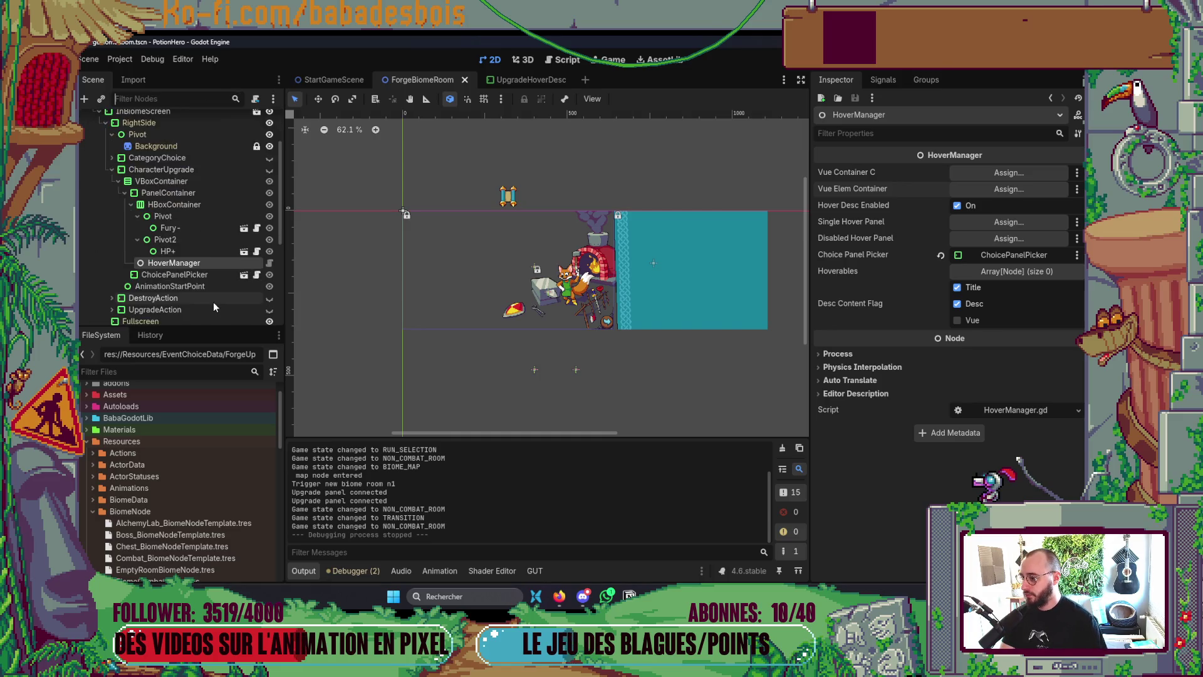
scroll(204, 268, down, 1)
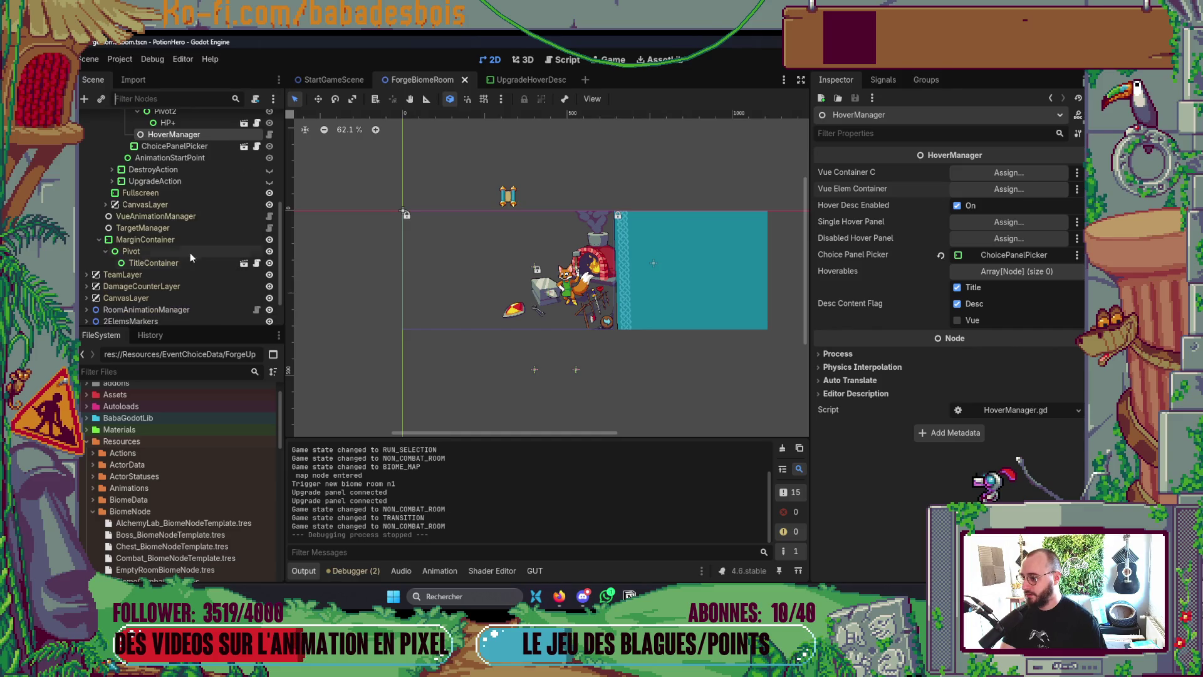
scroll(166, 250, up, 2)
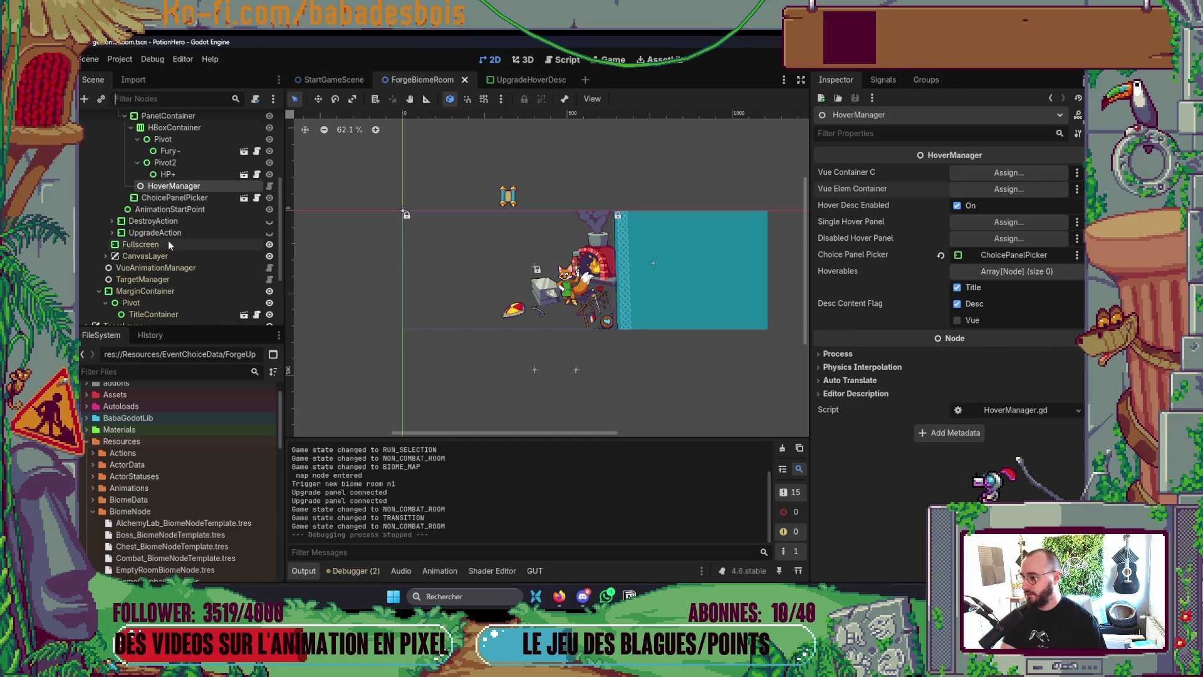
text(tit)
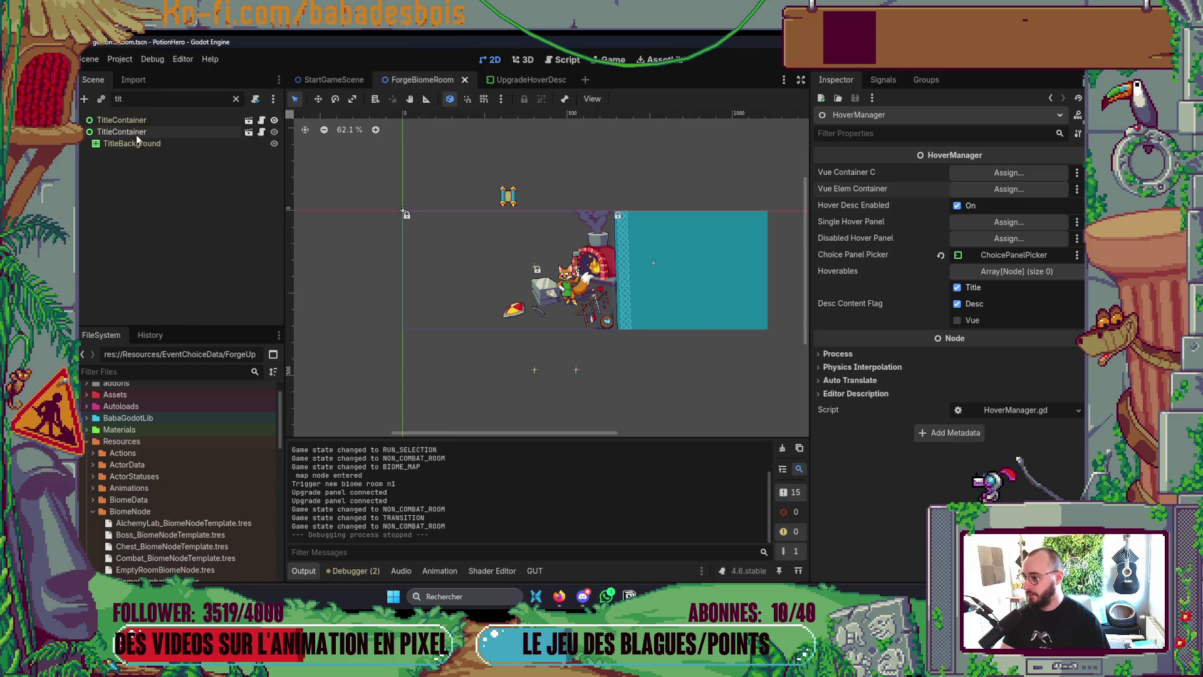
click(158, 120)
click(151, 131)
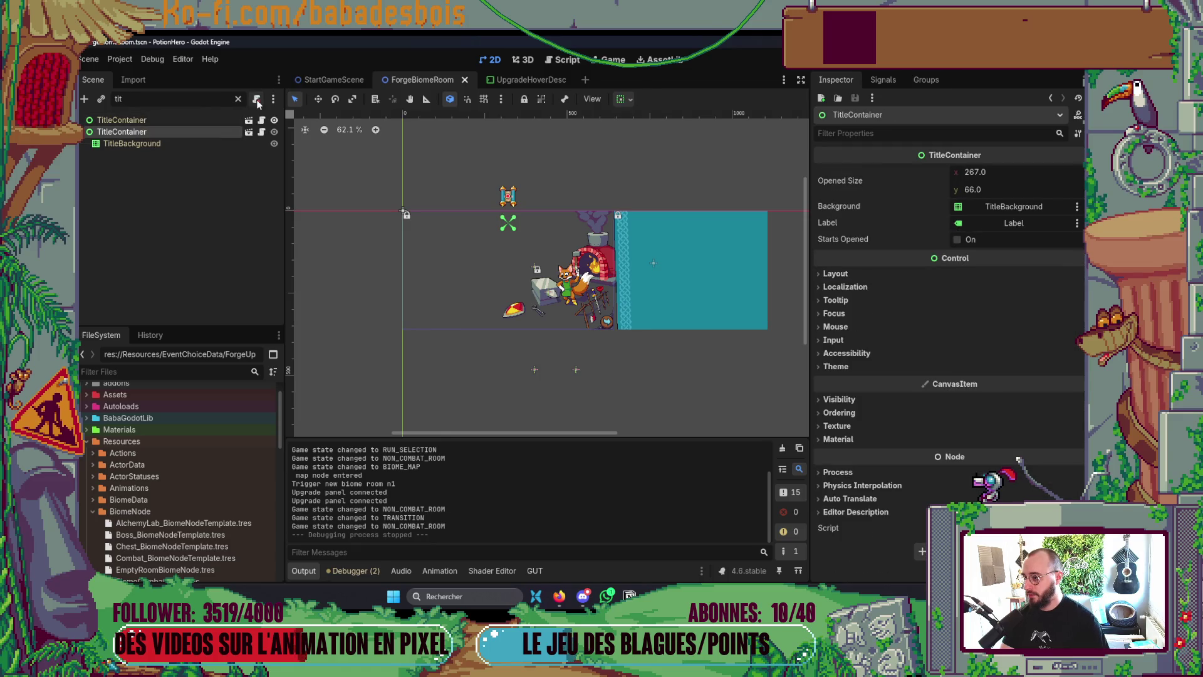
click(238, 98)
Step: Clear the filter and drag the Scene/FileSystem splitter down for a taller scene tree
scroll(183, 197, down, 5)
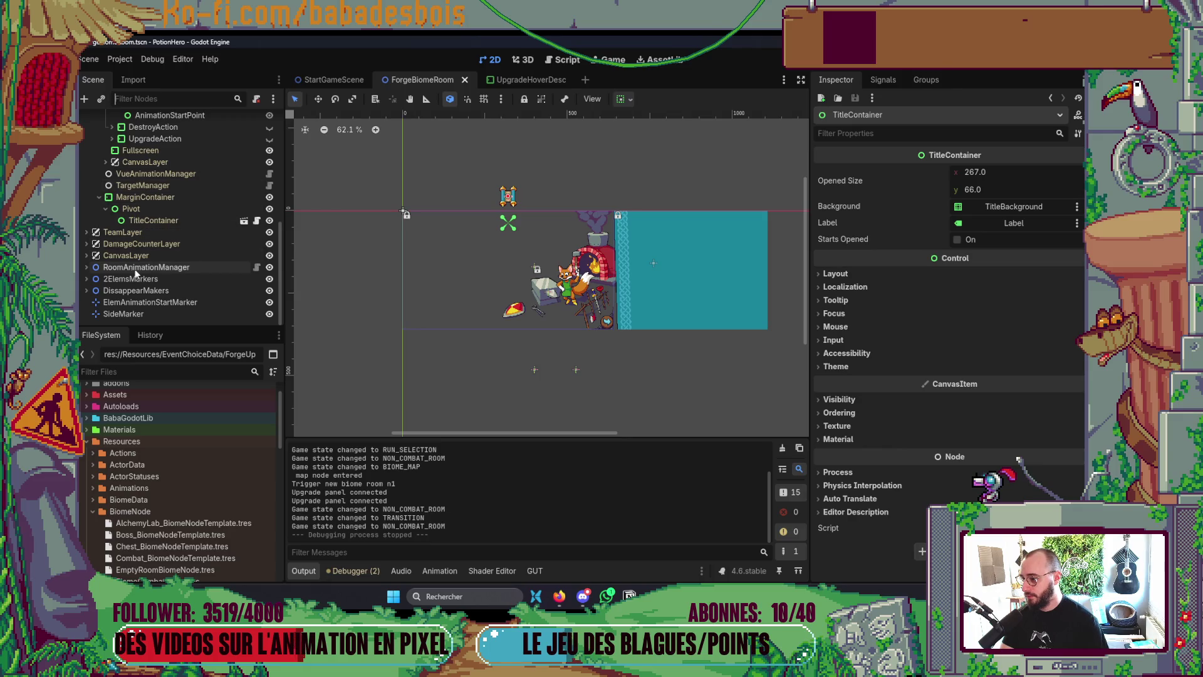
scroll(184, 263, up, 3)
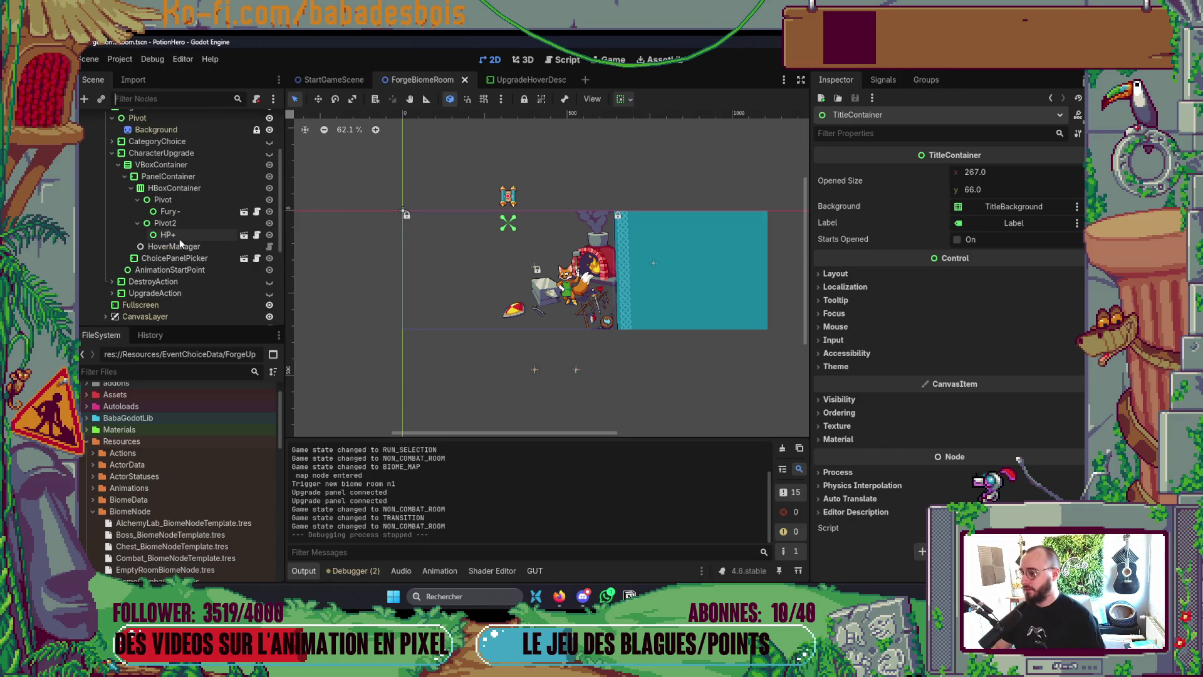
scroll(179, 250, up, 1)
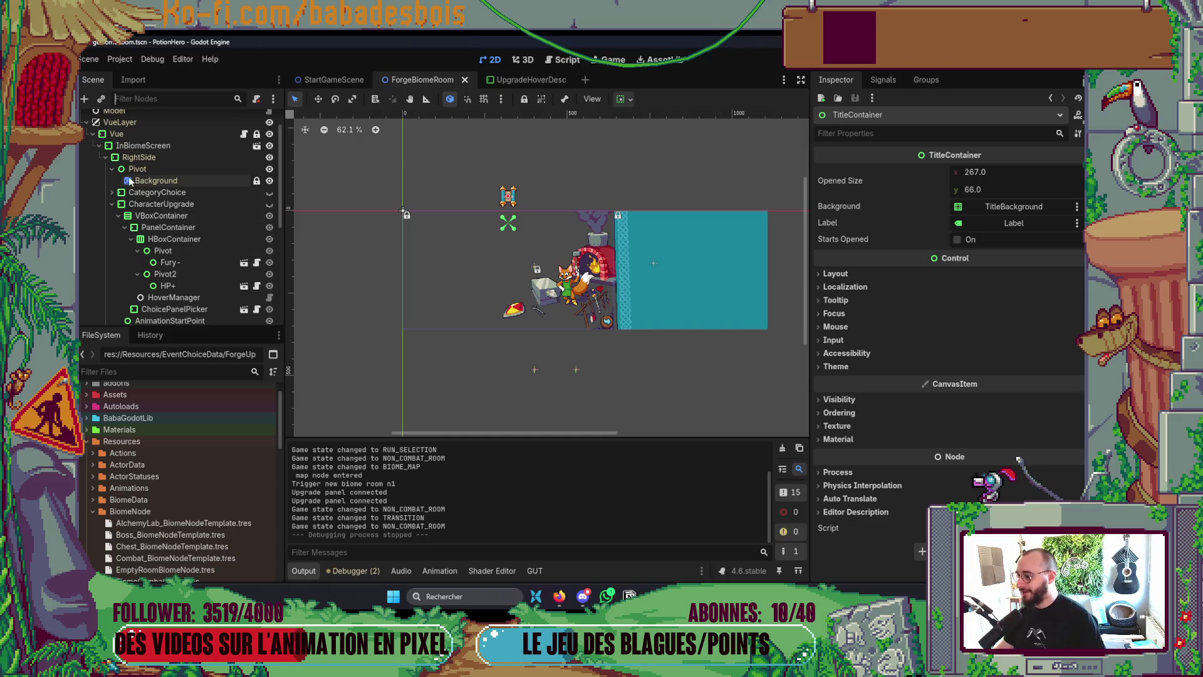
scroll(208, 201, up, 1)
scroll(206, 188, down, 5)
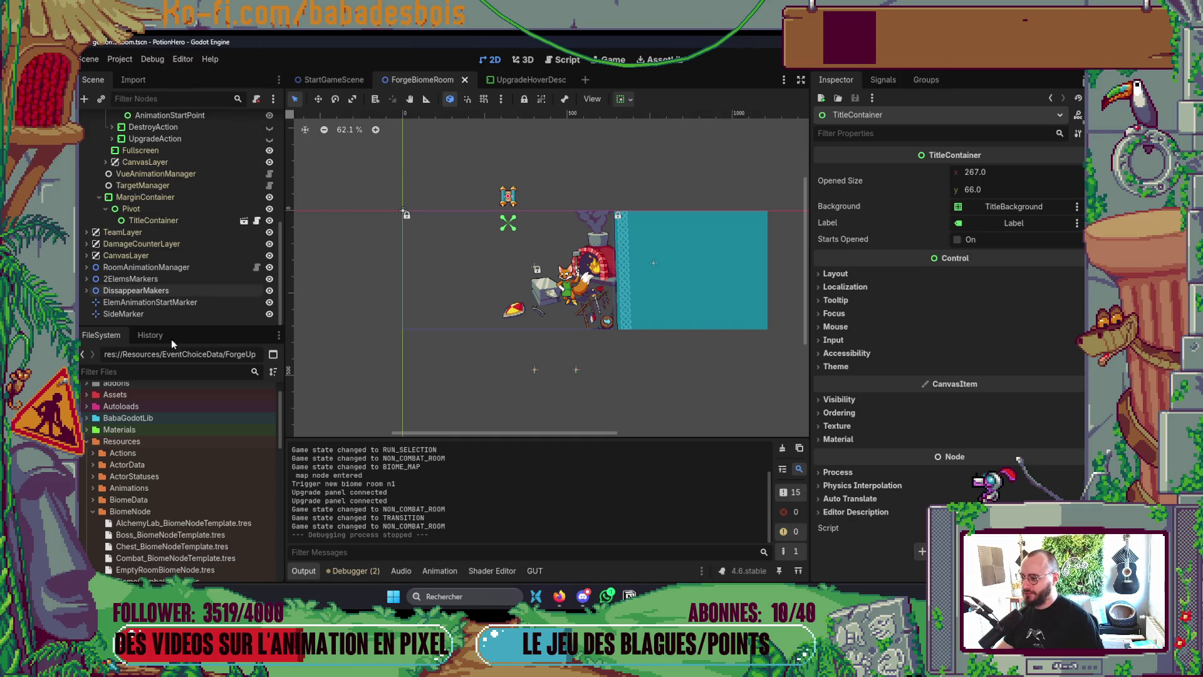
drag(197, 332, 197, 372)
scroll(199, 334, up, 4)
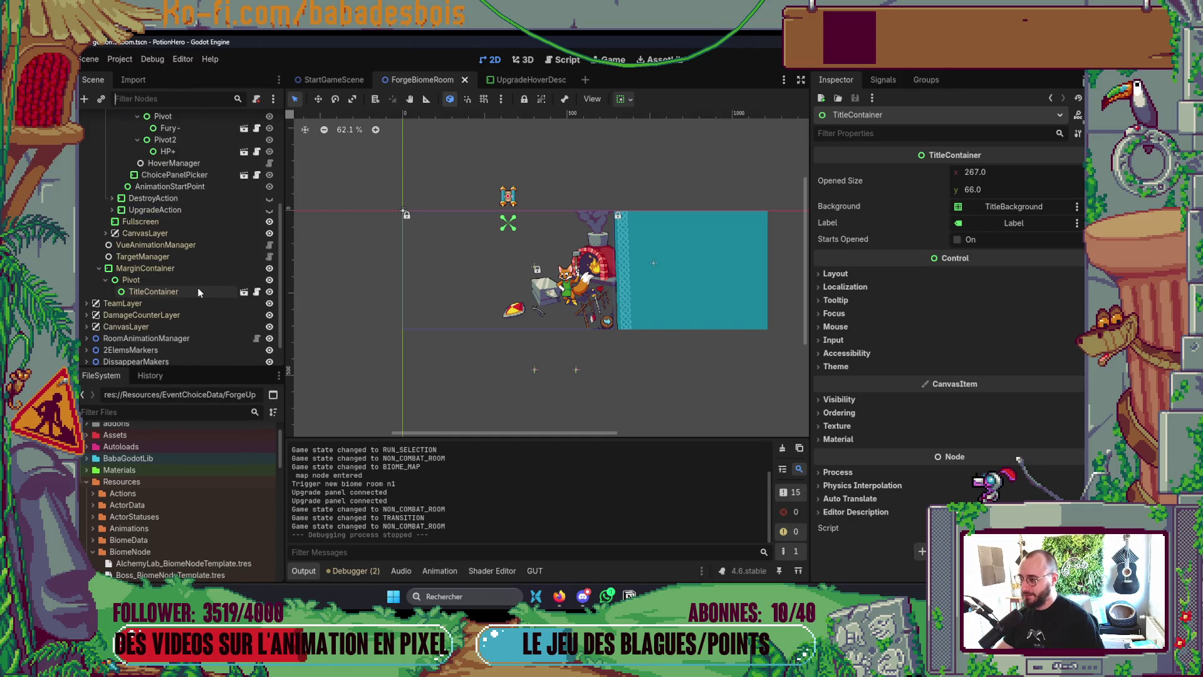
scroll(196, 282, up, 2)
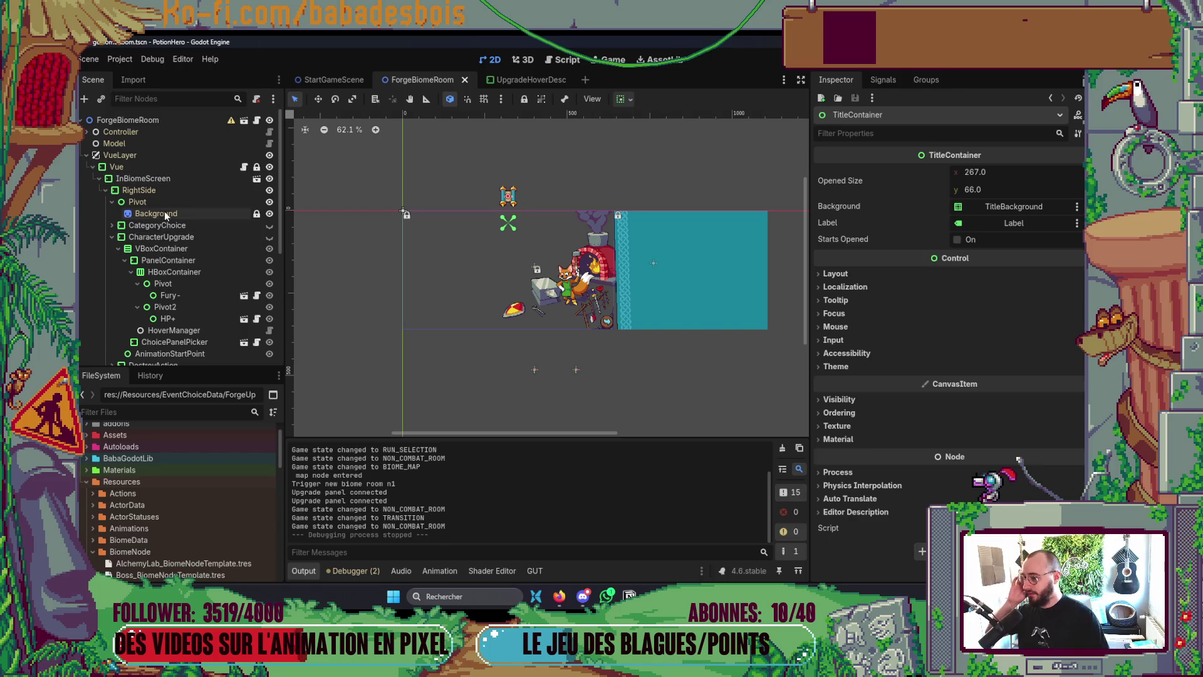
scroll(130, 317, down, 5)
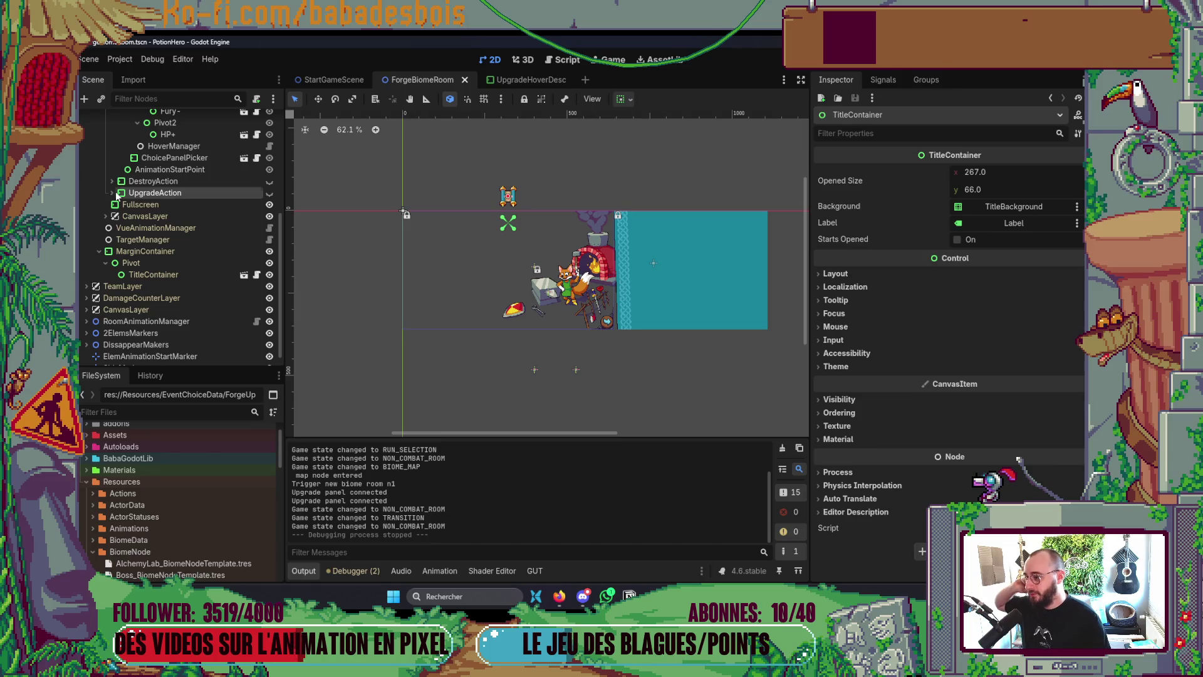
Step: Inspect the UpgradeAction and DestroyAction panels' TitleContainers, then collapse both
click(117, 195)
click(113, 193)
click(111, 179)
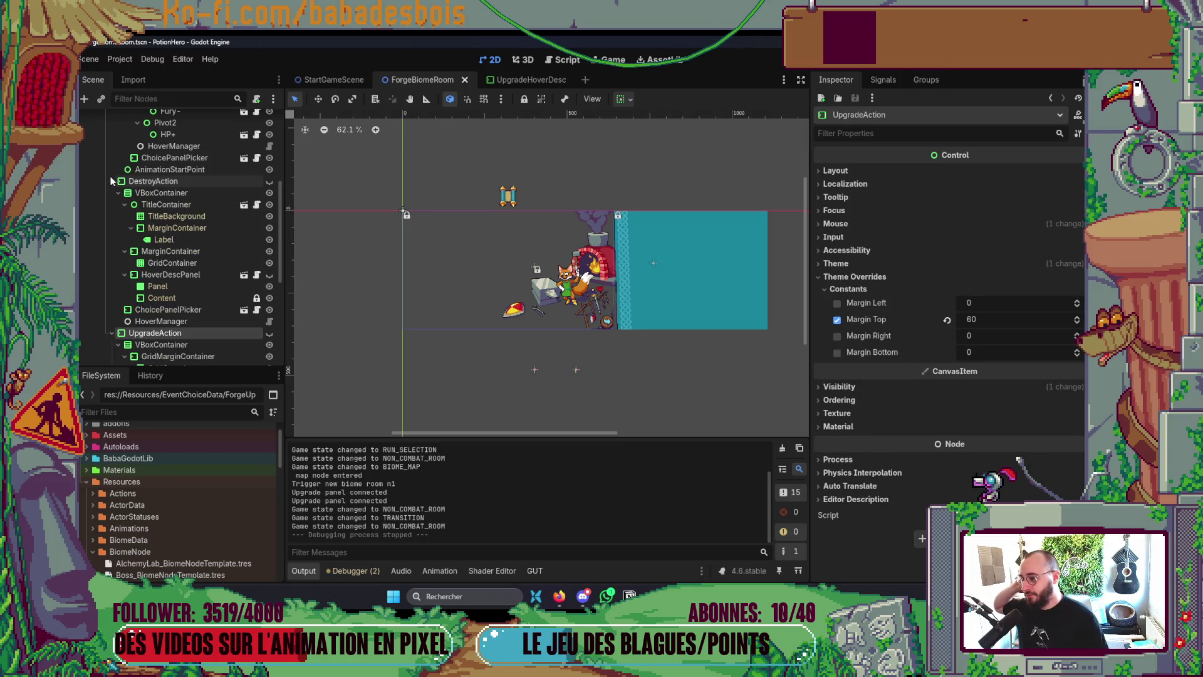
click(174, 206)
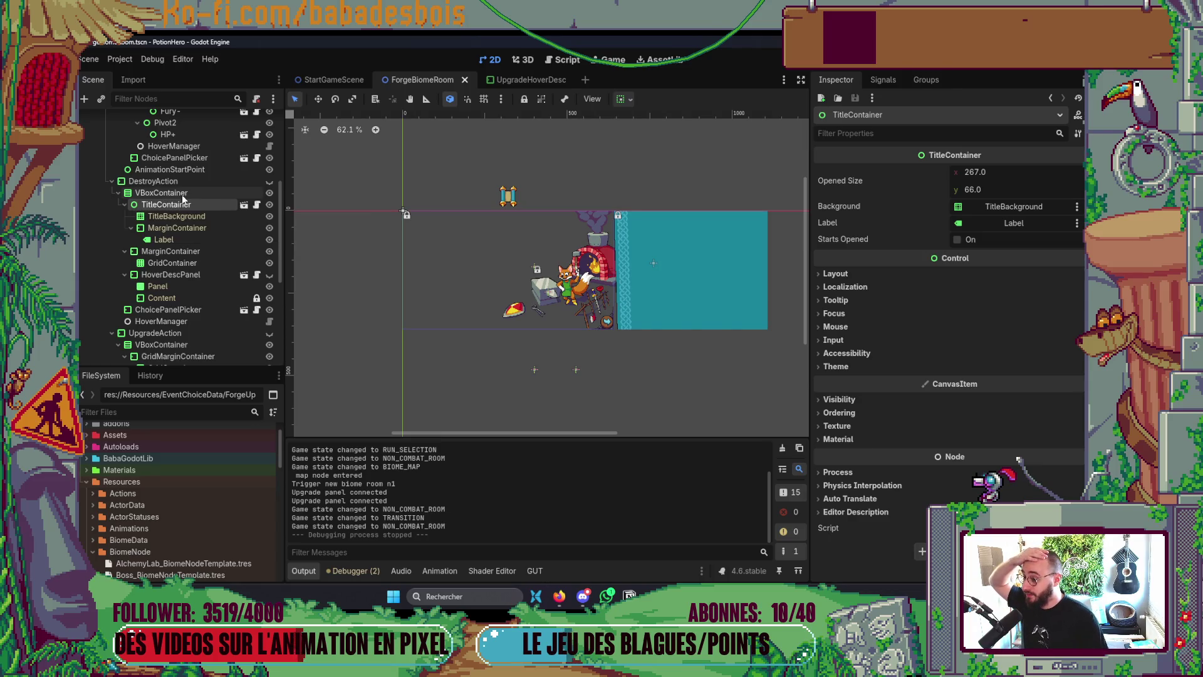
click(111, 181)
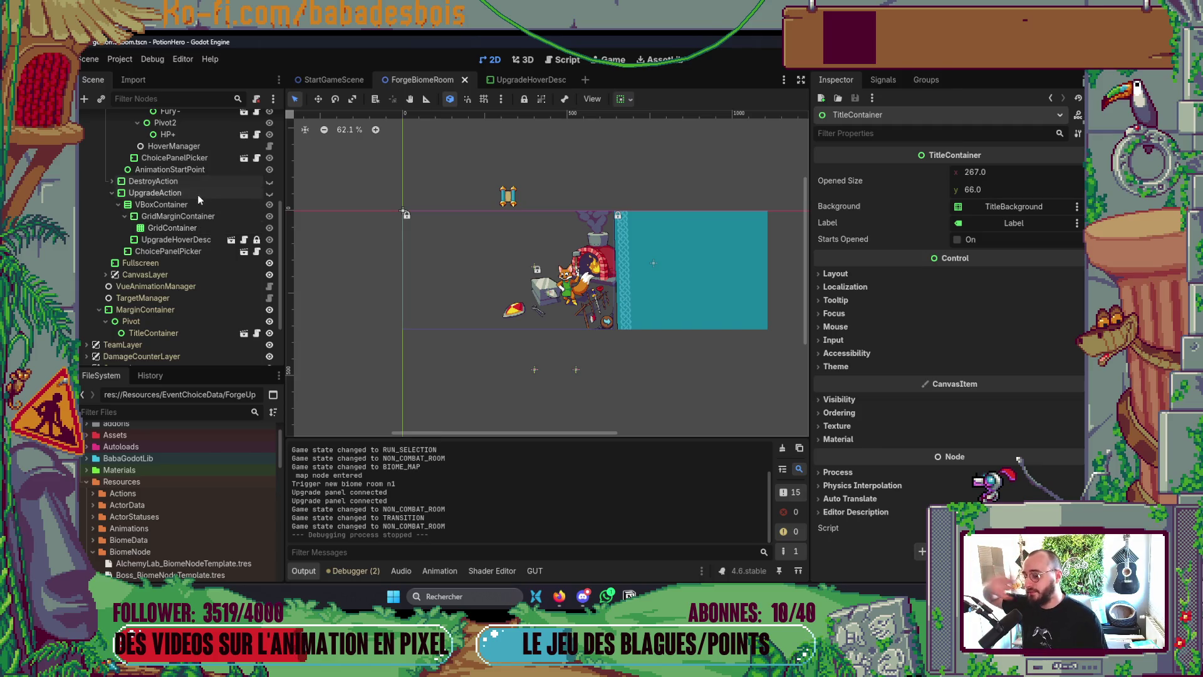
click(111, 192)
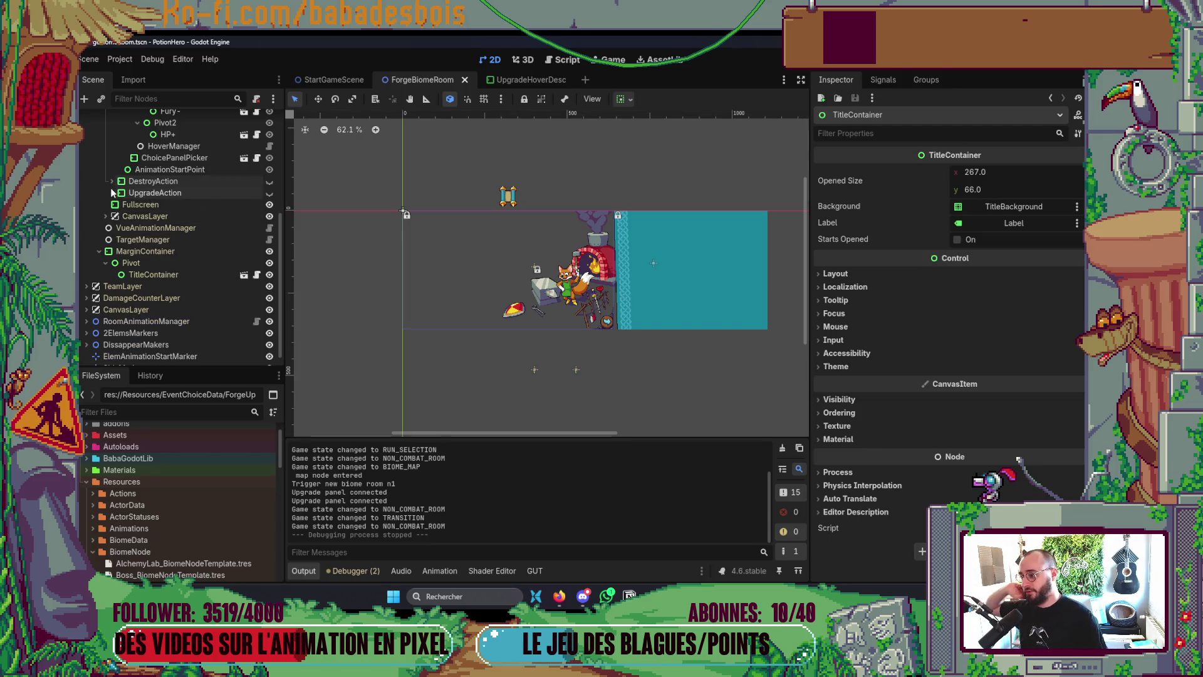
Step: Check the room title's MarginContainer (top margin 37), then switch to Neovim
click(179, 249)
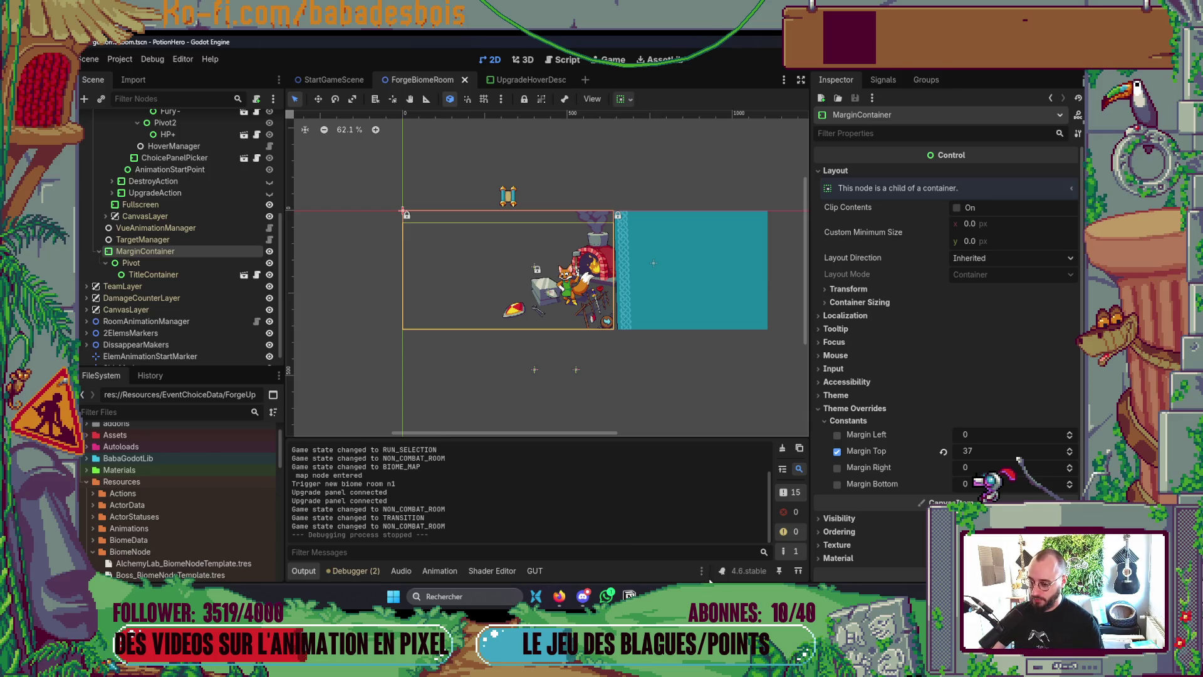
mouse_move(766, 596)
click(769, 539)
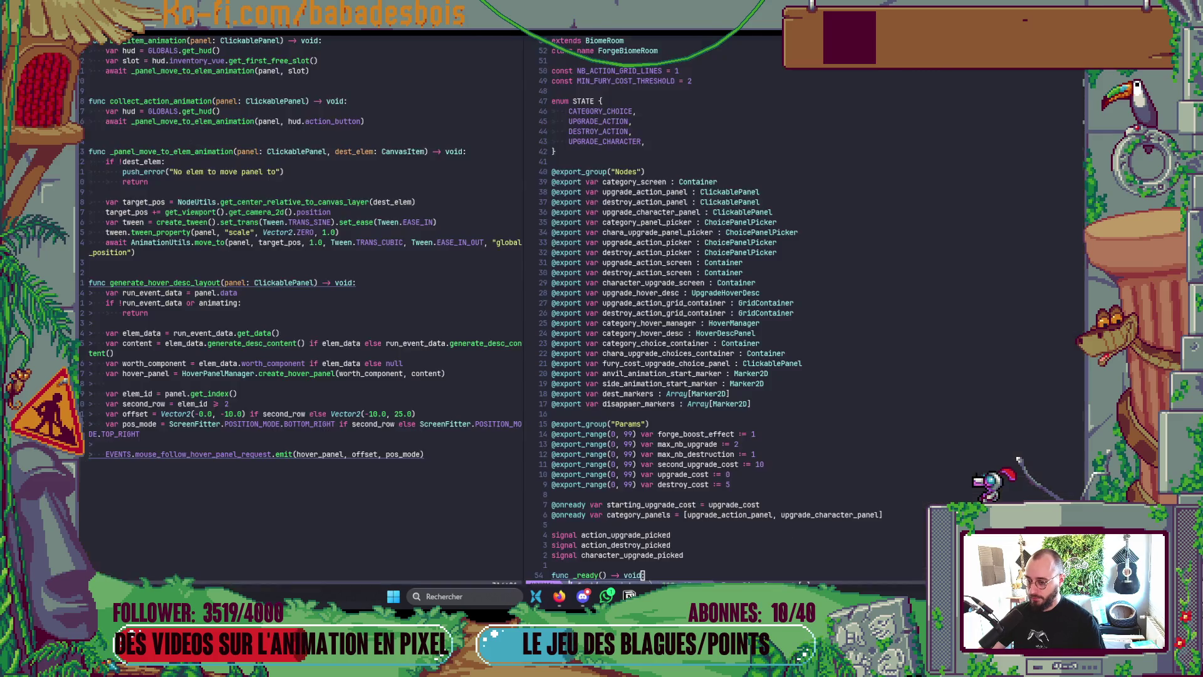
Step: Open TitleContainer.gd in the left split via a 'TitleCo' file search
scroll(749, 529, down, 3)
click(351, 407)
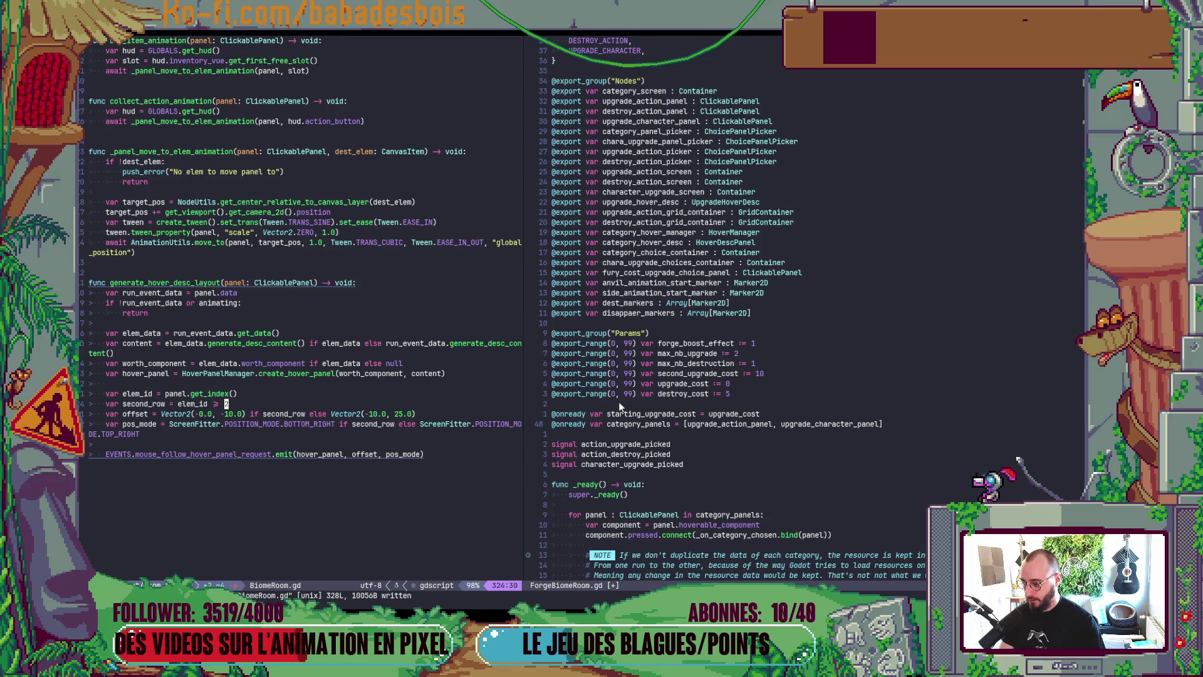
key(space)
key(f)
key(f)
text(TitleCo)
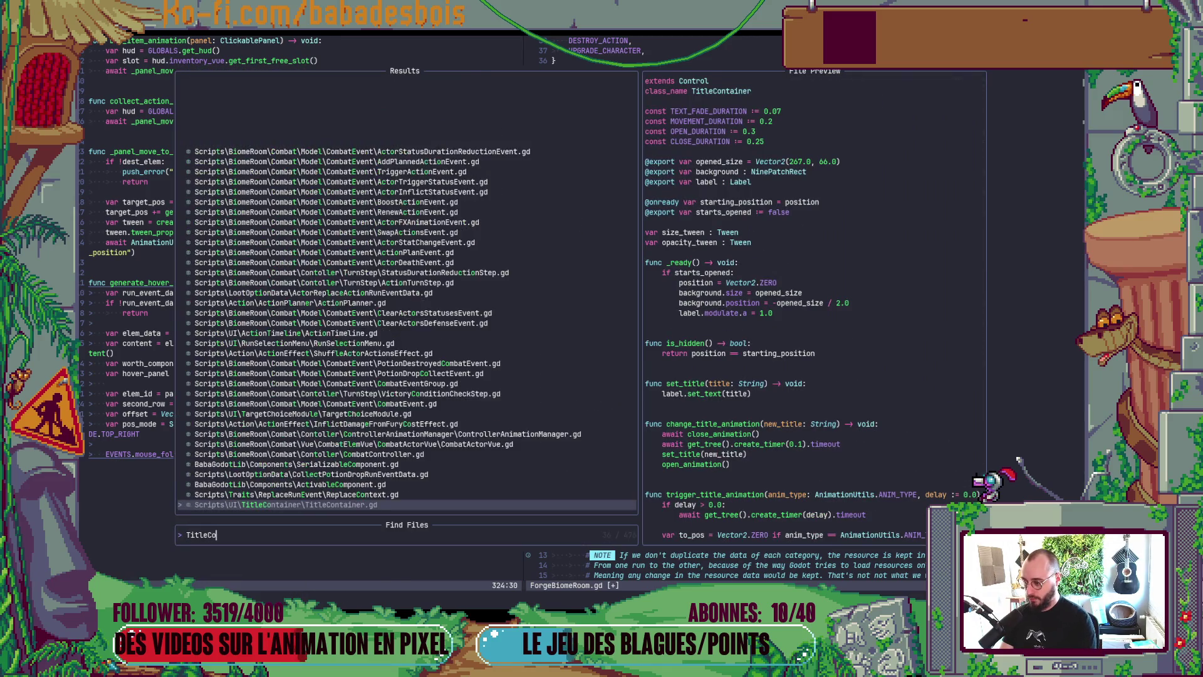
key(Return)
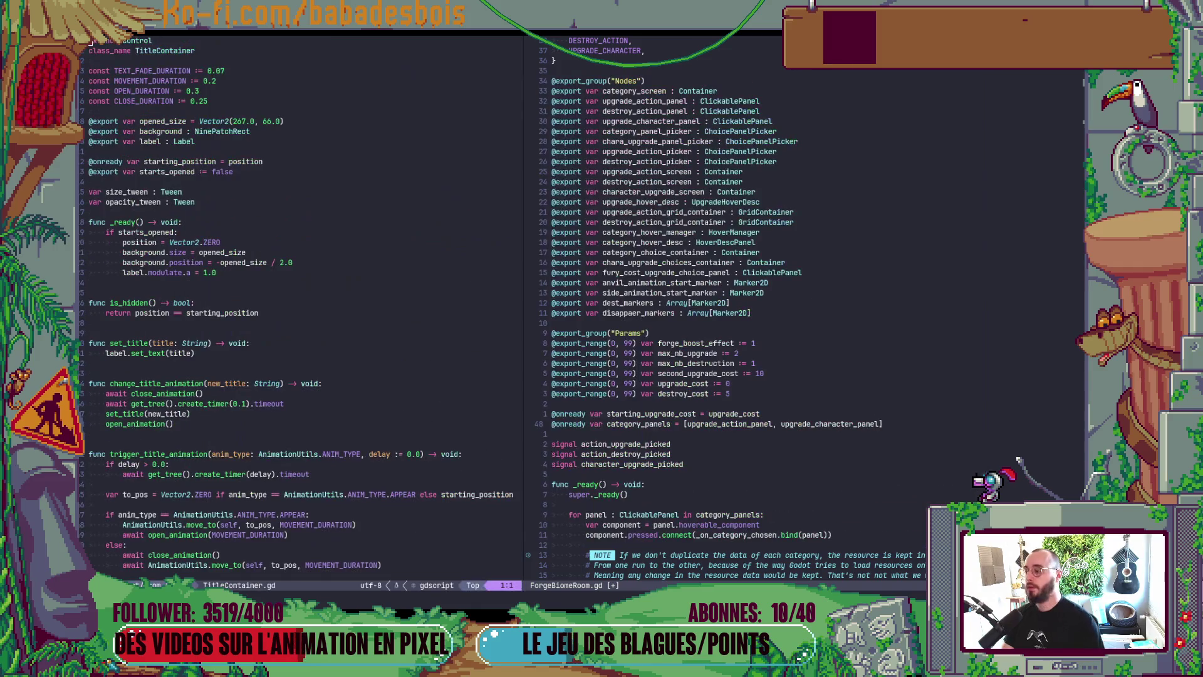
Step: Scroll ForgeBiomeRoom.gd down to the state_changed match block
scroll(469, 287, down, 6)
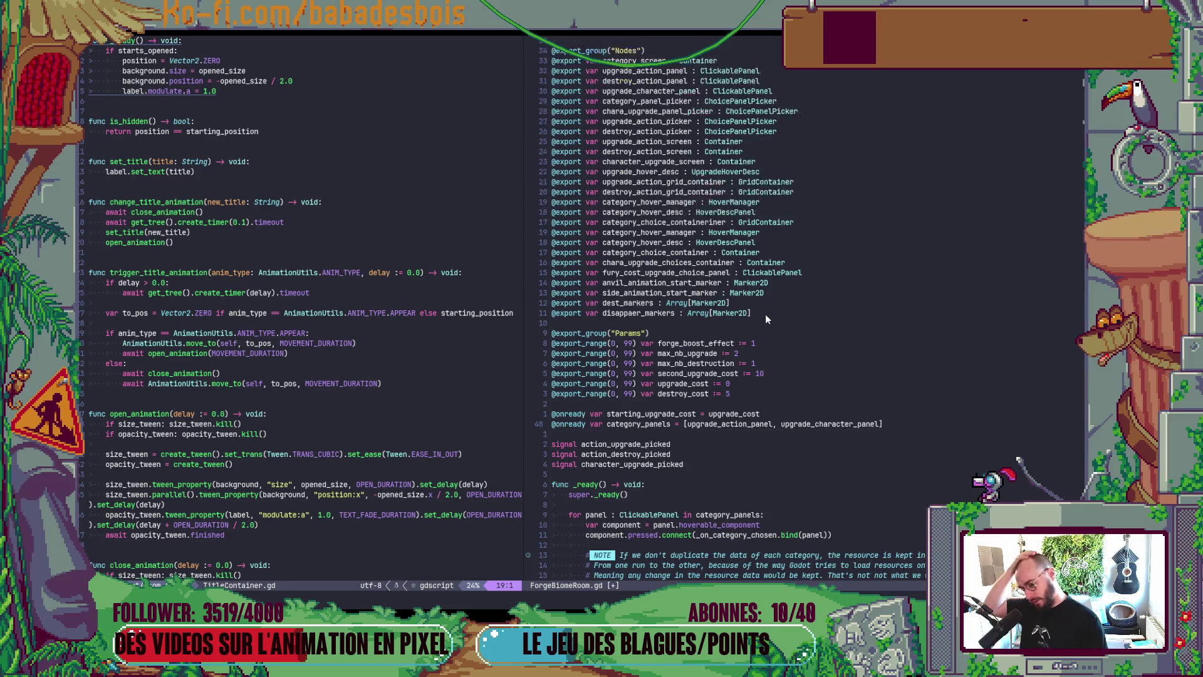
scroll(761, 293, down, 15)
scroll(758, 225, down, 12)
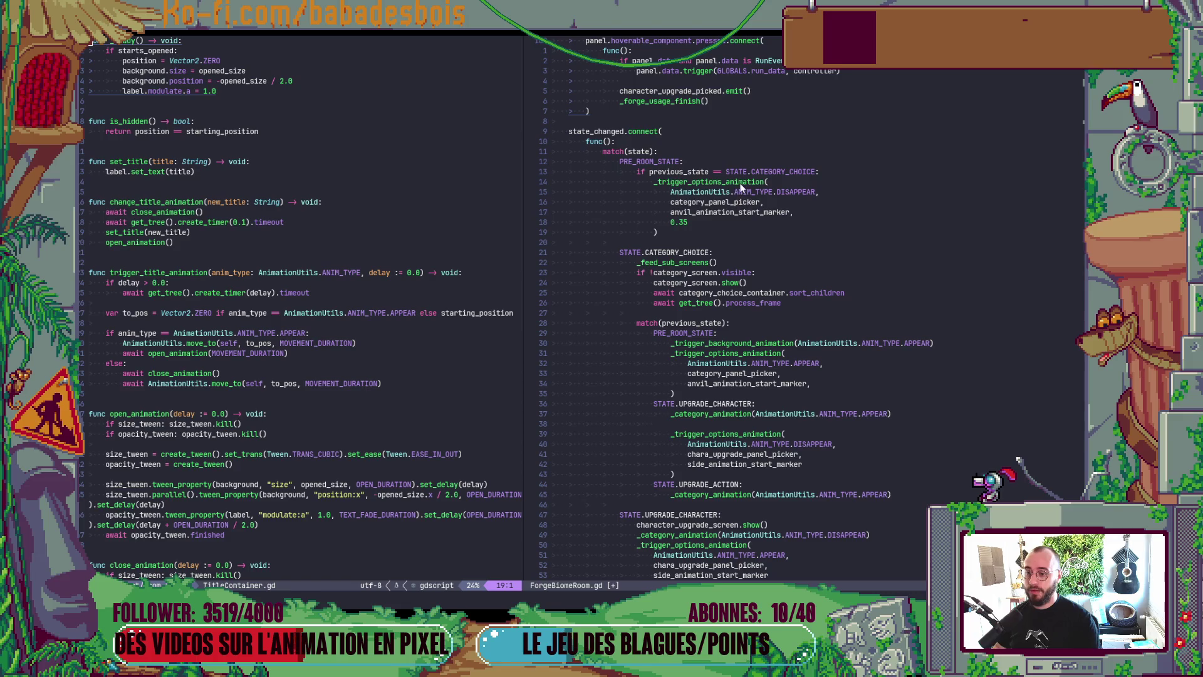
click(698, 172)
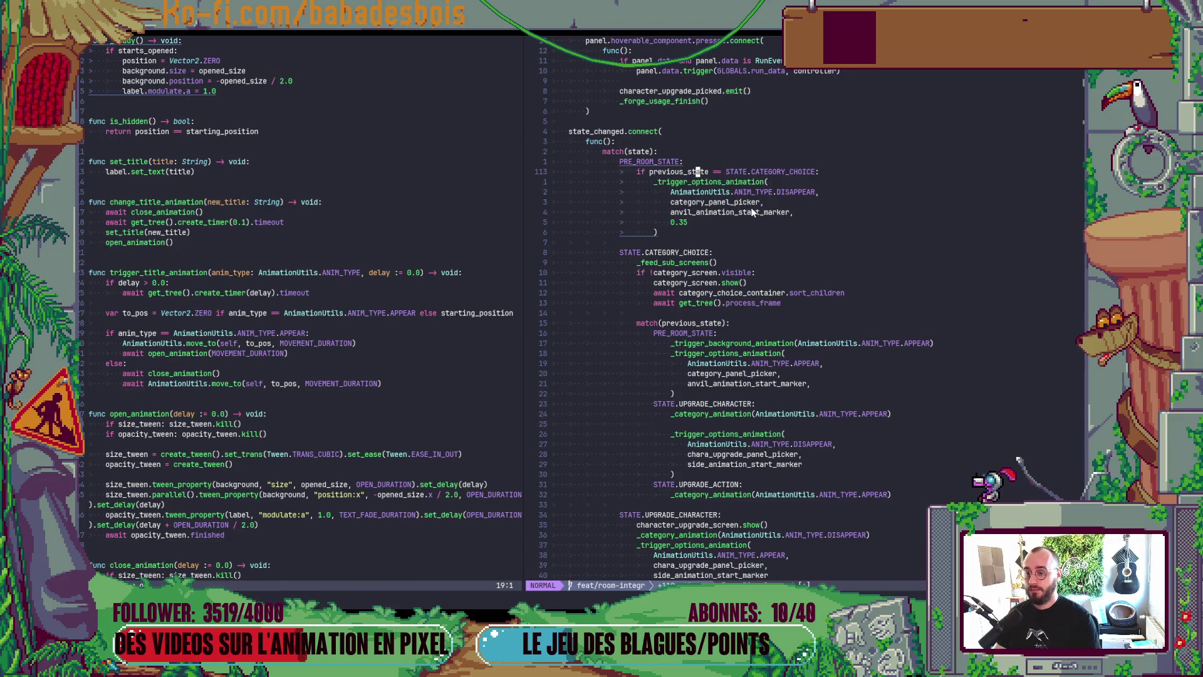
click(697, 182)
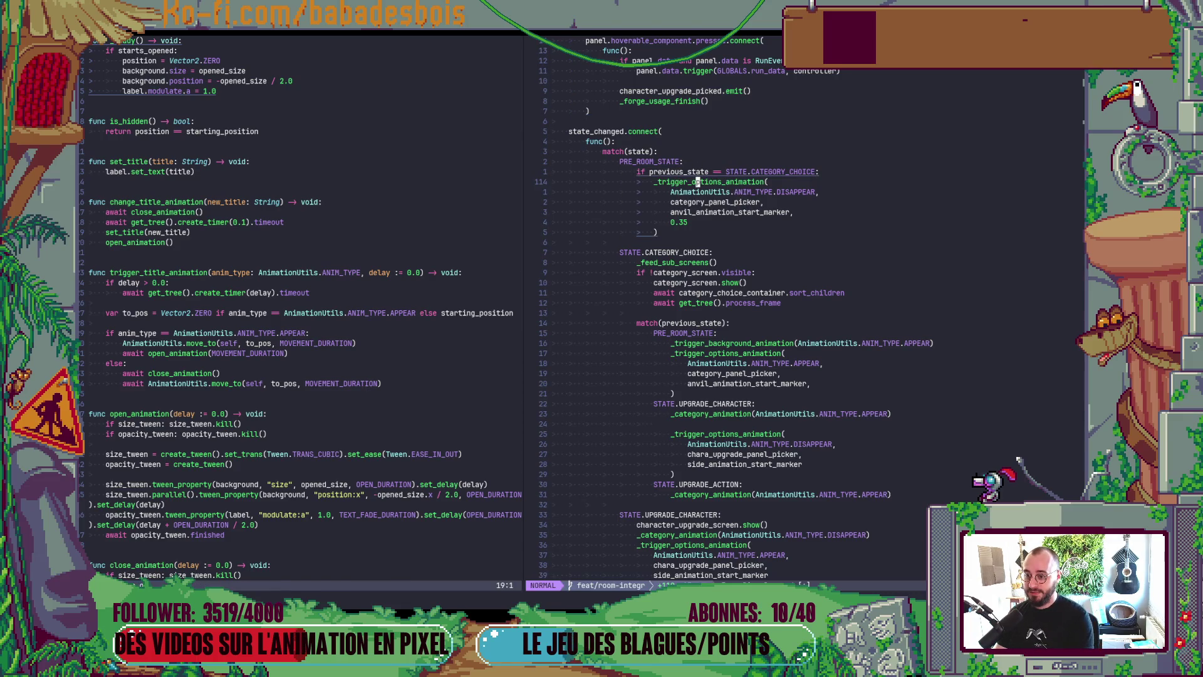
key(shift+o)
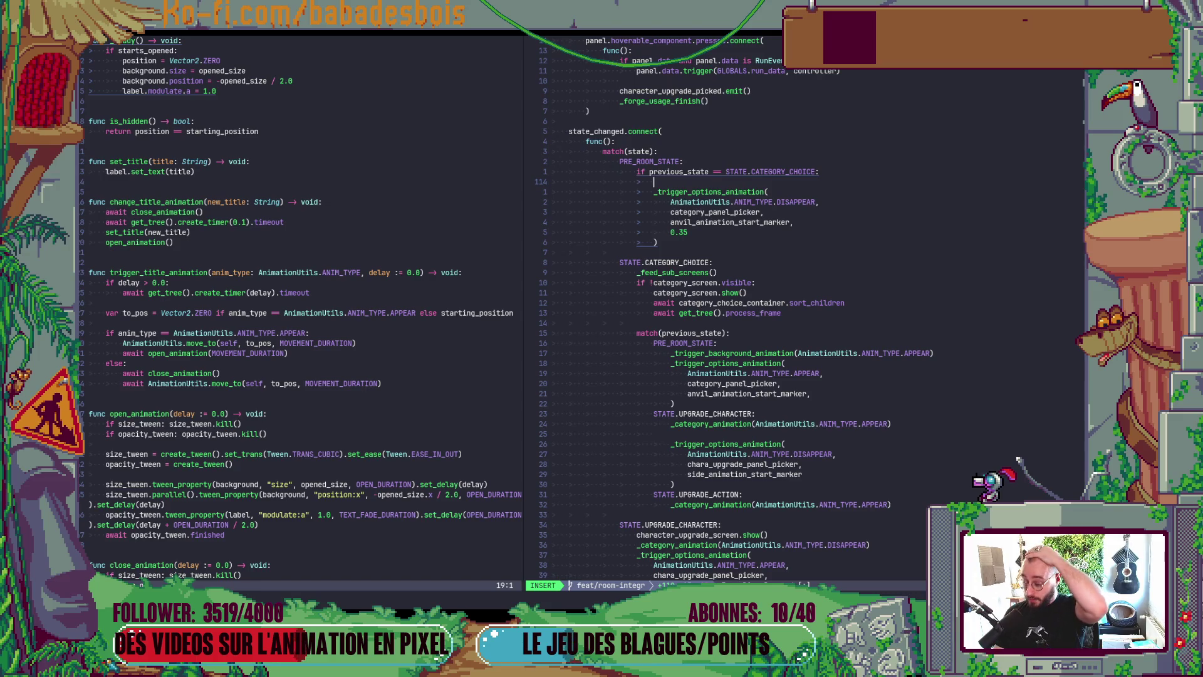
key(Escape)
key(u)
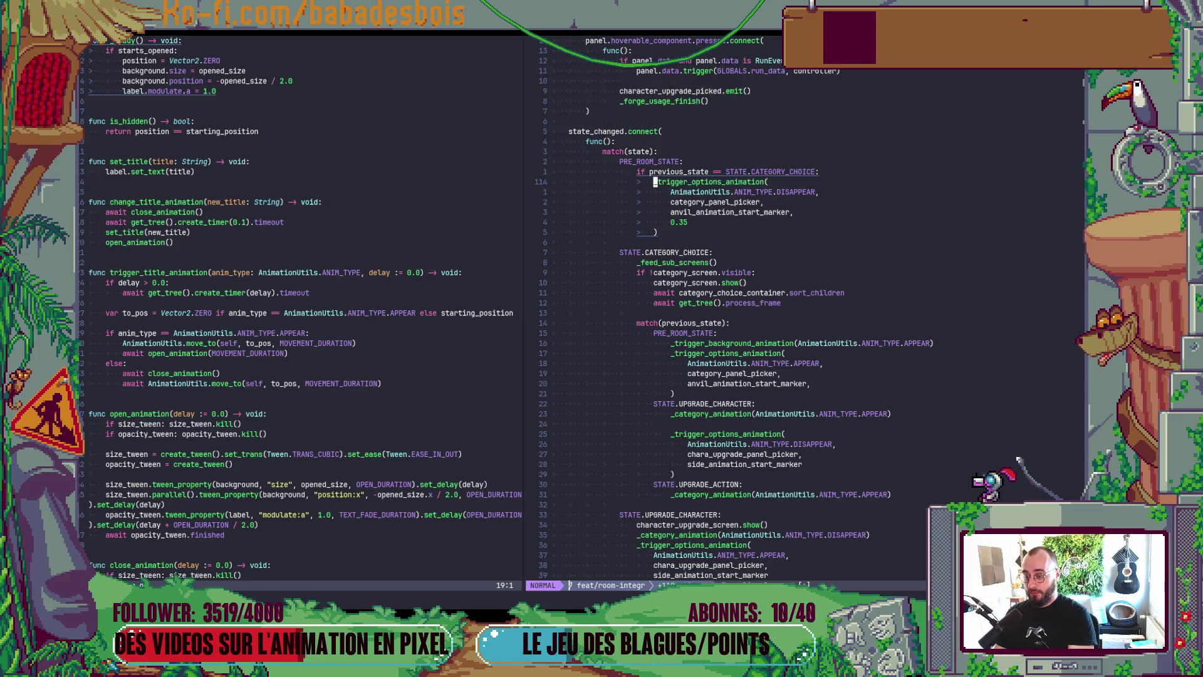
key(ctrl+o)
key(ctrl+o)
key(ctrl+o)
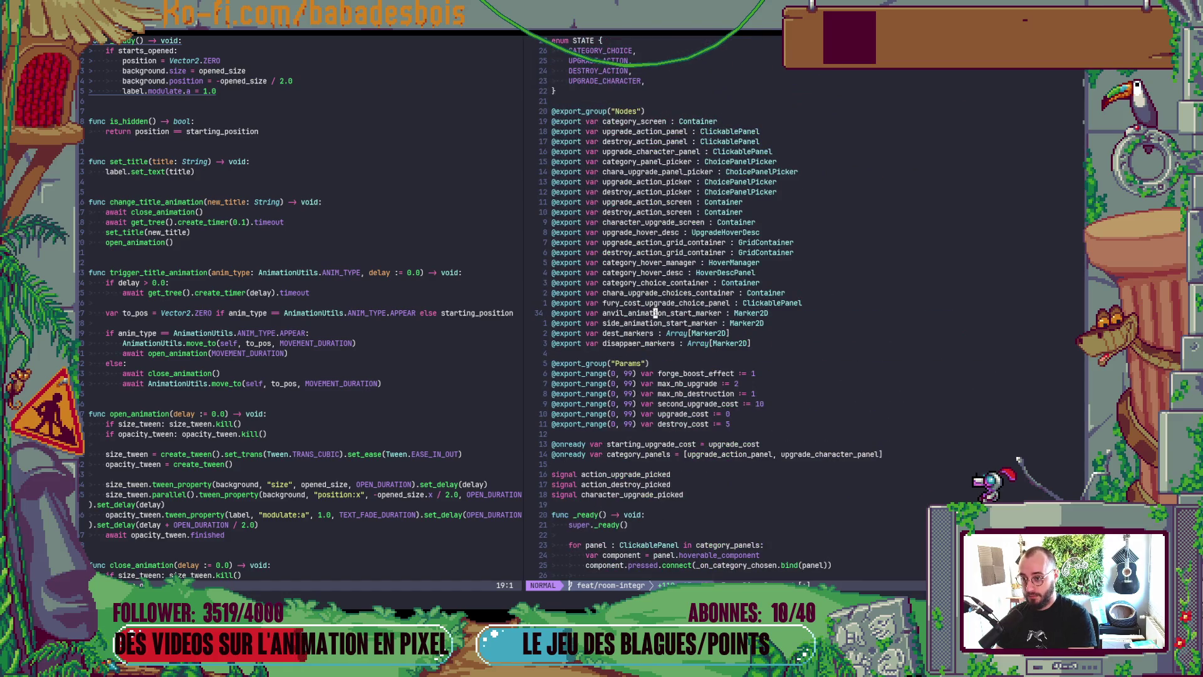
key(j)
key(j)
key(j)
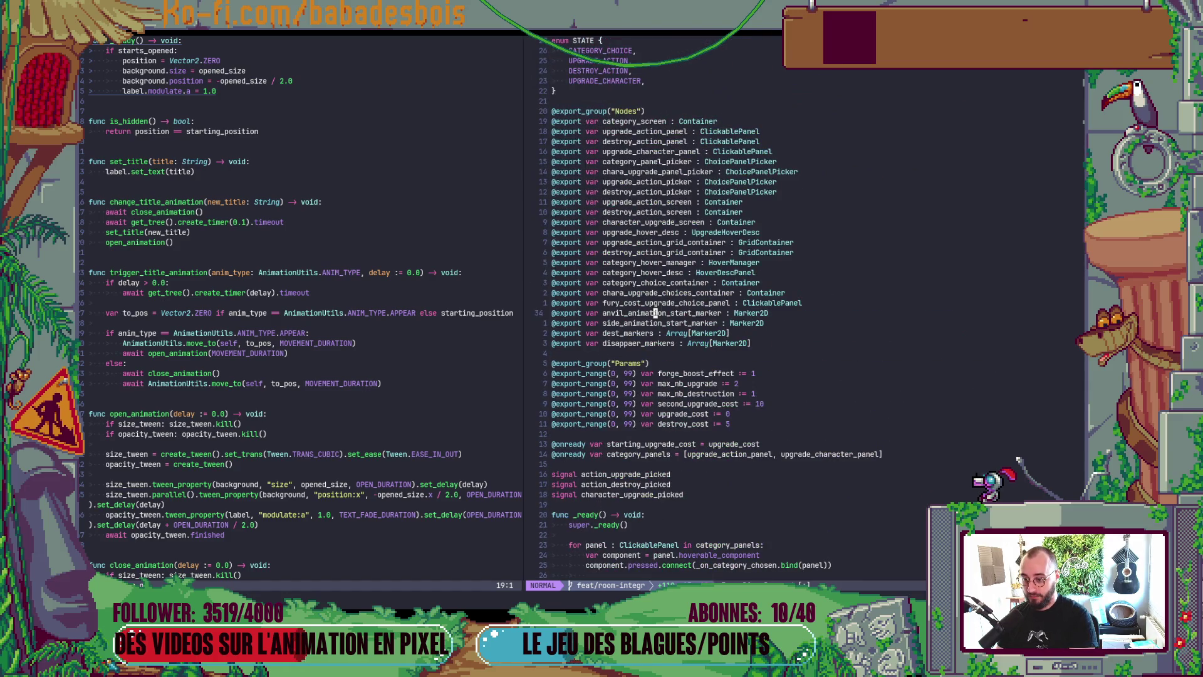
text(o@export var ti)
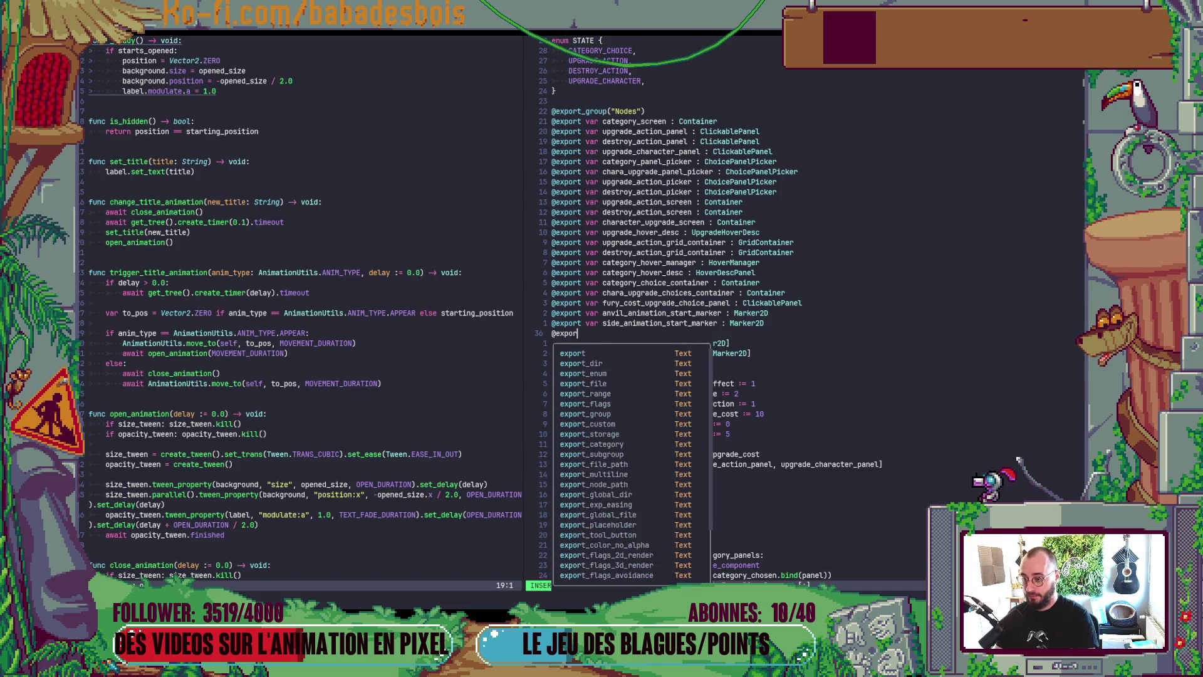
text(tle)
key(Escape)
key(d)
key(d)
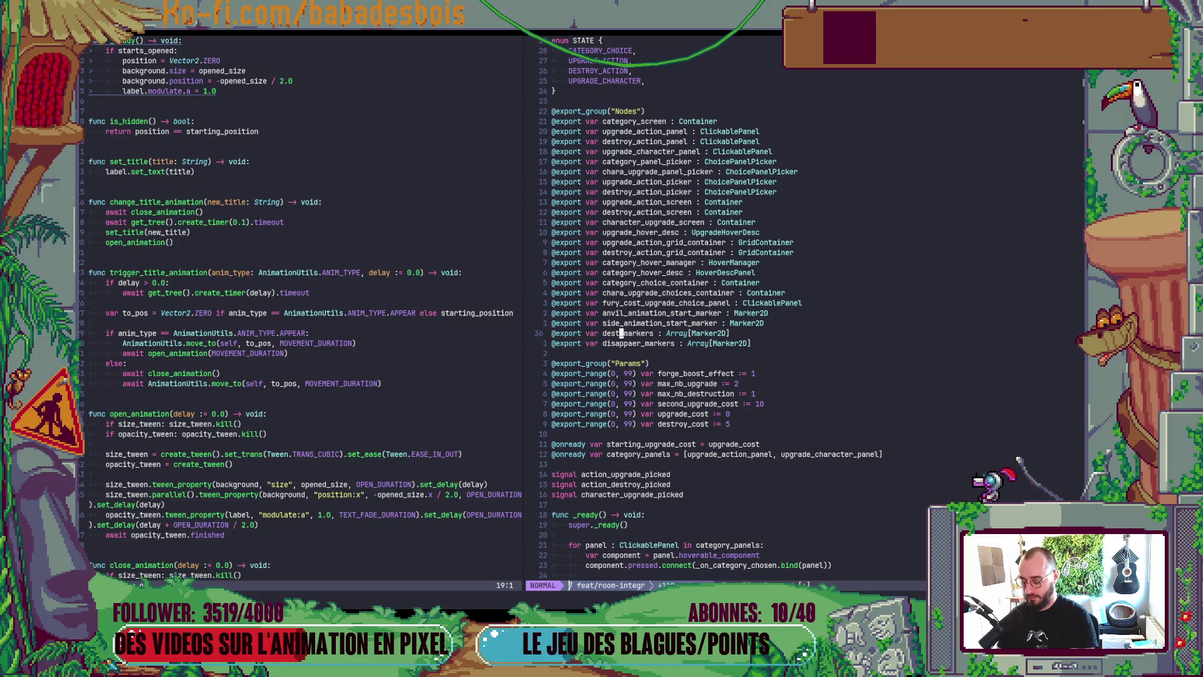
key(5)
key(4)
key(j)
key(ctrl+d)
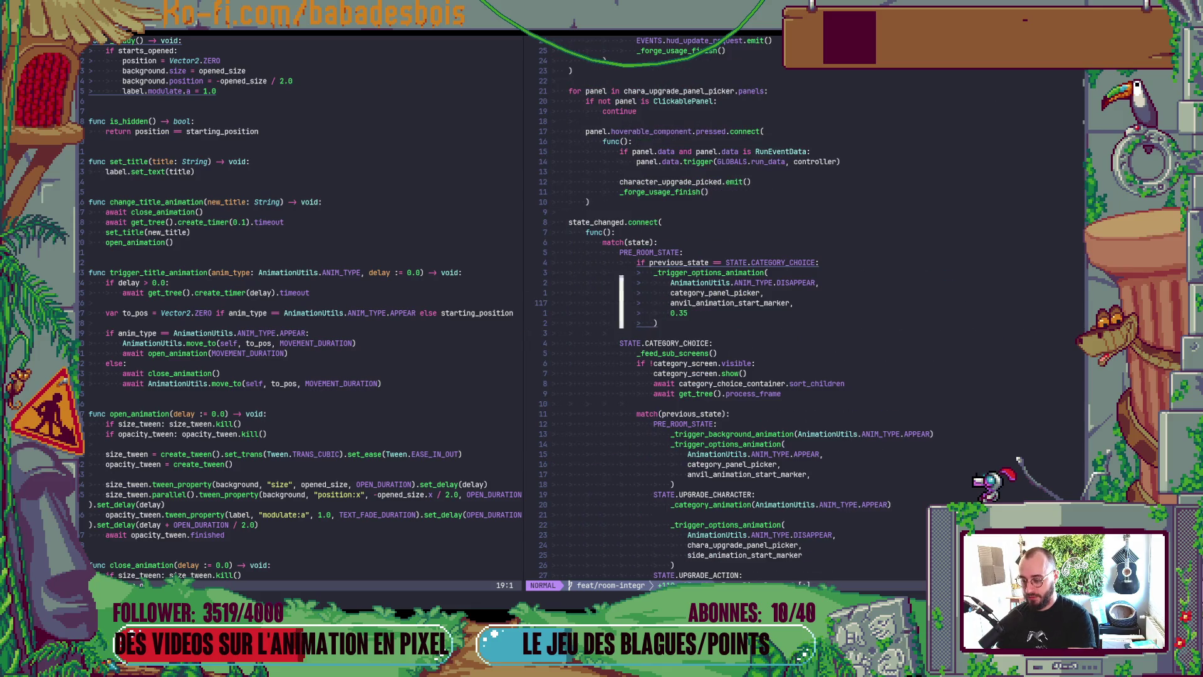
Step: Add a new line above the previous_state check starting with title_container
key(k)
key(k)
key(k)
key(k)
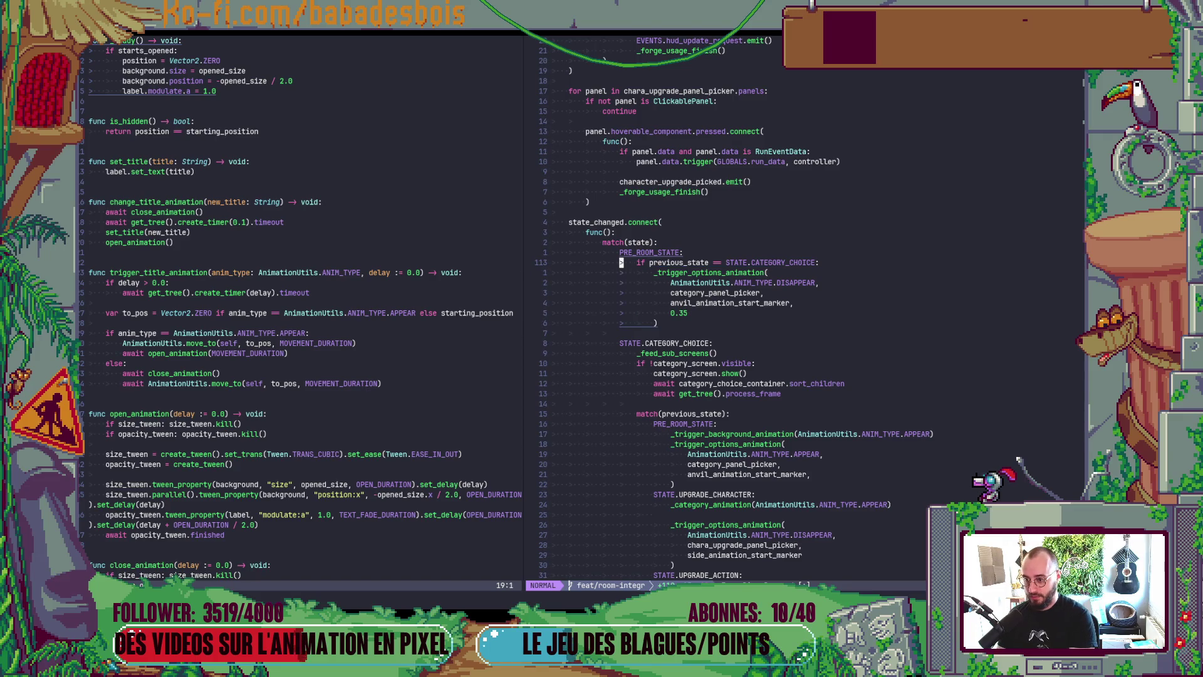
text(Otitle)
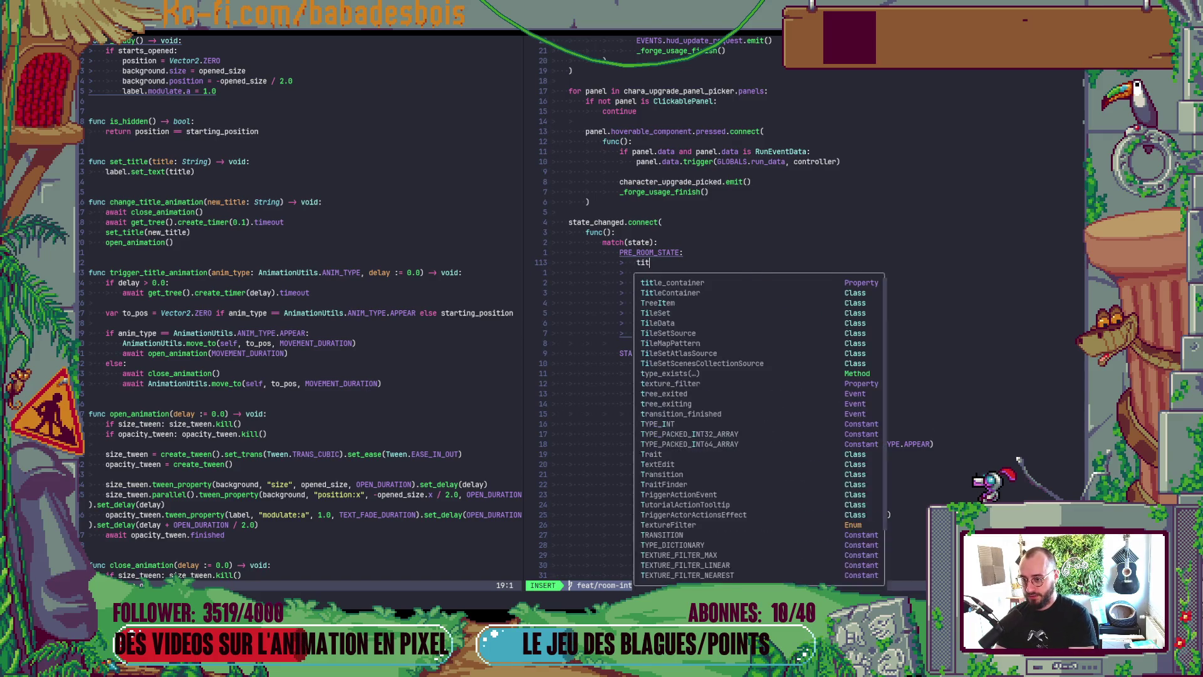
key(Tab)
text(.)
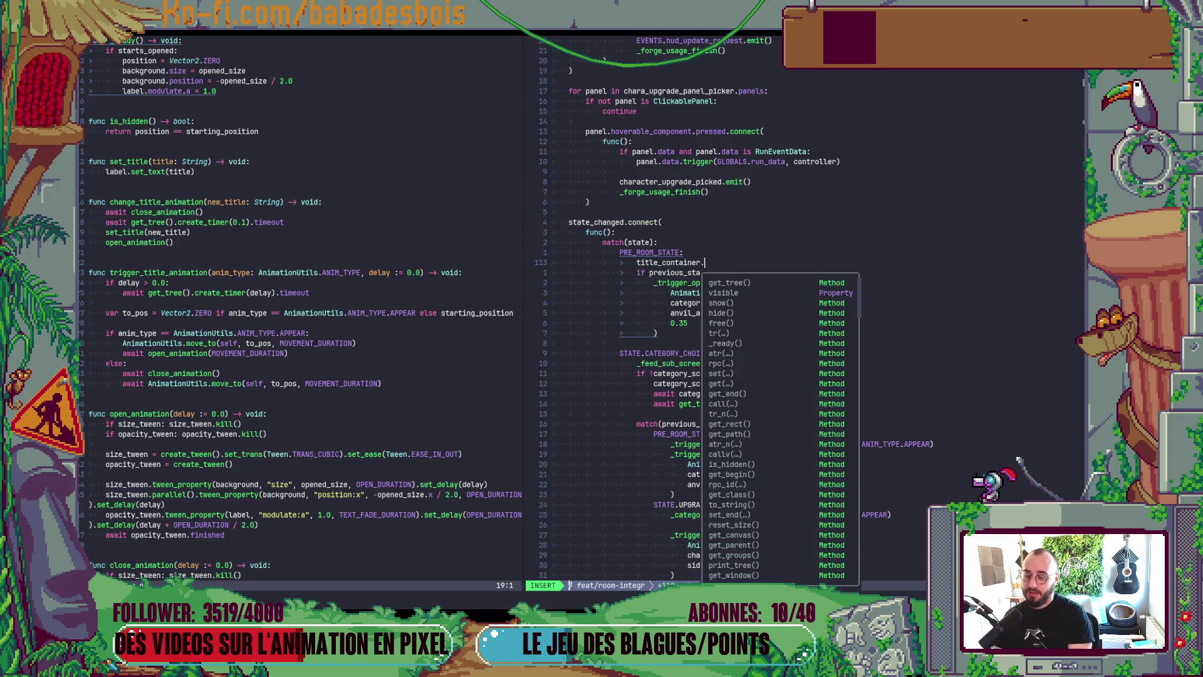
text(a)
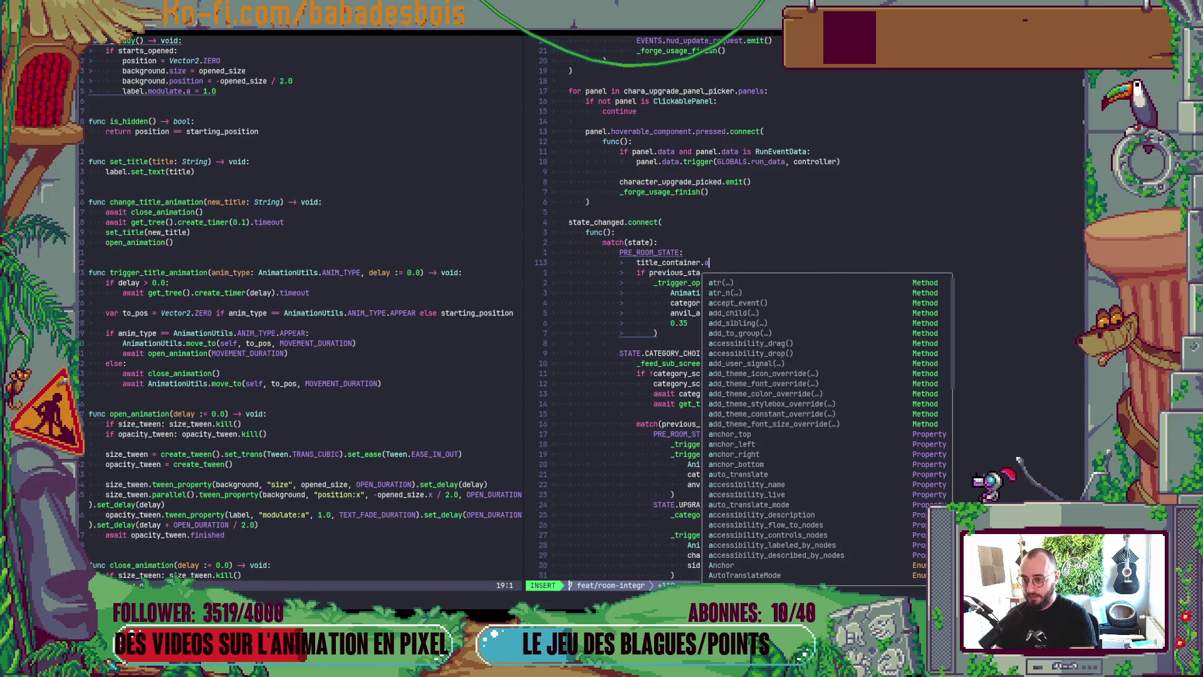
key(BackSpace)
key(Escape)
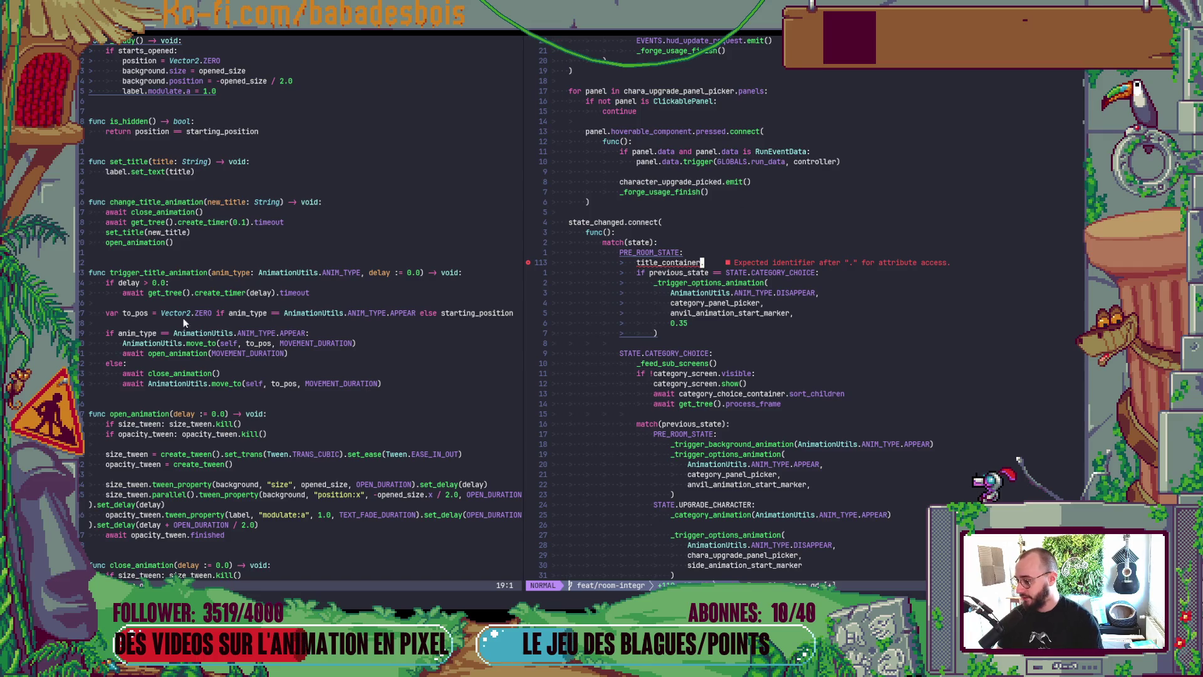
scroll(244, 298, down, 8)
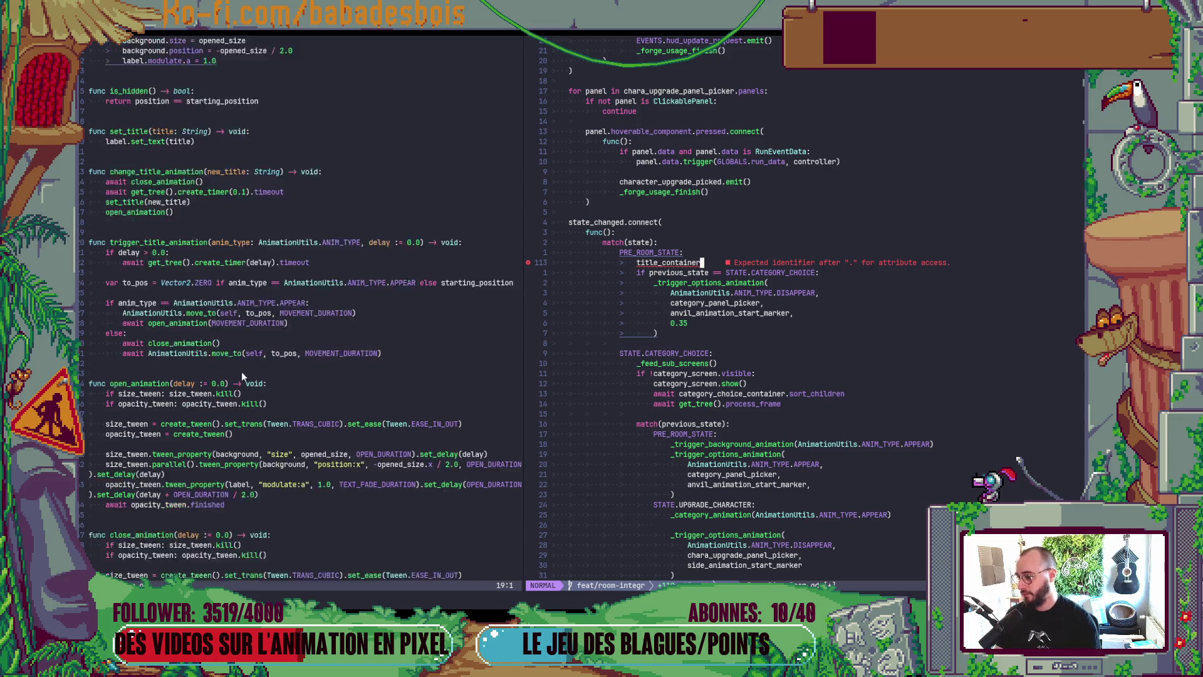
scroll(243, 381, up, 6)
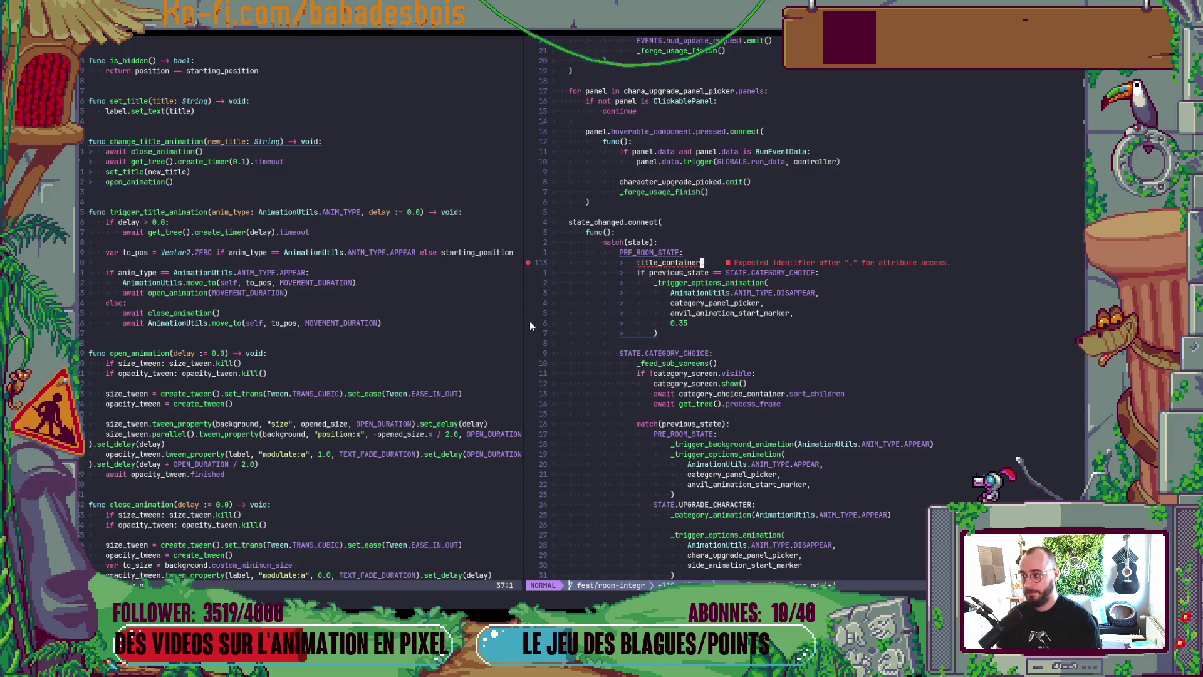
Step: Complete the call as trigger_title_animation(AnimationUtils.ANIM_TYPE.APPEAR)
text(atri)
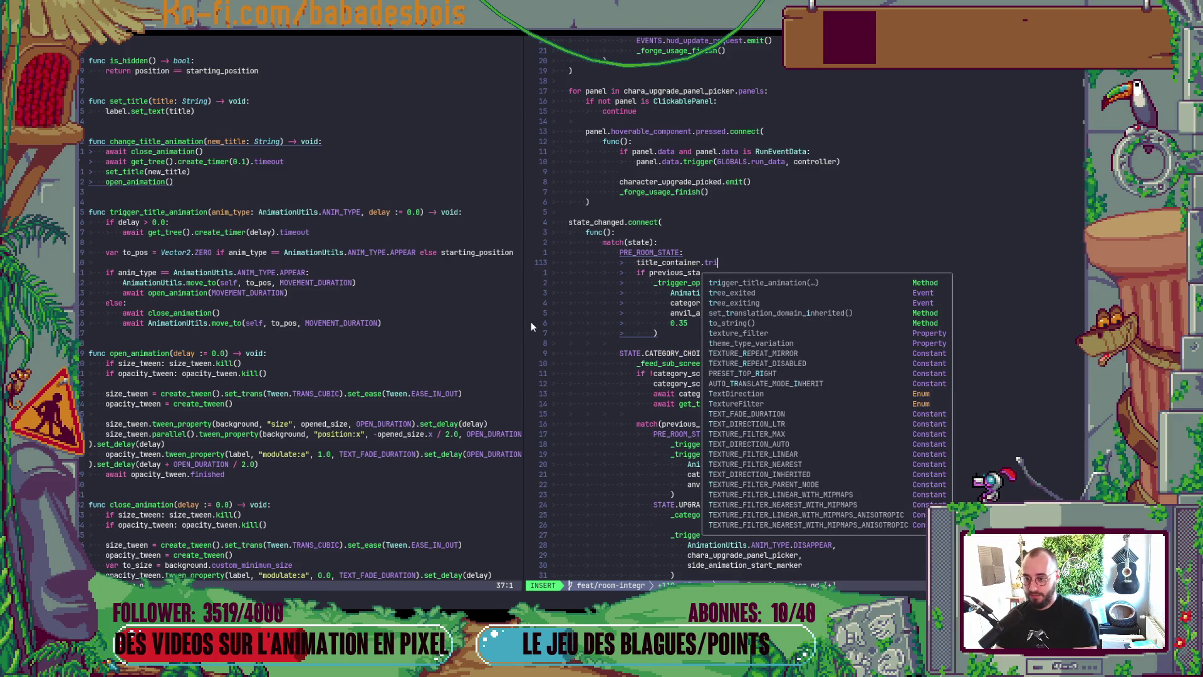
key(Return)
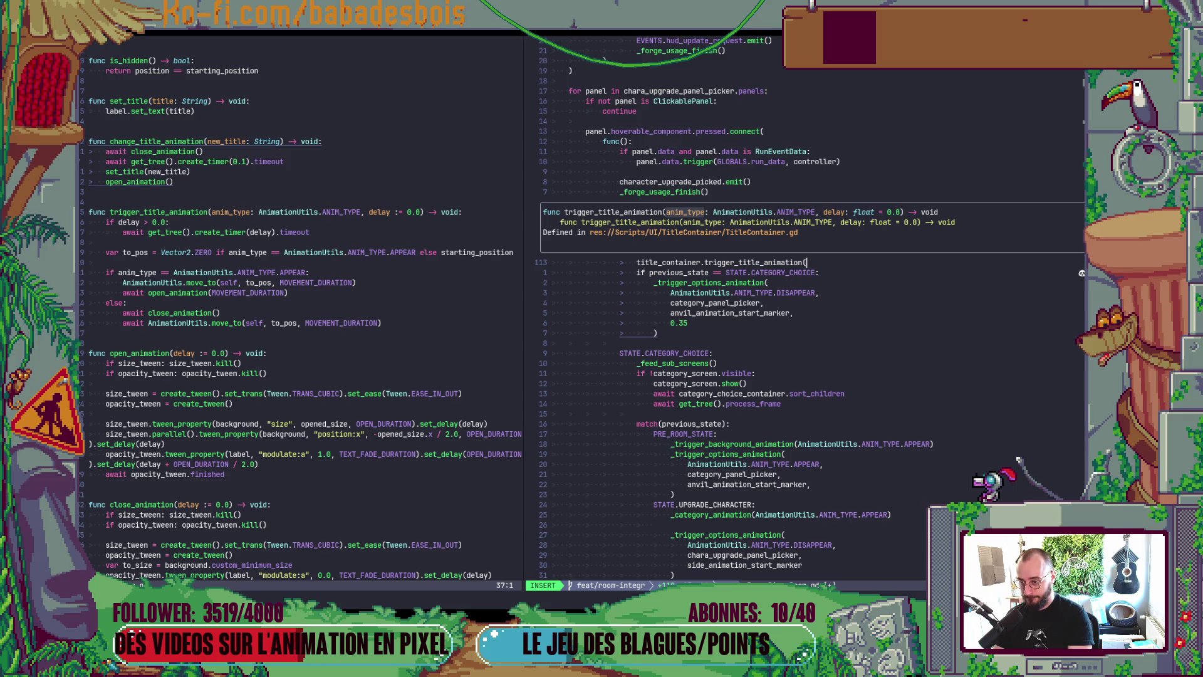
text())
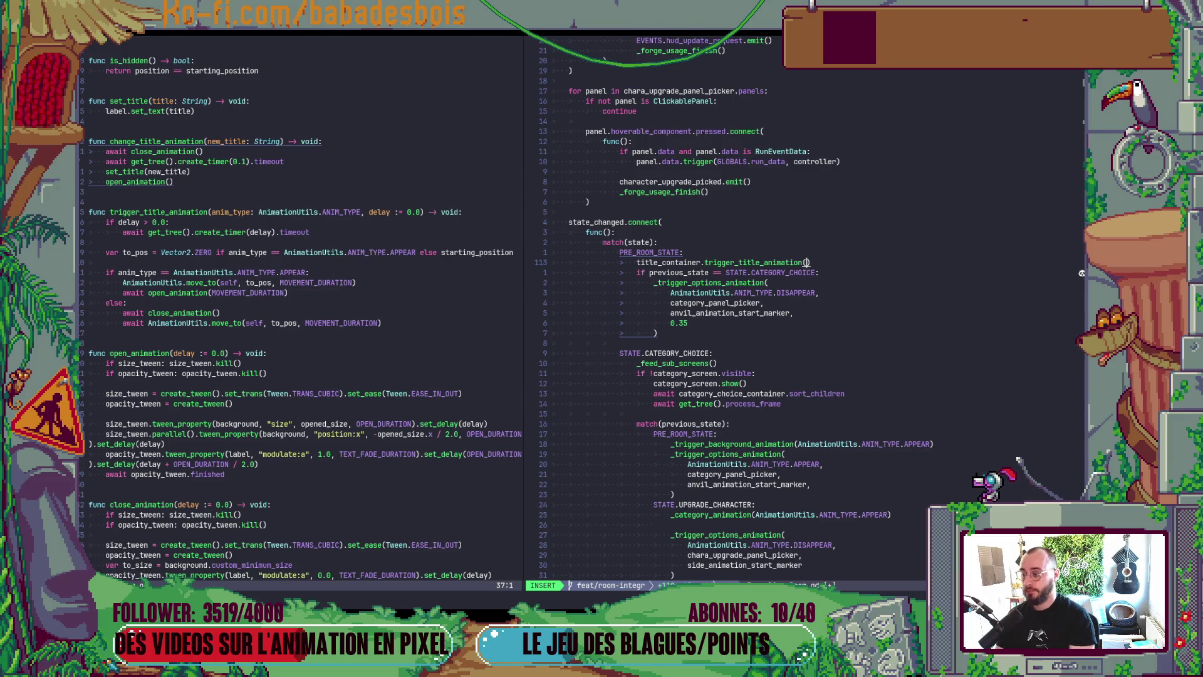
text(An)
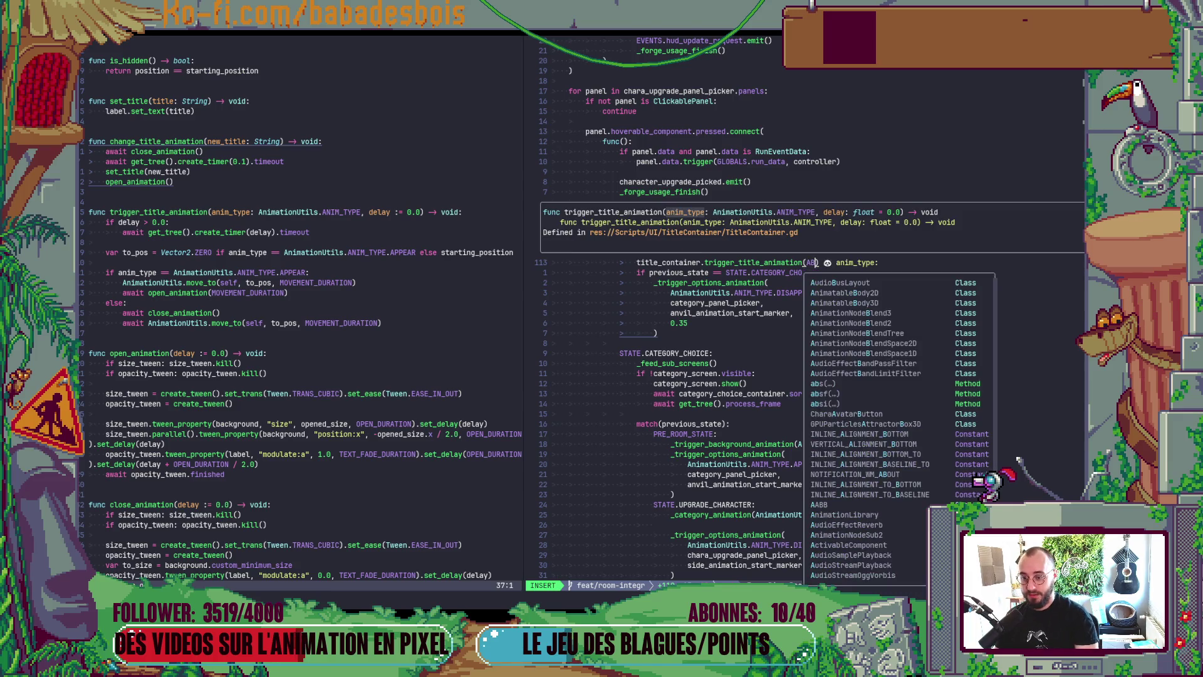
key(Return)
text(.A)
key(Return)
text(.AP)
key(Return)
key(Escape)
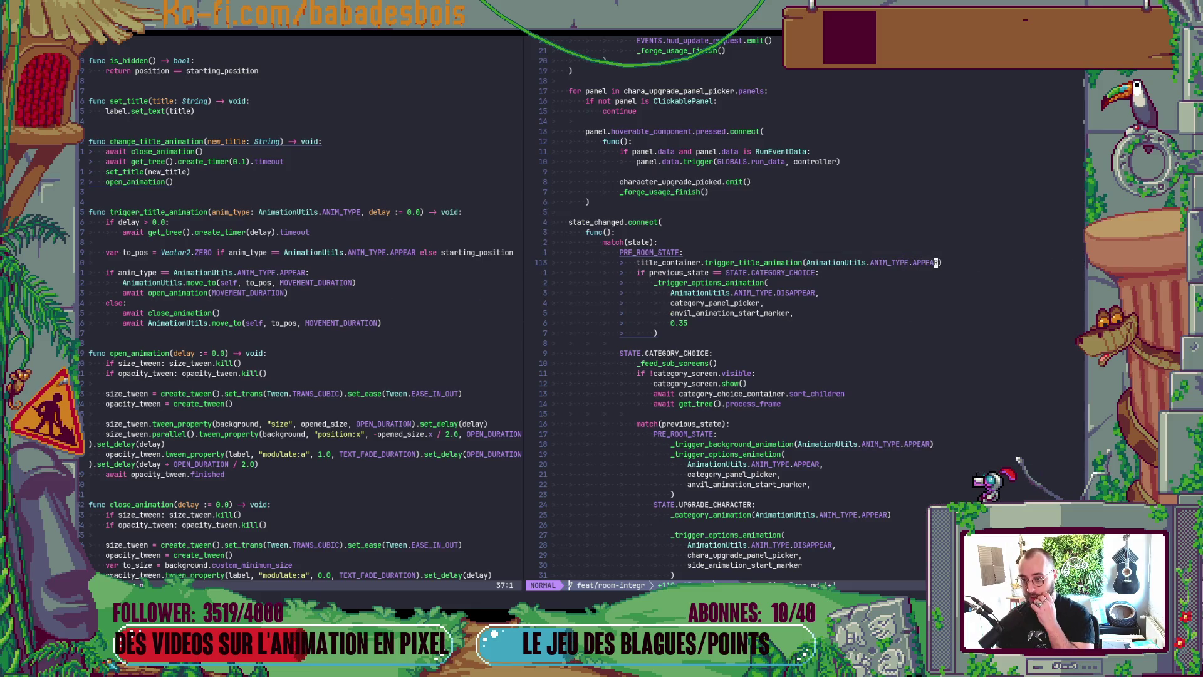
Step: Change the animation argument to DISAPPEAR and save ForgeBiomeRoom.gd
text(b)
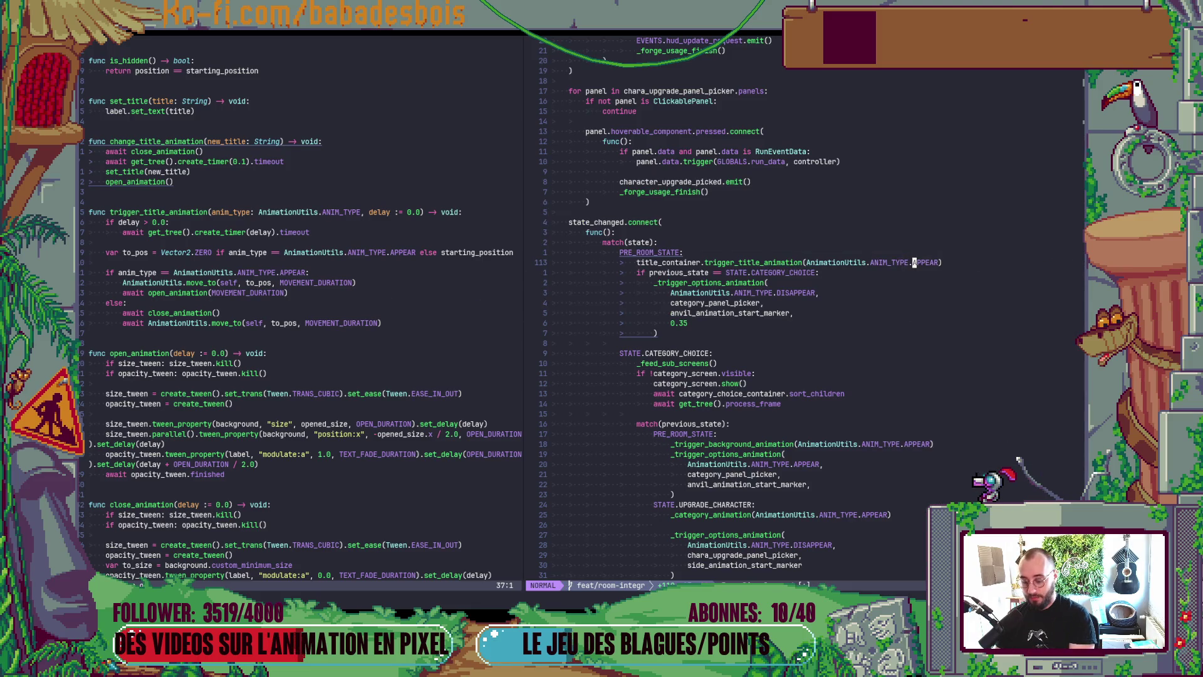
text(iDIS)
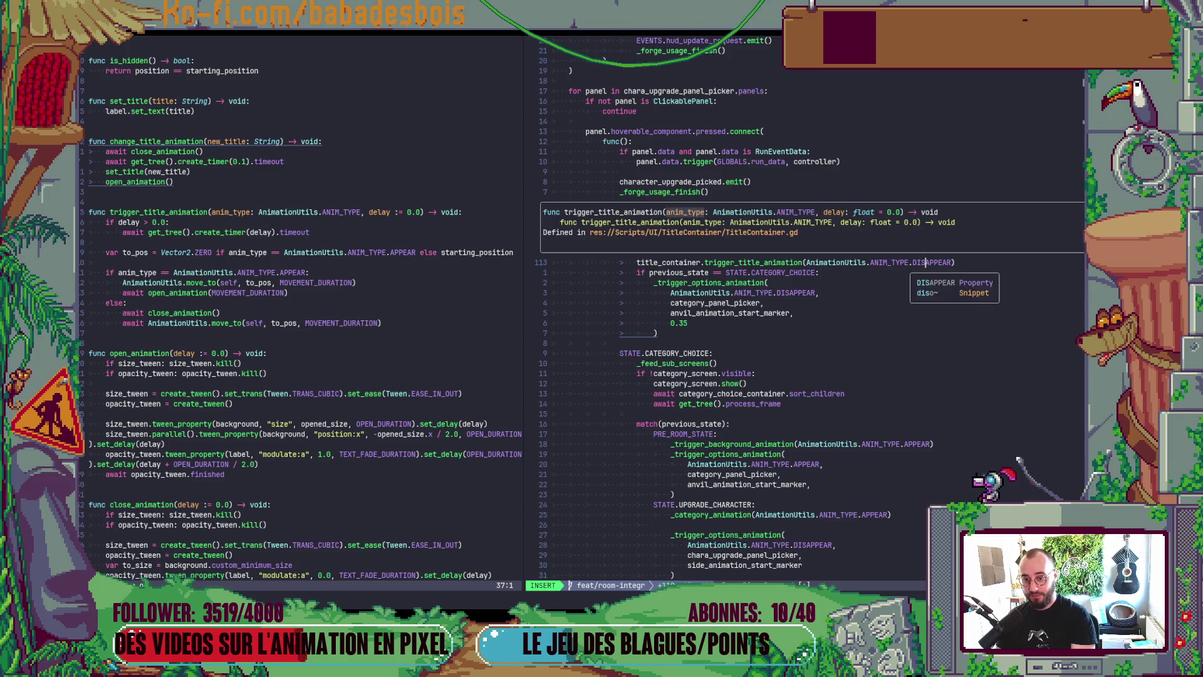
key(Escape)
text(:w)
key(Return)
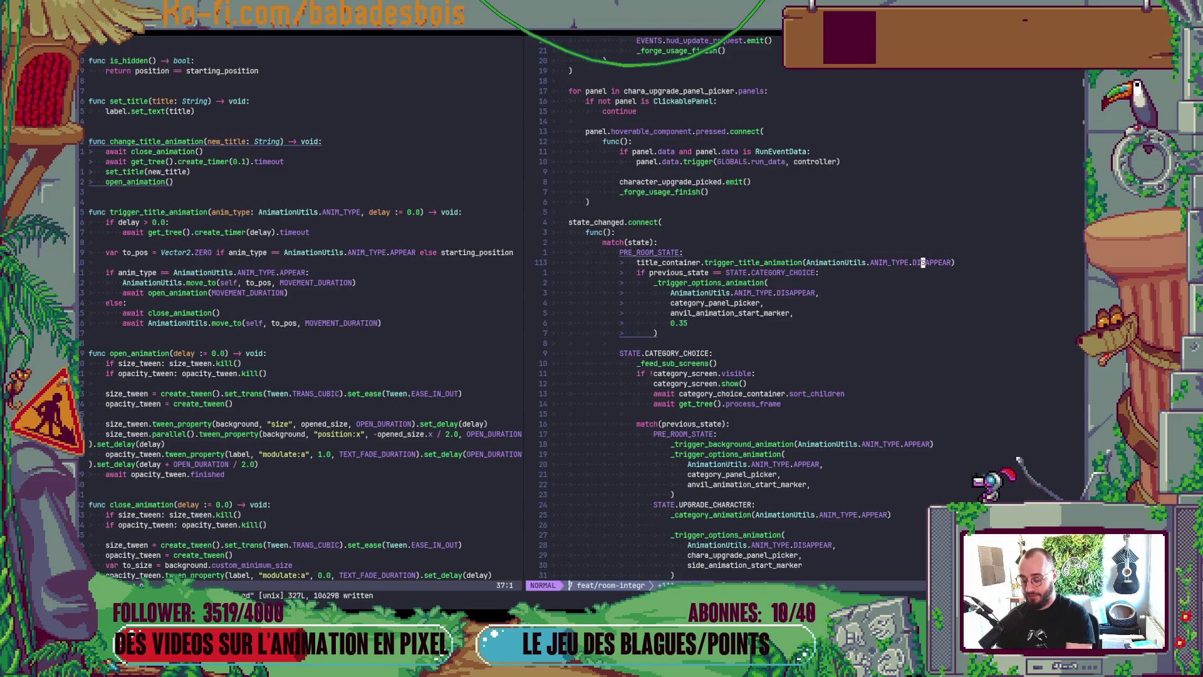
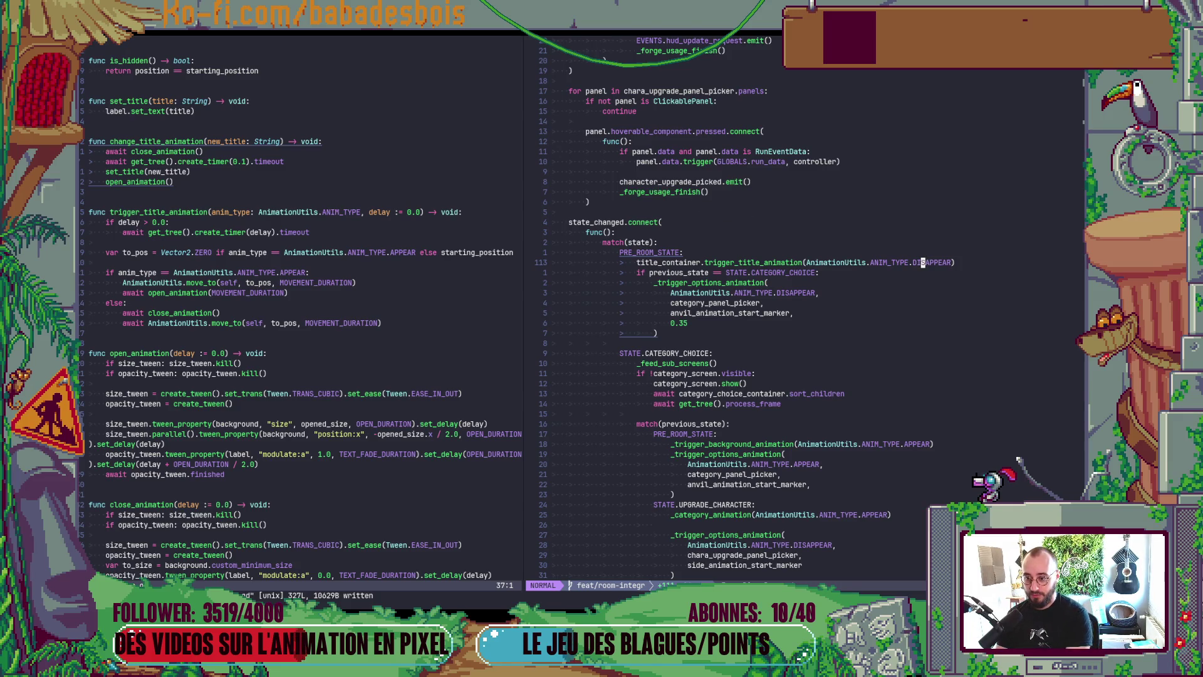
Step: Move the title_container DISAPPEAR animation call inside the category-choice if block
key(alt+j)
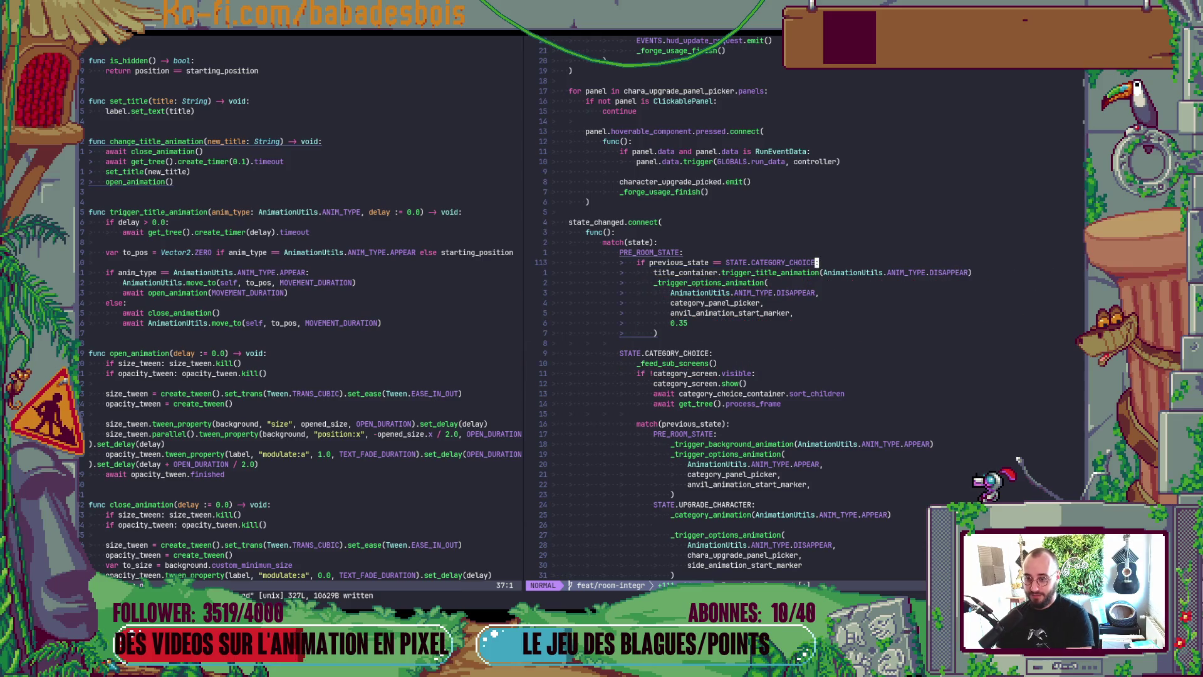
key(shift+v)
key(Escape)
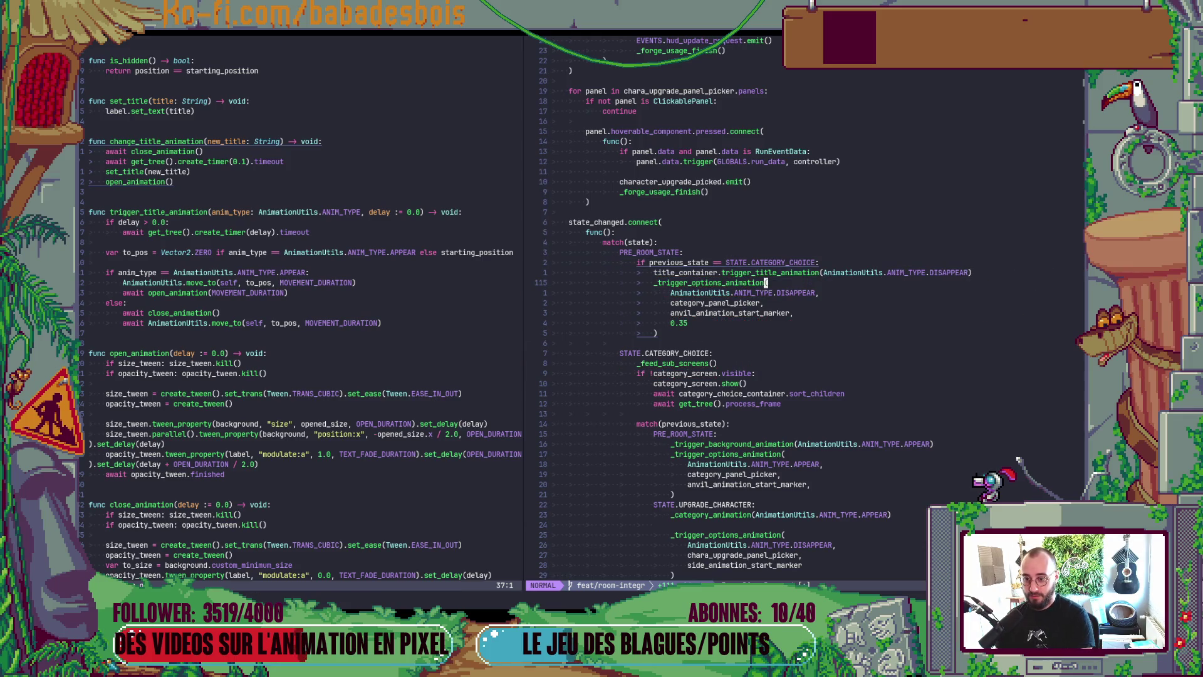
key(j)
key(j)
key(j)
key(k)
key(k)
key(k)
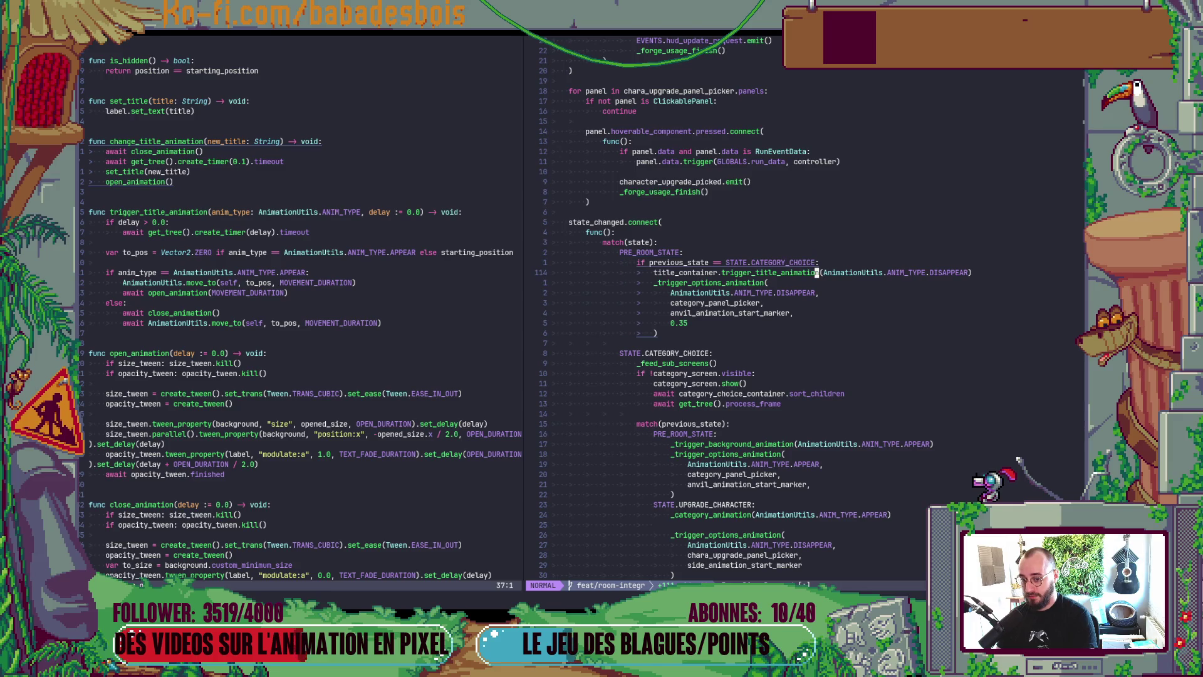
Step: Paste an indented APPEAR copy of the title animation call under PRE_ROOM_STATE and save
key(j)
key(j)
key(j)
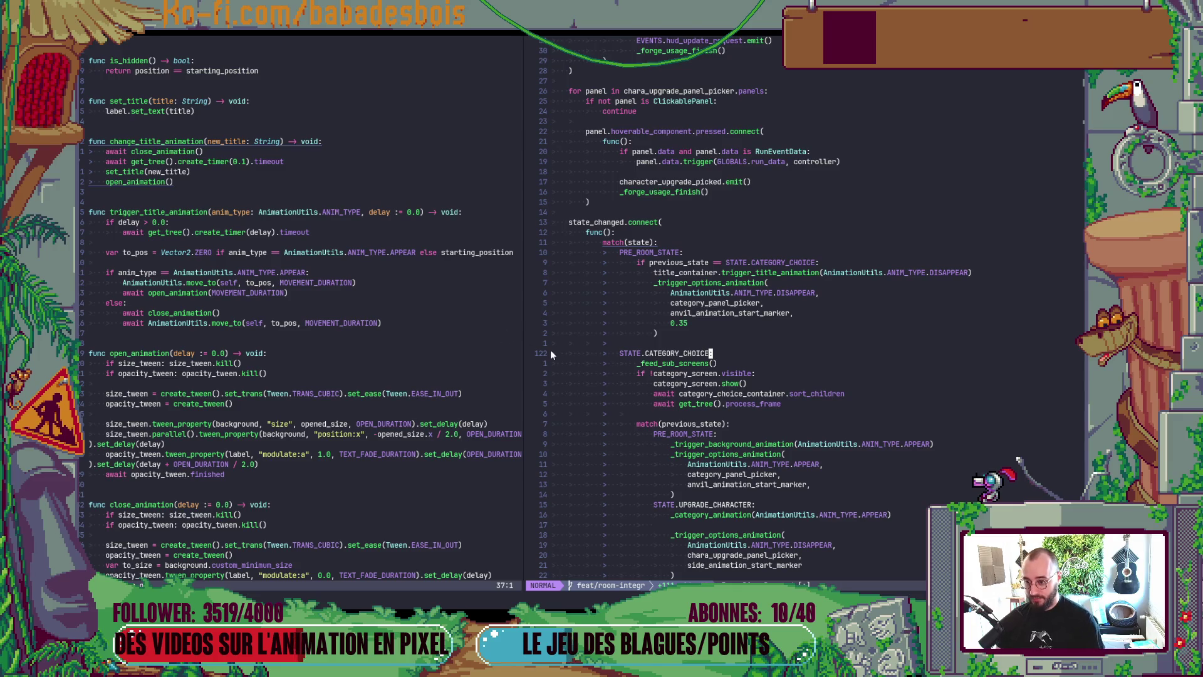
scroll(551, 353, down, 2)
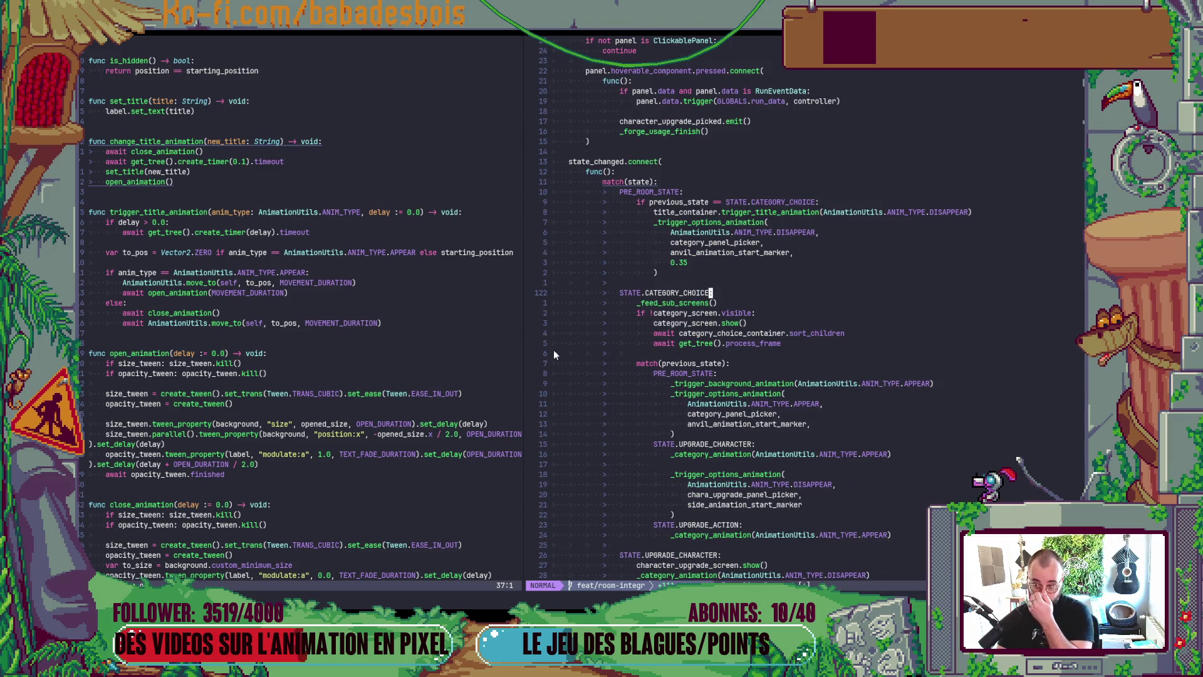
key(j)
key(j)
key(j)
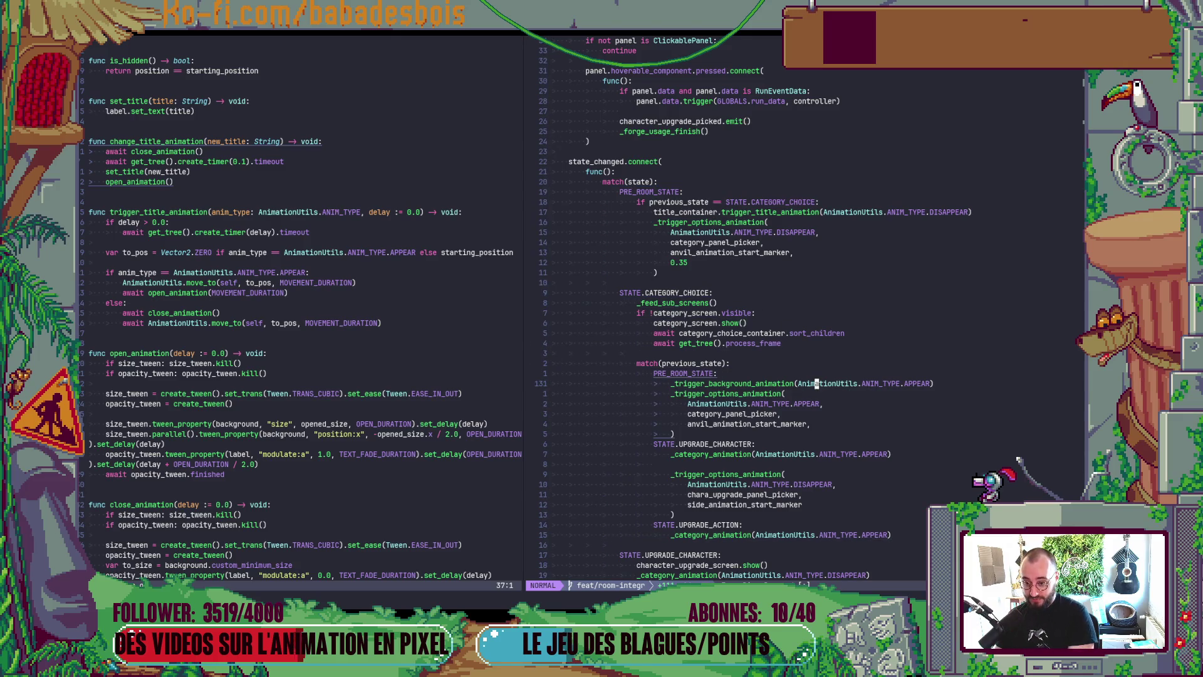
key(p)
key(V)
key(greater)
key(Escape)
text($bciwAP)
key(Return)
key(Escape)
text(:w)
key(Return)
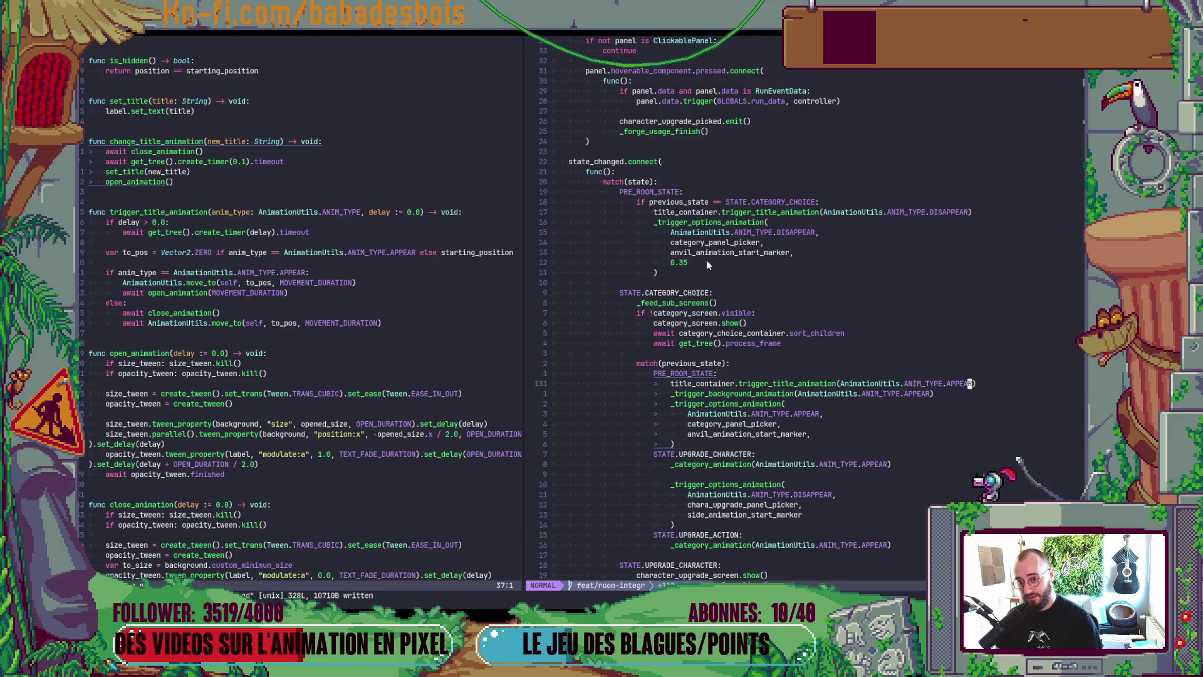
Step: Add a DISAPPEAR title animation call, aligned with the if statement, in the FINISHED branch and save
scroll(923, 337, down, 9)
click(843, 433)
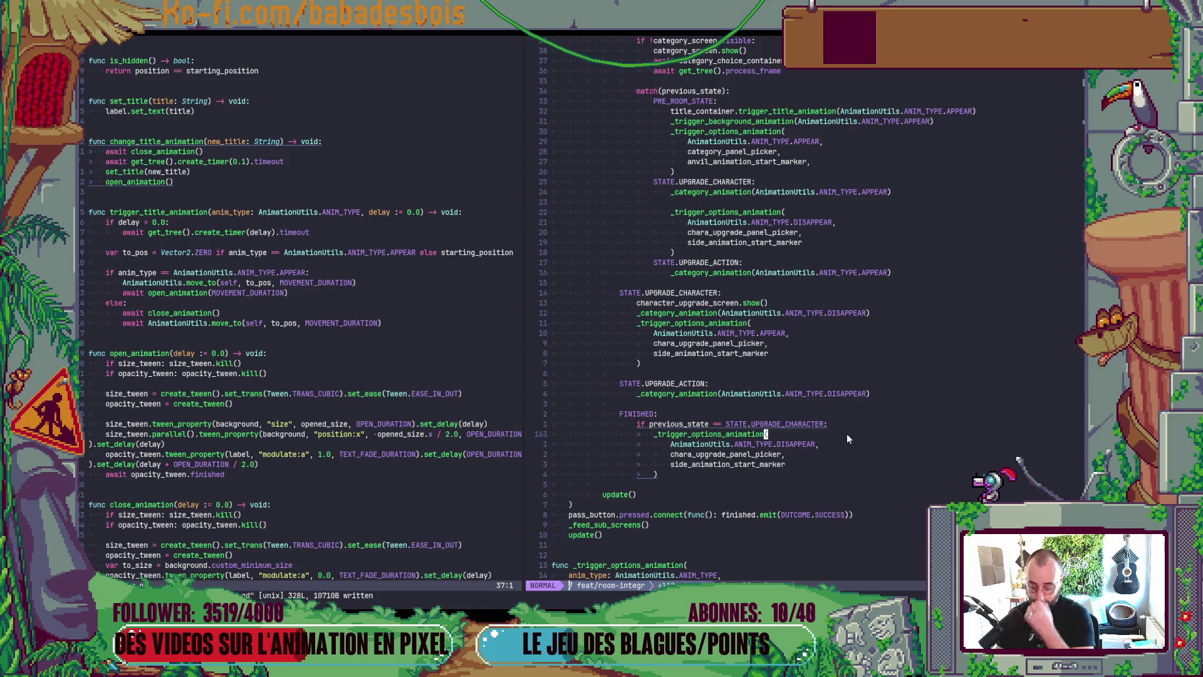
key(k)
key(P)
key(V)
key(less)
key(less)
key(Escape)
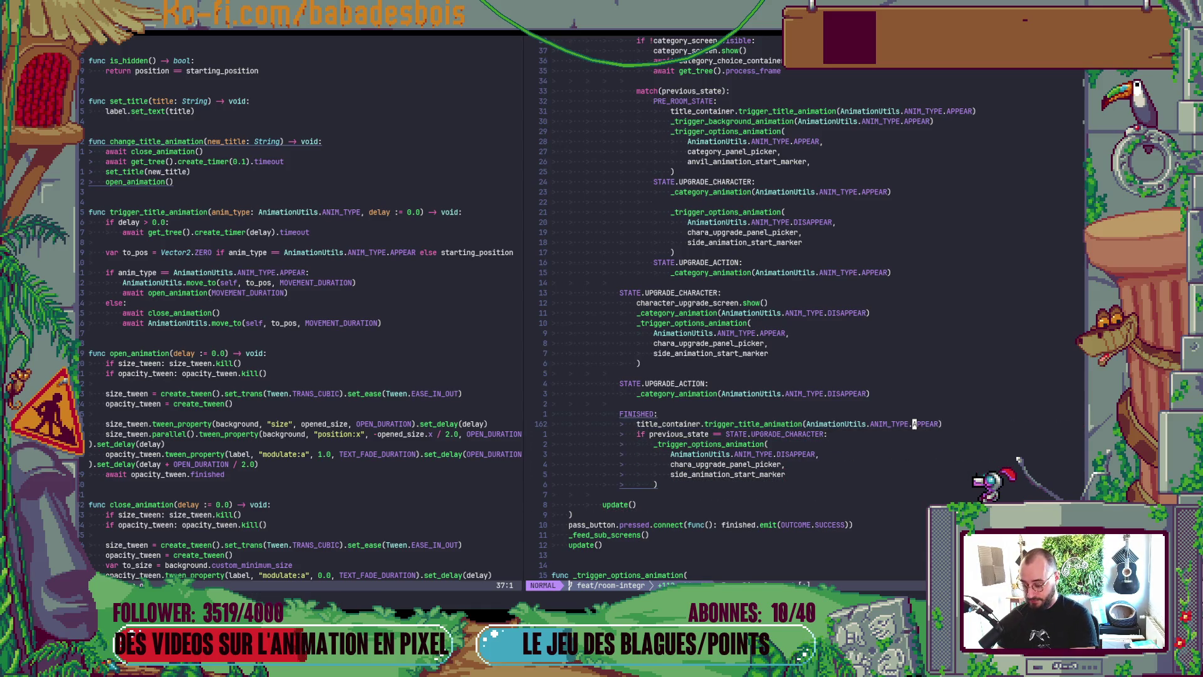
text(iDIS)
key(Escape)
text(:w)
key(Return)
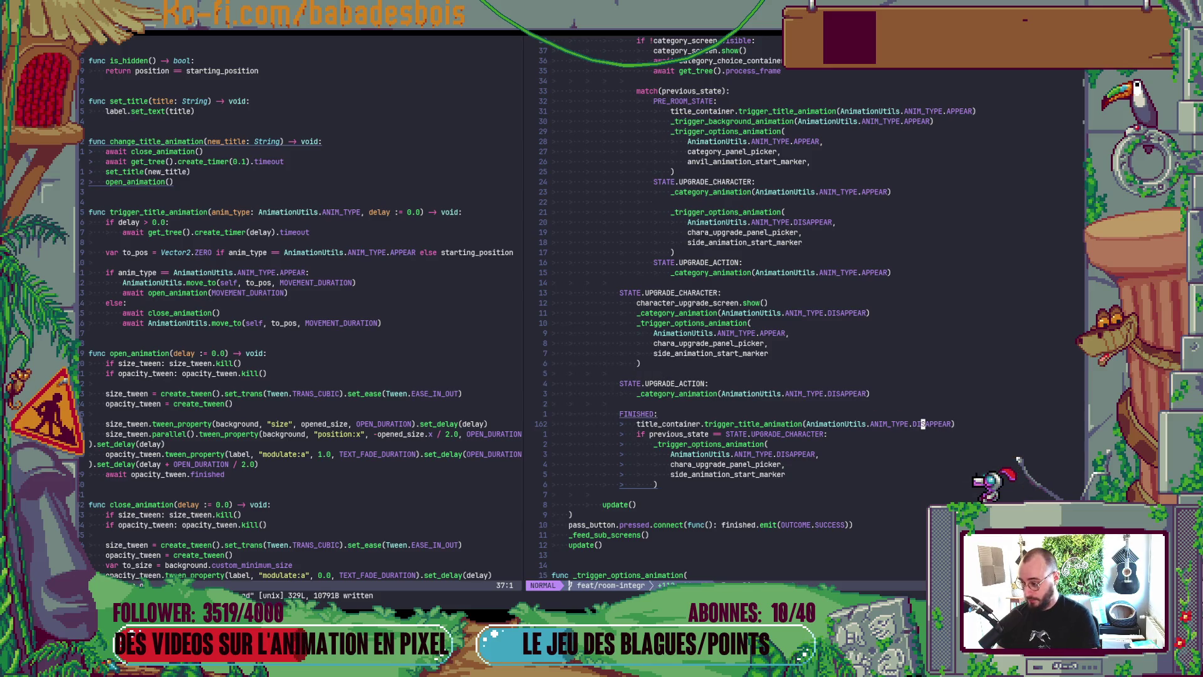
key(alt+Tab)
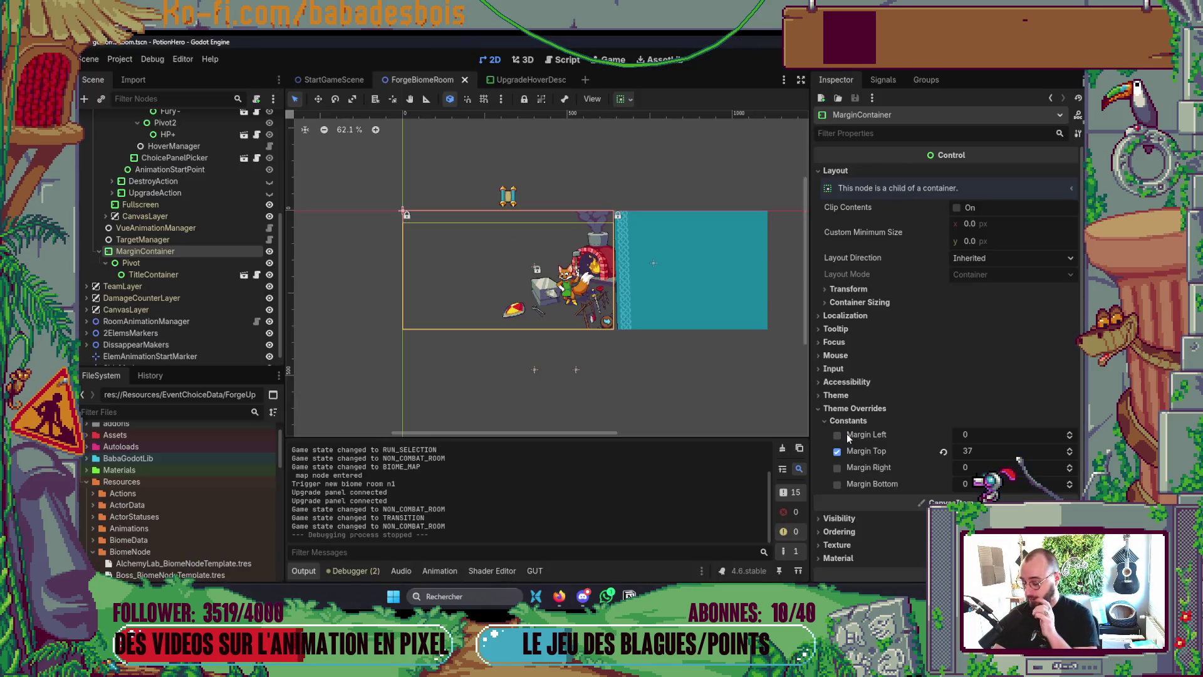
Step: Run the project and play through hero choice, adventure and tutorial into the farm room
key(F5)
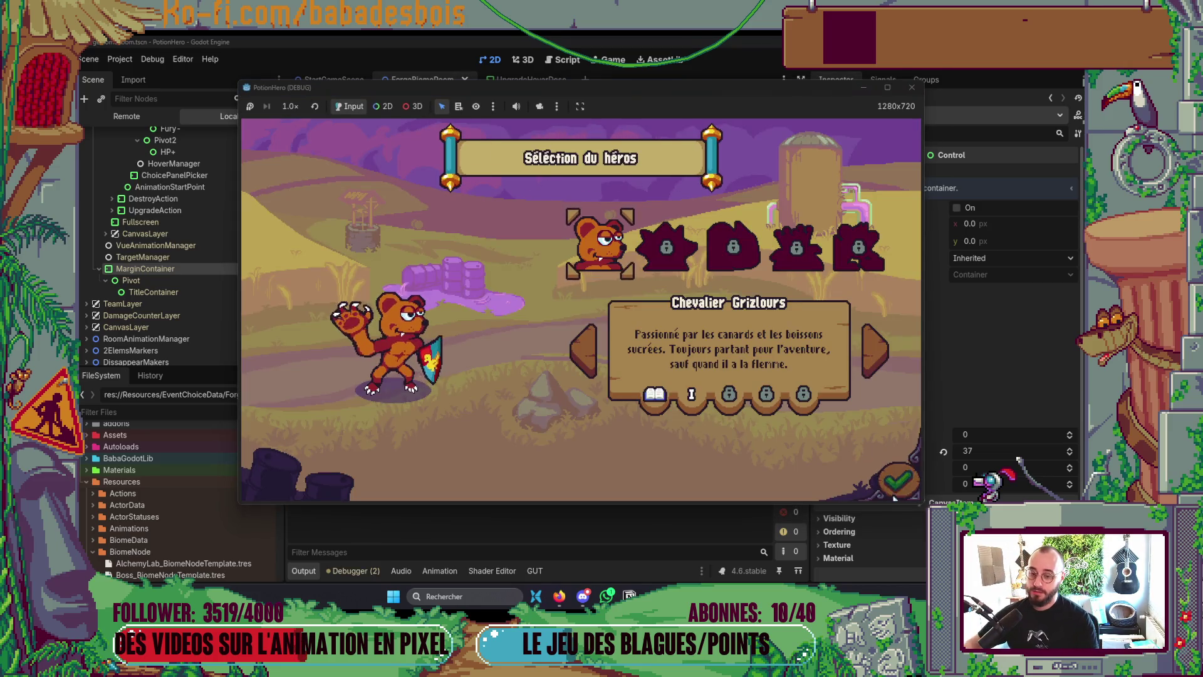
click(894, 470)
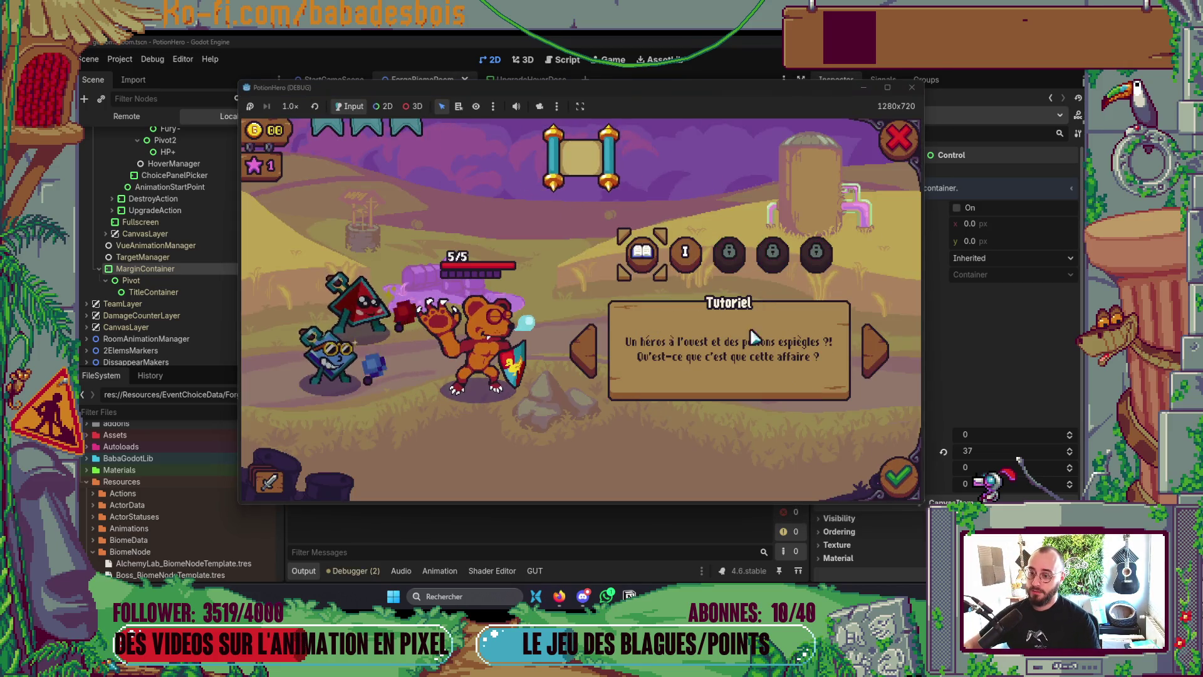
click(896, 477)
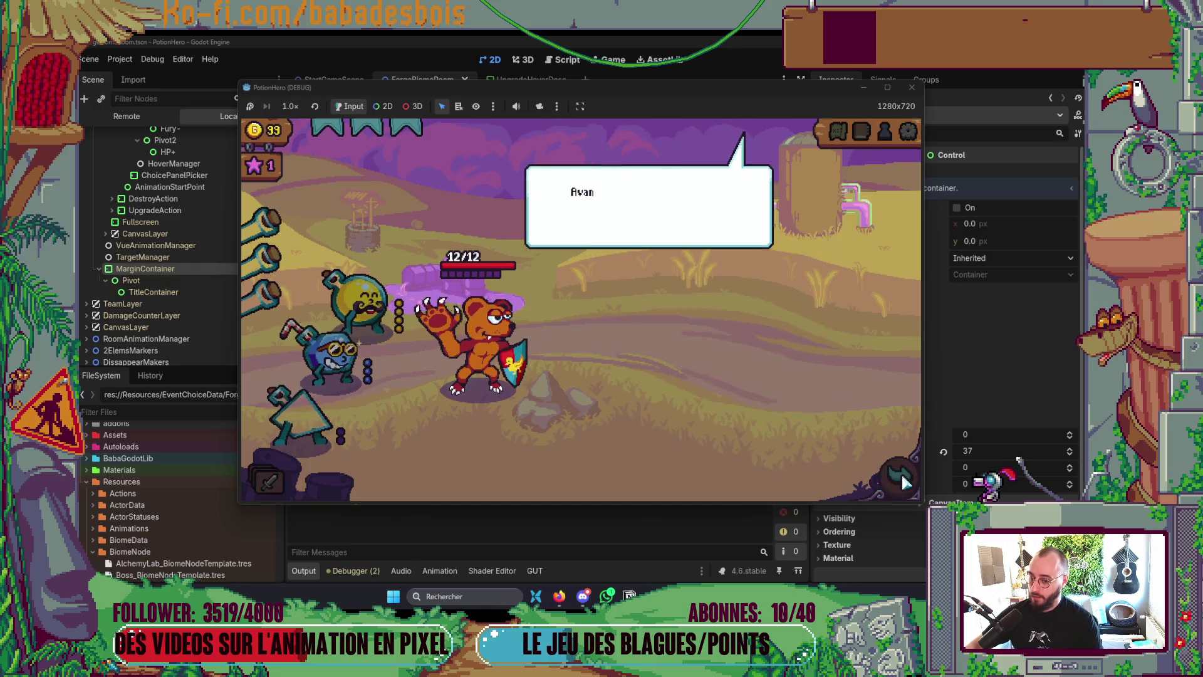
click(808, 448)
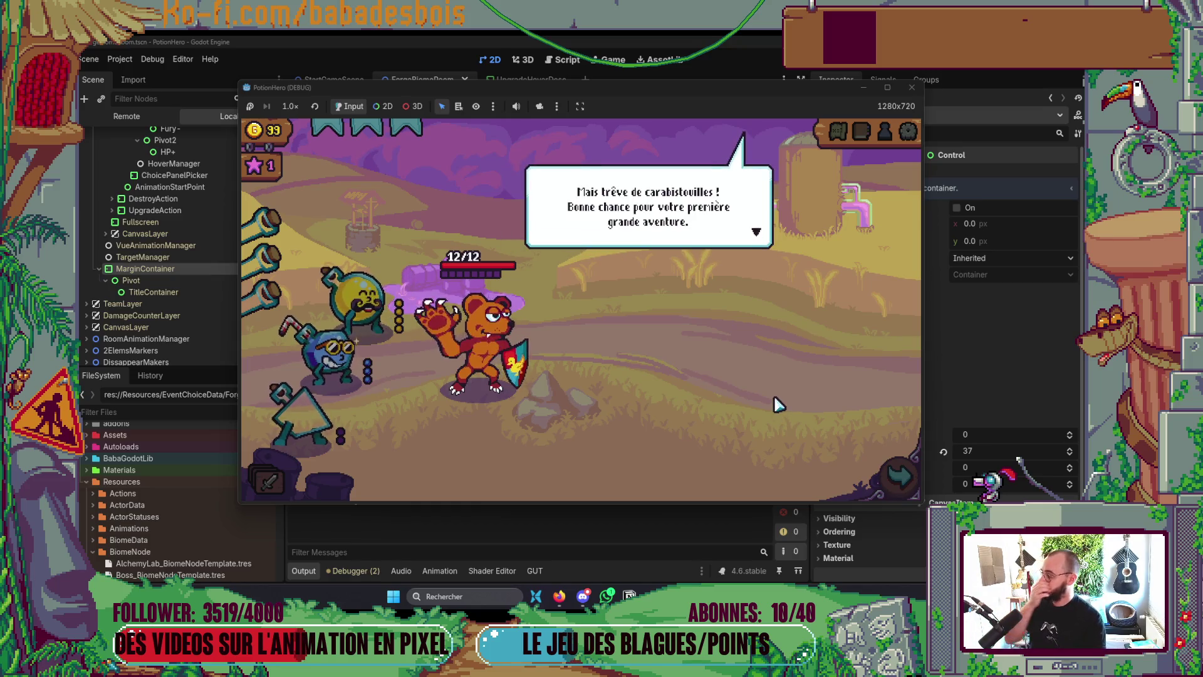
click(775, 406)
click(880, 474)
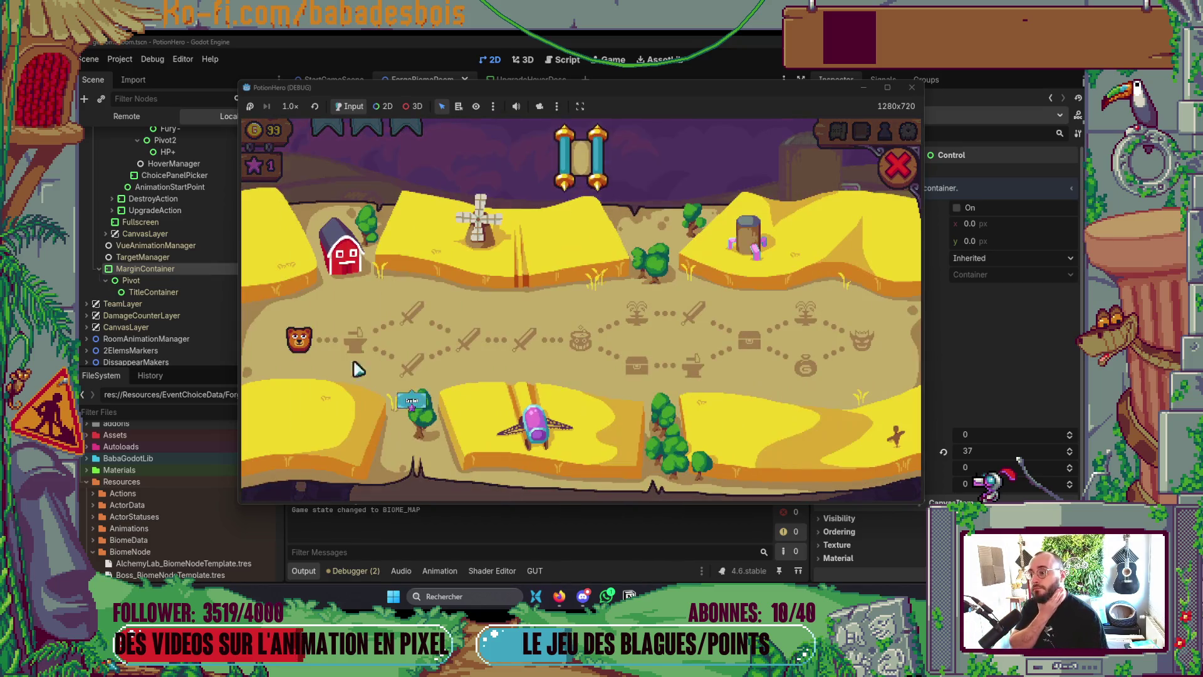
click(412, 365)
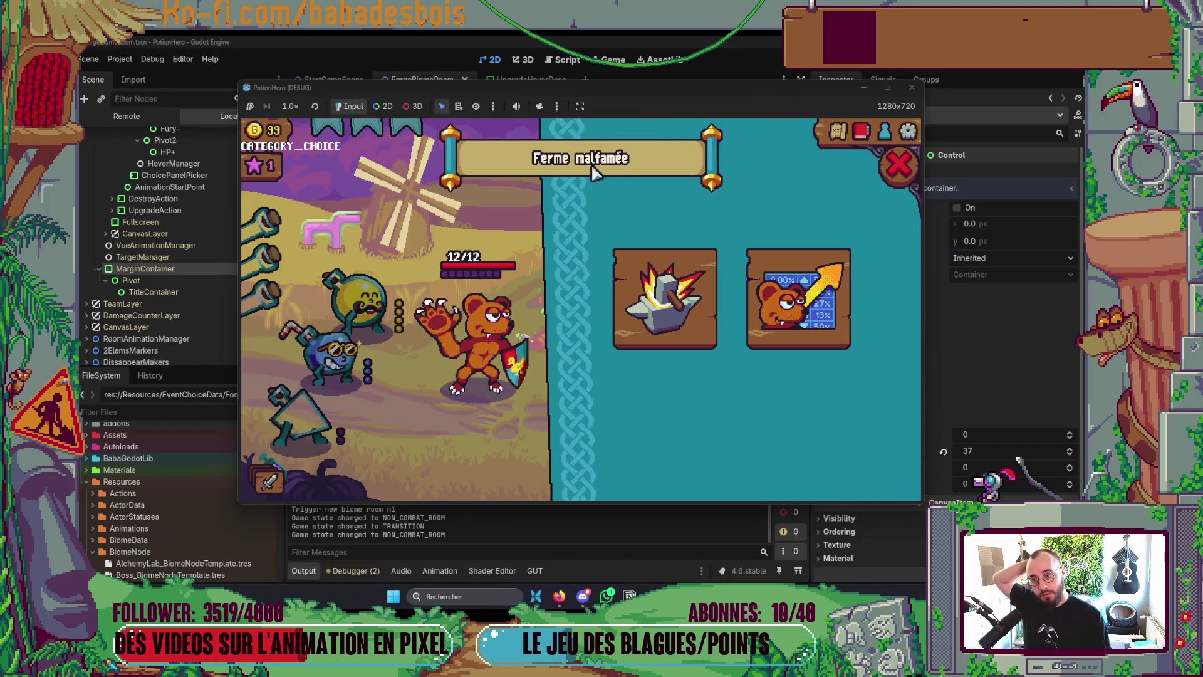
Step: Reach the room's category choice, pick S'entraîner and an upgrade, then close the debug game
click(896, 179)
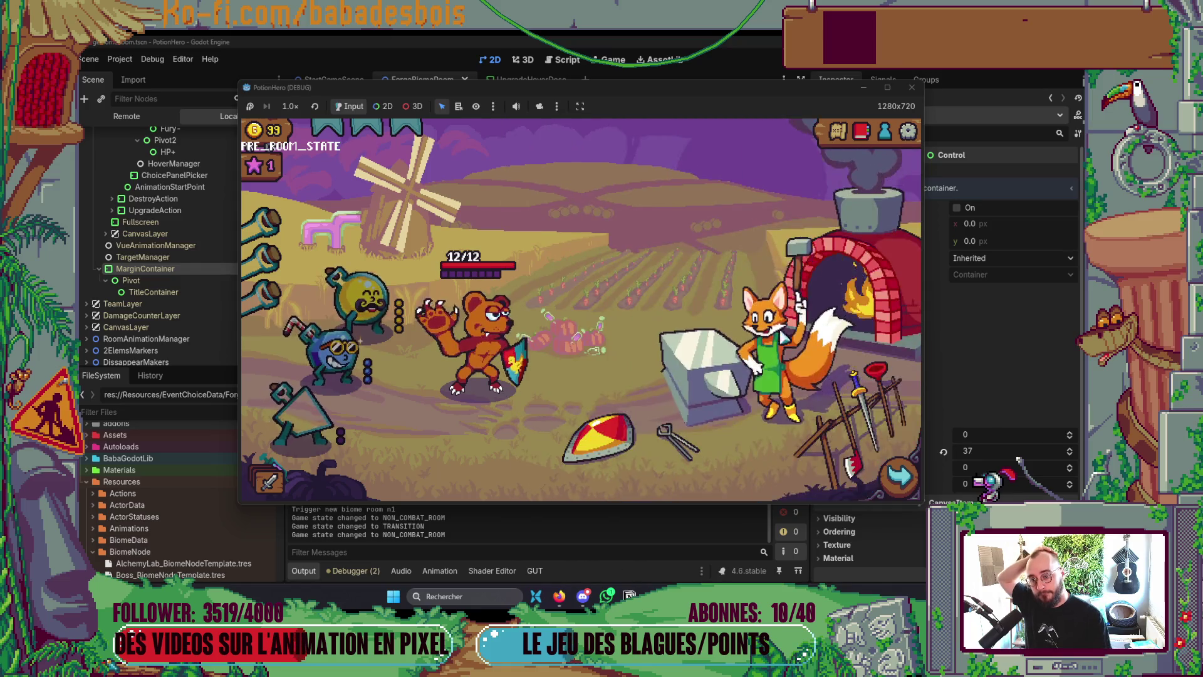
click(896, 168)
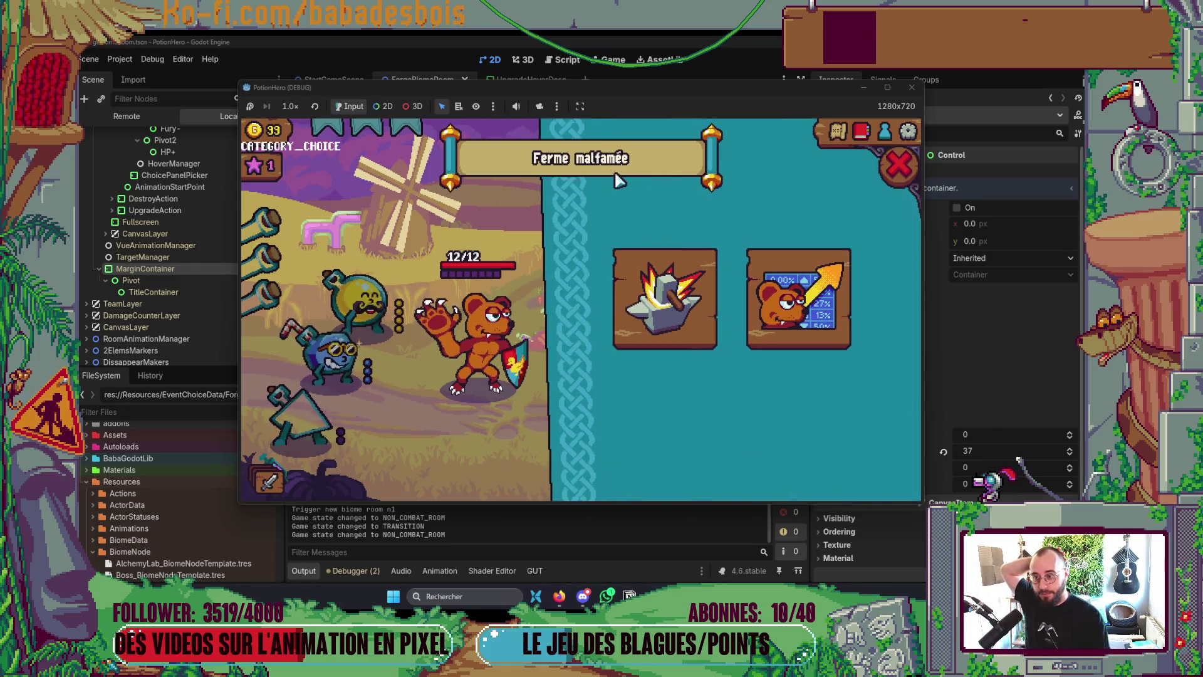
mouse_move(808, 348)
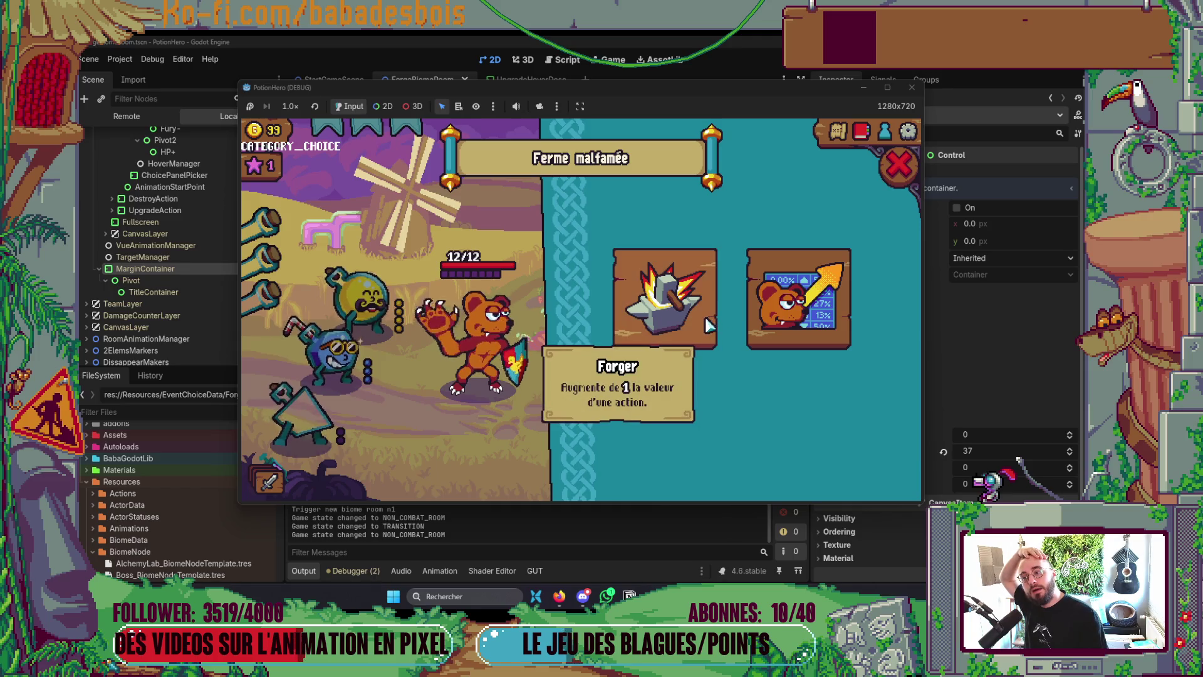
click(776, 332)
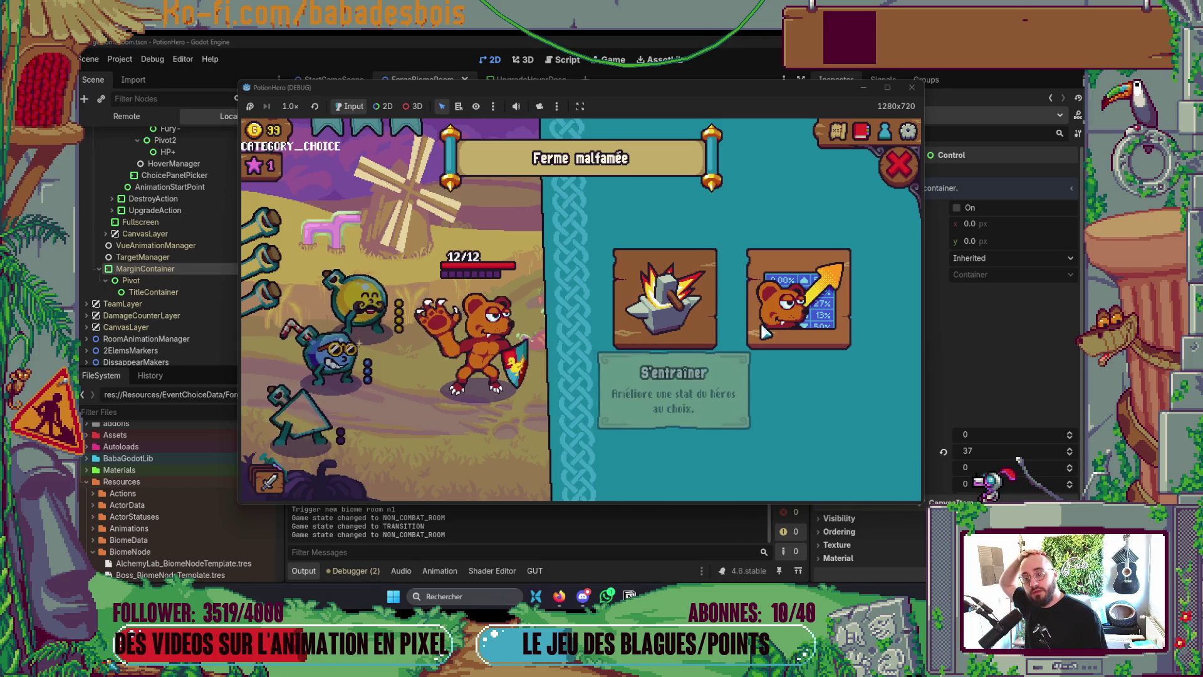
click(758, 321)
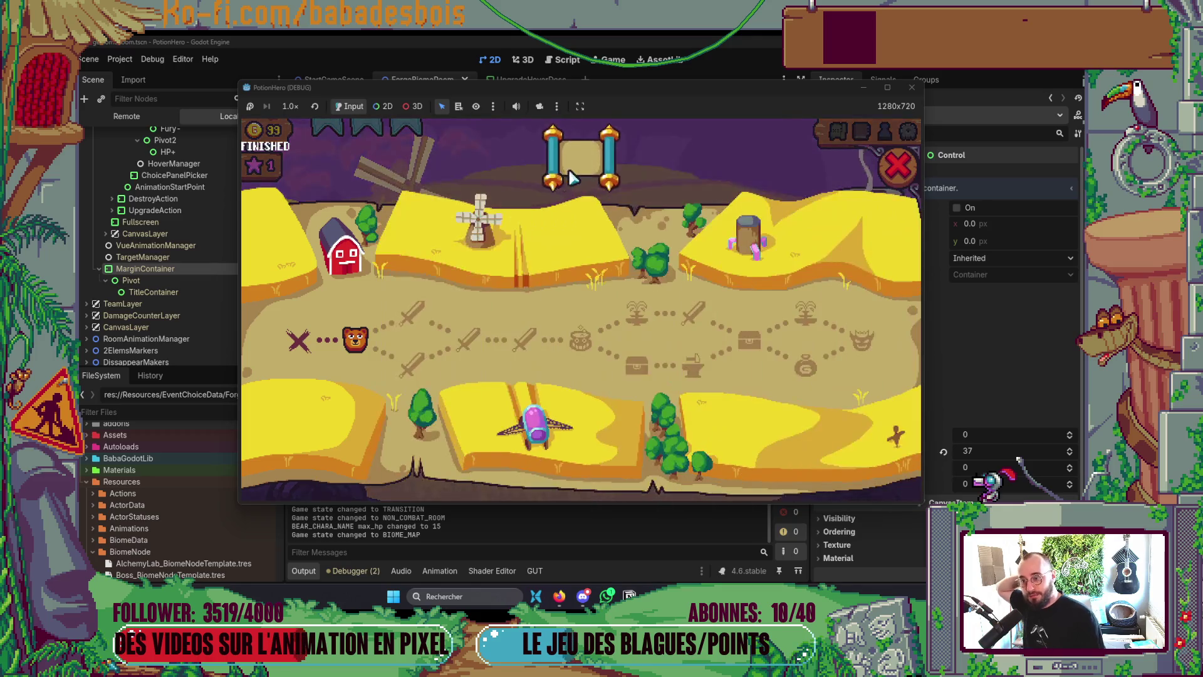
click(909, 164)
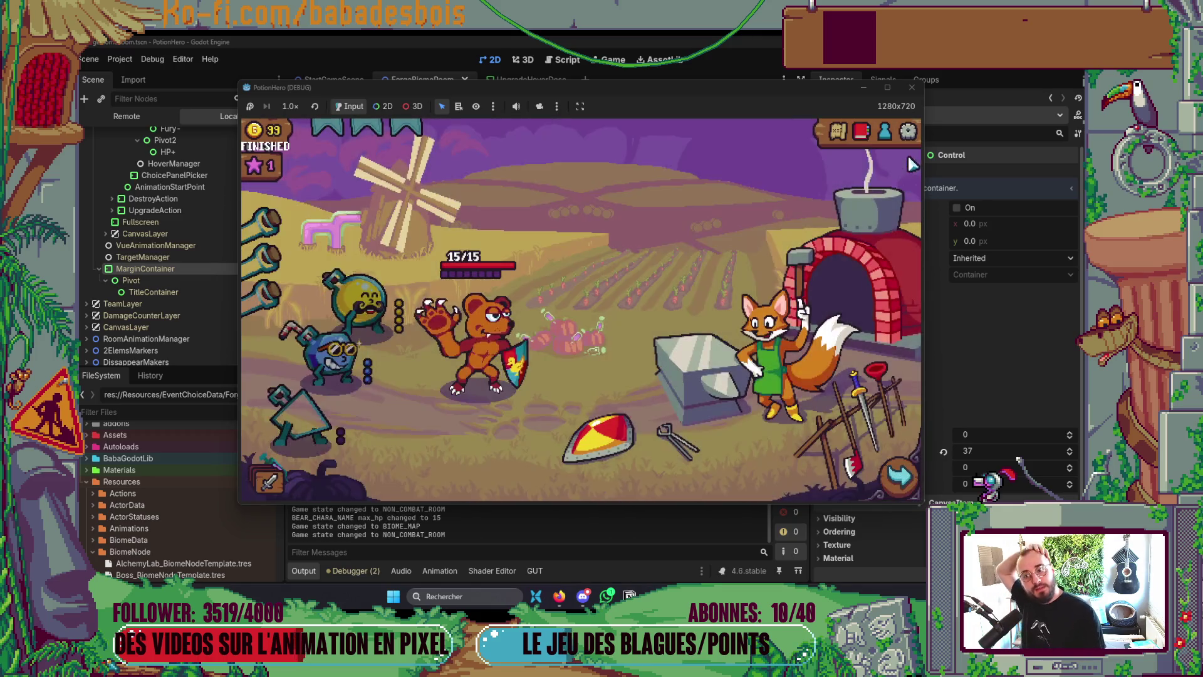
click(911, 87)
key(alt+Tab)
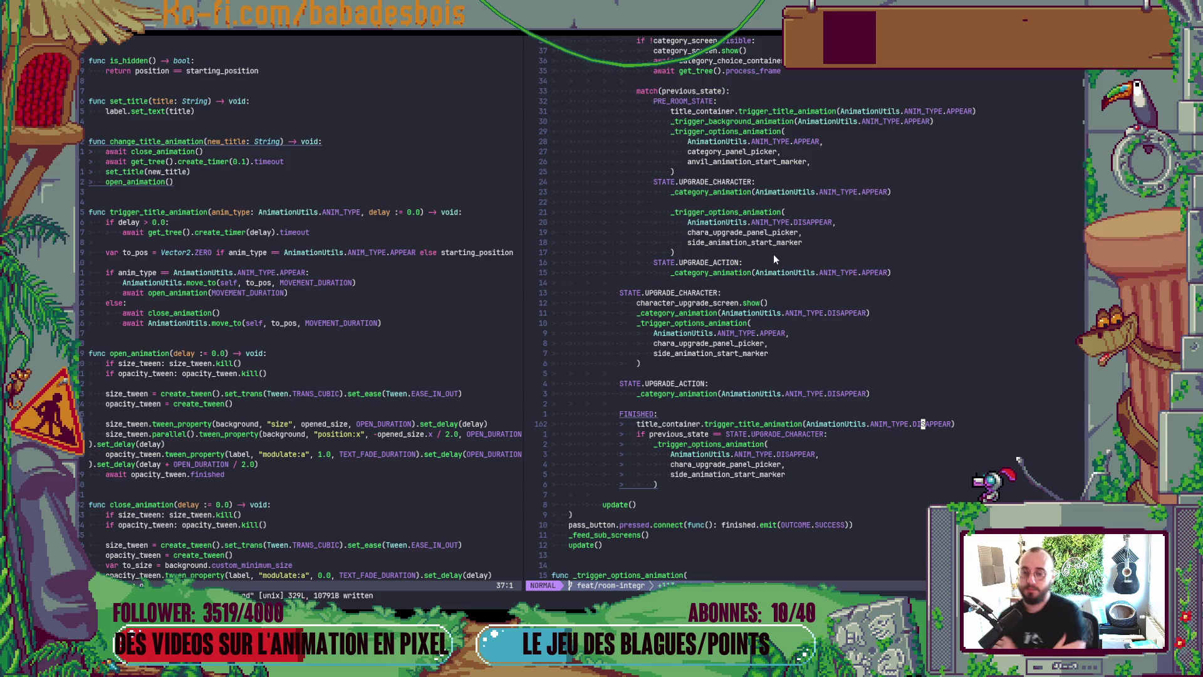
Step: Open Translation.csv through the file finder and search /FORGE to reach the FORGE_ROOM_TITLE entry
key(alt+Tab)
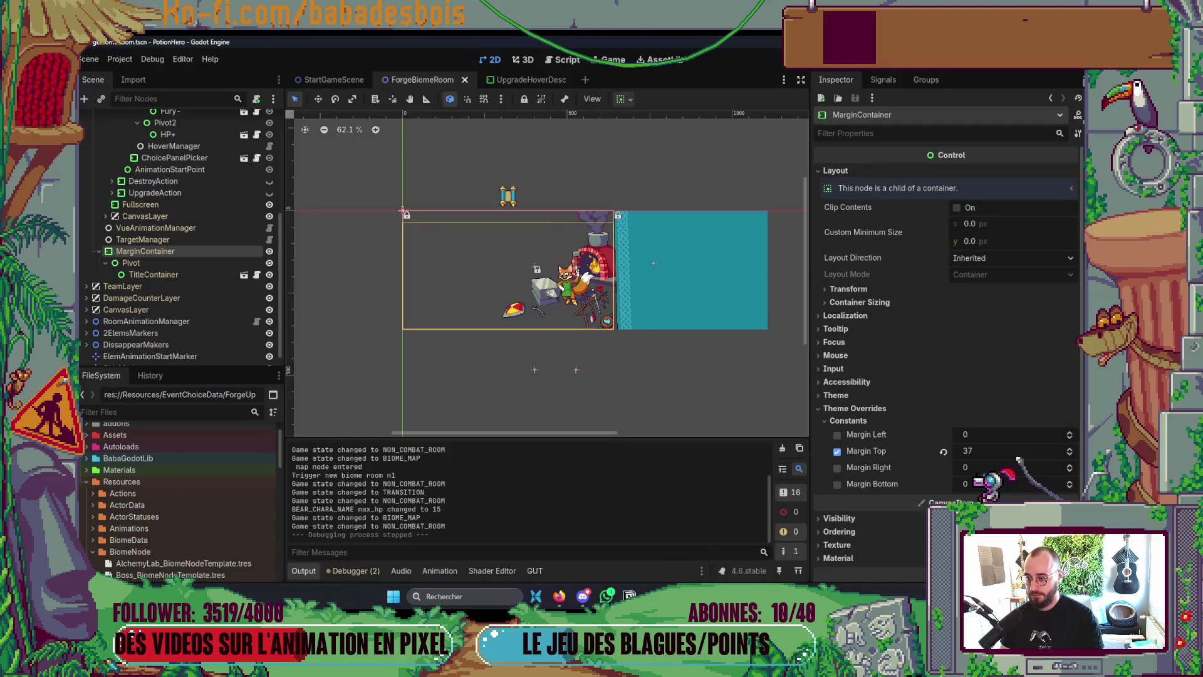
key(alt+Tab)
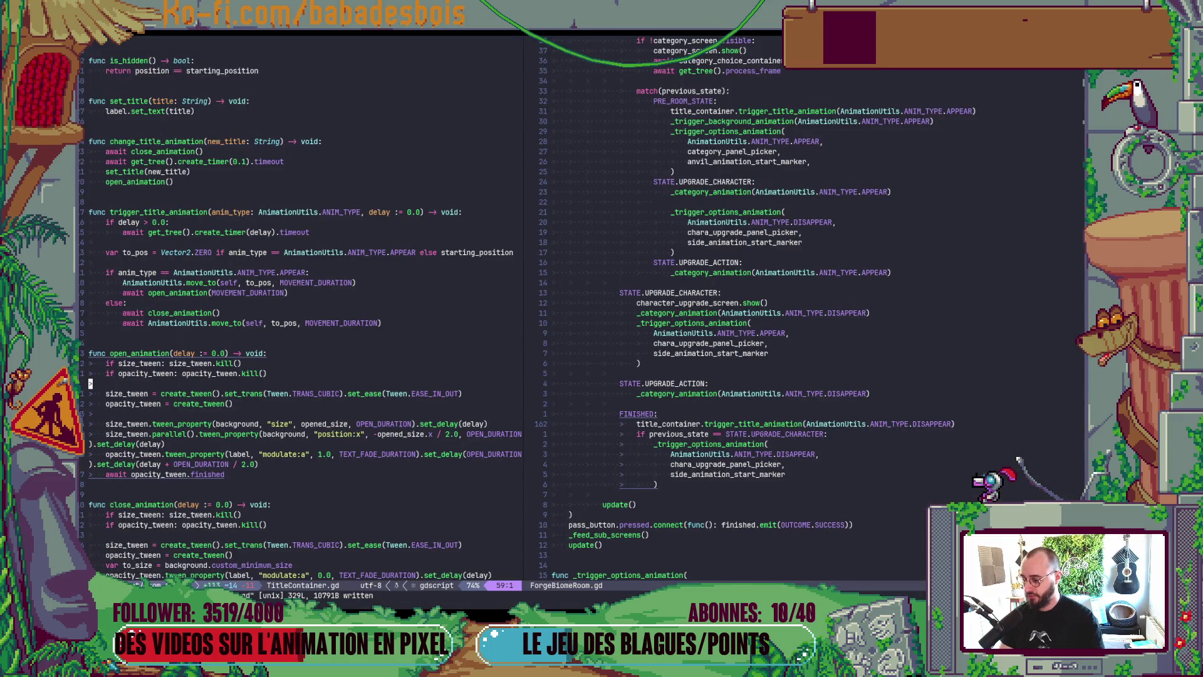
key(space)
key(f)
key(f)
text(csv)
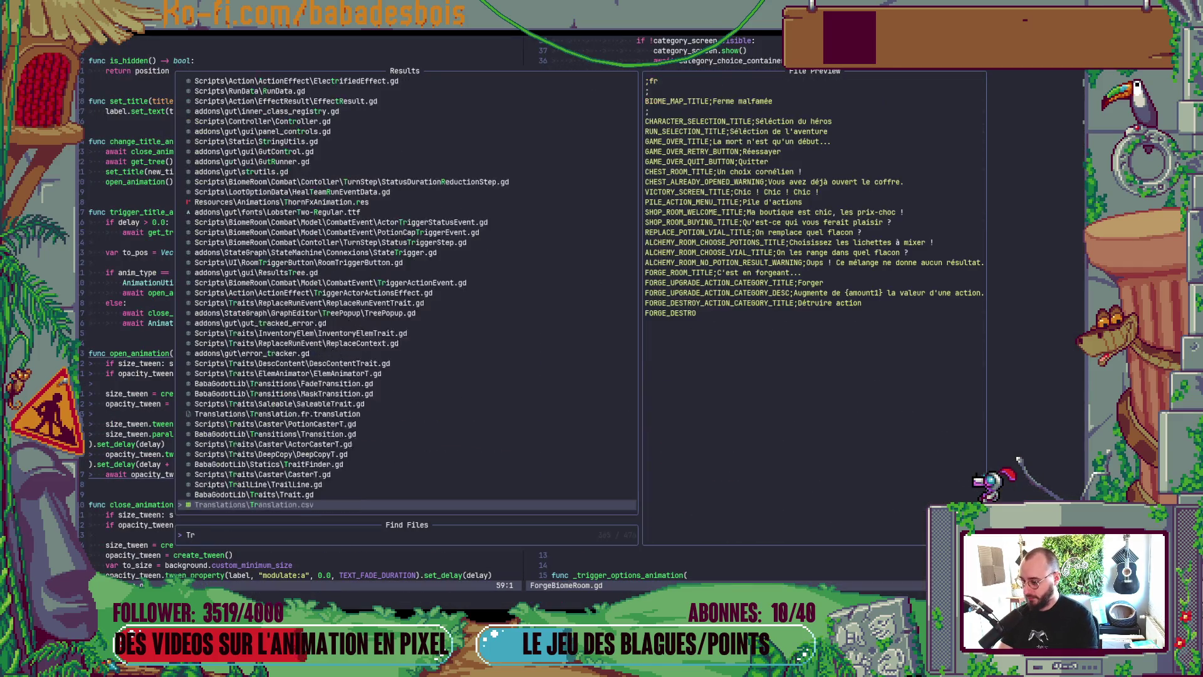
key(Return)
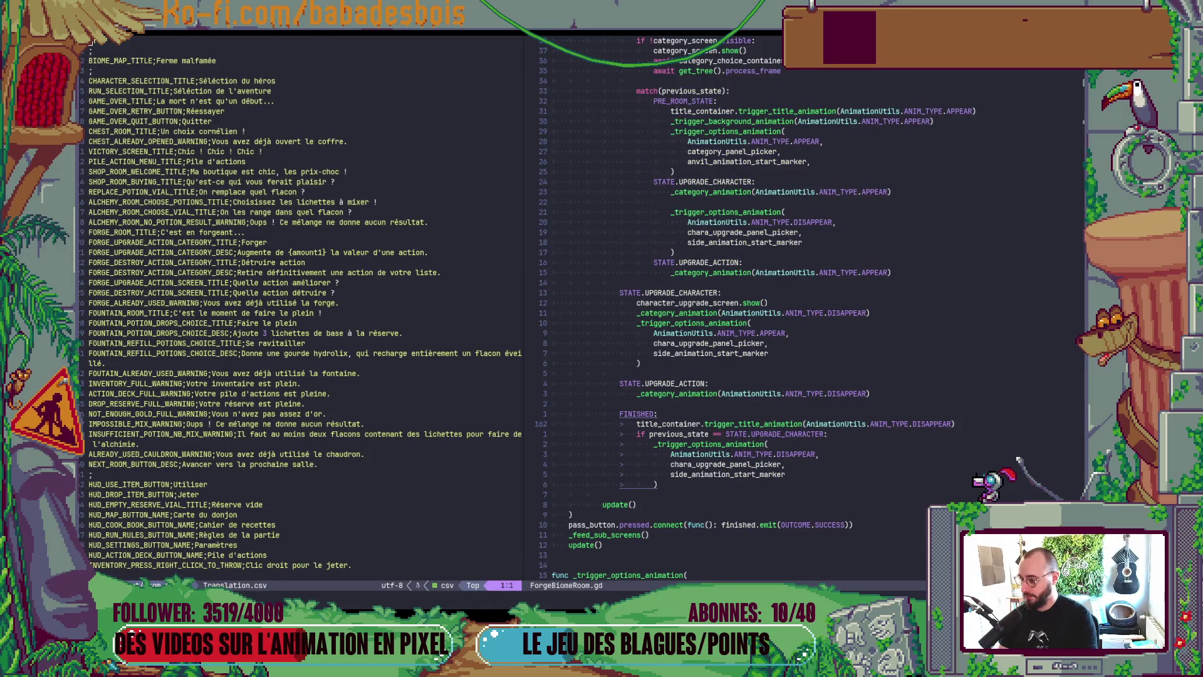
text(/FORGE)
key(Return)
key(n)
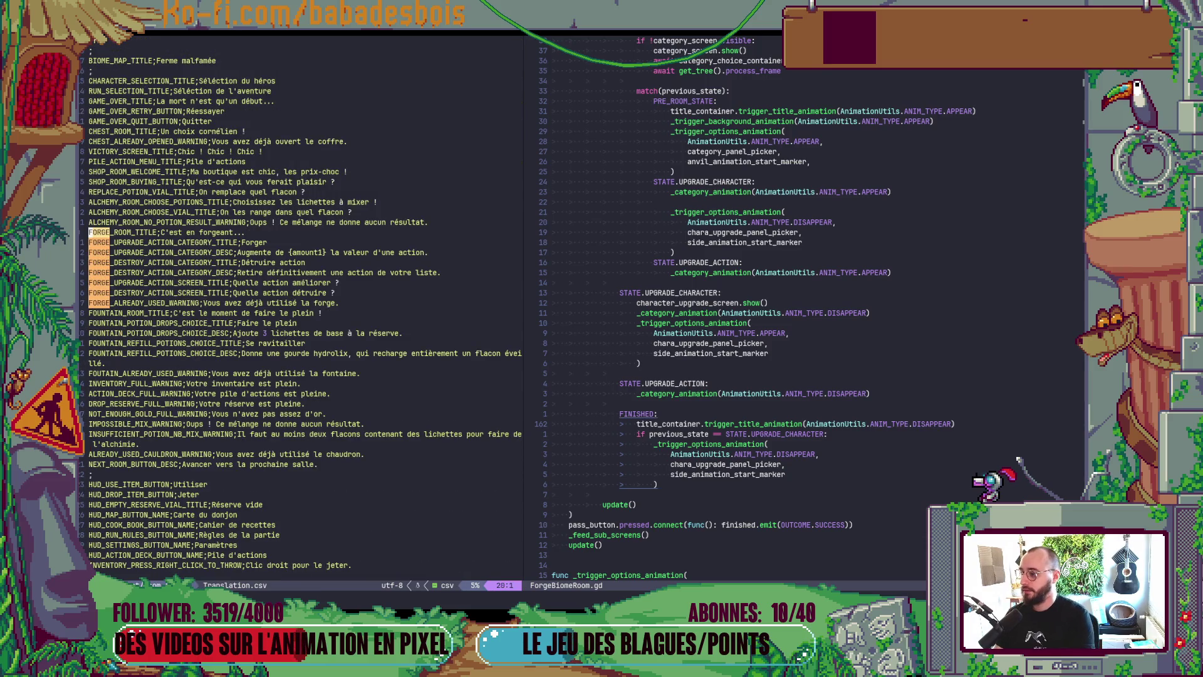
key(alt+Tab)
key(alt+Tab)
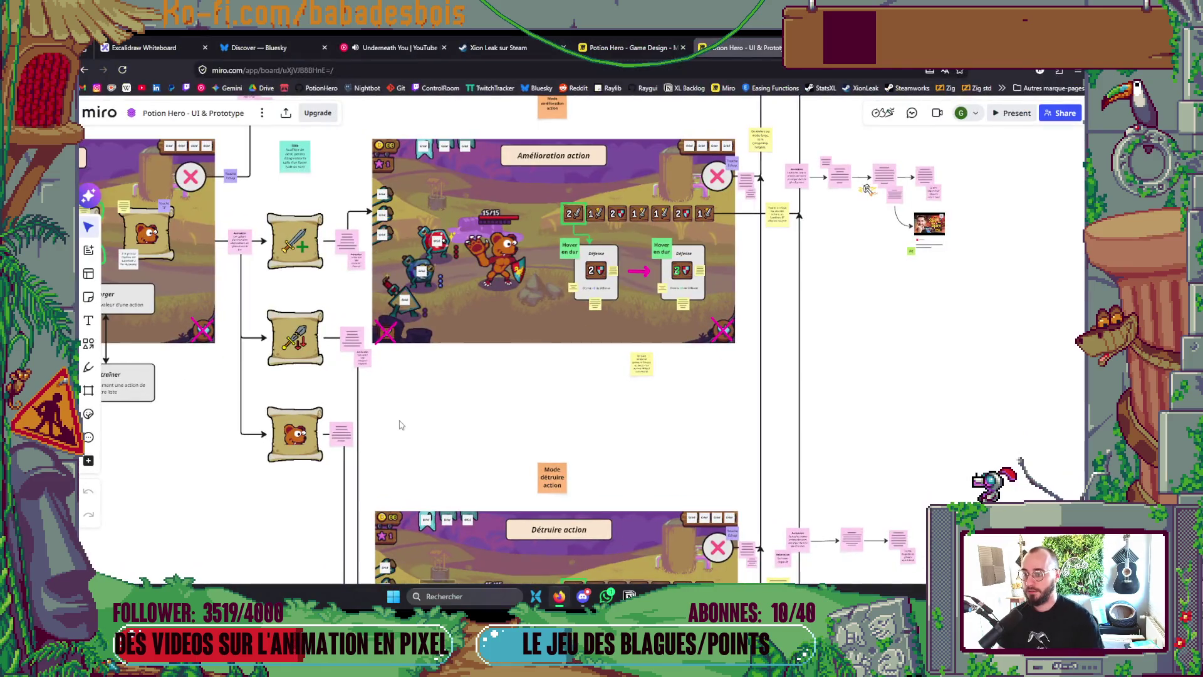
Step: Zoom and pan the Miro board over the Forge, Amélioration action and Détruire action screens
scroll(385, 320, down, 3)
scroll(649, 402, left, 5)
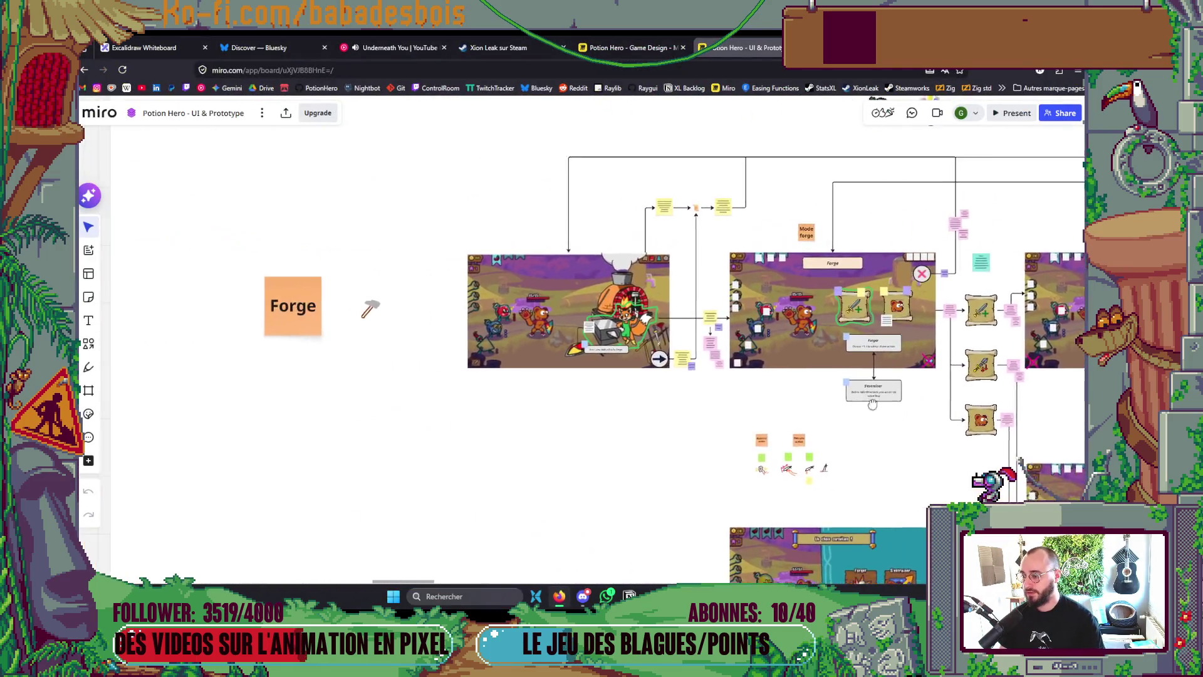
scroll(649, 402, up, 4)
scroll(611, 319, down, 5)
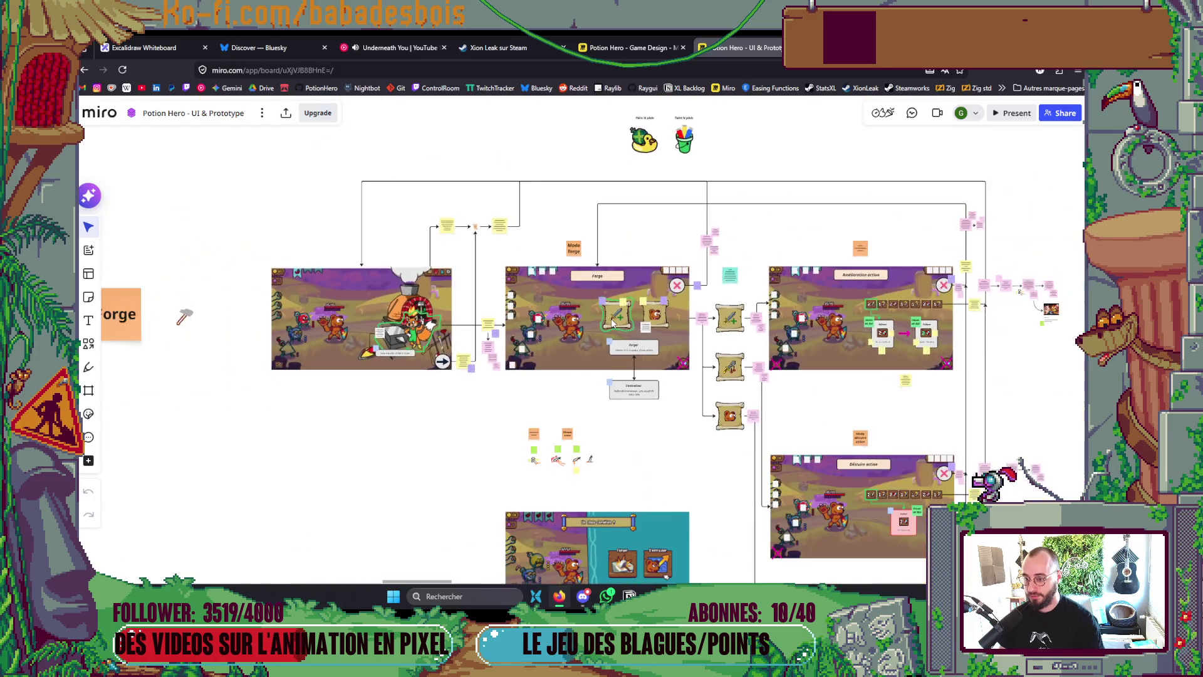
key(alt+Tab)
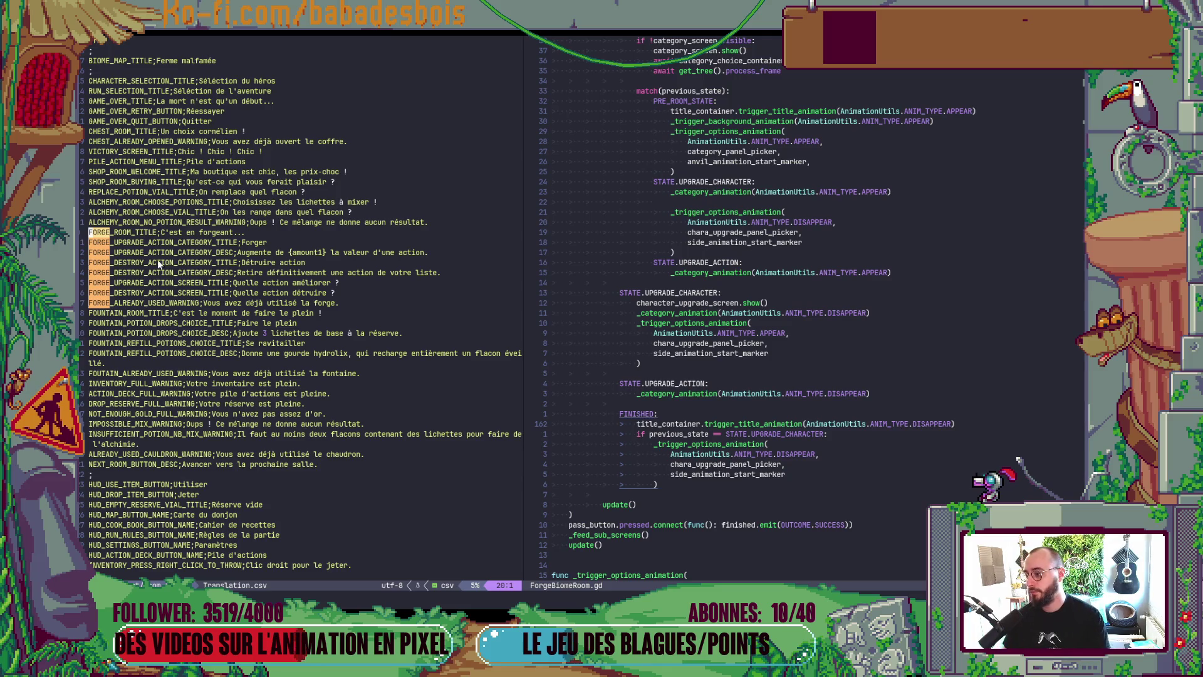
Step: Replace the FORGE_ROOM_TITLE translation text with 'Forge' and save Translation.csv
key(w)
key(w)
key(w)
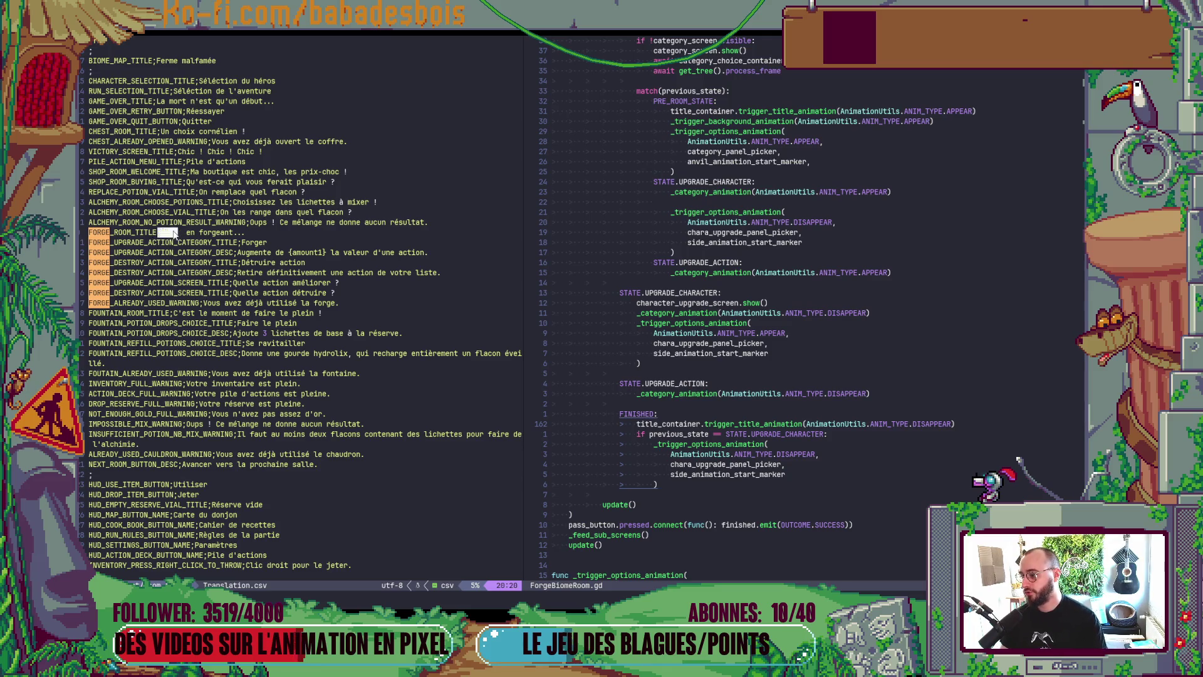
key(alt+Tab)
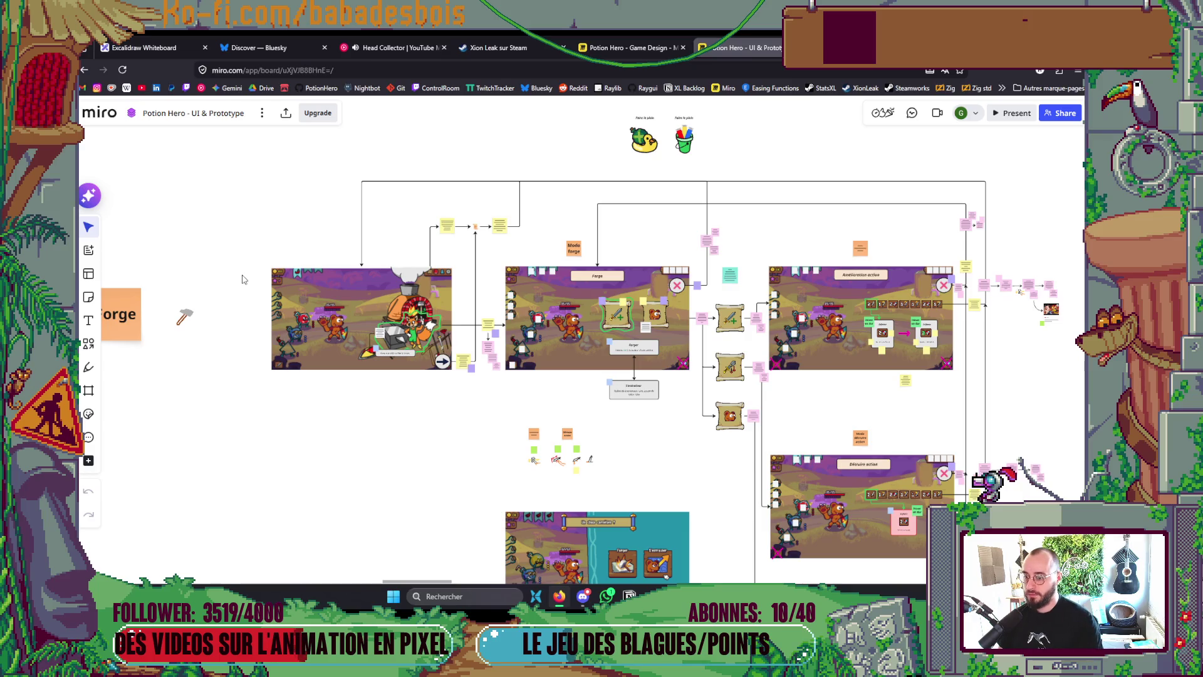
key(alt+Tab)
click(97, 40)
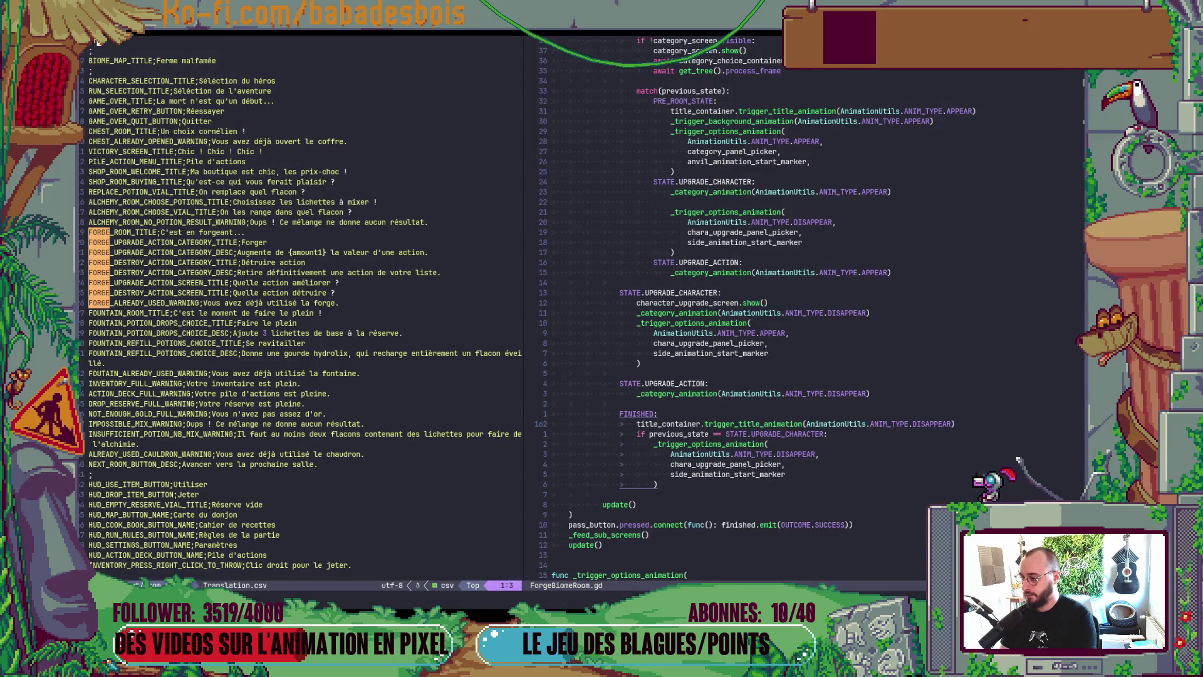
click(161, 228)
key(shift+c)
text(Forge)
key(Escape)
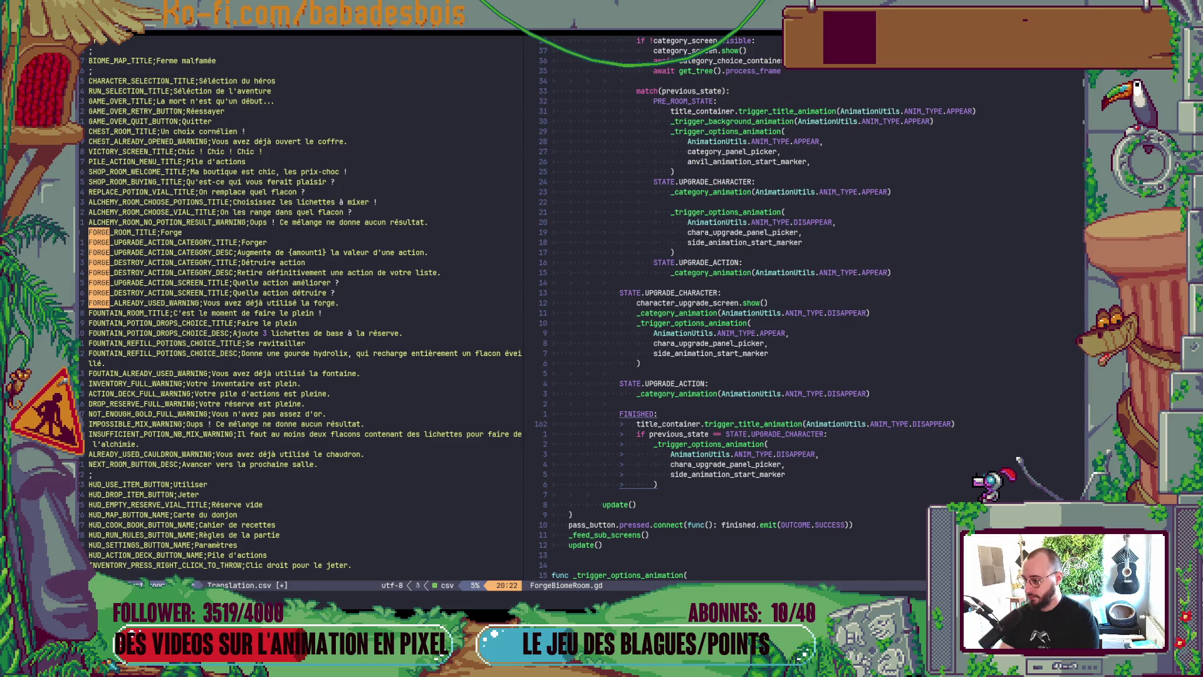
text(:w)
key(Return)
key(alt+Tab)
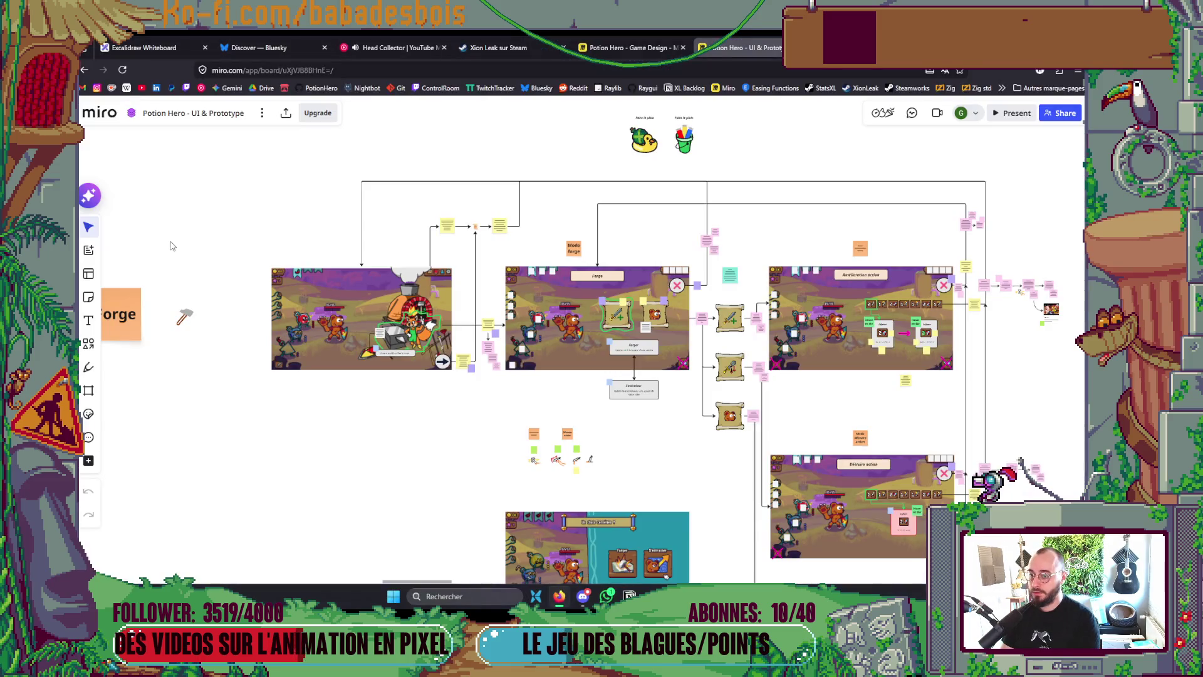
drag(608, 306, 582, 268)
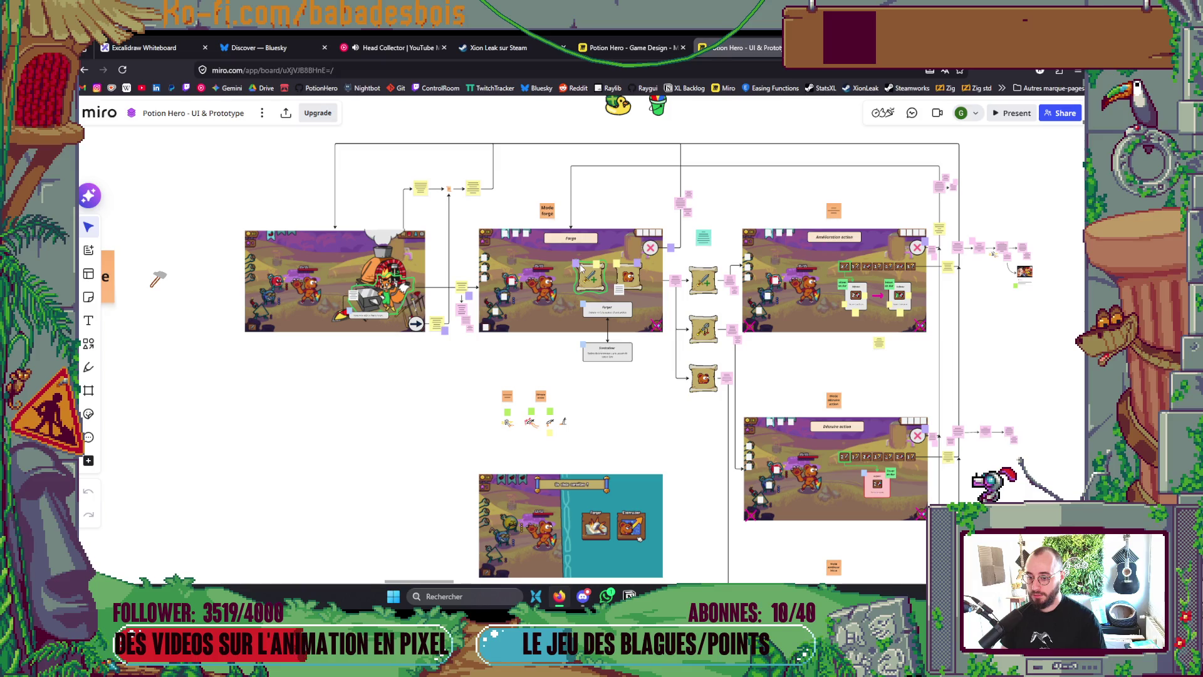
Step: Pan and zoom the Miro board to bring the Détruire action frame into view
key(alt+Tab)
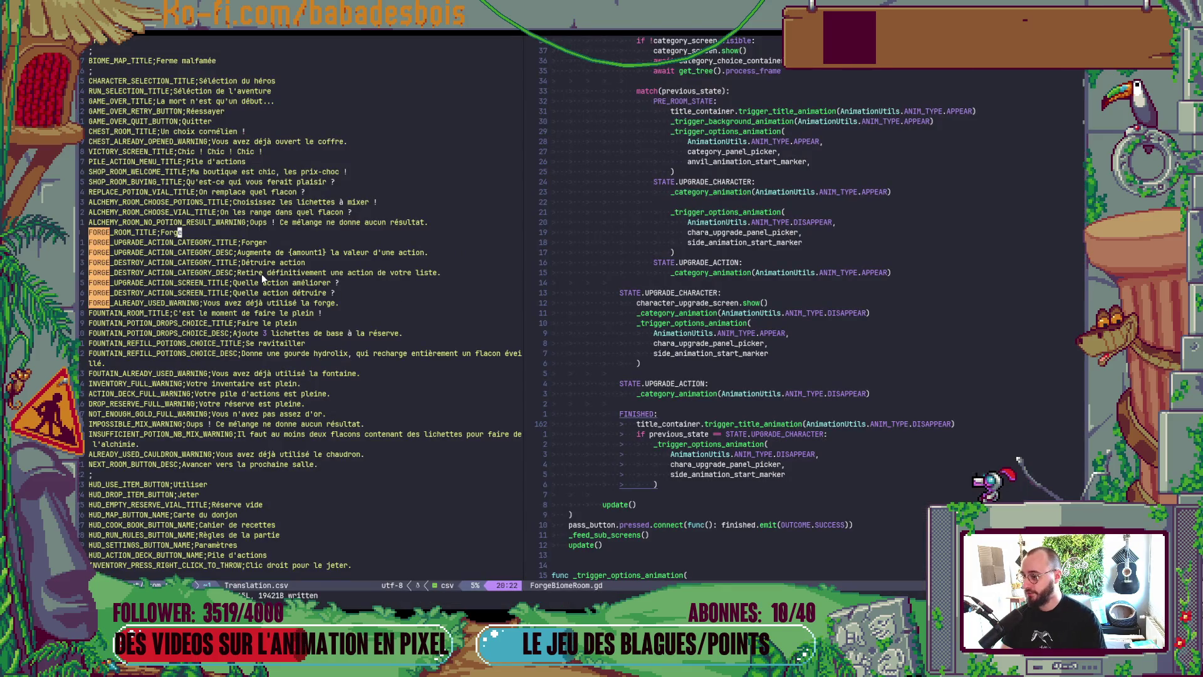
key(alt+Tab)
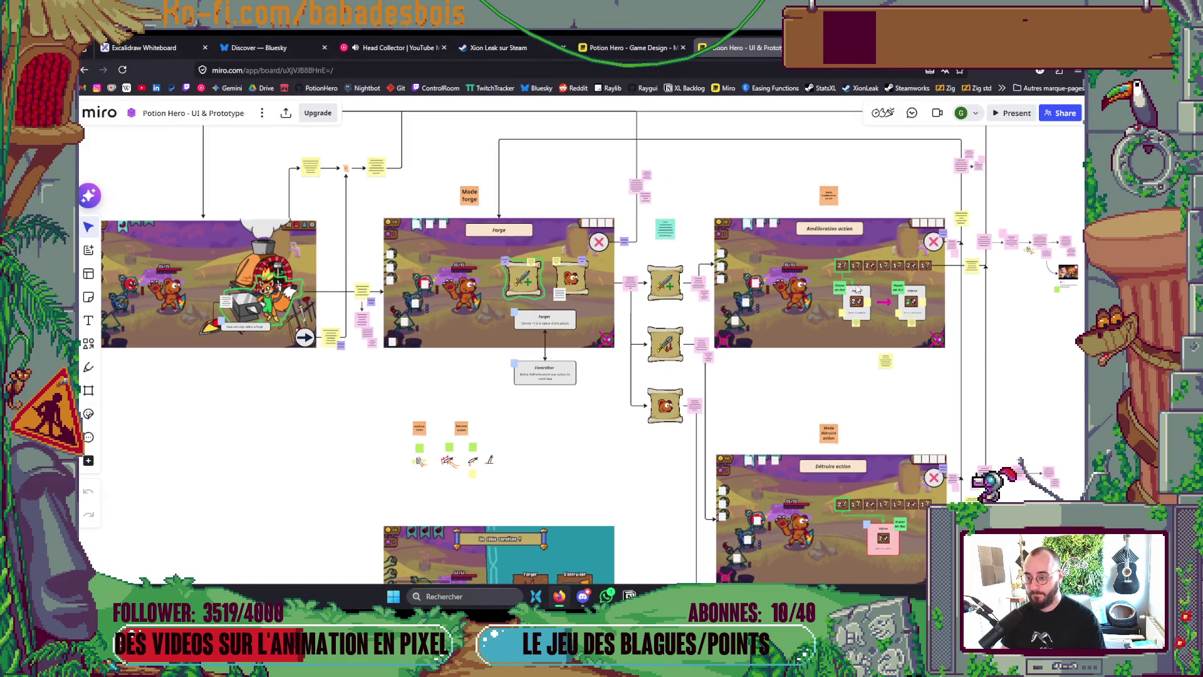
scroll(794, 312, up, 2)
mouse_move(744, 384)
mouse_down()
mouse_move(737, 275)
mouse_move(688, 464)
mouse_move(665, 261)
mouse_move(629, 379)
mouse_up()
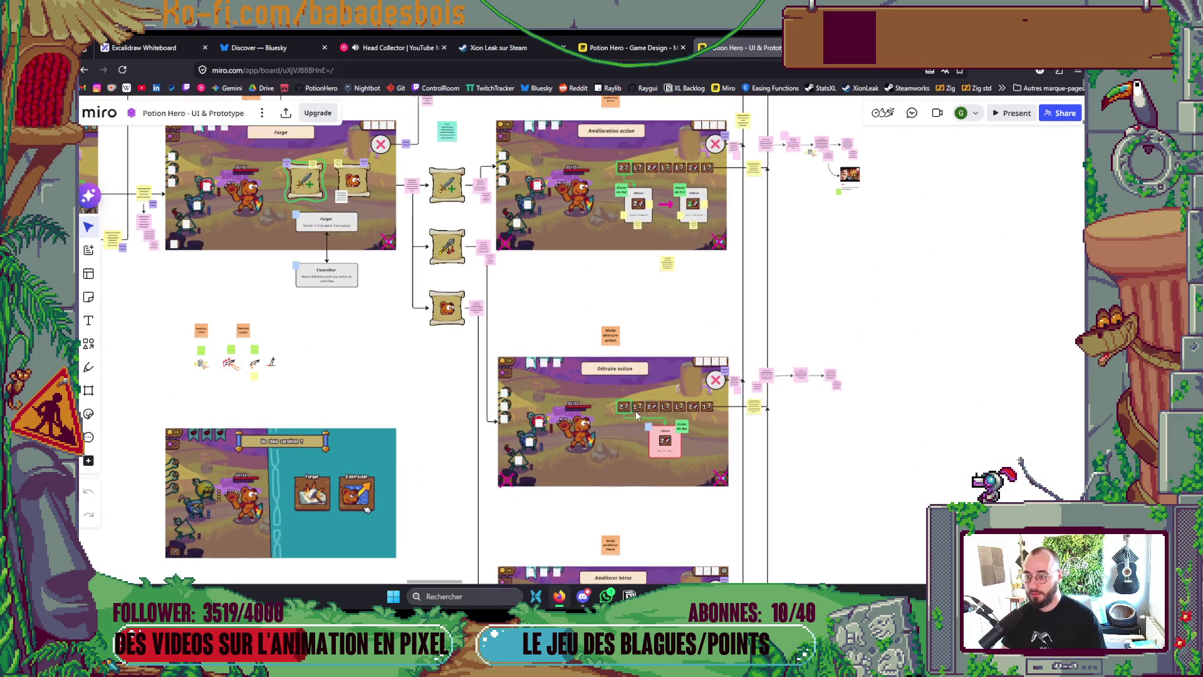
scroll(628, 372, down, 3)
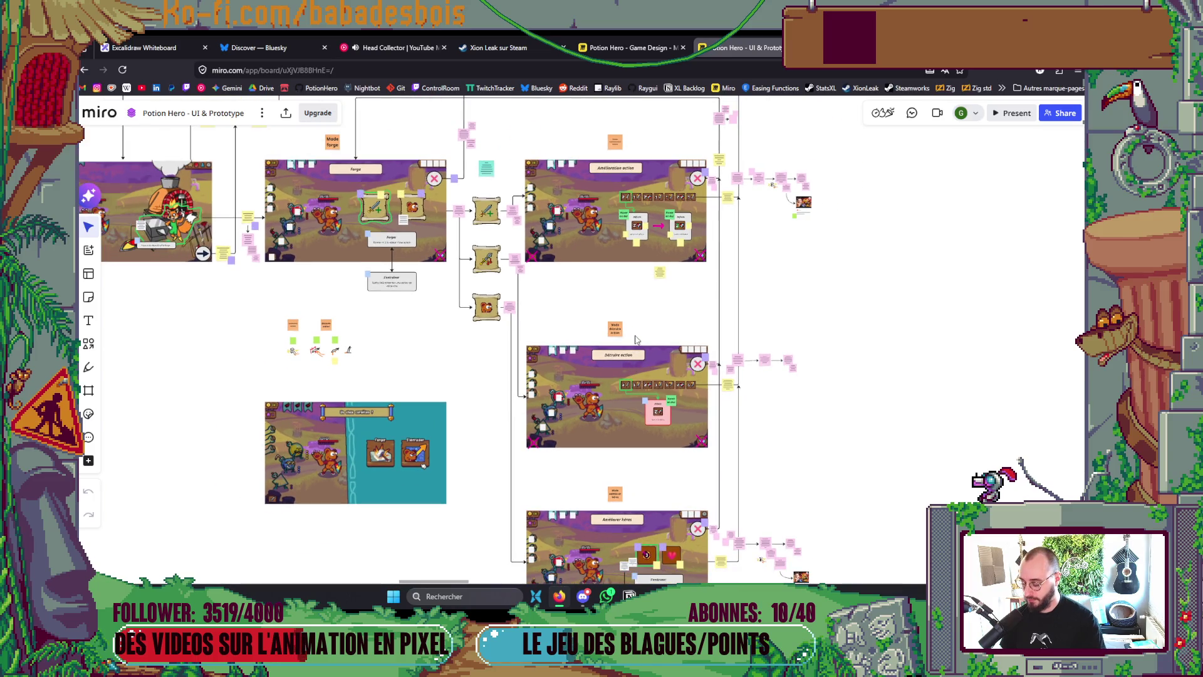
key(super+shift+s)
key(Escape)
scroll(620, 157, up, 5)
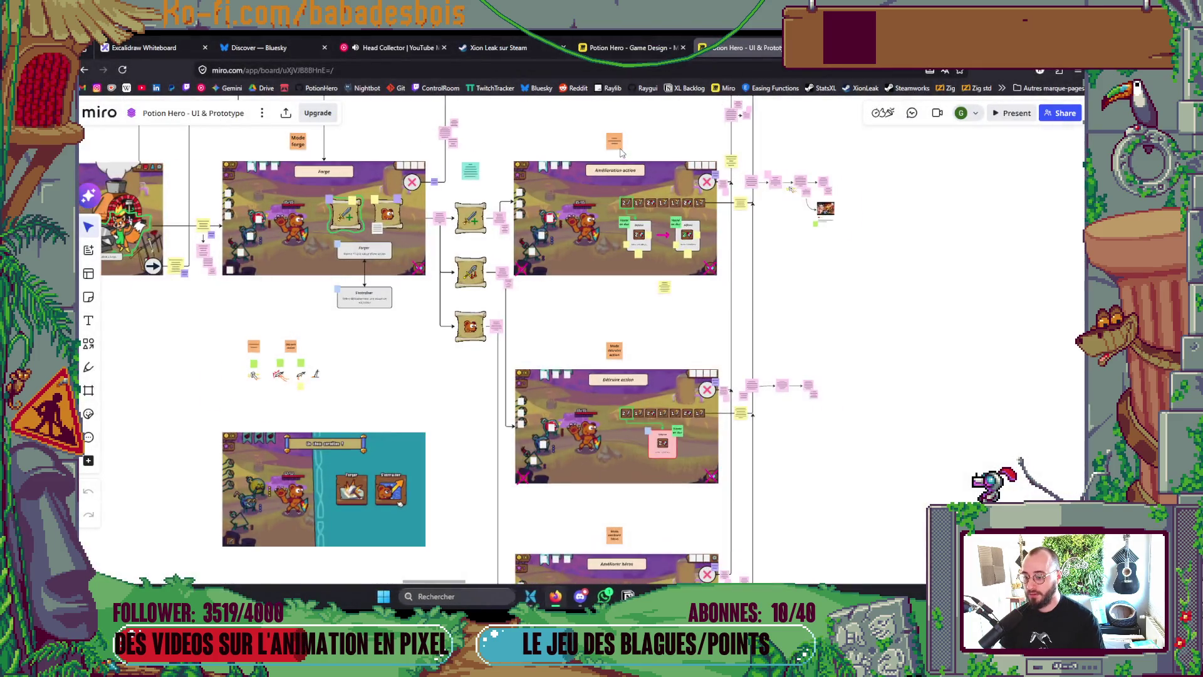
scroll(603, 183, down, 5)
scroll(604, 183, up, 4)
scroll(603, 182, down, 3)
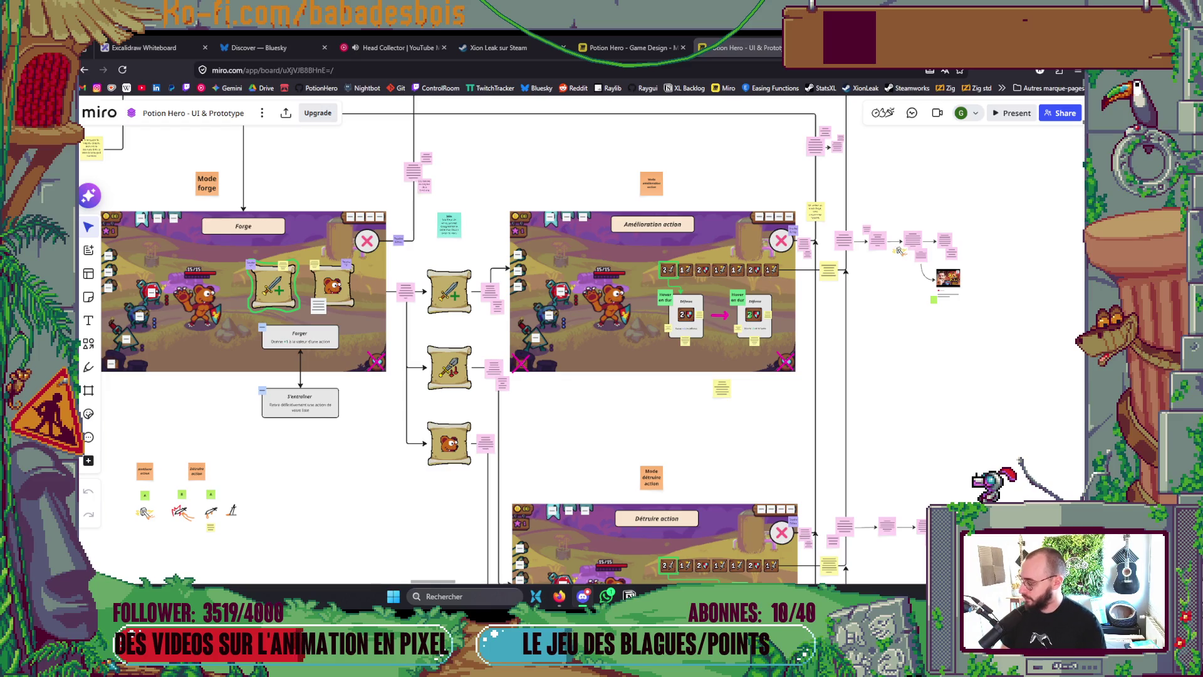
scroll(667, 200, down, 6)
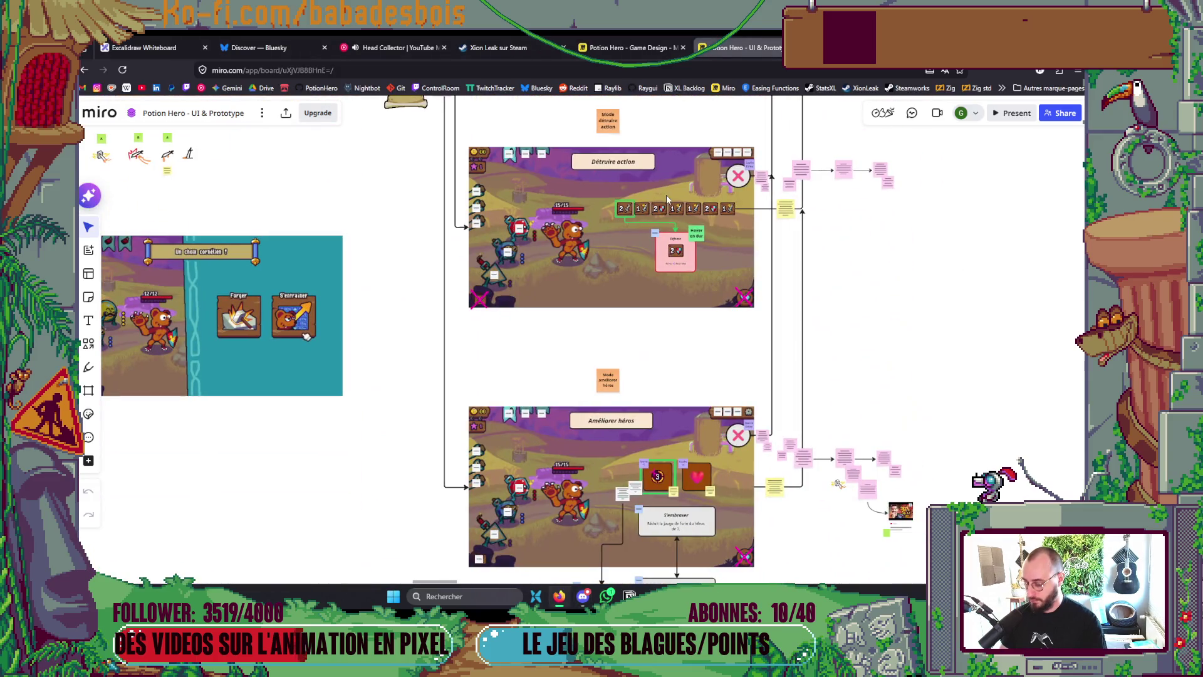
Step: Snip the Mode améliorer héros note area and paste the capture onto the board
key(shift+super+s)
drag(560, 357, 674, 446)
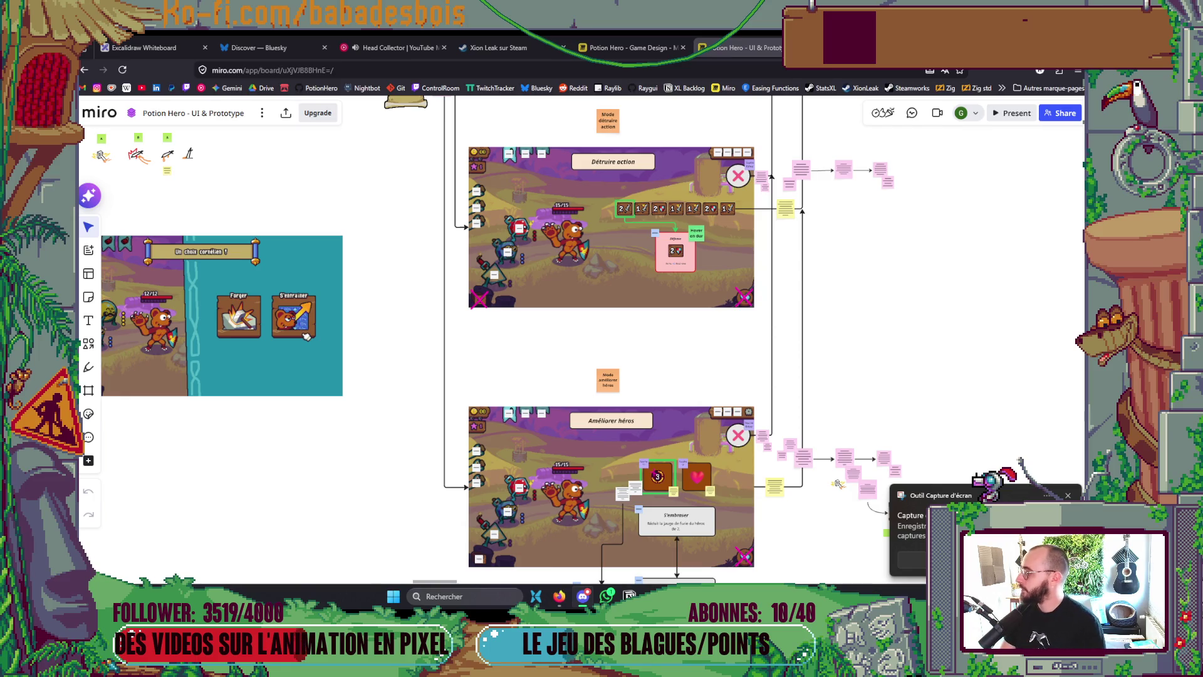
key(ctrl+v)
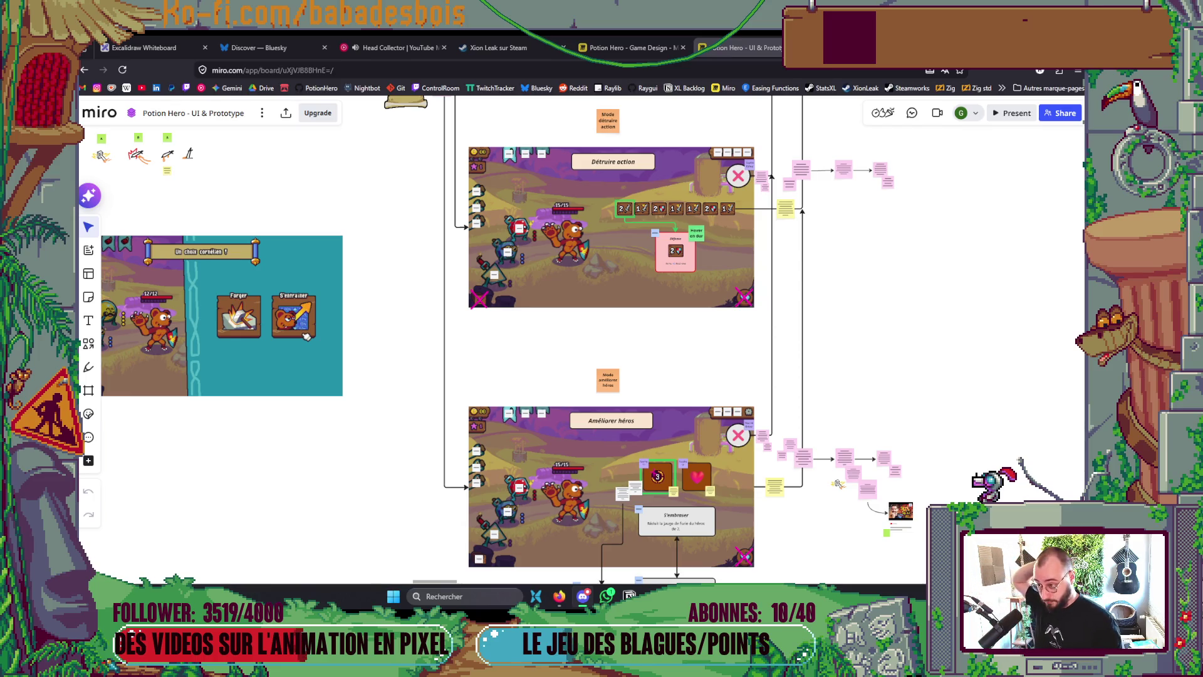
scroll(561, 457, down, 5)
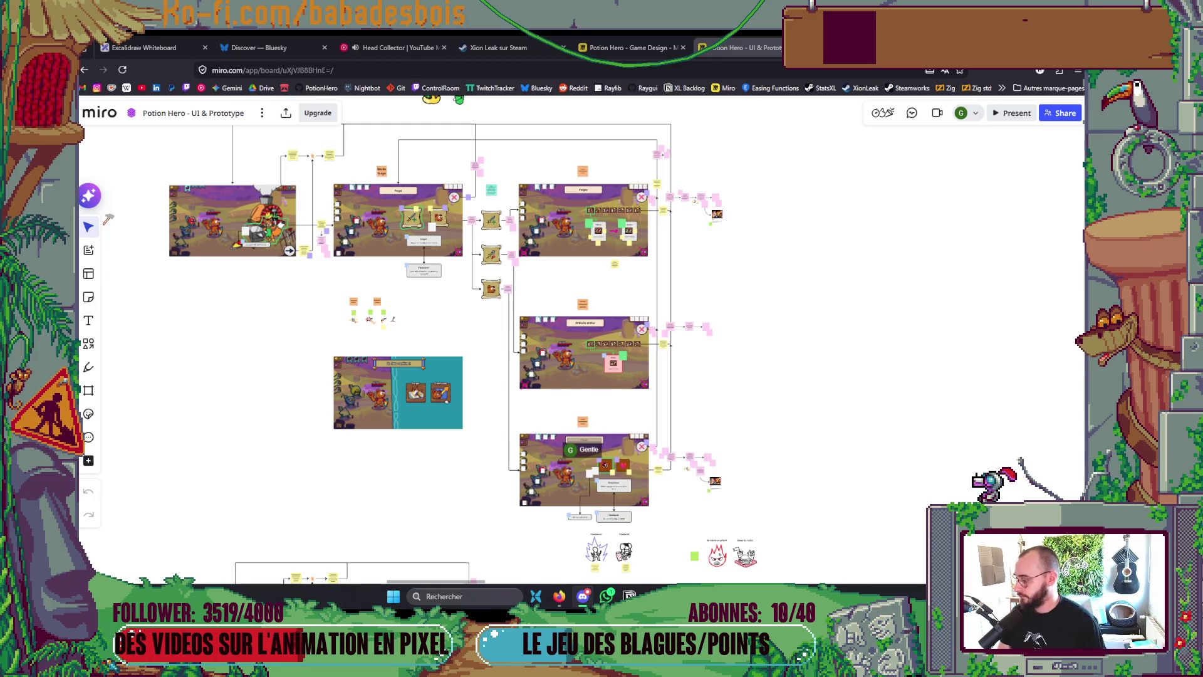
Step: Pan and zoom the Miro board to review the Forge screens and the Un choix cornélien screen
key(alt+Tab)
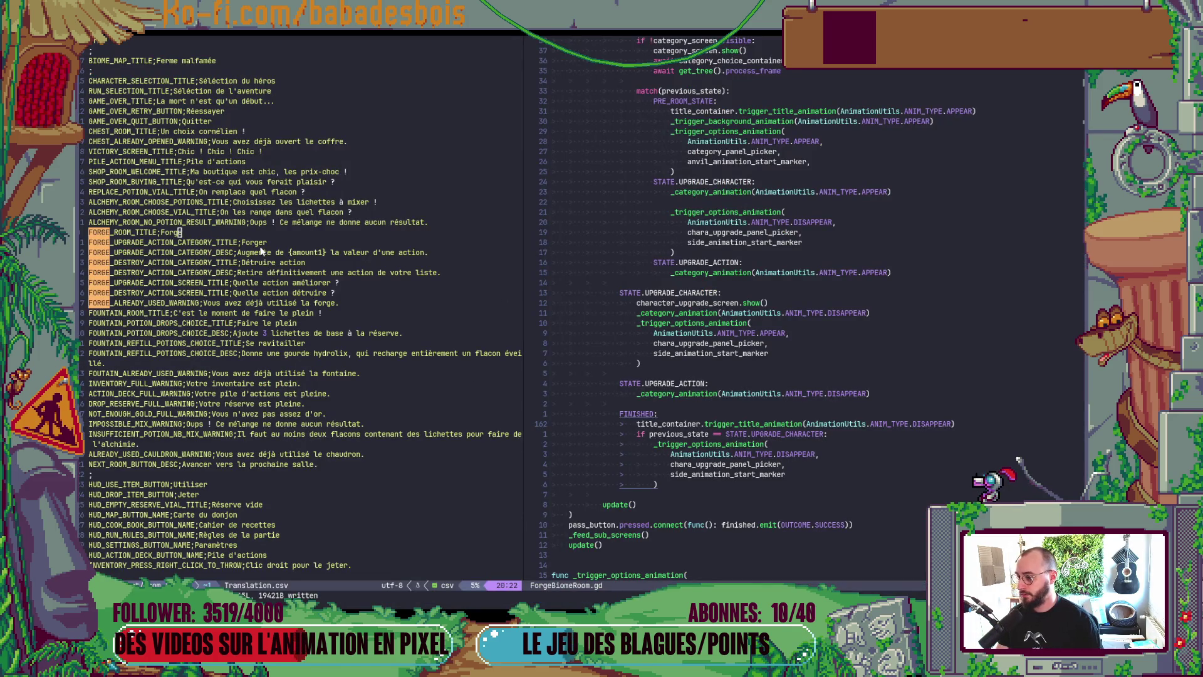
key(alt+Tab)
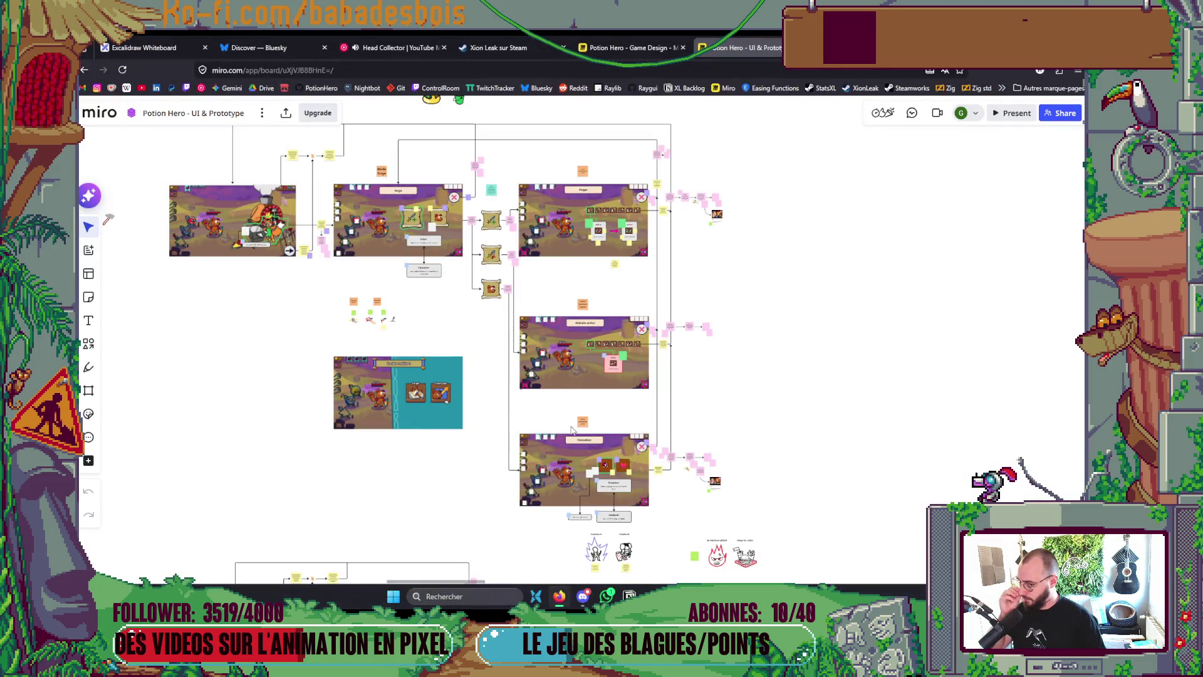
scroll(585, 455, up, 5)
scroll(585, 448, down, 2)
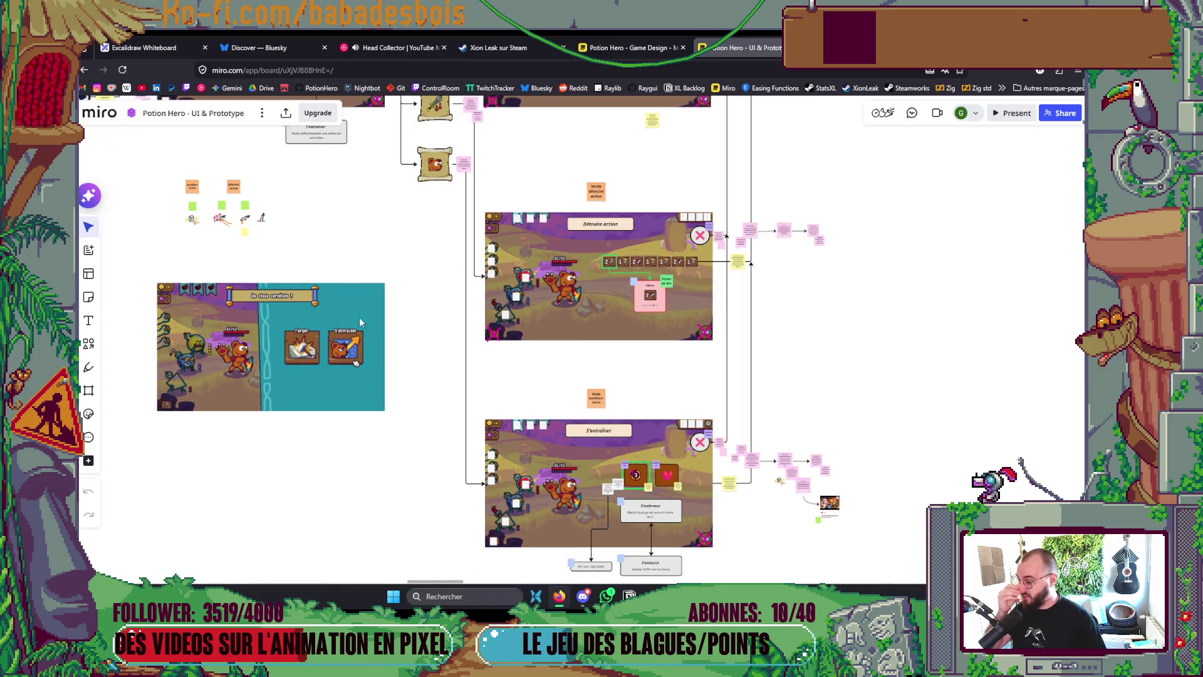
scroll(388, 332, up, 4)
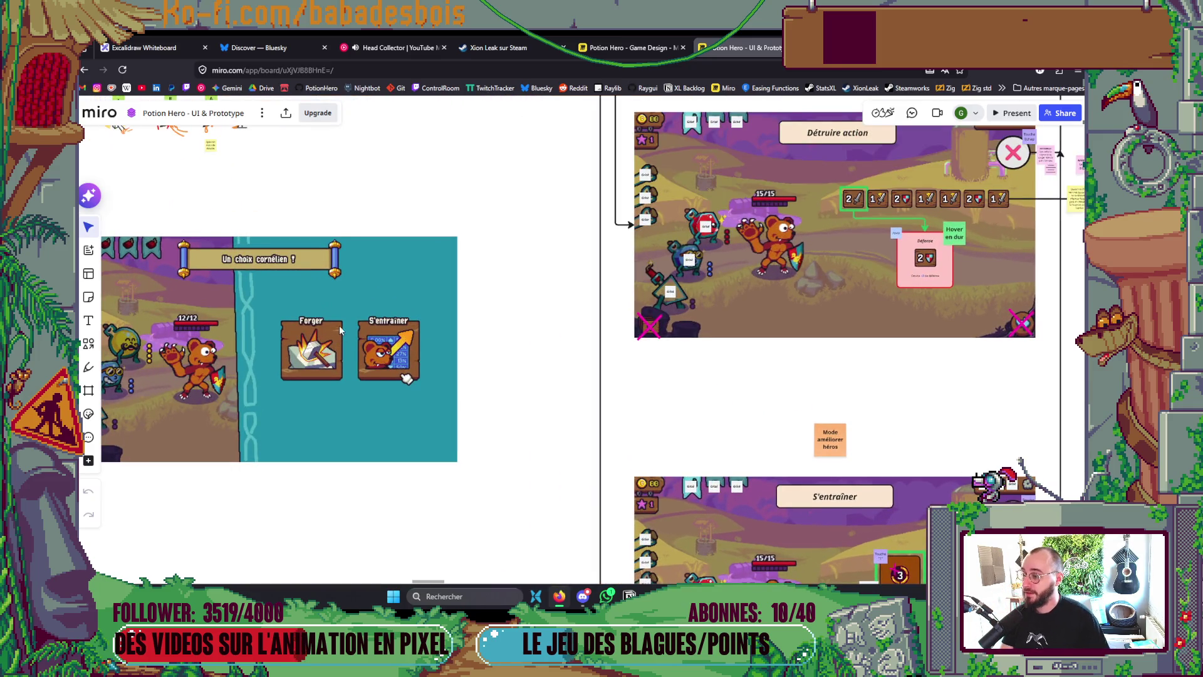
scroll(344, 335, down, 2)
scroll(351, 323, down, 2)
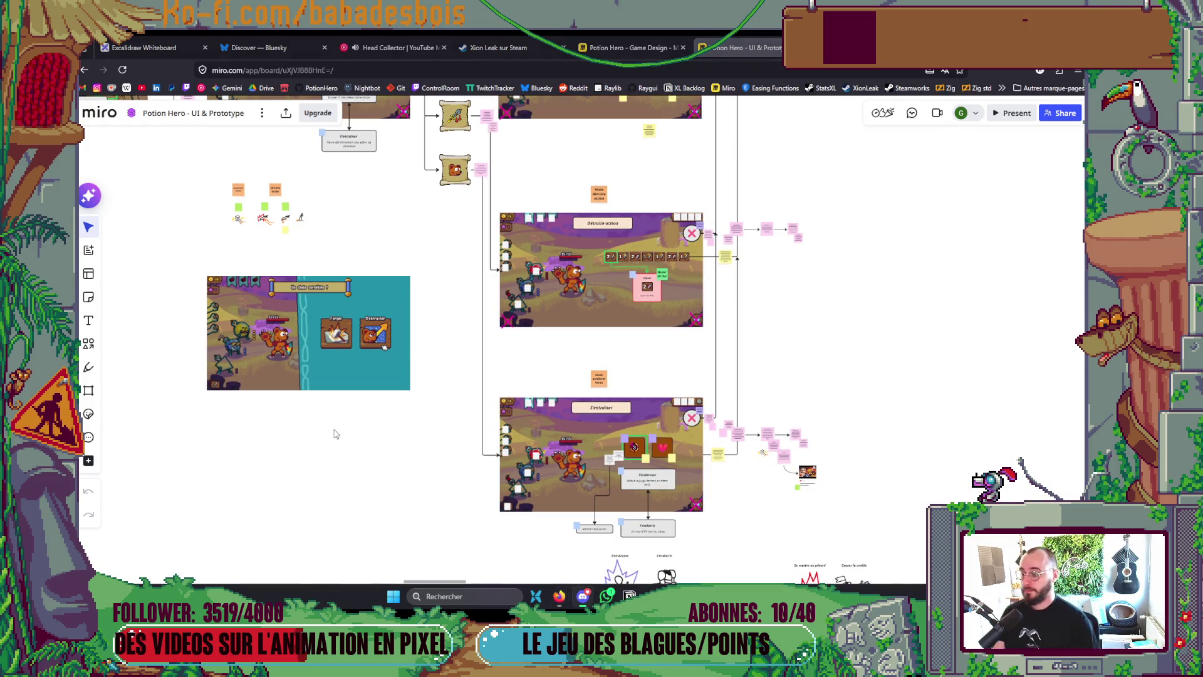
scroll(443, 430, up, 2)
scroll(443, 440, up, 2)
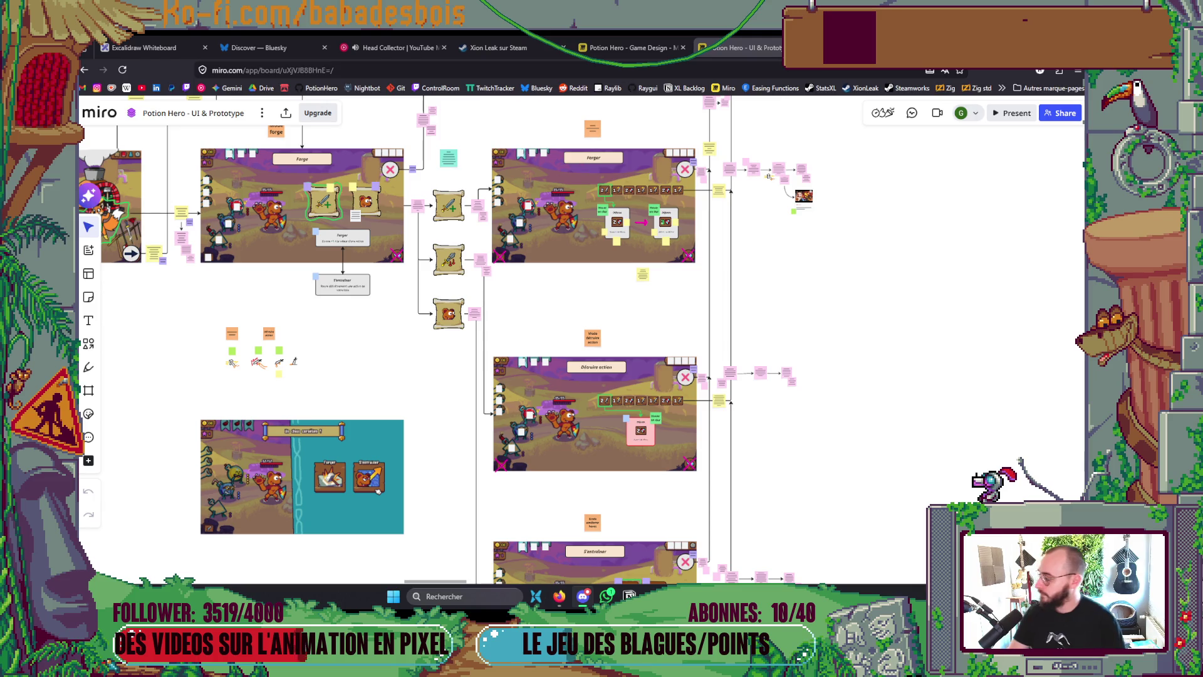
mouse_move(249, 379)
mouse_down()
mouse_move(410, 393)
mouse_move(415, 437)
mouse_up()
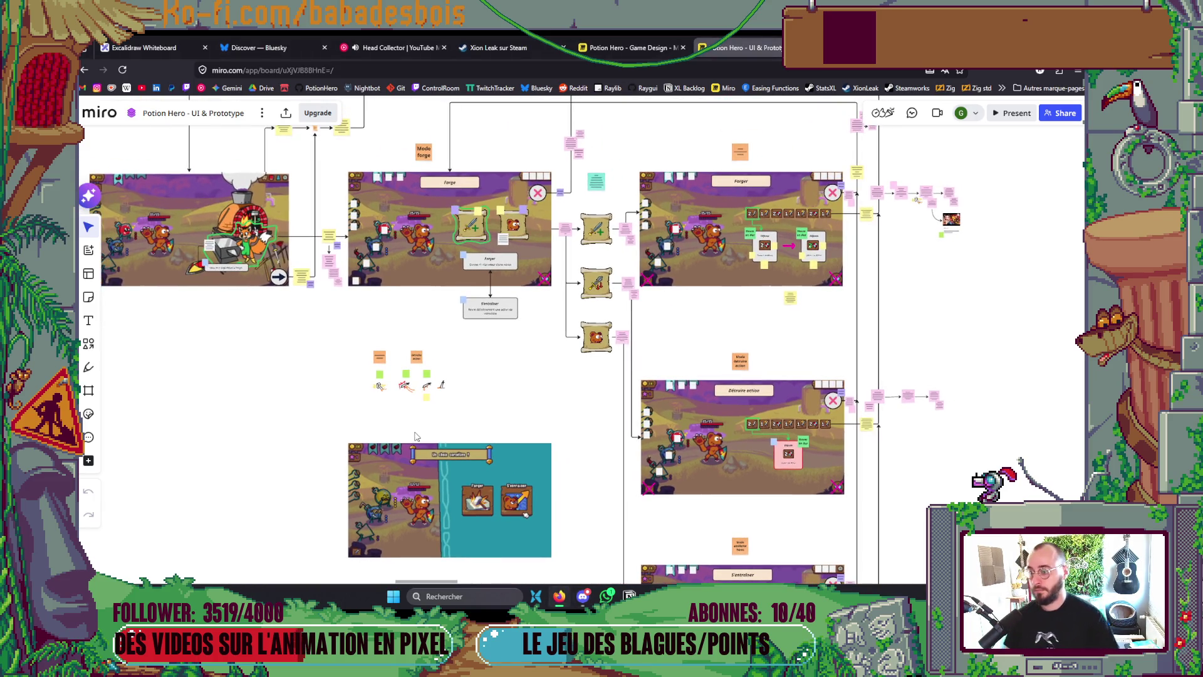
scroll(415, 437, down, 2)
scroll(432, 401, down, 3)
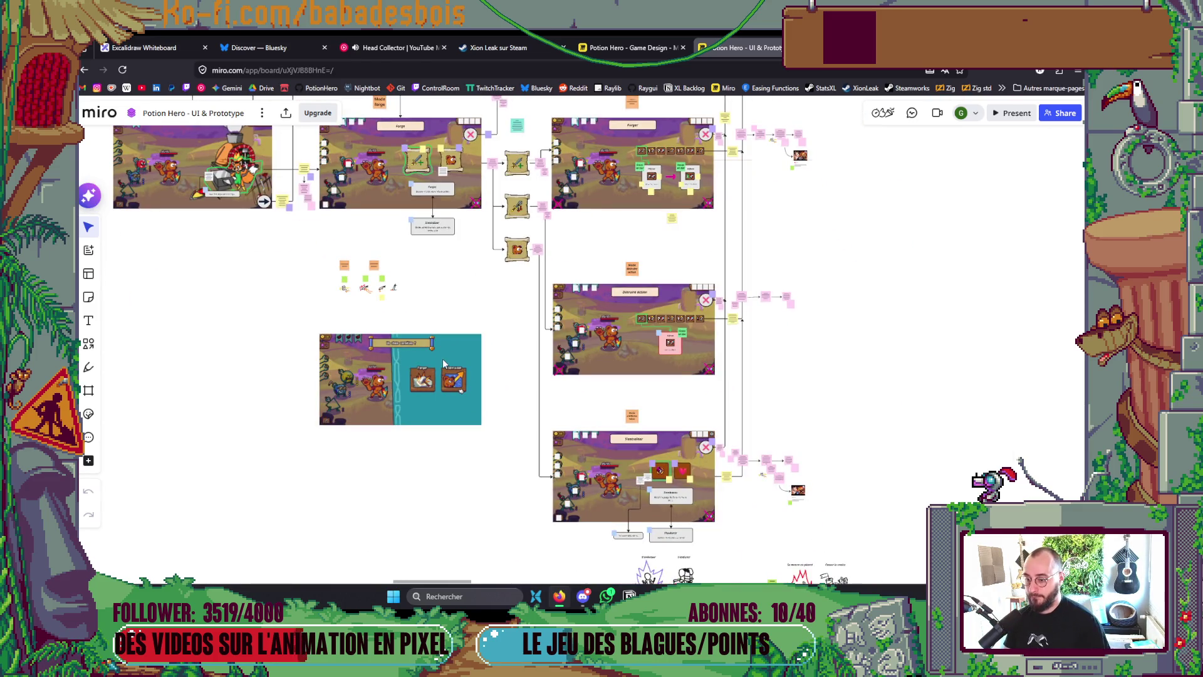
key(alt+Tab)
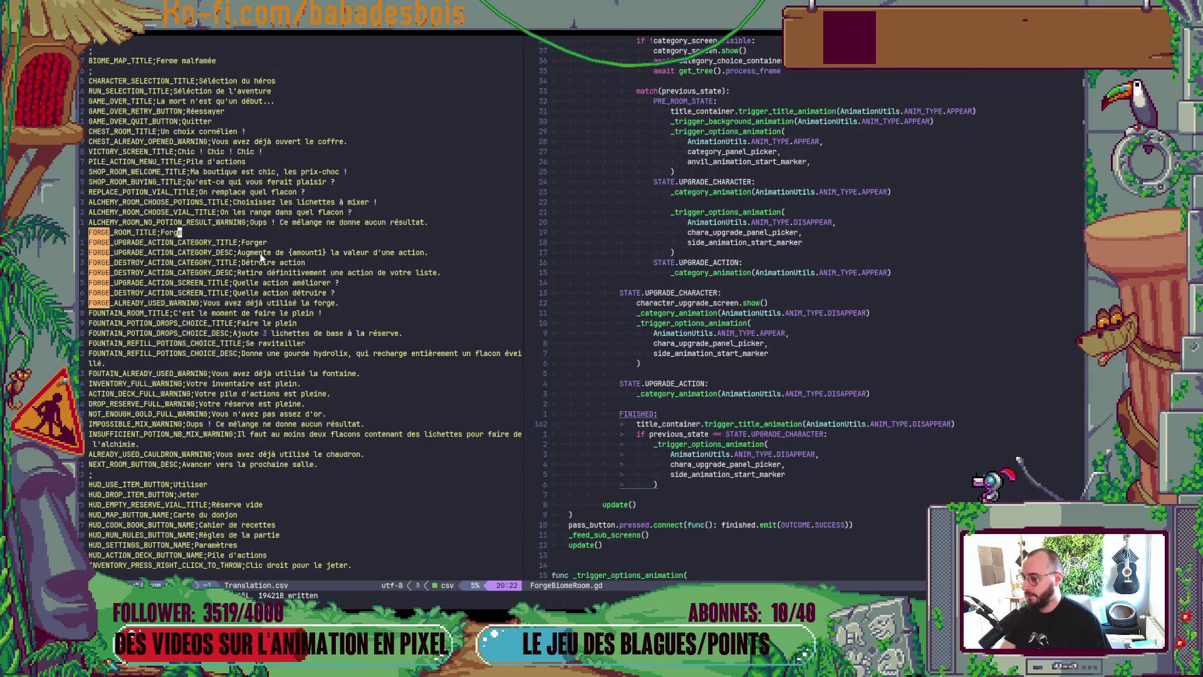
Step: Find the FORGE_UPGRADE_ACTION_SCREEN_TITLE entry, checking its wording against the Miro board
click(247, 243)
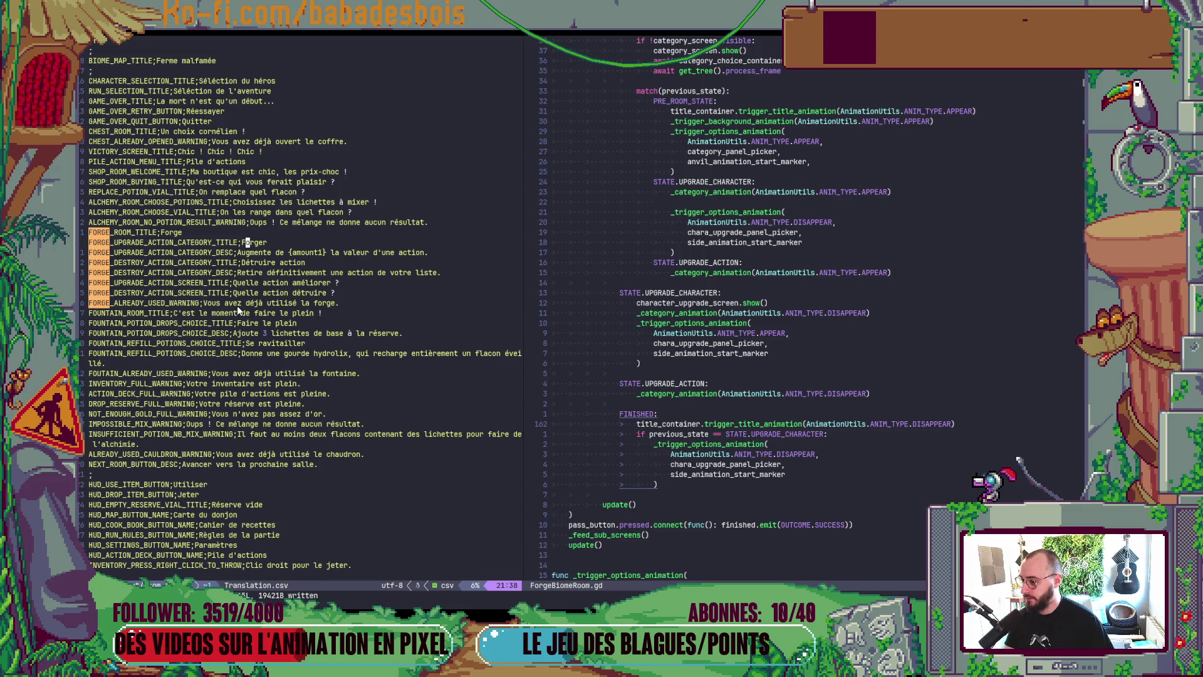
key(j)
key(j)
key(j)
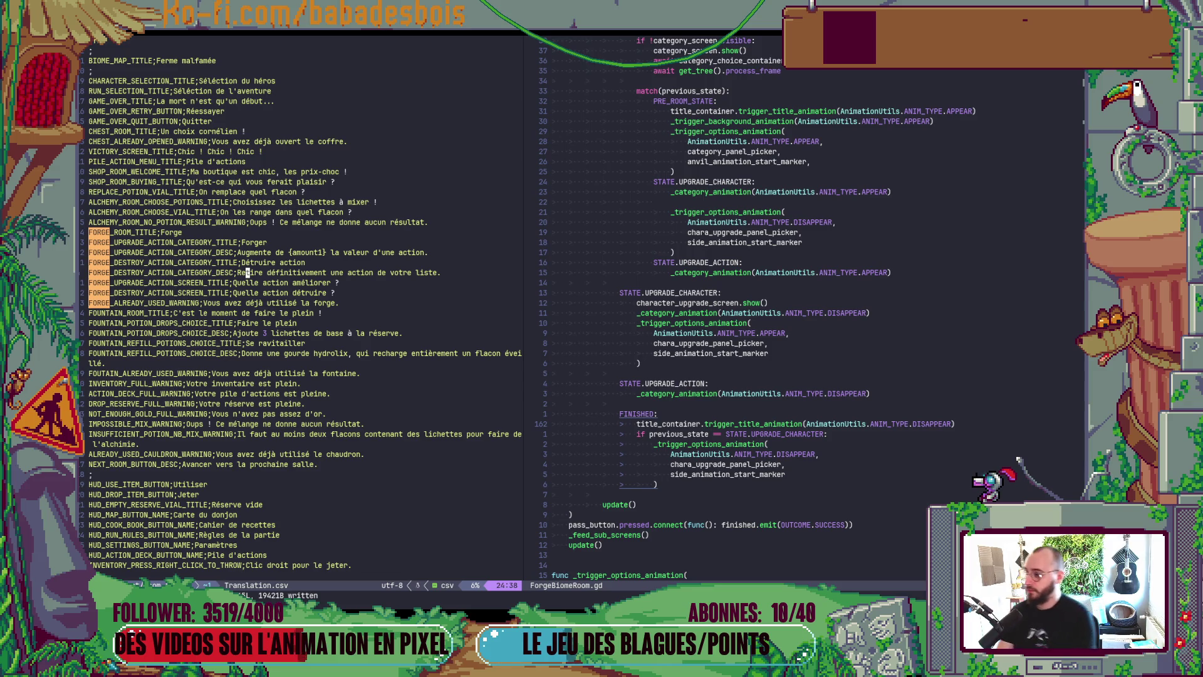
key(j)
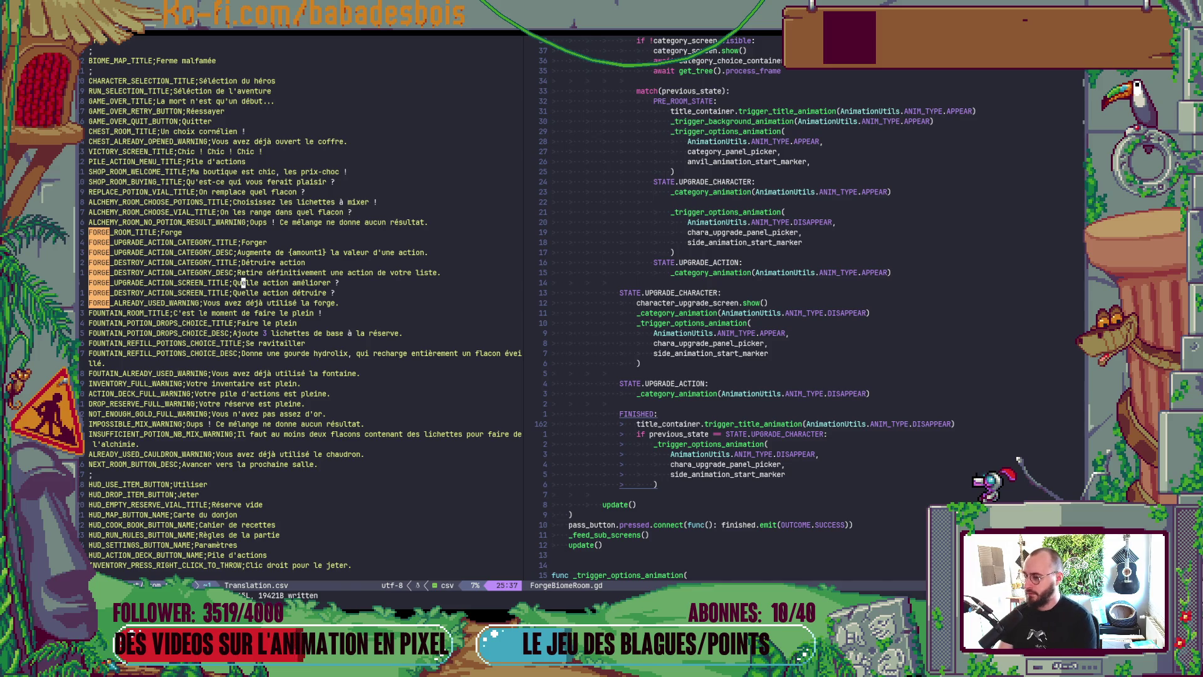
key(alt+Tab)
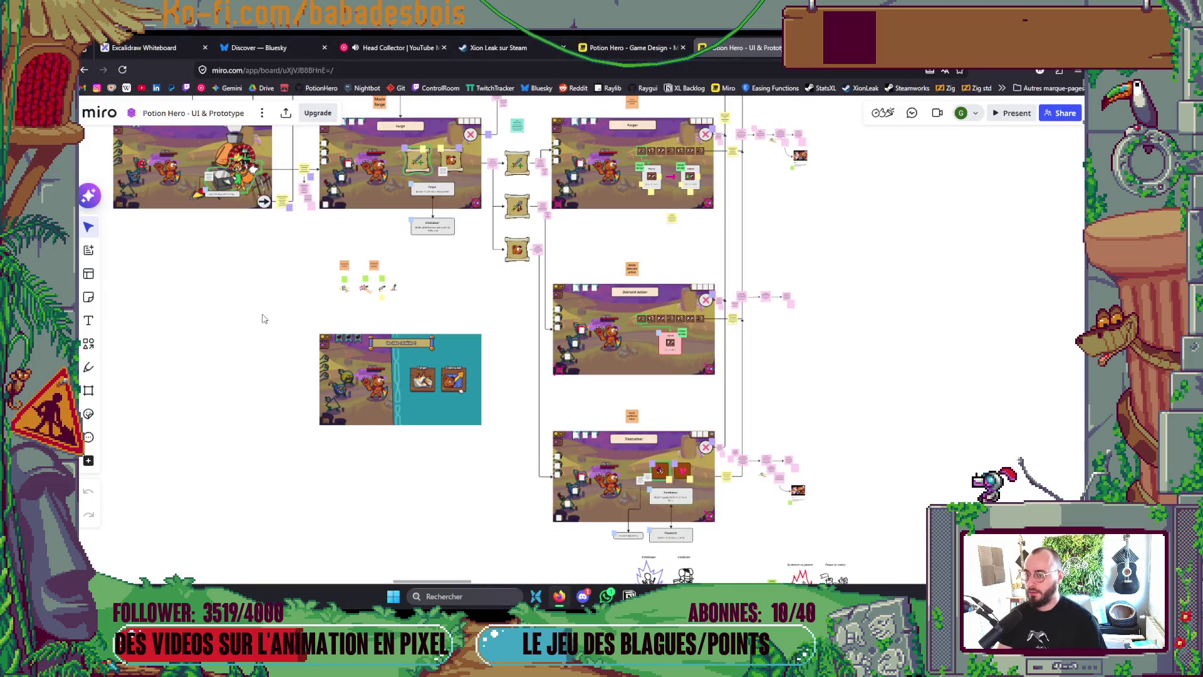
scroll(603, 251, up, 5)
scroll(603, 252, down, 1)
key(alt+Tab)
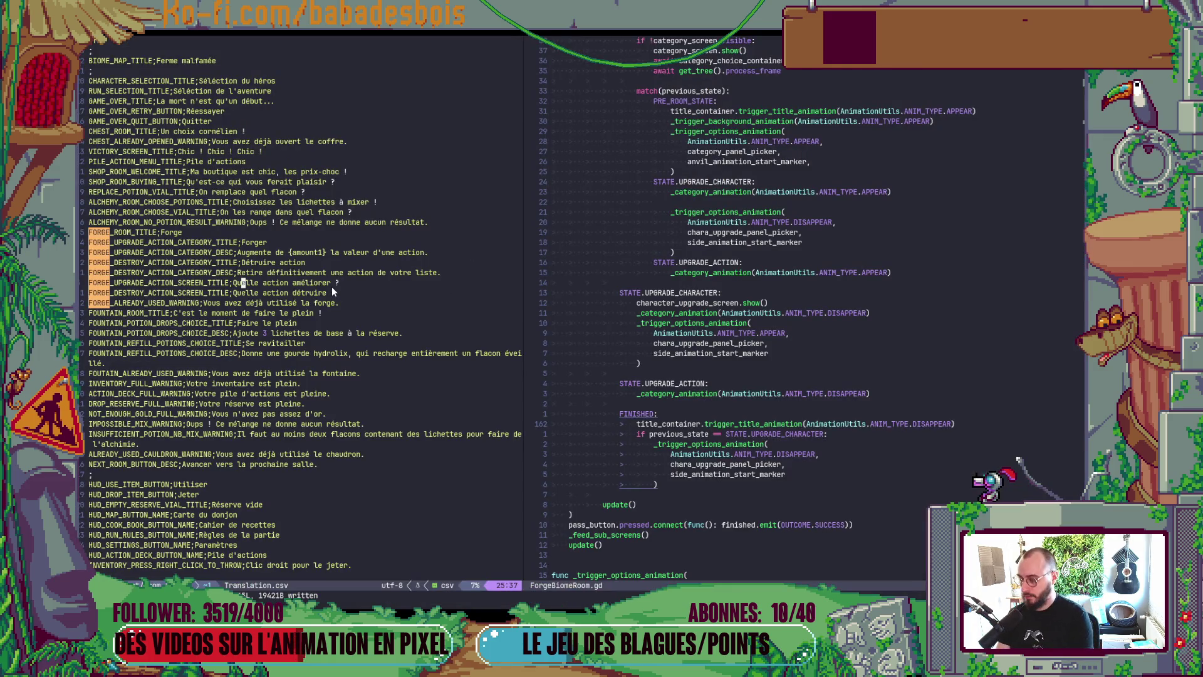
Step: Change the FORGE_UPGRADE_ACTION_SCREEN_TITLE translation to 'Forger' and save
text(CG)
key(BackSpace)
key(BackSpace)
text(FO)
key(BackSpace)
text(orger)
key(Escape)
text(:w)
key(Return)
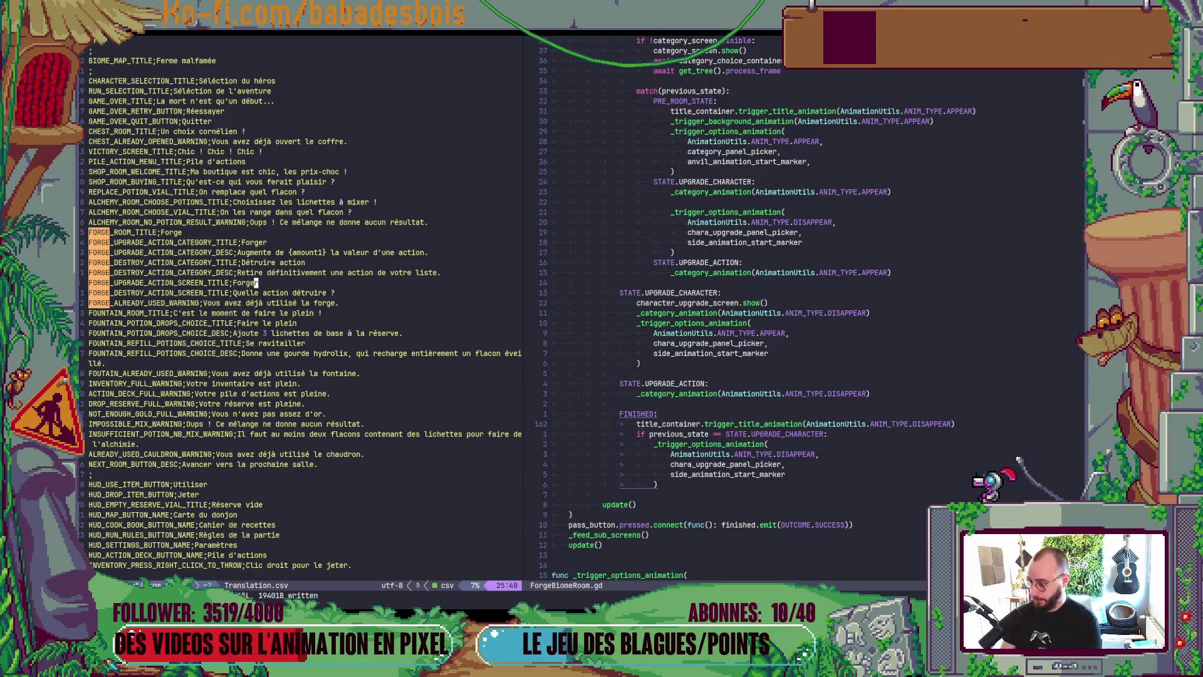
Step: Duplicate that line and rename the copy's key to FORGE_UPGRADE_CHARACTER_SCREEN_TITLE
key(j)
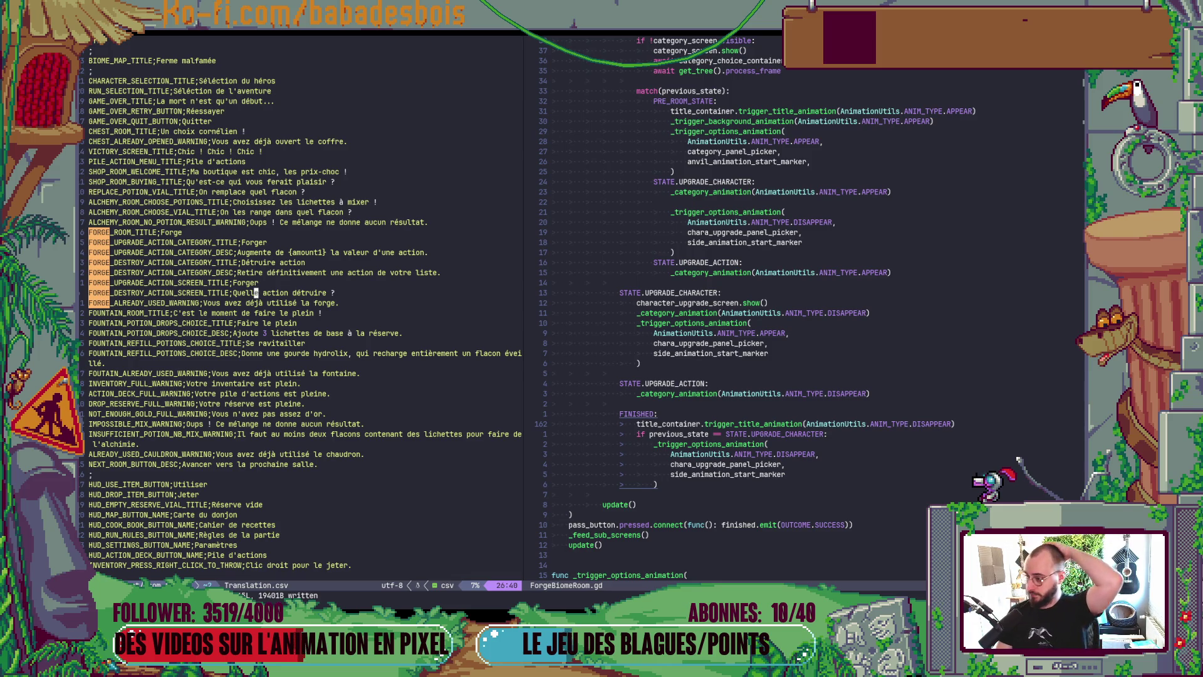
key(k)
key(y)
key(y)
key(p)
key(l)
key(l)
key(l)
key(l)
key(l)
key(l)
key(c)
key(f)
key(underscore)
text(CHARACTER)
key(Escape)
Step: Set the new character screen title's translation to S'entraîner and save Translation.csv
key(dollar)
text(b)
text(cwS'entr)
text(aîne)
key(Escape)
text(:w)
key(Return)
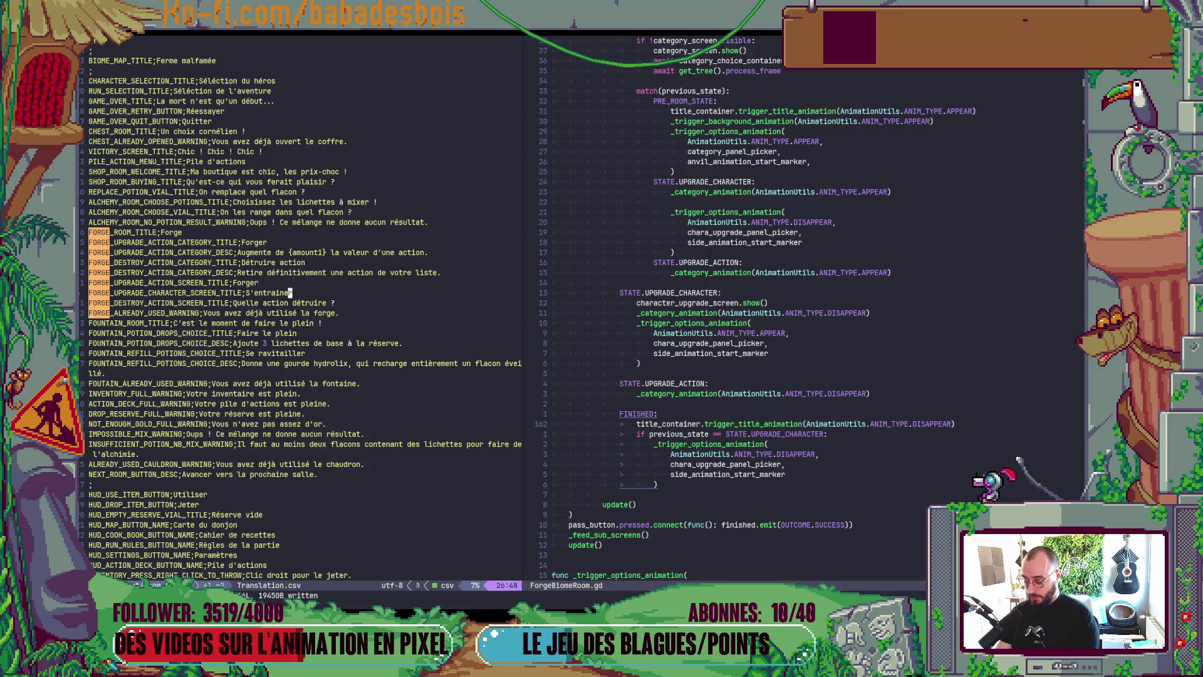
key(Escape)
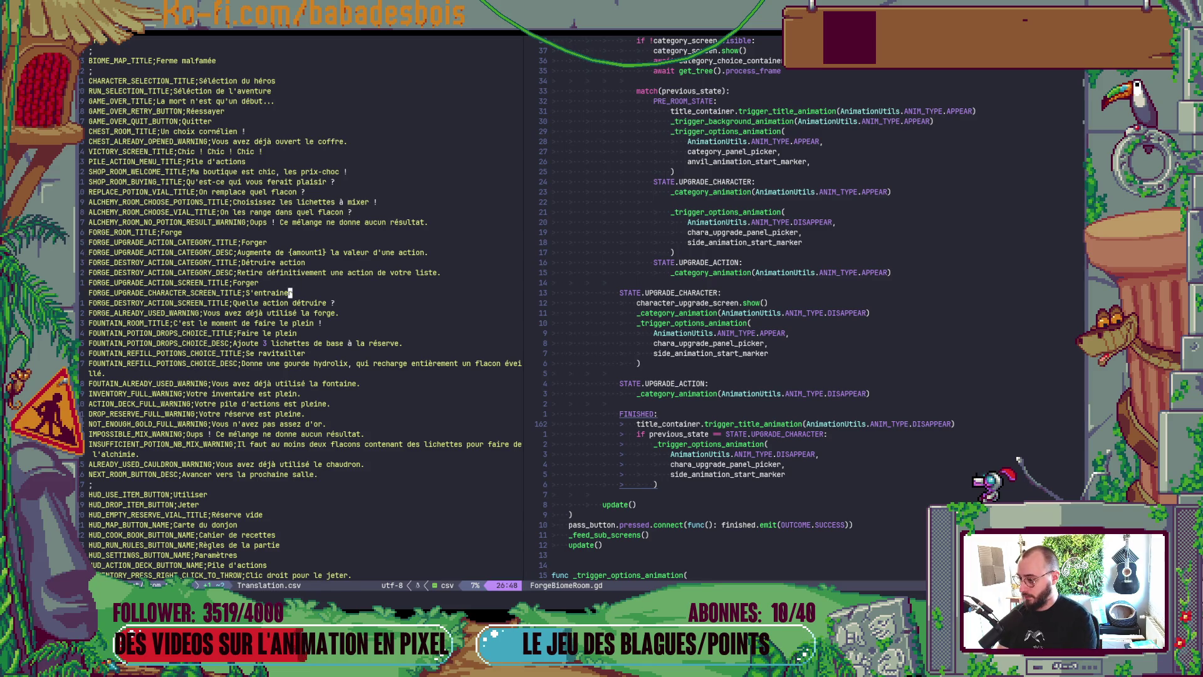
key(0)
key(k)
key(alt+Tab)
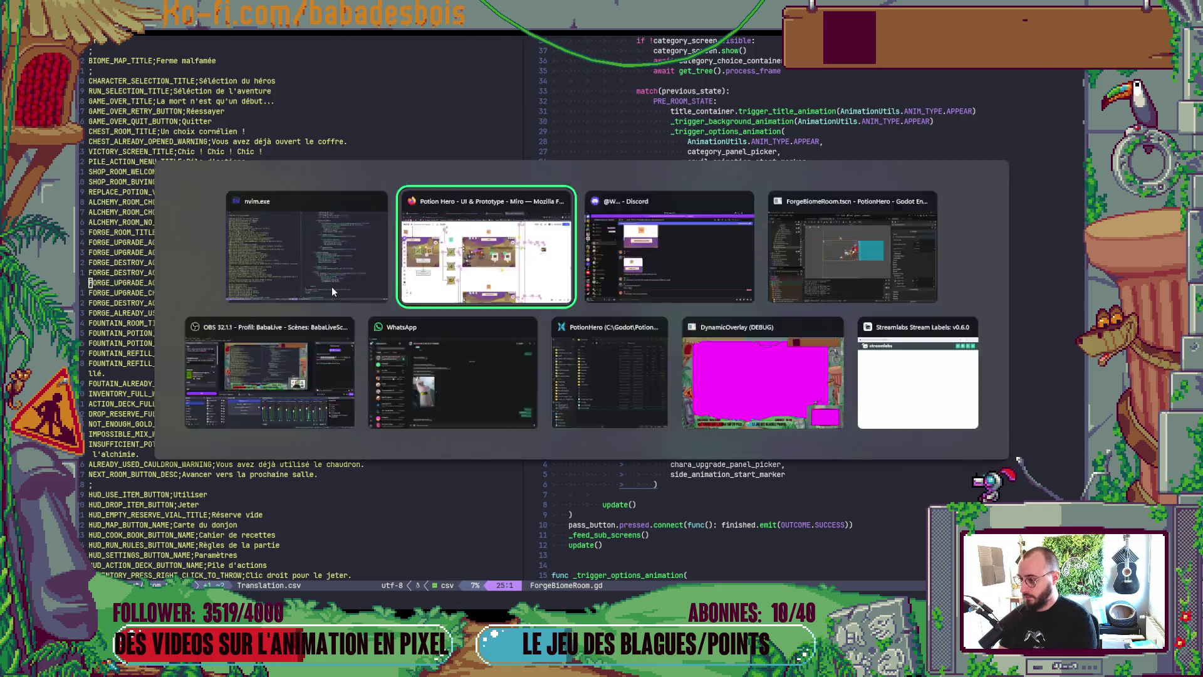
key(alt+Tab)
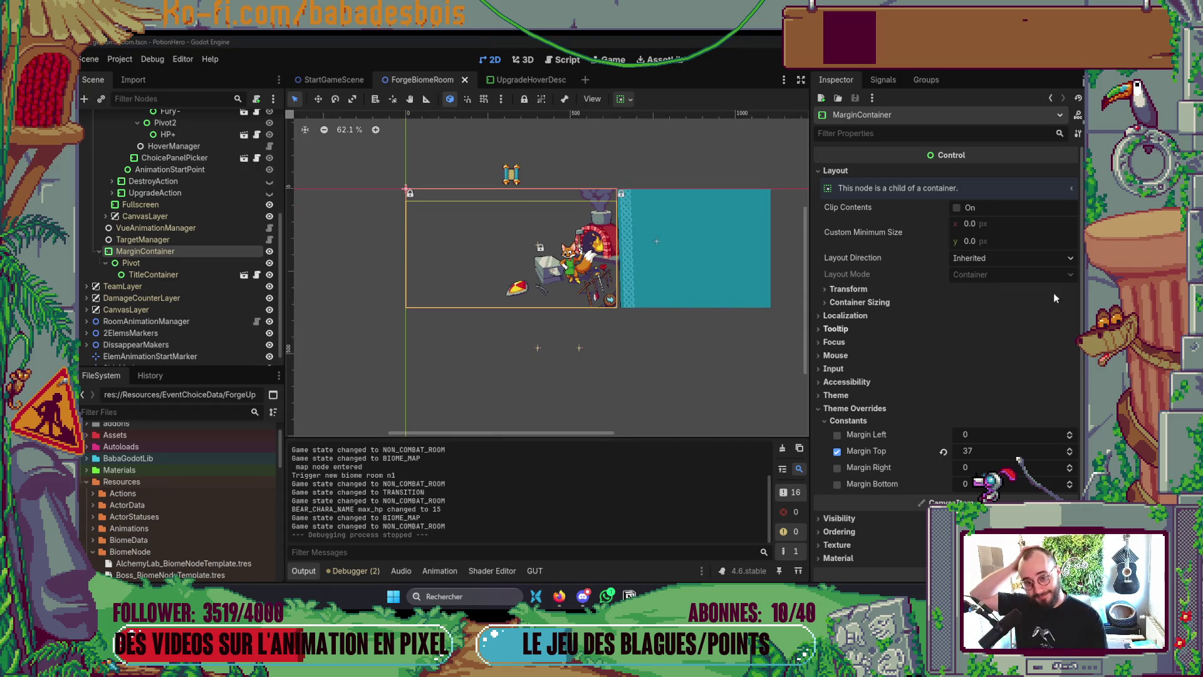
Step: Make TitleContainer's children editable and select its Label's BIOME_MAP_TITLE text in the Inspector
click(157, 273)
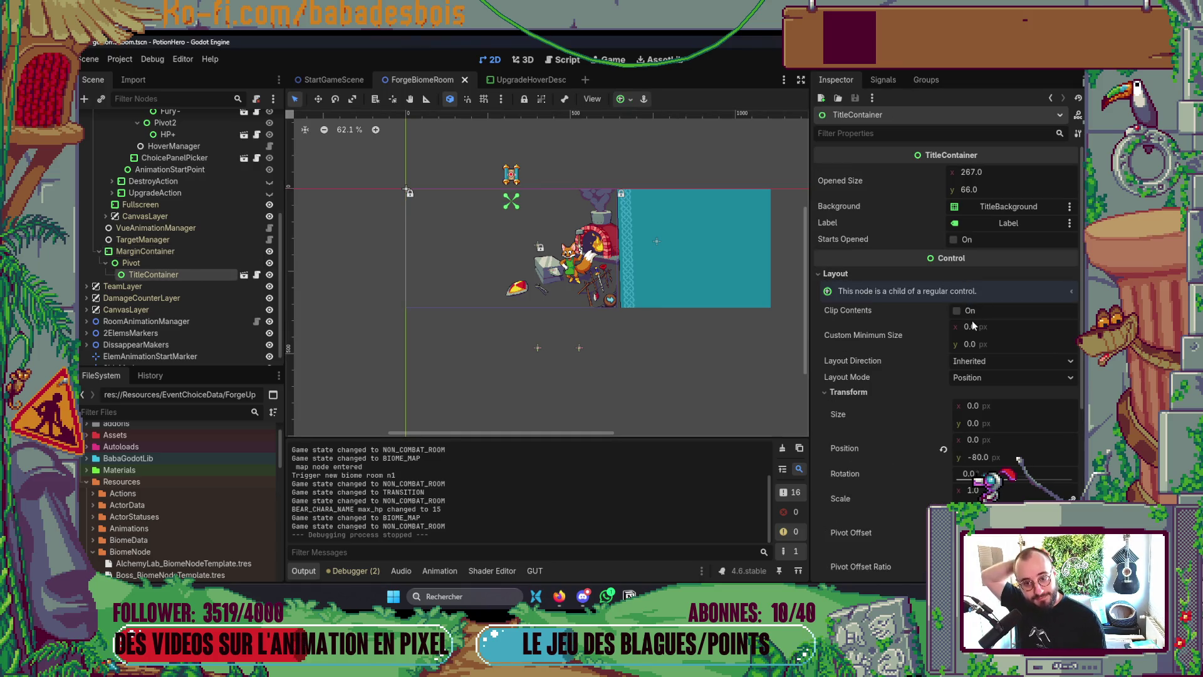
scroll(511, 203, up, 4)
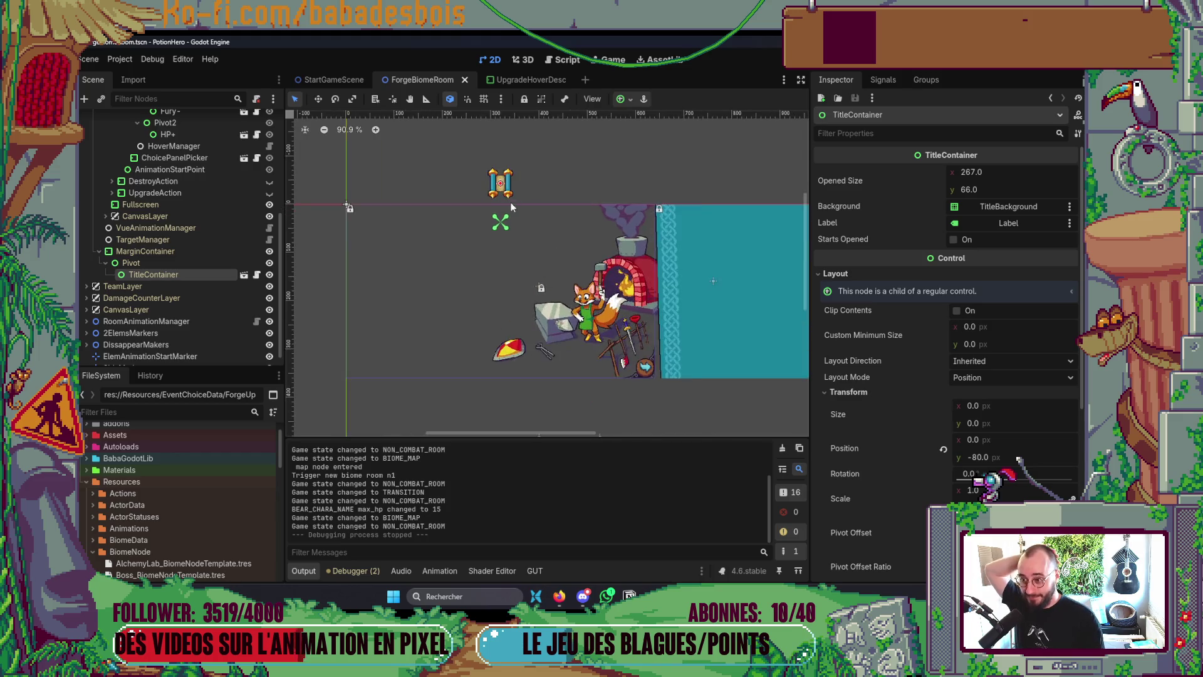
click(607, 163)
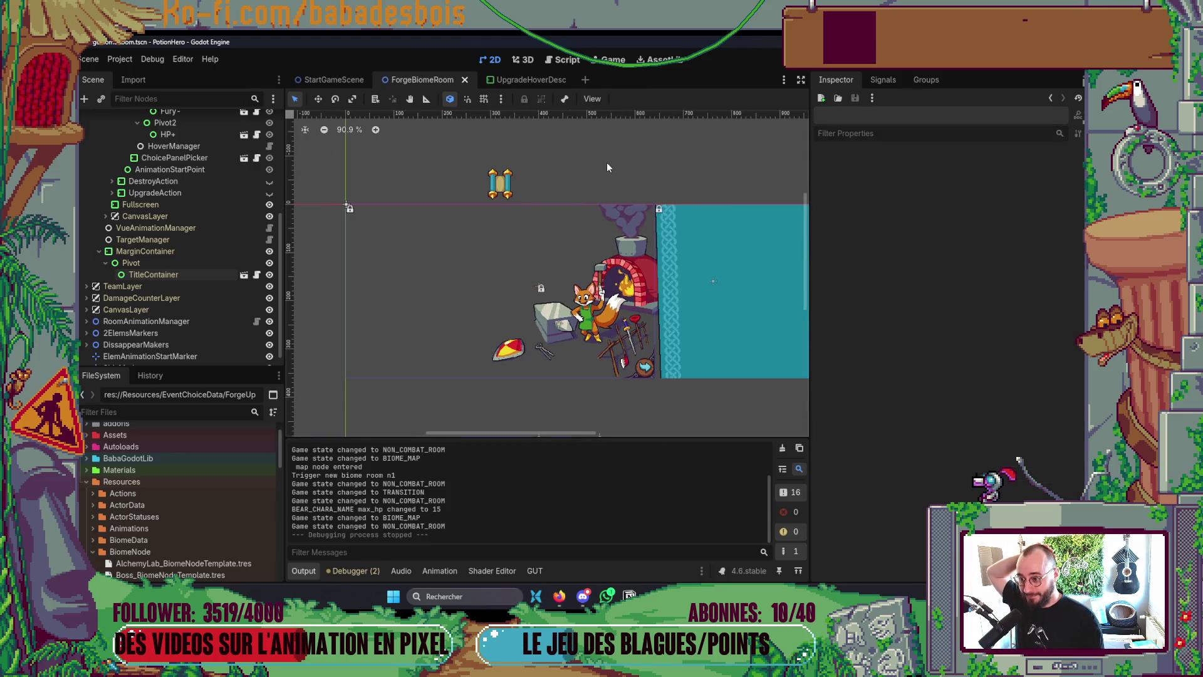
click(183, 274)
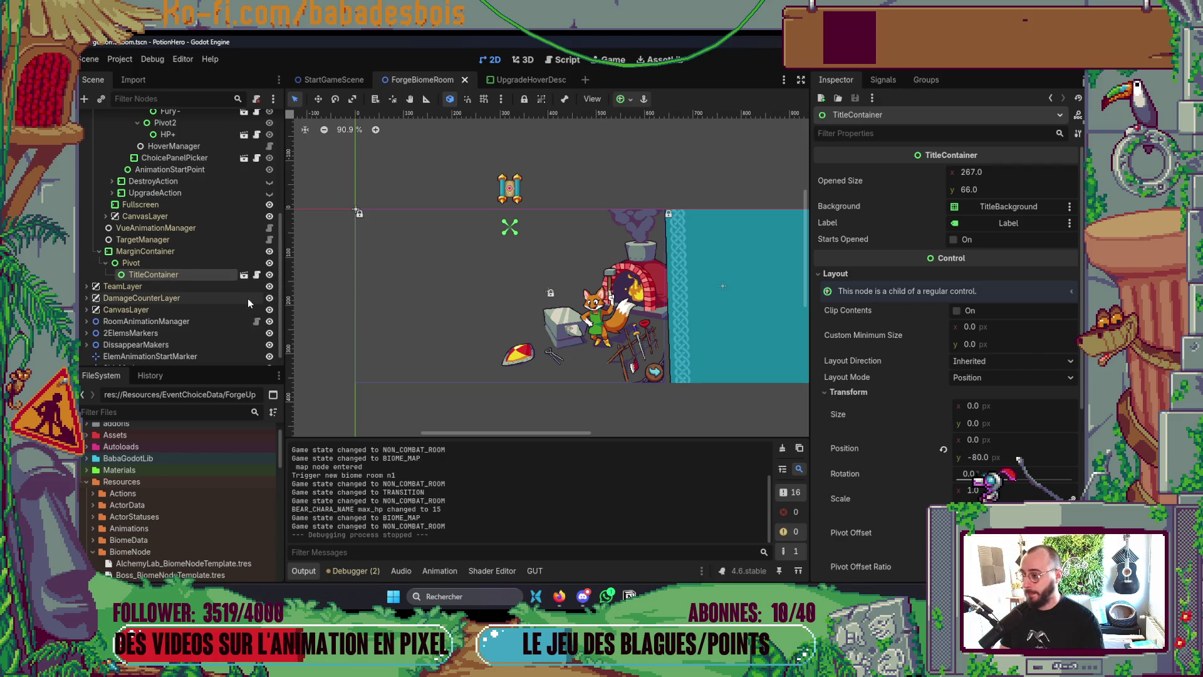
right_click(188, 275)
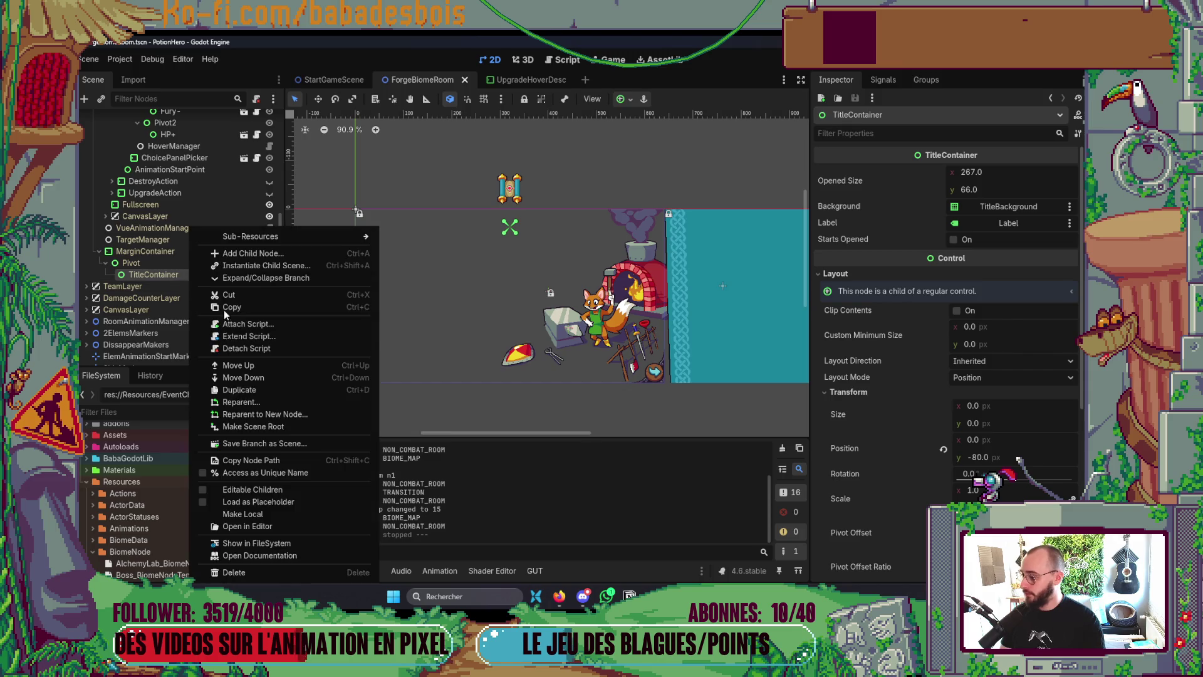
click(224, 494)
click(186, 310)
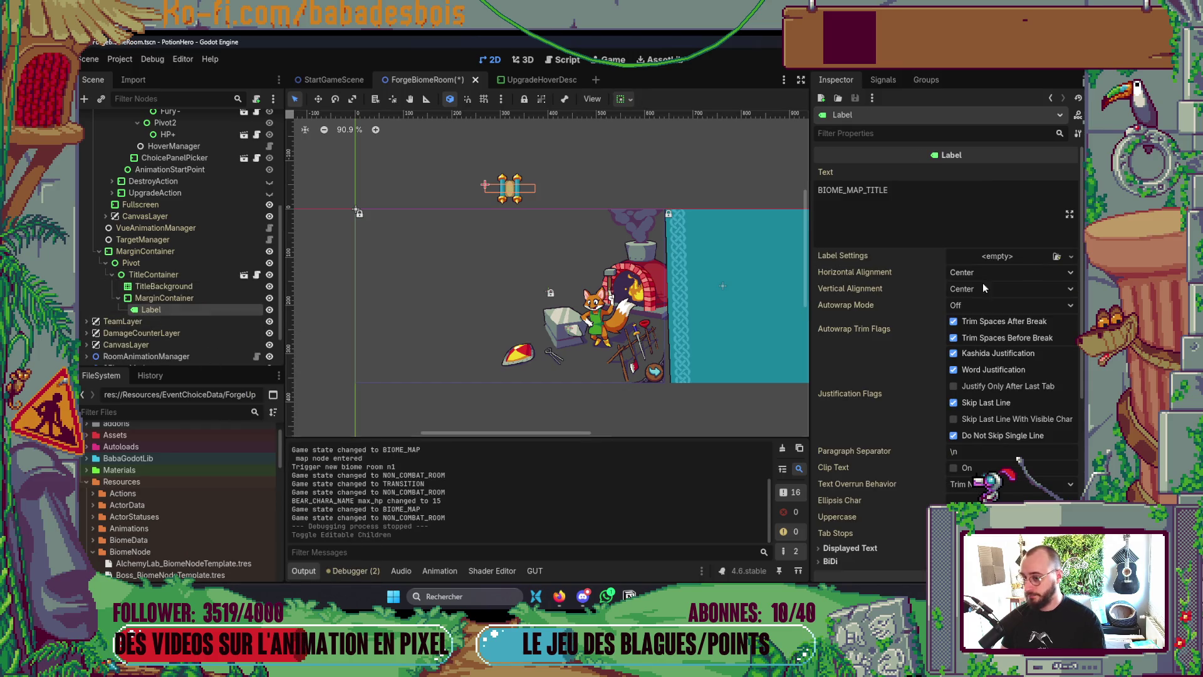
drag(940, 199, 750, 197)
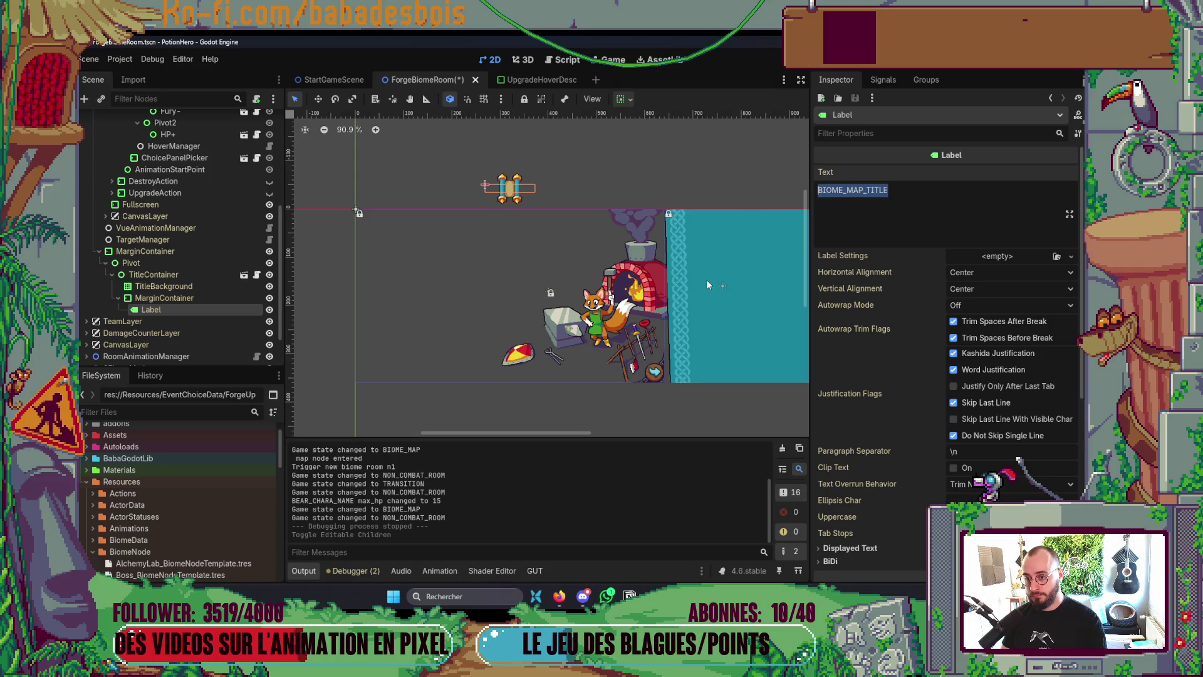
Step: Back in Neovim, put the cursor on the FORGE_ROOM_TITLE line of Translation.csv
key(alt+Tab)
alt+click(218, 377)
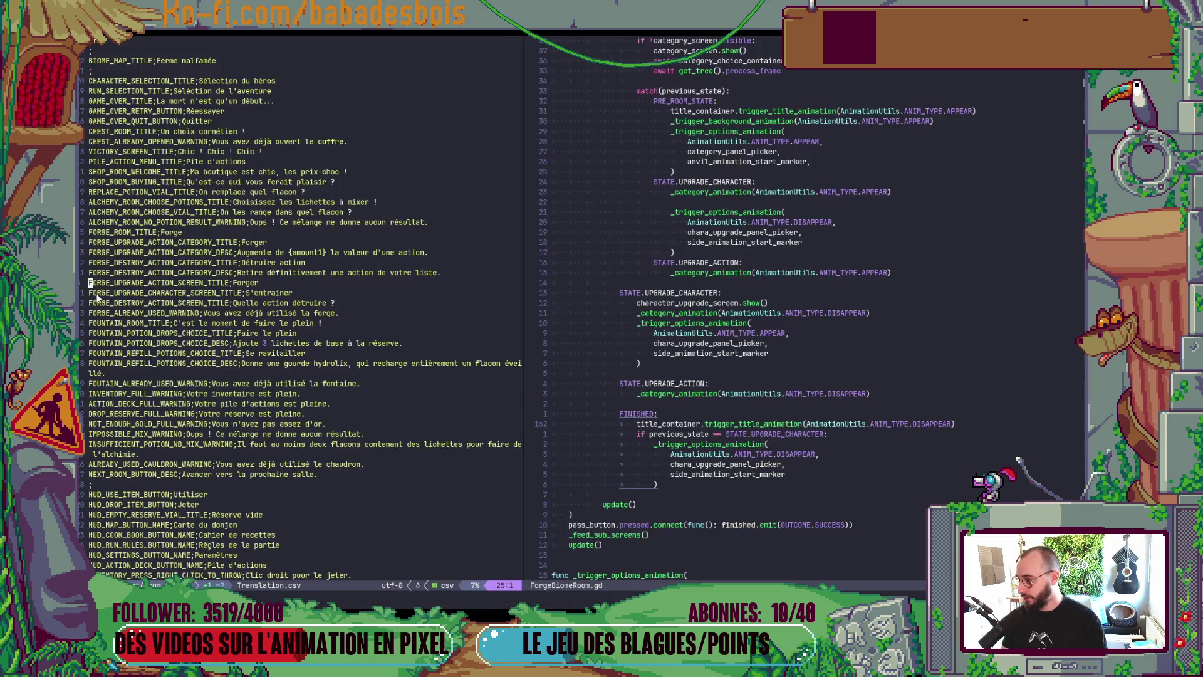
click(110, 233)
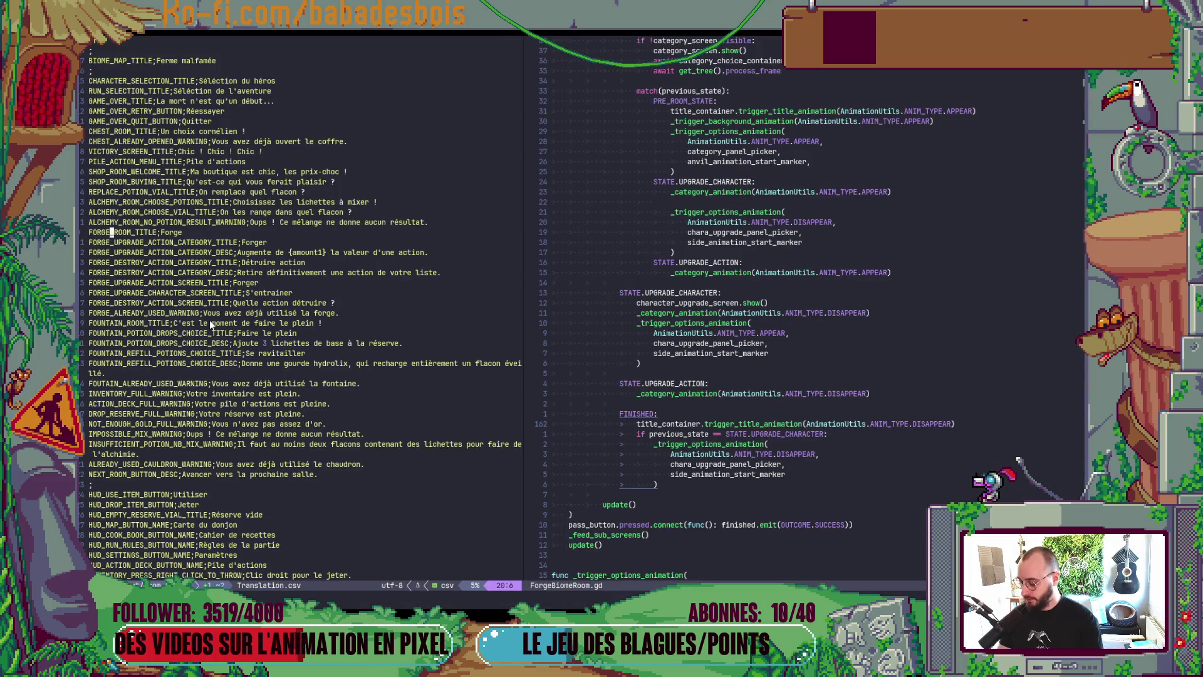
Step: Replace the Label's text with the copied FORGE_ROOM_TITLE key and save the ForgeBiomeRoom scene
key(0)
key(alt+Tab)
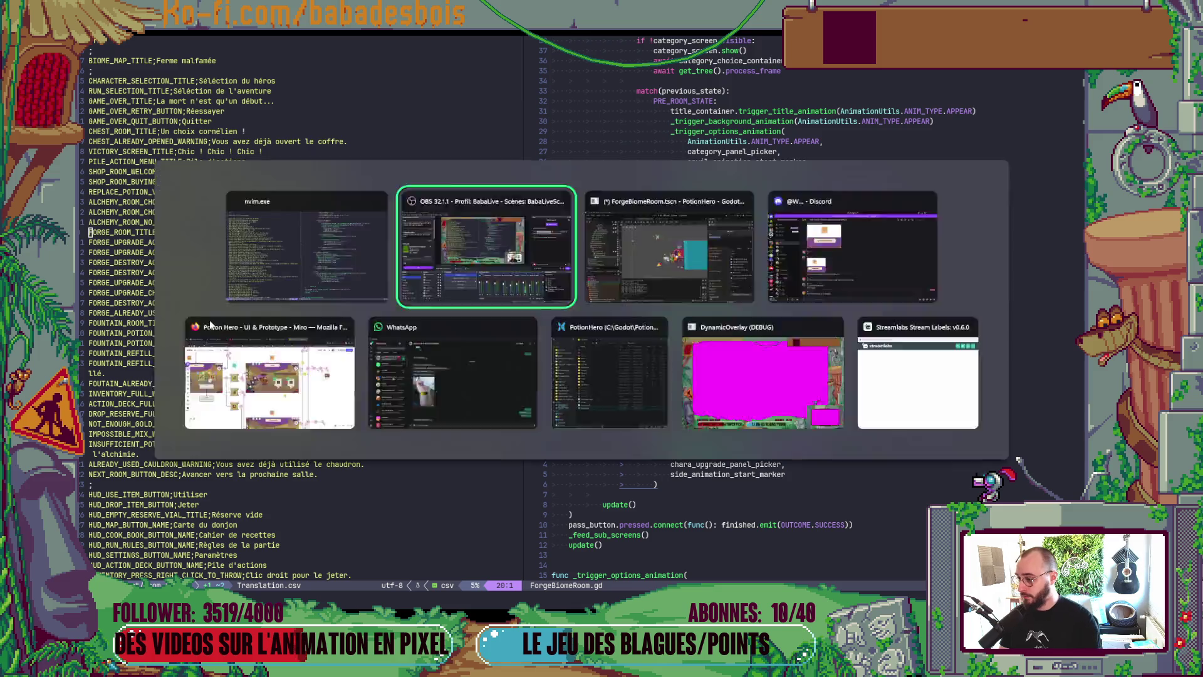
key(alt+Tab)
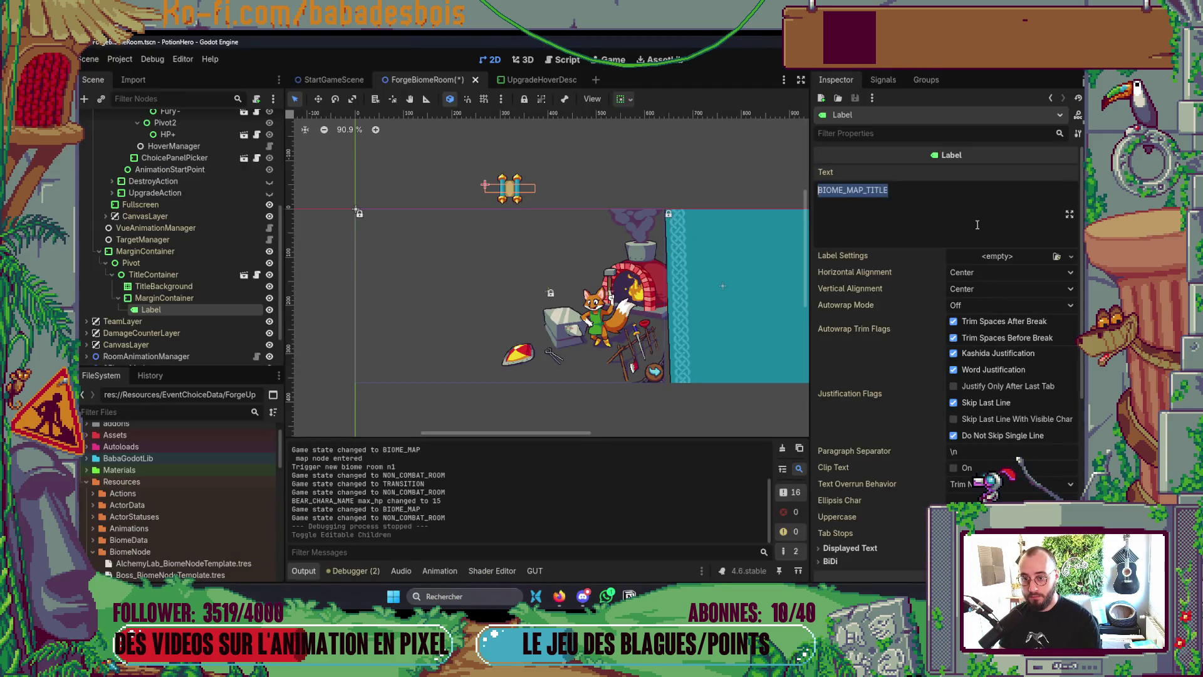
text(FORGE_ROOM_TITLE)
key(ctrl+s)
Step: In the room script, open a new line under PRE_ROOM_STATE and begin typing title_container.set_title
key(alt+Tab)
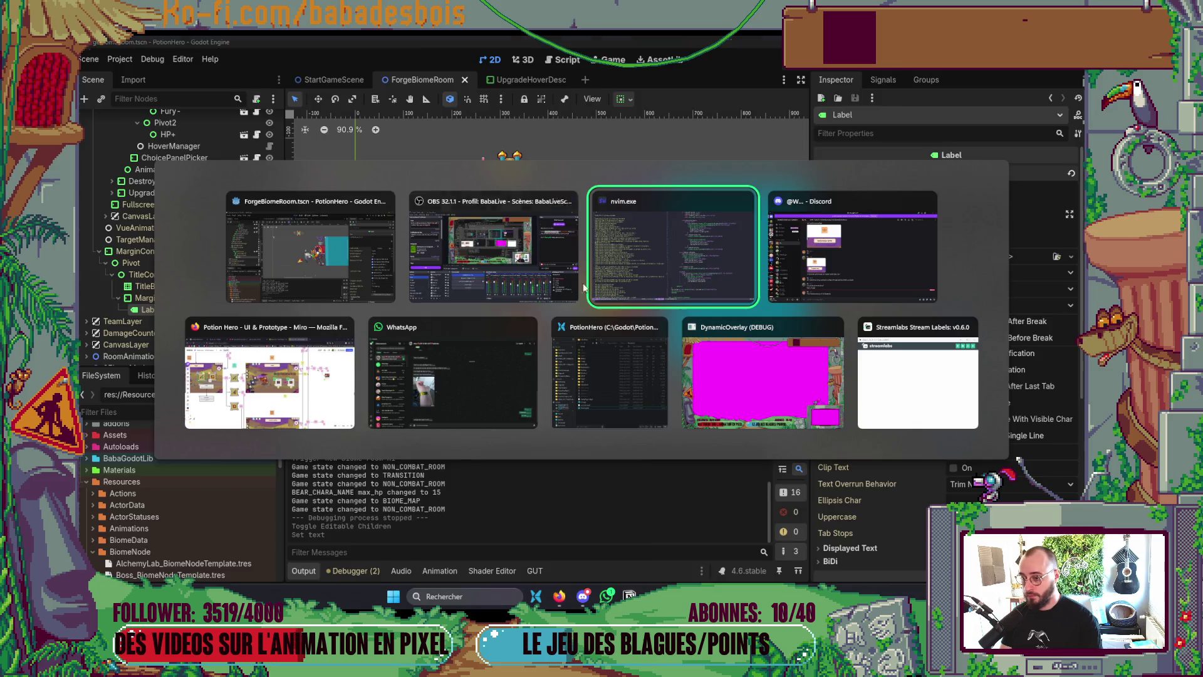
scroll(802, 297, up, 3)
click(808, 303)
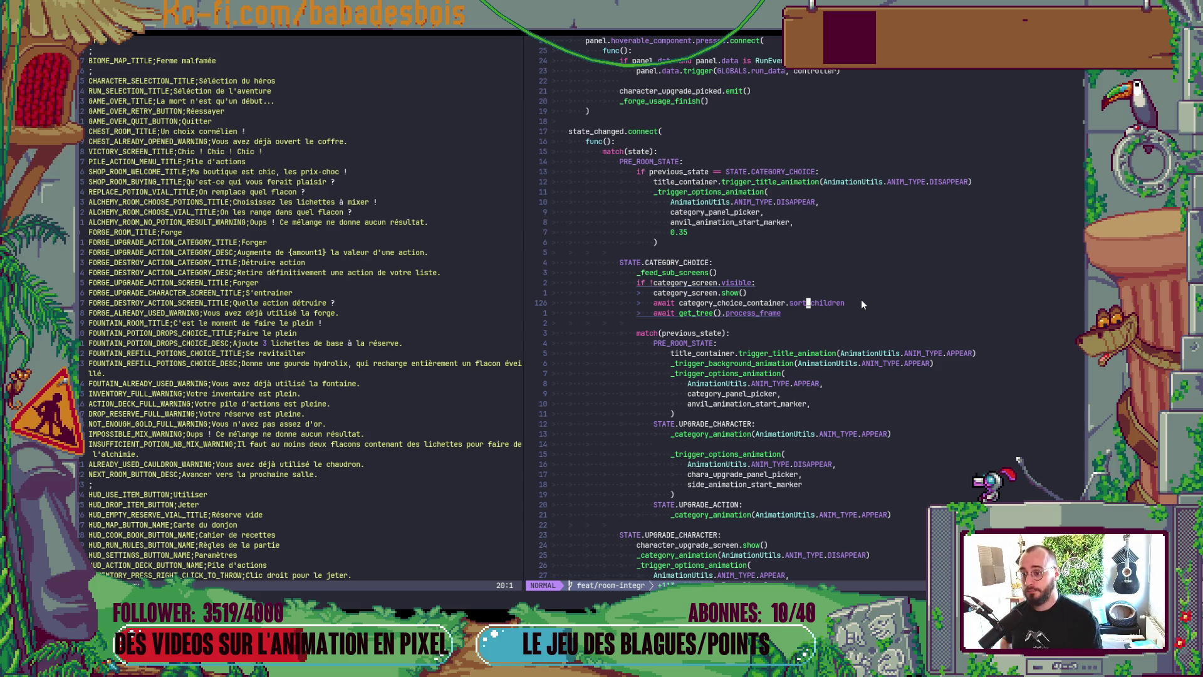
scroll(822, 315, down, 3)
click(734, 252)
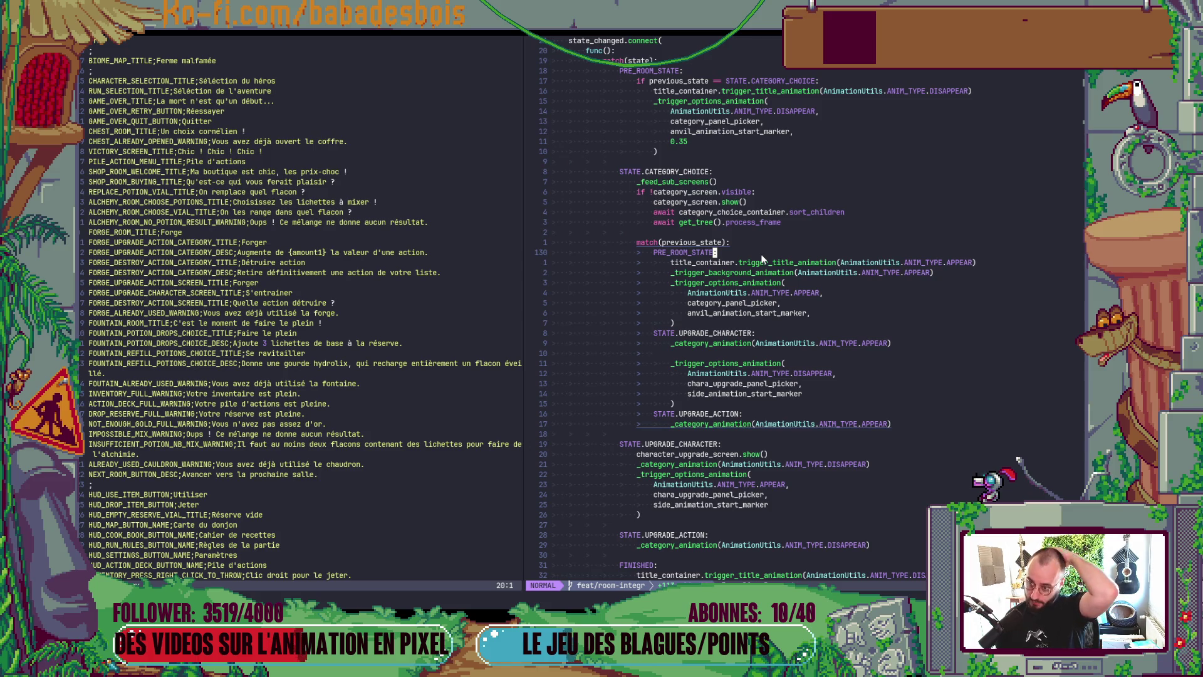
text(otitle_container.set_t)
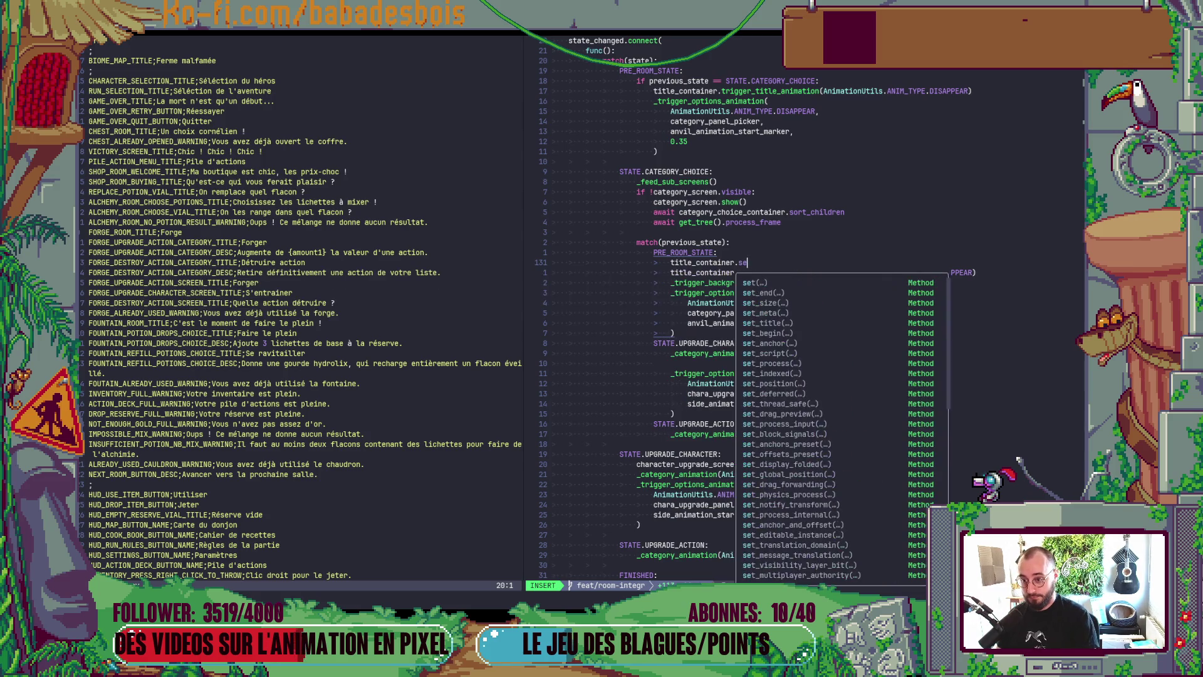
Step: Finish the line as title_container.set_title("FORGE_ROOM_TITLE") by pasting the key, then save with :w
key(Return)
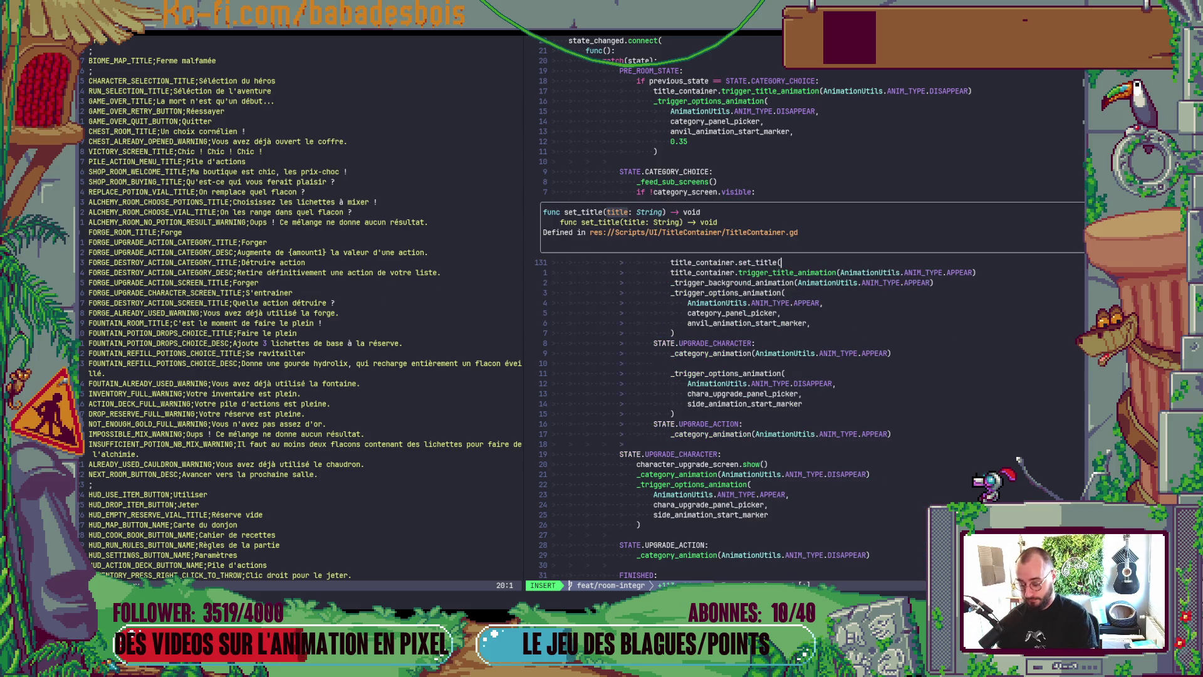
text(")
key(Escape)
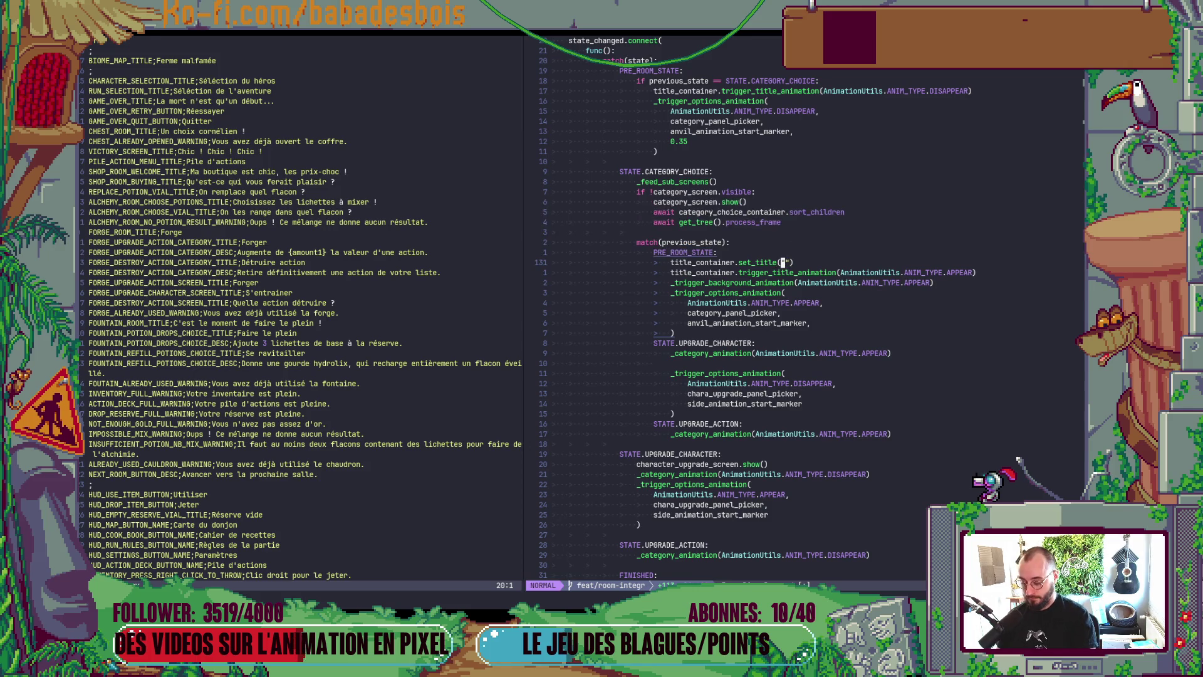
text(p:w)
key(Return)
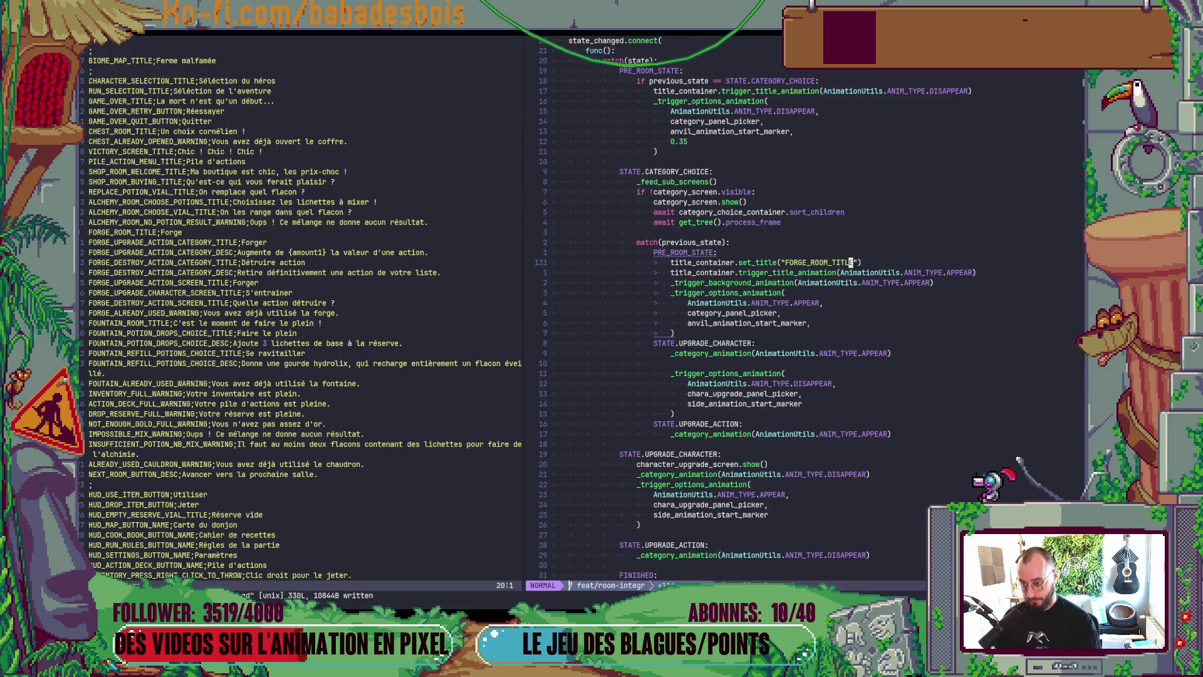
scroll(783, 253, down, 4)
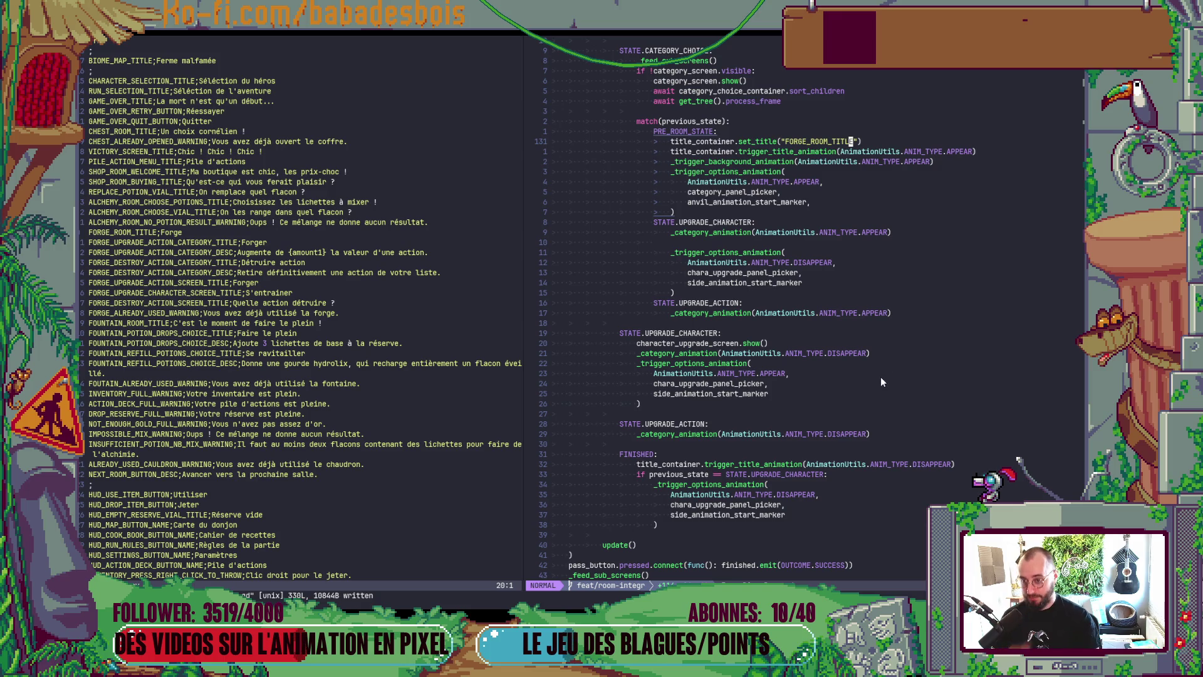
key(alt+Tab)
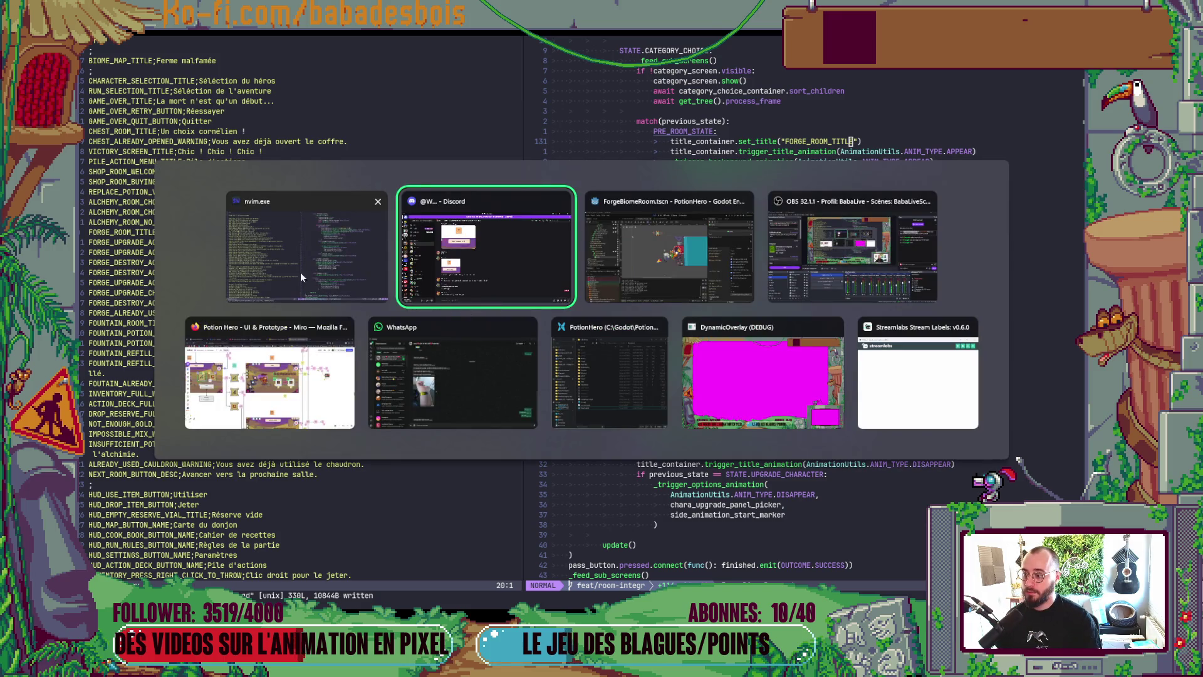
Step: Paste the FORGE_ROOM_TITLE set_title line into the UPGRADE_CHARACTER branch
click(302, 278)
click(781, 232)
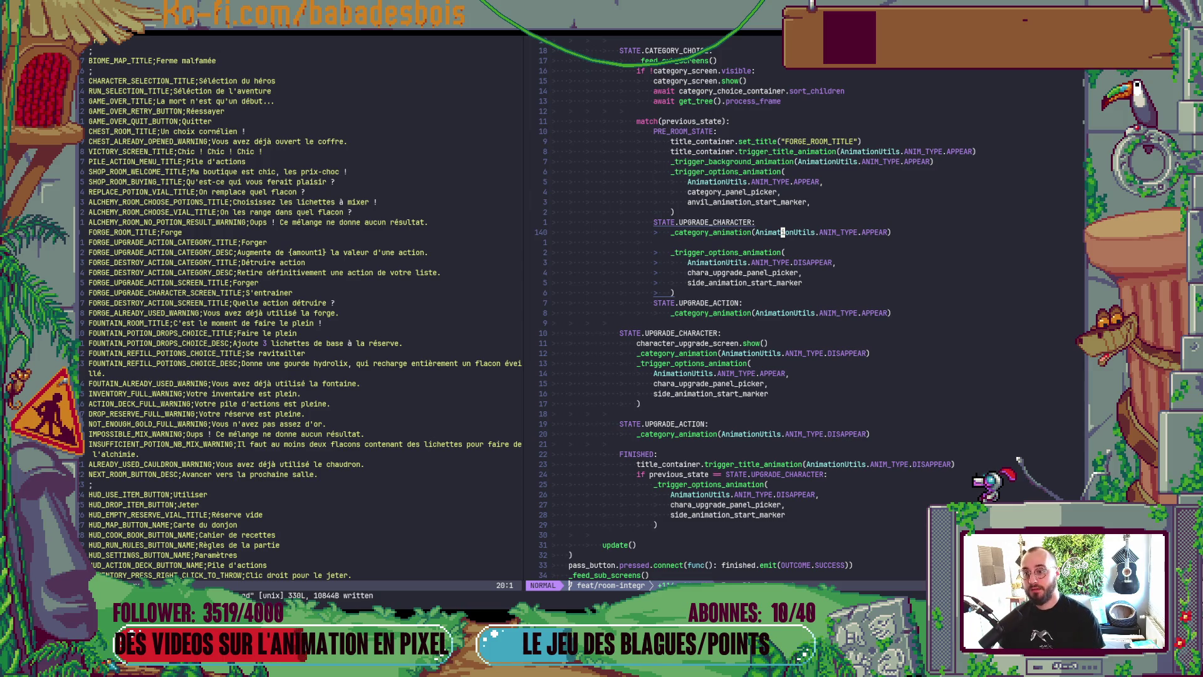
scroll(825, 235, up, 1)
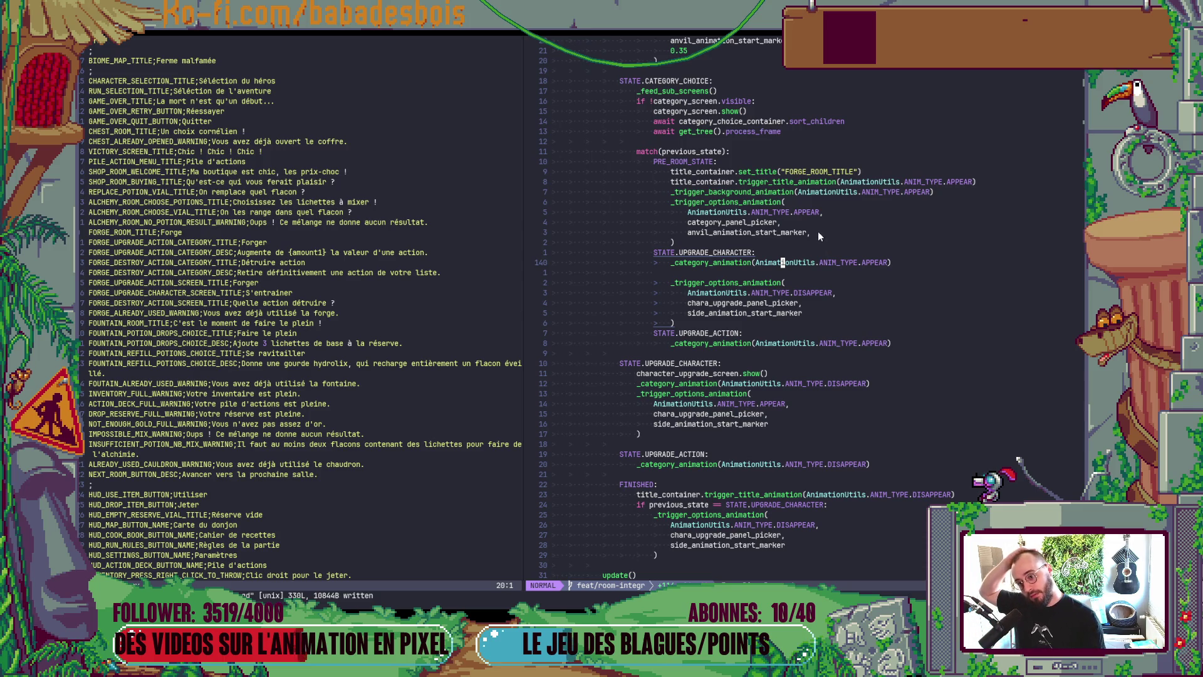
click(825, 172)
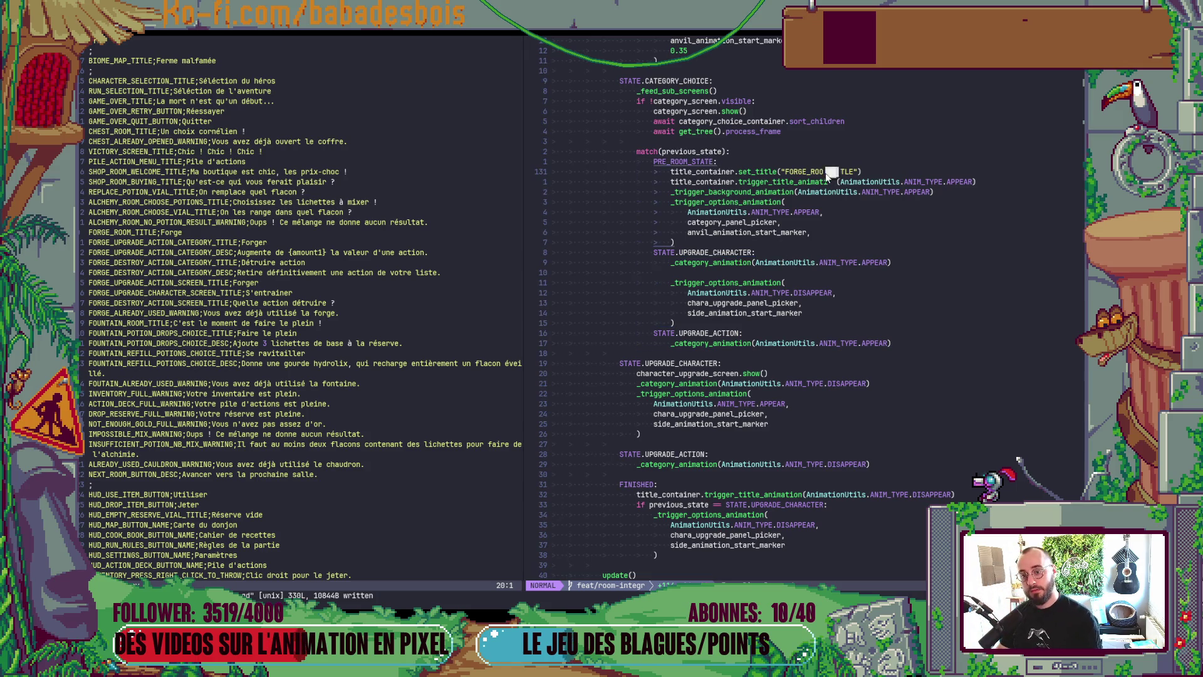
key(j)
key(j)
key(j)
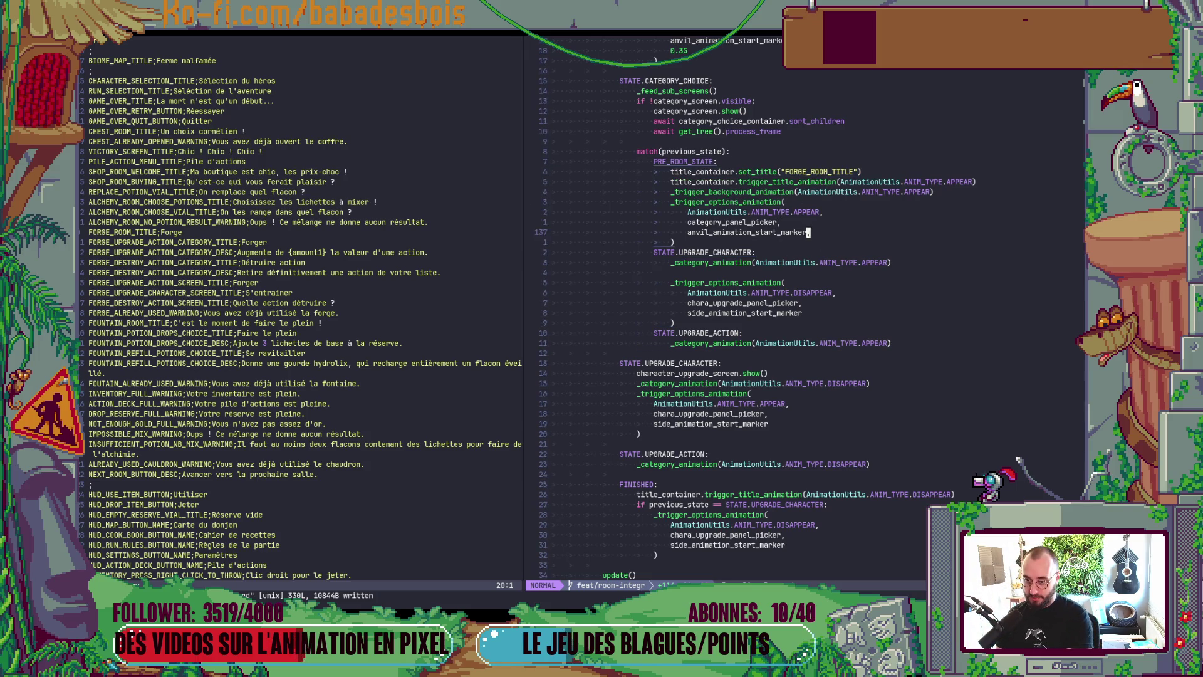
key(P)
key($)
key(h)
key(b)
key(b)
key(b)
key(0)
key(D)
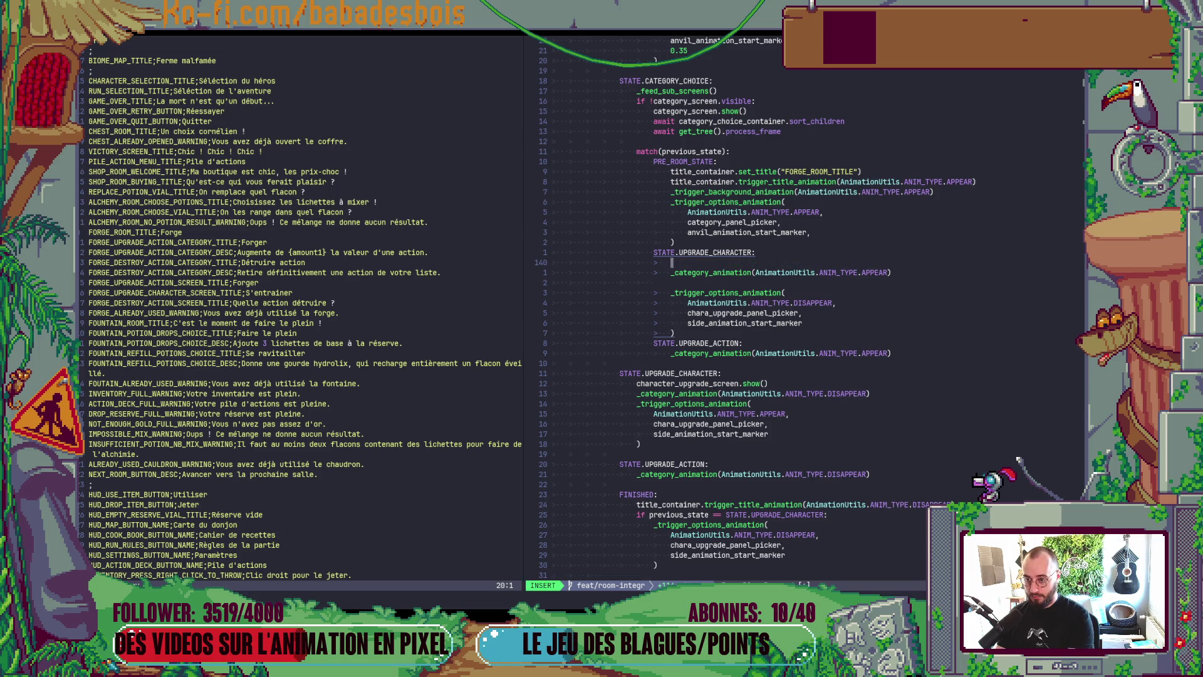
key(u)
Step: Change set_title to change_title_animation on that line and save the script
key(w)
key(w)
text(cwch)
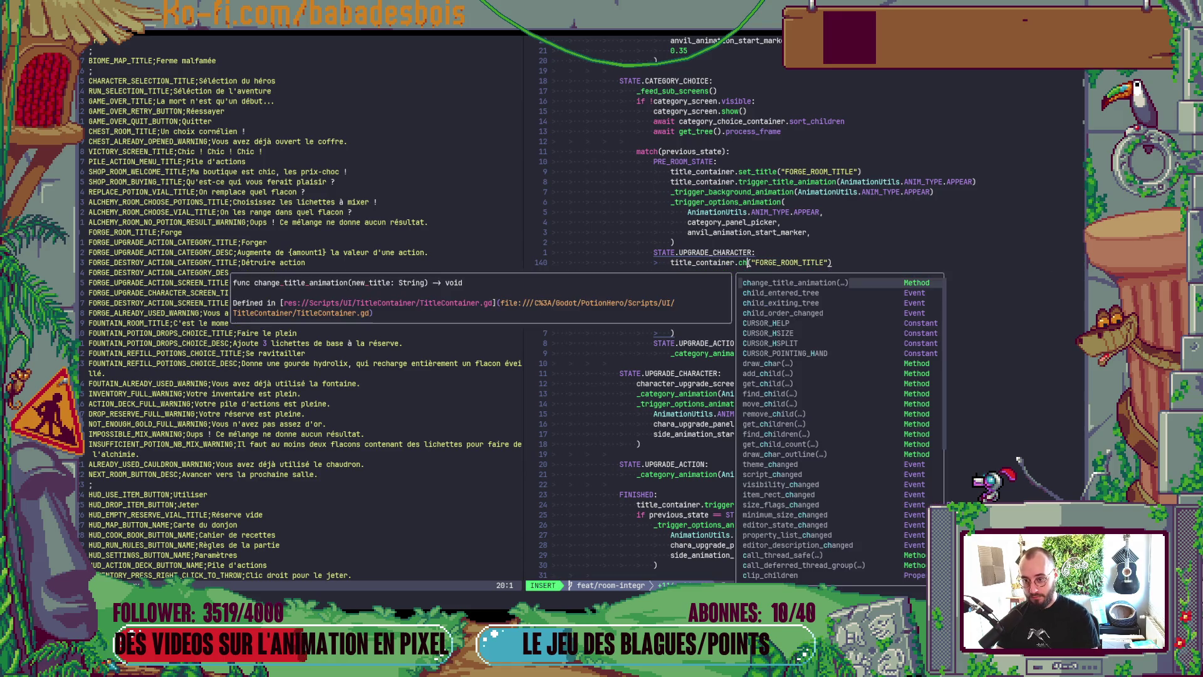
key(Return)
key(Escape)
text(:w)
key(Return)
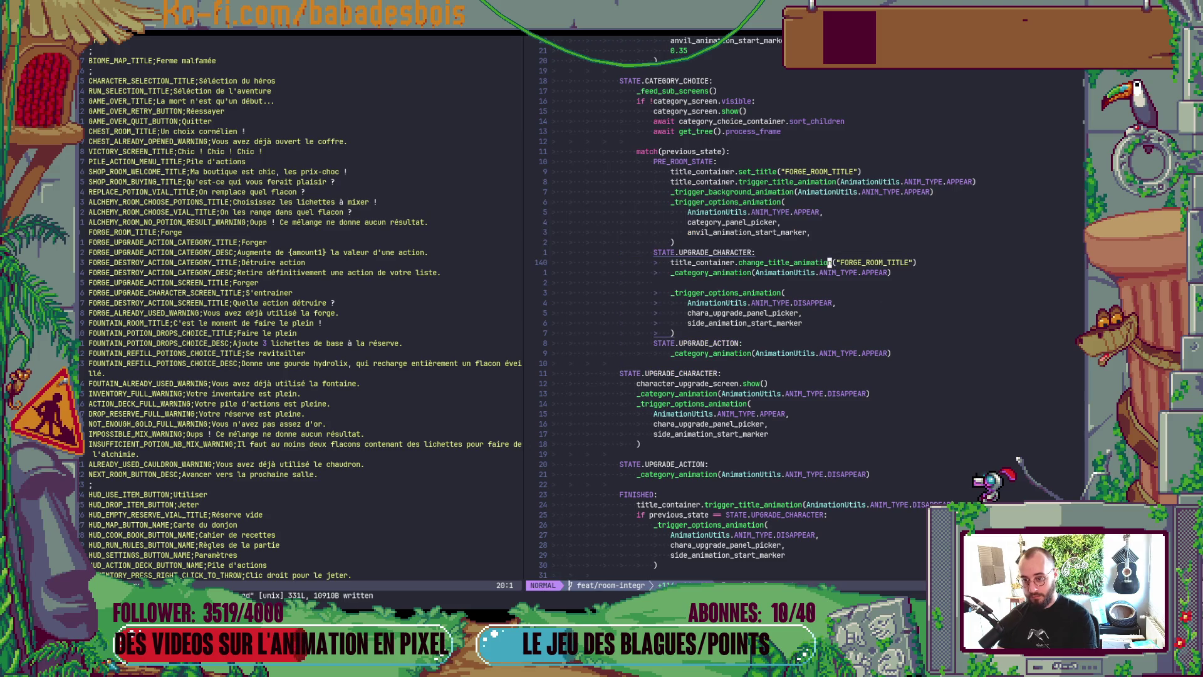
Step: Paste the same change_title_animation line into the UPGRADE_ACTION branch and save
click(740, 342)
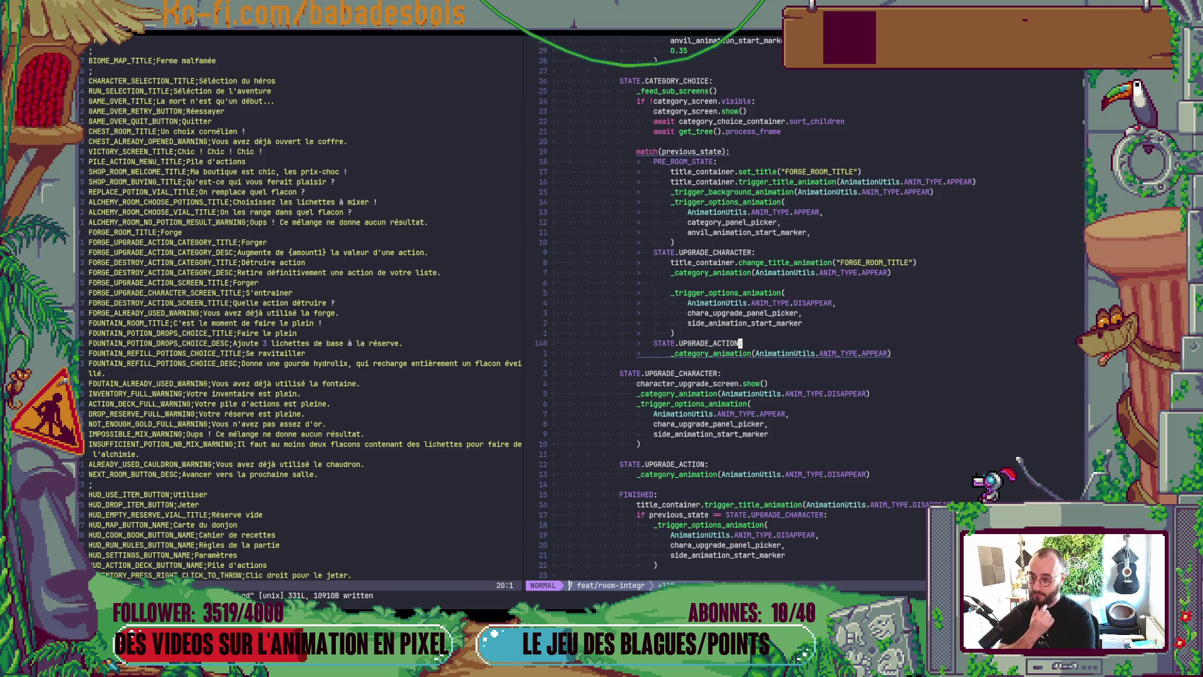
text(p:w)
key(Return)
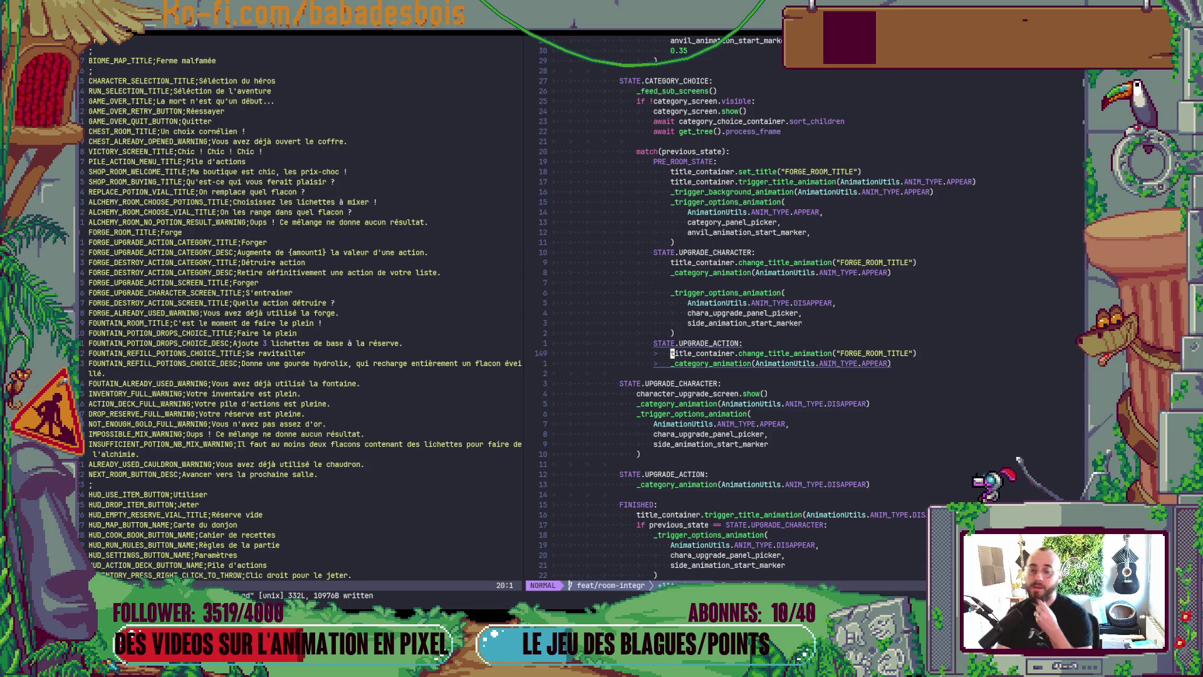
key(j)
key(j)
key(j)
scroll(884, 263, down, 2)
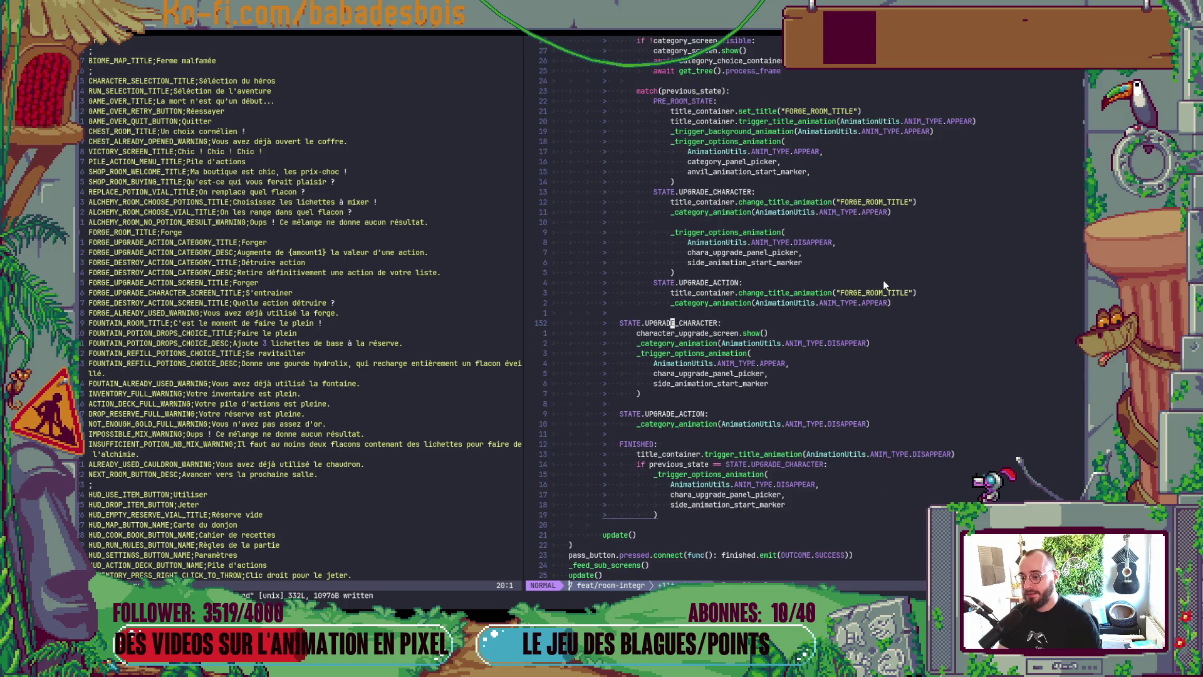
Step: Add a change_title_animation line to the UPGRADE_CHARACTER state using FORGE_UPGRADE_CHARACTER_SCREEN_TITLE from Translation.csv
key(p)
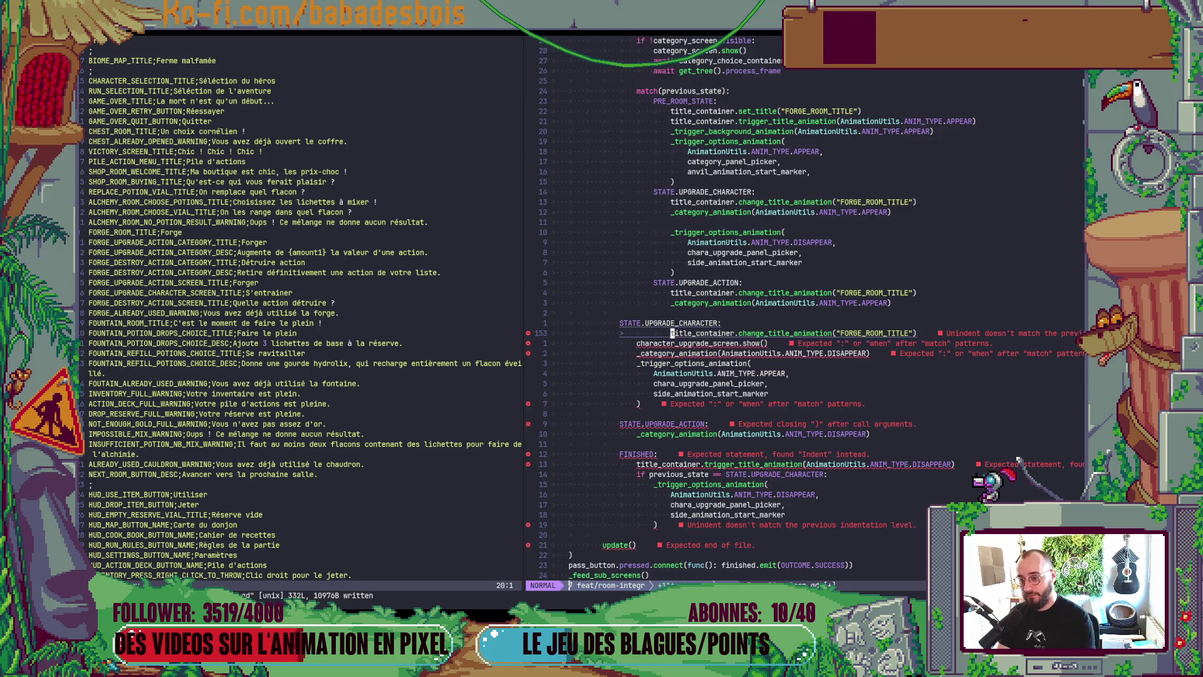
key(equal)
key(equal)
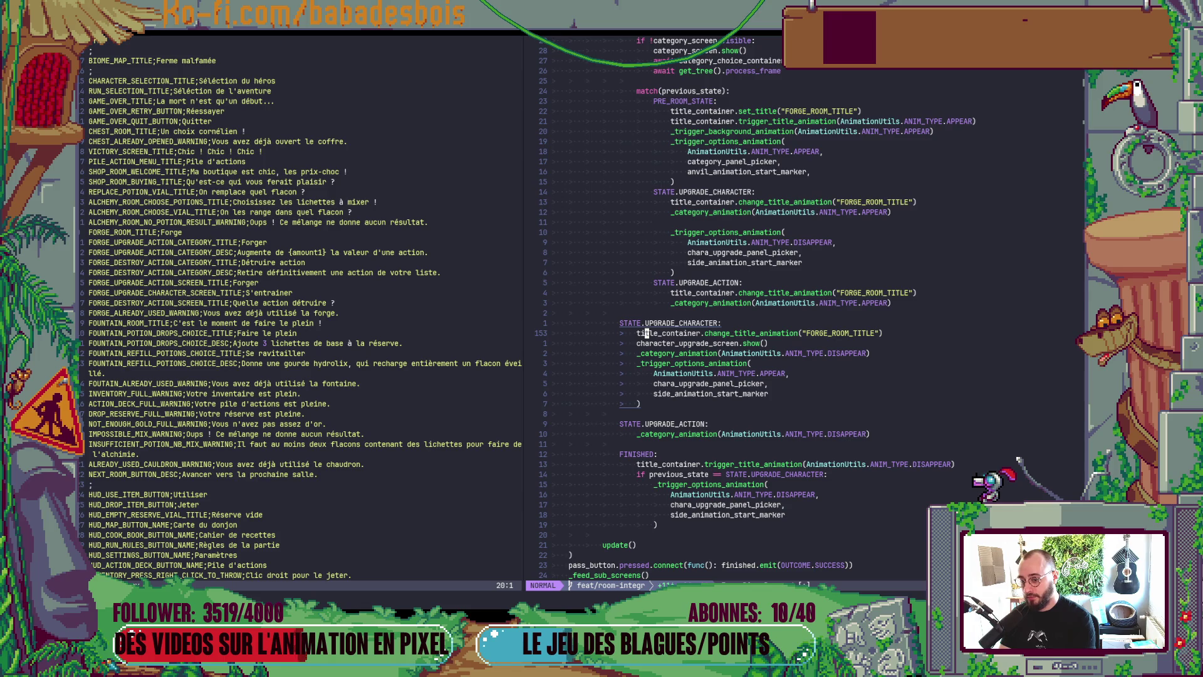
key(c)
key(i)
key(quotedbl)
key(Escape)
key(ctrl+w)
key(h)
key(j)
key(j)
key(j)
key(j)
key(j)
key(j)
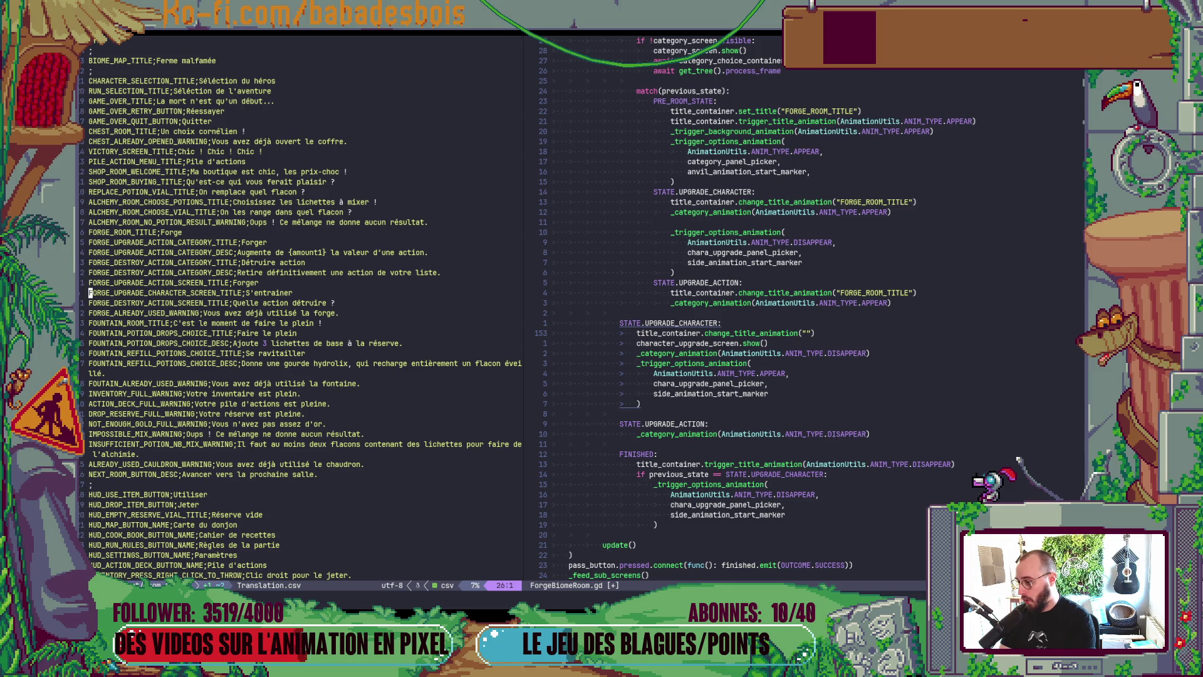
key(y)
key(i)
key(w)
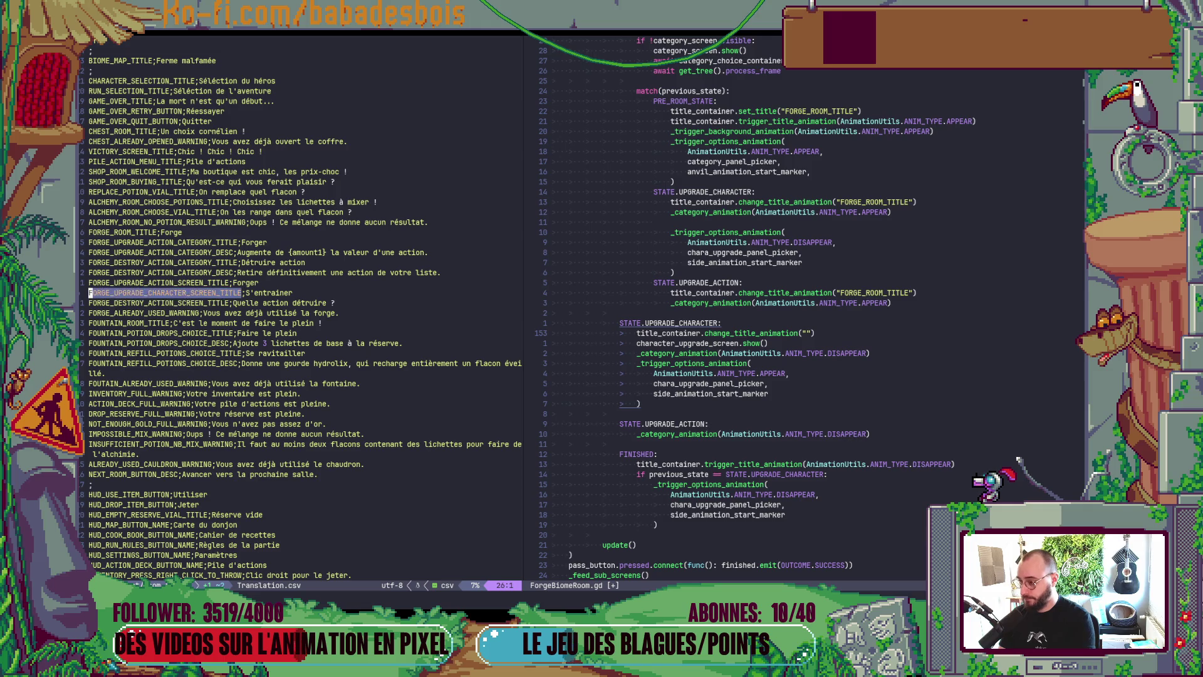
key(ctrl+w)
key(l)
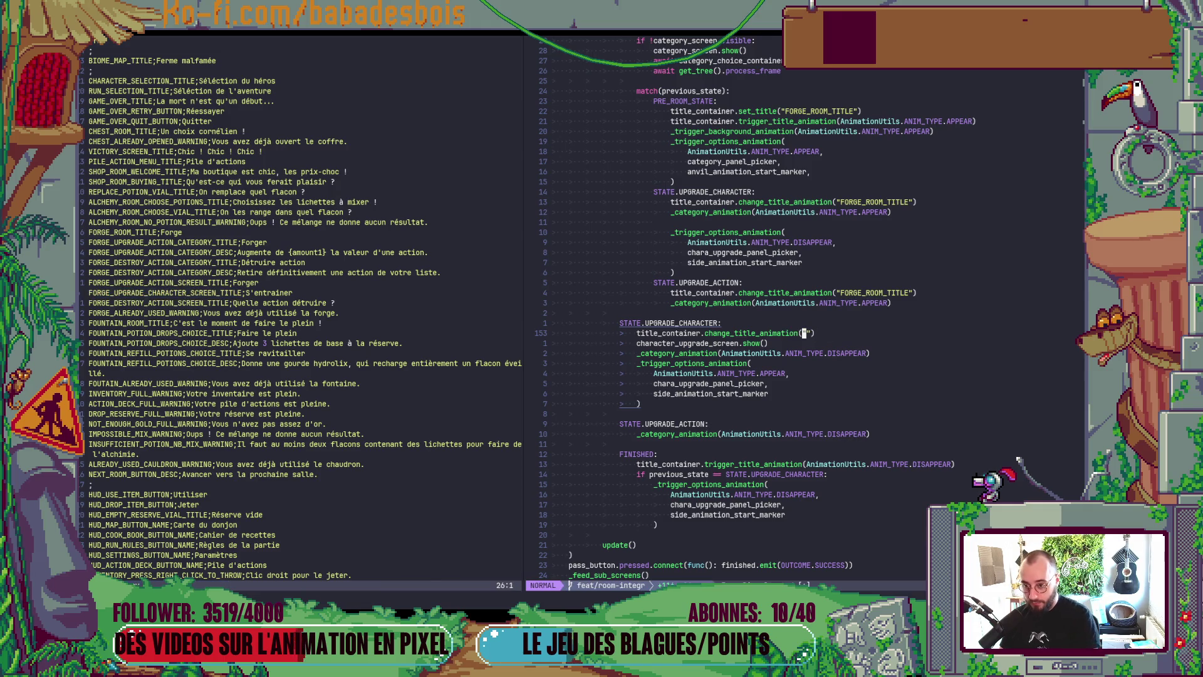
key(p)
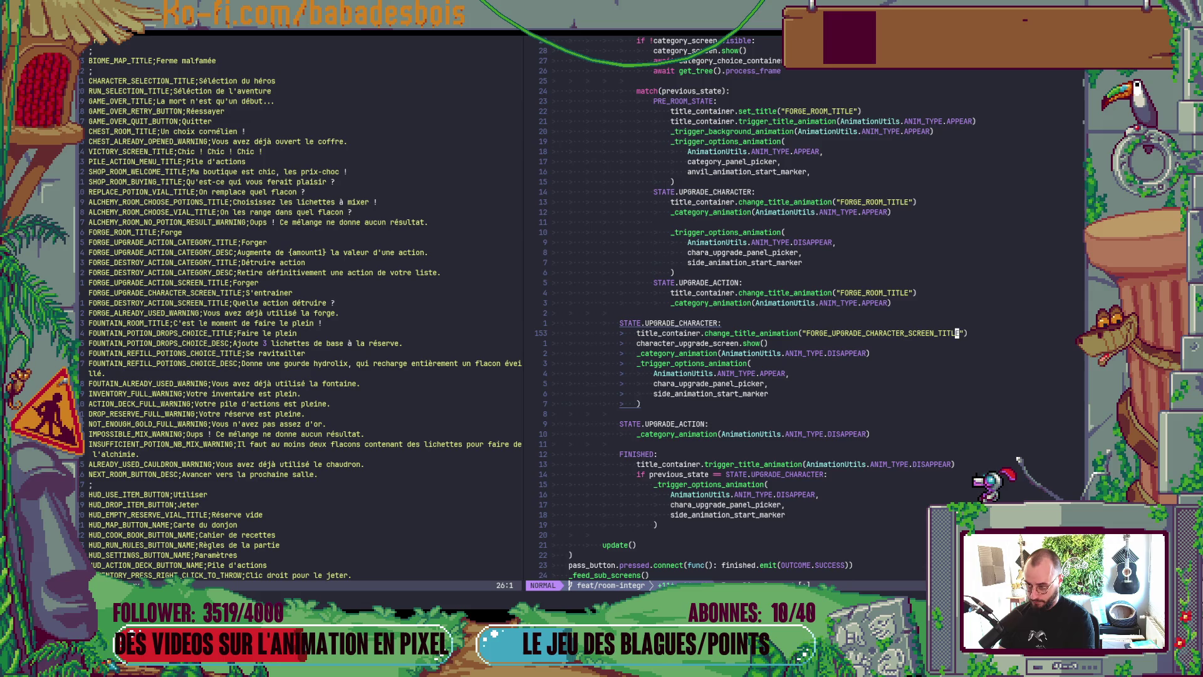
Step: Duplicate it into the UPGRADE_ACTION state with key FORGE_UPGRADE_ACTION_CATEGORY_TITLE and save the script
key(y)
key(y)
key(p)
key(alt+j)
key(alt+j)
key(alt+j)
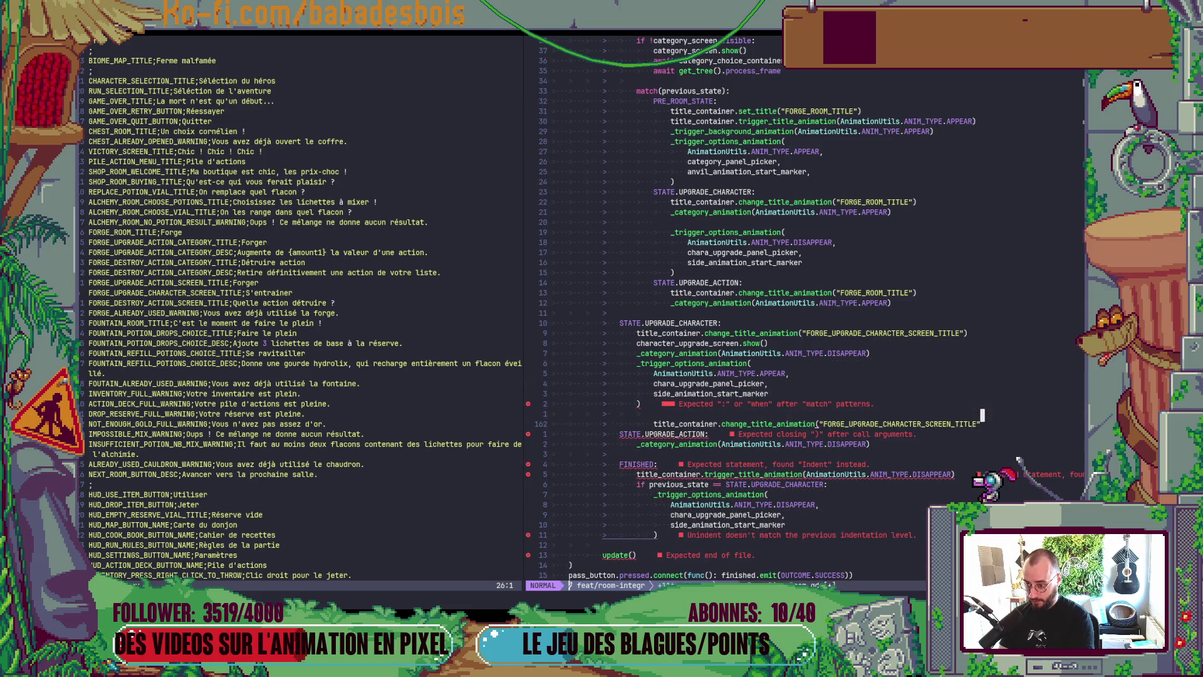
key(alt+j)
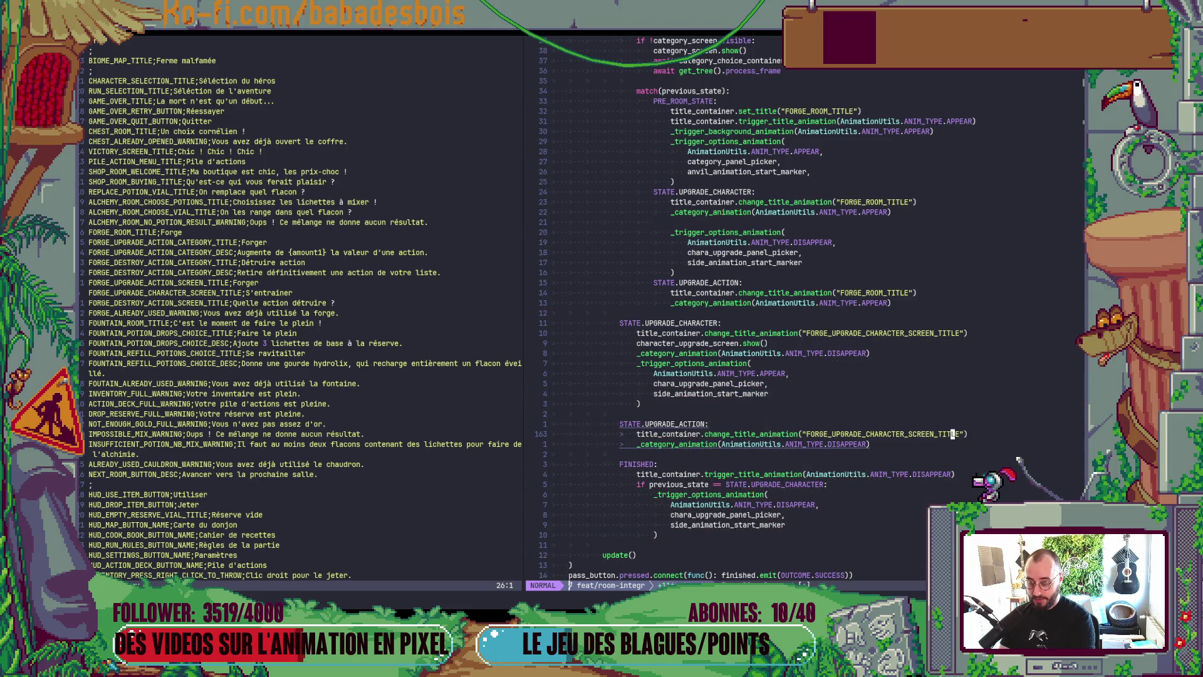
key(ctrl+h)
key(k)
key(k)
key(k)
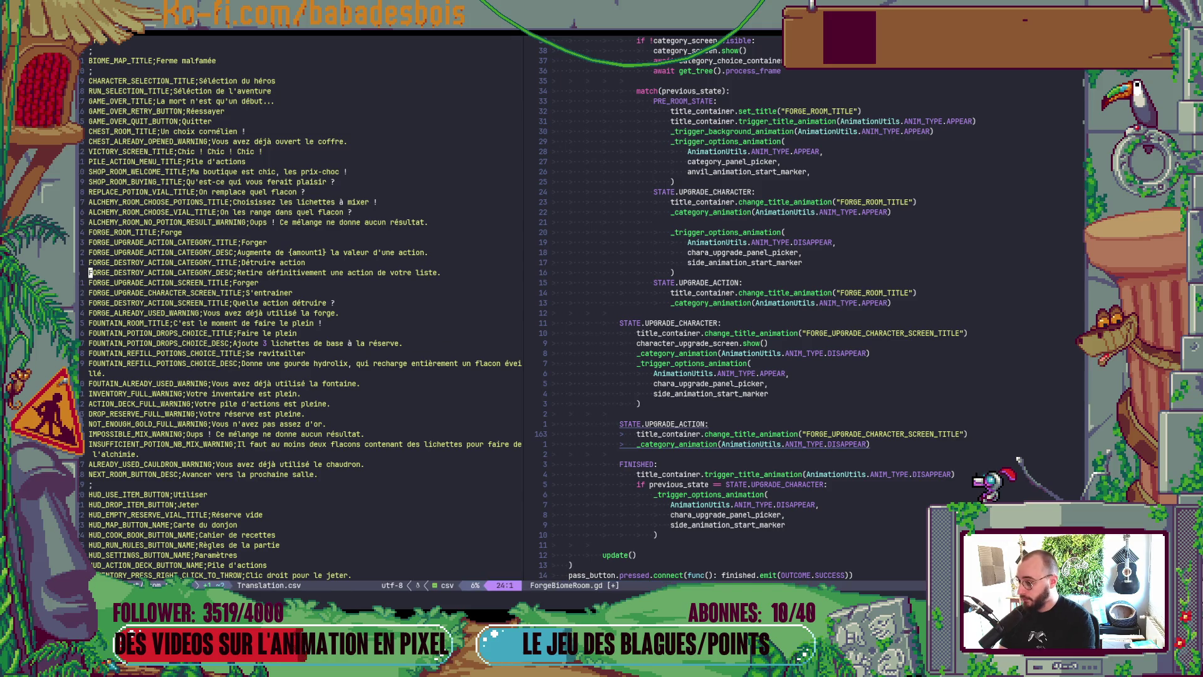
key(k)
key(k)
key(y)
key(i)
key(w)
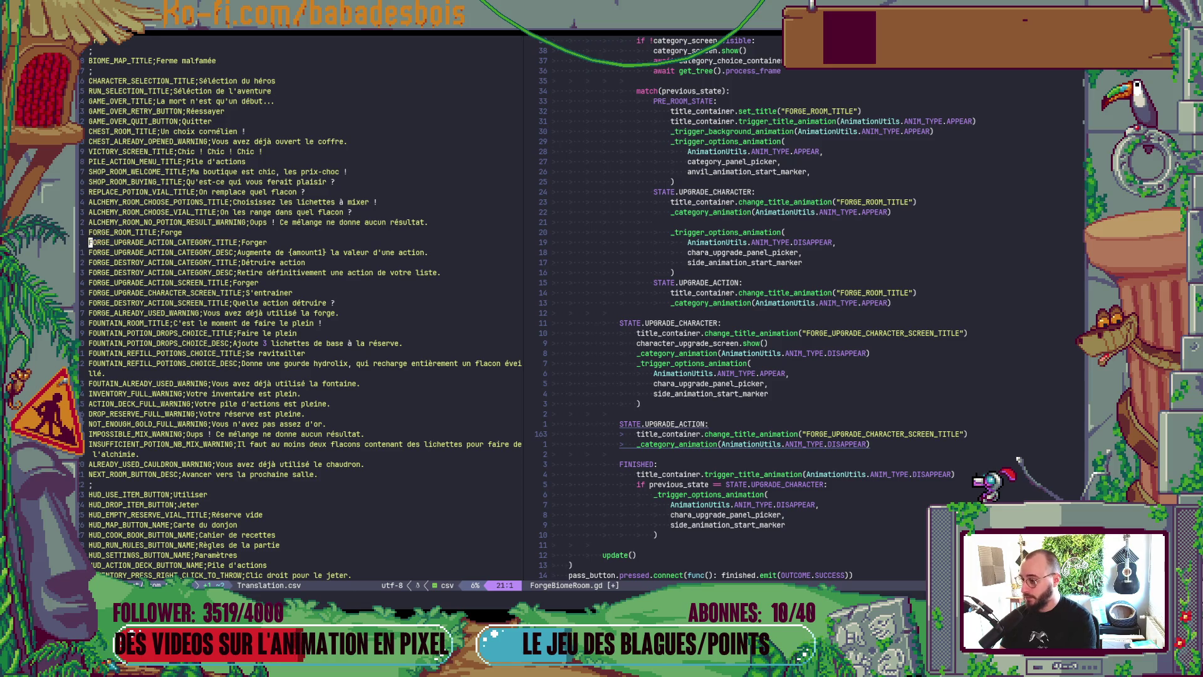
key(ctrl+l)
key(v)
key(i)
key(quotedbl)
text(p:w)
key(Return)
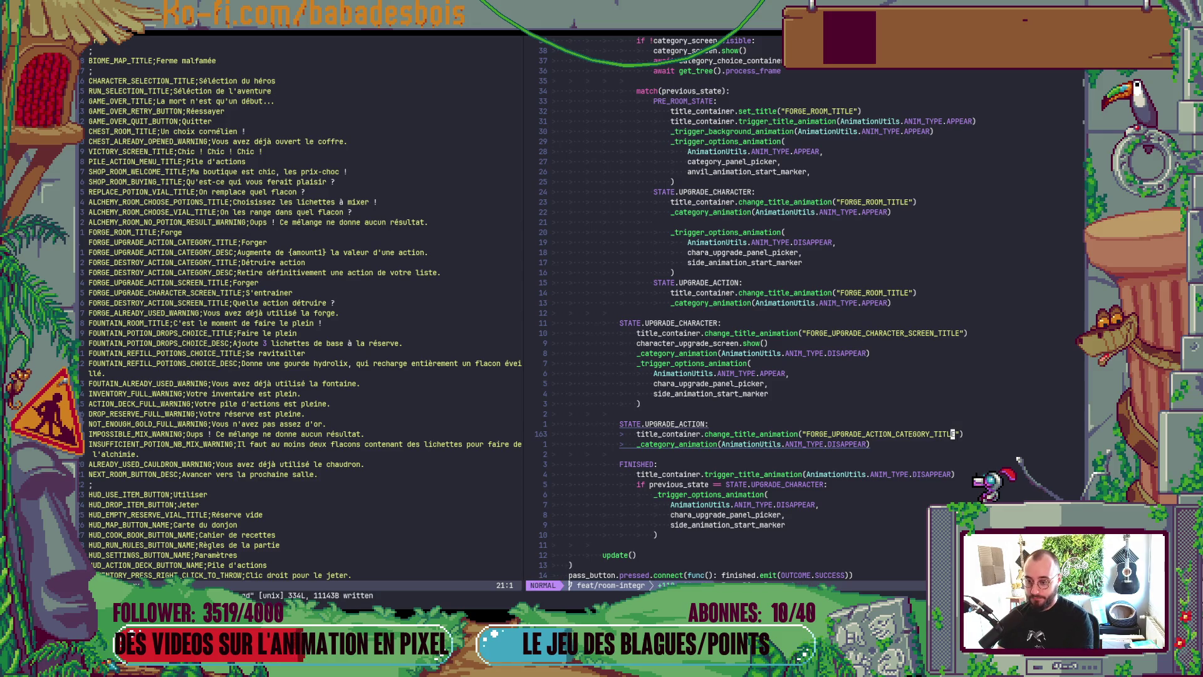
Step: Copy the UPGRADE_ACTION title line and move to a line in the options block
key(y)
key(y)
key(k)
key(k)
key(k)
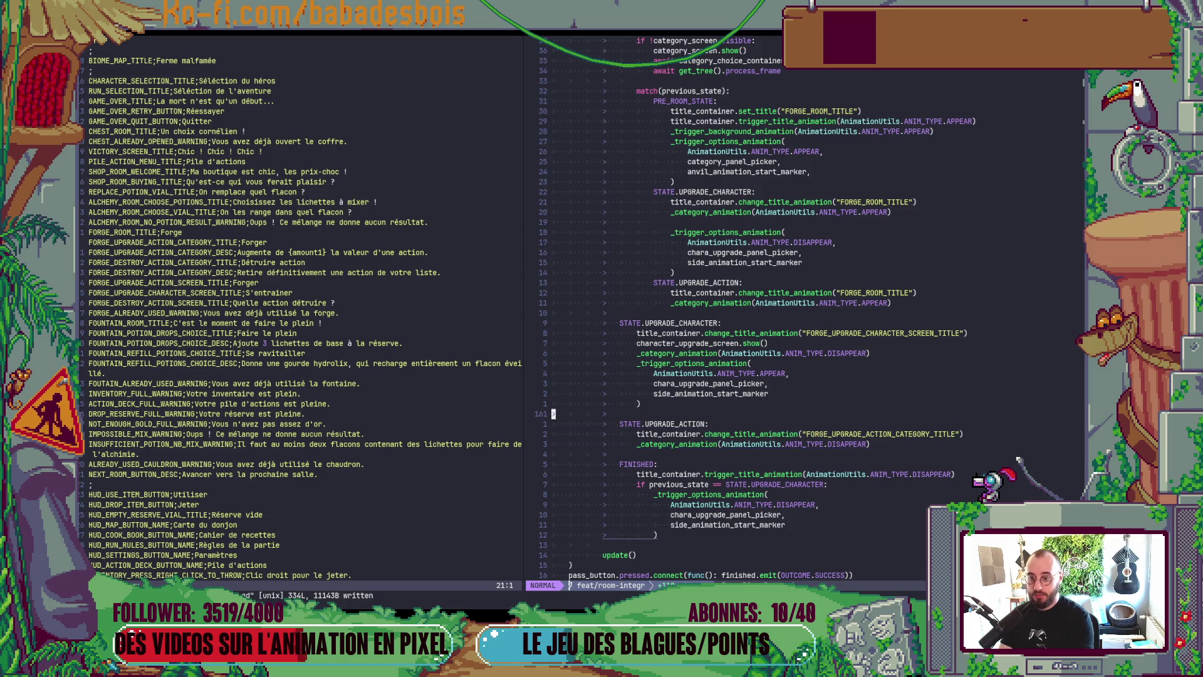
scroll(834, 376, up, 4)
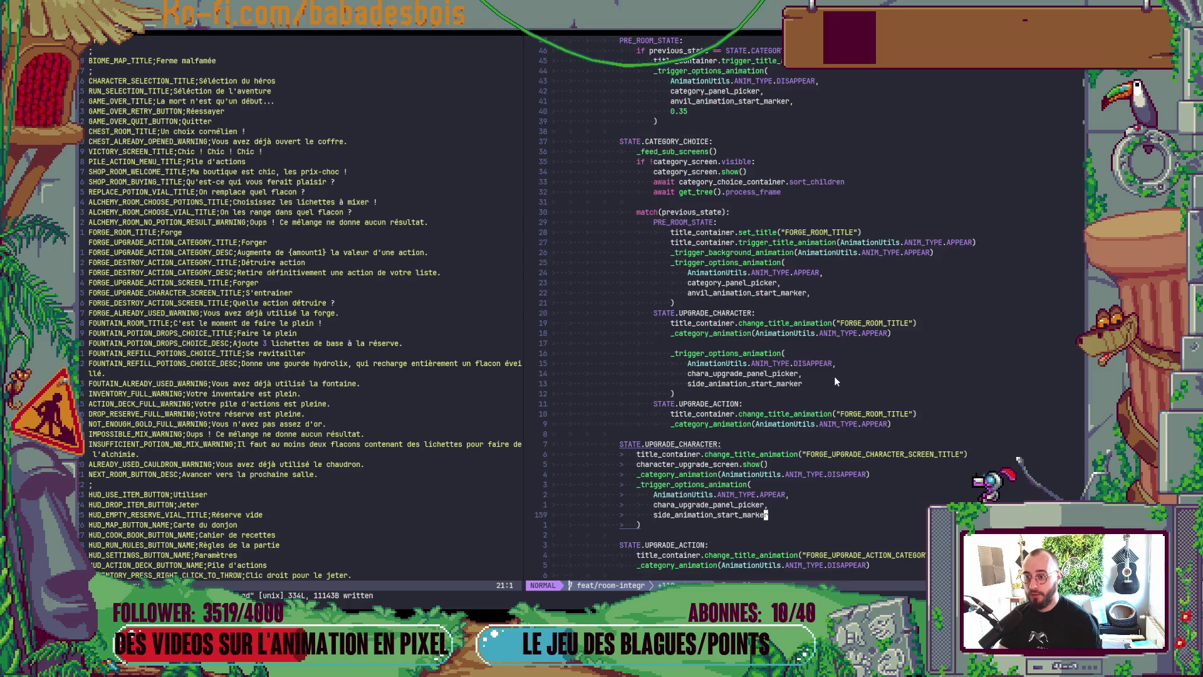
scroll(834, 376, up, 4)
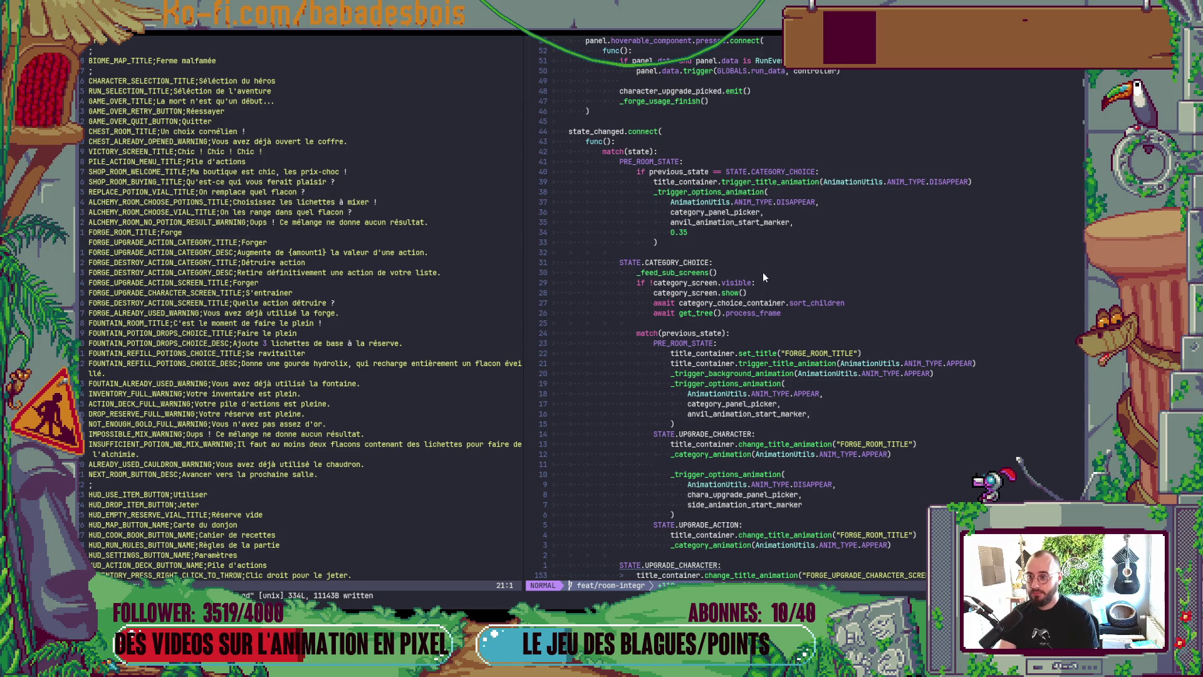
scroll(765, 212, down, 8)
click(815, 383)
Step: Run the game with F5, choose a hero, skip the tutorial and enter the forge room
text(:)
key(alt+Tab)
key(alt+Tab)
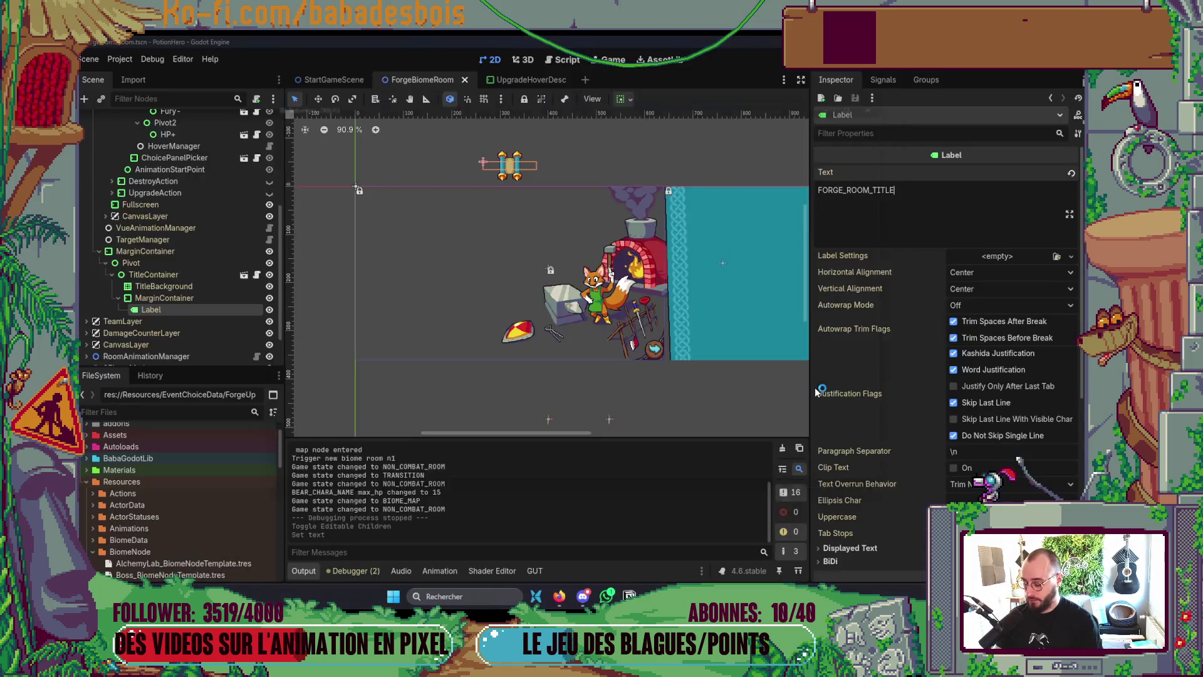
key(F5)
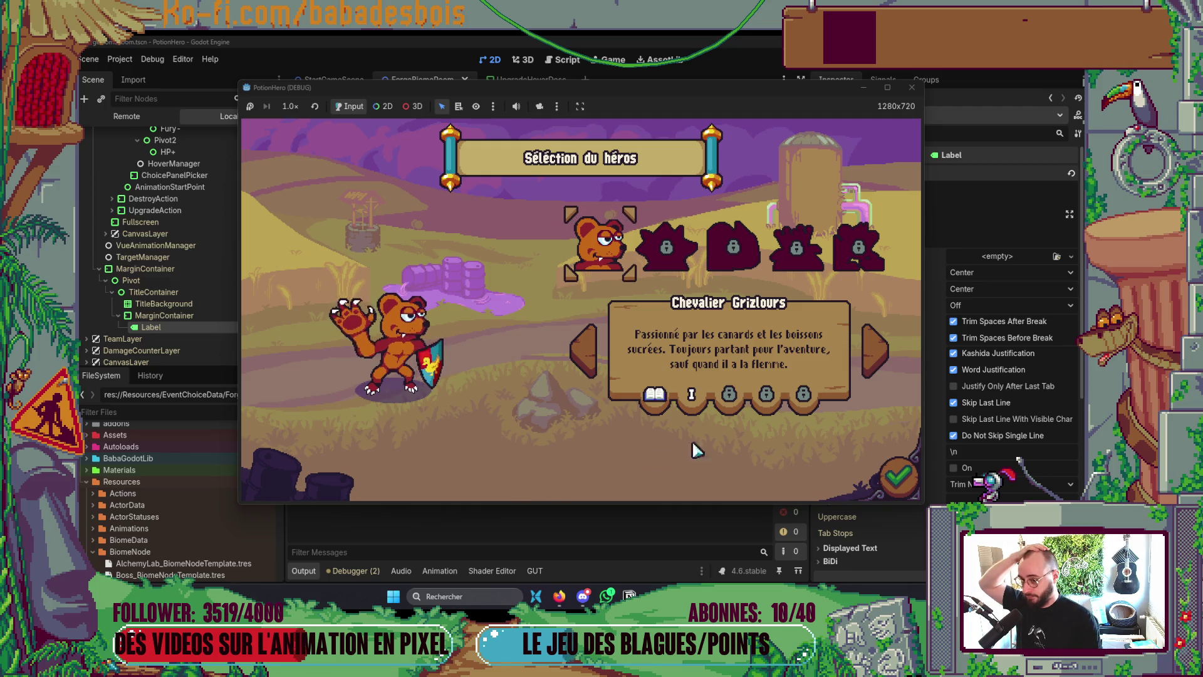
click(894, 479)
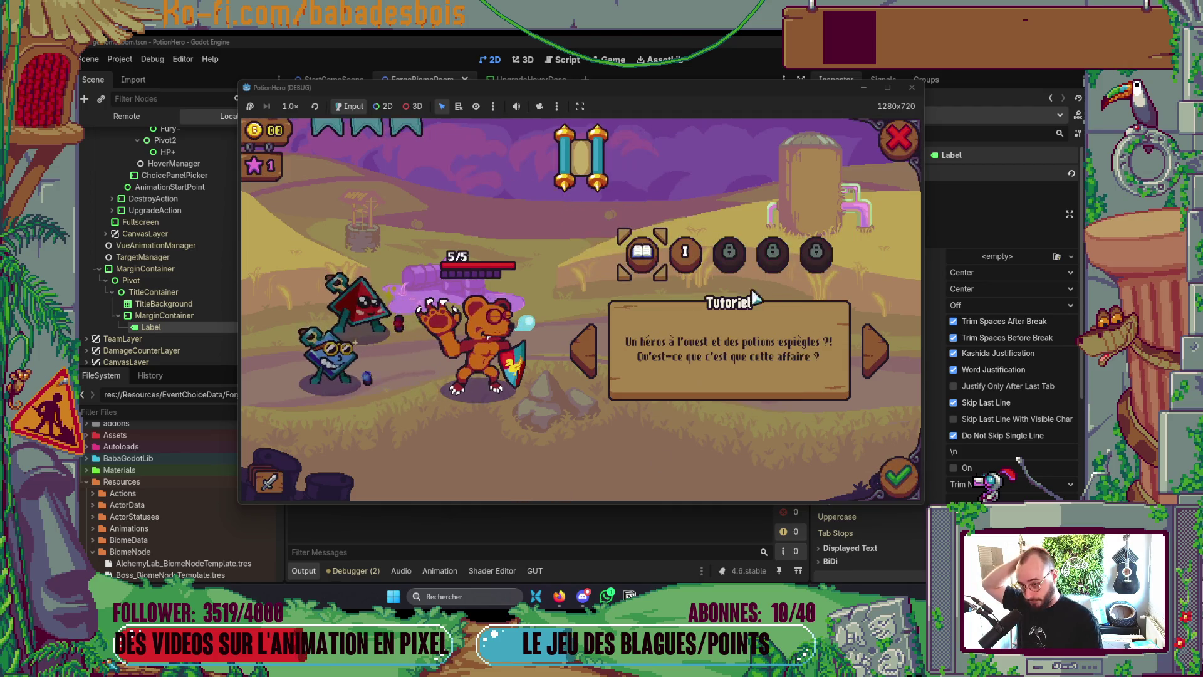
click(909, 471)
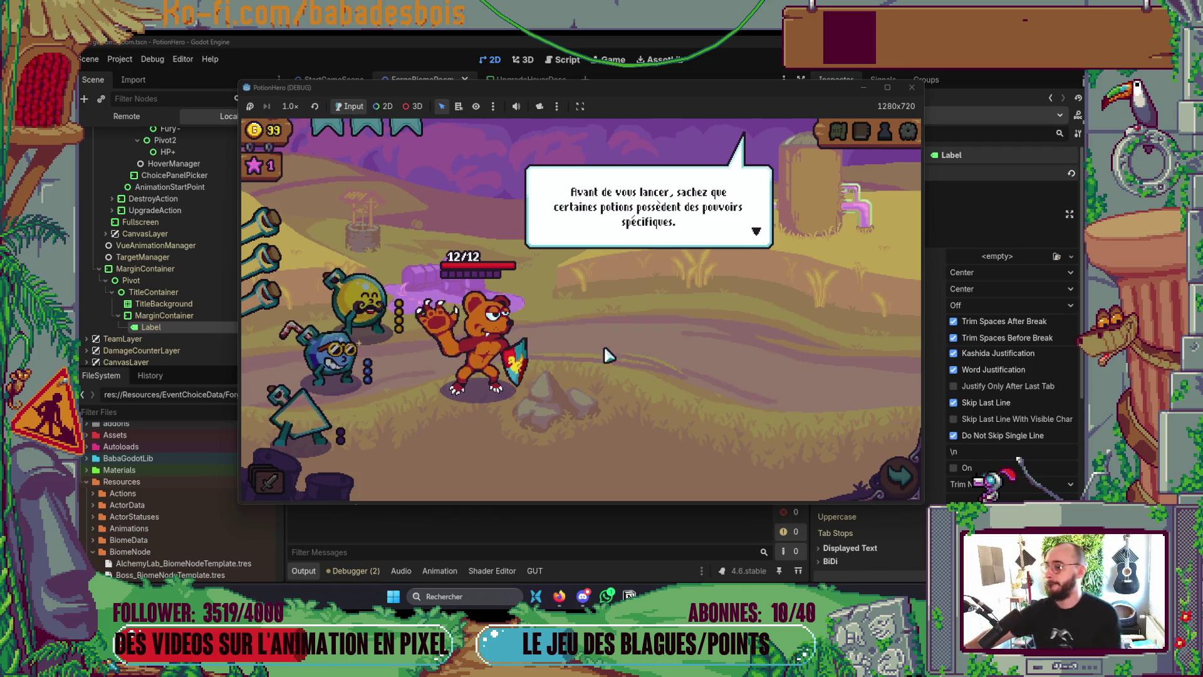
click(627, 354)
click(690, 349)
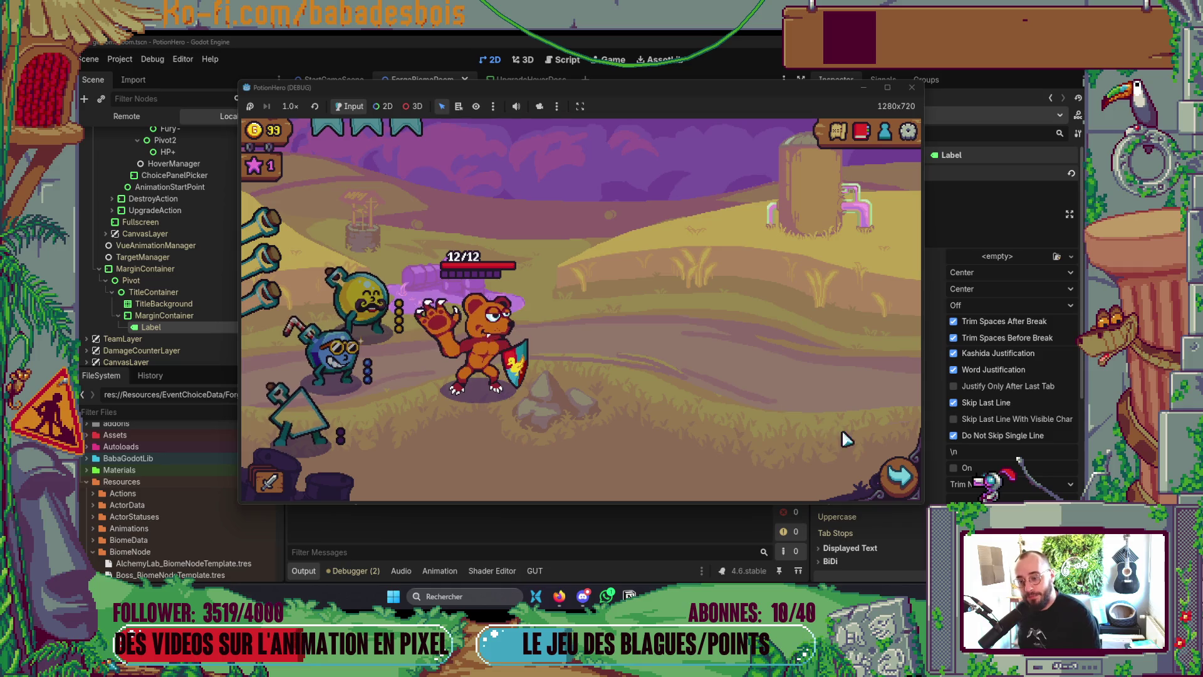
click(900, 471)
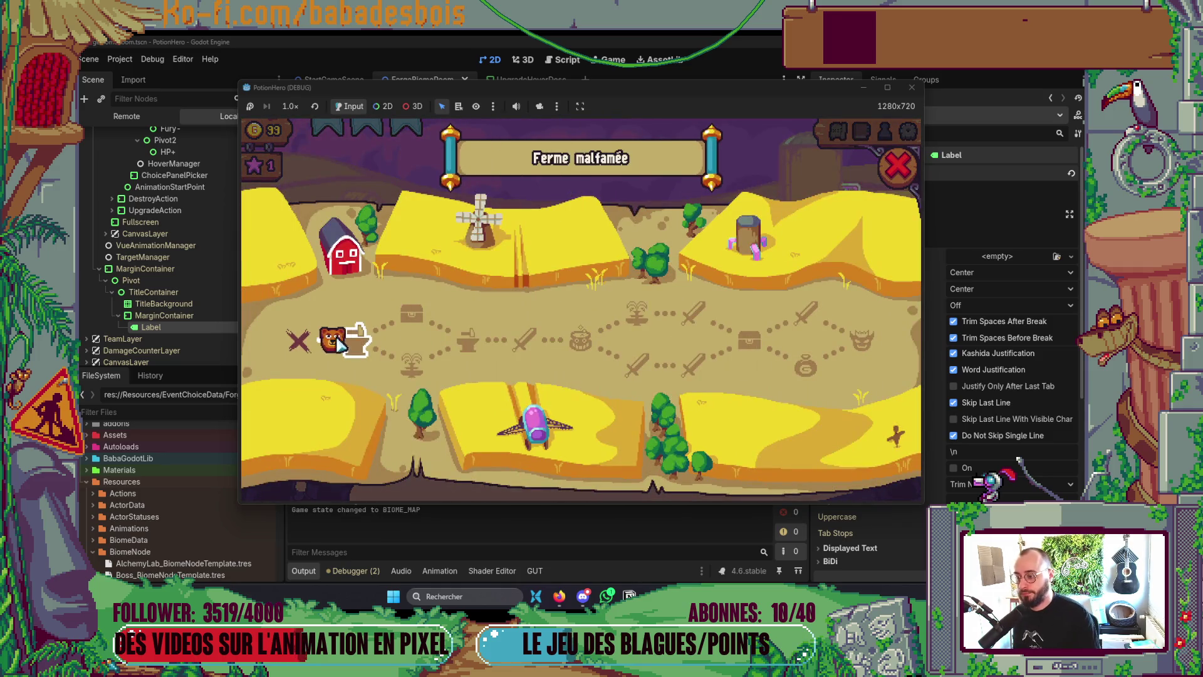
click(411, 313)
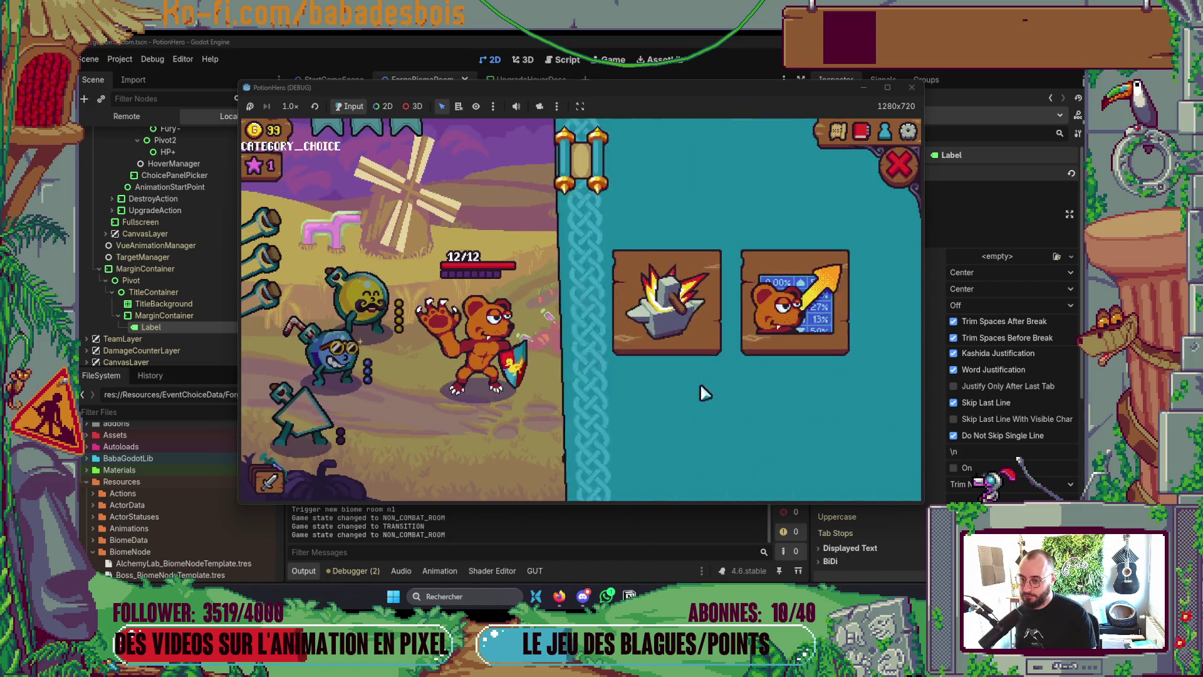
Step: Open and close the Forger and S'entraîner upgrade screens to check the title animations
mouse_move(679, 332)
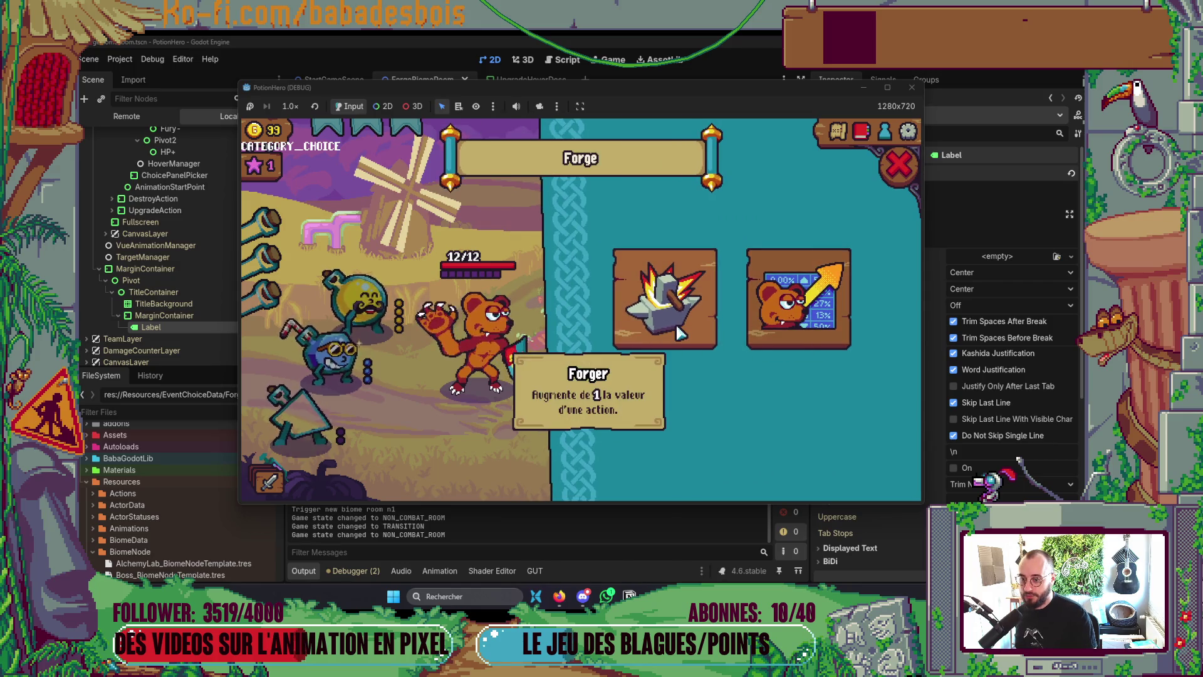
mouse_move(808, 344)
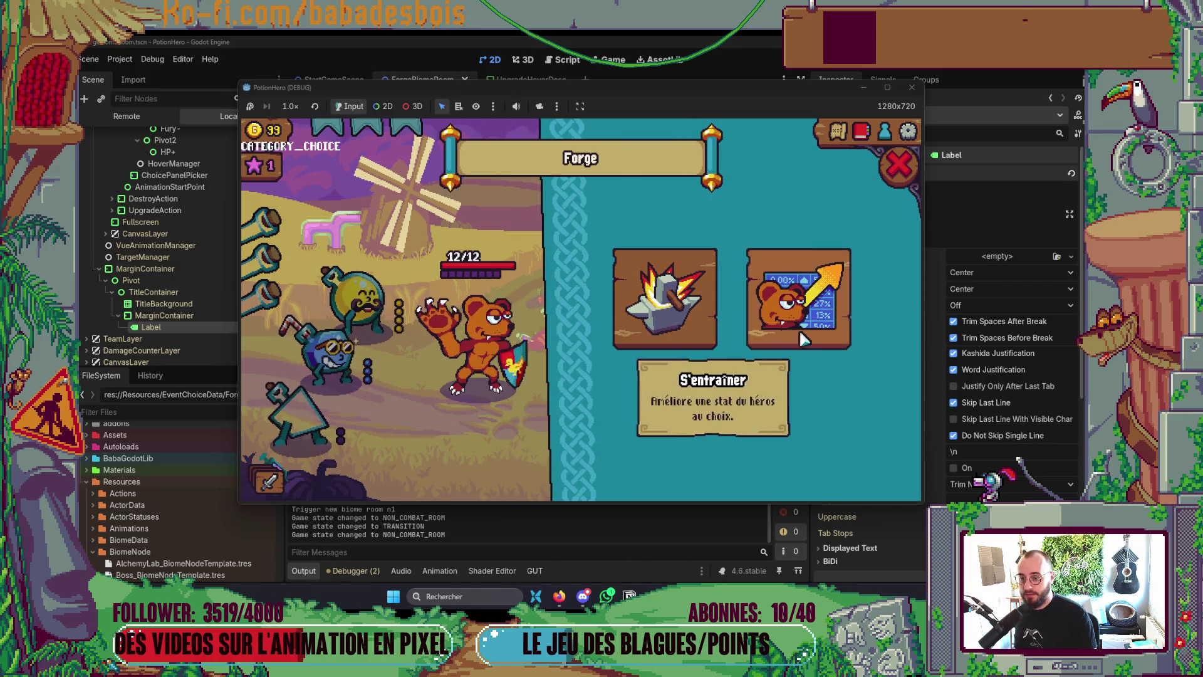
click(681, 316)
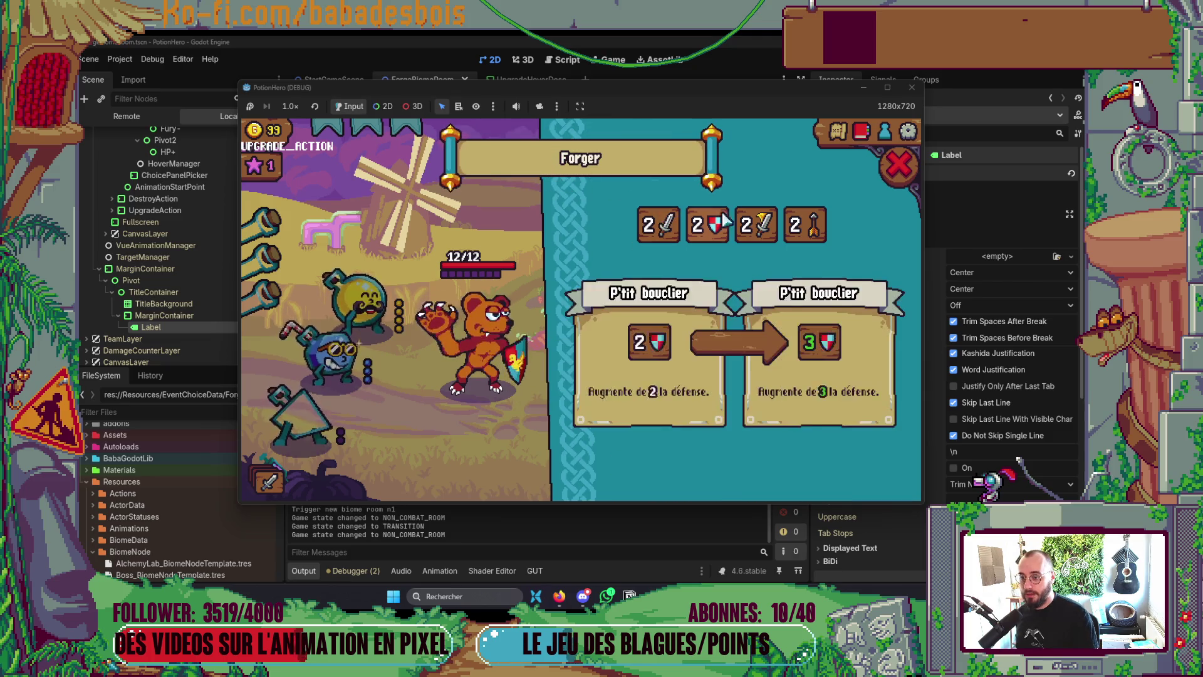
key(Escape)
click(815, 312)
click(908, 170)
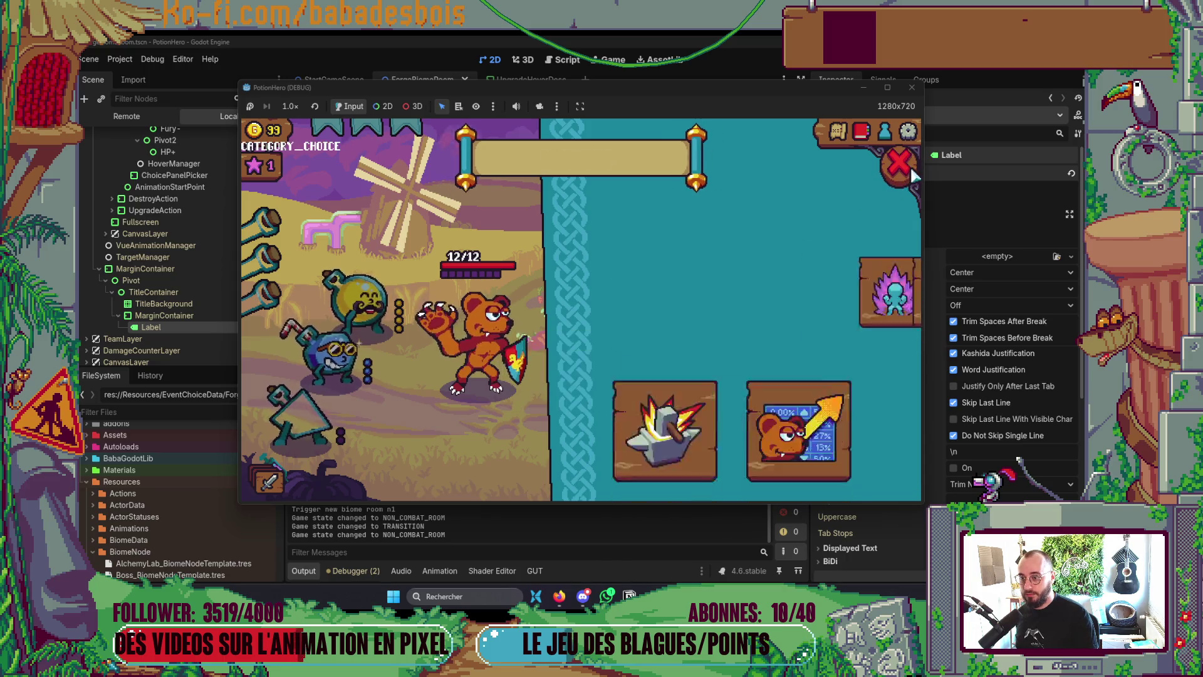
click(646, 307)
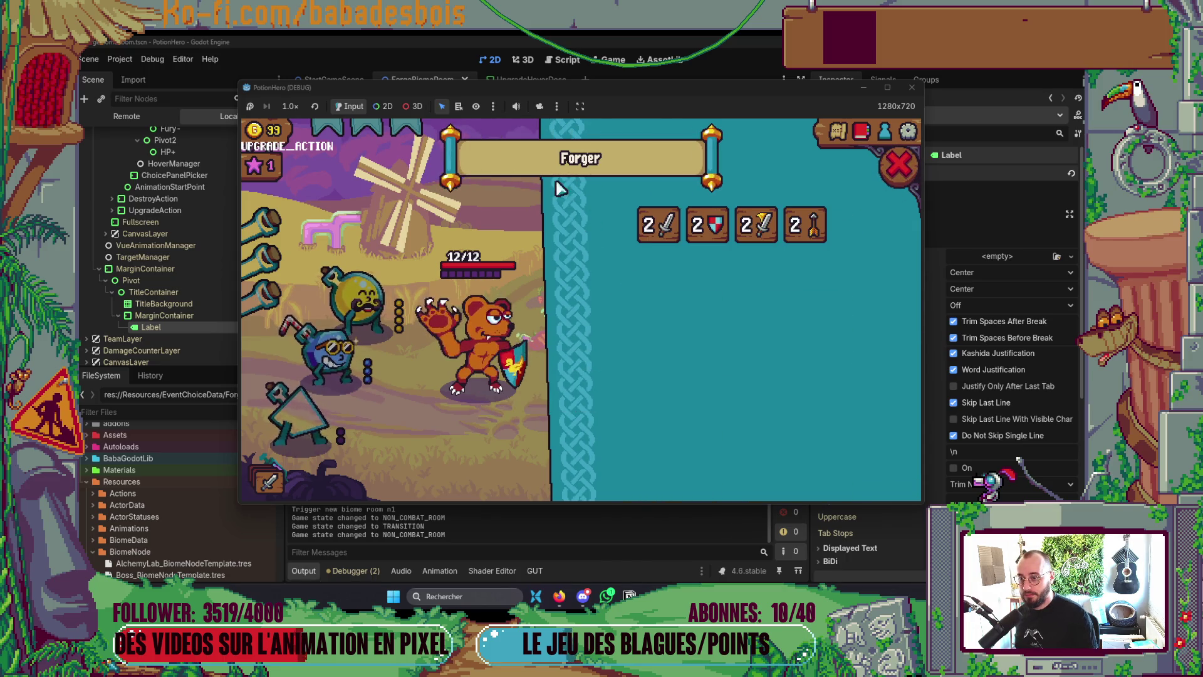
key(Escape)
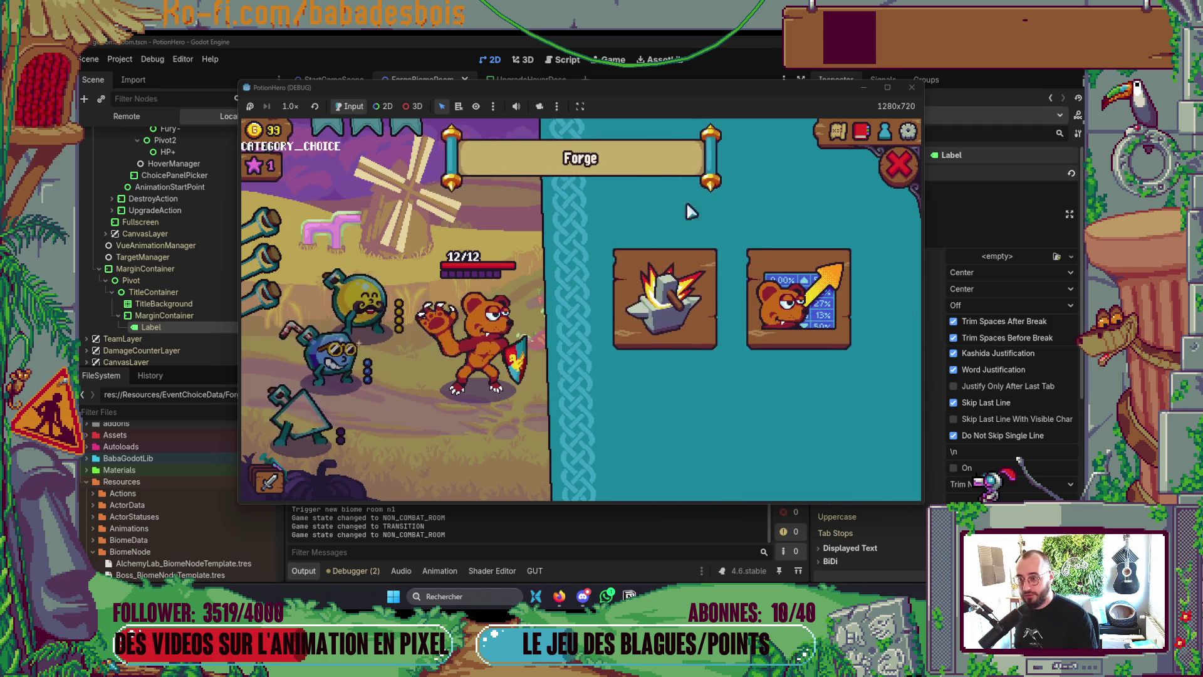
click(667, 295)
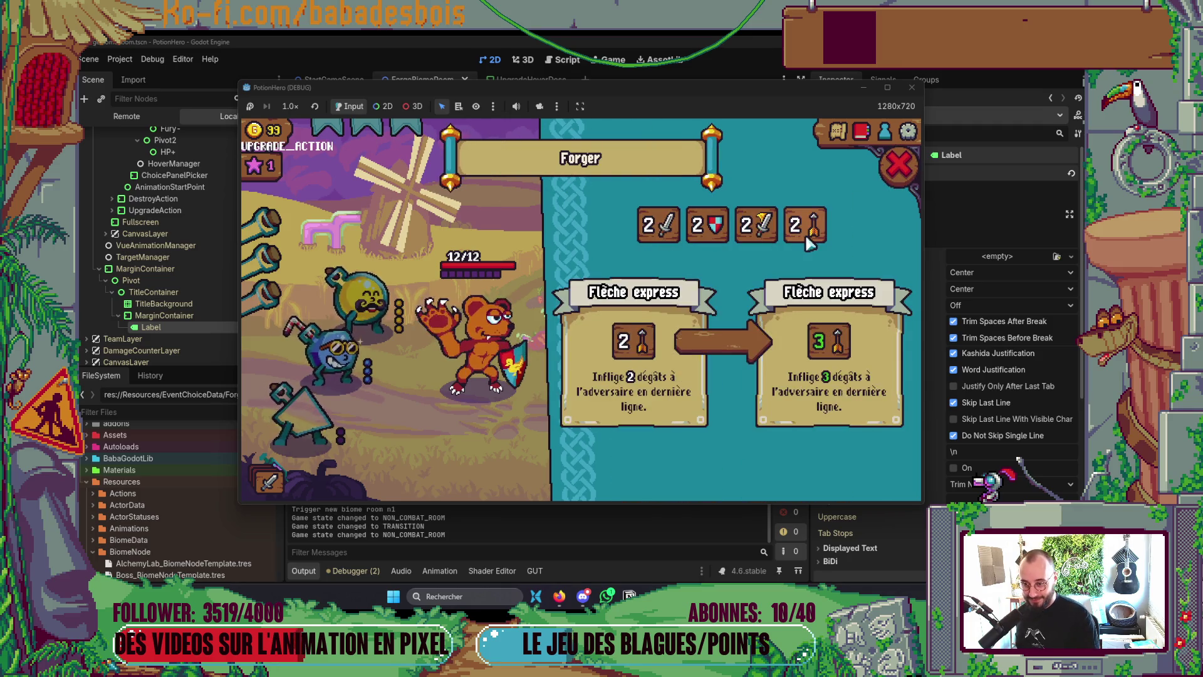
click(894, 177)
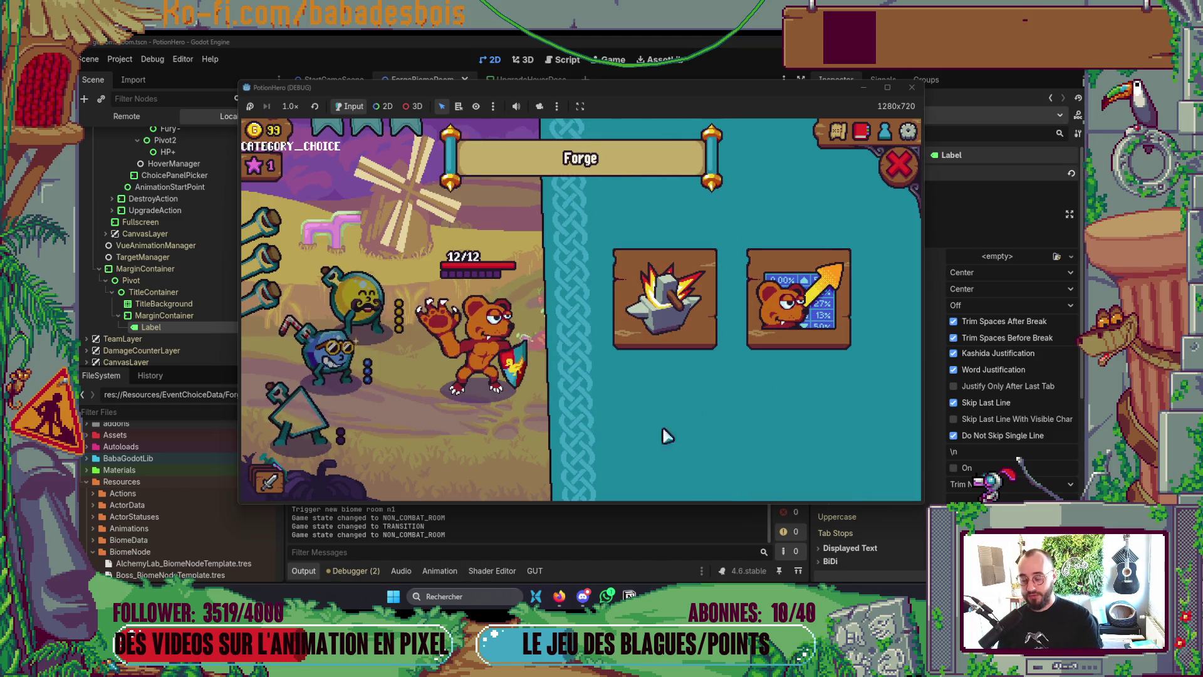
click(815, 338)
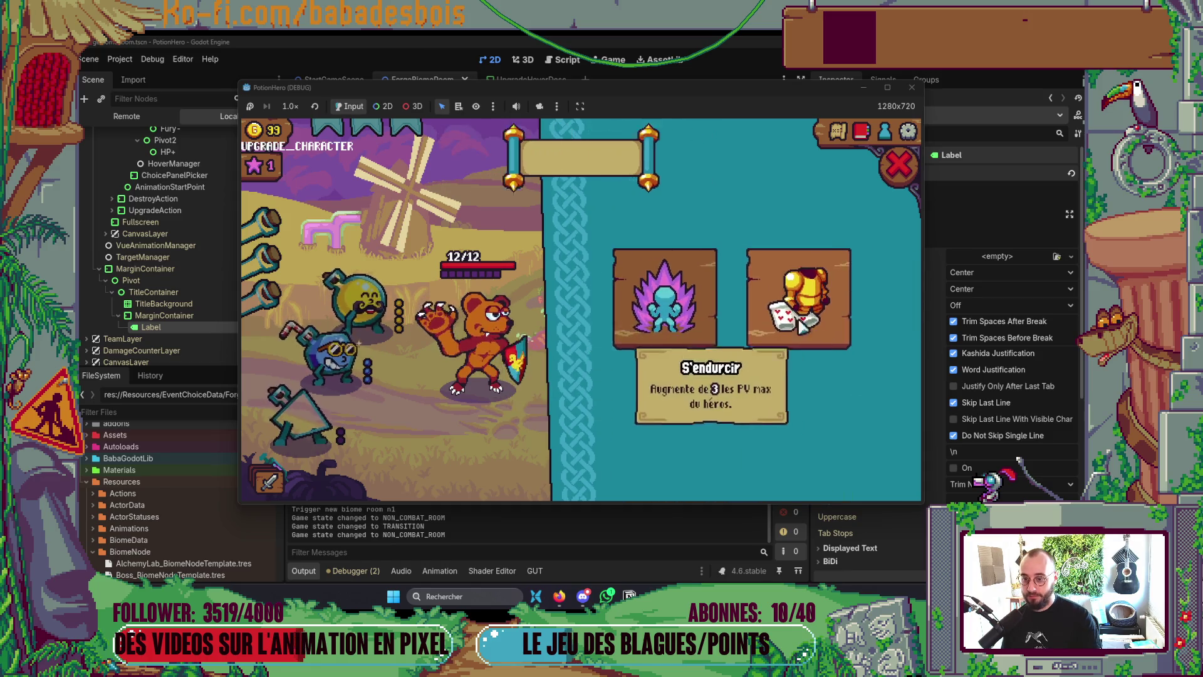
click(913, 174)
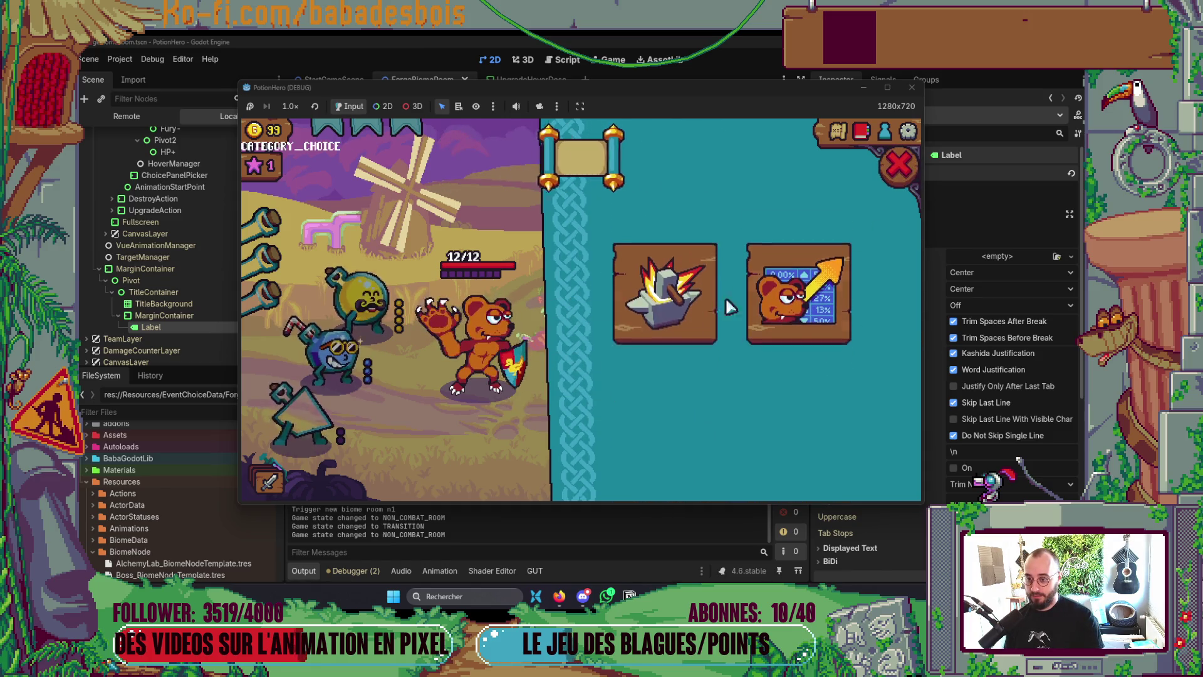
Step: Recheck the Forge panel, pick an S'entraîner upgrade to finish the room, and close the game
click(707, 304)
mouse_move(745, 232)
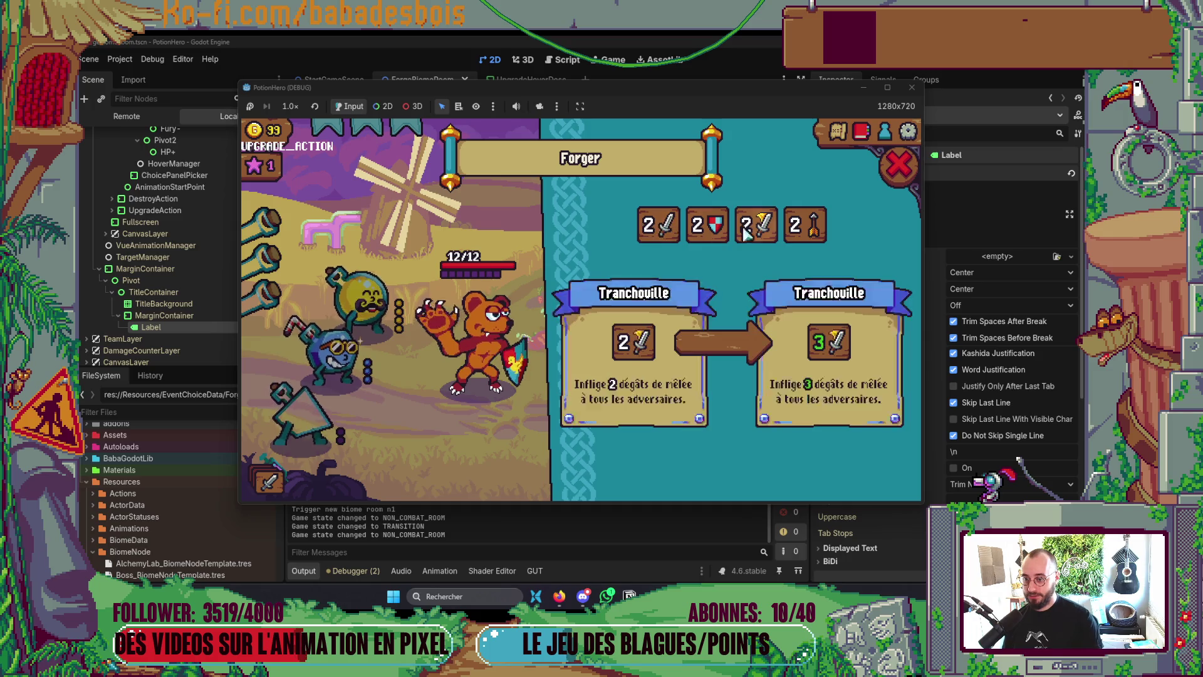
click(899, 164)
mouse_move(836, 307)
click(899, 164)
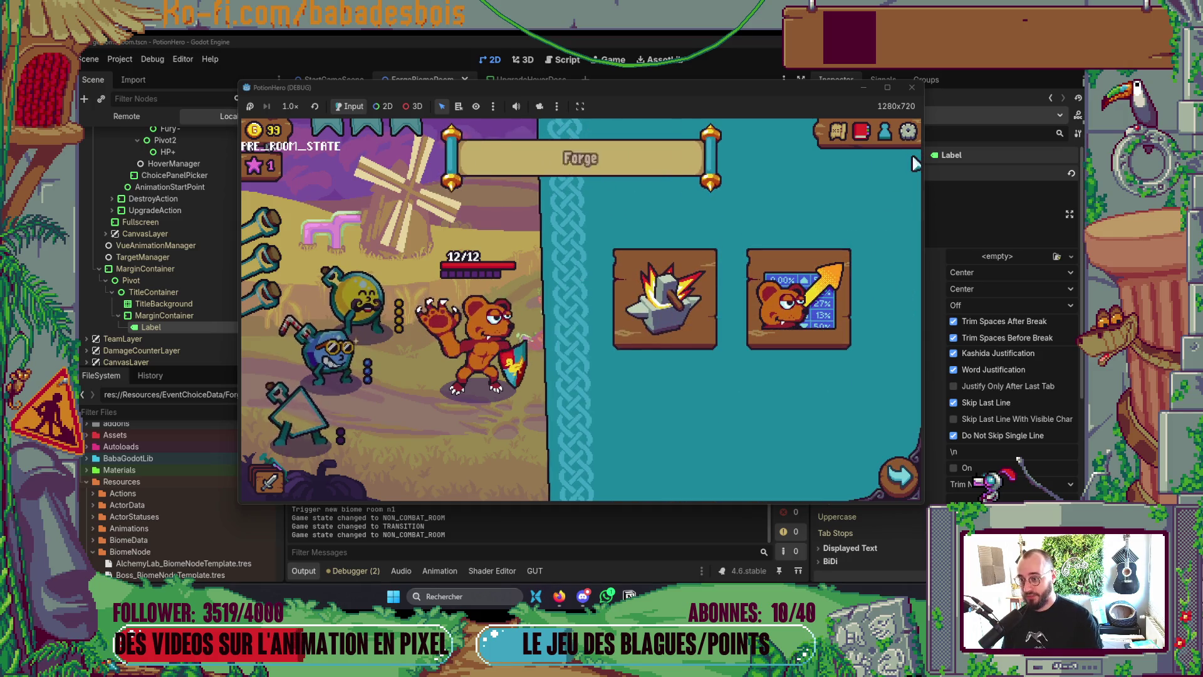
click(769, 357)
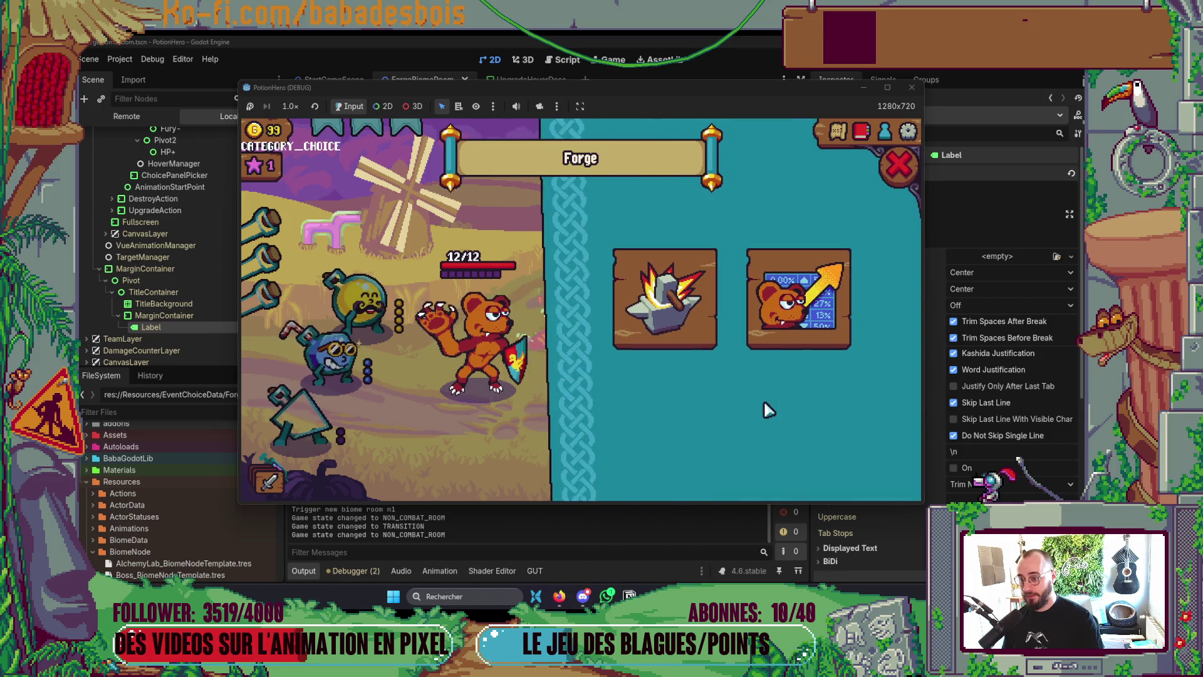
mouse_move(830, 323)
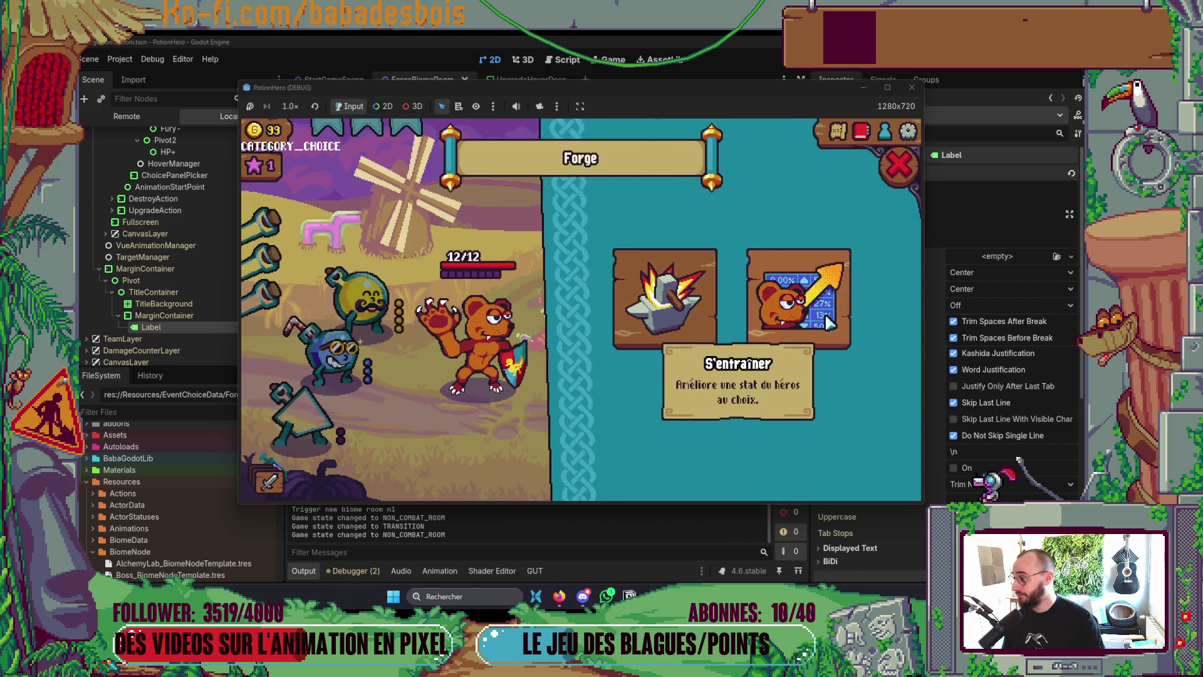
click(830, 323)
mouse_move(643, 299)
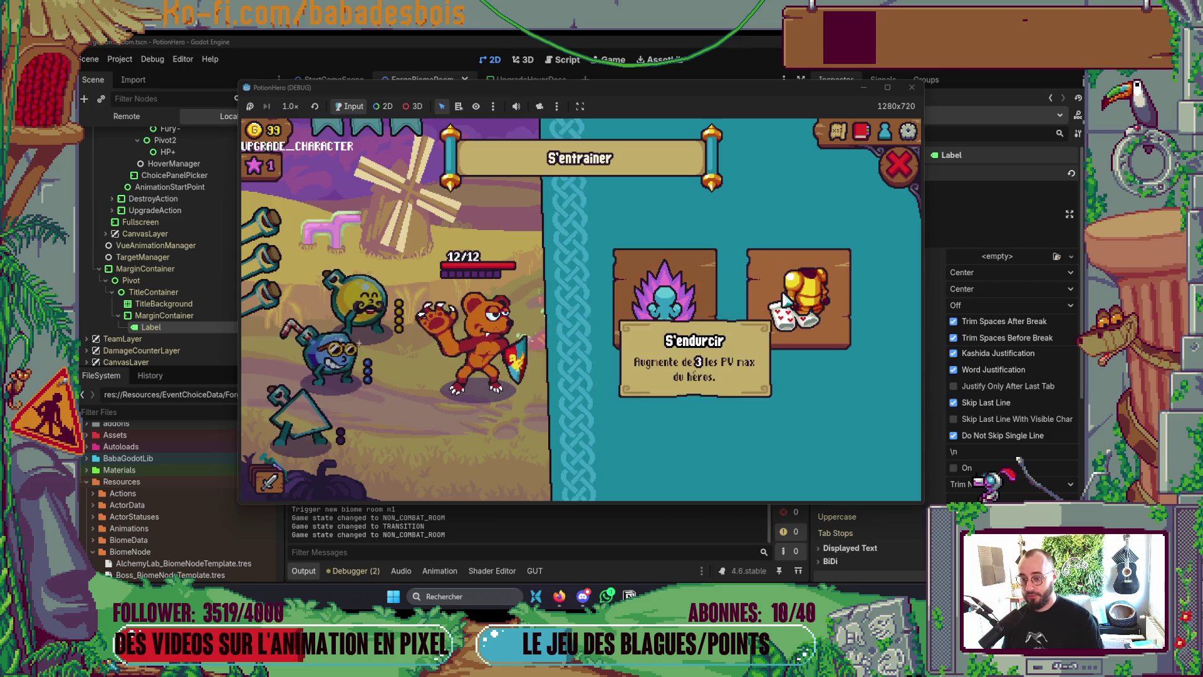
click(814, 313)
click(896, 166)
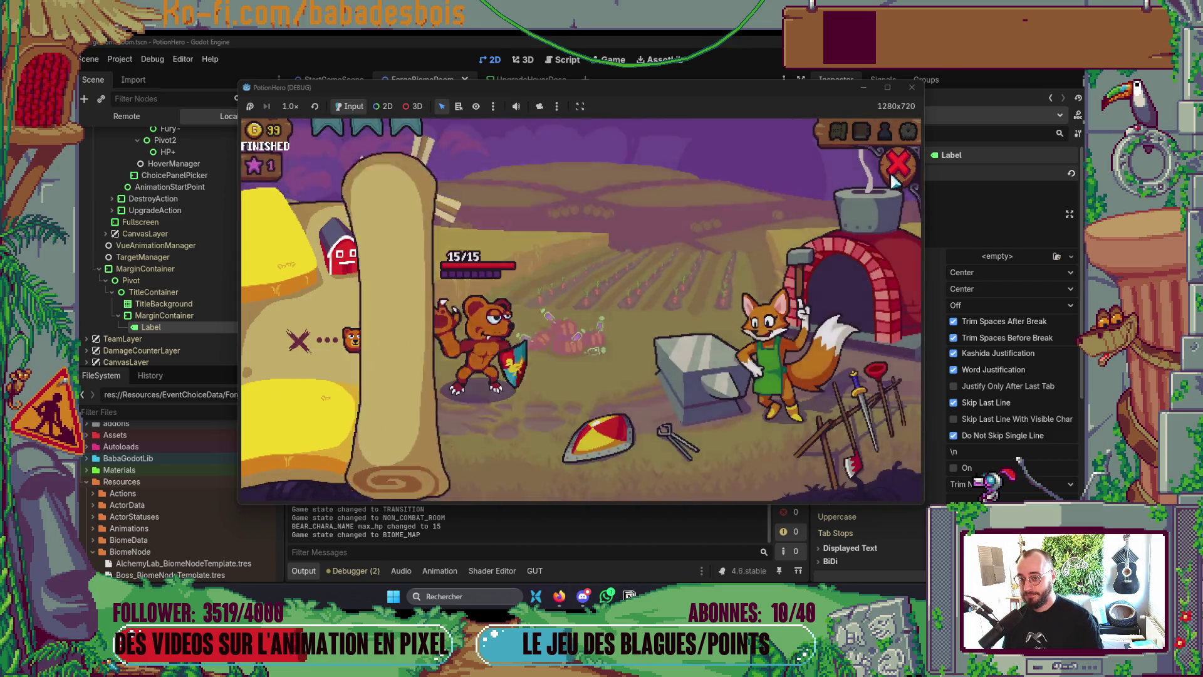
click(912, 88)
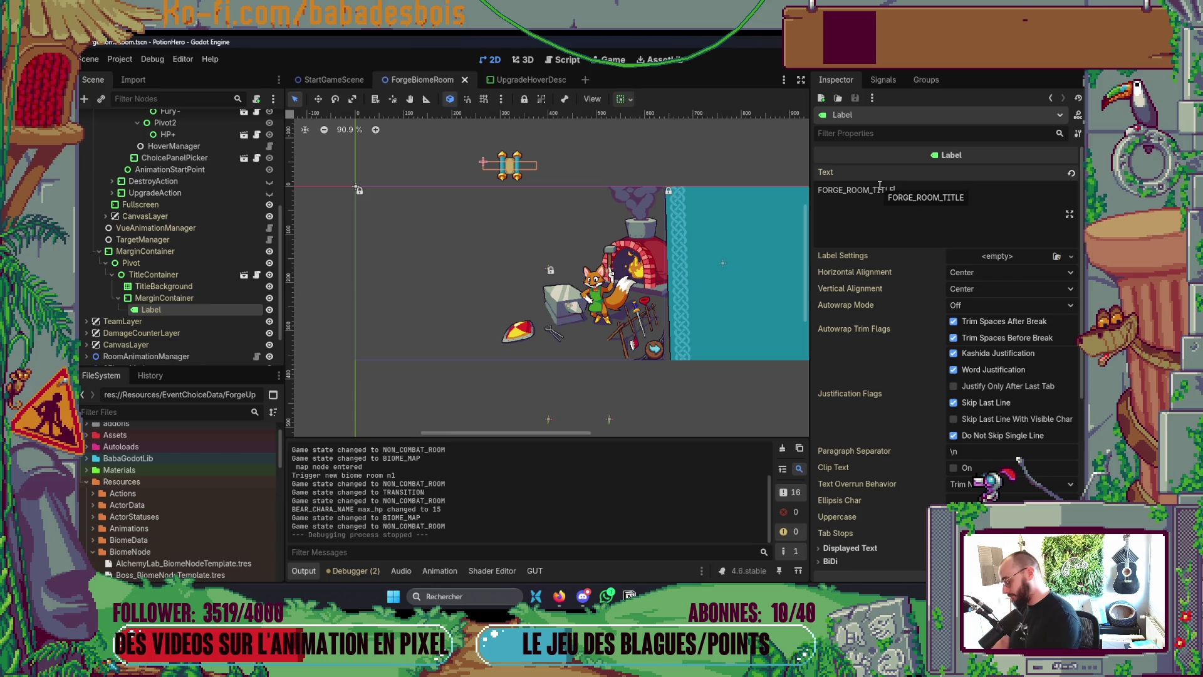
Step: Save ForgeBiomeRoom and filter the FileSystem by 'Chest' to list the ChestRoom sprites
key(ctrl+s)
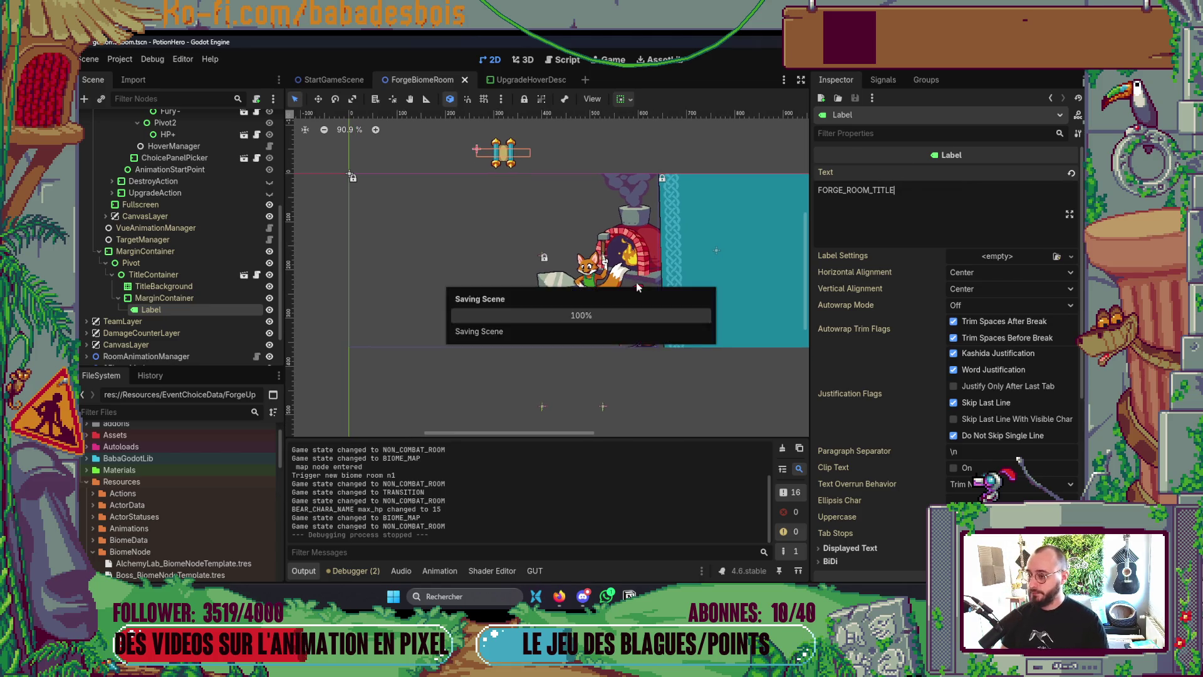
click(151, 412)
text(Chest)
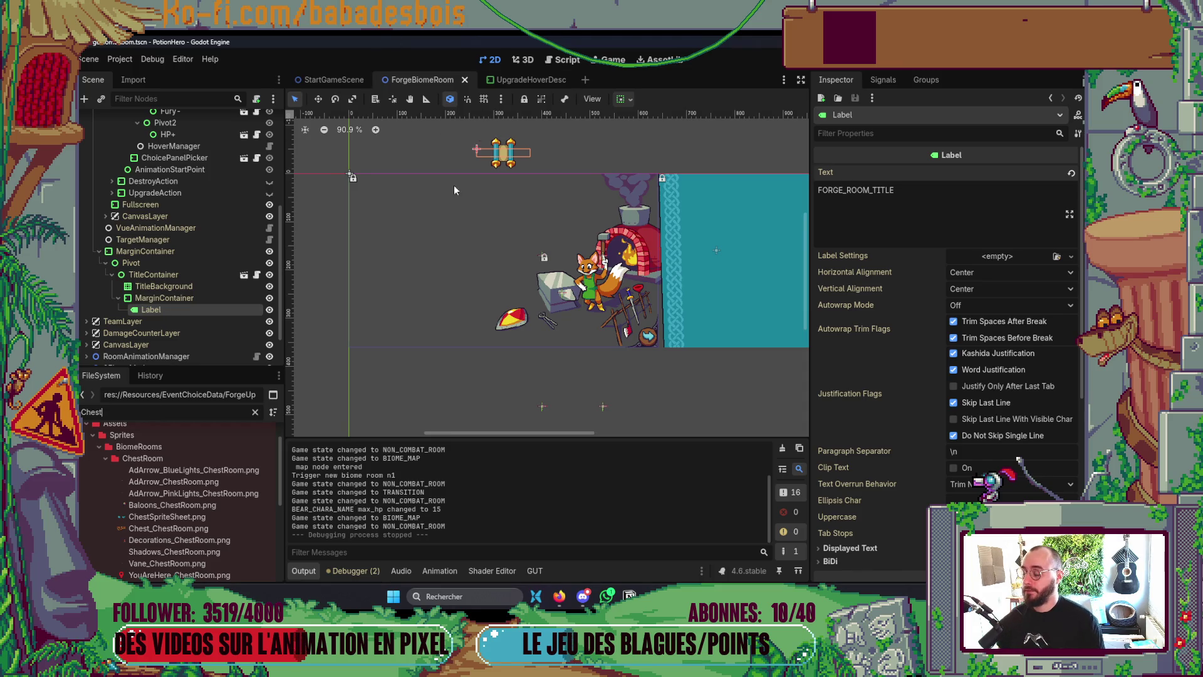
key(ctrl+s)
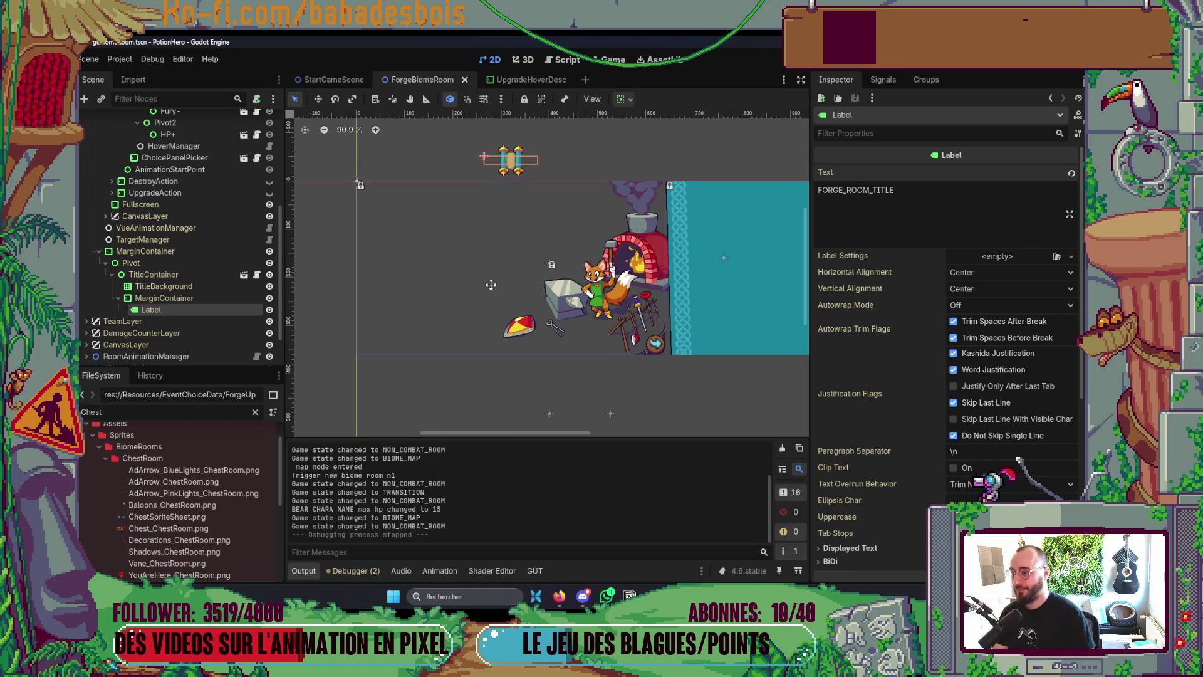
Step: In Neovim, scroll through ForgeBiomeRoom.gd's state blocks and focus the Translation.csv and script panes
key(alt+Tab)
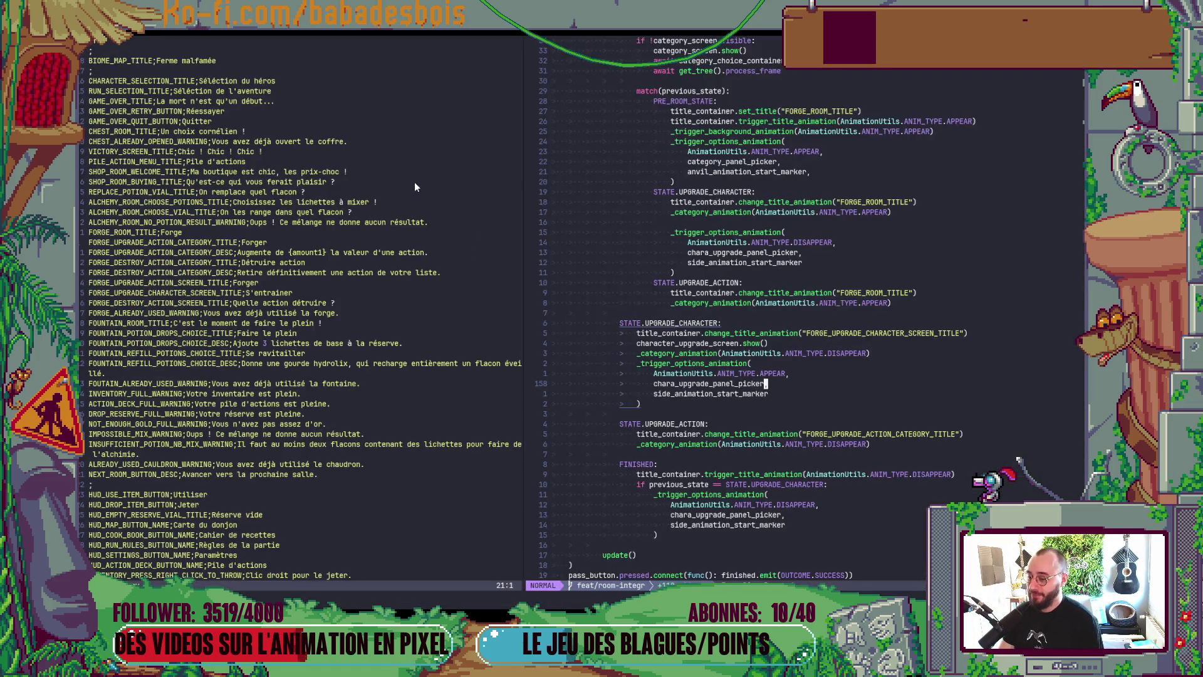
scroll(723, 351, up, 7)
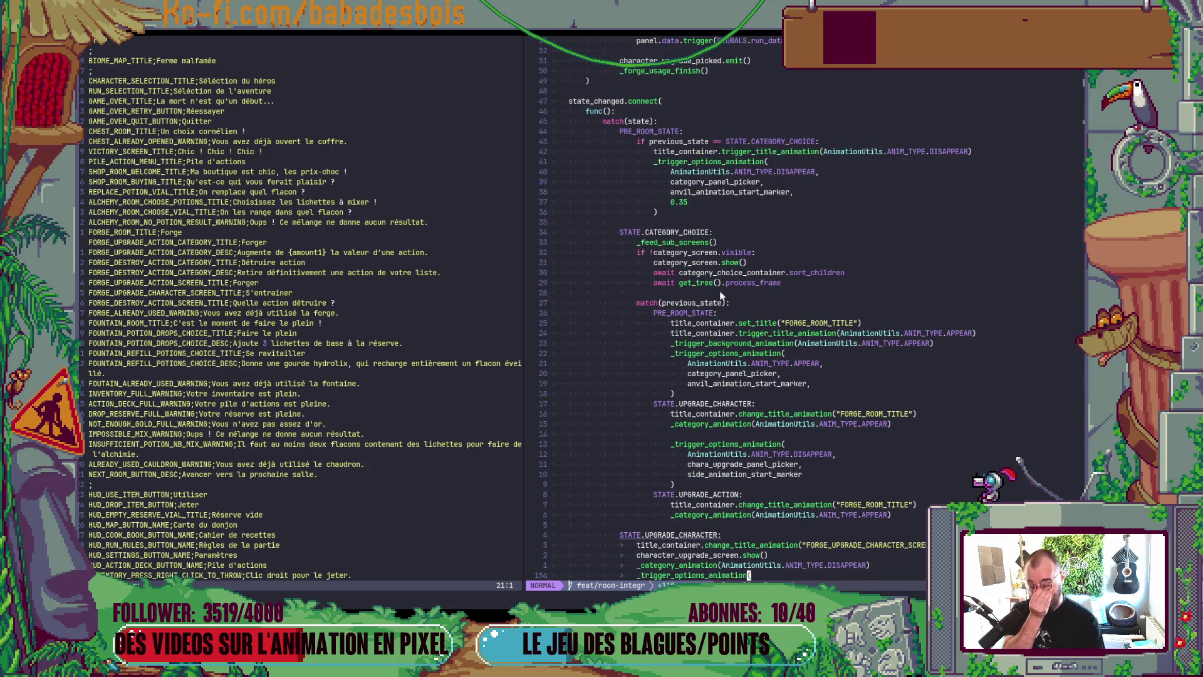
scroll(715, 262, down, 8)
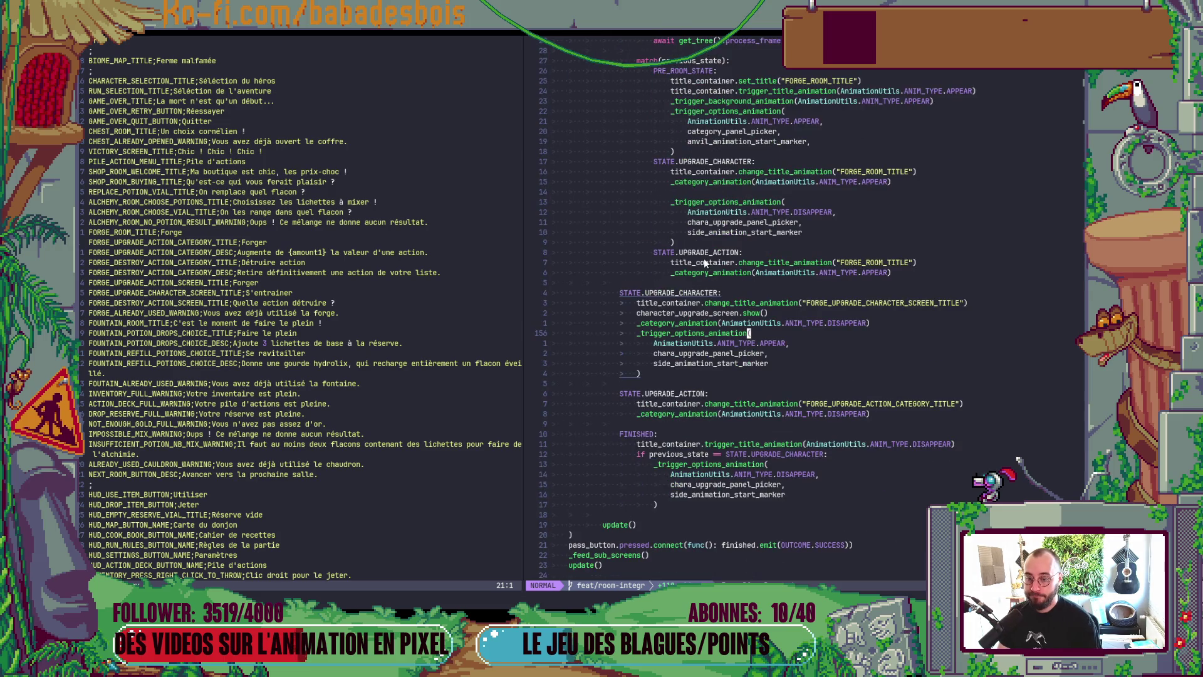
scroll(704, 262, up, 7)
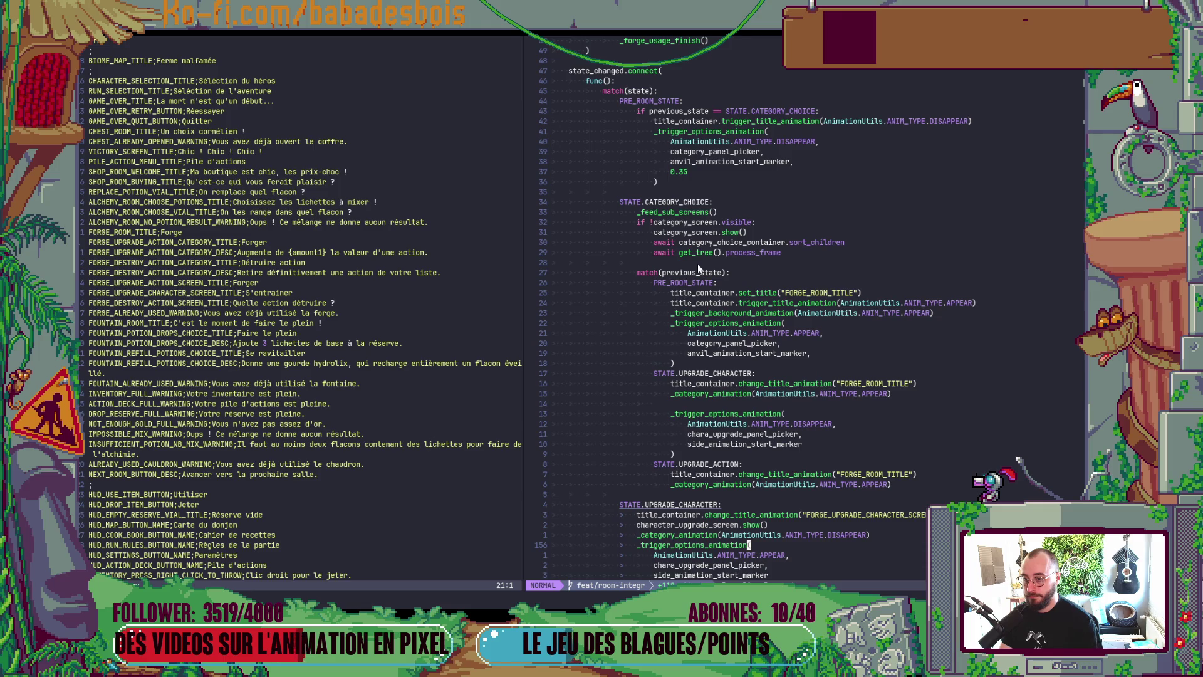
scroll(697, 265, down, 7)
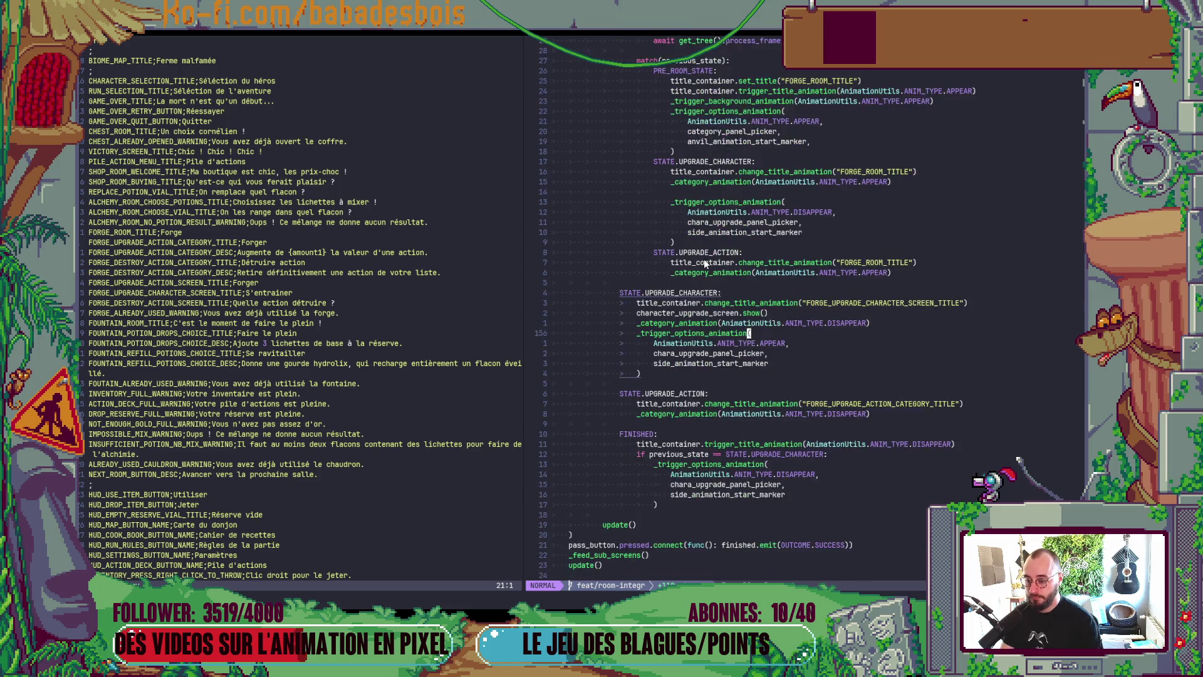
scroll(705, 260, down, 3)
click(188, 303)
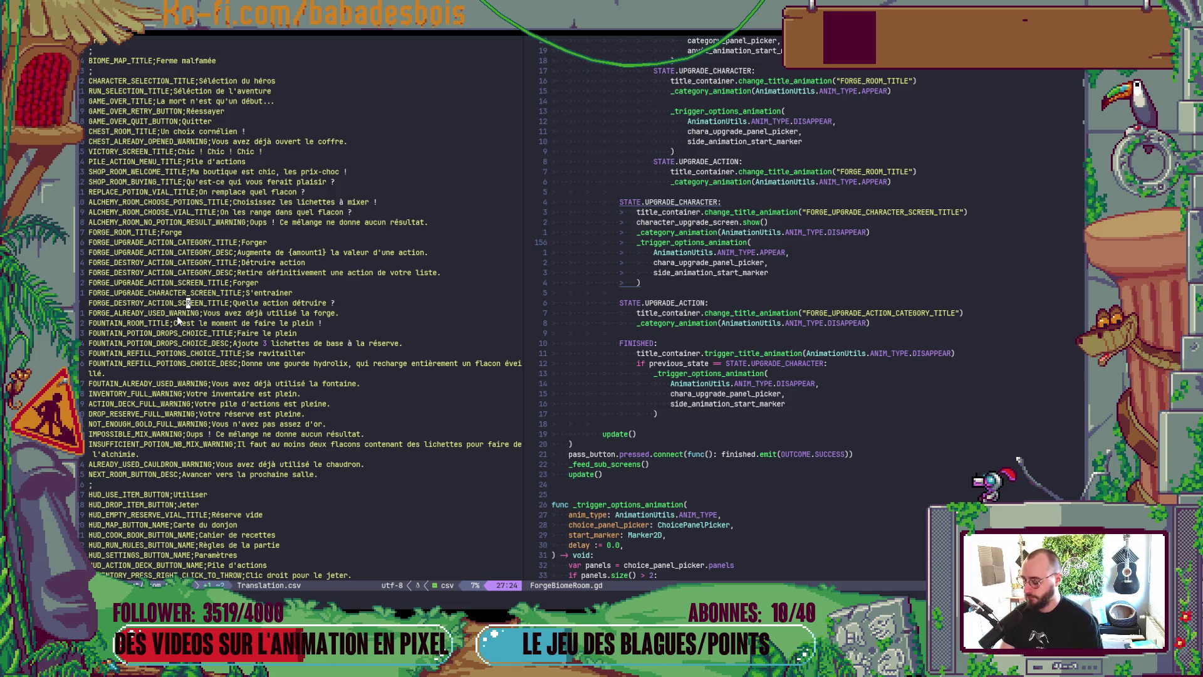
click(639, 352)
Step: Open EventChoiceBiomeRoom.gd through the project file finder
key(space)
text(fE)
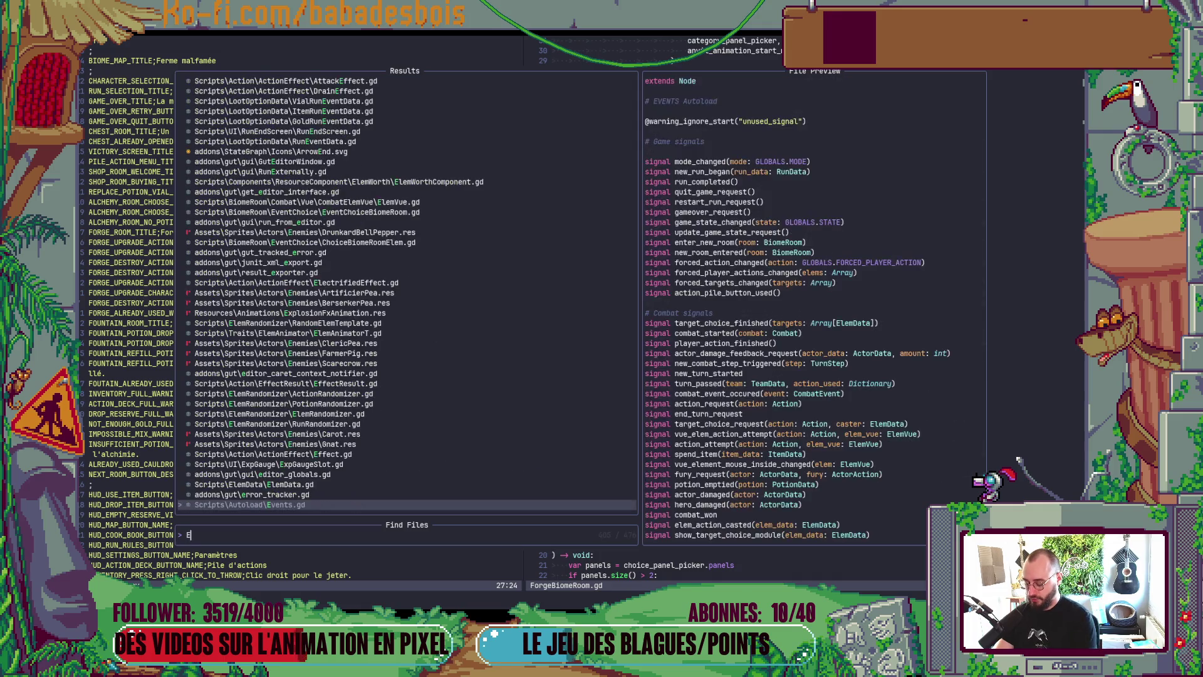
text(n)
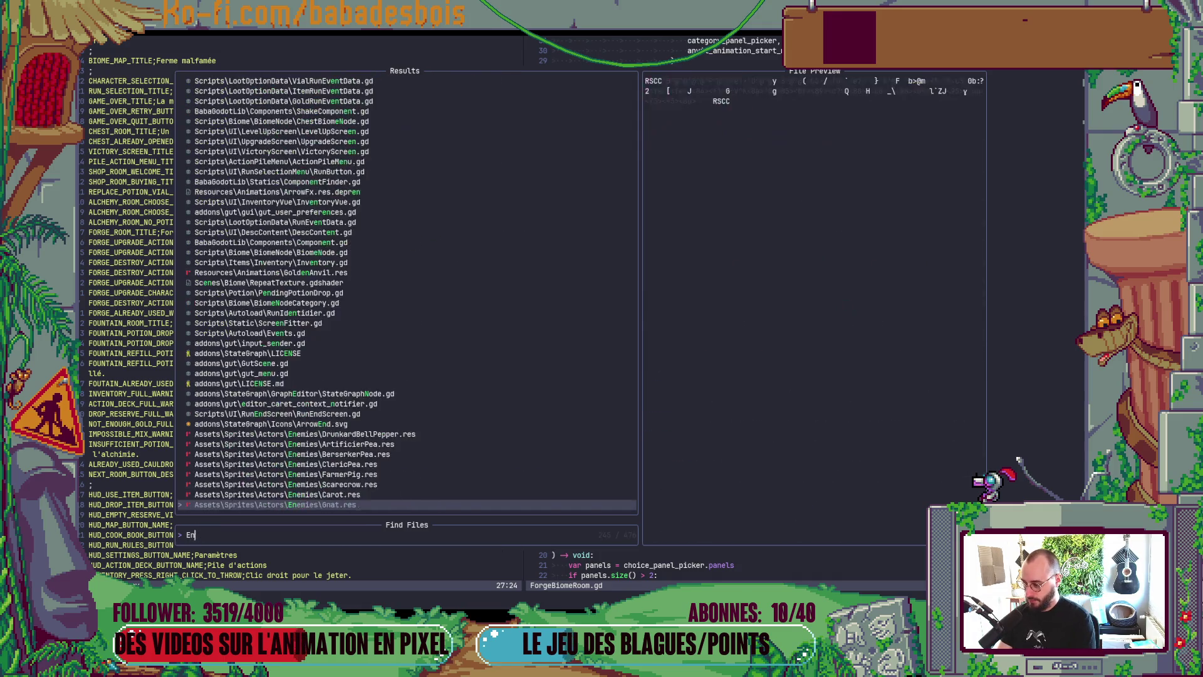
key(BackSpace)
text(ventChoic)
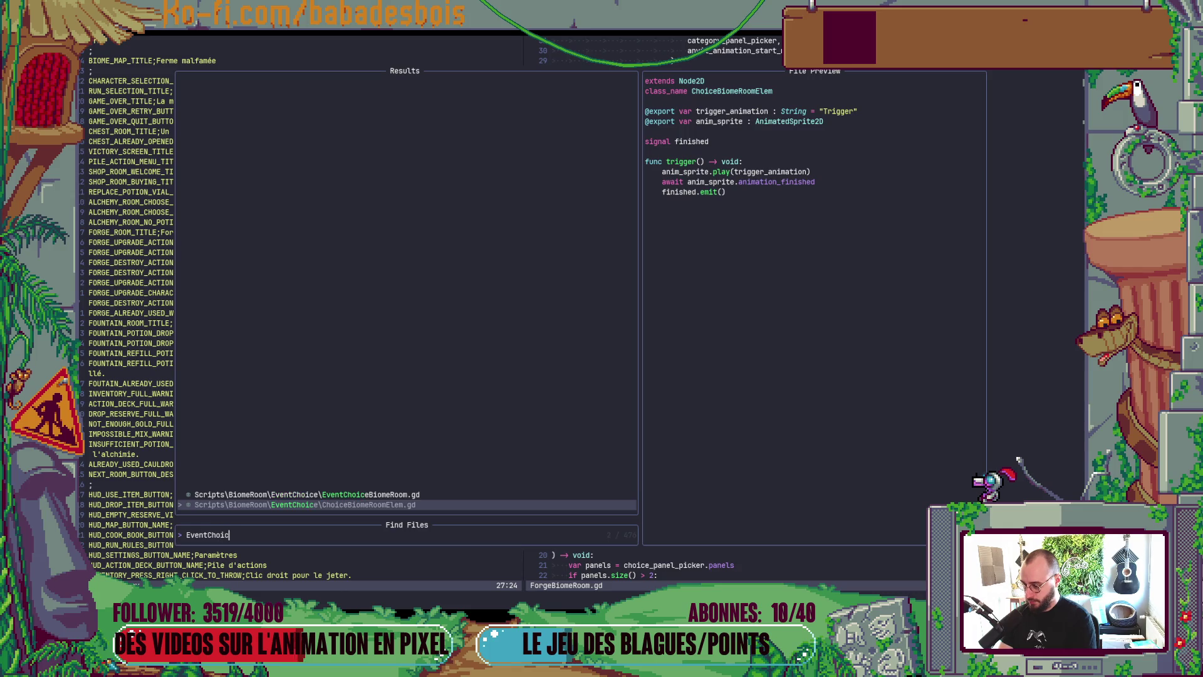
key(Up)
key(Return)
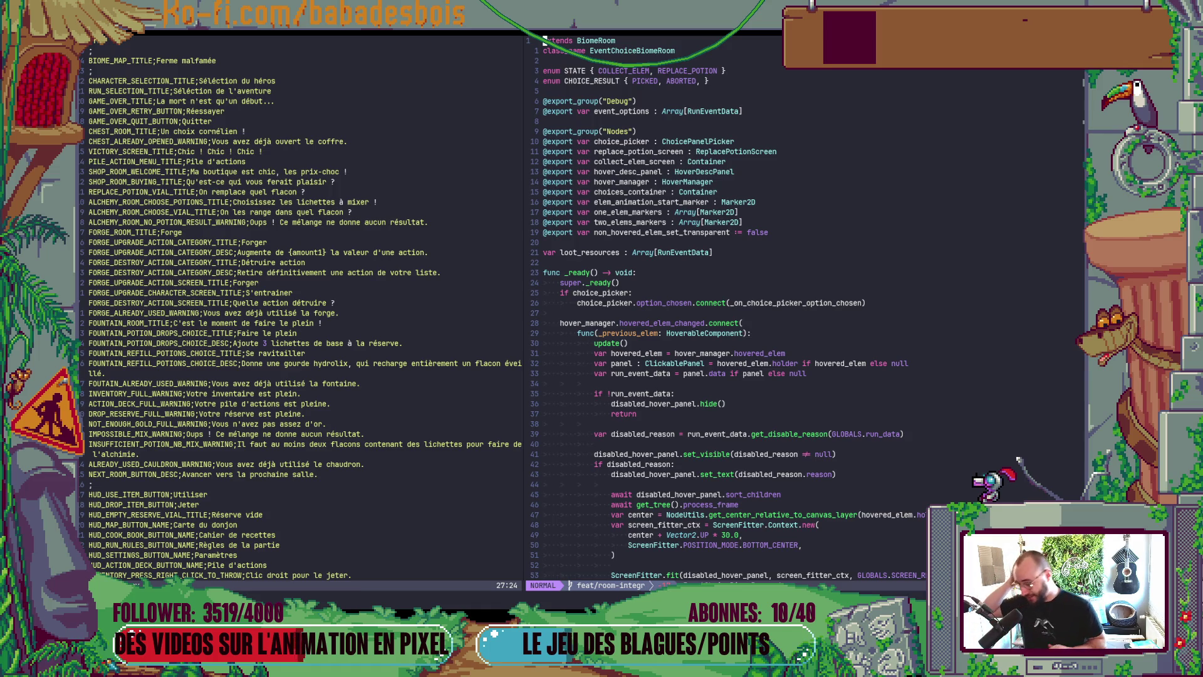
Step: Insert a blank line above the FINISHED case and save the script with :w
key(ctrl+d)
key(ctrl+d)
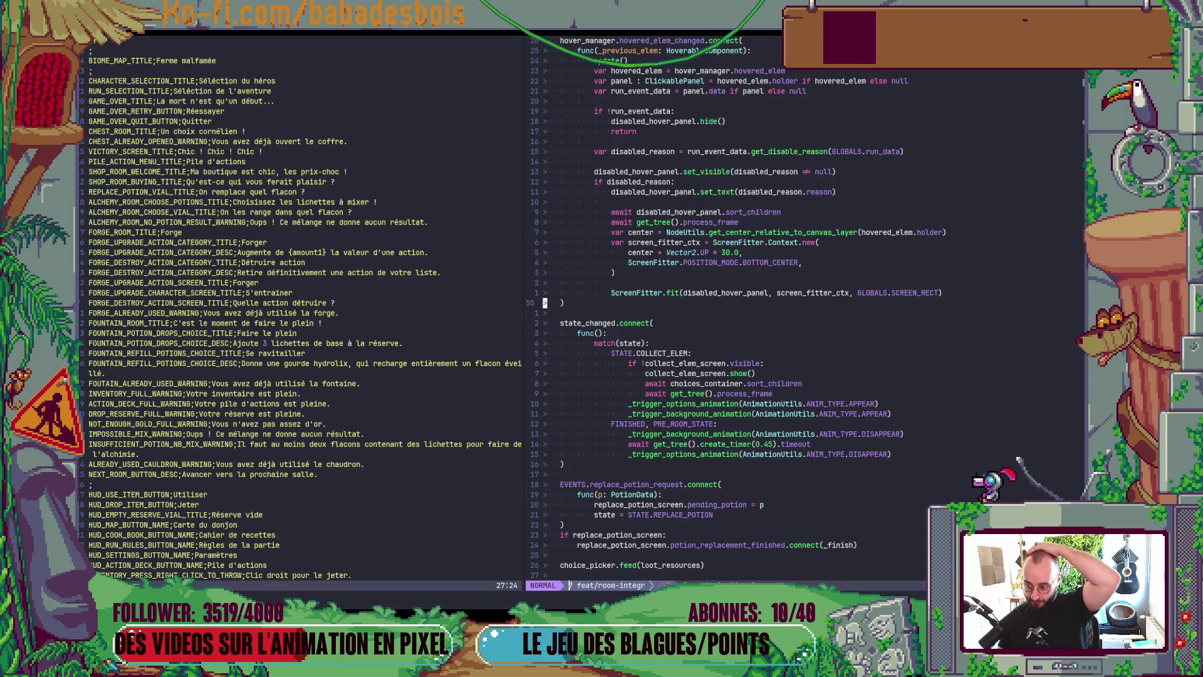
click(716, 424)
key(bracketleft)
key(space)
text(:w)
key(Return)
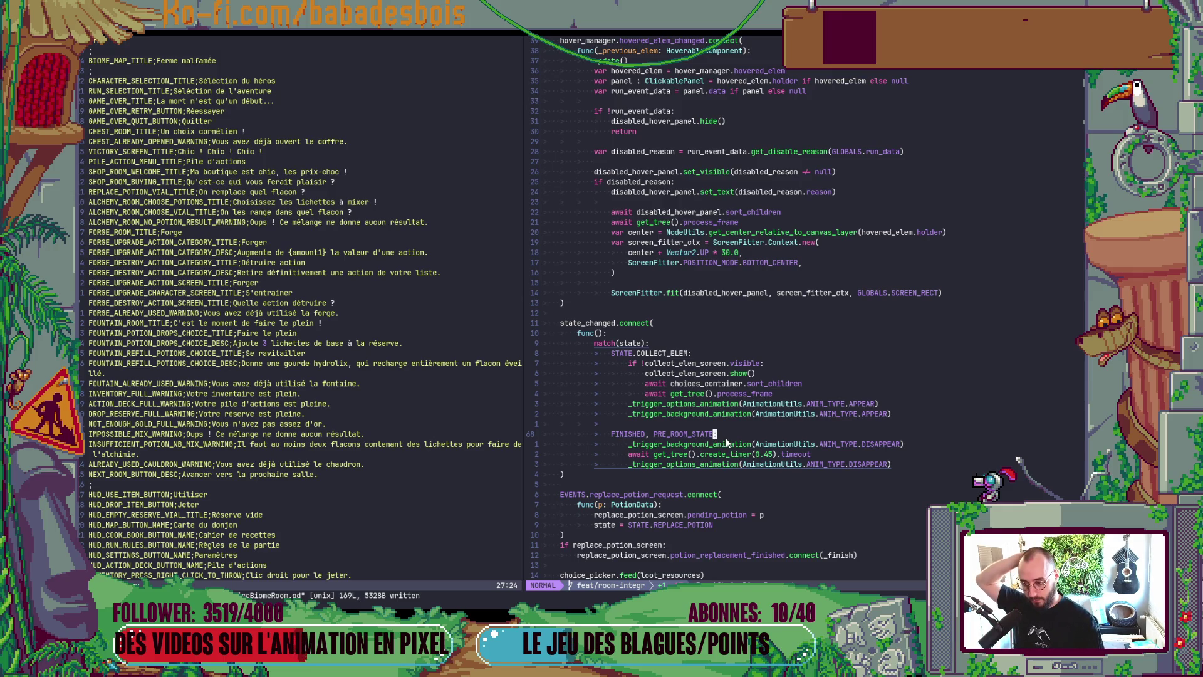
scroll(726, 442, up, 6)
scroll(728, 431, down, 7)
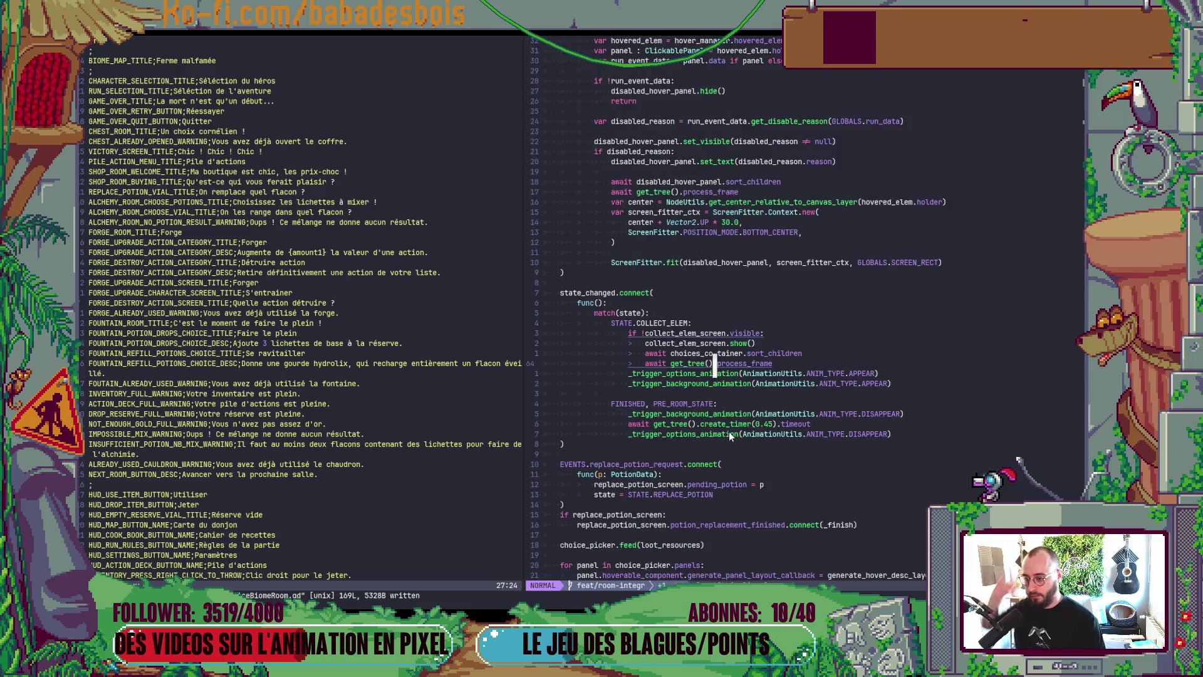
key(alt+Tab)
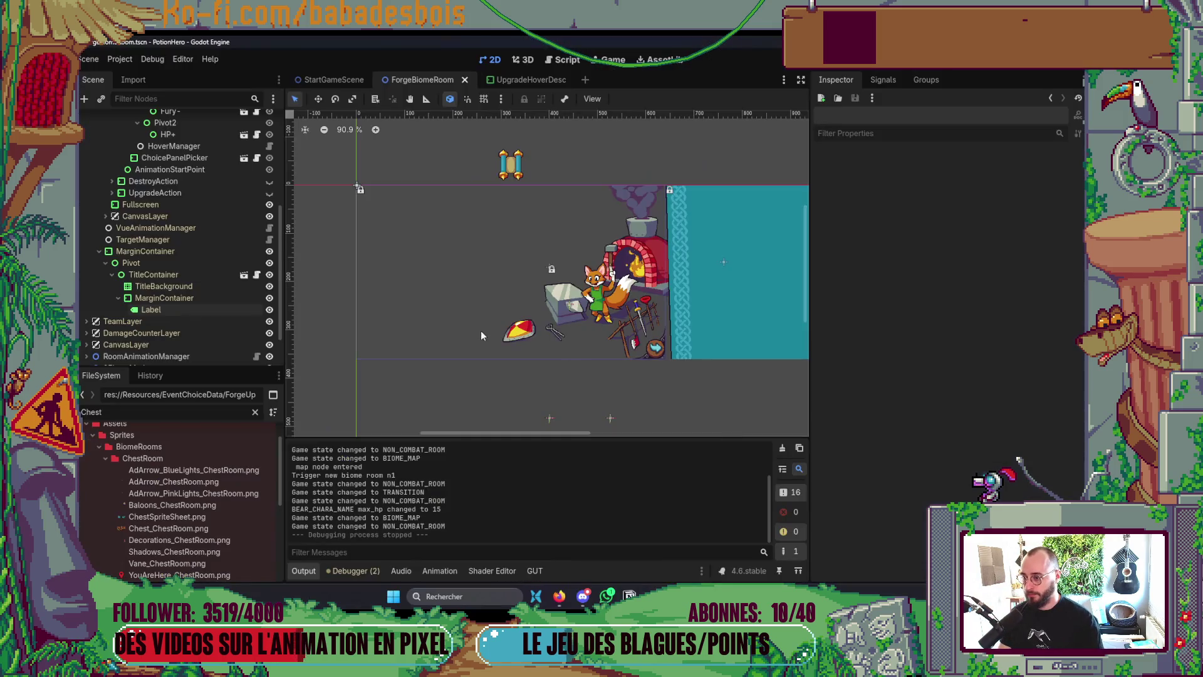
Step: Quick-open the ChestBiomeRoom scene
key(ctrl+shift+o)
text(chest)
key(Return)
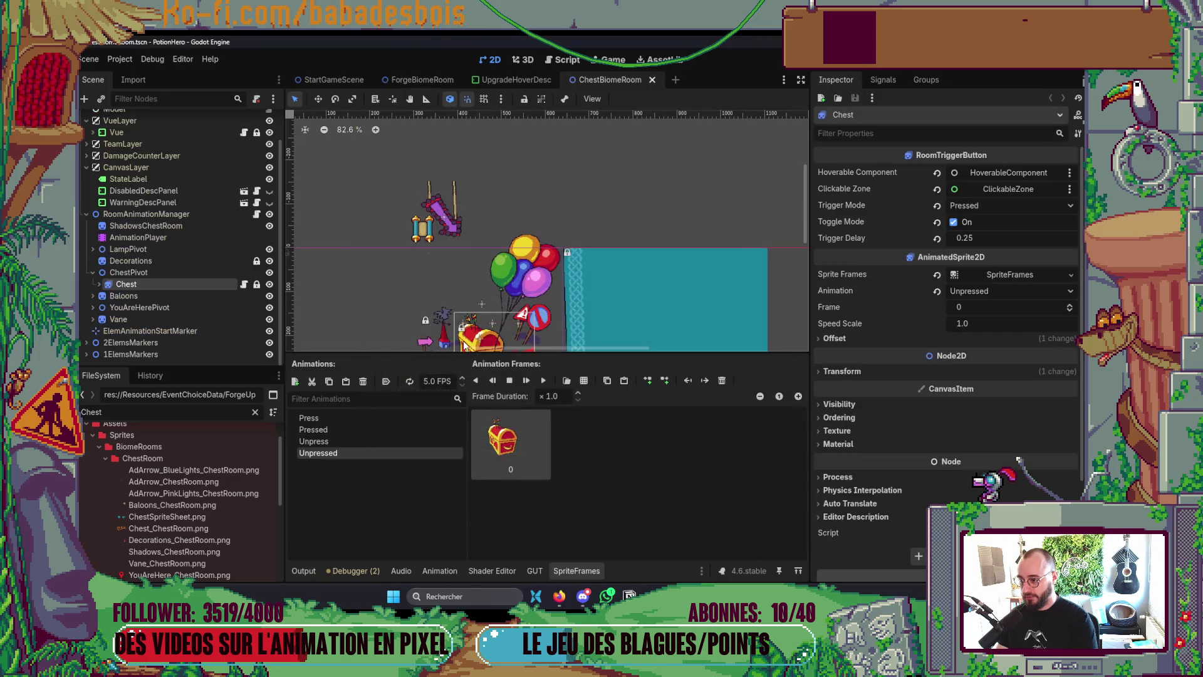
Step: Select the room title's Label node holding CHEST_ROOM_TITLE and recentre the canvas
click(570, 567)
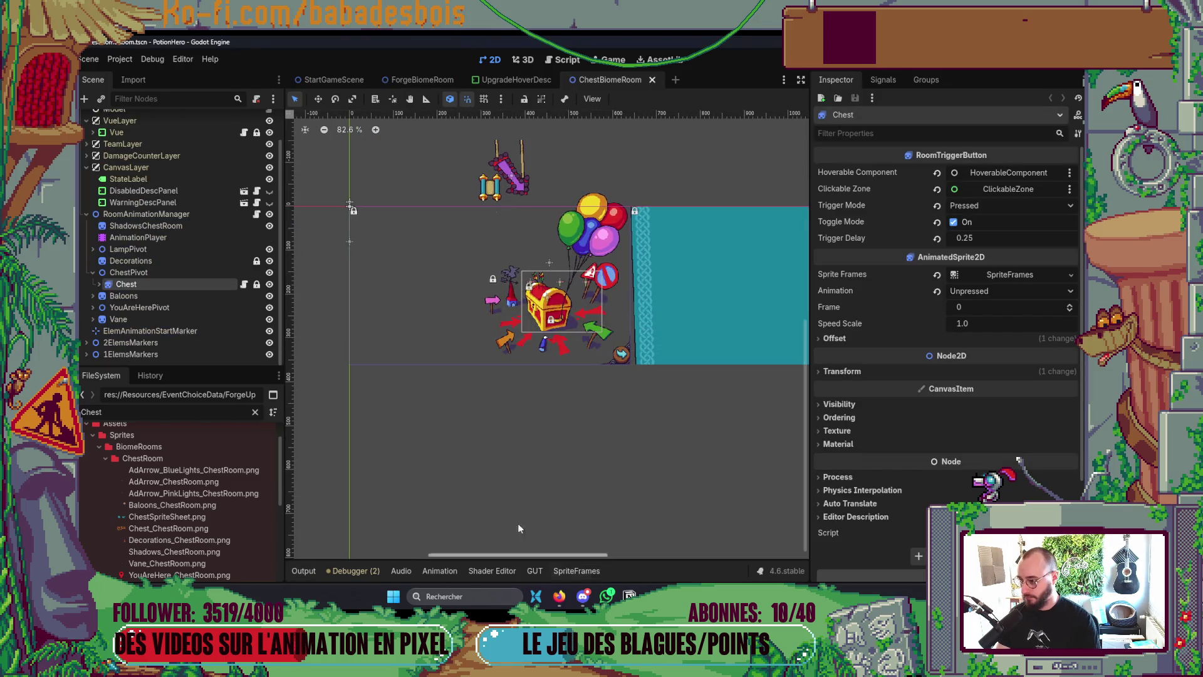
alt+right_click(492, 191)
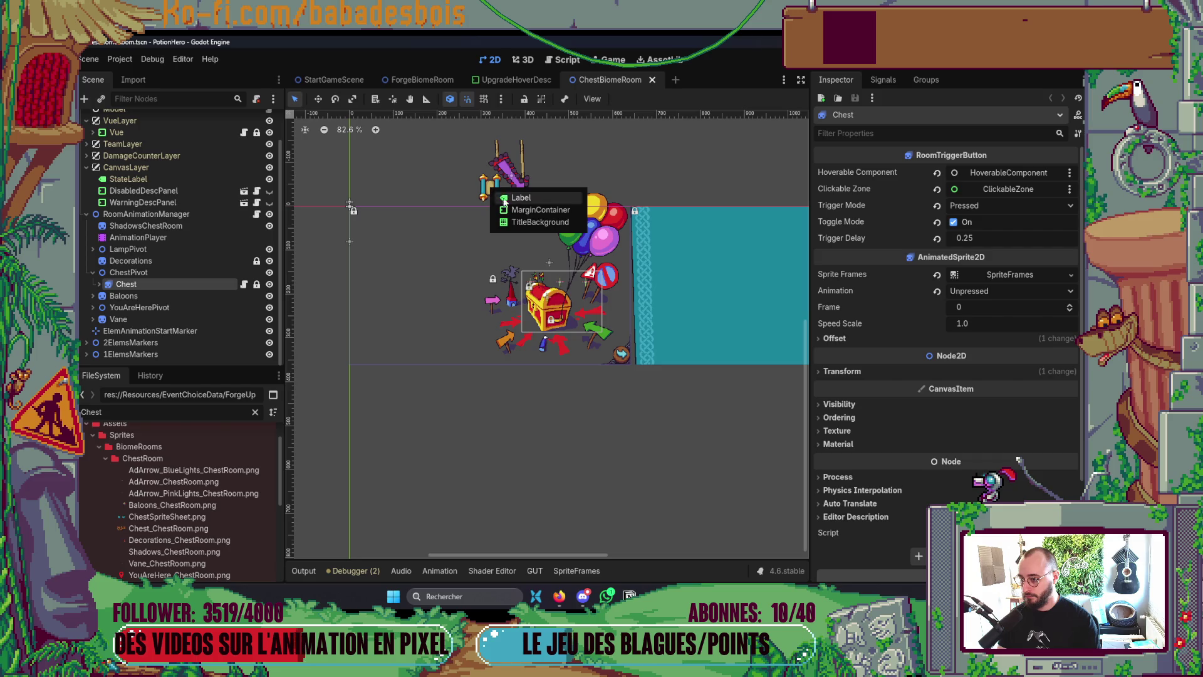
click(533, 198)
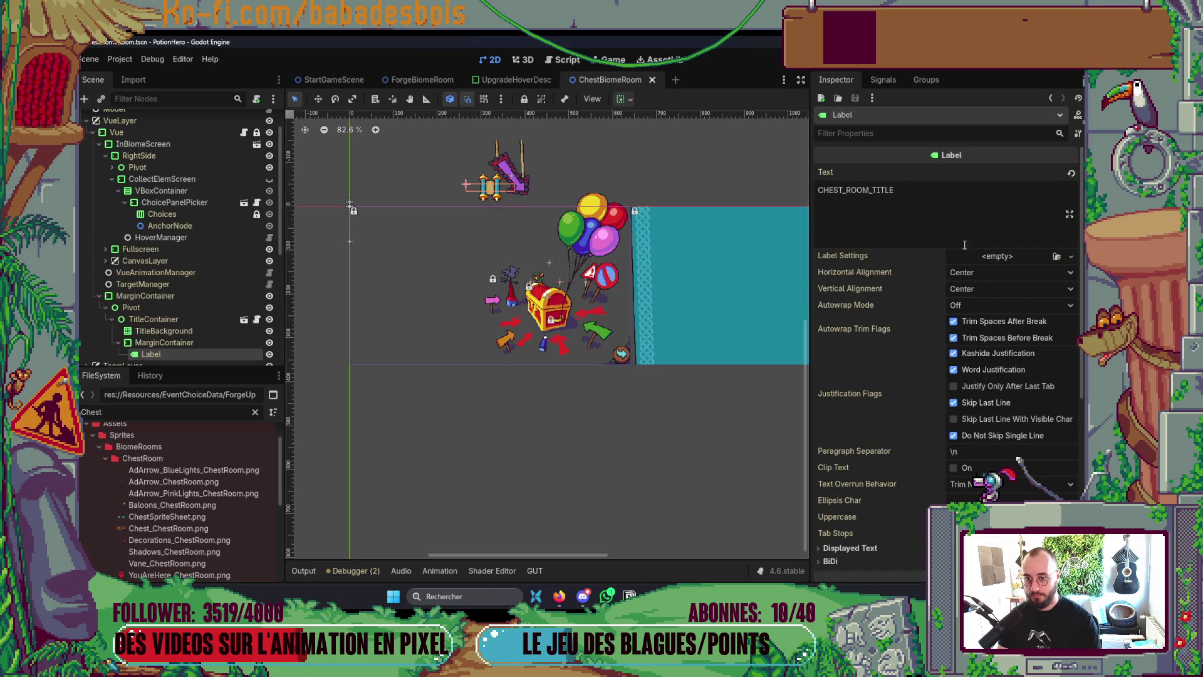
drag(387, 353, 375, 406)
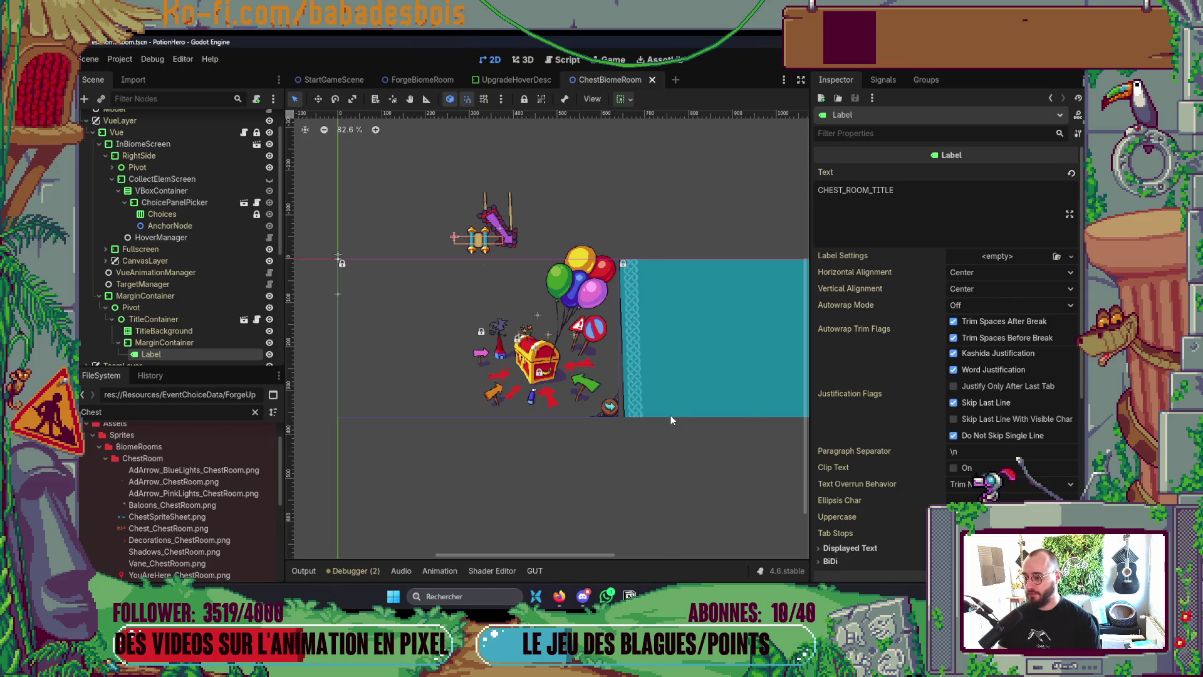
key(alt+Tab)
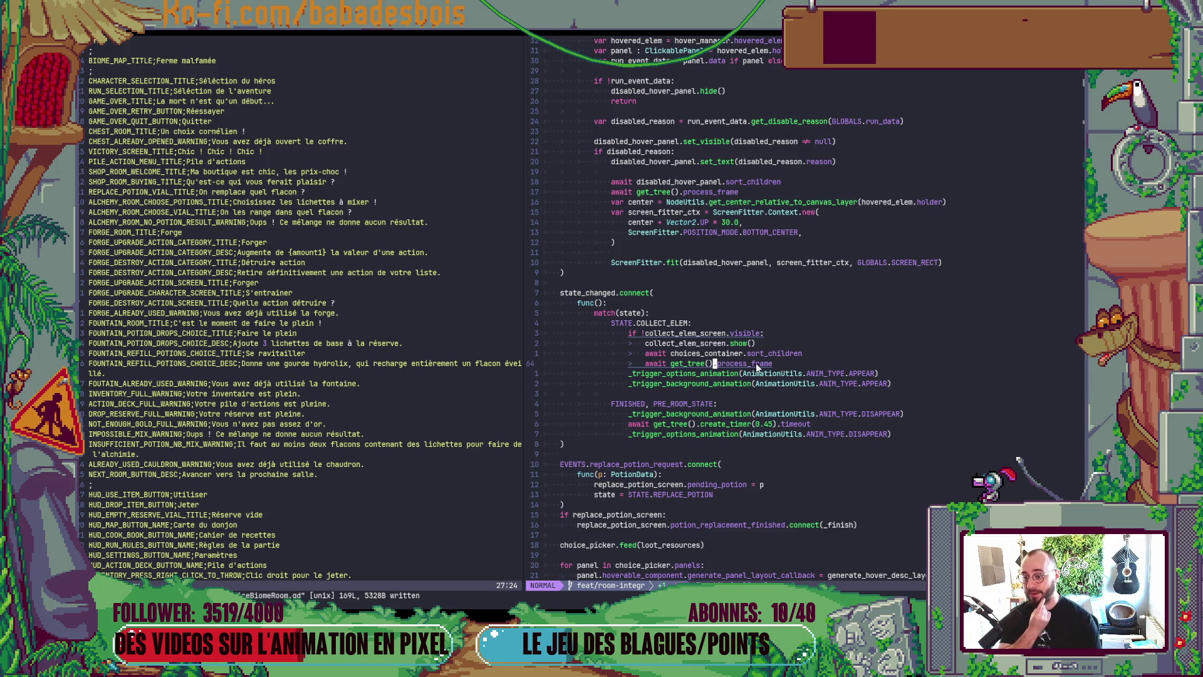
Step: Add a title_container.trigger_title_animation call on a new line after the process_frame await
click(731, 333)
key(j)
key(j)
key(j)
text(otit)
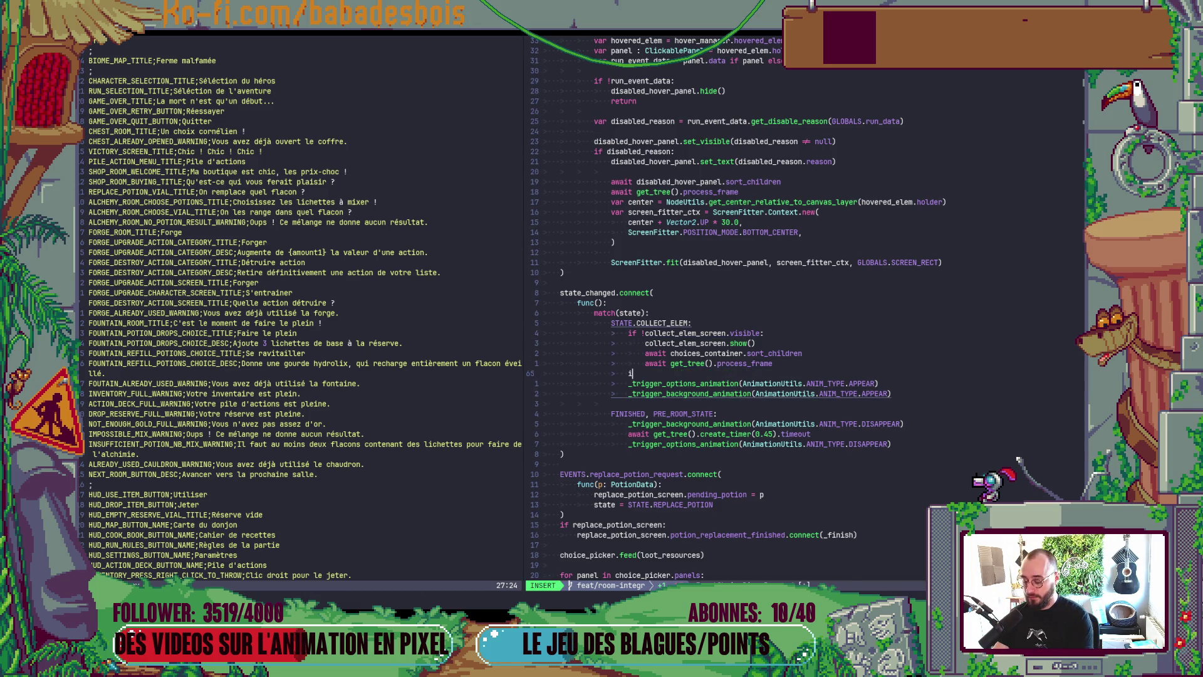
key(Tab)
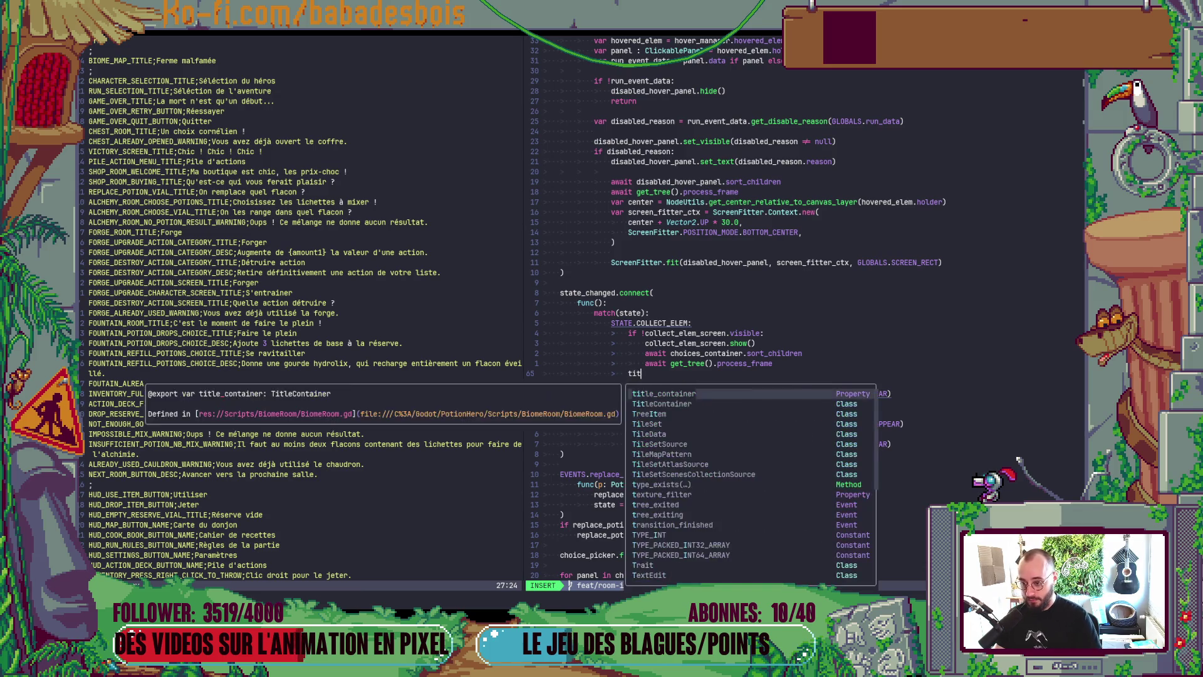
text(.)
key(Down)
key(Down)
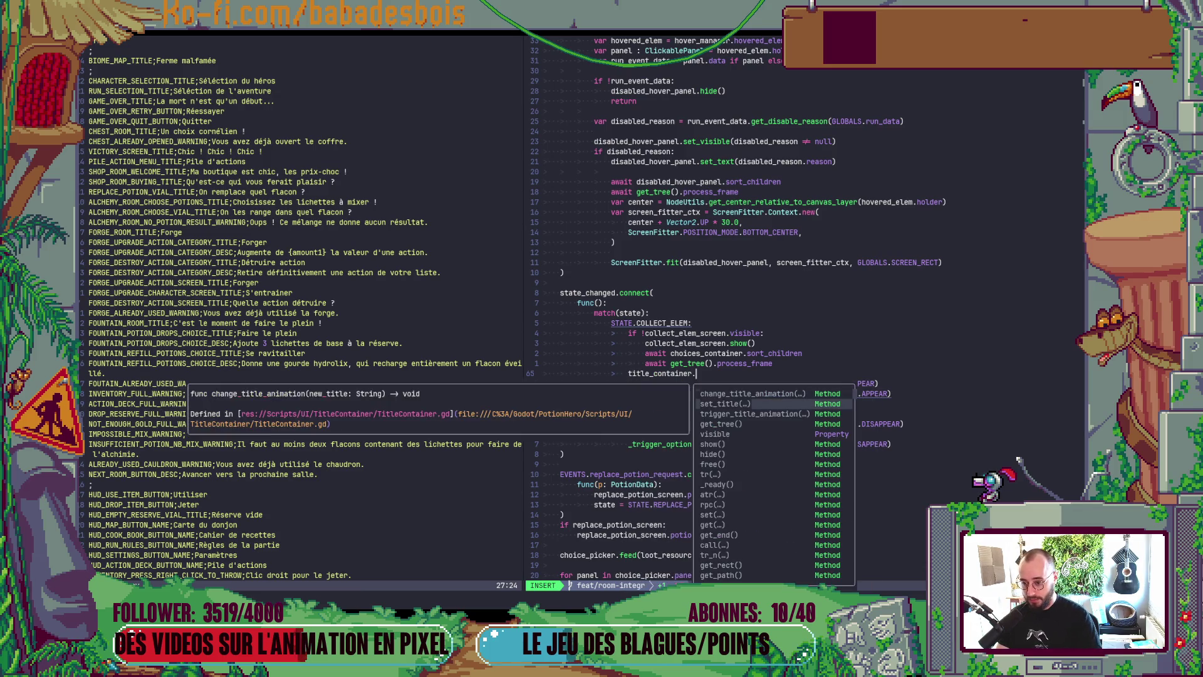
key(Down)
key(Tab)
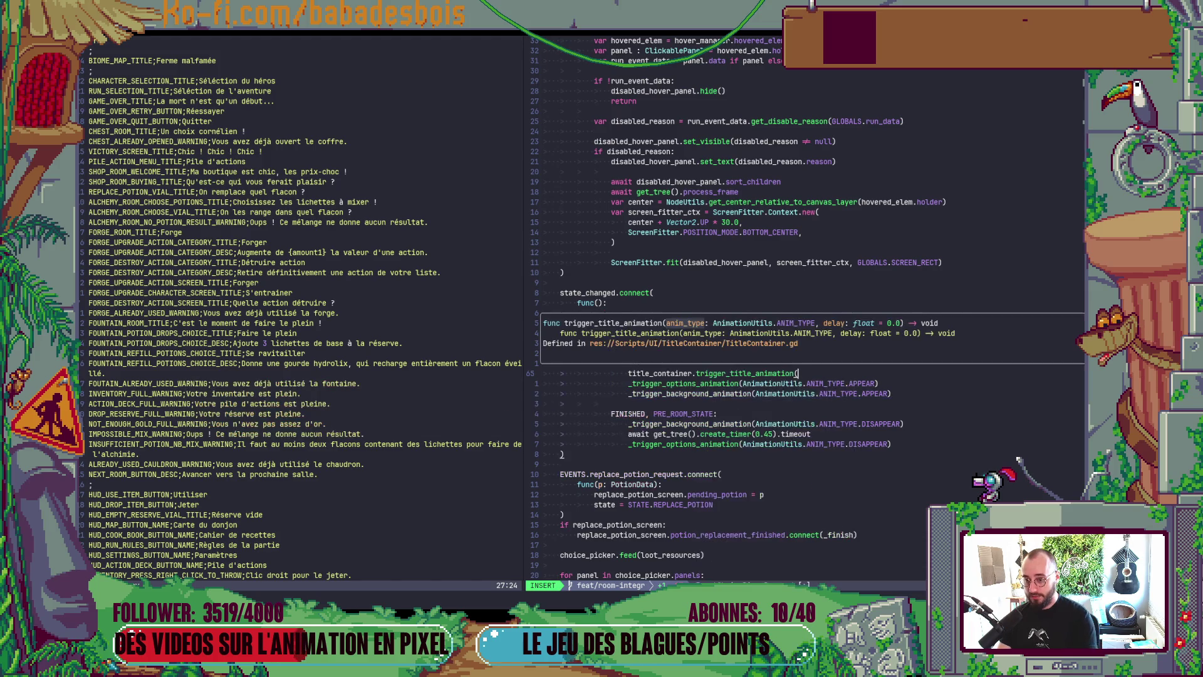
Step: Pass AnimationUtils.ANIM_TYPE.APPEAR as the argument and save the room script
text(An)
key(Tab)
text(.)
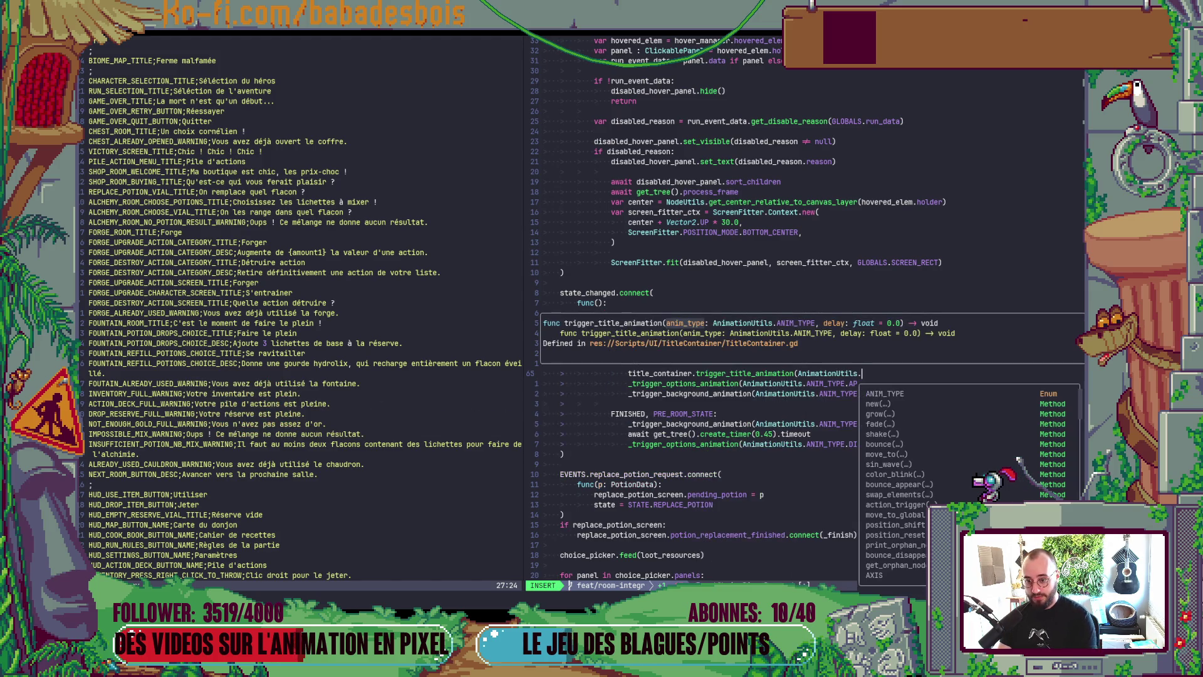
key(Tab)
text(.)
key(Tab)
text())
key(Escape)
text(w)
key(Return)
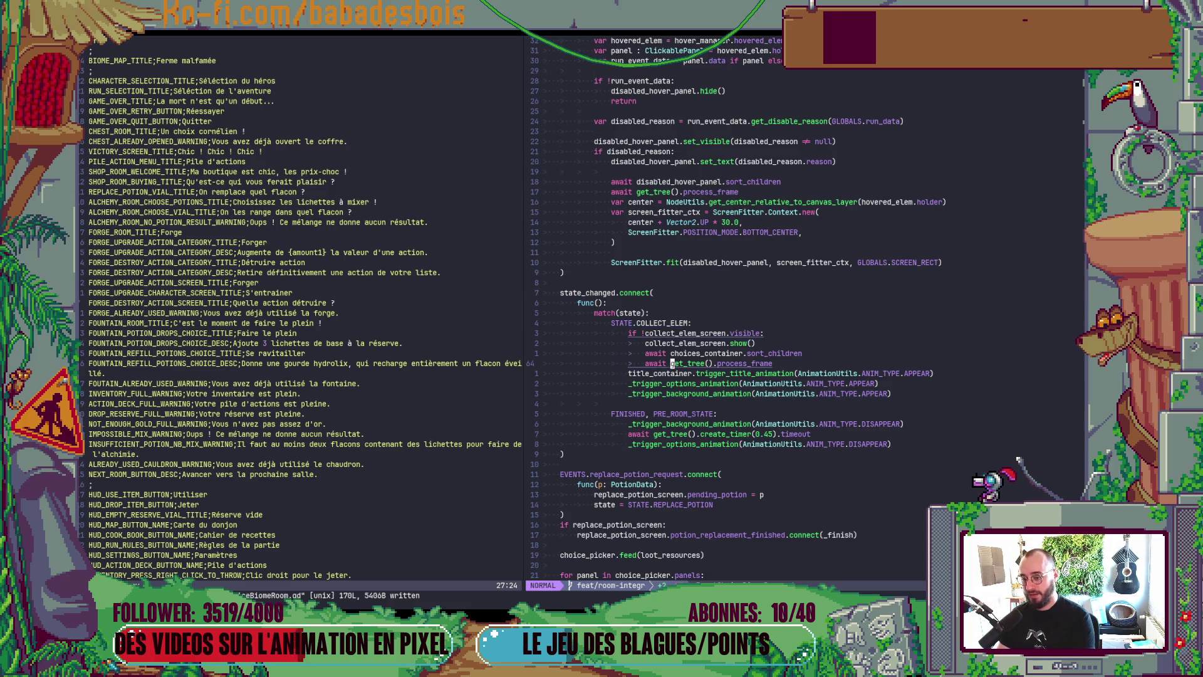
Step: Jump to trigger_title_animation's definition and start typing func appear() -> void: above it
click(697, 373)
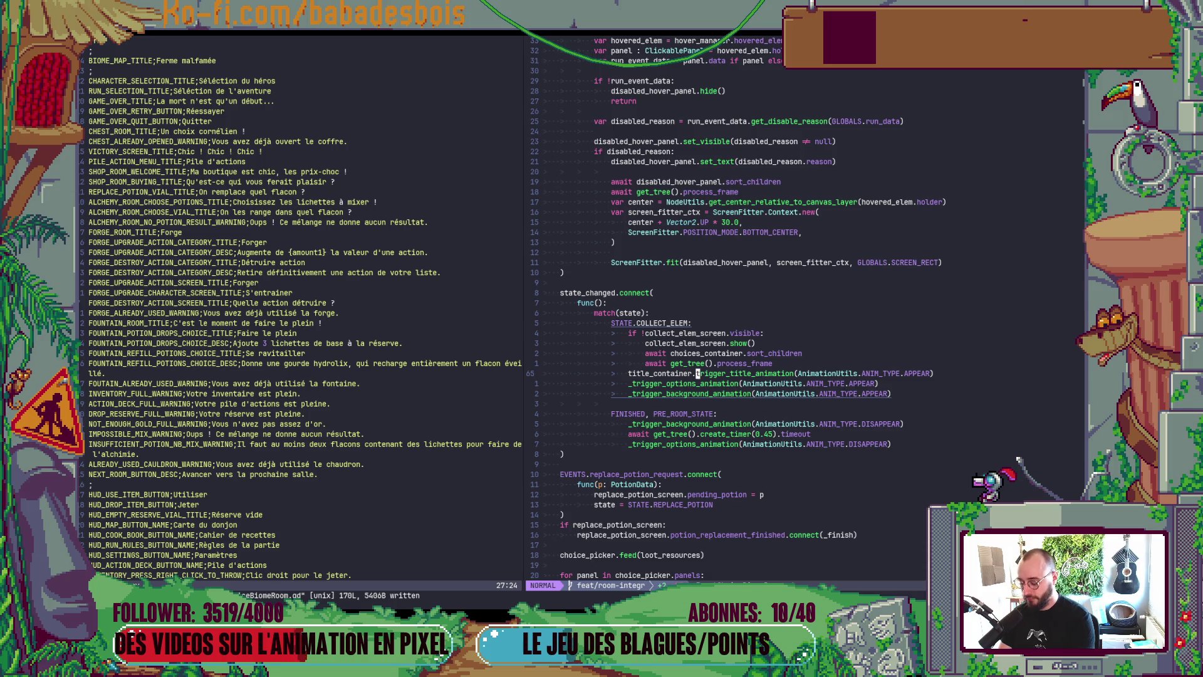
key(g)
key(d)
text(Ofunc appea)
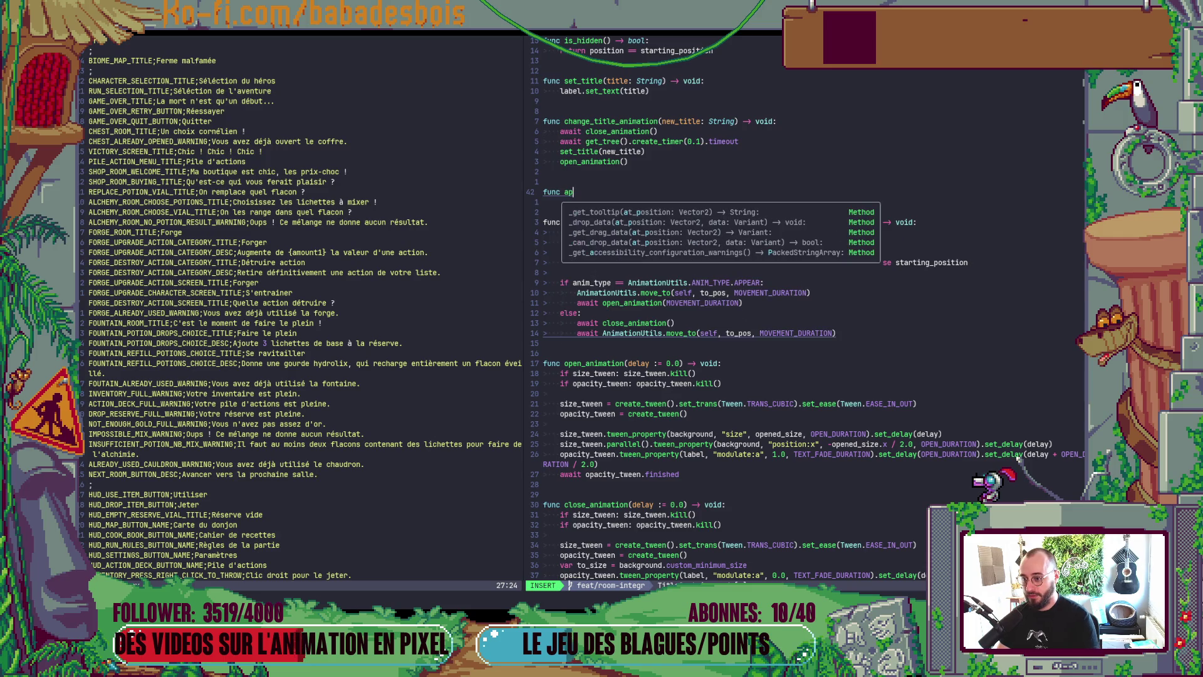
text(r() -)
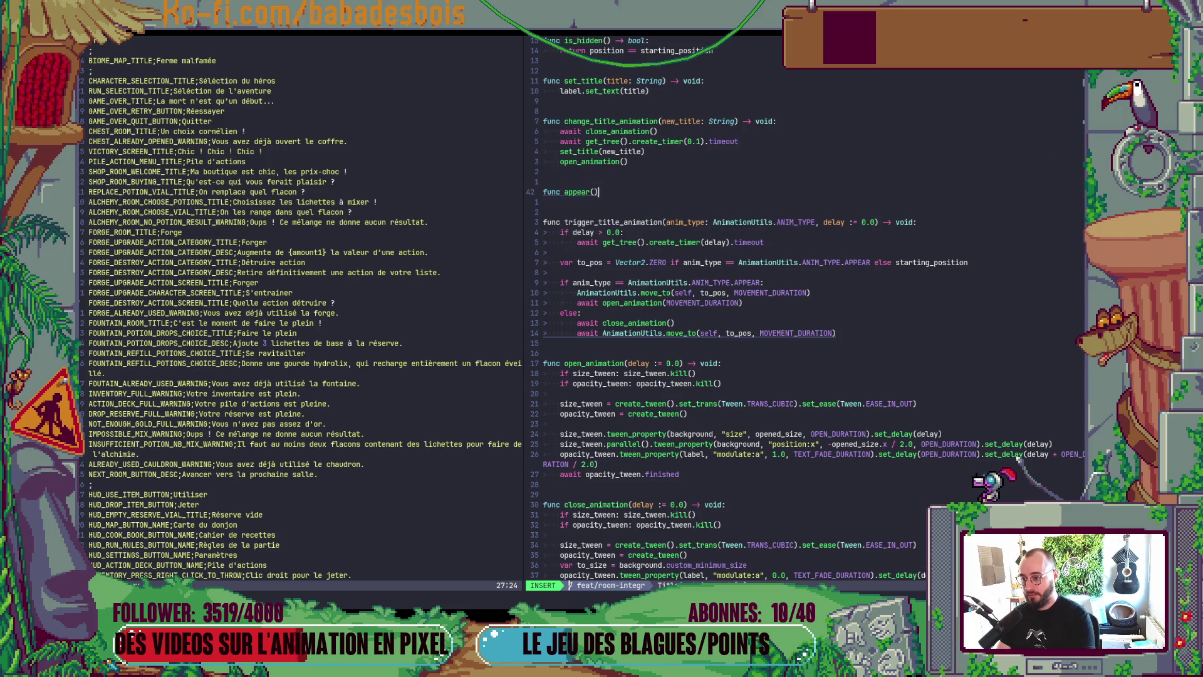
text(> void:)
Step: Finish the appear() header and start its indented body
key(Return)
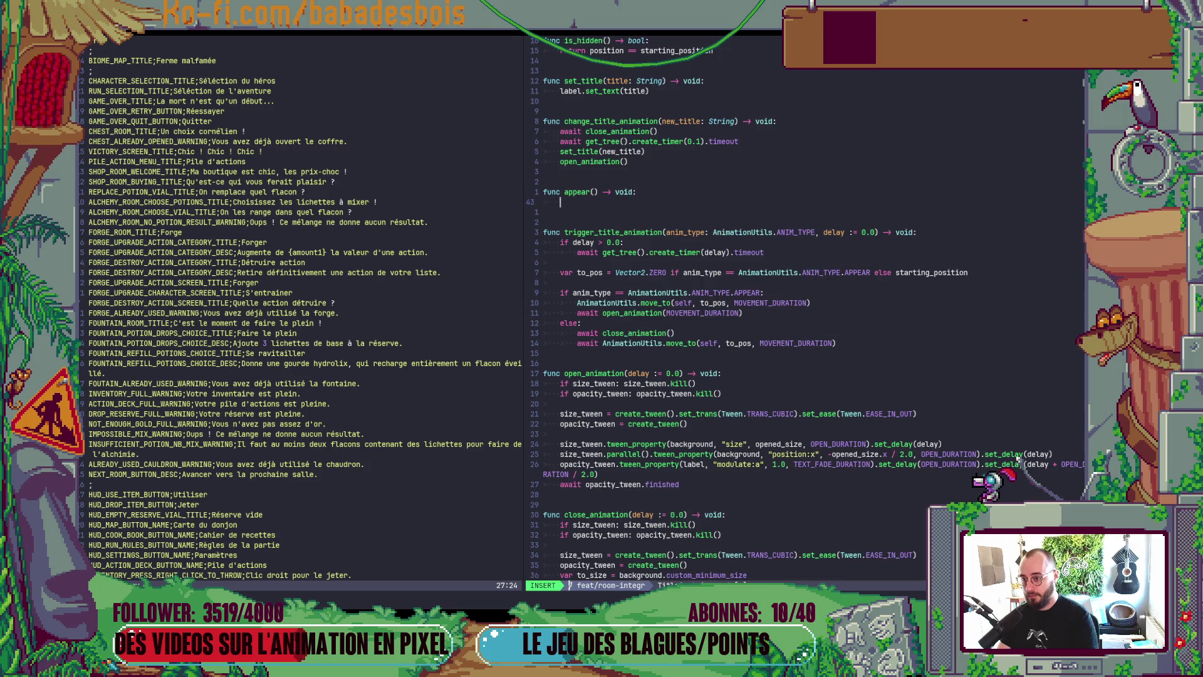
key(Escape)
click(570, 232)
key(k)
key(k)
key(k)
key(i)
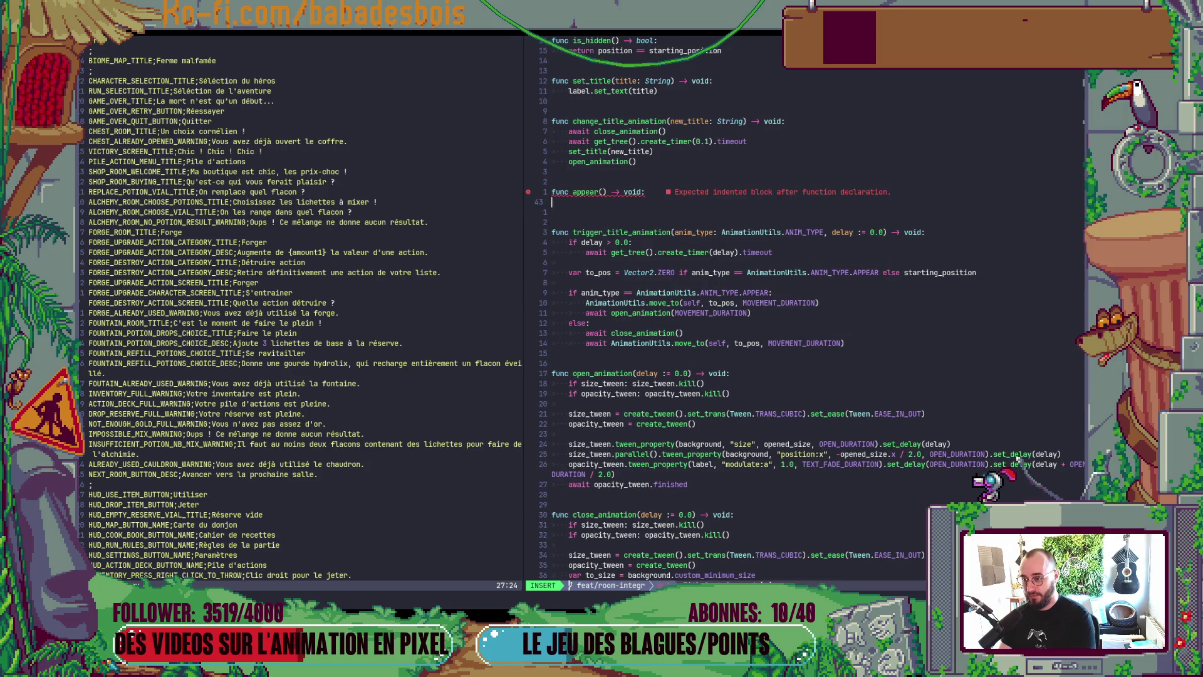
key(Tab)
Step: Make appear() call trigger_title_animation(AnimationUtils.ANIM_TYPE.APPEAR)
text(trig)
key(Return)
text(Anim)
key(Return)
text(.ANIM)
key(Return)
text(.AP)
key(Return)
text())
key(Escape)
Step: Duplicate the appear() function below and rename the copy to disappear()
key(k)
key(V)
key(j)
key(y)
key(j)
key(j)
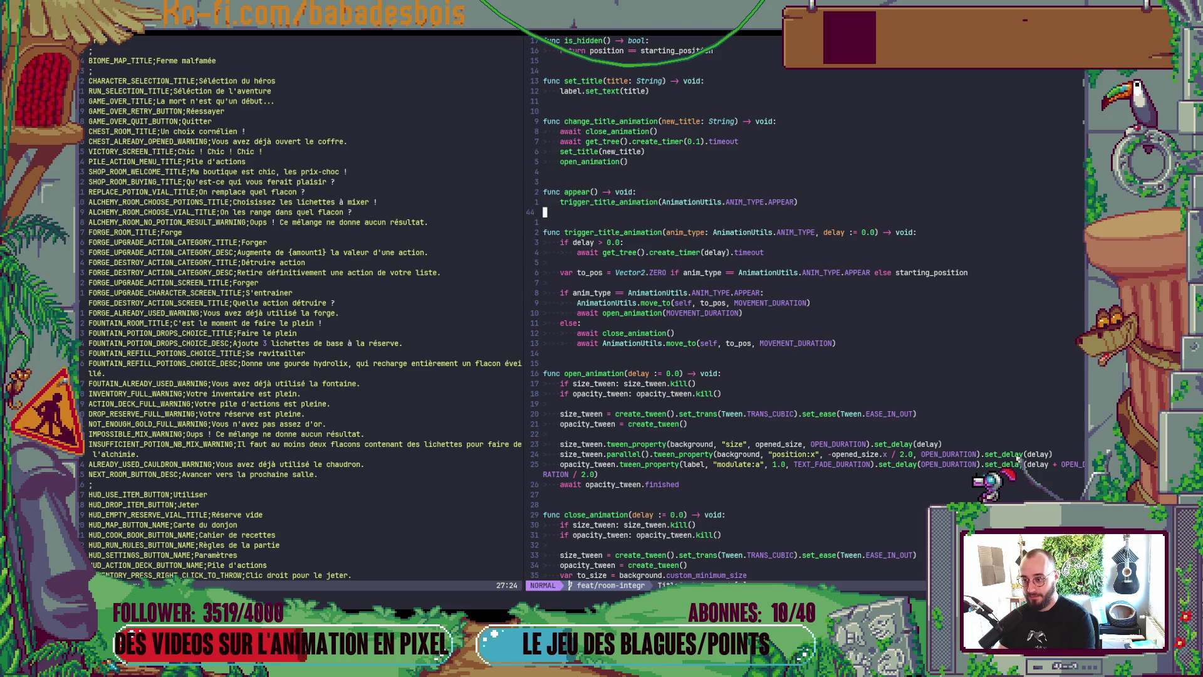
key(p)
key(l)
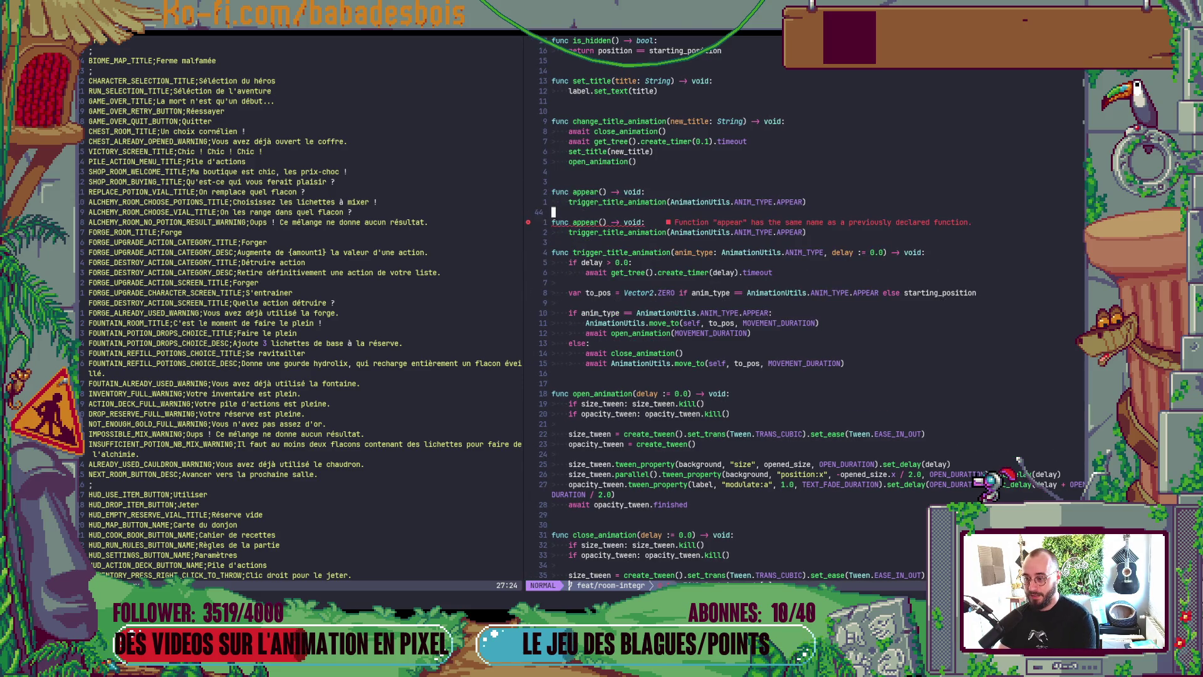
text(idis)
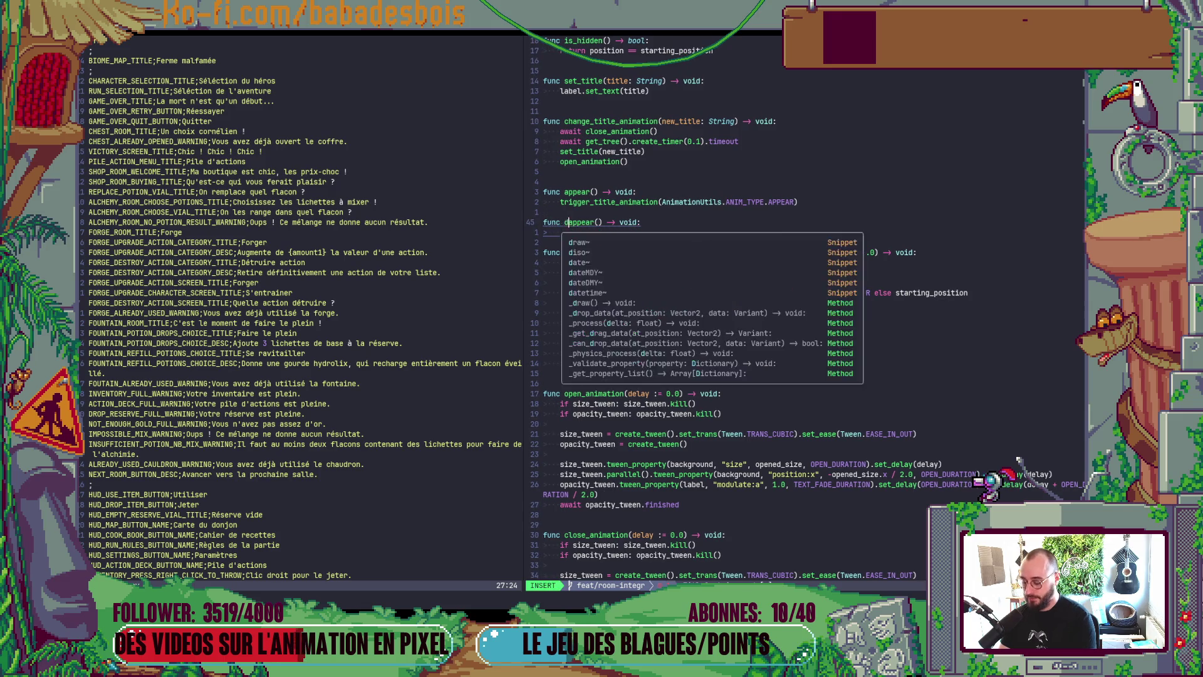
key(Escape)
Step: Prefix both trigger_title_animation calls with await and save the title container script
key(k)
key(k)
text(Iawait)
key(Escape)
key(j)
key(j)
key(j)
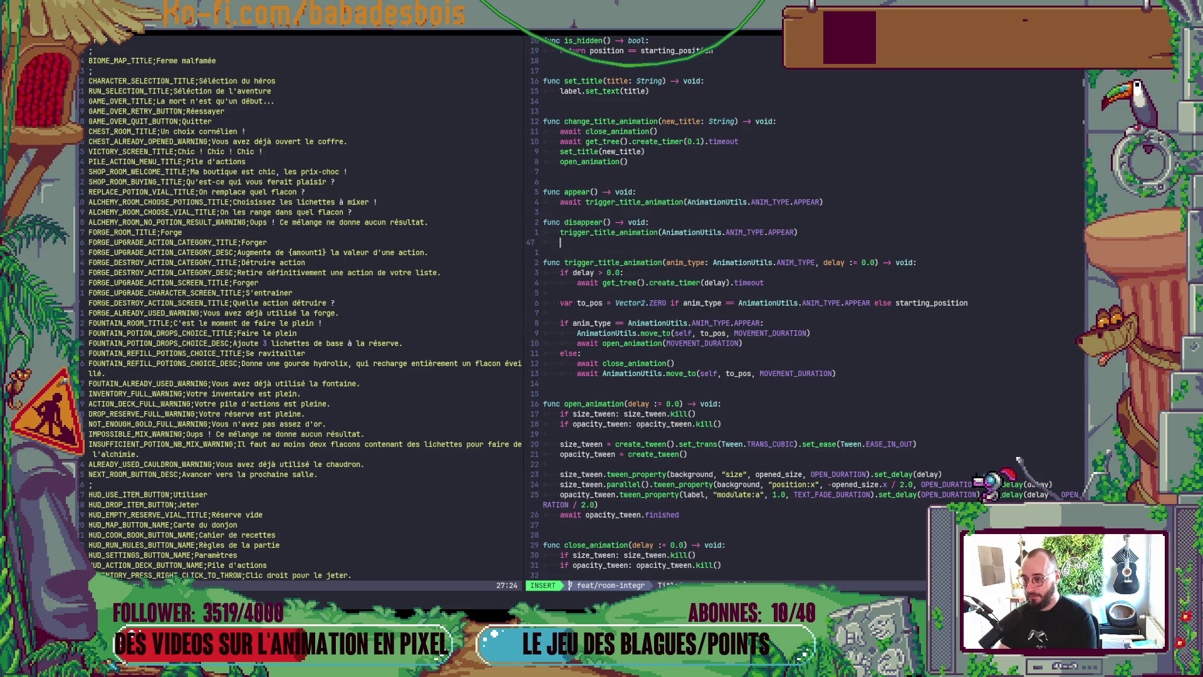
key(asciicircum)
text(i)
text(await)
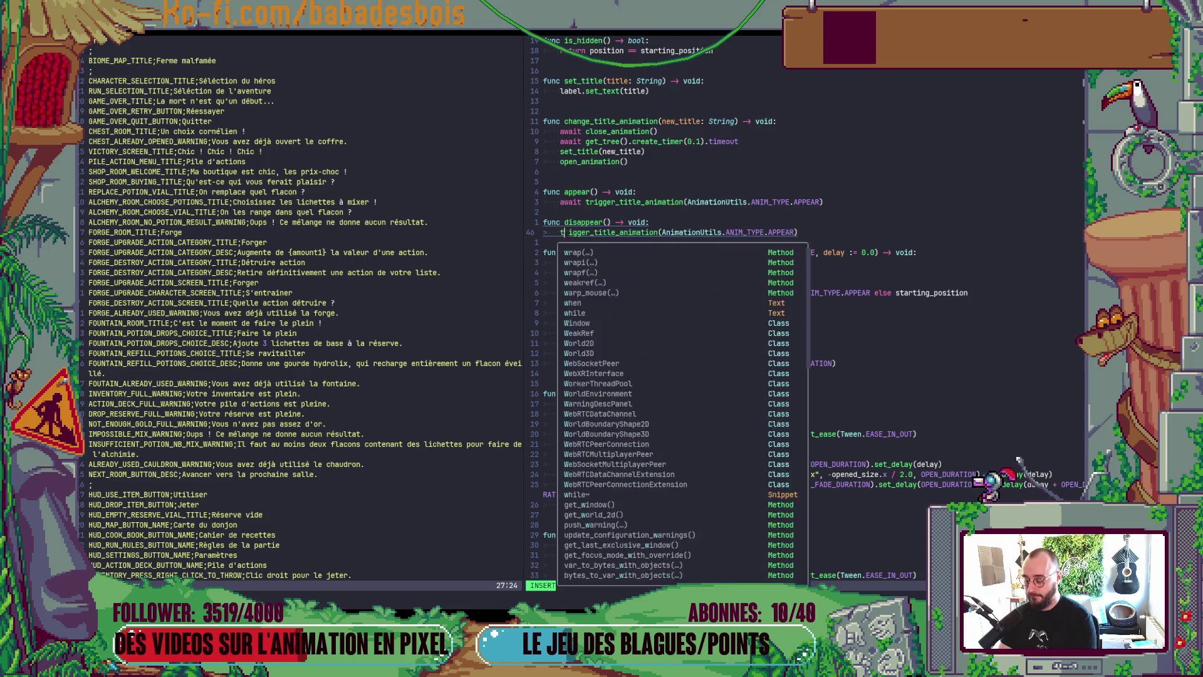
key(Escape)
text(:w)
key(Return)
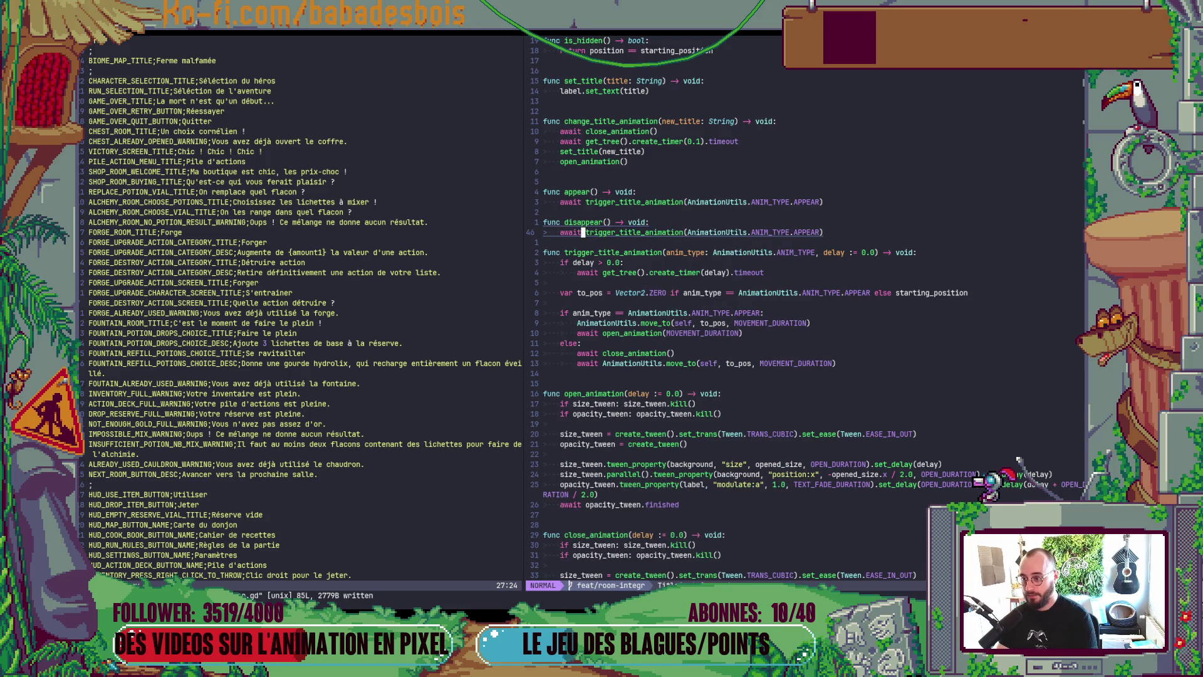
Step: Add a blank line after disappear() and jump back to the room script's title call
key(bracketright)
key(space)
key(k)
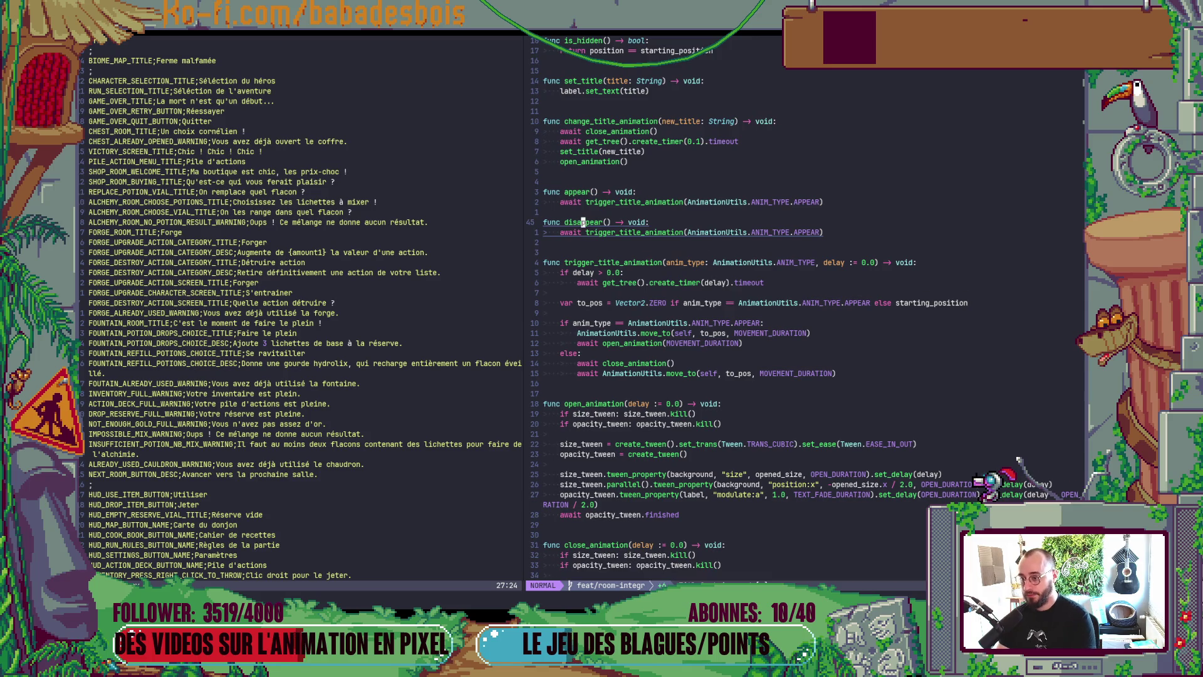
key(ctrl+o)
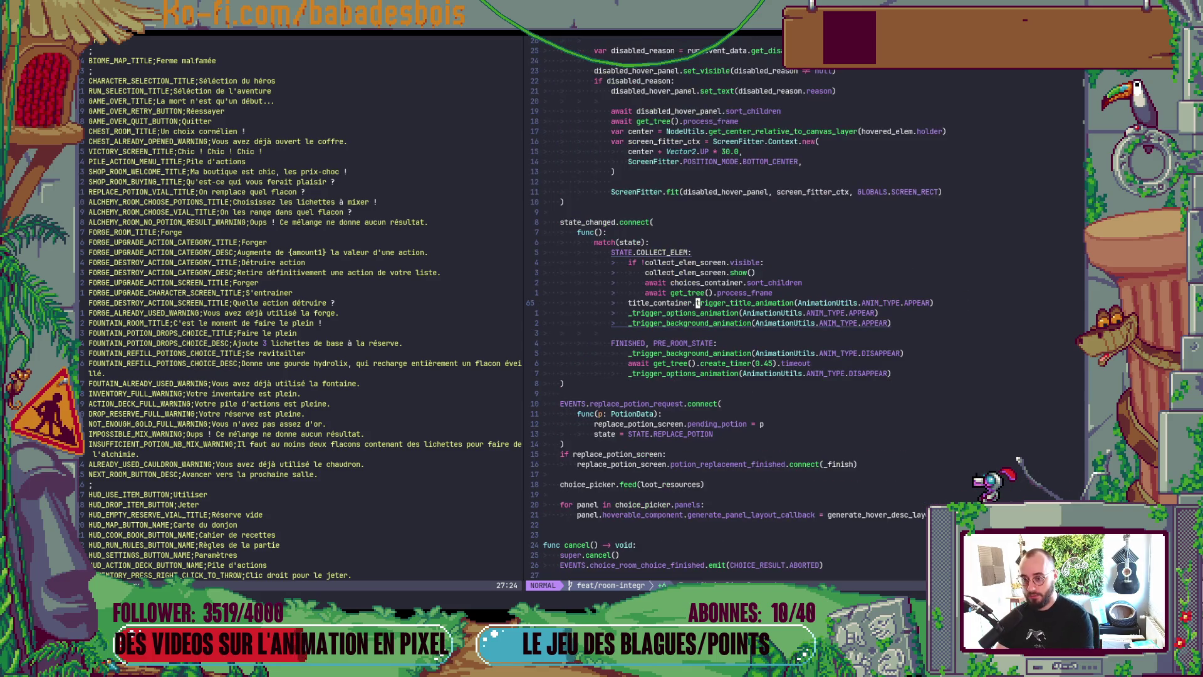
Step: Change the COLLECT_ELEM call to title_container.appear()
key(shift+c)
text(t)
text(app)
key(Return)
key(Escape)
Step: Copy the call into the FINISHED branch as title_container.disappear() and save the room script
key(y)
key(y)
key(j)
key(j)
key(j)
key(p)
key(h)
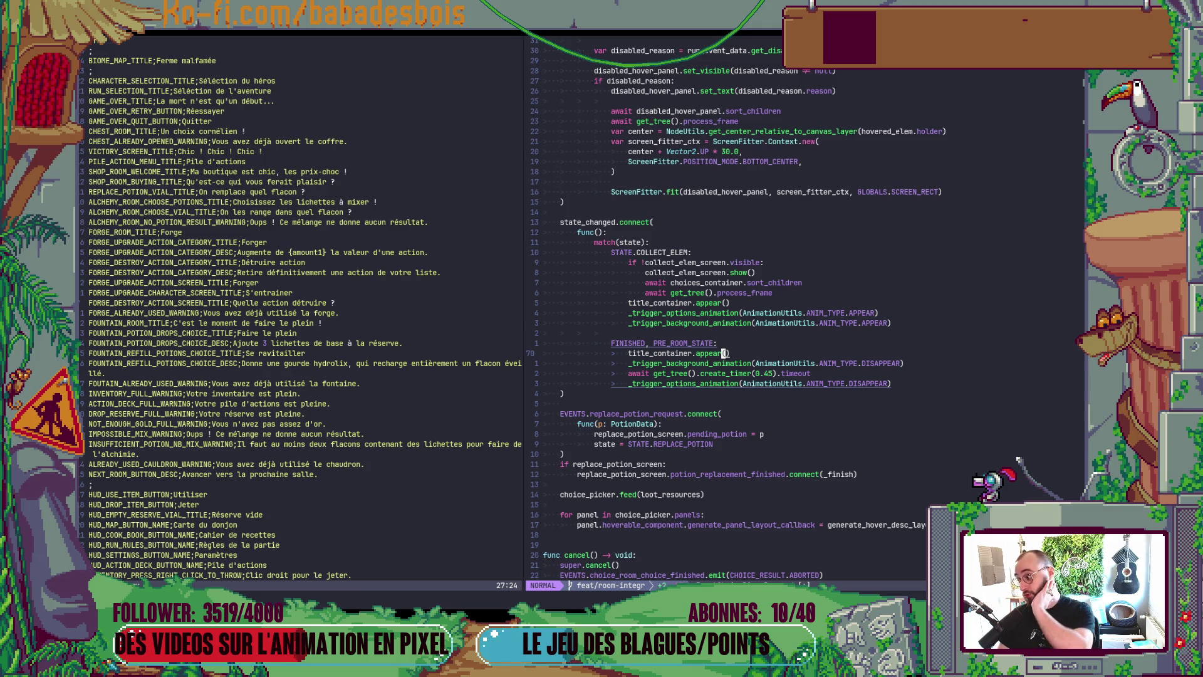
key(b)
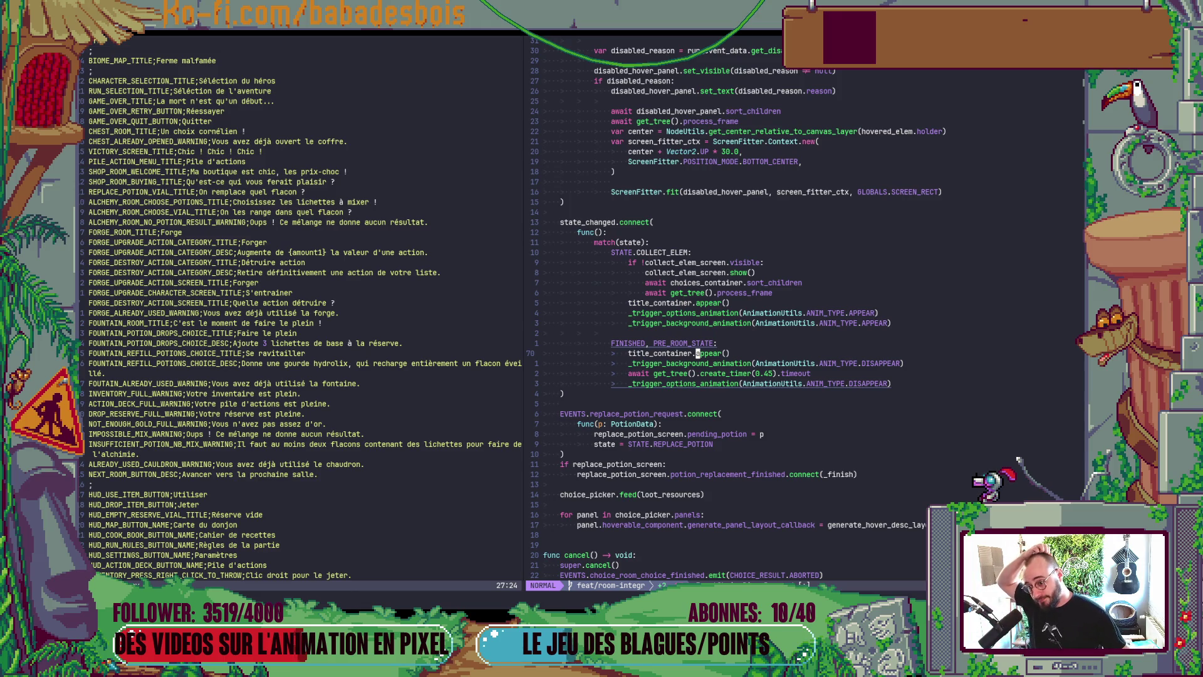
text(iner.dis)
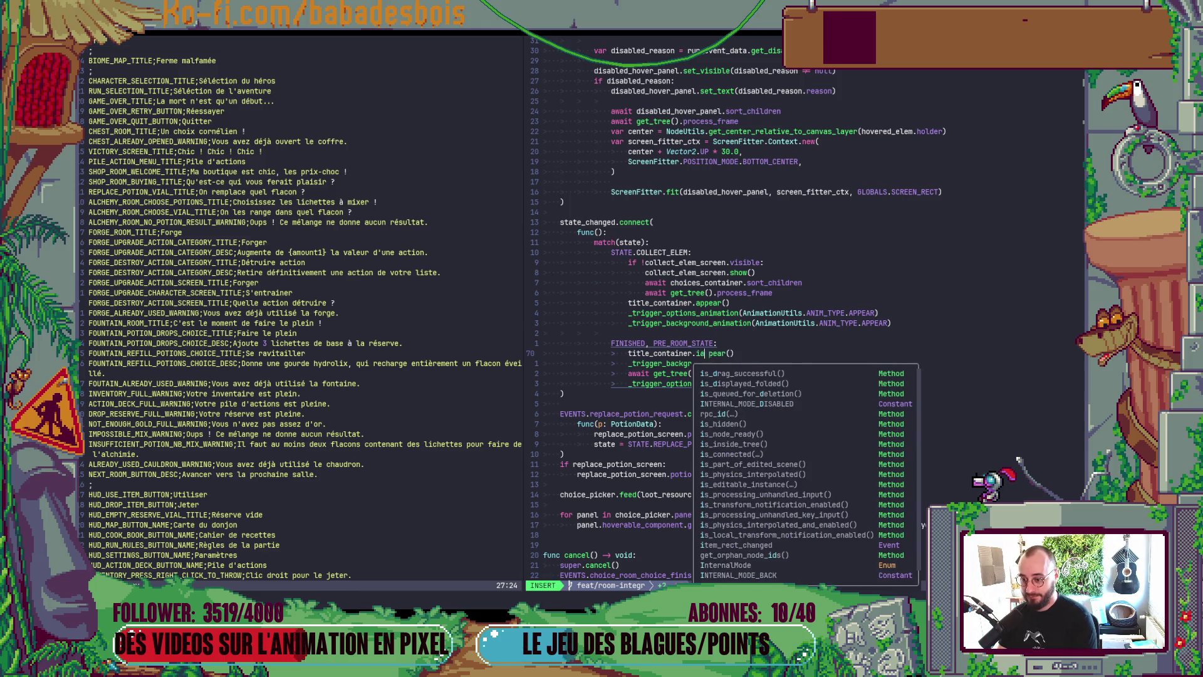
key(Escape)
key(colon)
text(w)
key(Return)
key(alt+Tab)
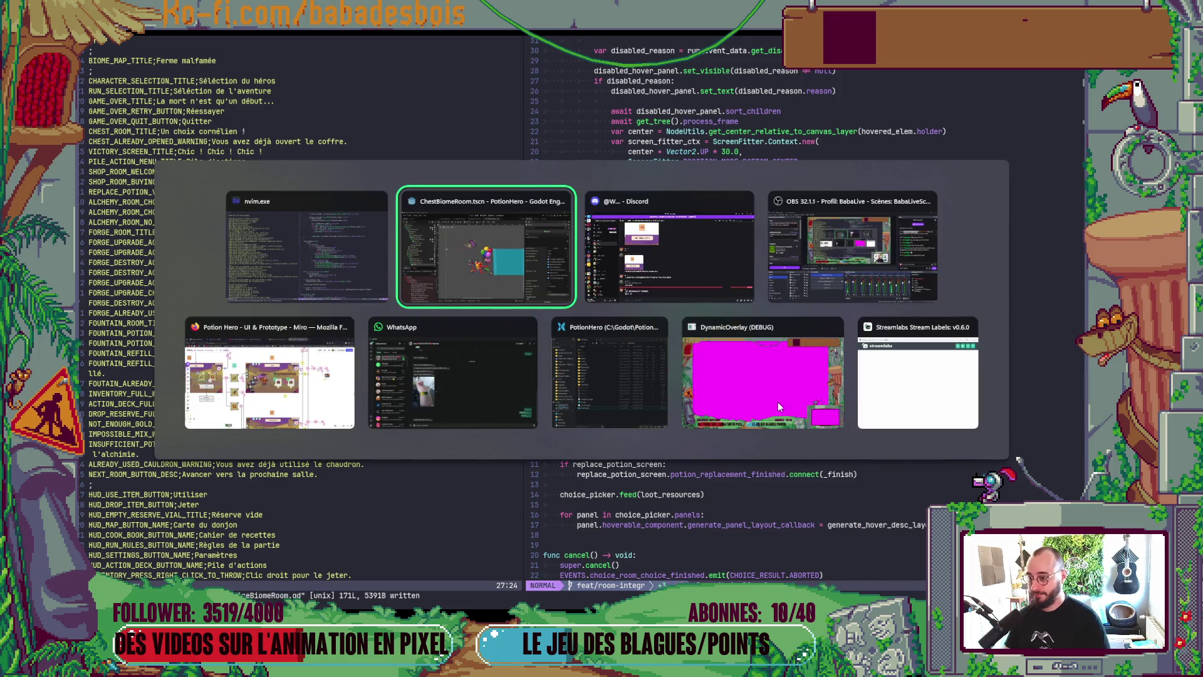
Step: Run the game with F5 to the hero selection screen, then bring up Neovim's file finder
key(F5)
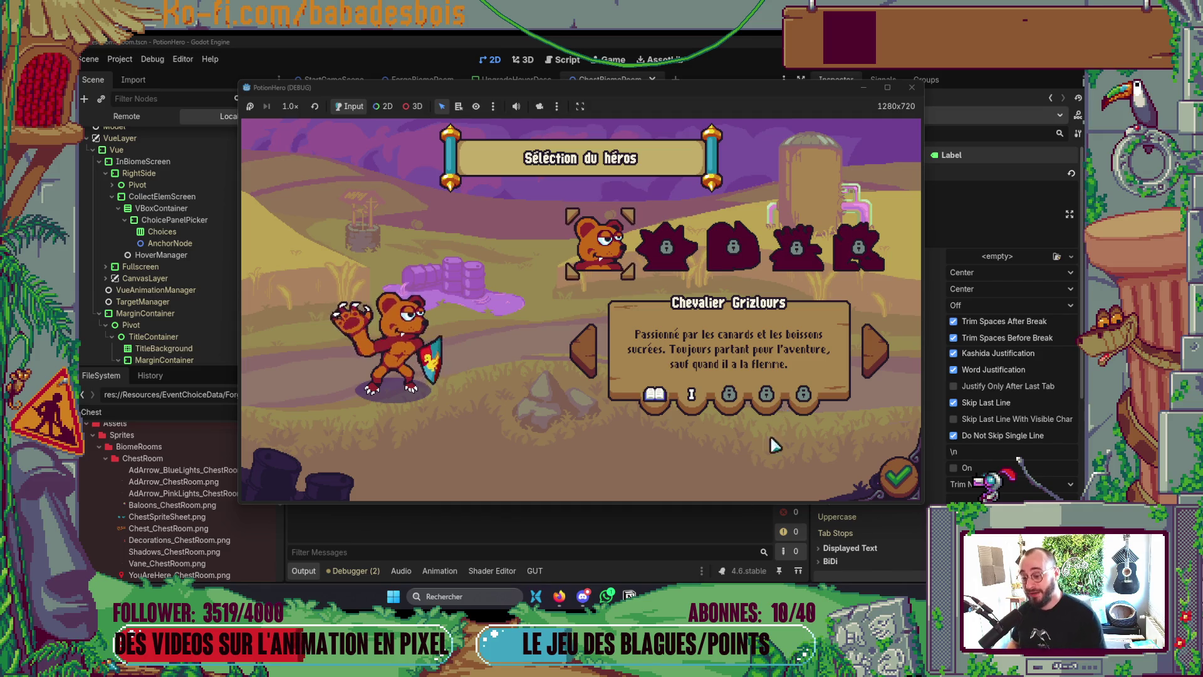
key(alt+Tab)
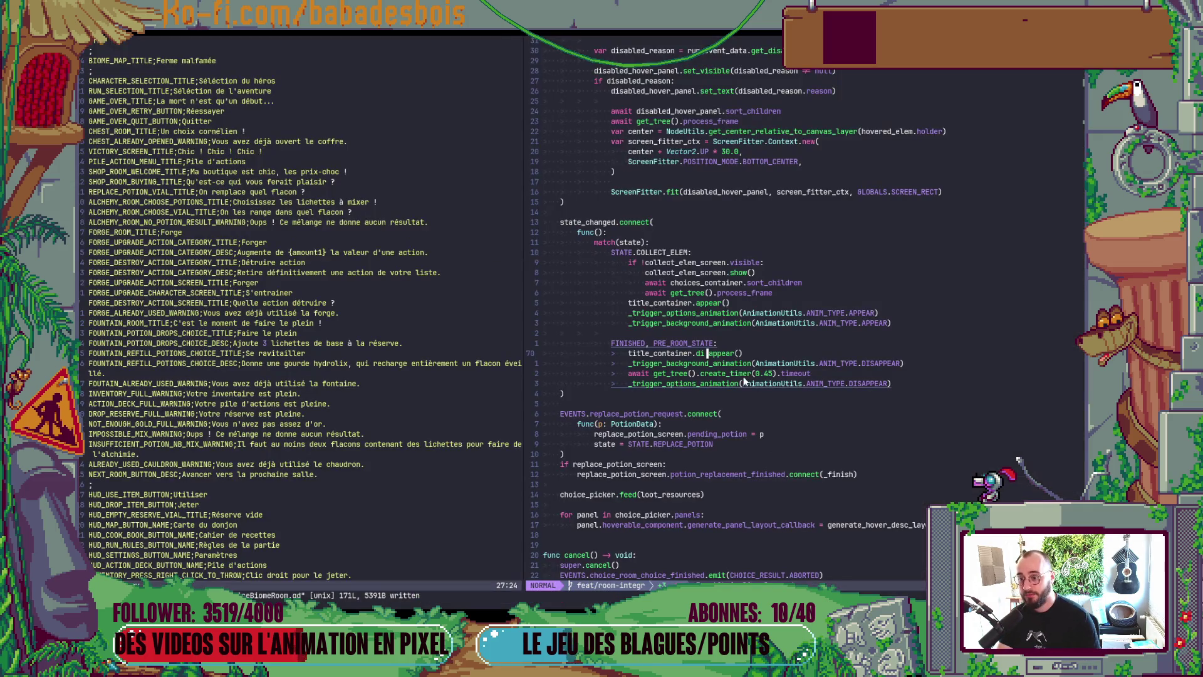
key(space)
key(f)
key(f)
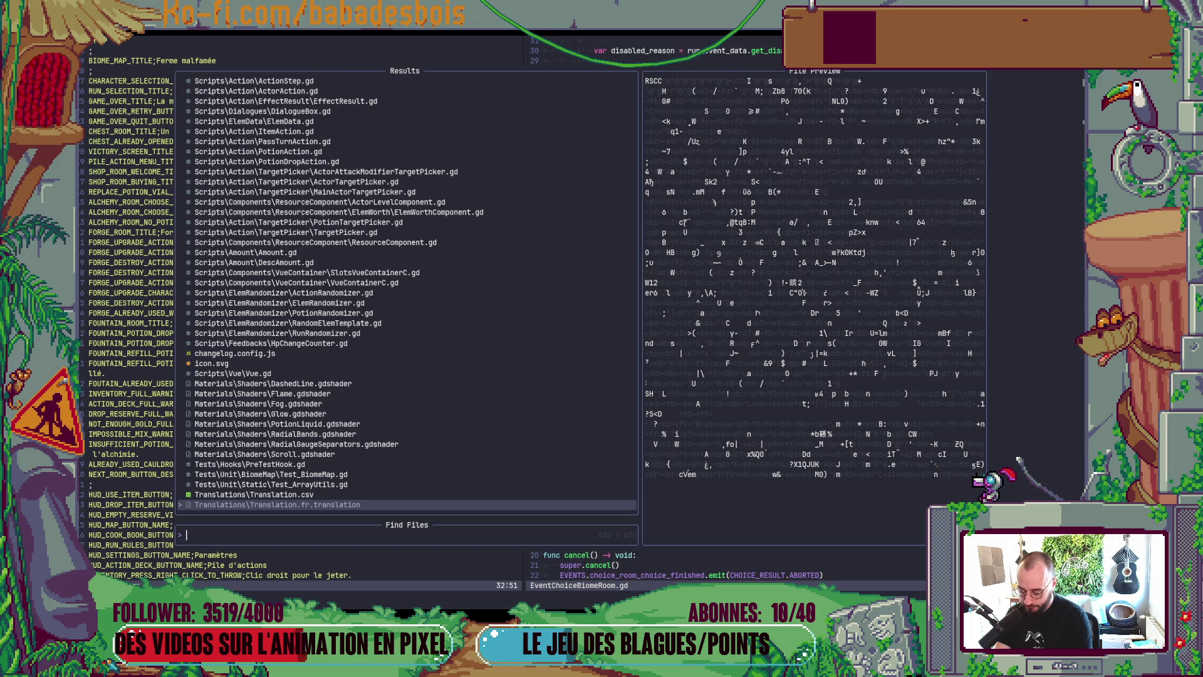
Step: Open ForgeBiomeRoom.gd to review its state_changed code, then confirm the hero in the running game
text(Forge)
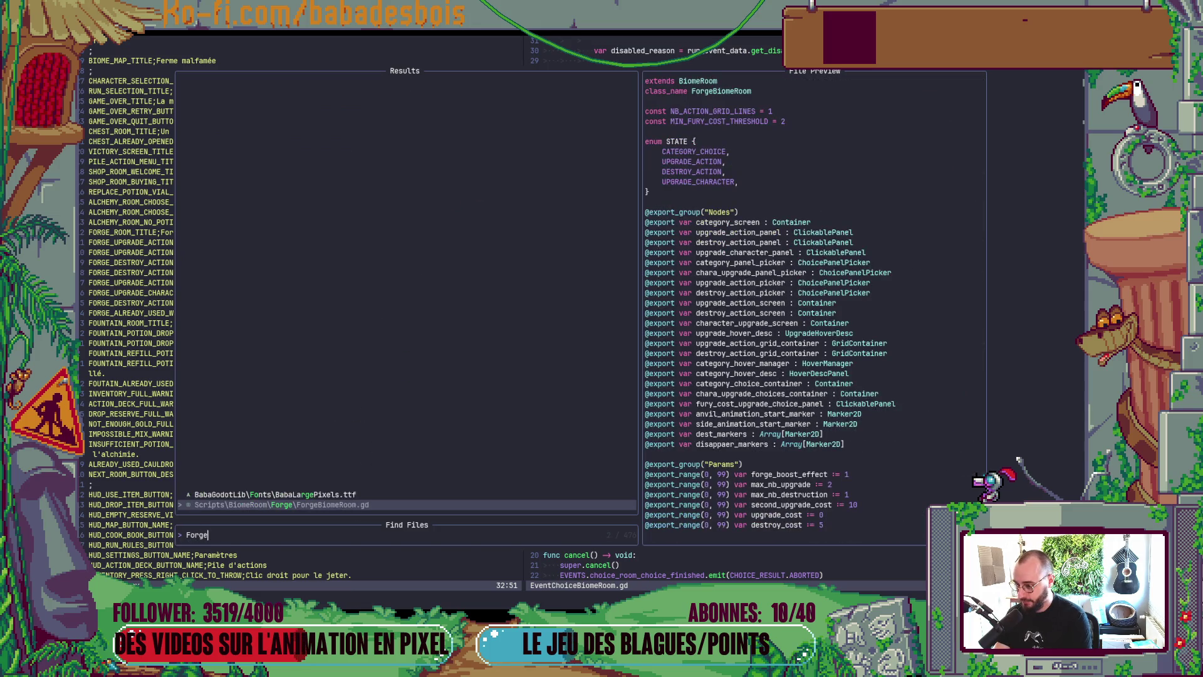
key(Return)
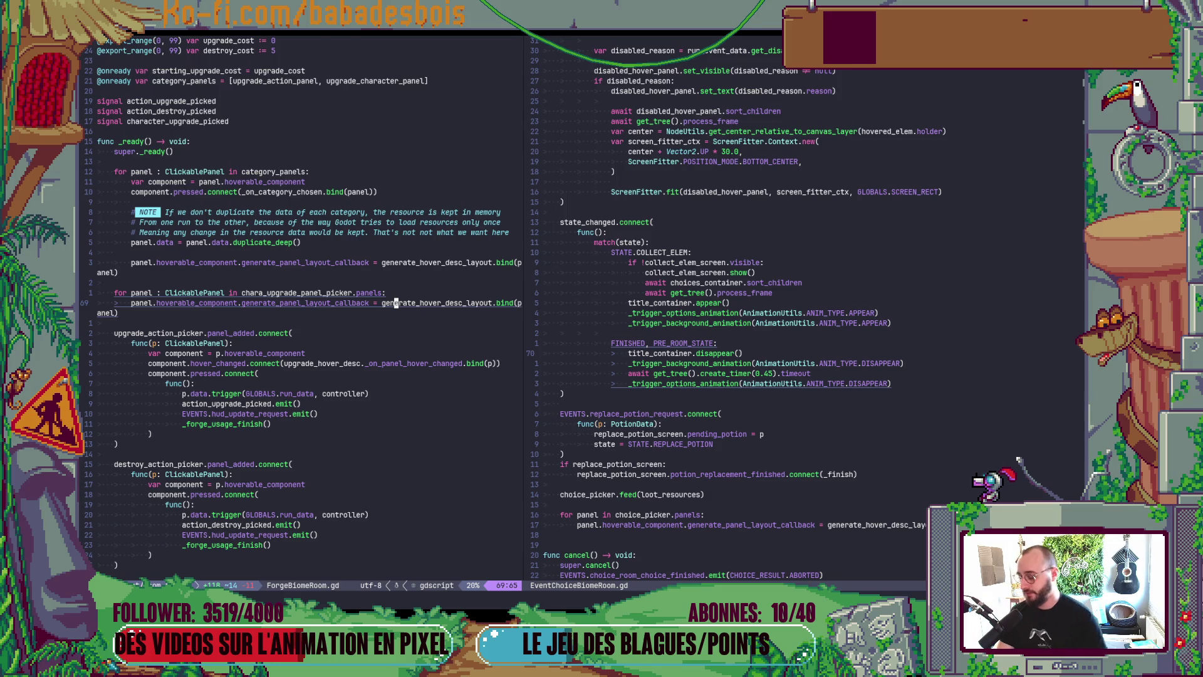
key(ctrl+d)
key(ctrl+d)
key(ctrl+d)
scroll(413, 357, up, 5)
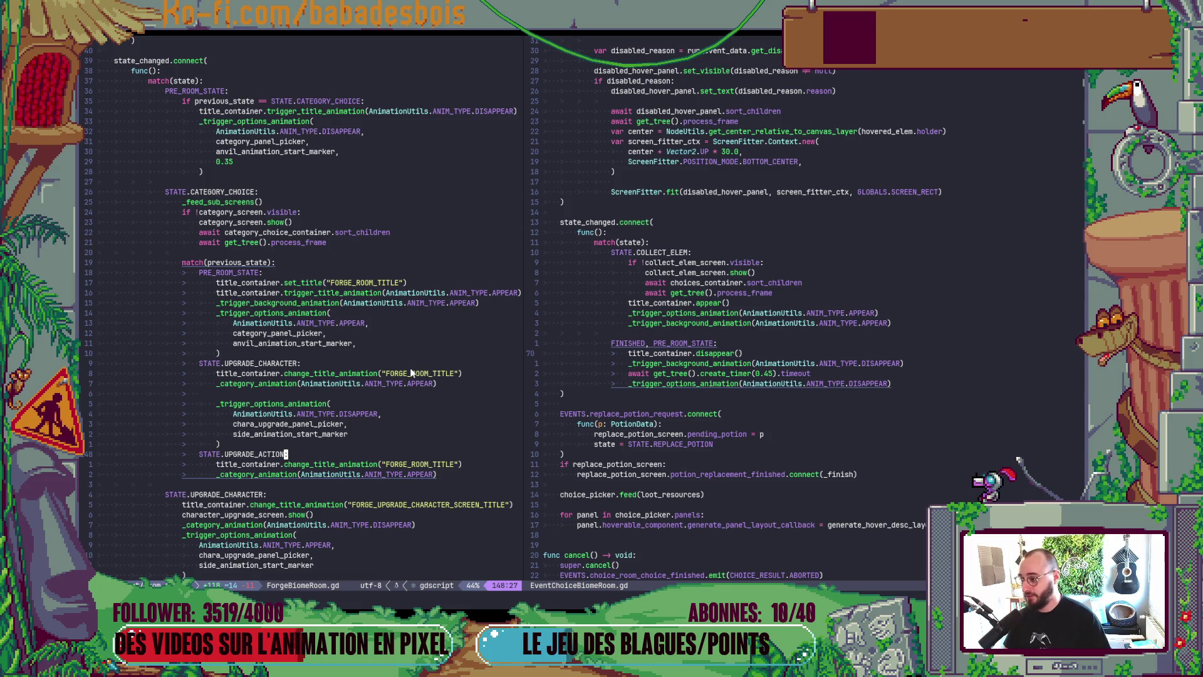
scroll(409, 358, down, 2)
scroll(409, 357, down, 6)
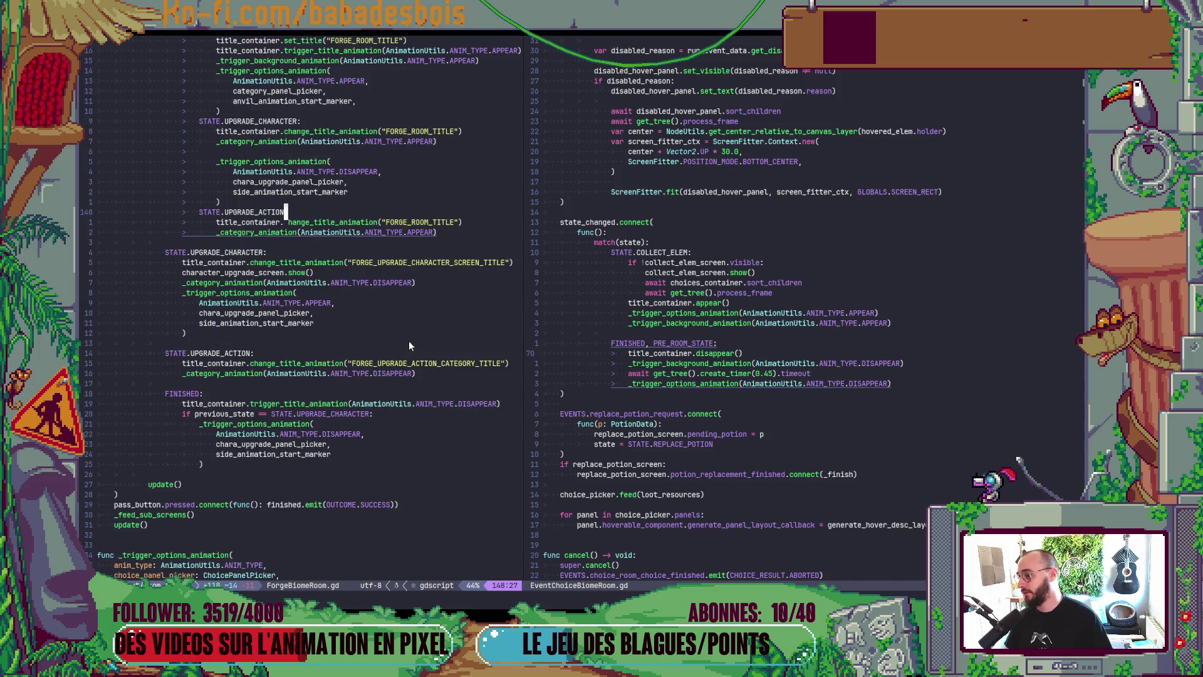
scroll(408, 339, up, 10)
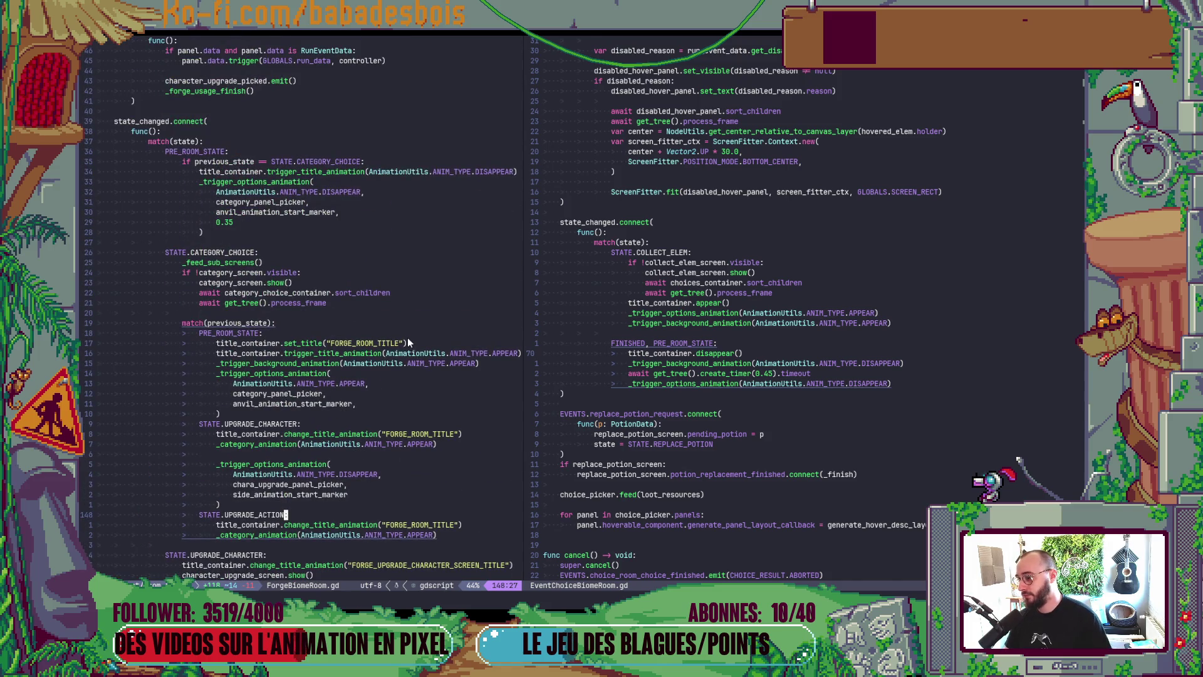
scroll(388, 363, down, 4)
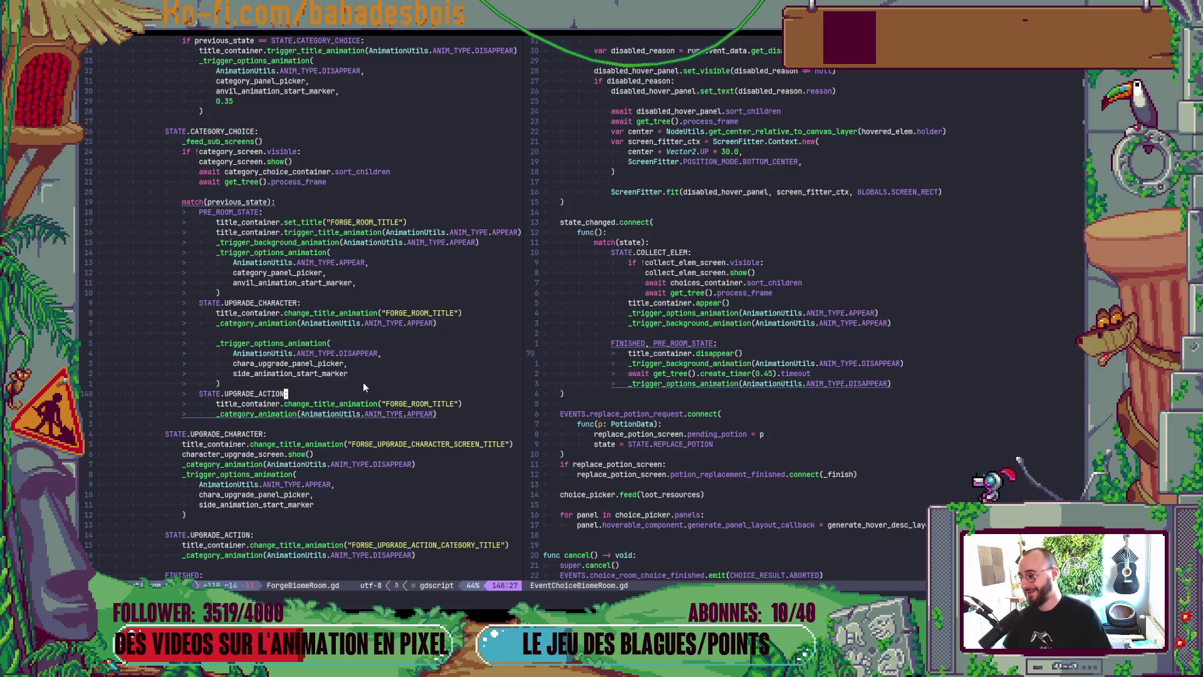
scroll(363, 386, down, 2)
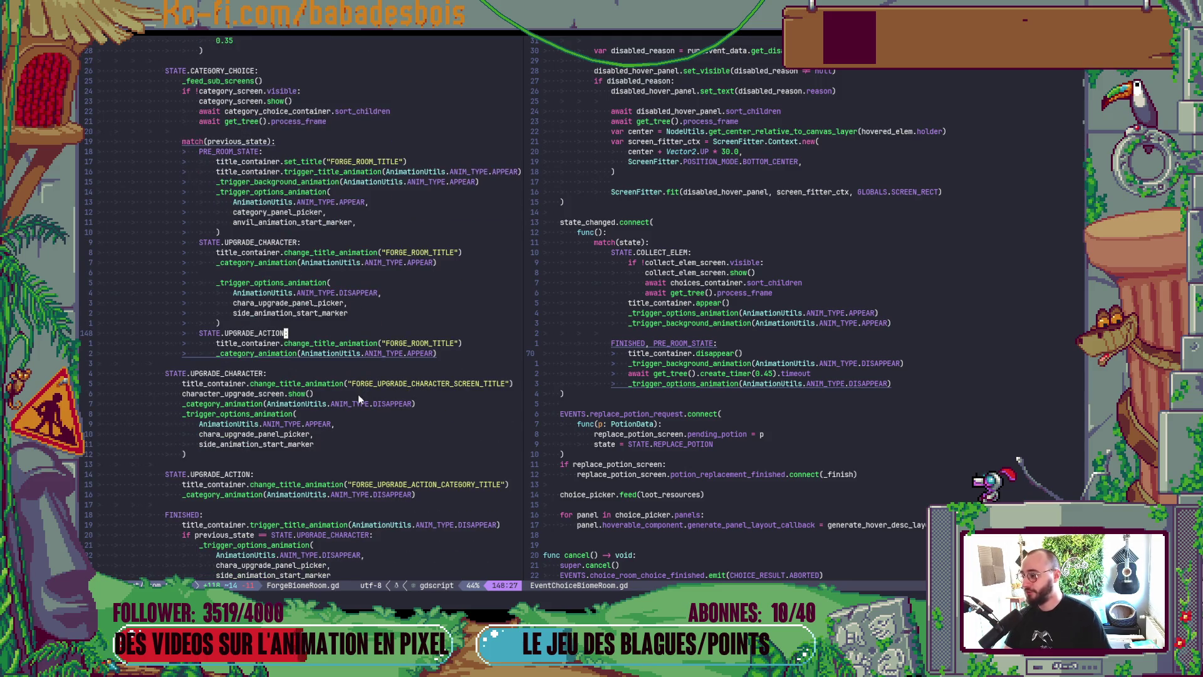
key(alt+Tab)
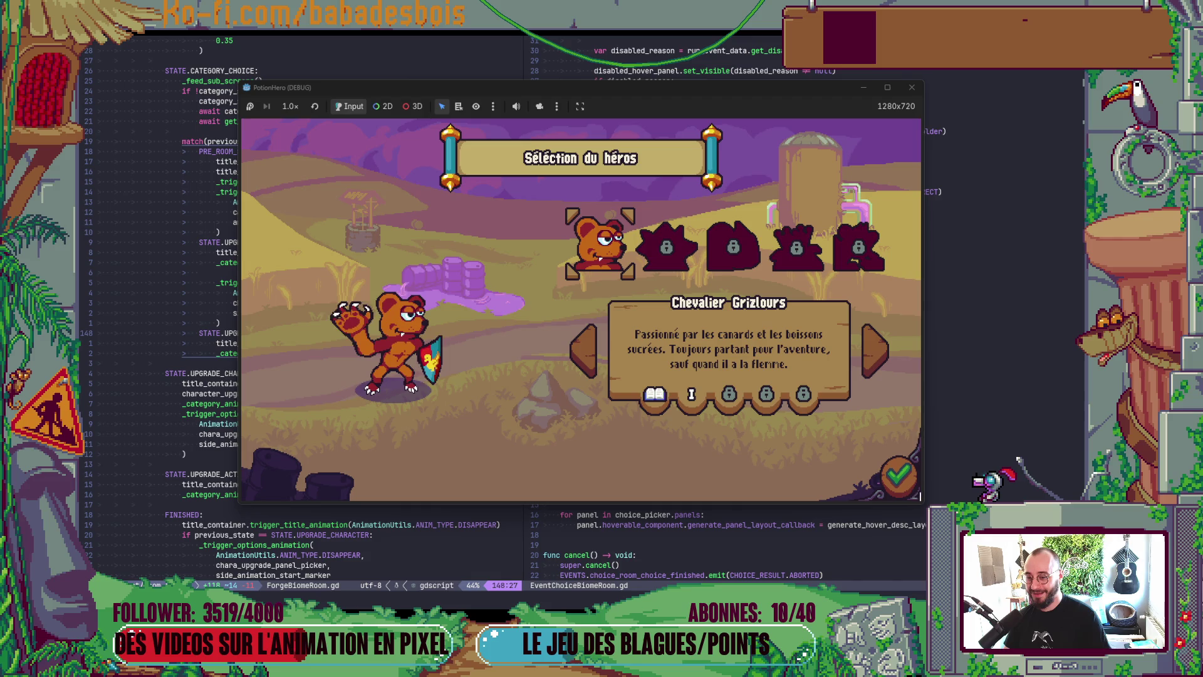
click(900, 477)
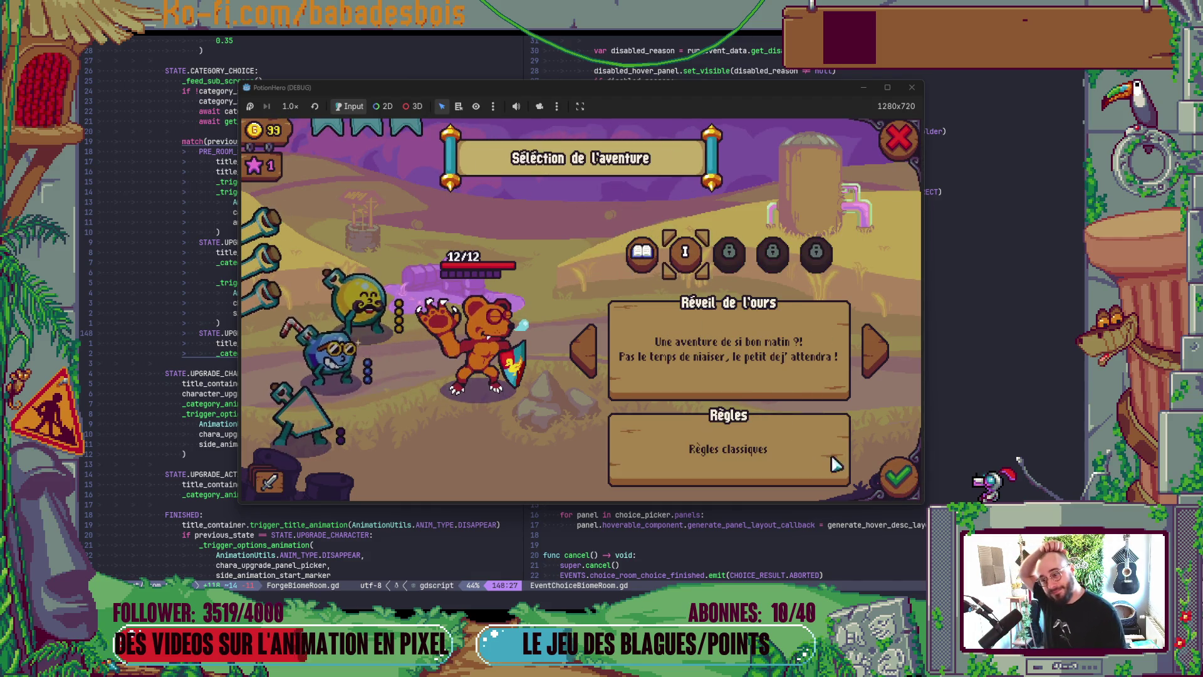
Step: Launch the adventure from the adventure selection screen, reaching the first battle's potion tutorial
key(Return)
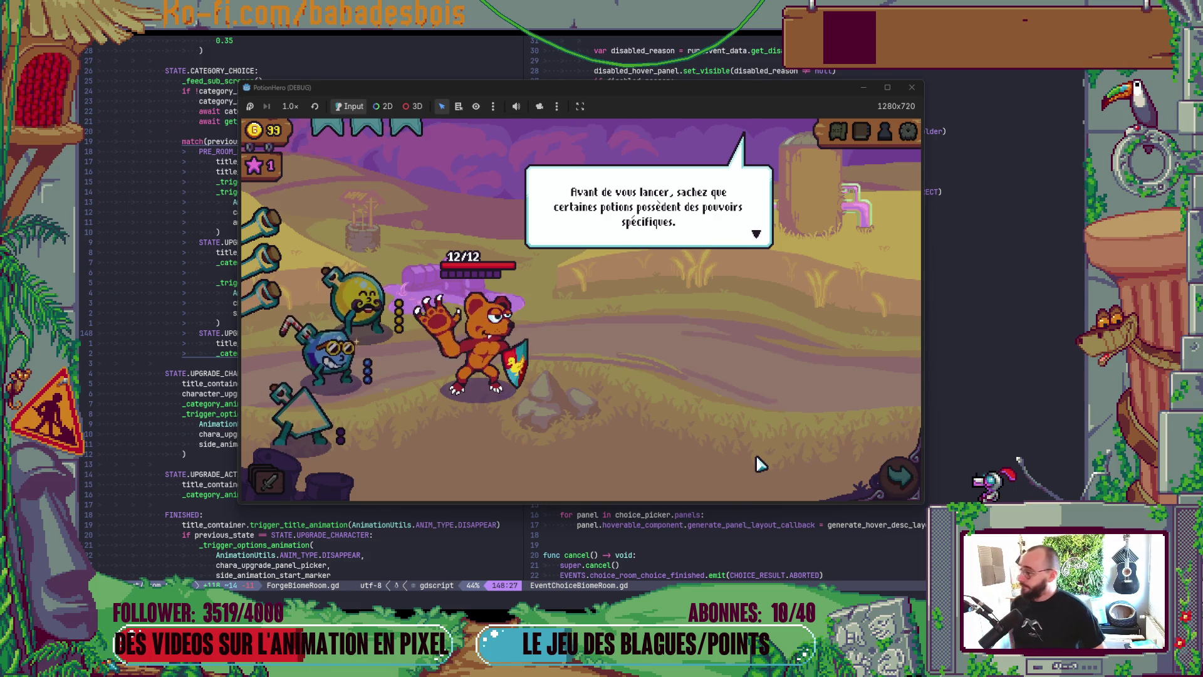
Step: Dismiss the potion tutorial, leave the battle, and travel to the forge on the Ferme malfamée map
click(620, 411)
click(621, 411)
click(620, 411)
mouse_move(441, 330)
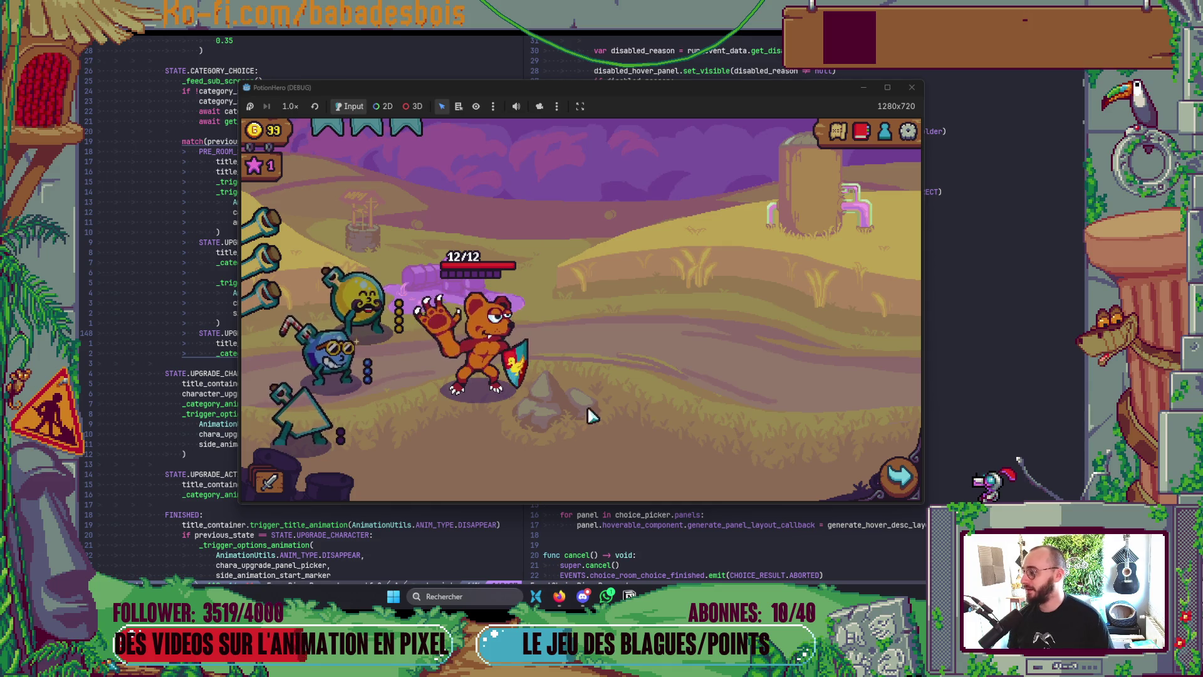
click(898, 476)
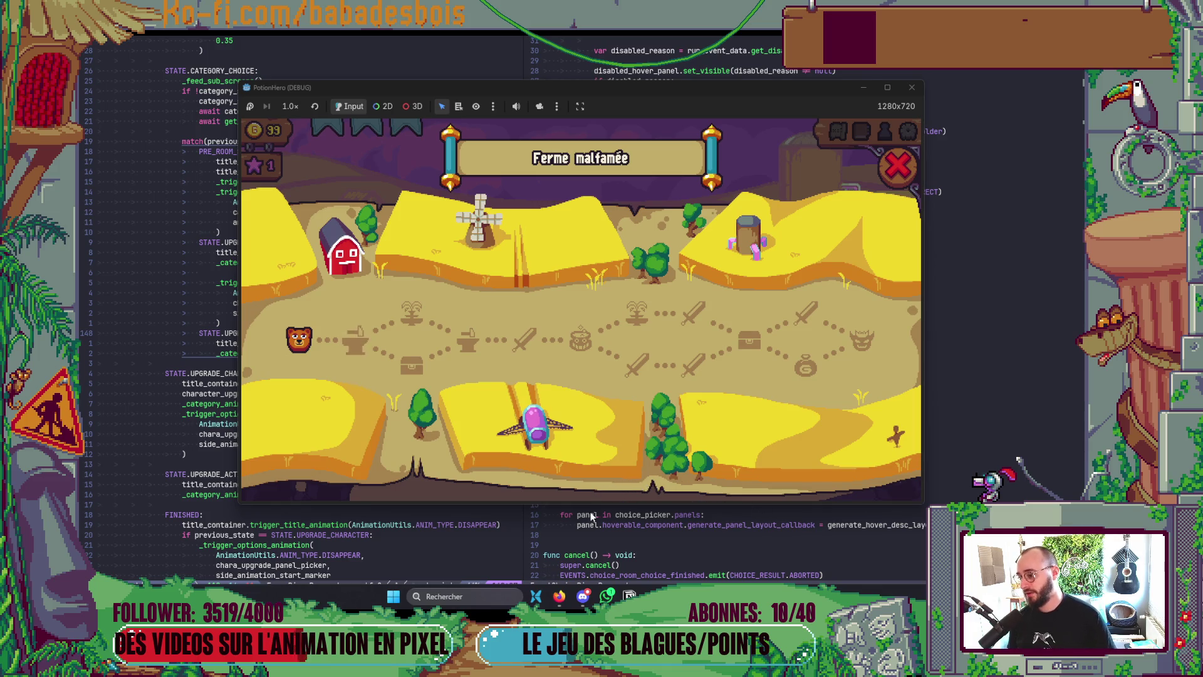
click(360, 354)
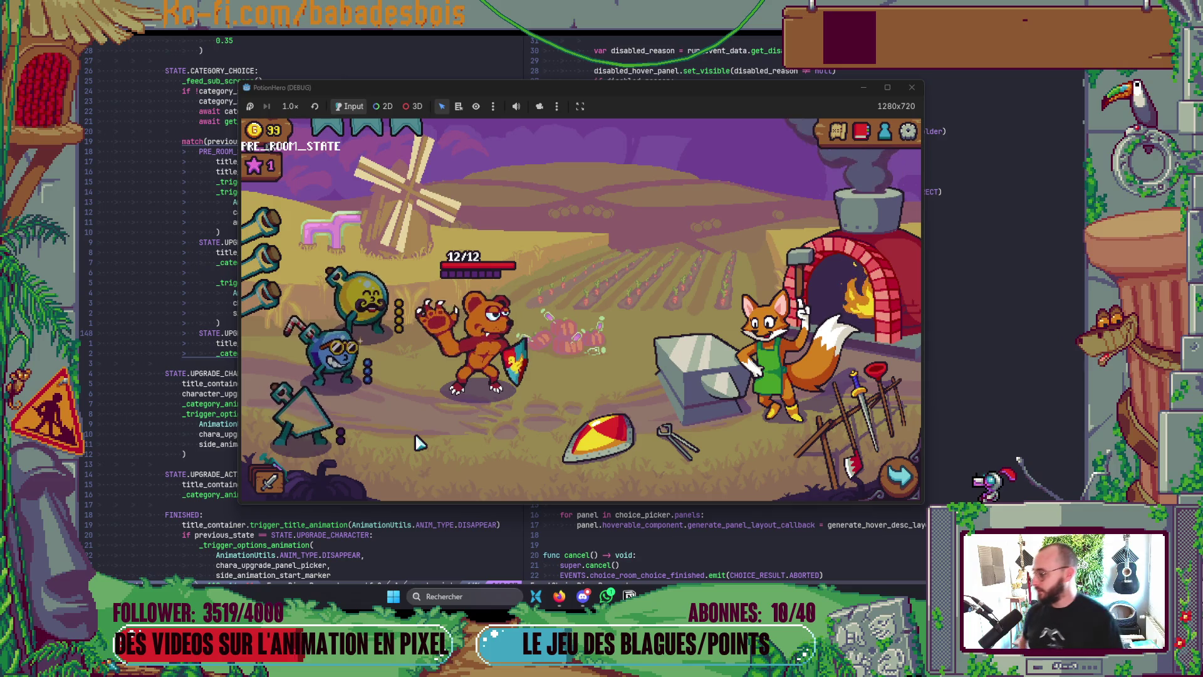
Step: Switch to Firefox showing the Miro 'Potion Hero - UI & Prototype' board and open a blank new tab
key(alt+Tab)
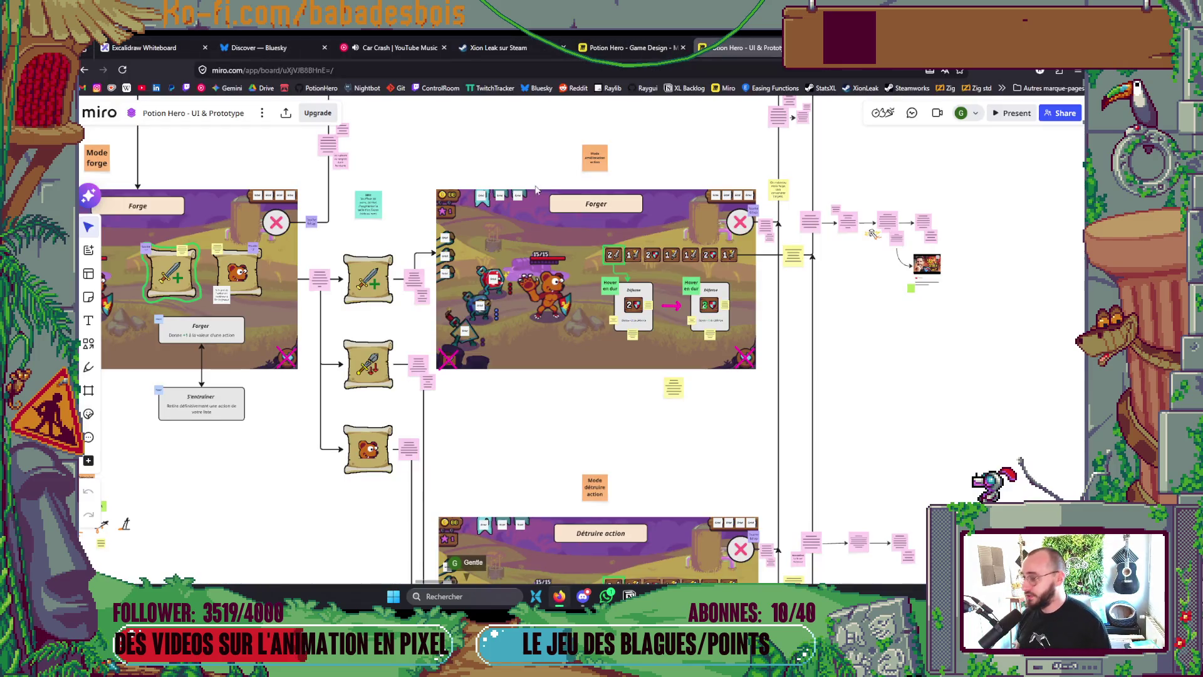
key(ctrl+t)
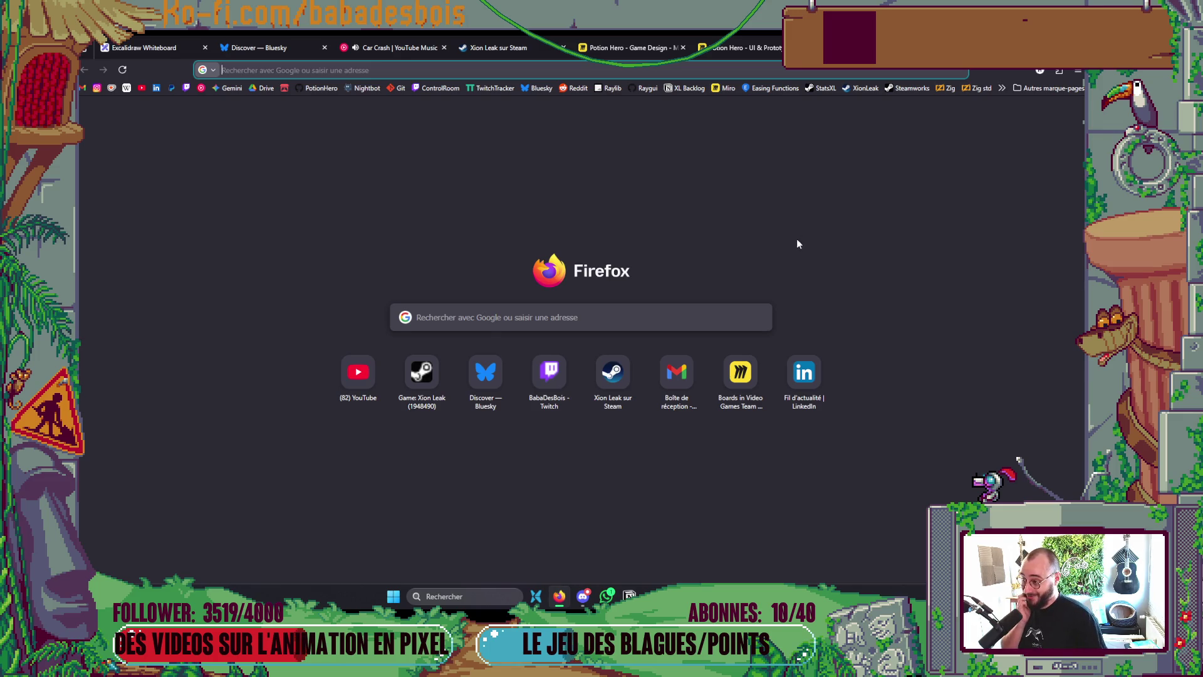
Step: From the PotionHero repository page, clear the repo-scoped search query
click(322, 90)
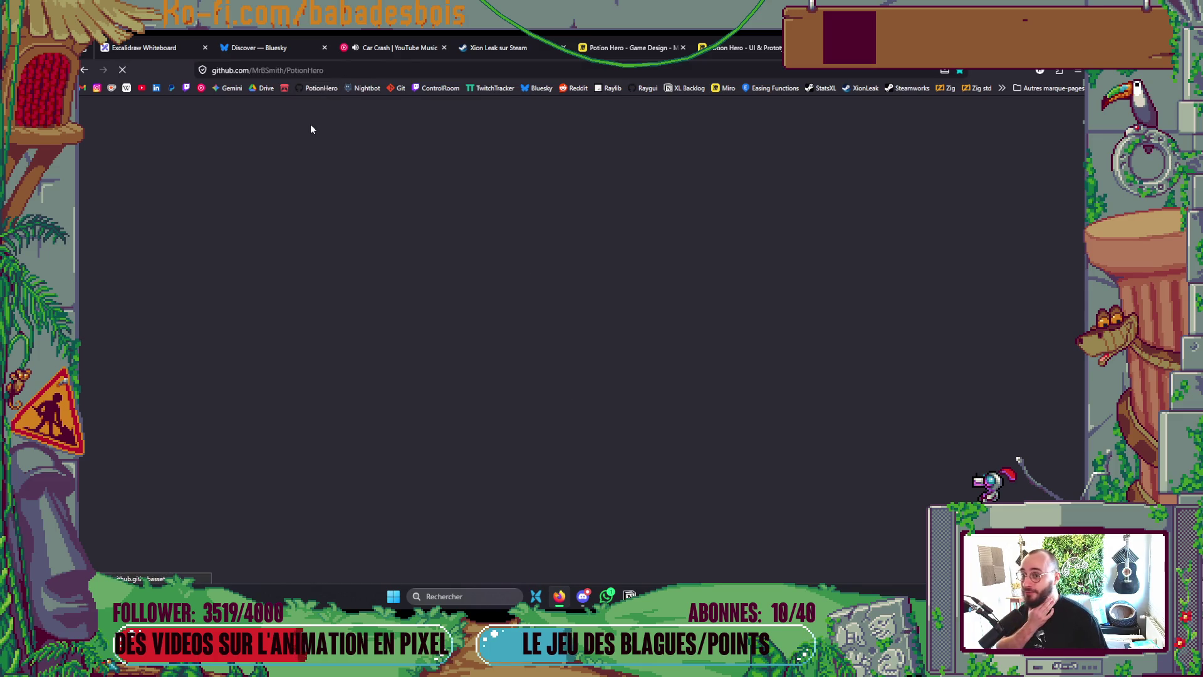
key(Escape)
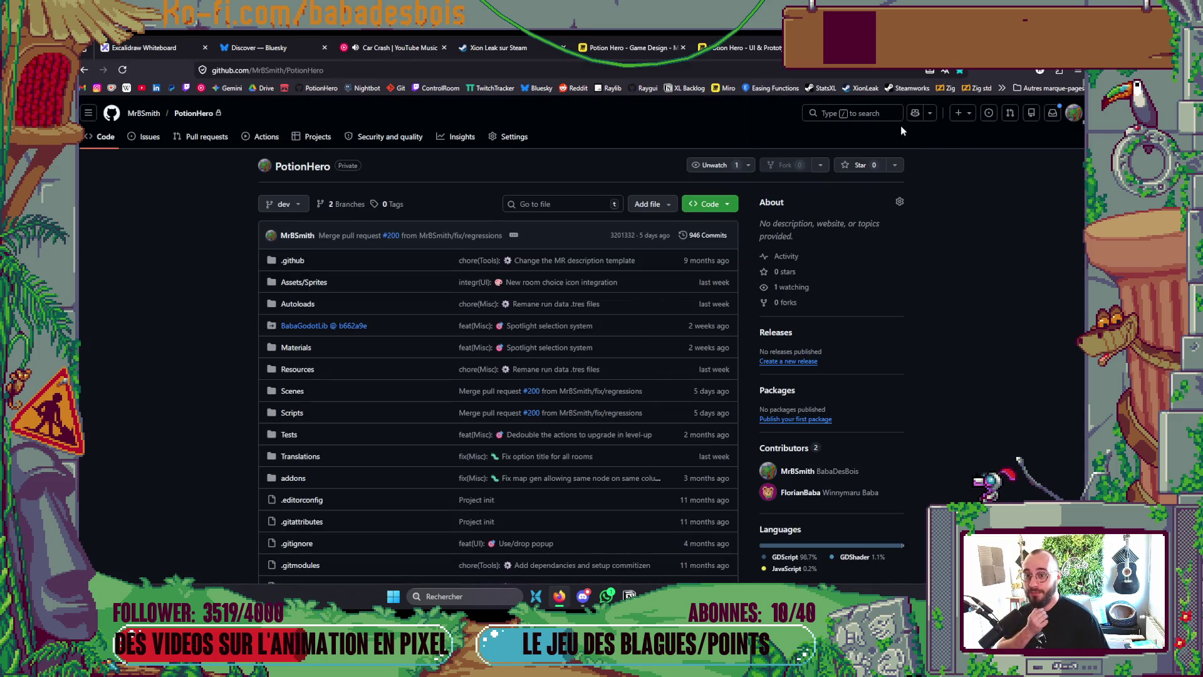
click(842, 109)
key(BackSpace)
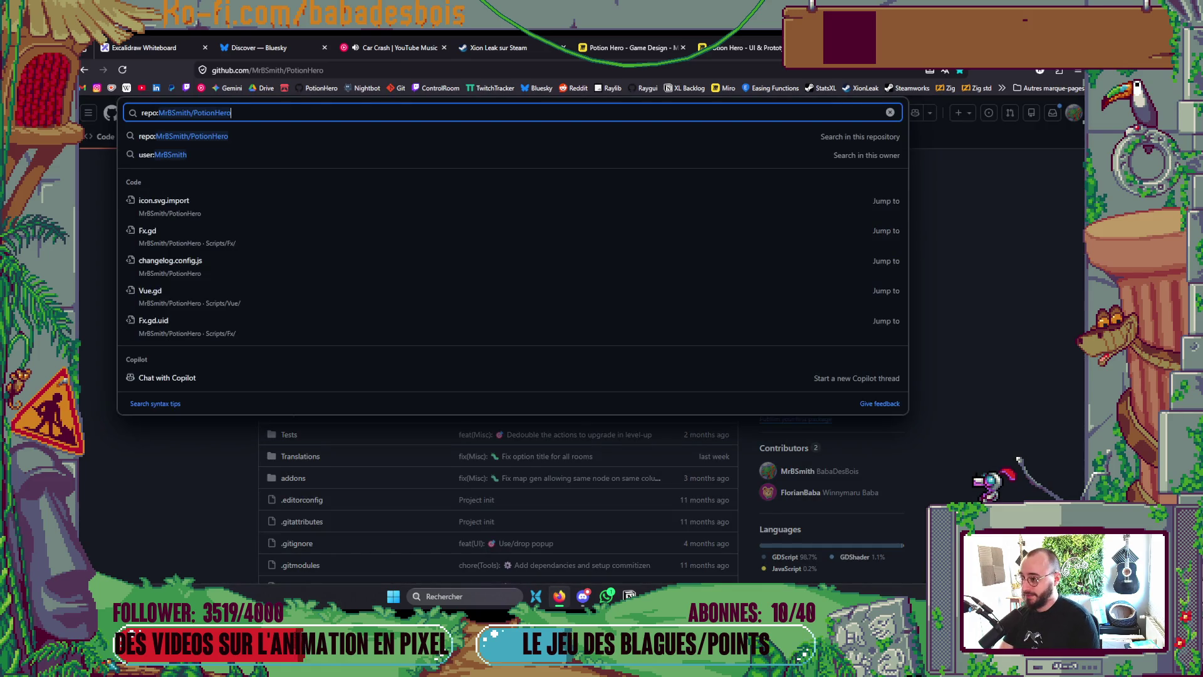
key(ctrl+shift+Left)
key(ctrl+shift+Left)
key(ctrl+shift+Left)
key(ctrl+shift+Left)
key(BackSpace)
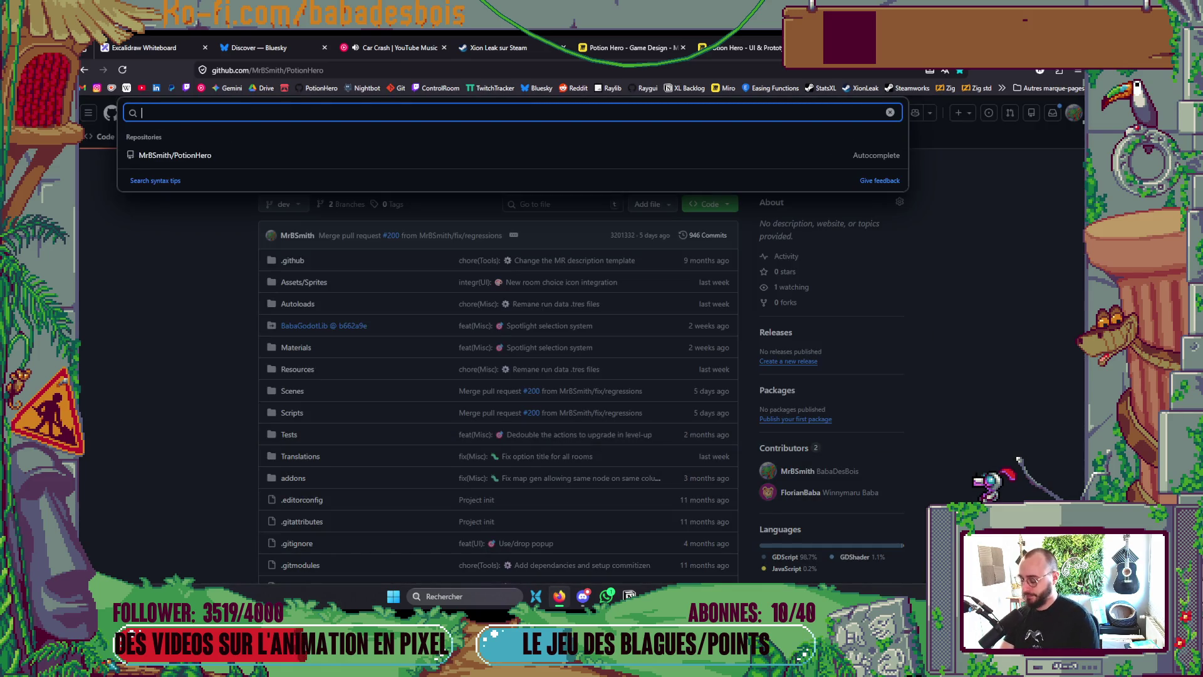
Step: Search GitHub for StateGraph and open the StateGraph repository result
text(State)
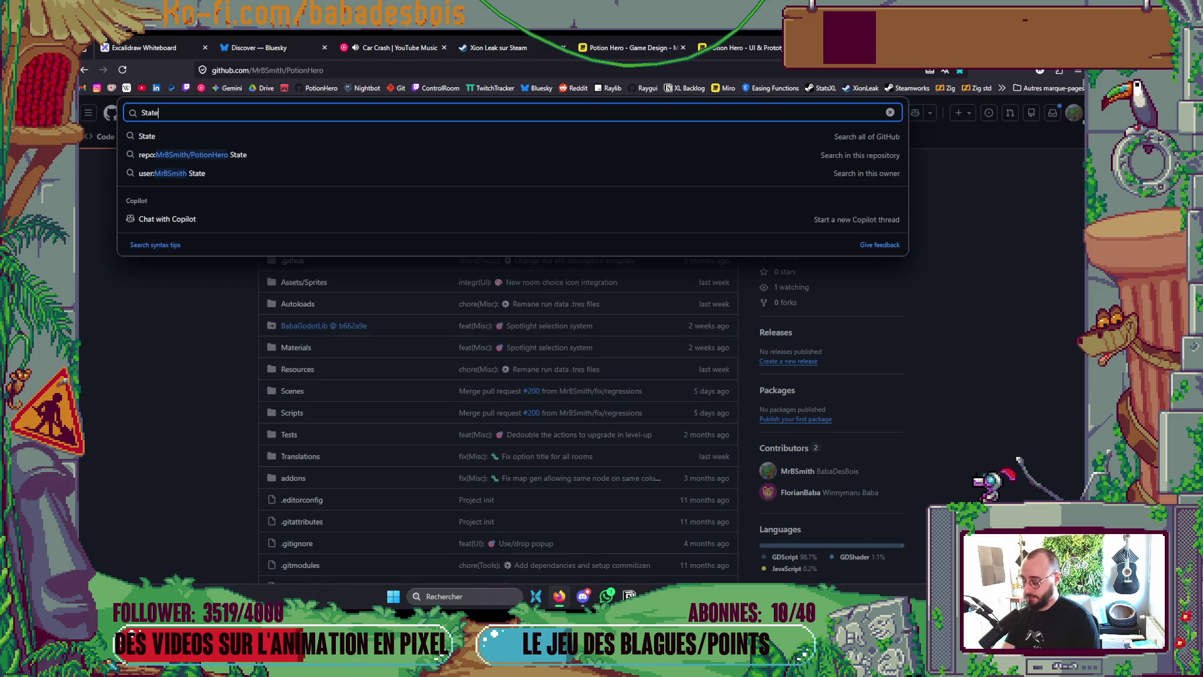
text(Grap)
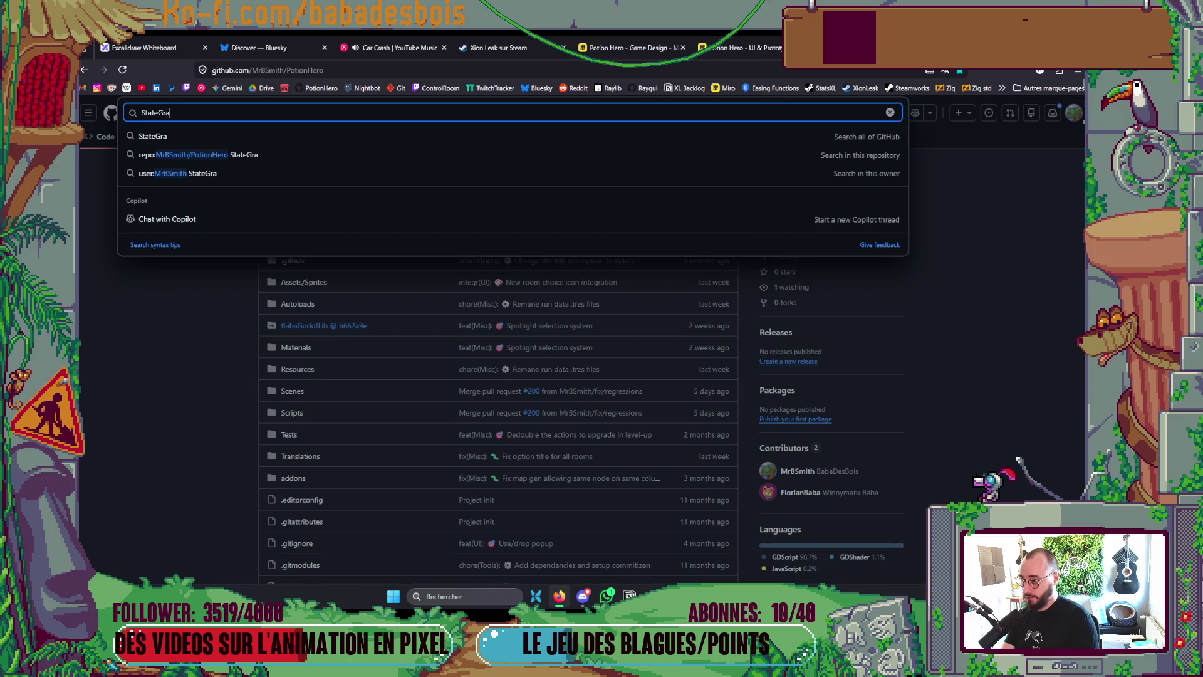
text(h)
key(Return)
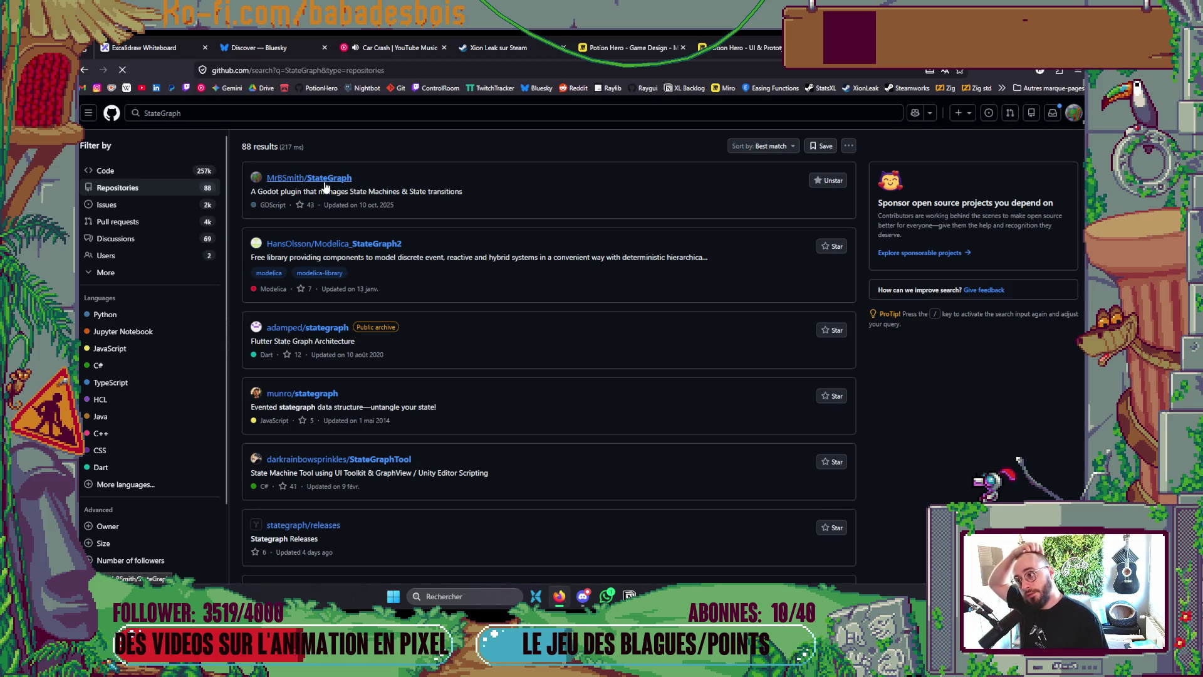
click(369, 70)
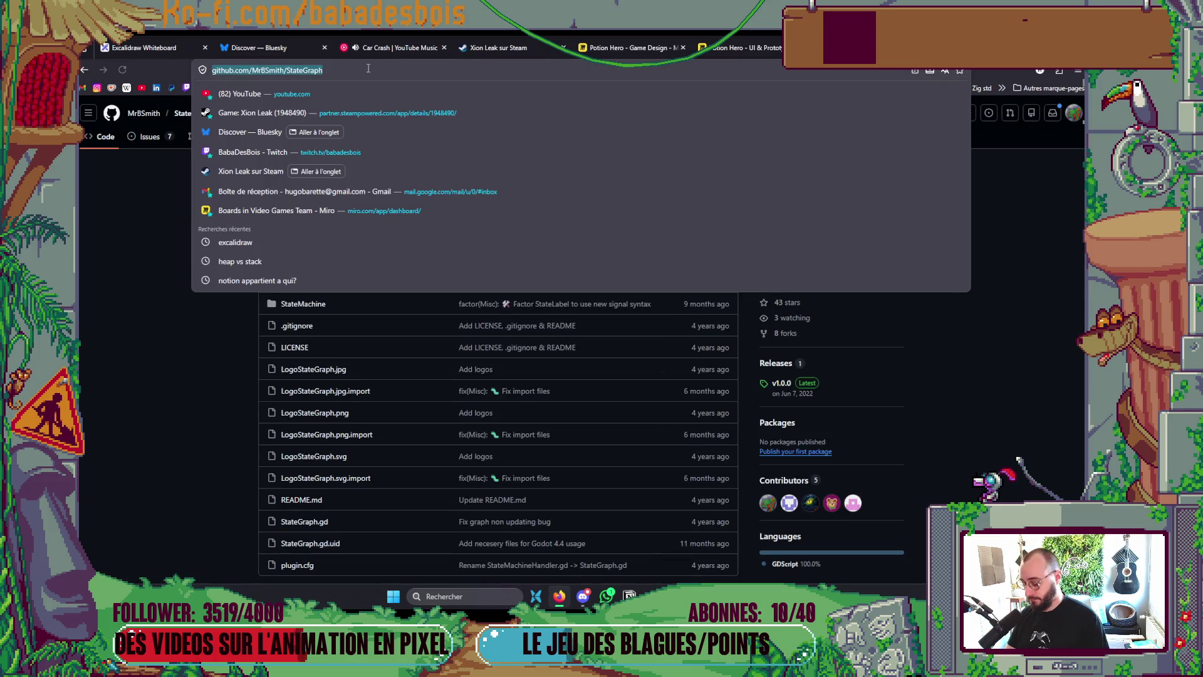
key(Escape)
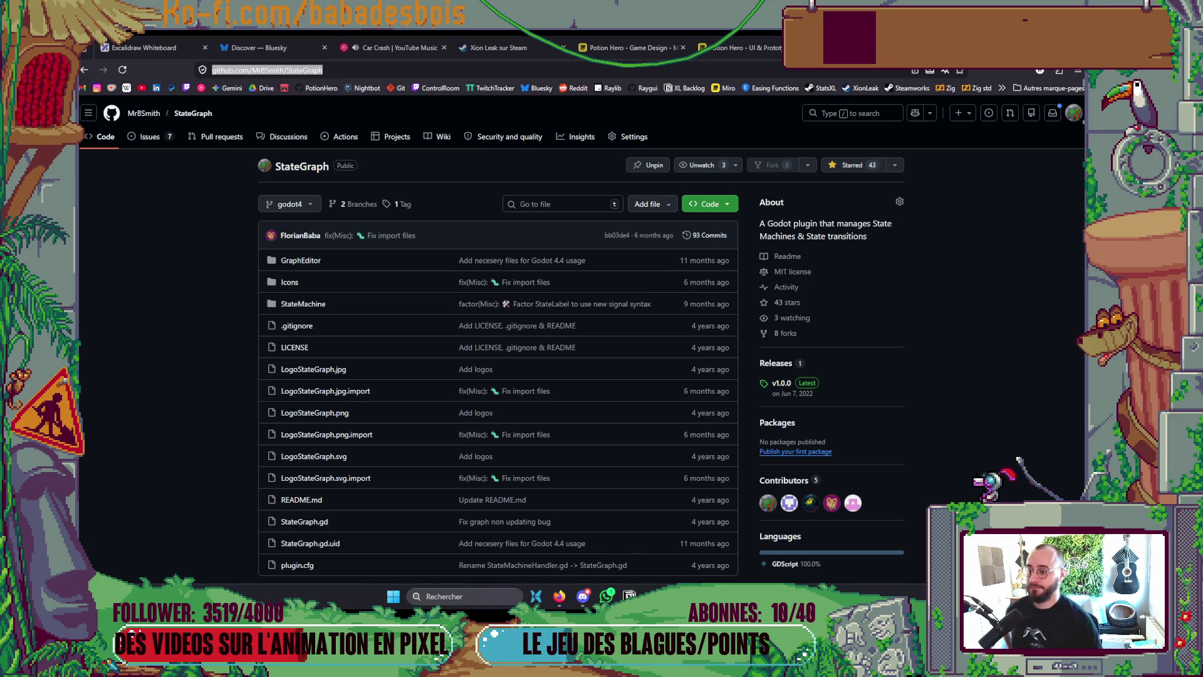
scroll(357, 343, down, 3)
scroll(357, 339, down, 15)
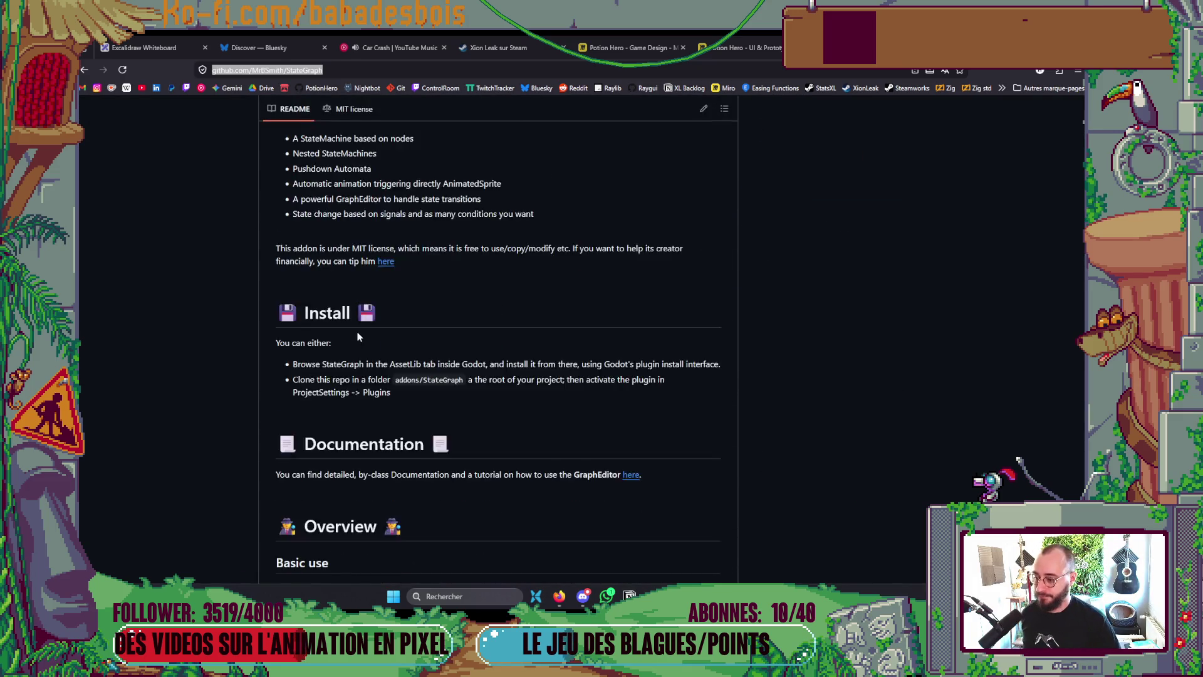
scroll(457, 345, down, 3)
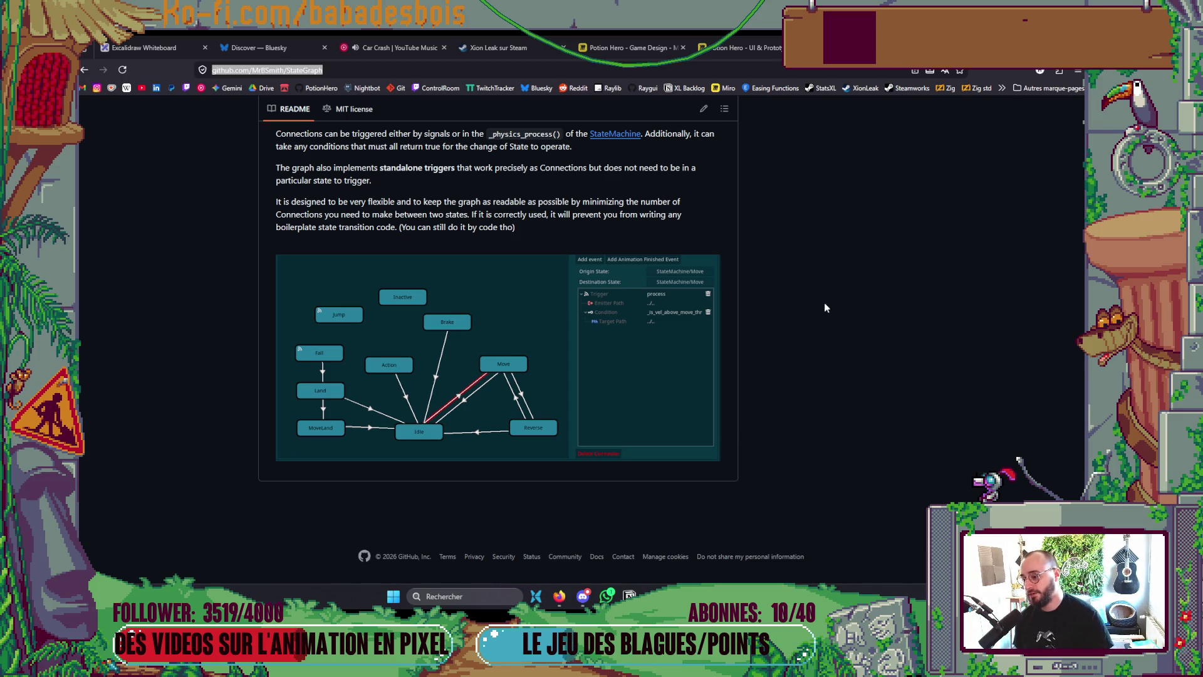
scroll(542, 362, up, 3)
scroll(540, 355, down, 3)
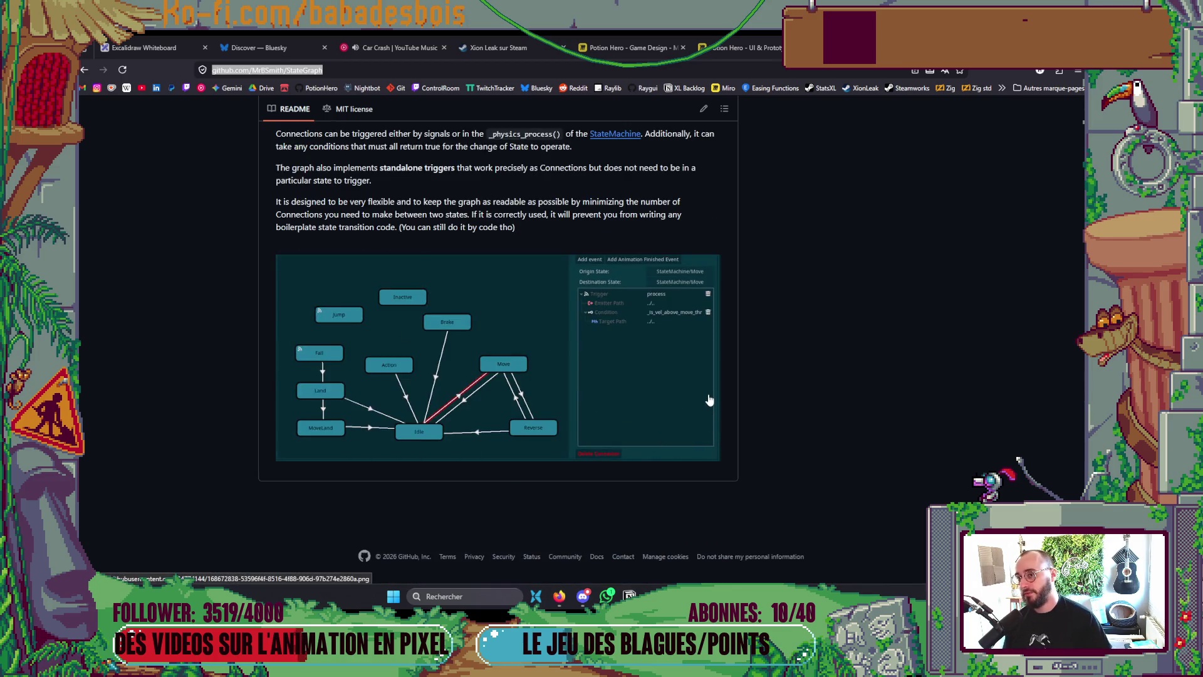
scroll(685, 434, up, 15)
scroll(669, 409, up, 6)
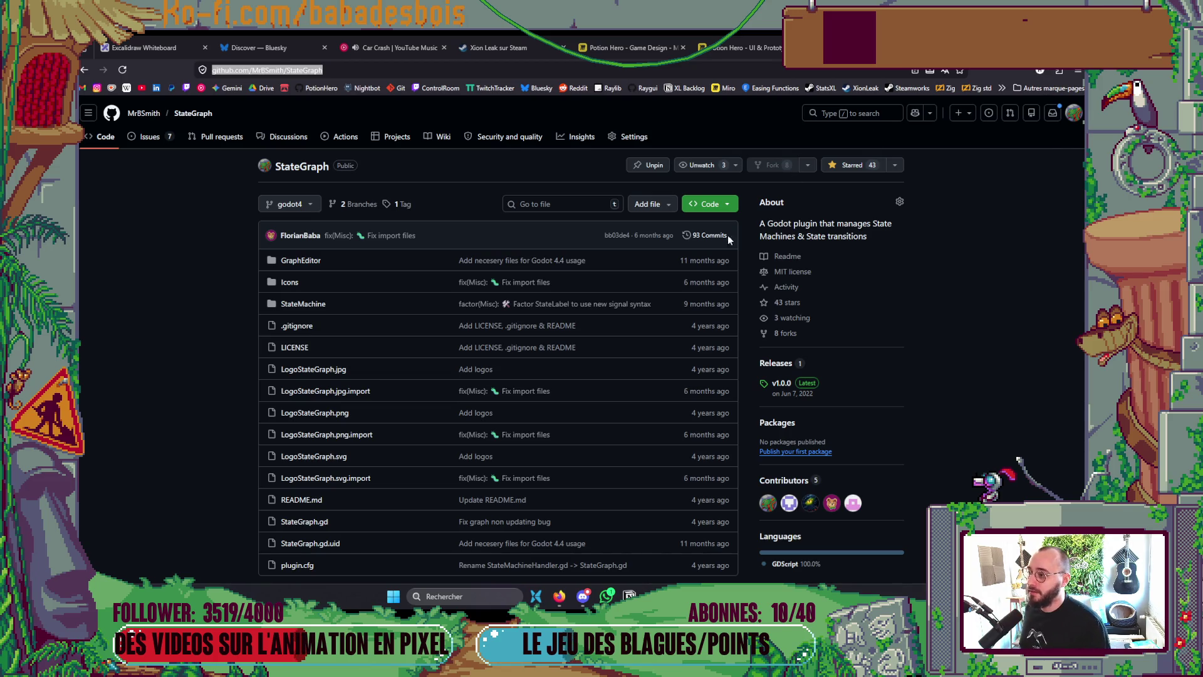
Step: Back in the debug game, close the Forge panel and choose the character training card
key(alt+Tab)
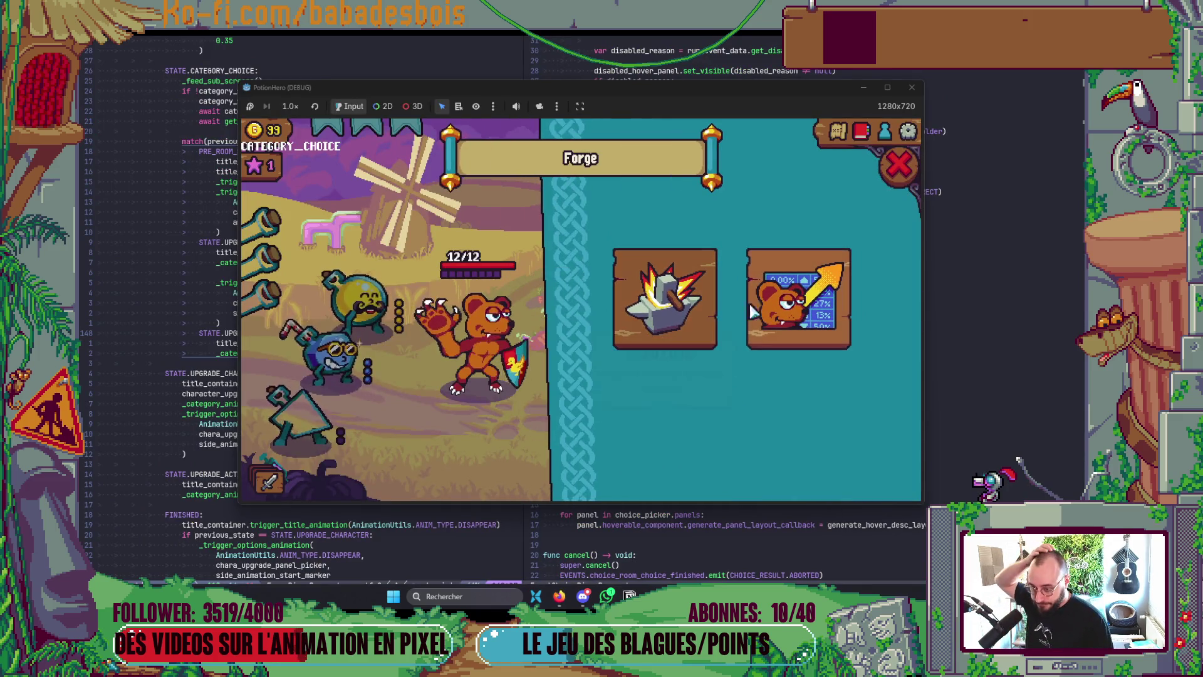
click(900, 168)
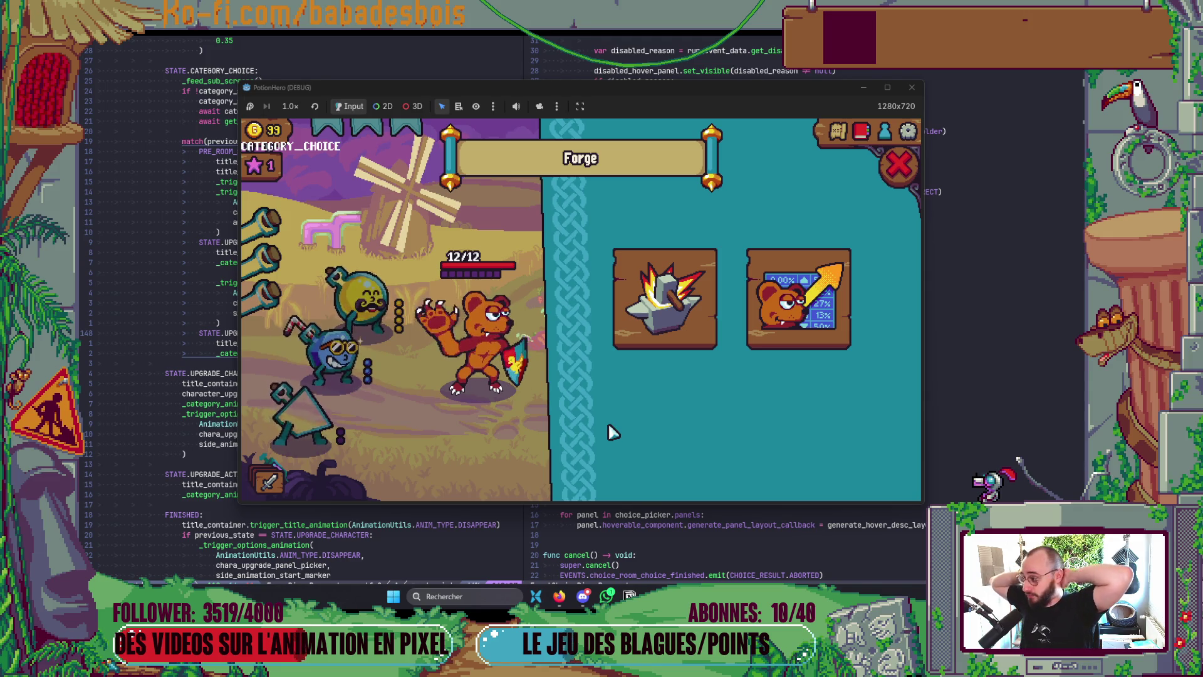
click(786, 346)
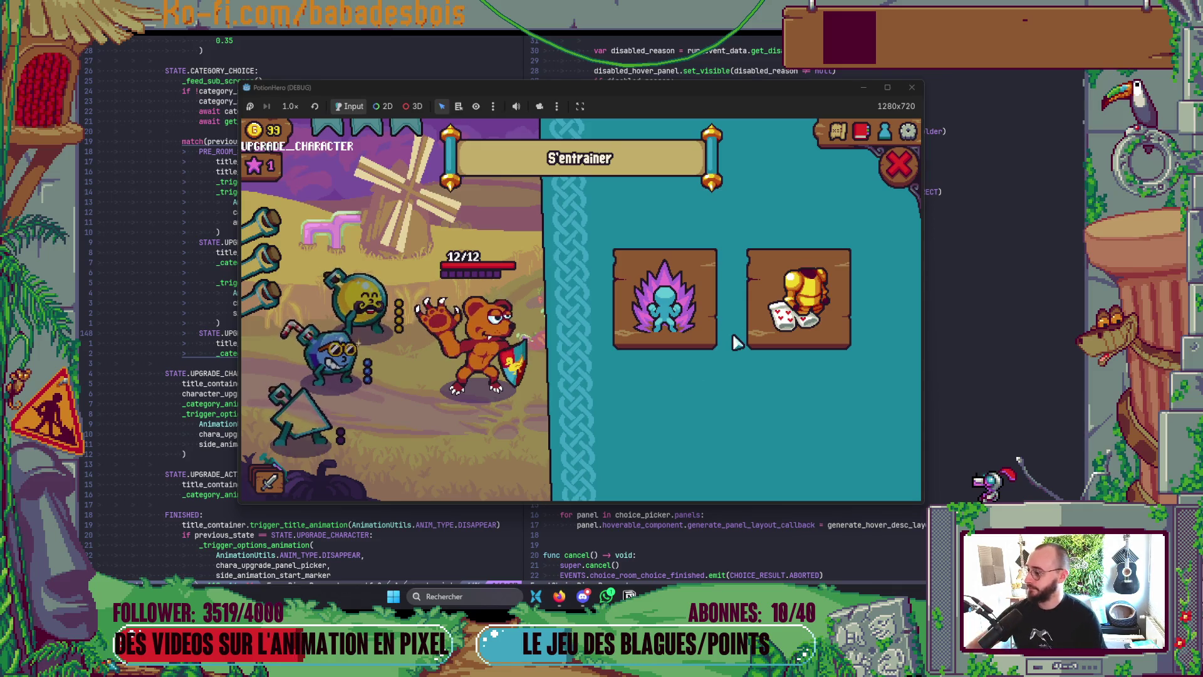
Step: Compare the upgrade card tooltips and take S'endurcir, raising the bear to 15/15 HP
mouse_move(714, 304)
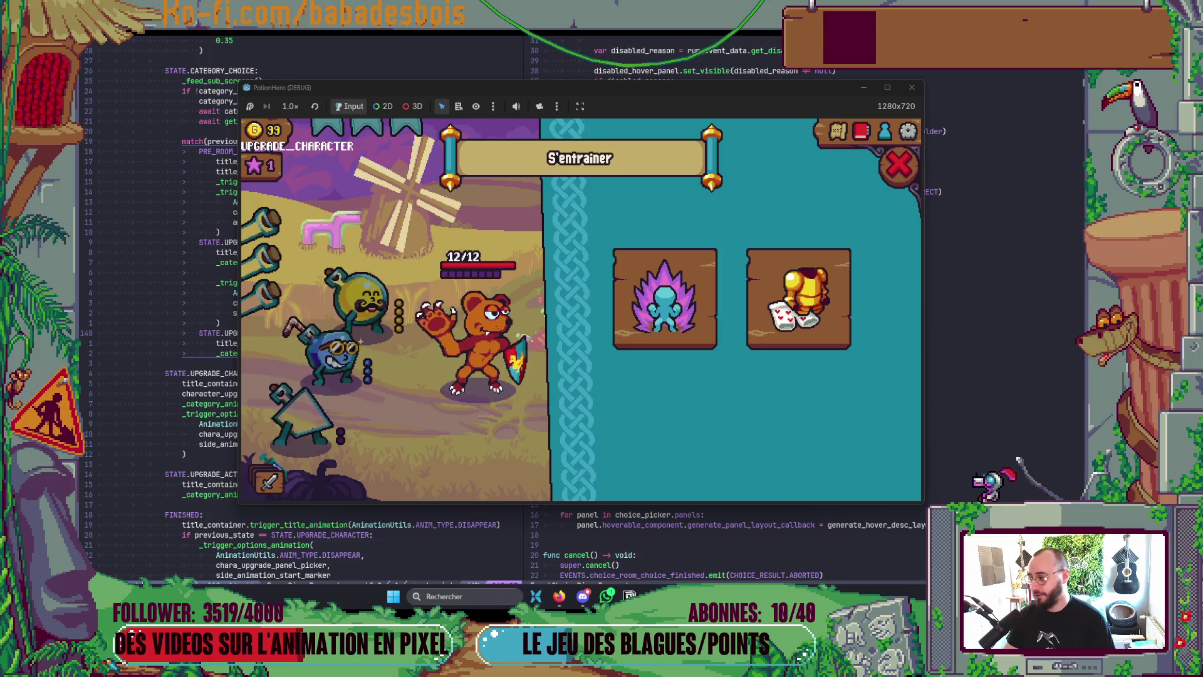
mouse_move(667, 299)
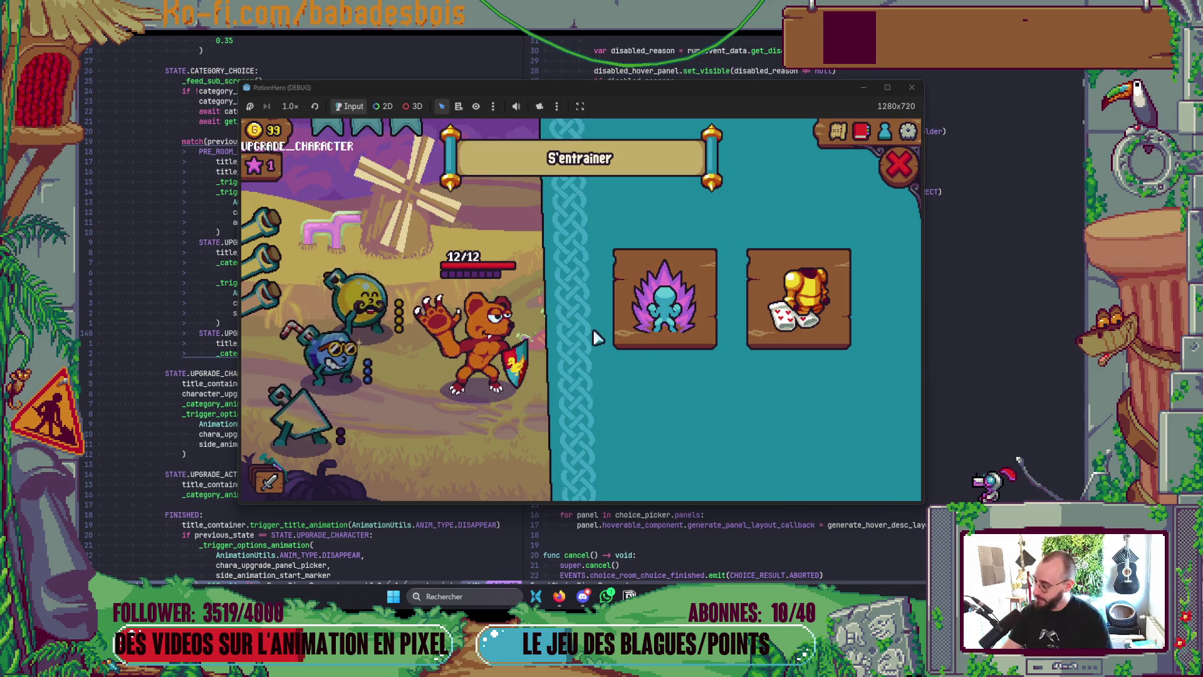
mouse_move(515, 349)
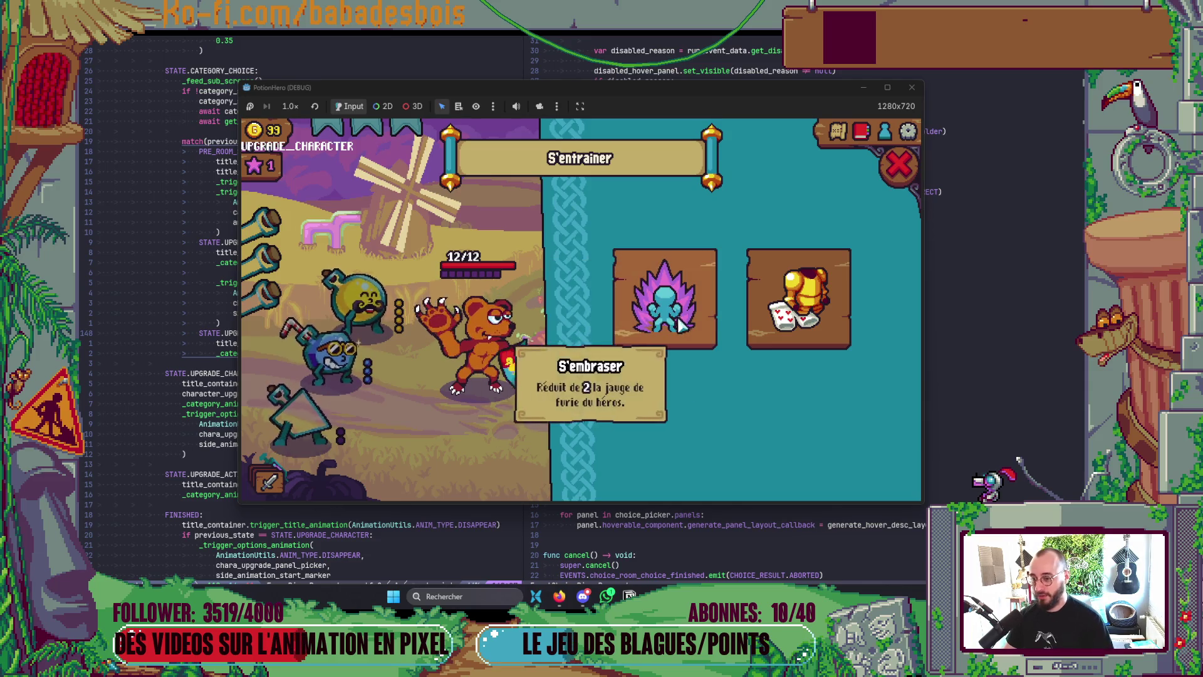
mouse_move(761, 307)
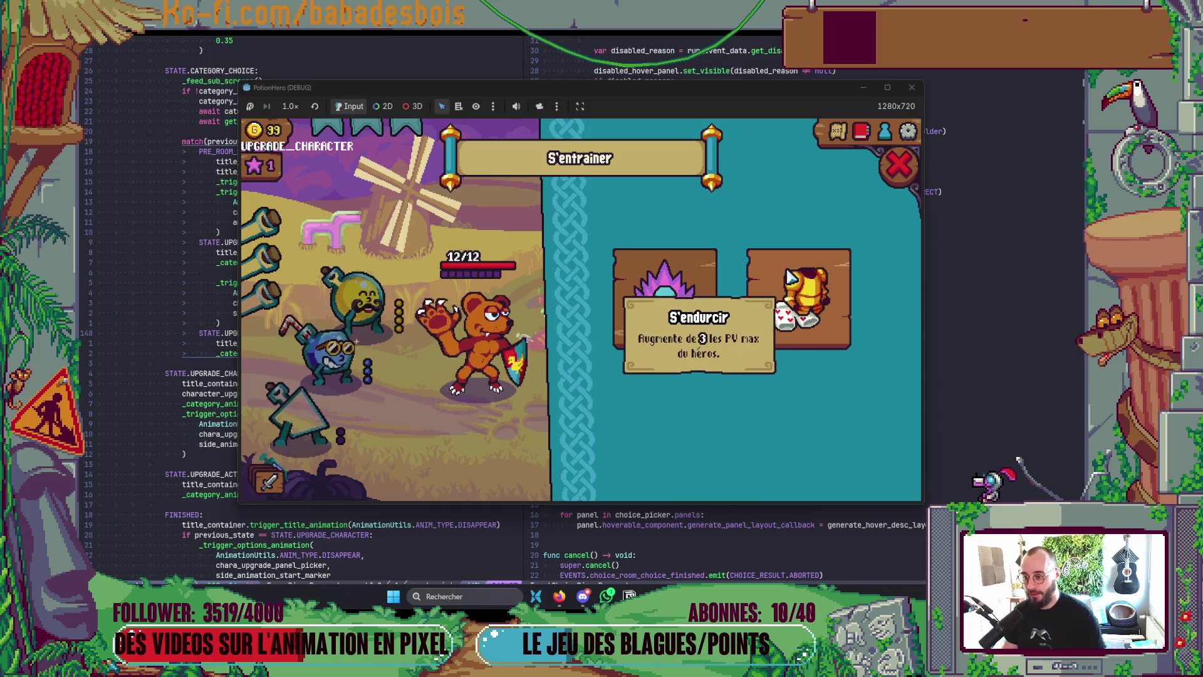
mouse_move(705, 332)
mouse_move(794, 341)
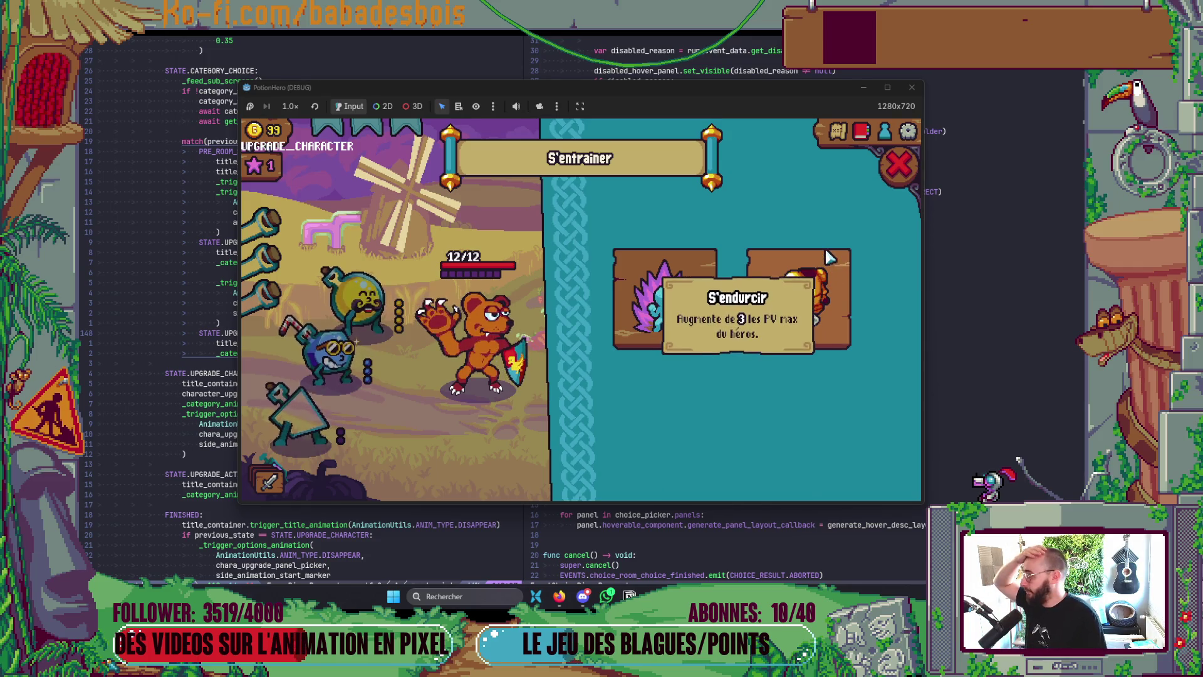
mouse_move(505, 283)
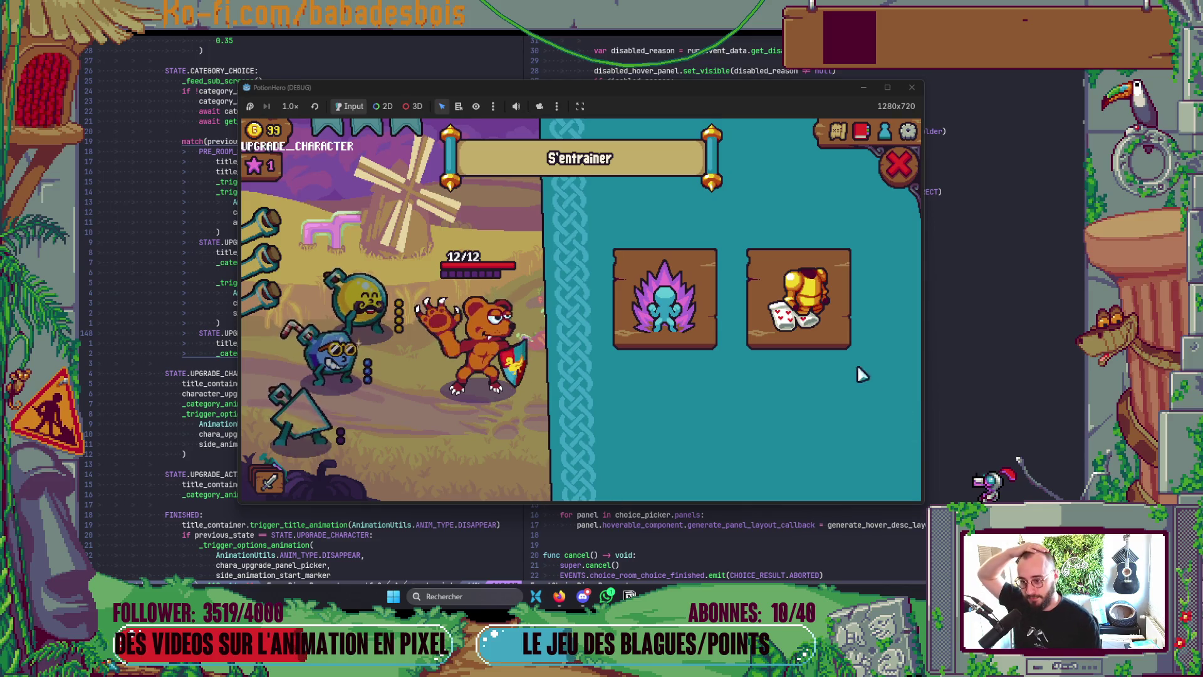
mouse_move(808, 307)
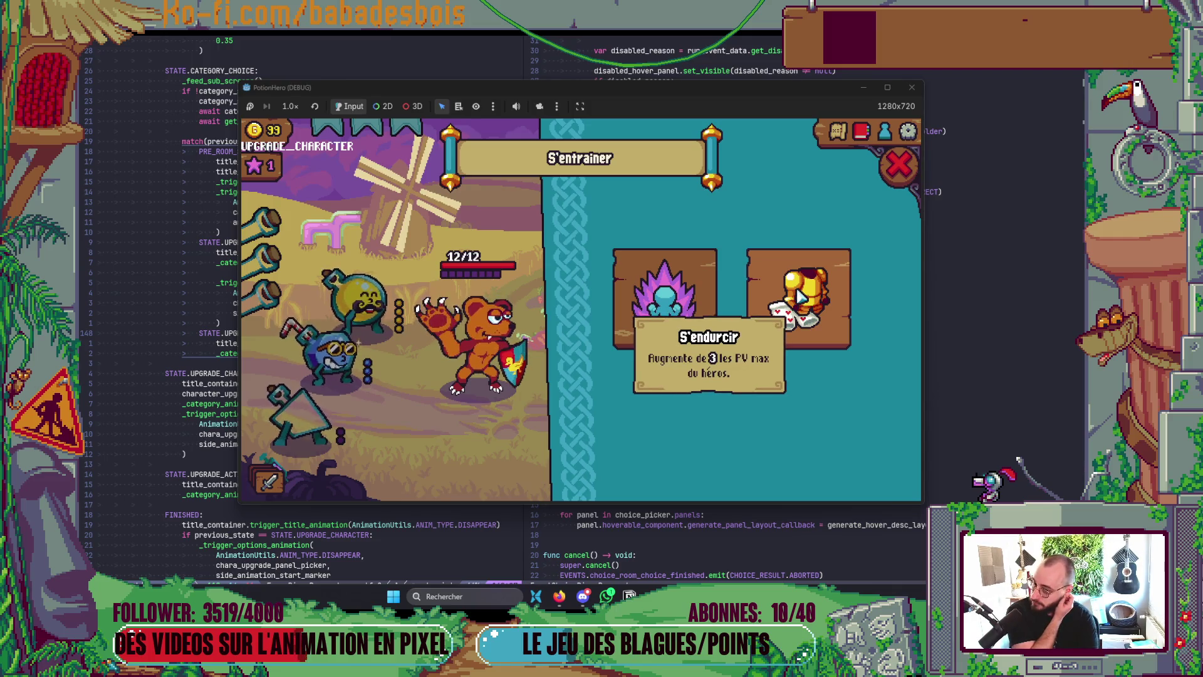
mouse_move(674, 257)
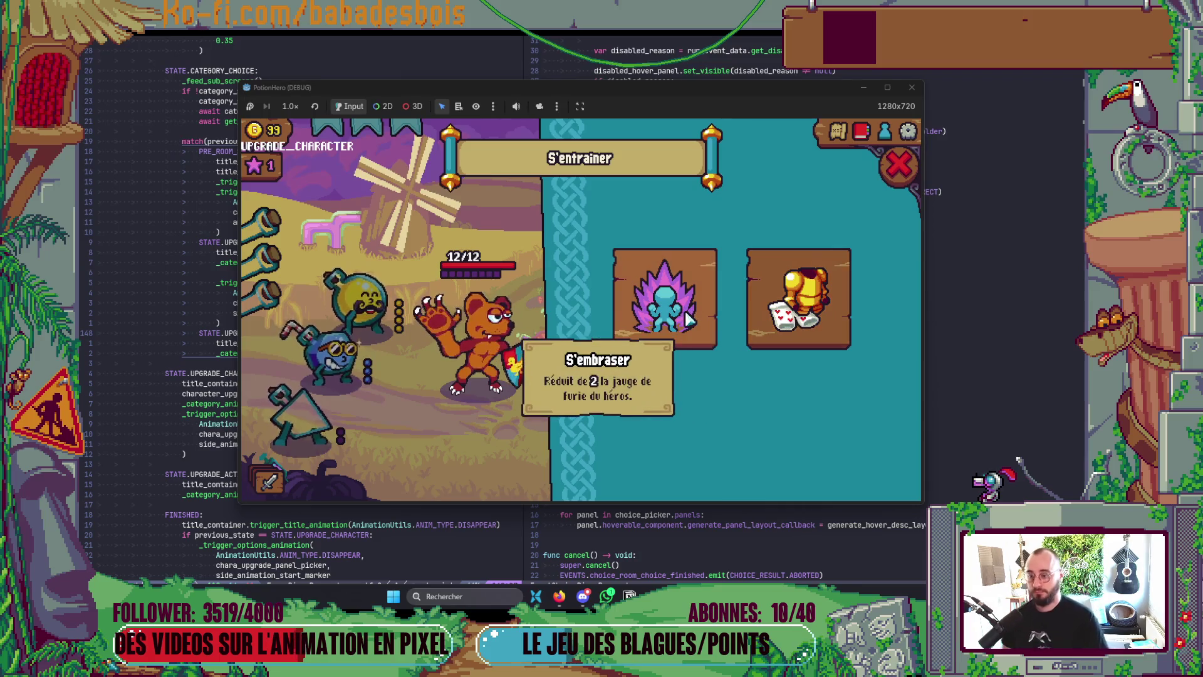
click(840, 326)
Step: Dismiss the Terres cultivées map scroll and close the debug game window
click(897, 170)
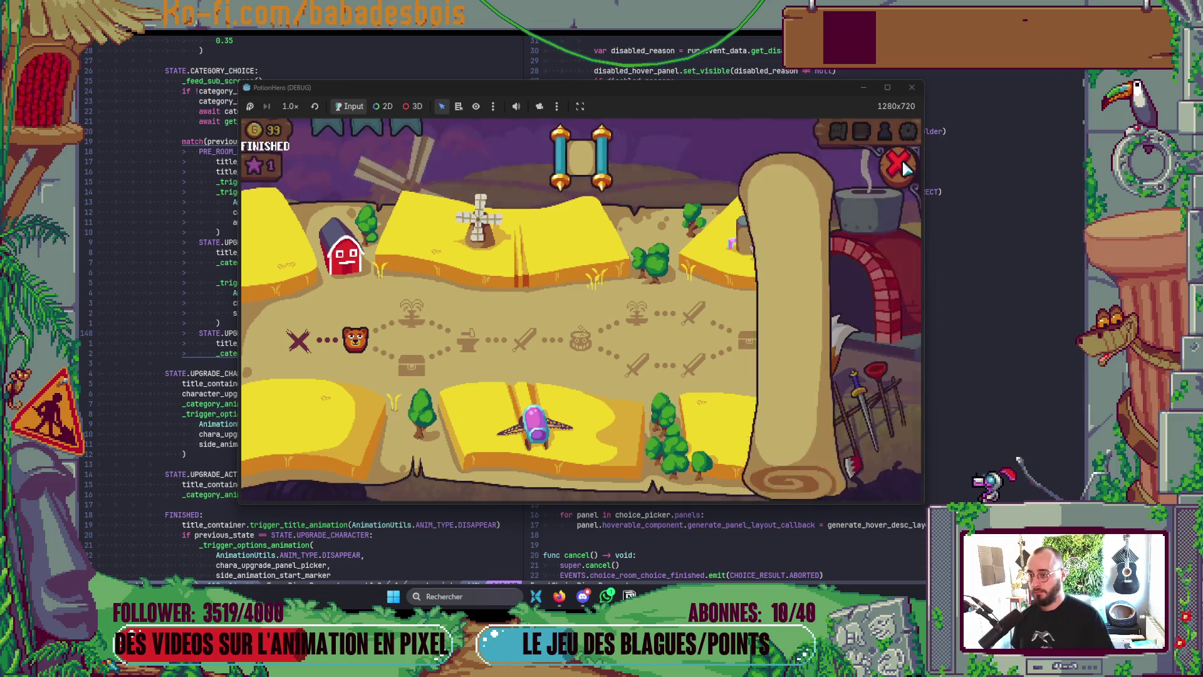
click(911, 89)
key(alt+Tab)
key(alt+Tab)
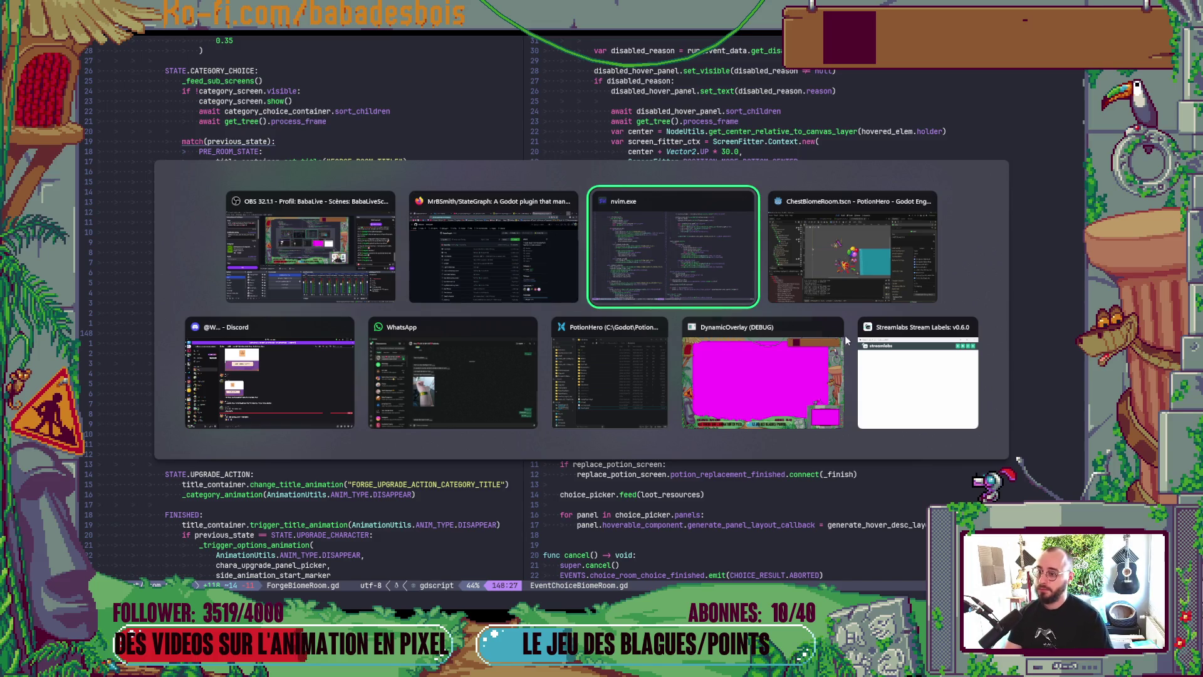
Step: In Neovim, fold and unfold the argument lines above STATE.UPGRADE_ACTION in ForgeBiomeRoom.gd
click(233, 391)
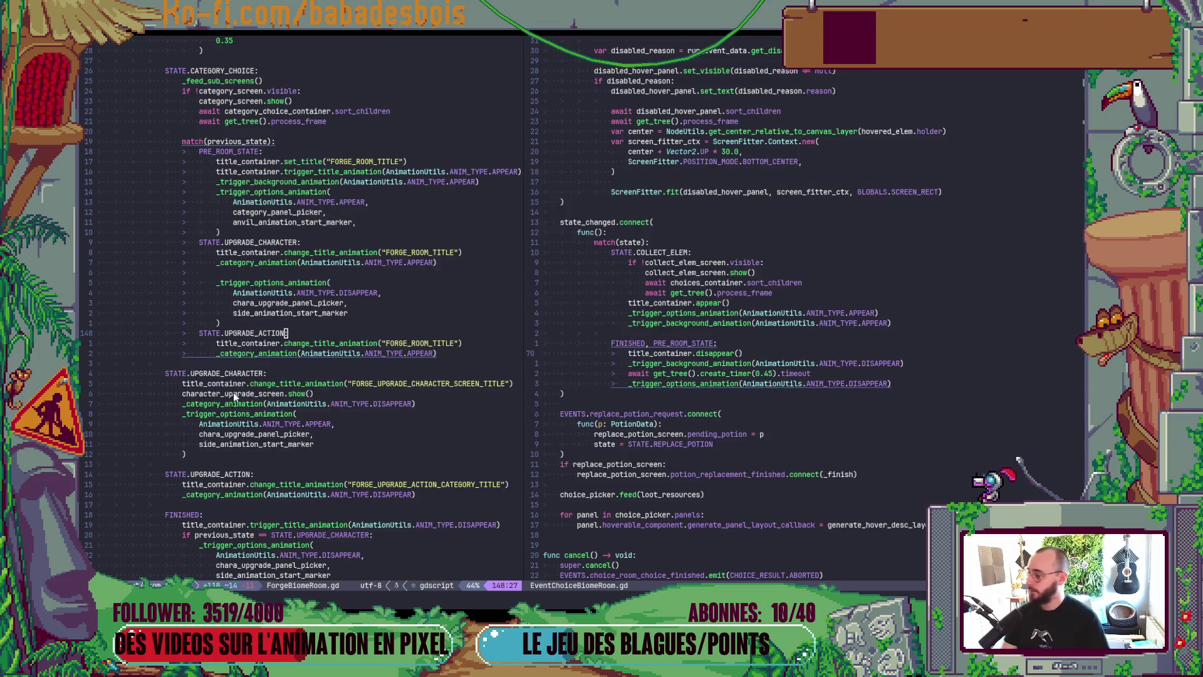
key(alt+Tab)
key(alt+Tab)
key(alt+Tab)
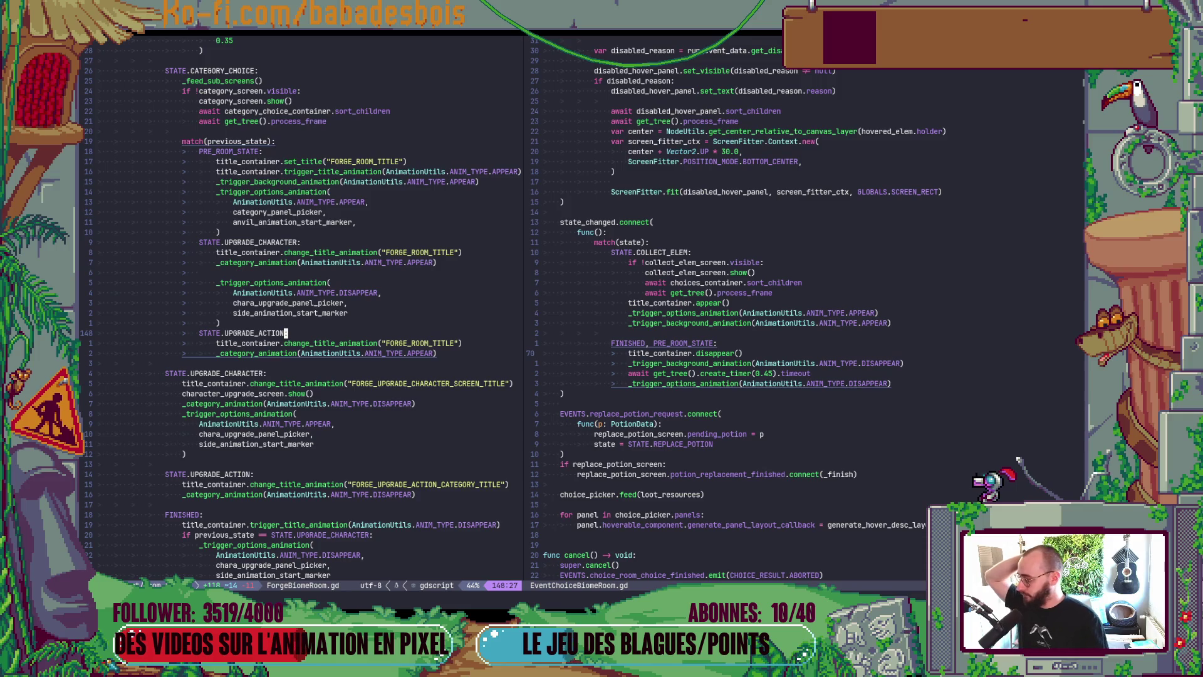
key(z)
key(c)
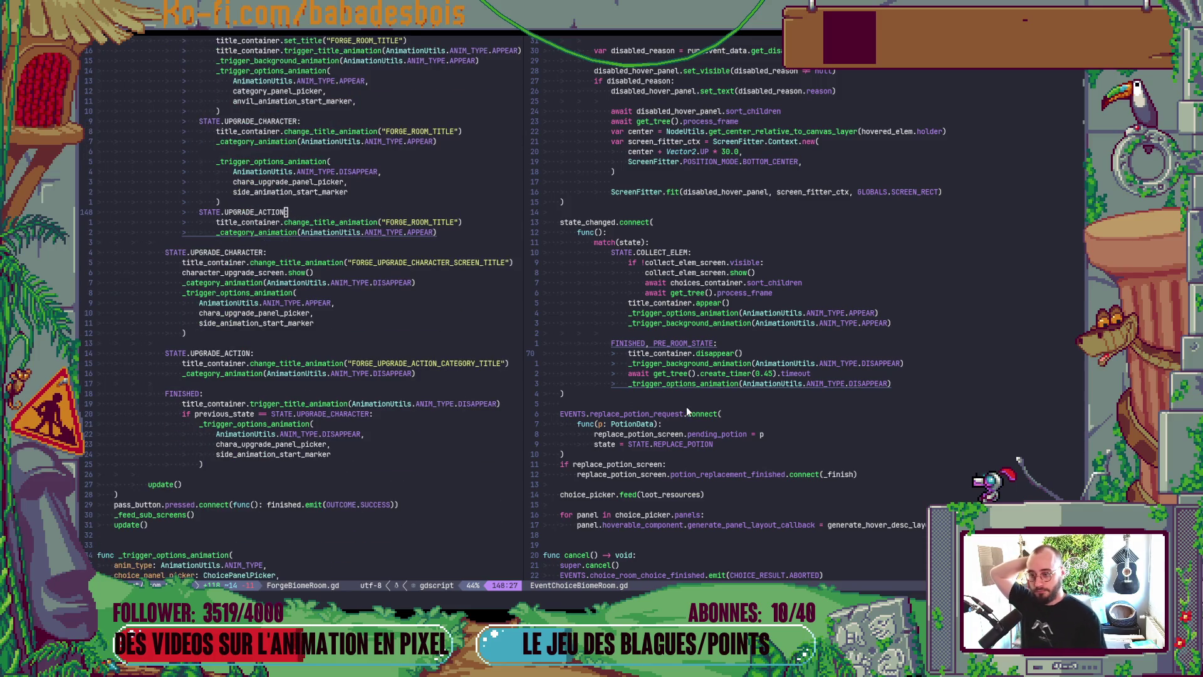
key(z)
key(o)
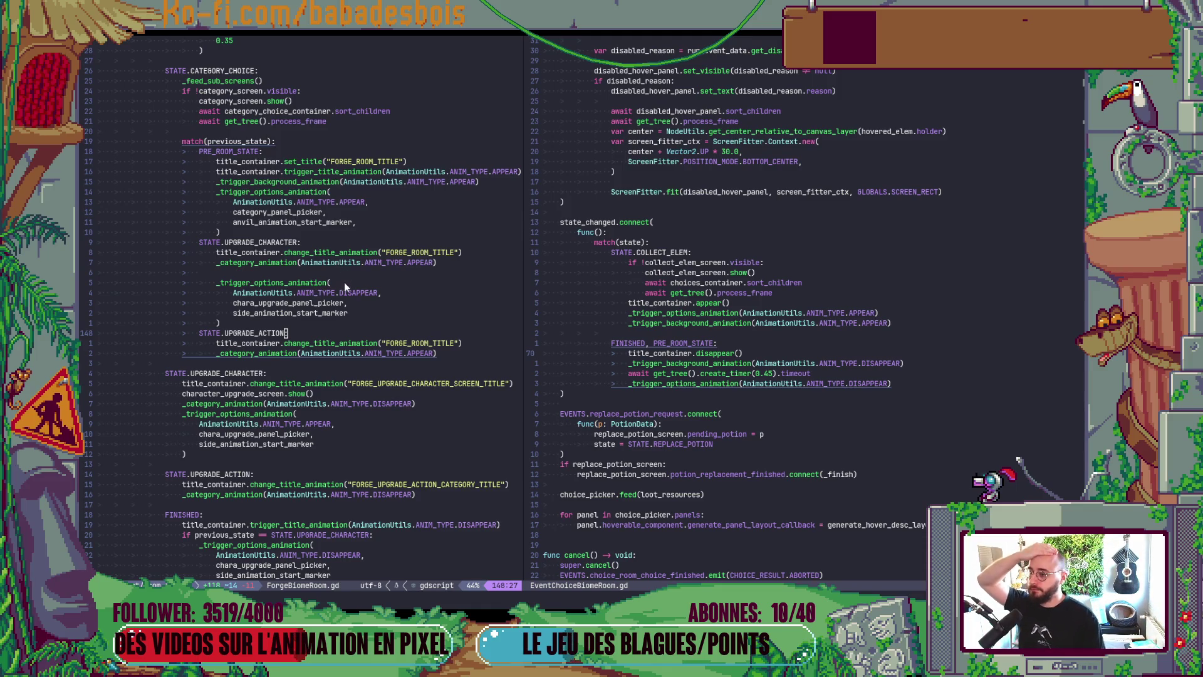
scroll(344, 313, down, 3)
scroll(344, 332, down, 1)
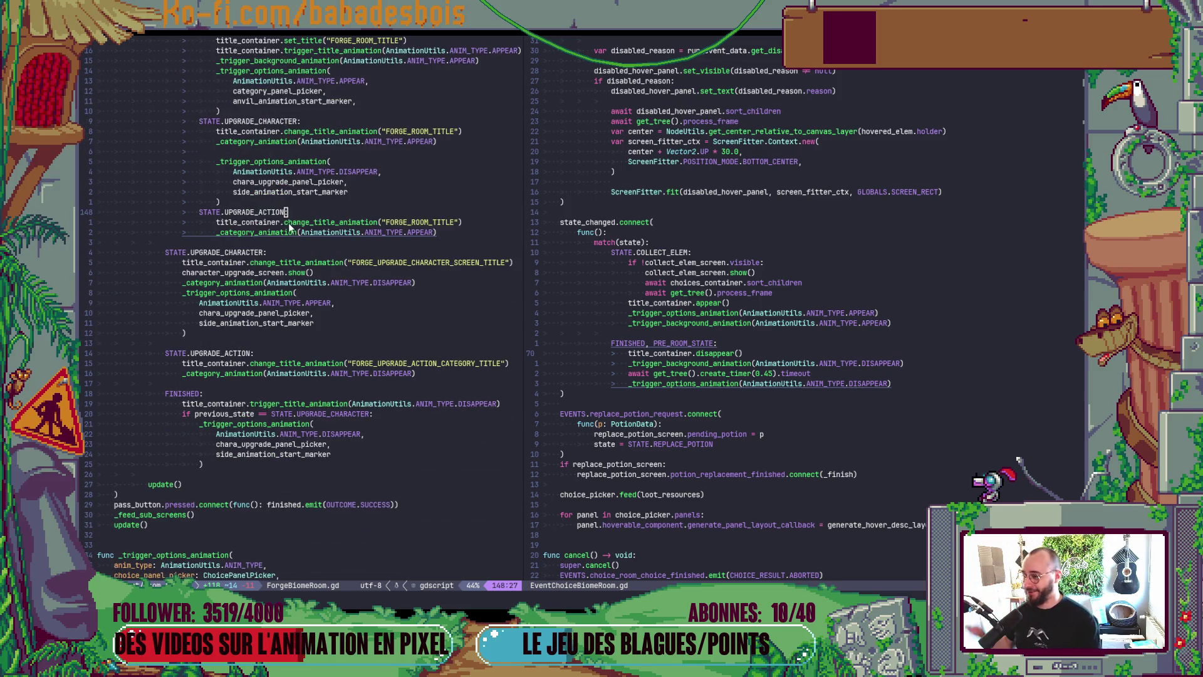
Step: Insert a blank line above STATE.UPGRADE_ACTION and save ForgeBiomeRoom.gd
key(bracketleft)
key(space)
key(ctrl+s)
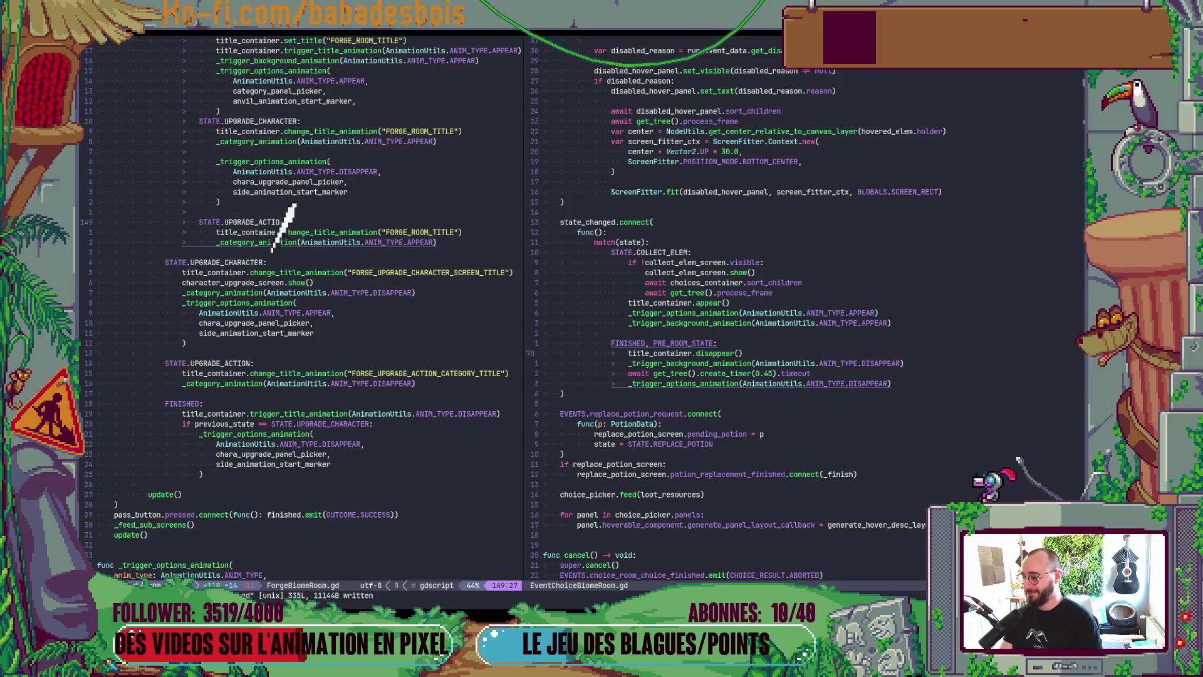
scroll(342, 510, down, 2)
scroll(342, 509, up, 3)
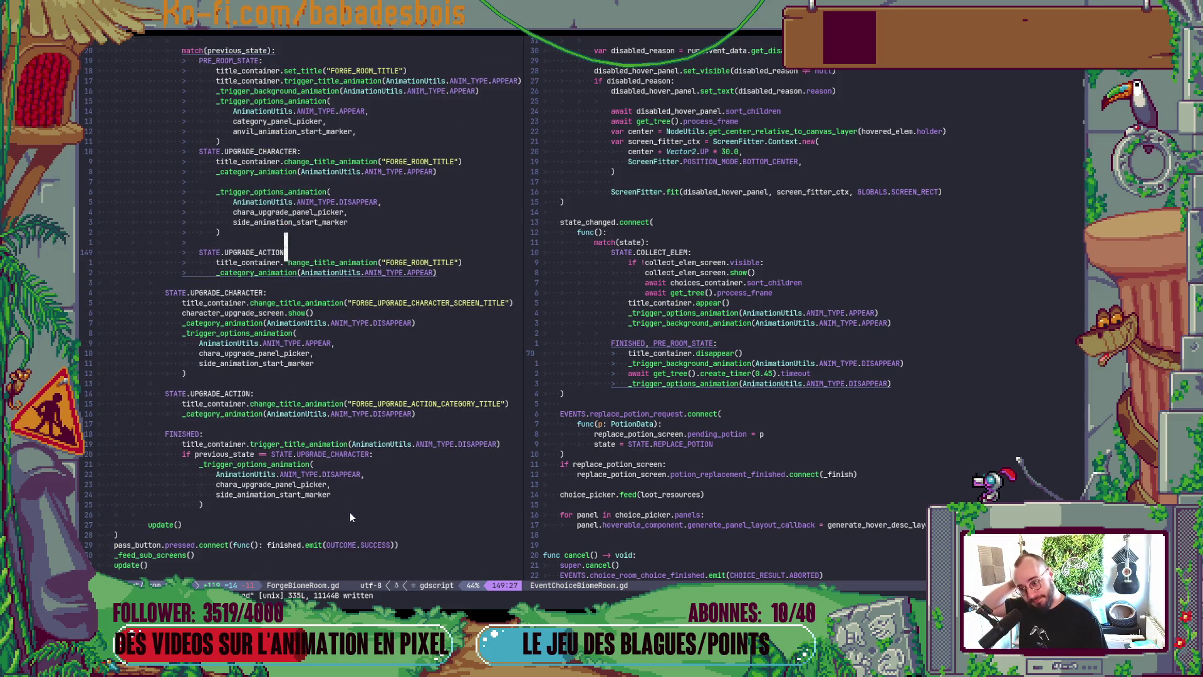
scroll(796, 376, up, 7)
scroll(795, 376, down, 20)
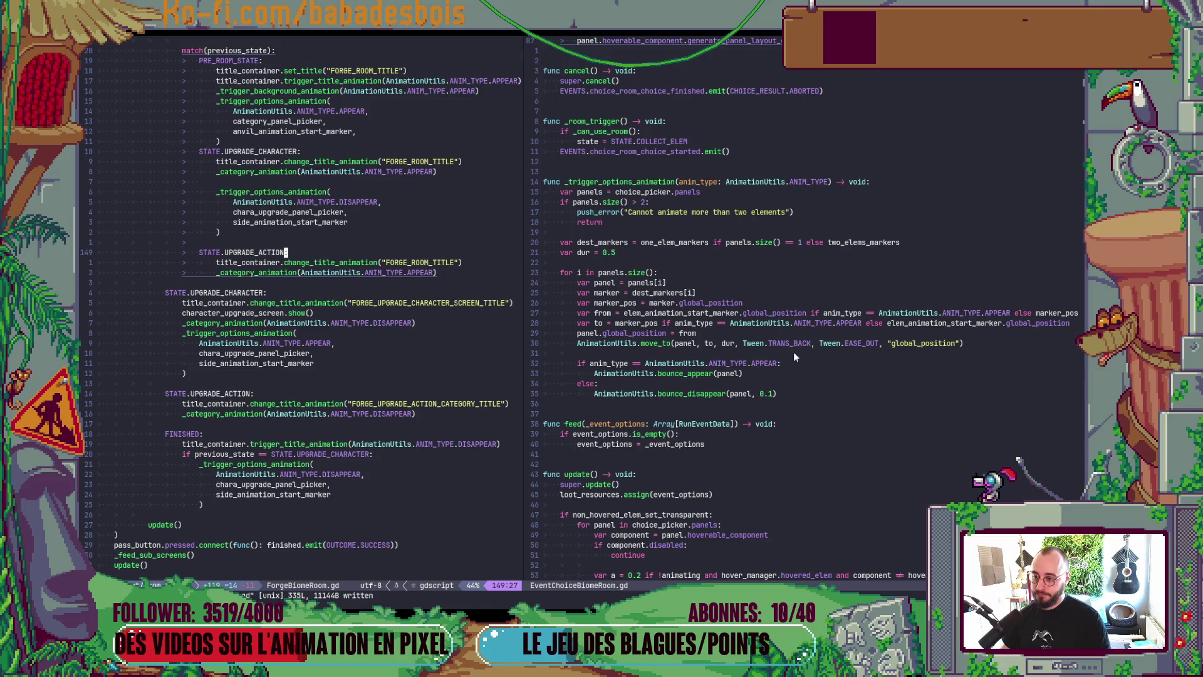
scroll(797, 343, down, 8)
scroll(796, 337, up, 14)
scroll(794, 291, up, 13)
click(689, 315)
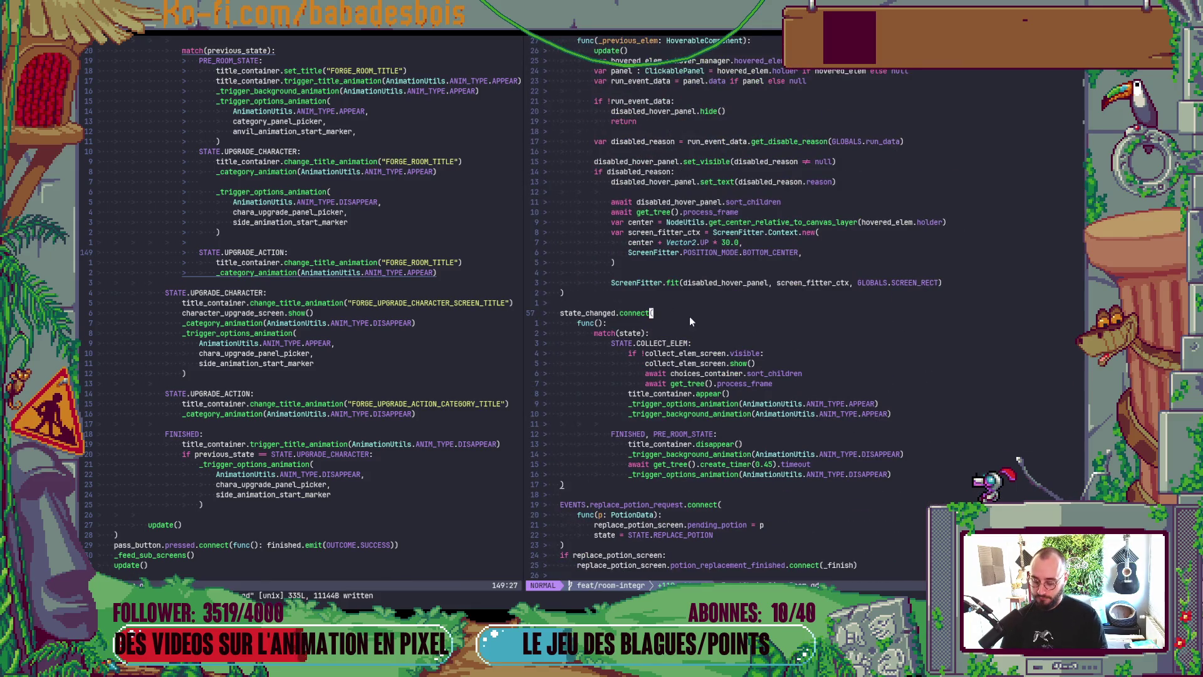
Step: In Godot, filter the FileSystem for 'Run' and open DemoRunData1.tres with its first map step expanded
click(690, 352)
key(alt+Tab)
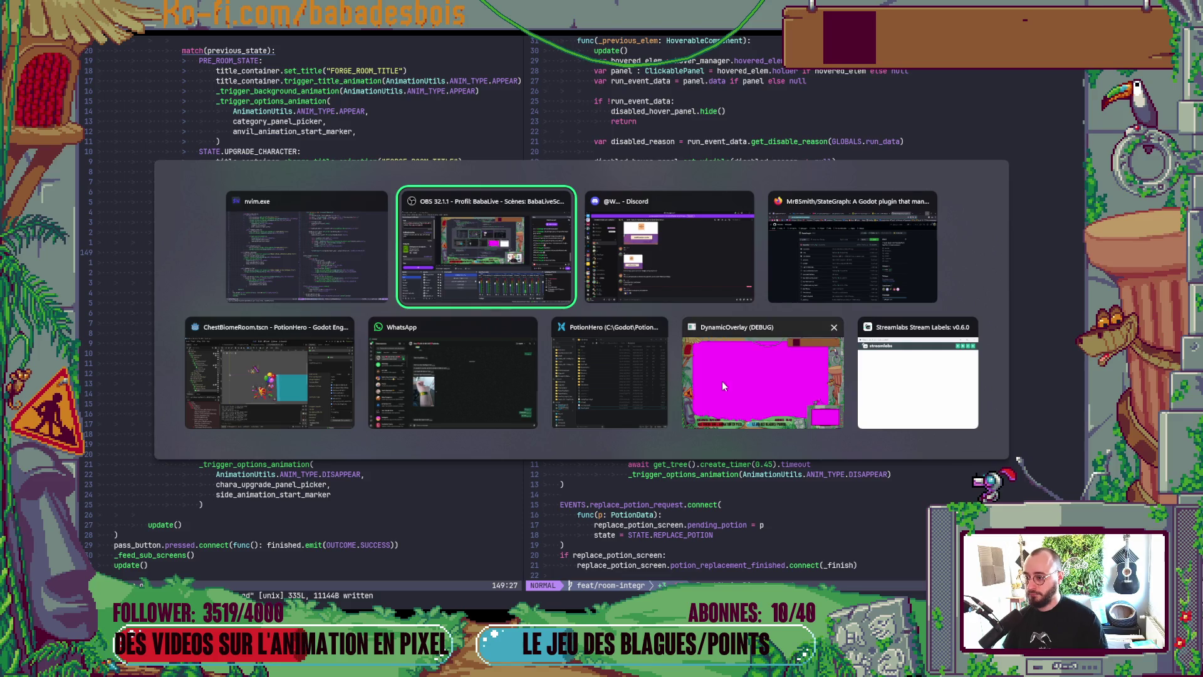
click(247, 362)
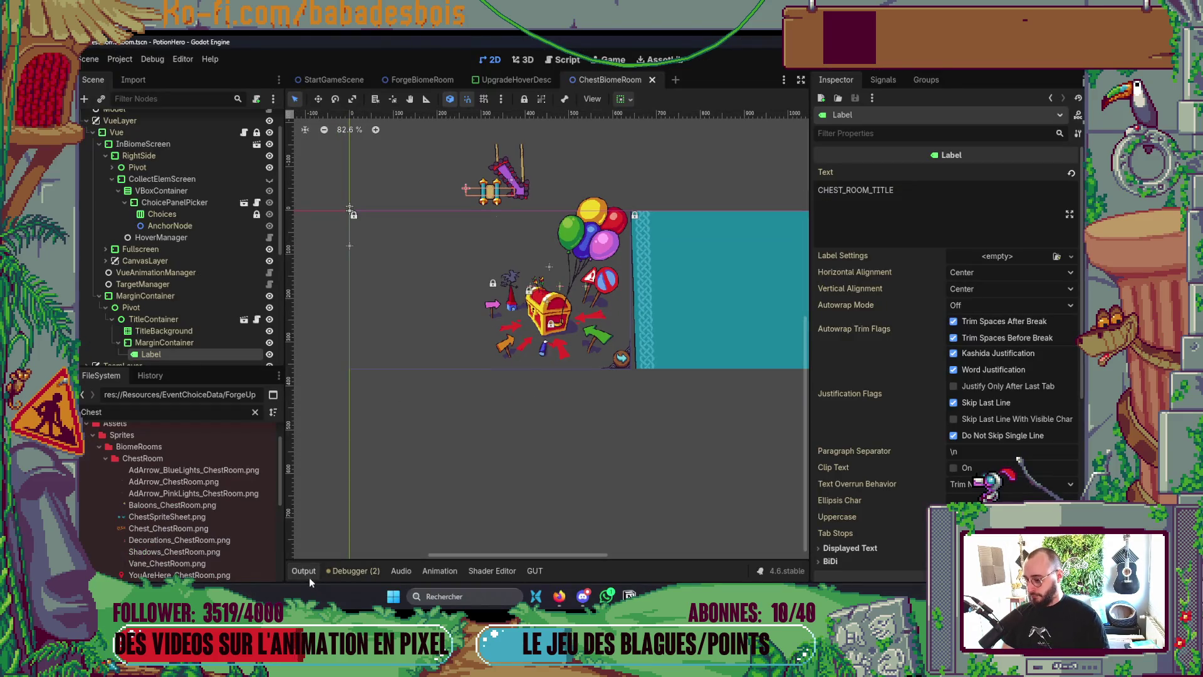
key(alt+Tab)
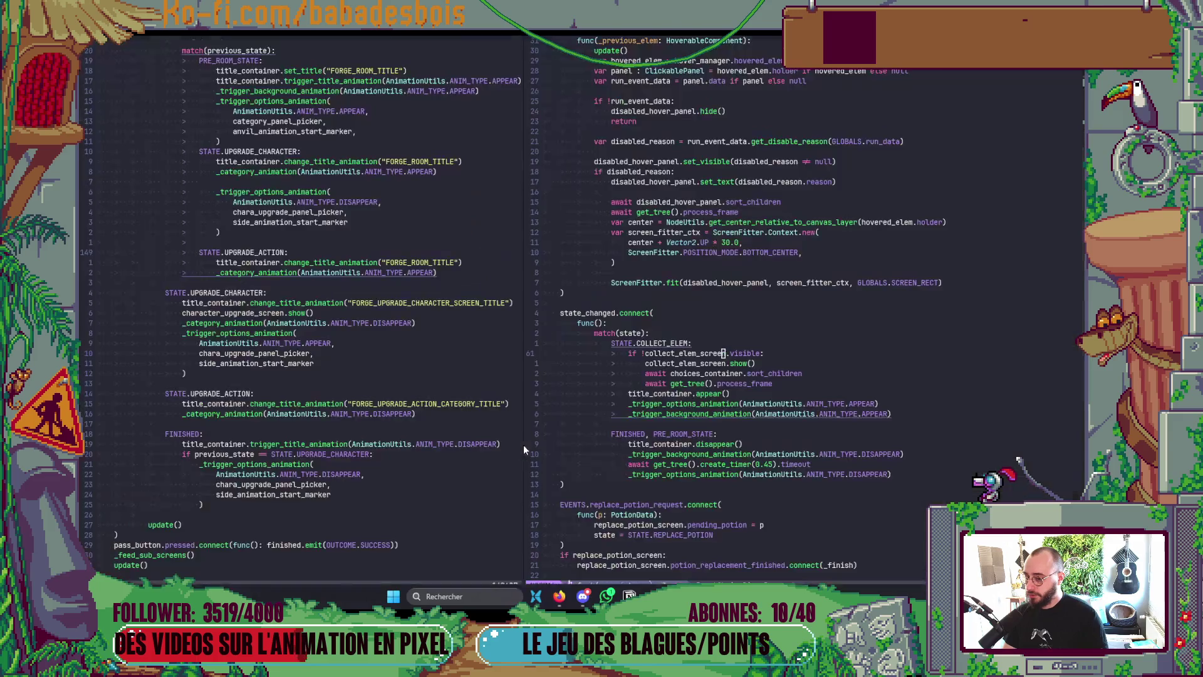
key(alt+Tab)
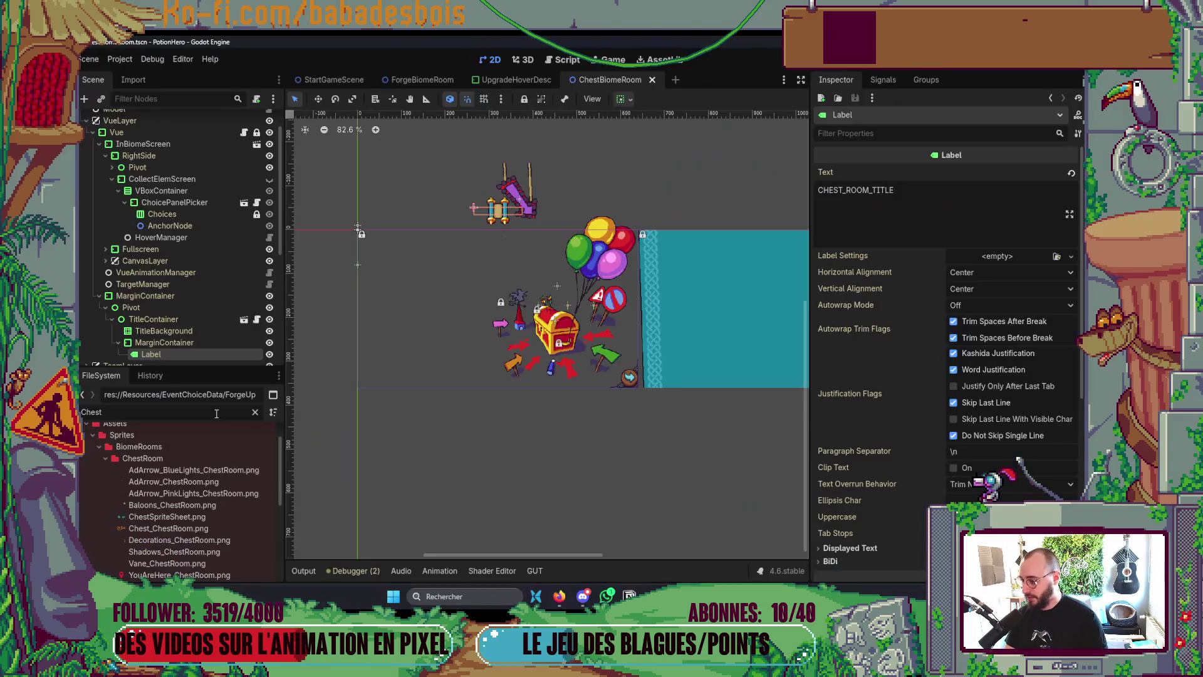
double_click(219, 418)
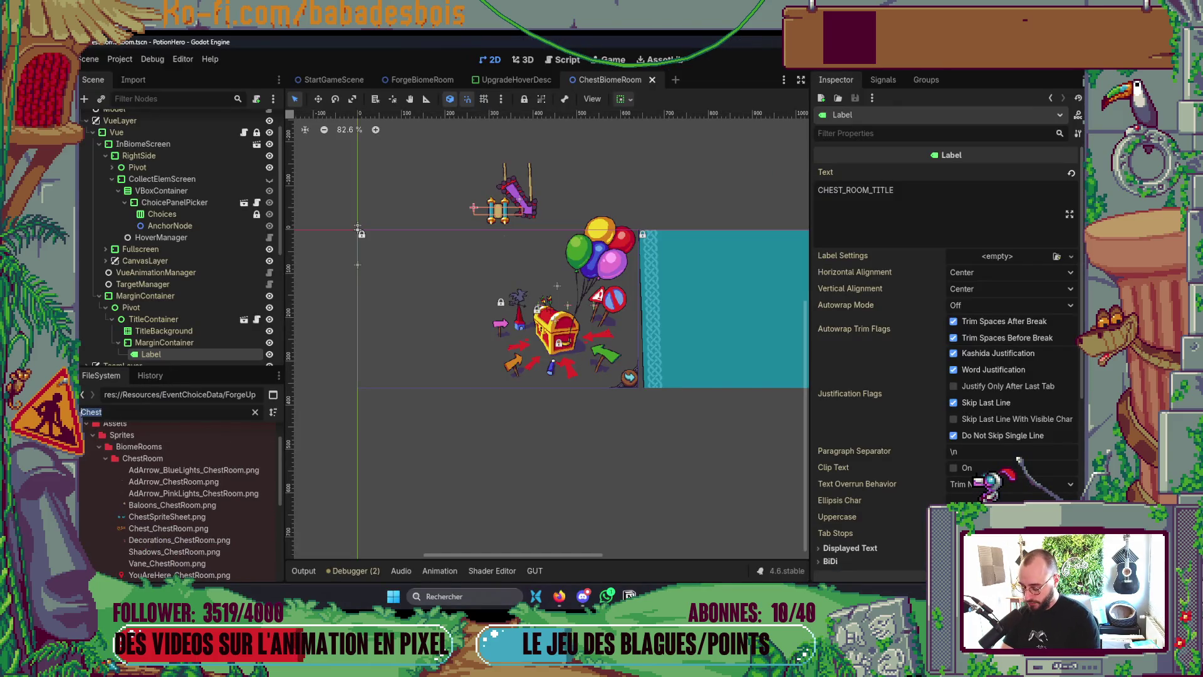
text(Run)
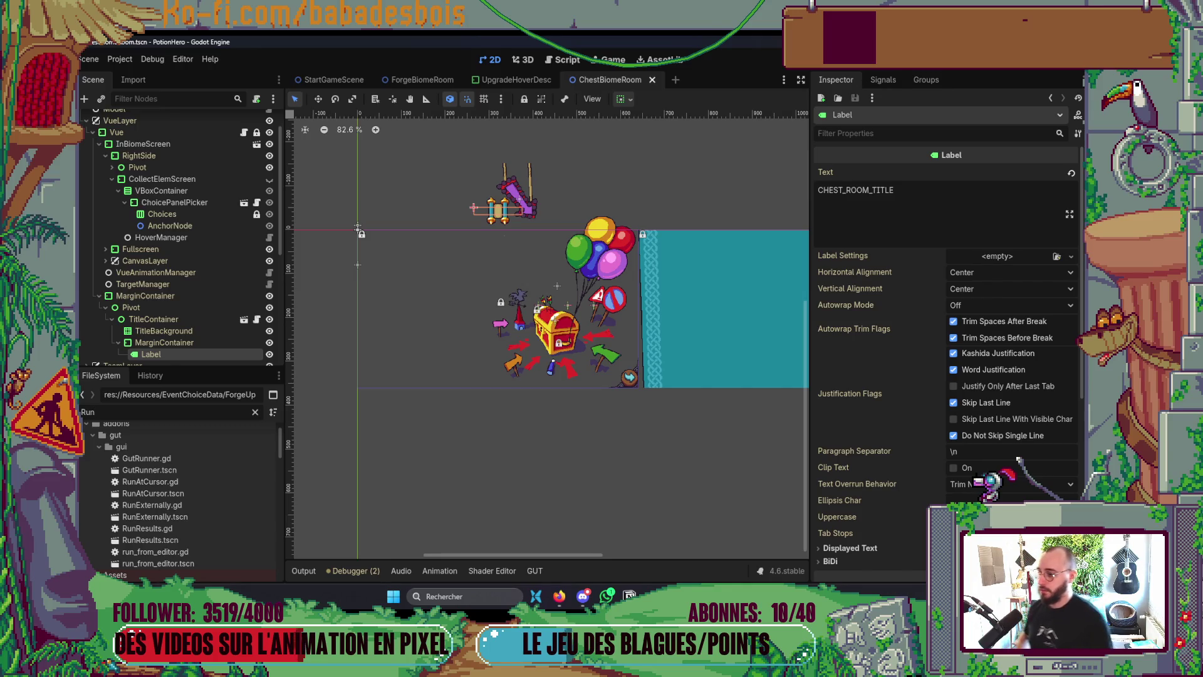
scroll(208, 454, down, 3)
scroll(235, 479, down, 5)
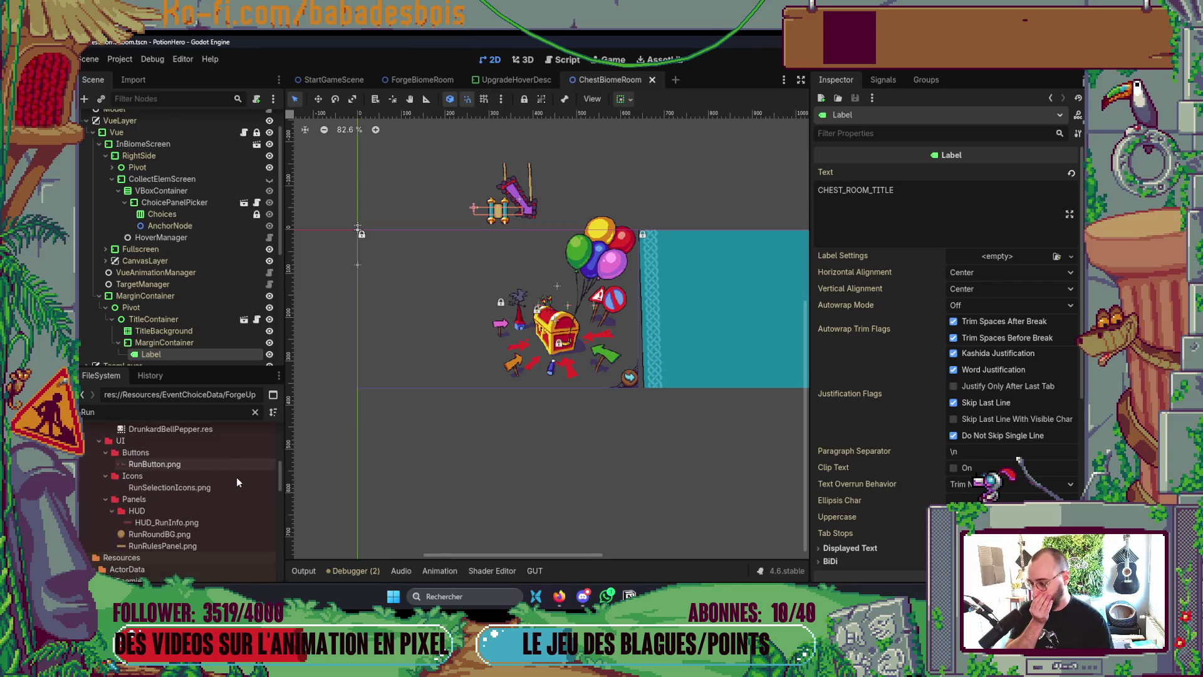
click(173, 509)
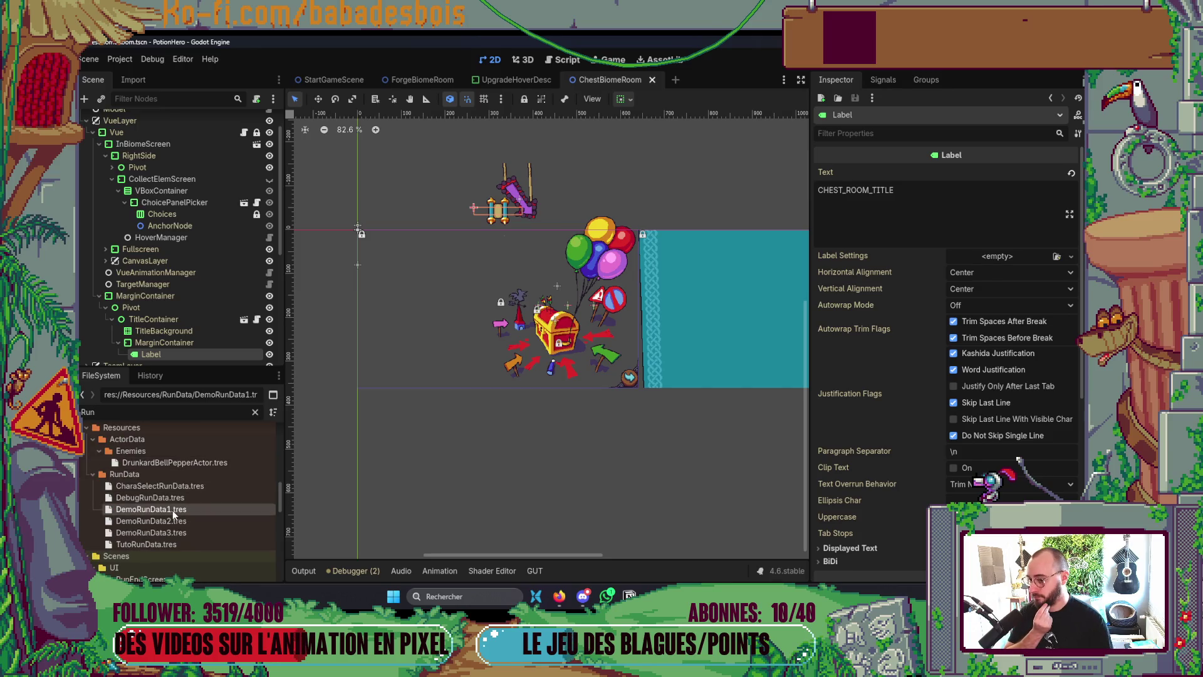
click(1004, 384)
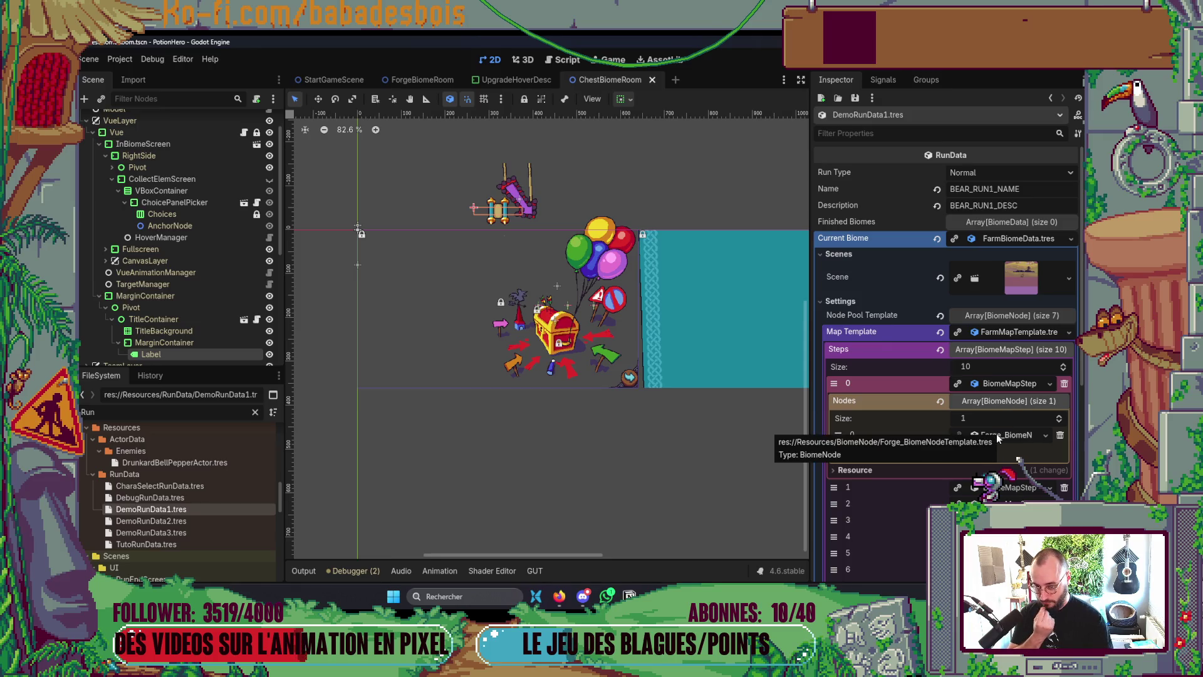
Step: Filter for 'Chest', drag Chest_BiomeNodeTemplate.tres into Steps[0] > Nodes[0], and save
double_click(186, 407)
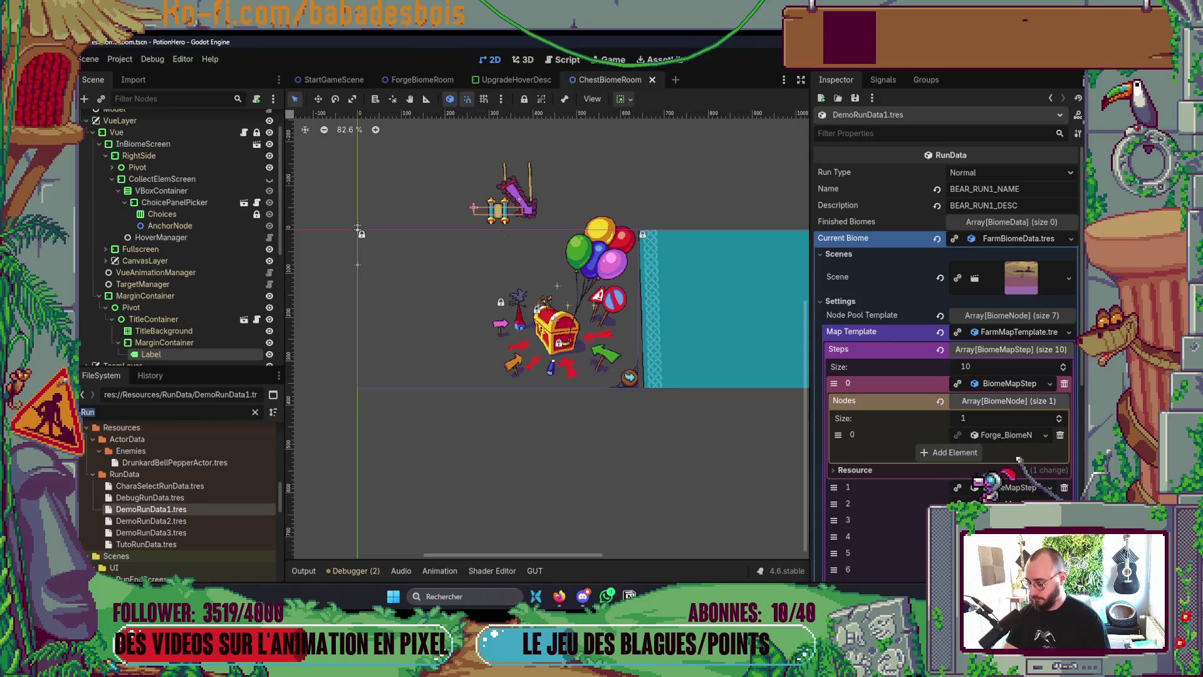
text(Chest)
scroll(224, 531, up, 5)
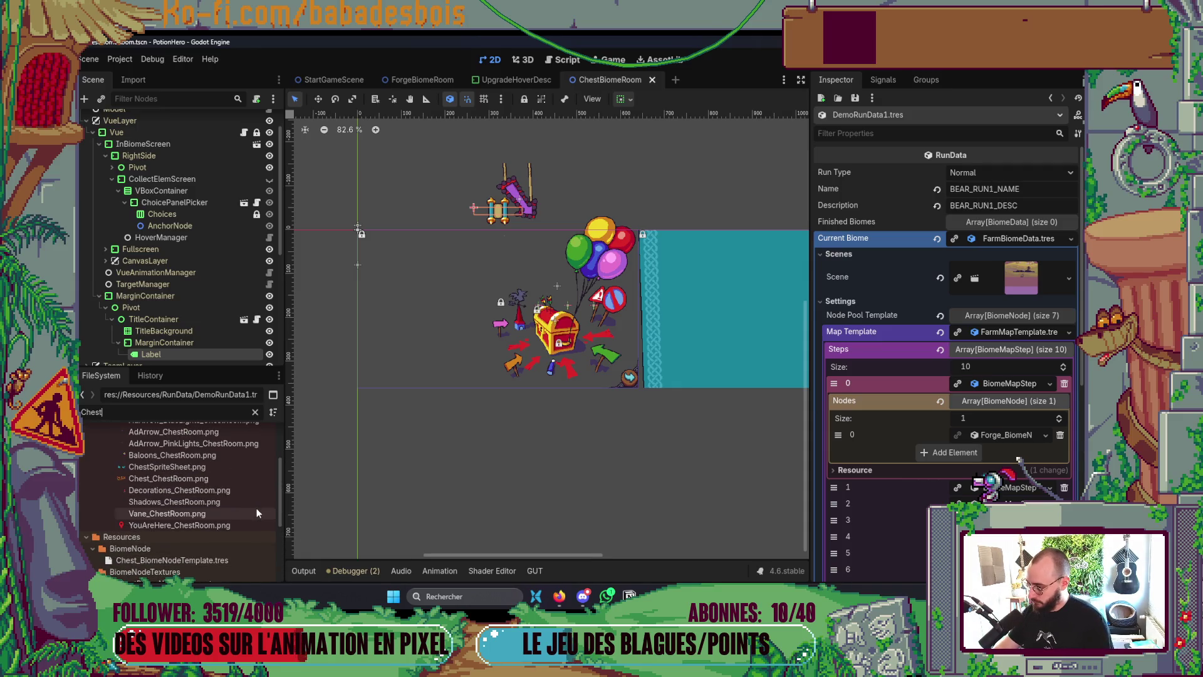
scroll(257, 513, down, 4)
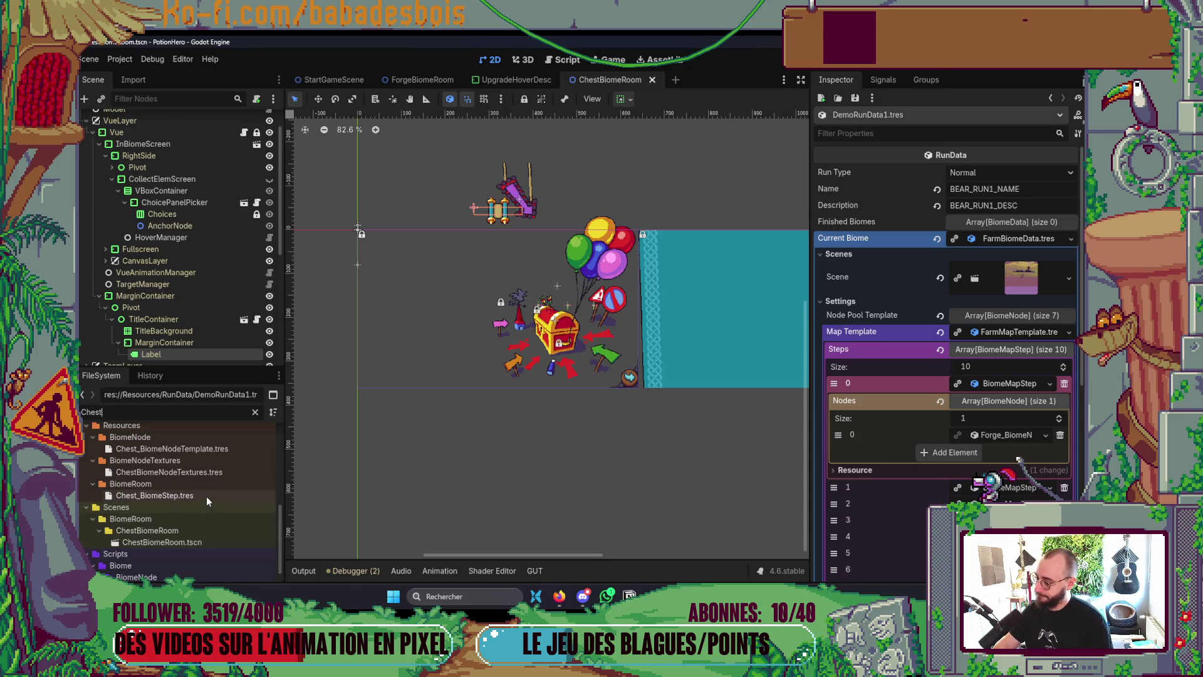
mouse_move(188, 449)
mouse_down()
mouse_move(1001, 491)
mouse_move(1002, 435)
mouse_up()
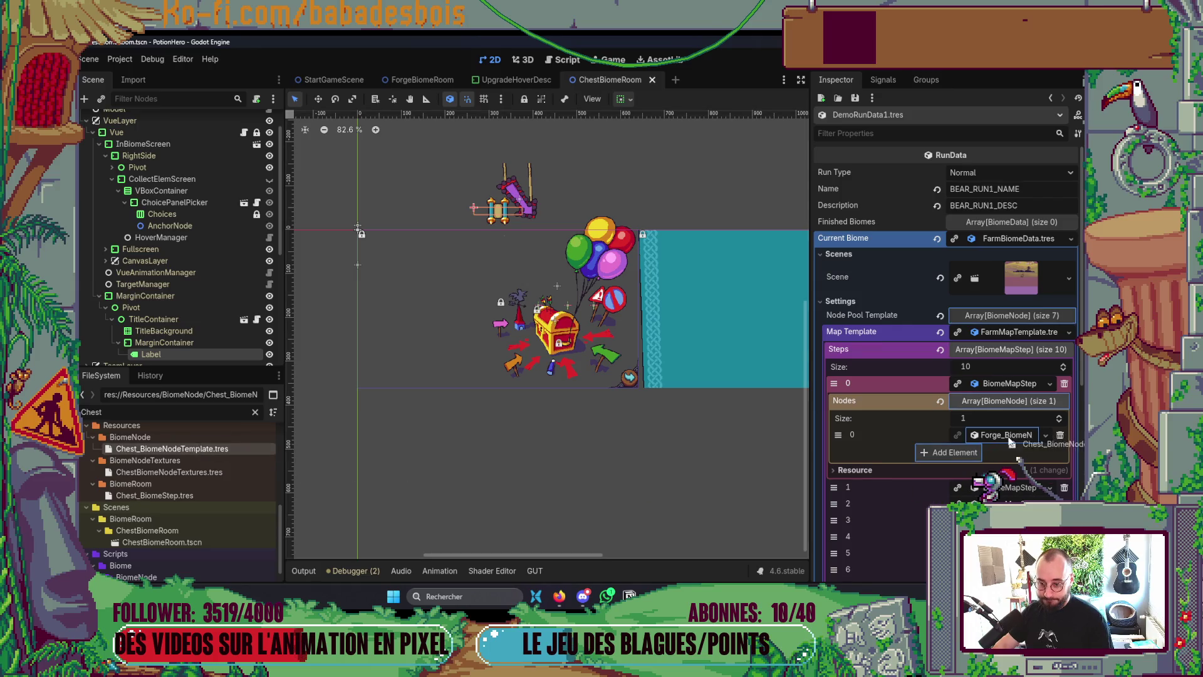
key(ctrl+s)
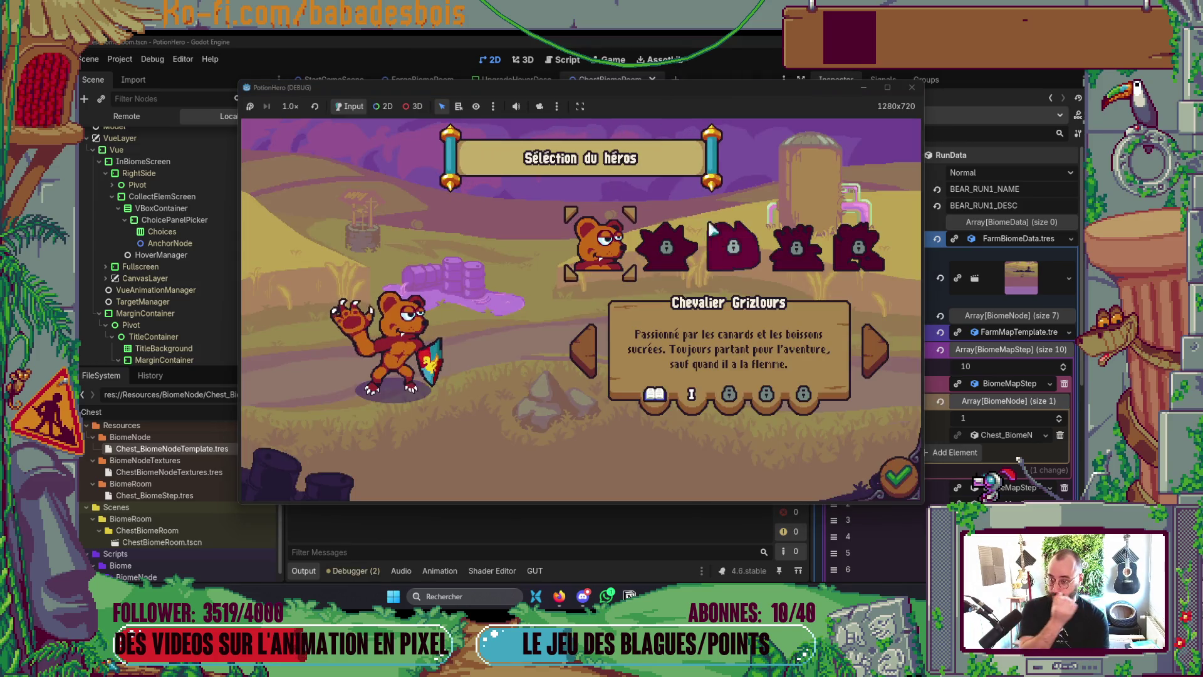
Step: Start the test run with the bear on Réveil de l'ours and skip the tutorial
click(892, 466)
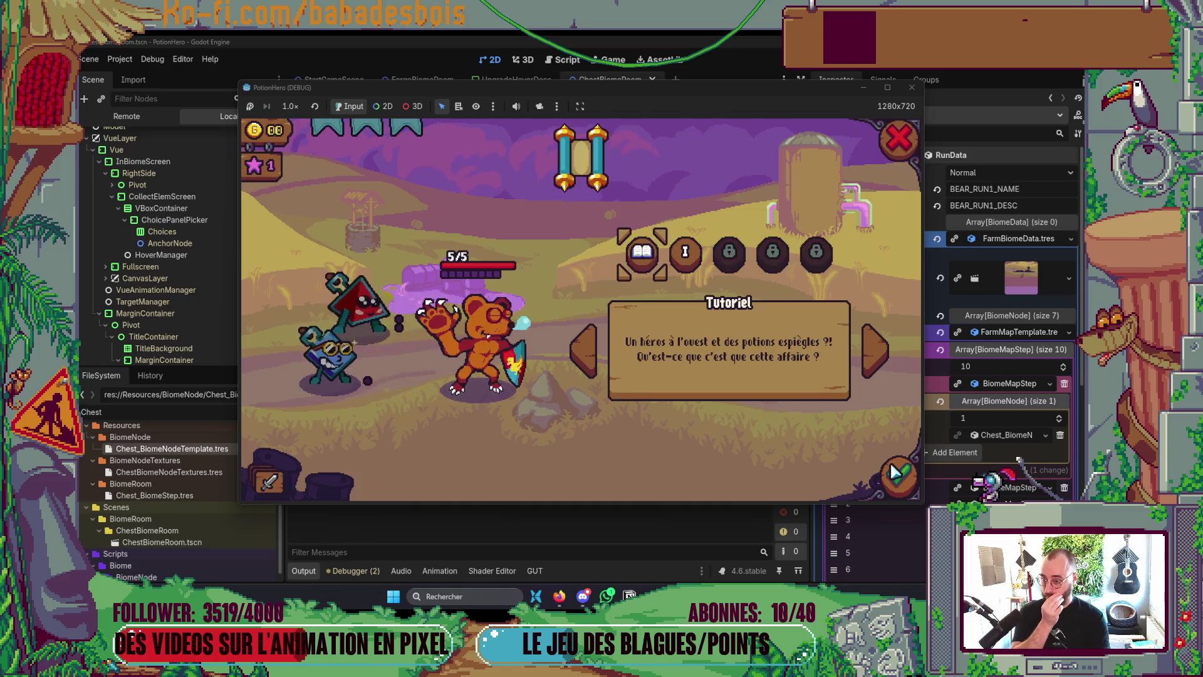
click(684, 264)
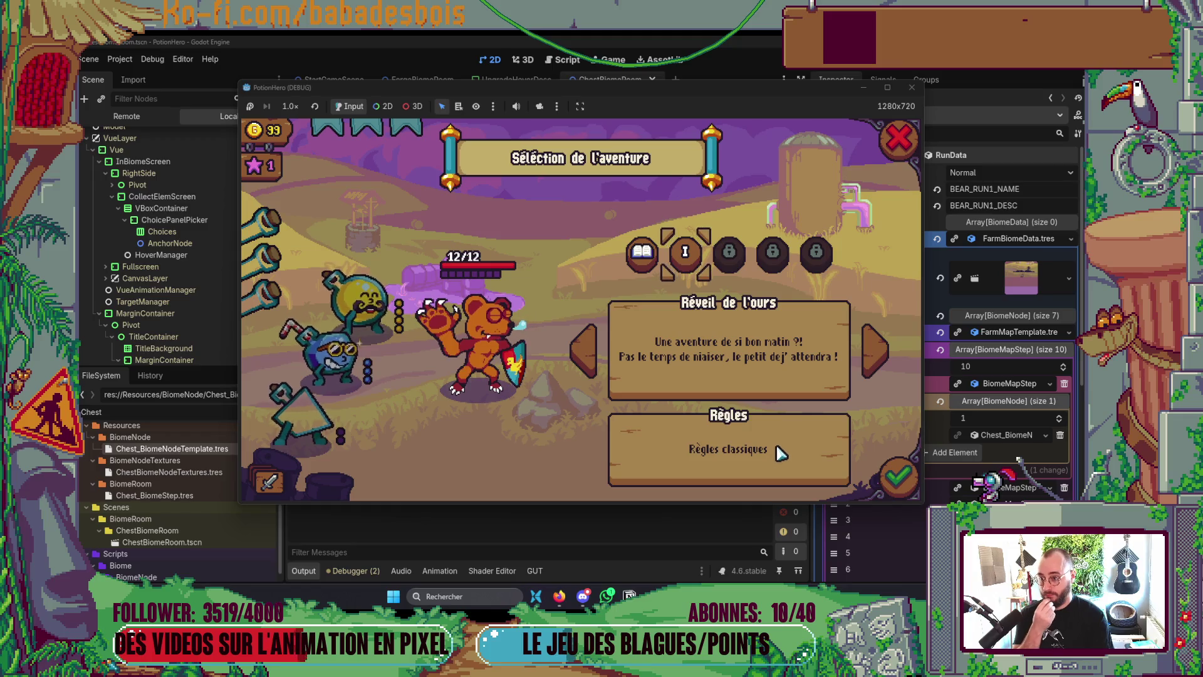
click(880, 475)
click(651, 376)
click(658, 383)
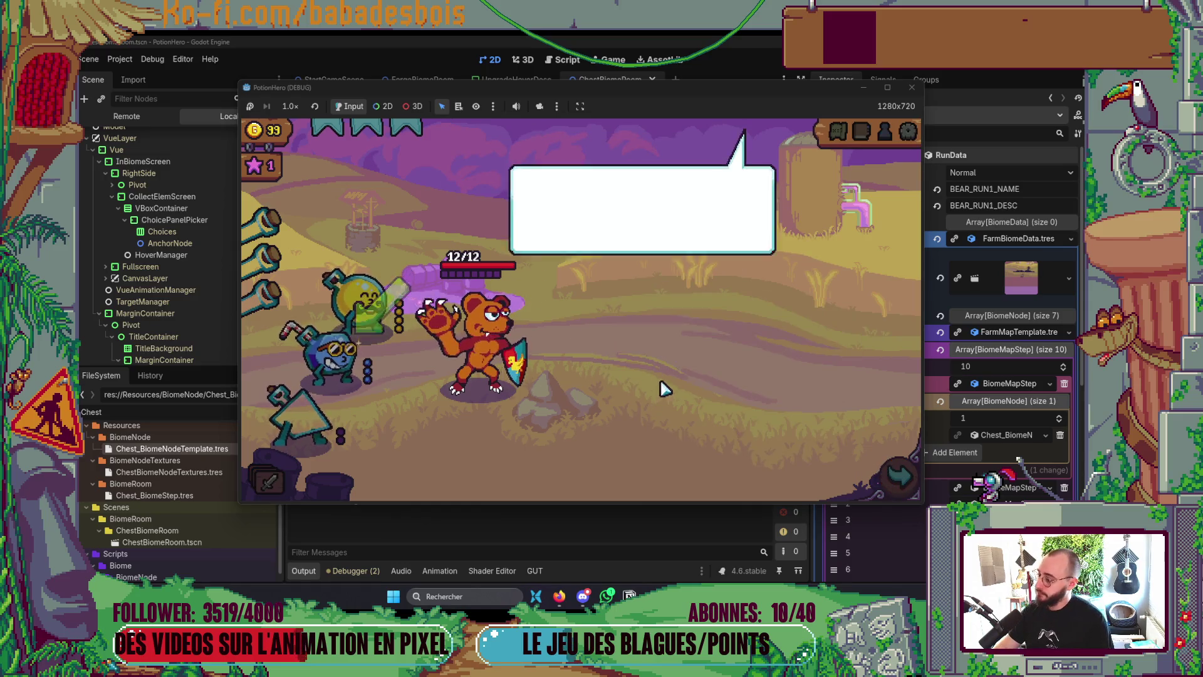
click(666, 347)
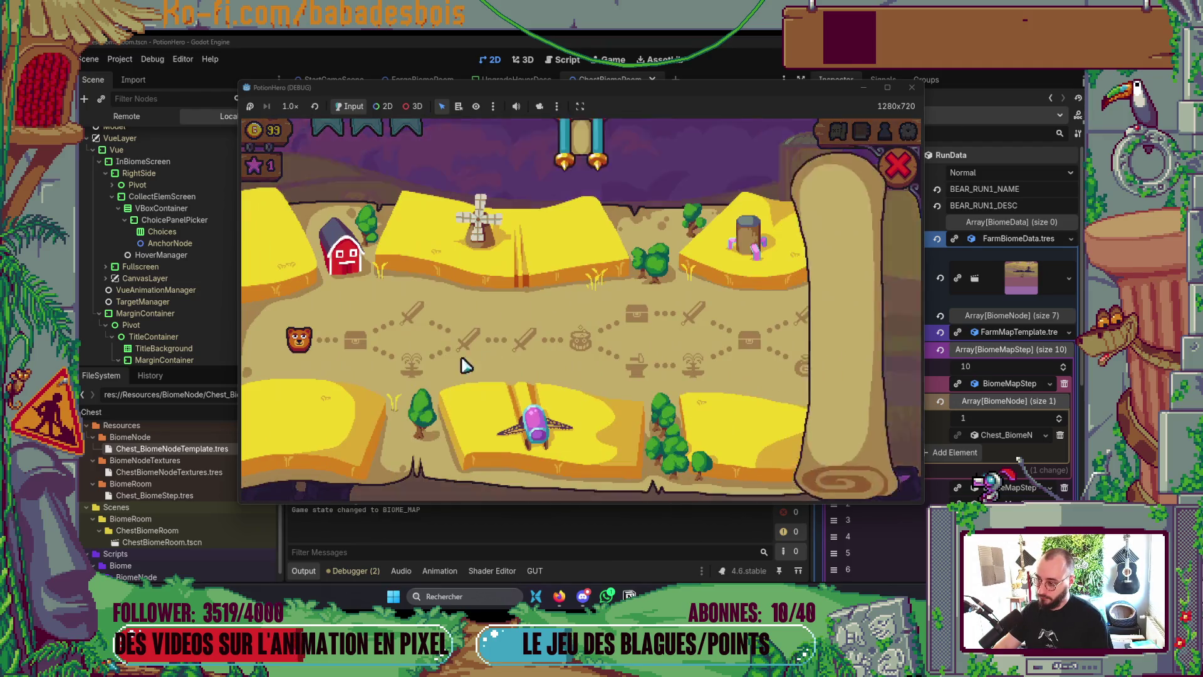
Step: Travel to the chest room 'Un choix cornélien !', view its Limonade offer, then stop the game
click(372, 342)
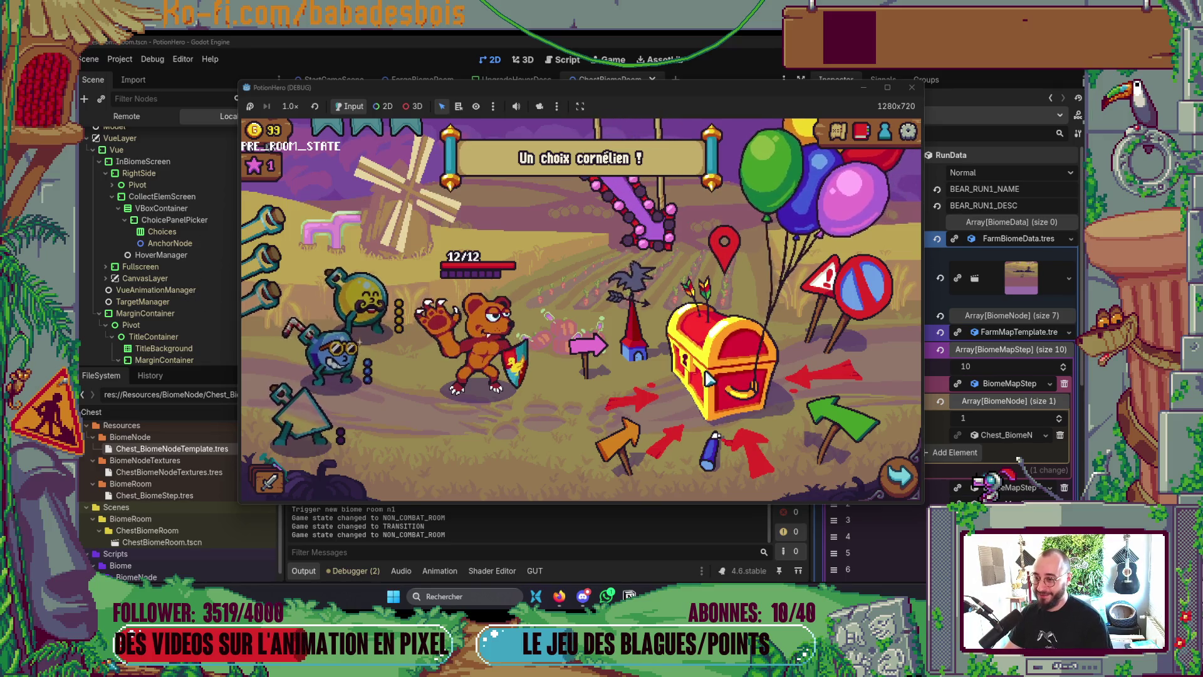
click(687, 363)
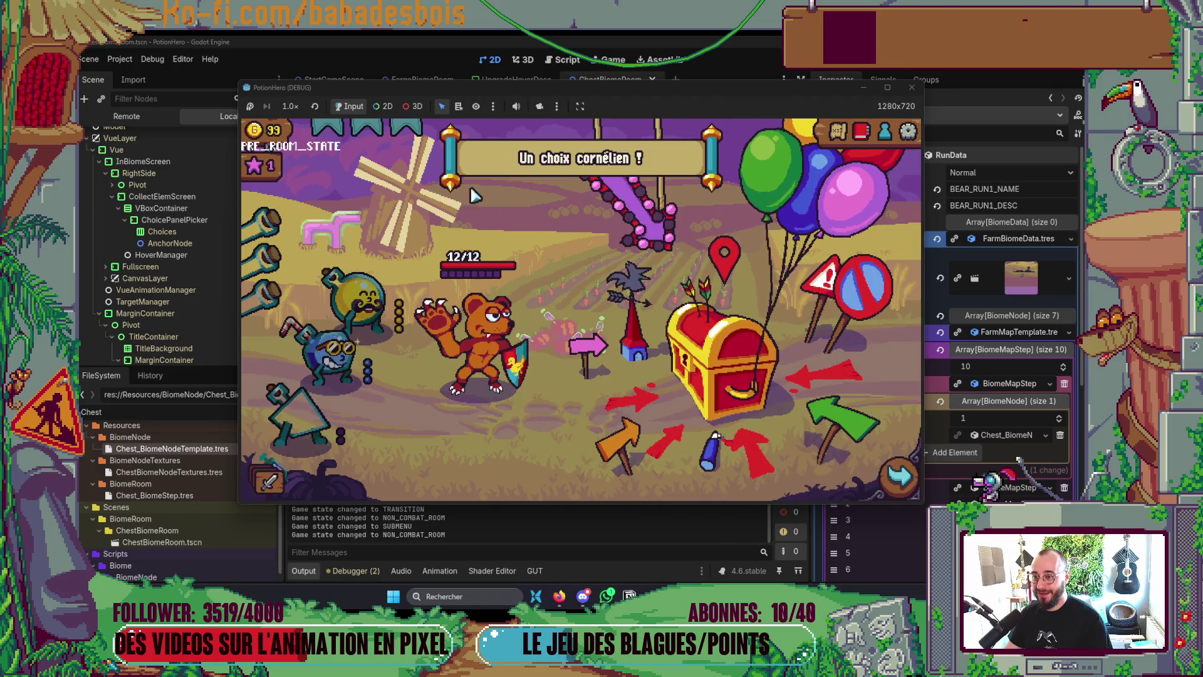
key(F8)
Step: In Neovim, insert blank lines above title_container.appear() and title_container.disappear()
key(alt+Tab)
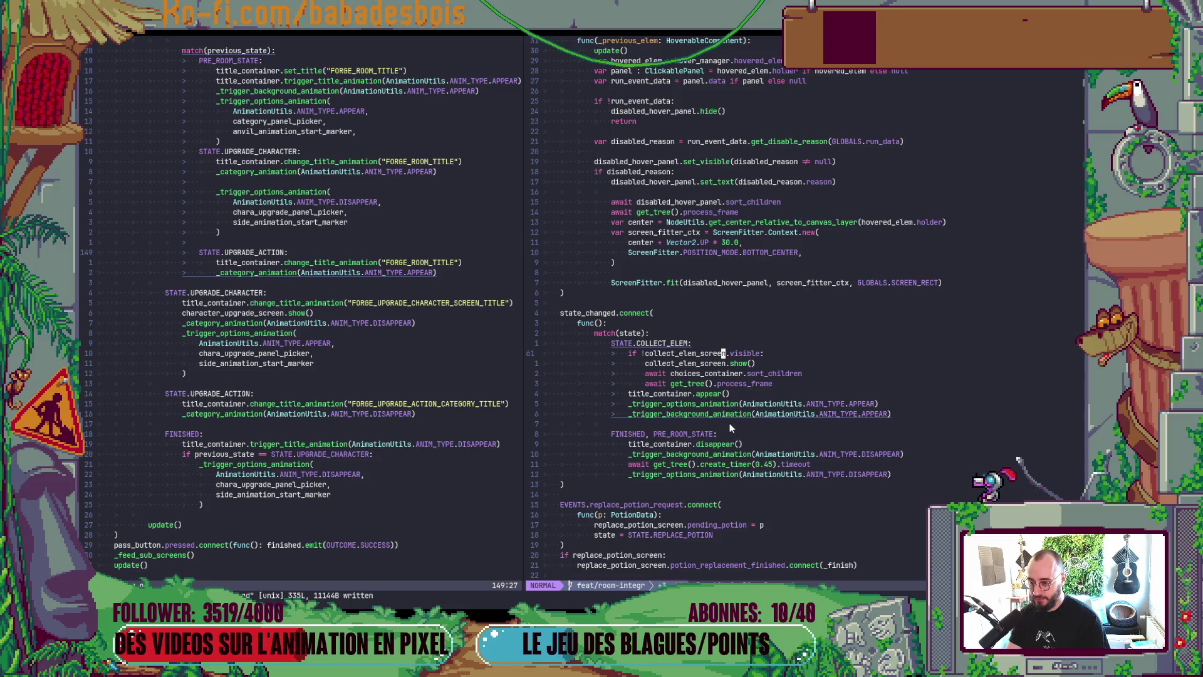
click(713, 393)
key(bracketleft)
key(space)
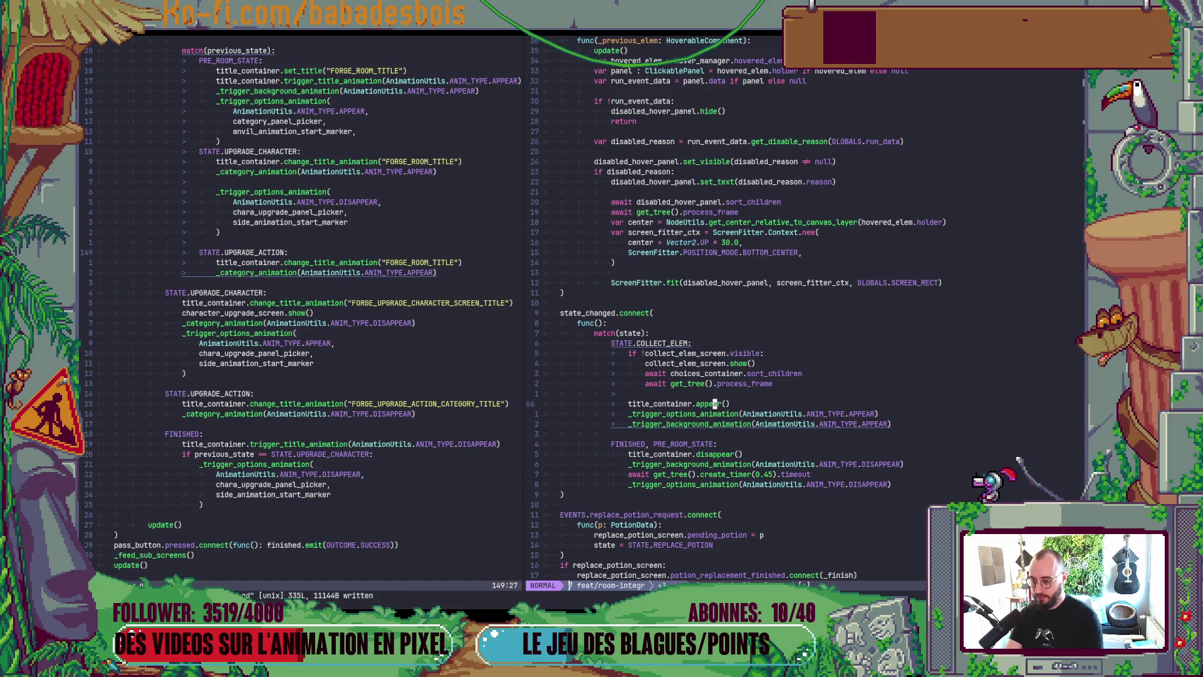
key(3)
key(j)
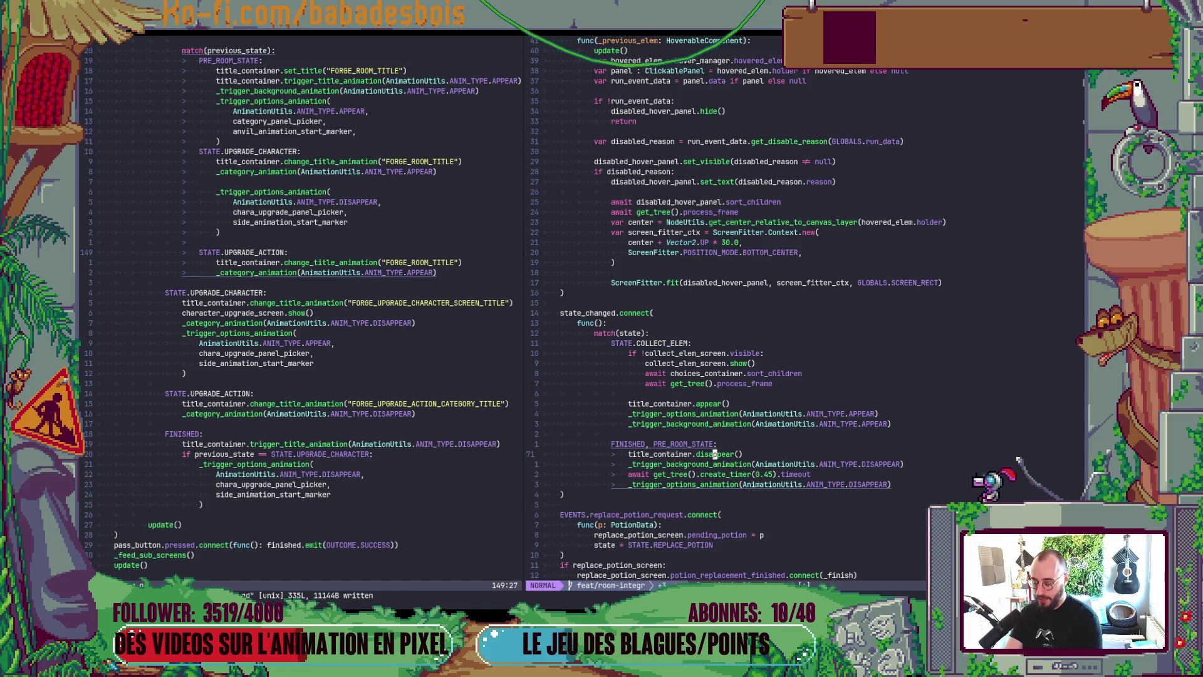
key(bracketleft)
key(space)
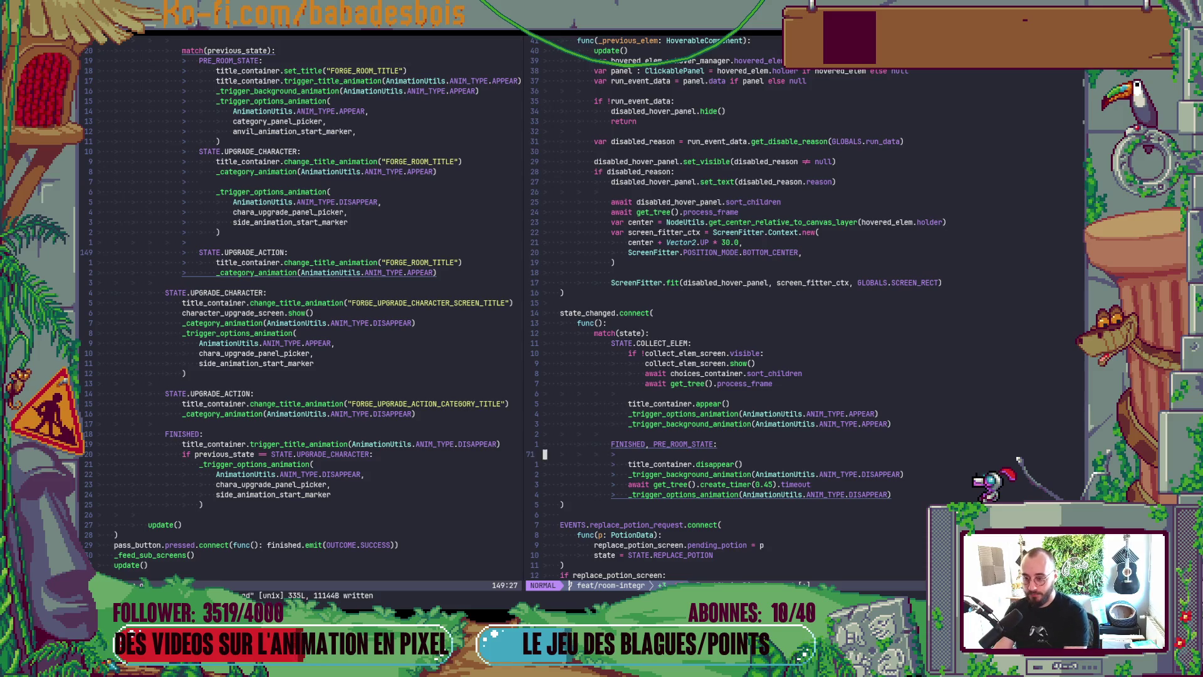
Step: Write 'if previous_state == STATE.COLLECT_ELEM:' and indent title_container.disappear() beneath it
key(i)
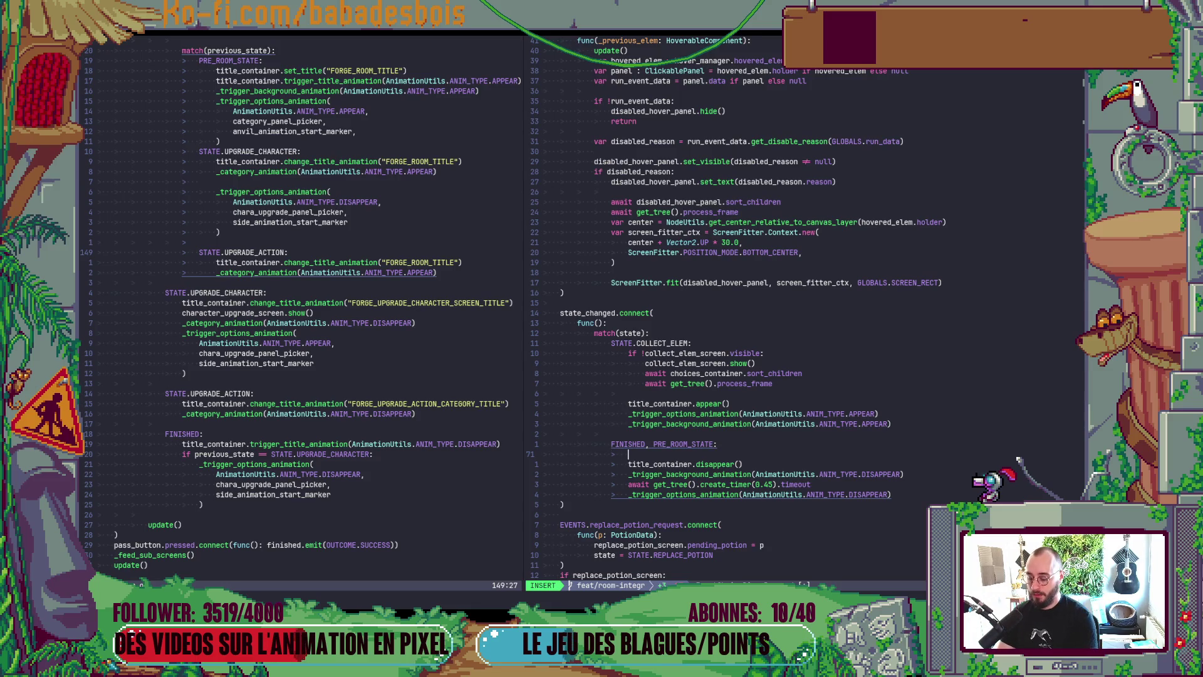
text(if P)
text(previous_state ==)
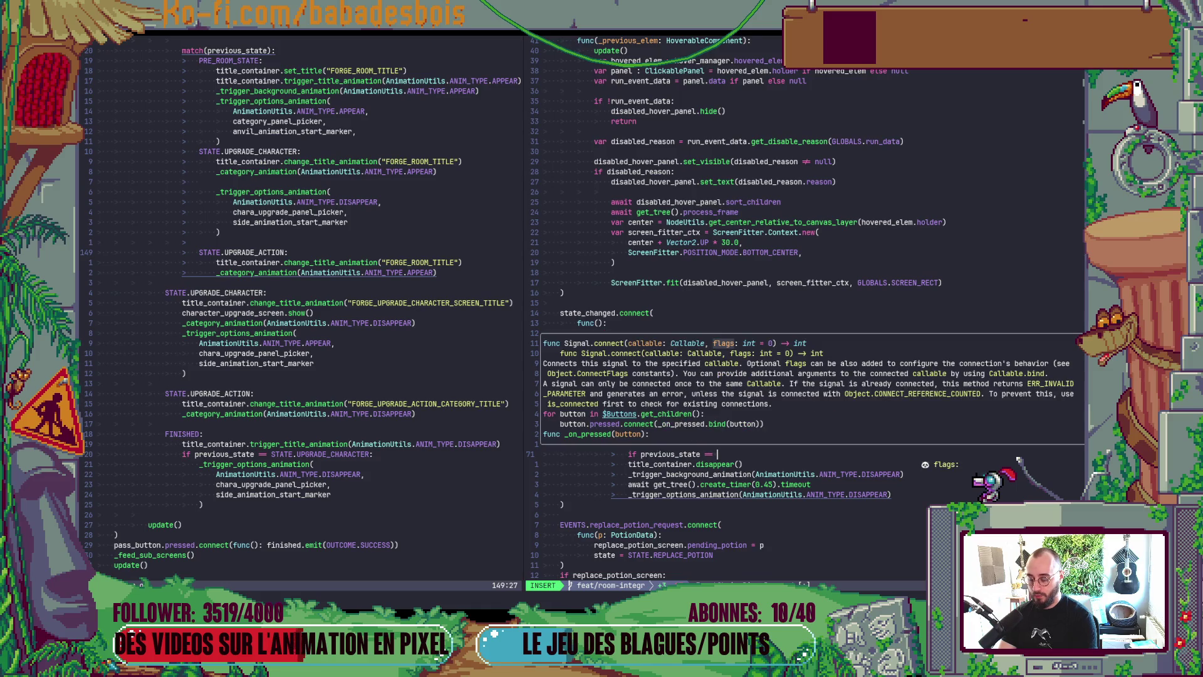
key(Escape)
key(Escape)
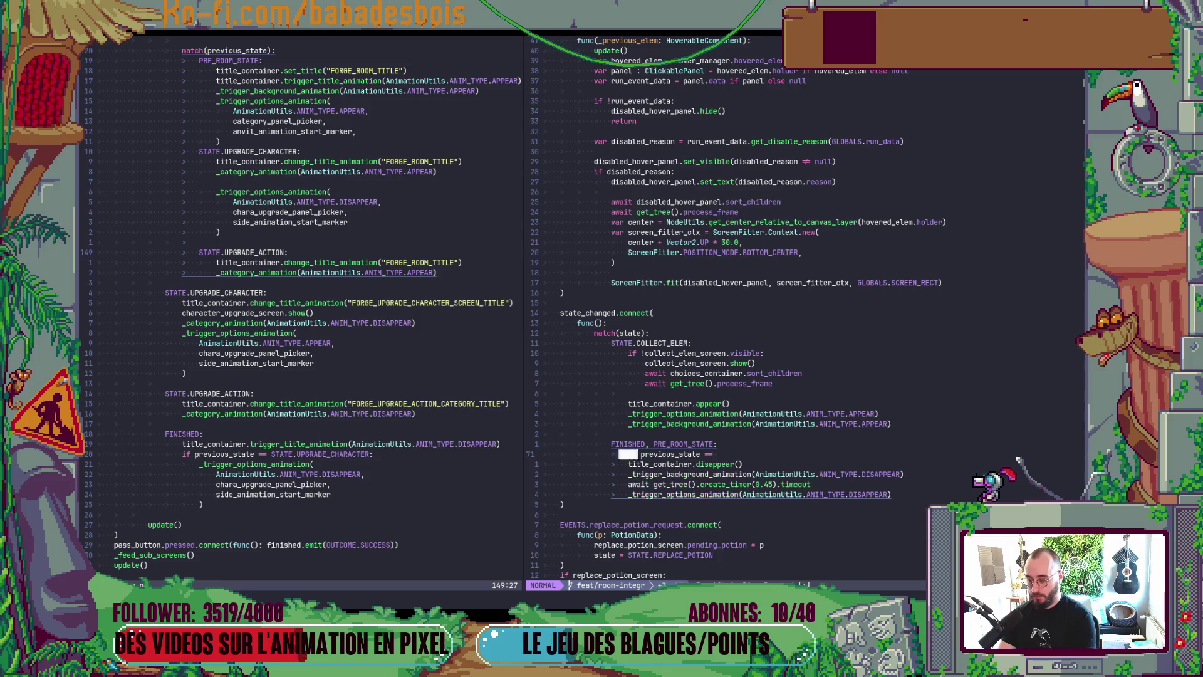
key(shift+a)
text(STATE.Co)
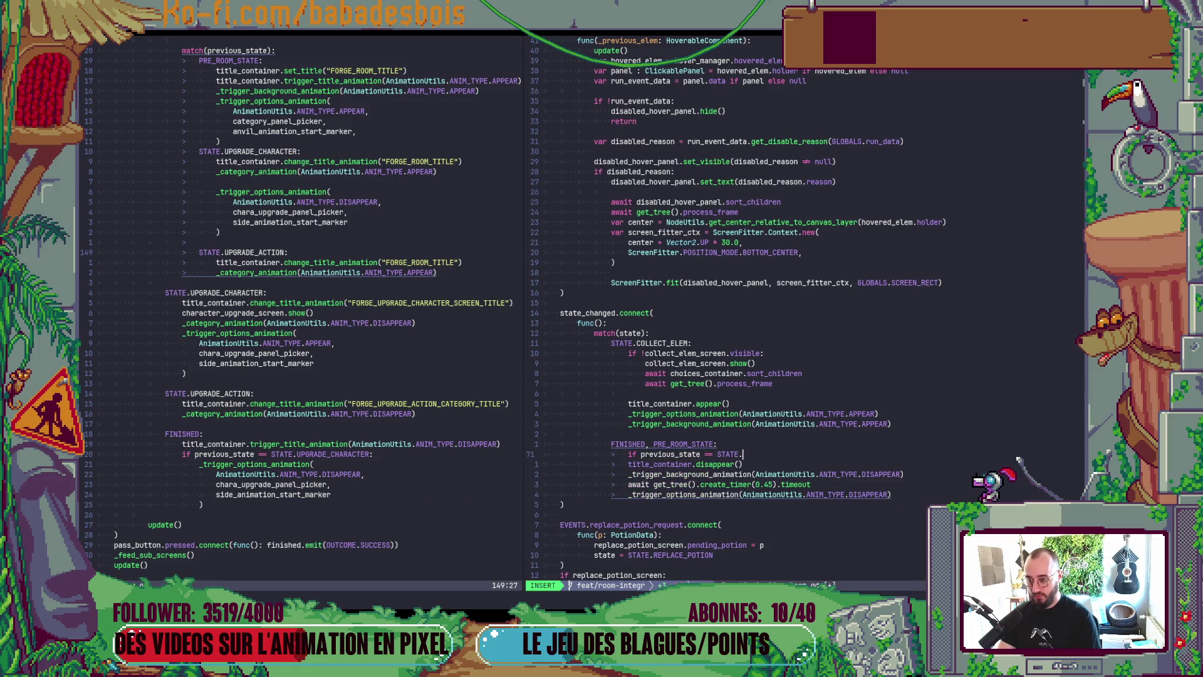
key(Tab)
text(:)
key(Escape)
key(j)
key(greater)
key(greater)
key(alt+Tab)
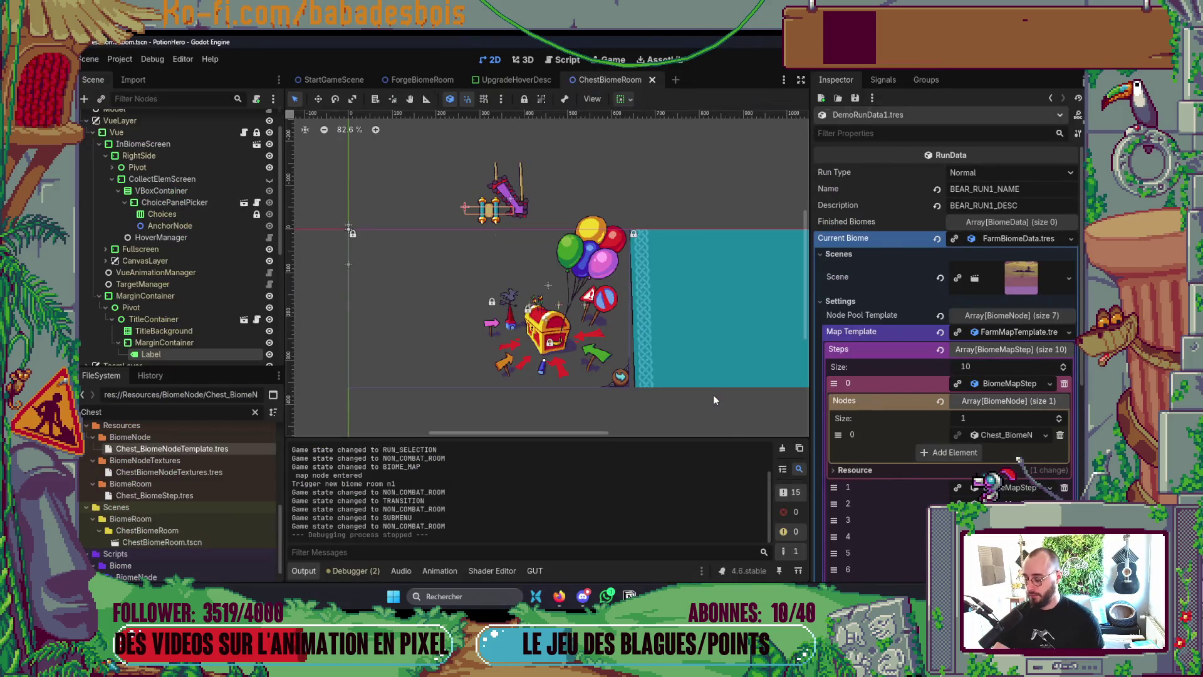
Step: Relaunch the game with F5, pick the bear and Réveil de l'ours, and skip the tutorial
key(F5)
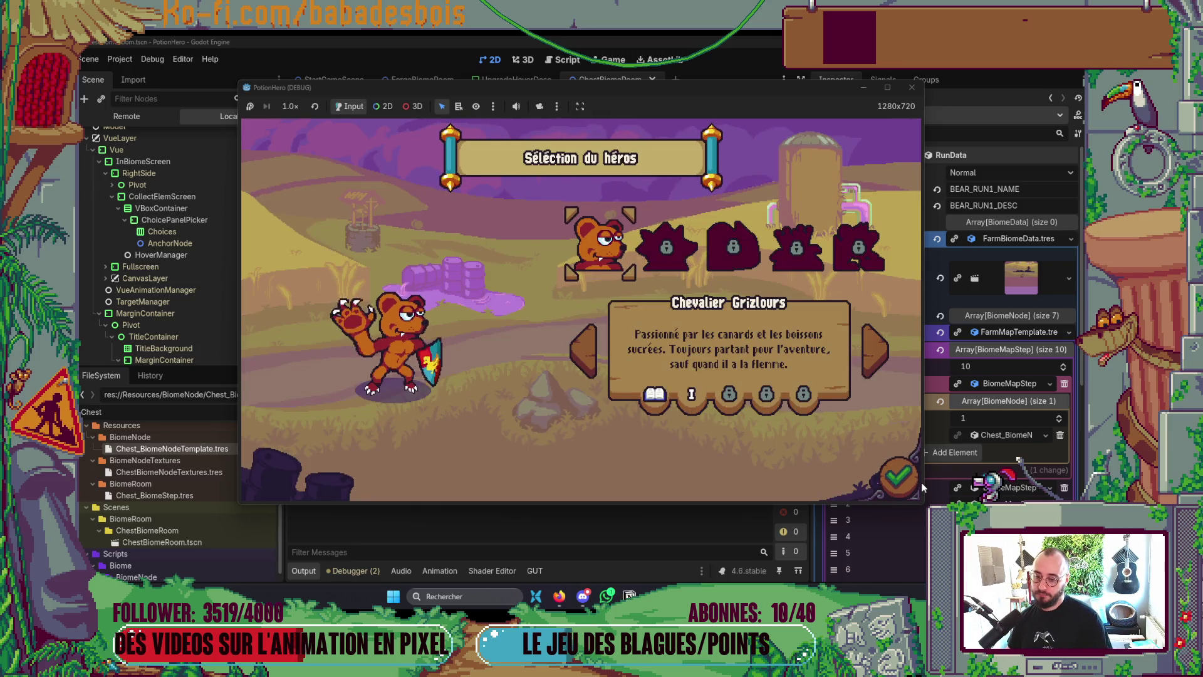
click(908, 479)
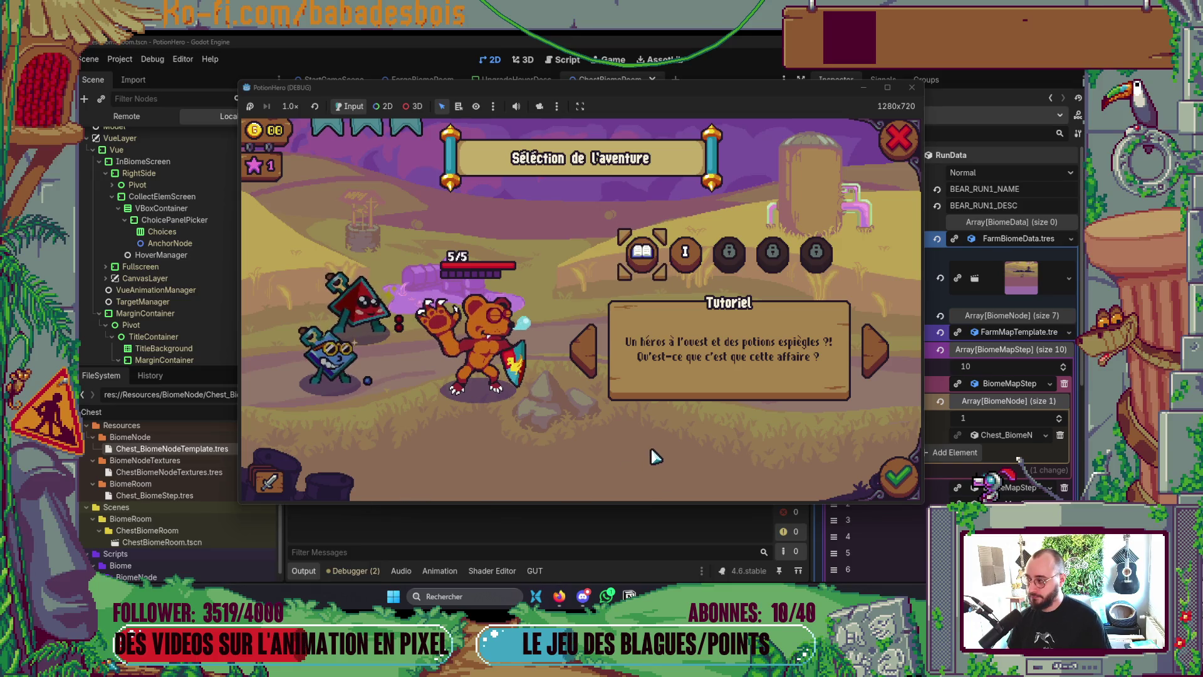
click(685, 251)
click(904, 481)
click(806, 446)
click(854, 443)
Step: Open the biome map and travel to the chest node's room
click(899, 476)
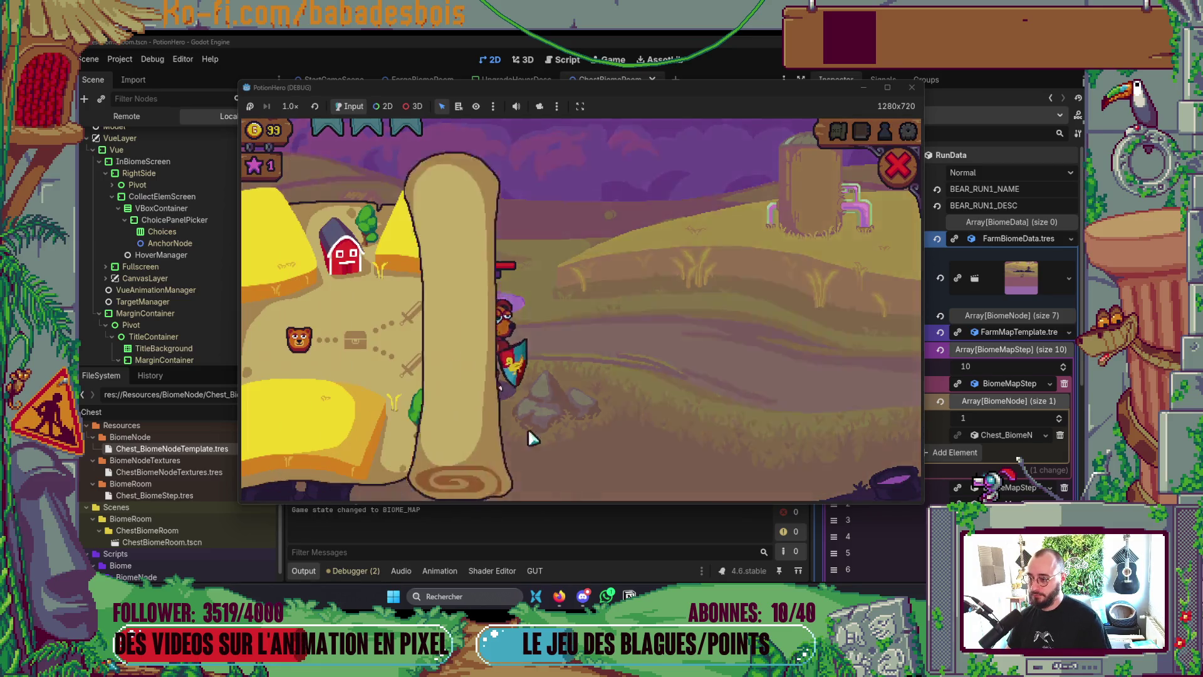
click(361, 346)
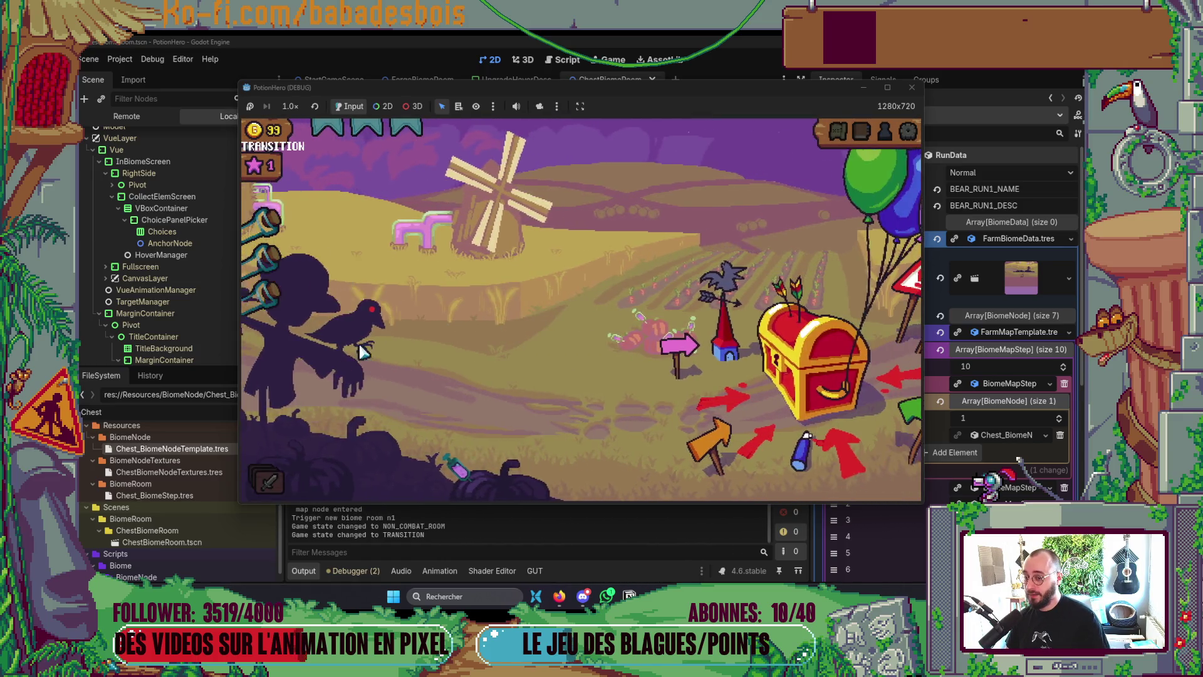
mouse_move(326, 411)
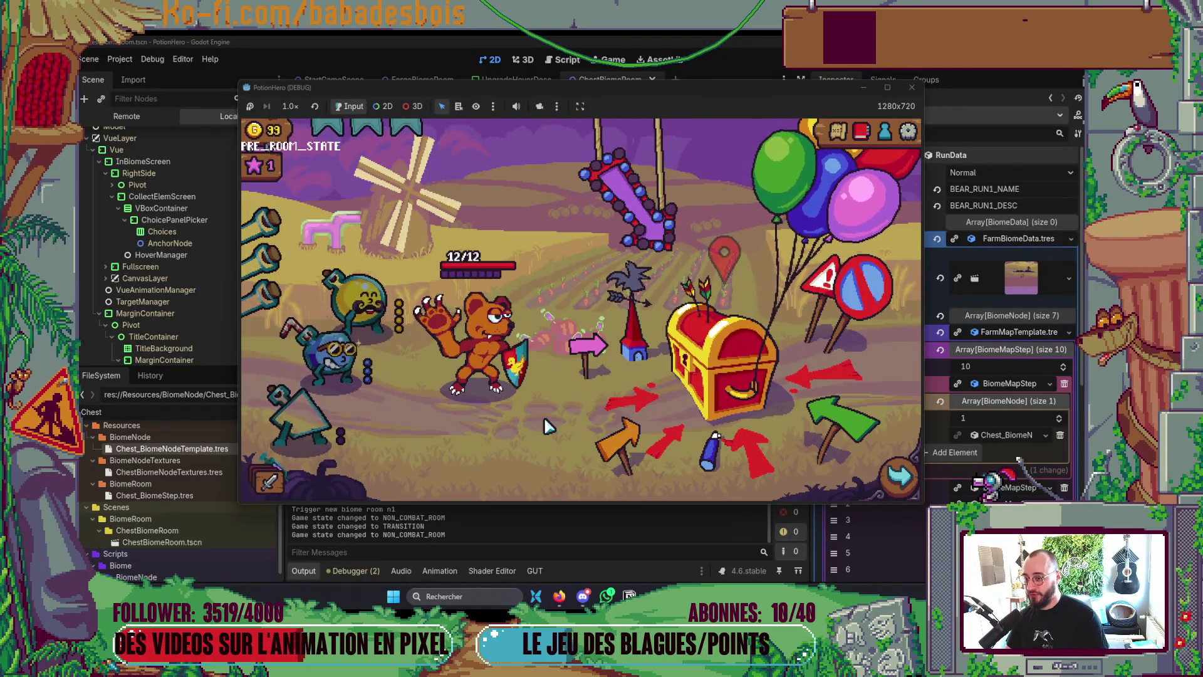
mouse_move(518, 332)
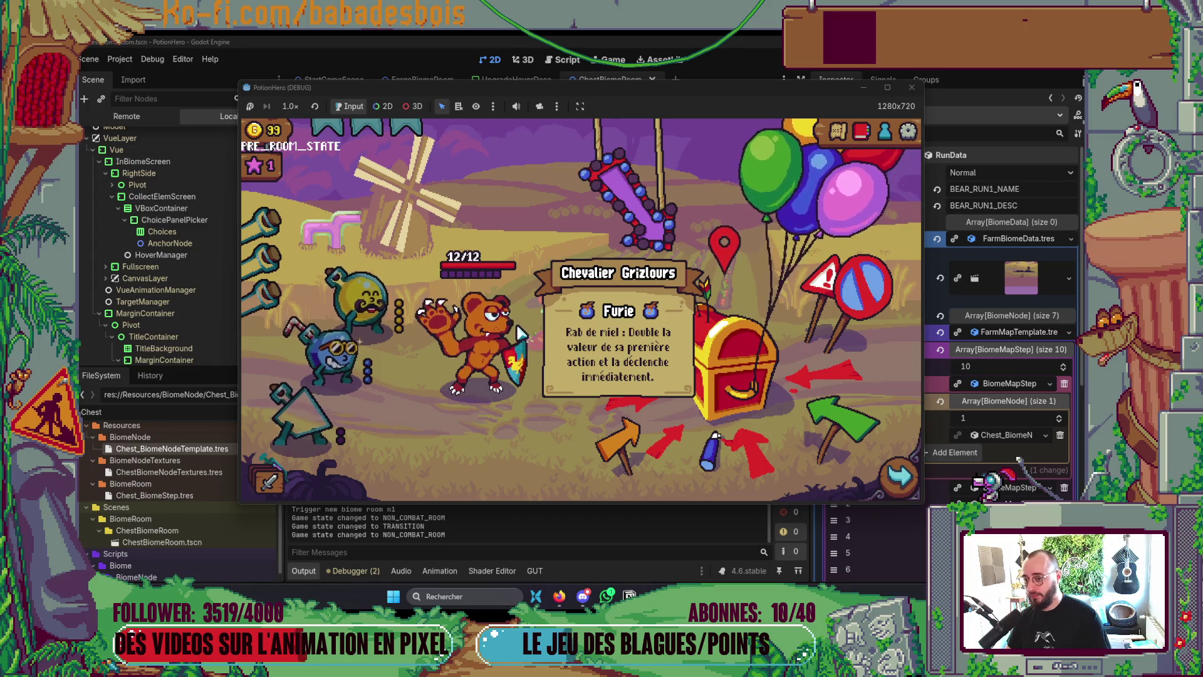
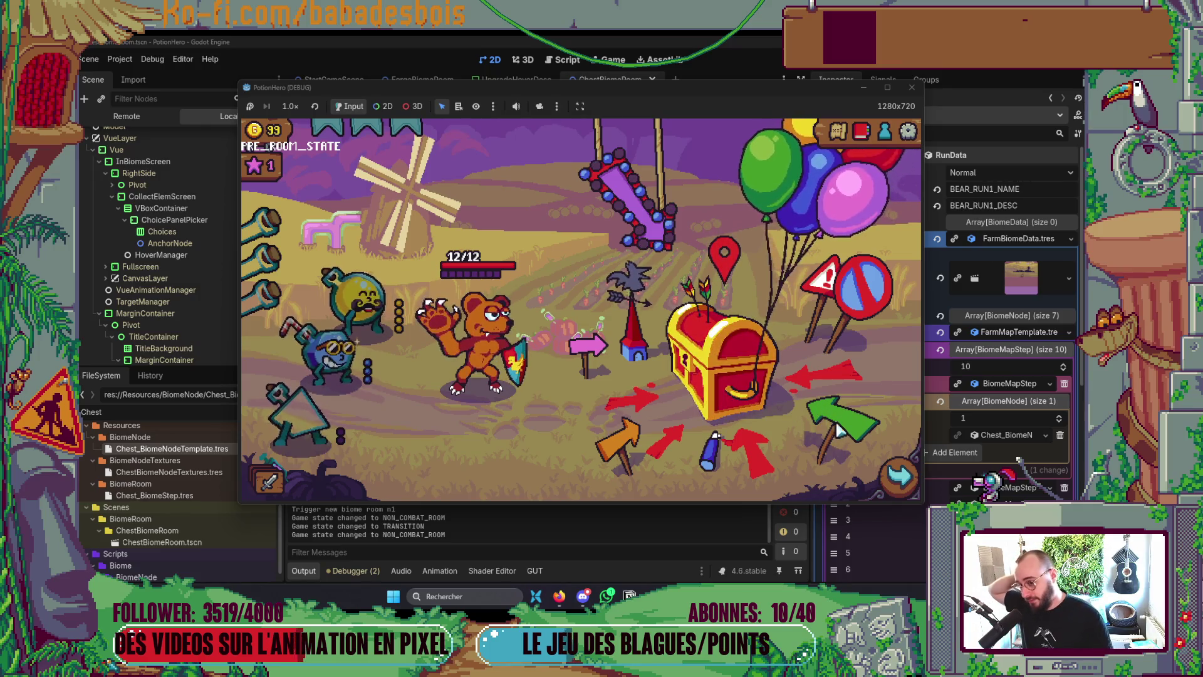
Step: Open the chest's reward choice and close it with the red X twice, then stop the PotionHero run
click(721, 411)
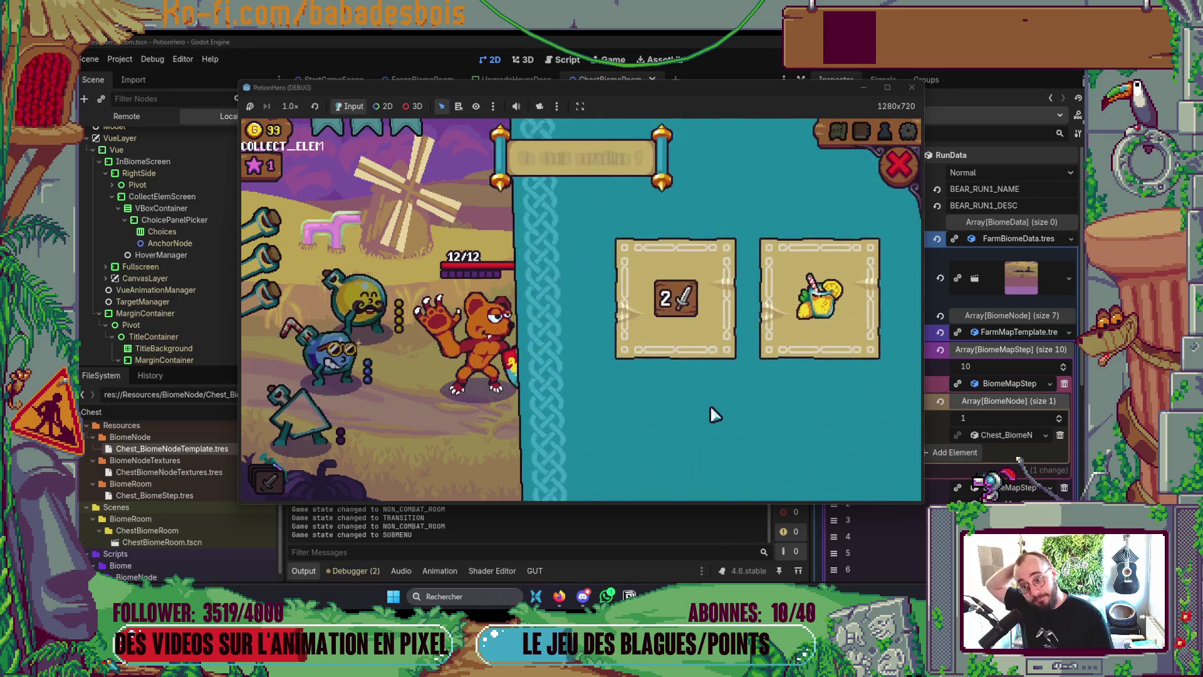
click(908, 174)
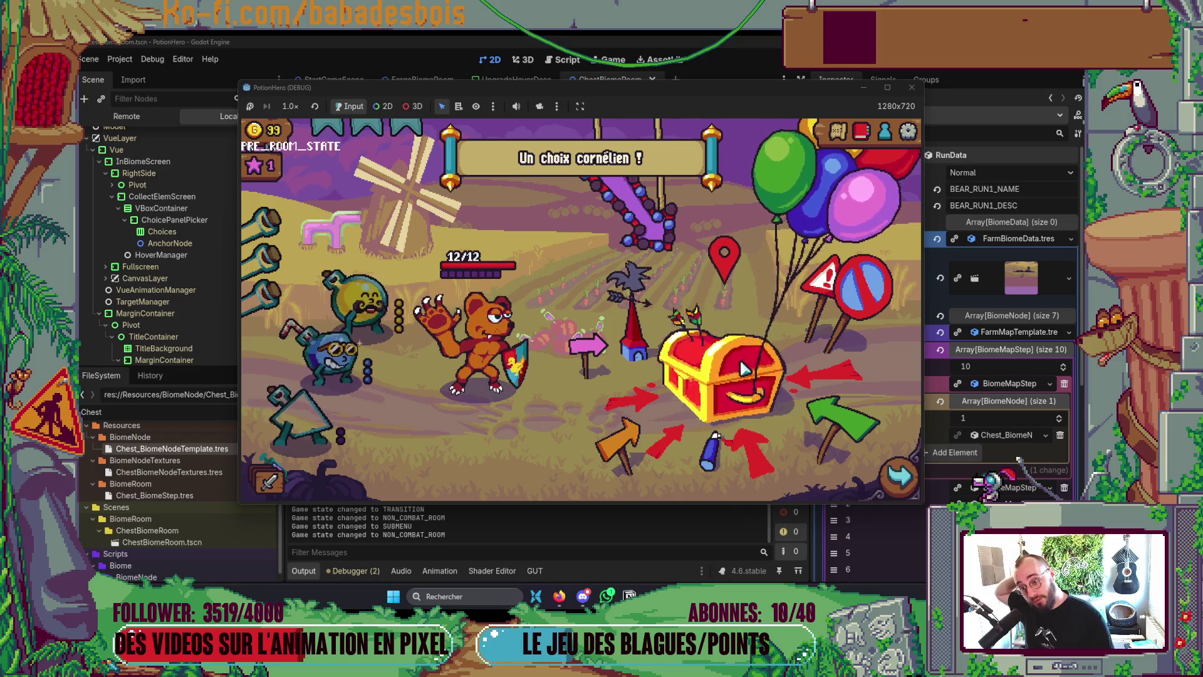
click(741, 369)
click(899, 167)
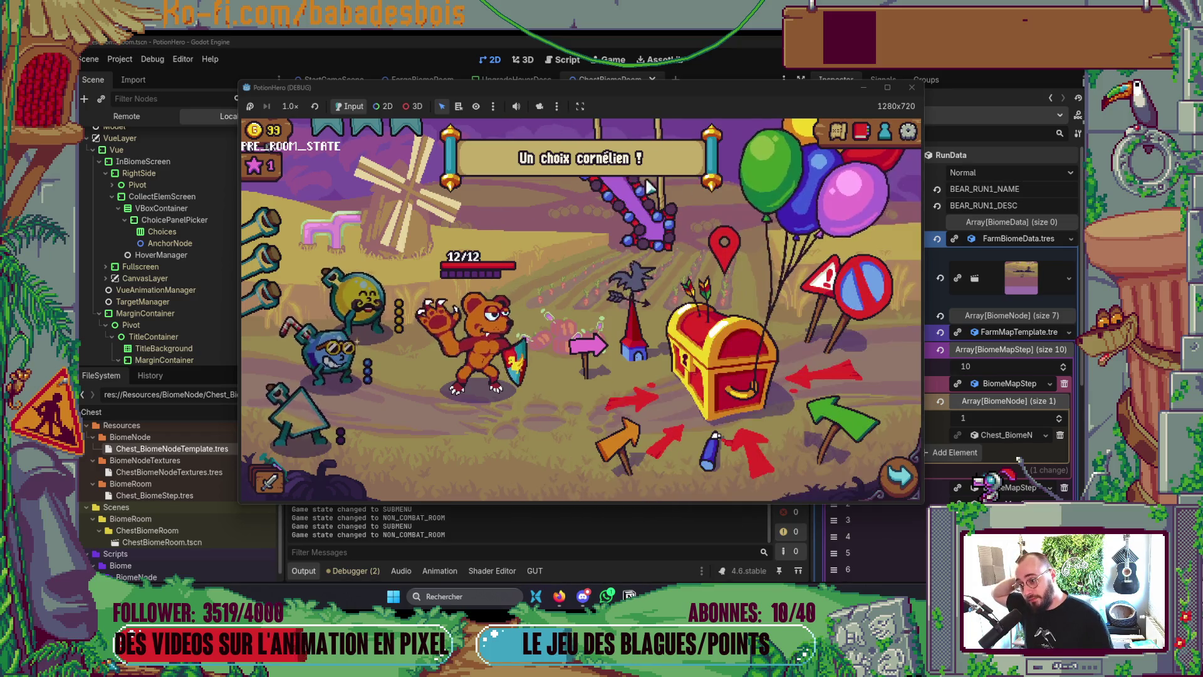
click(916, 89)
key(alt+Tab)
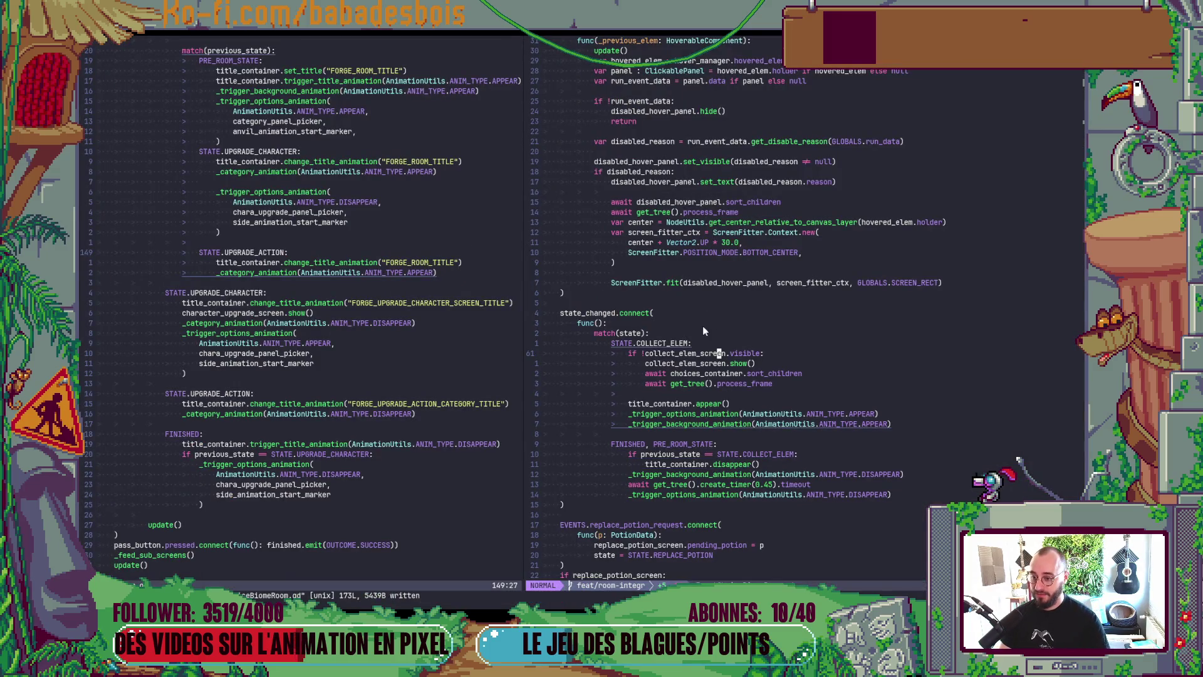
Step: Review the match(state) block down to the FINISHED, PRE_ROOM_STATE branch without editing, then return to Godot
key(v)
key(k)
key(k)
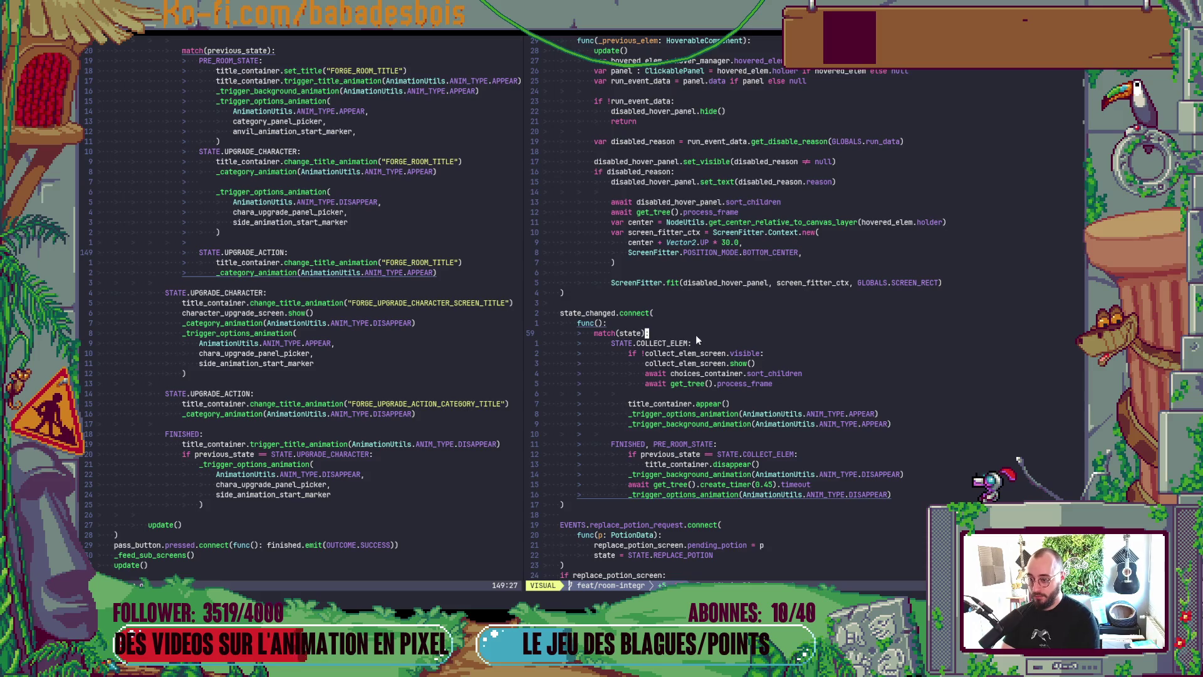
key(Escape)
key(j)
key(j)
key(j)
key(j)
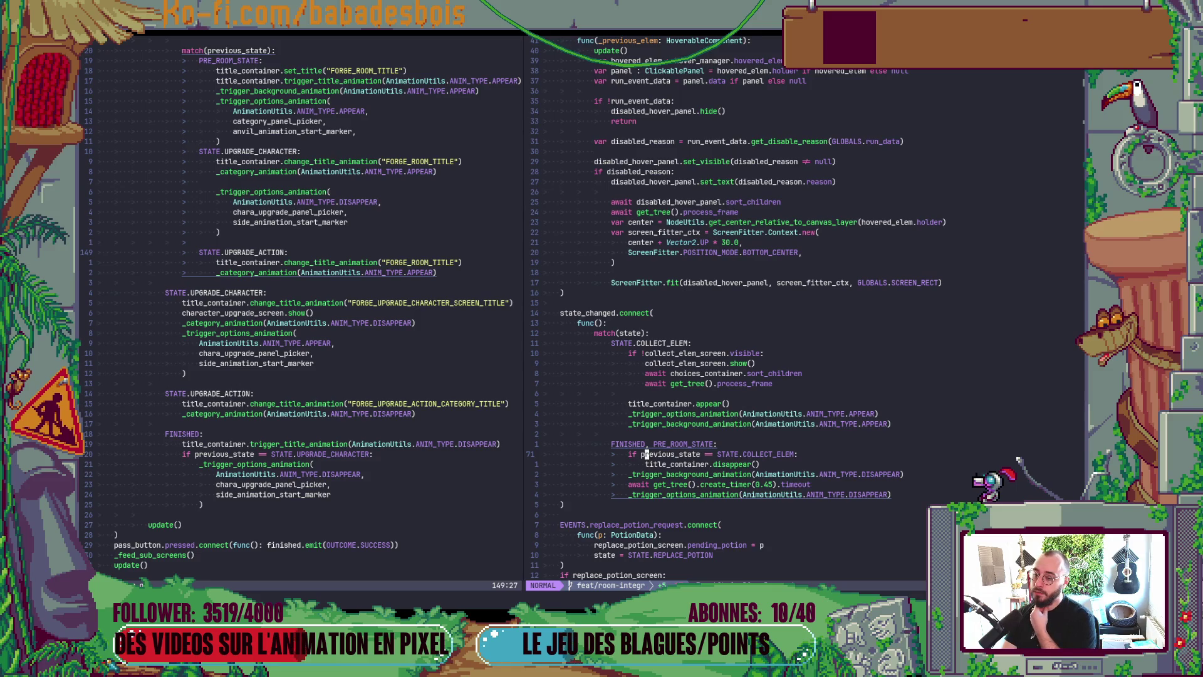
key(alt+Tab)
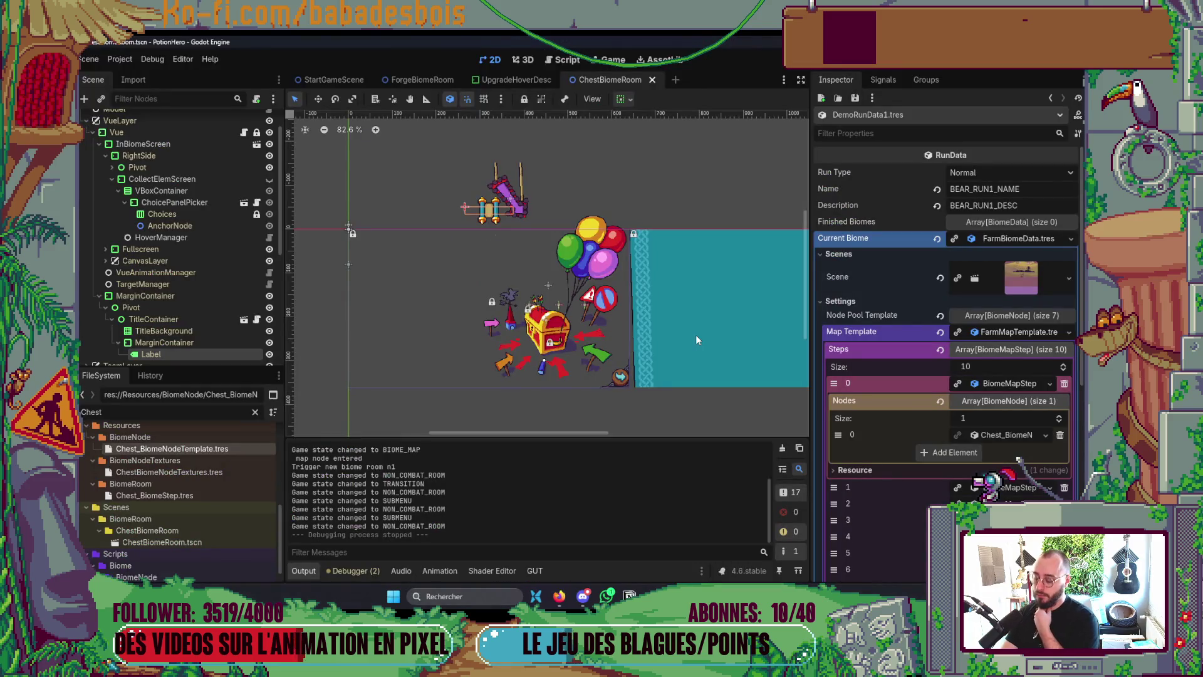
Step: Launch a test run, confirm hero and adventure, skip the tutorial, and enter the next map node
key(F5)
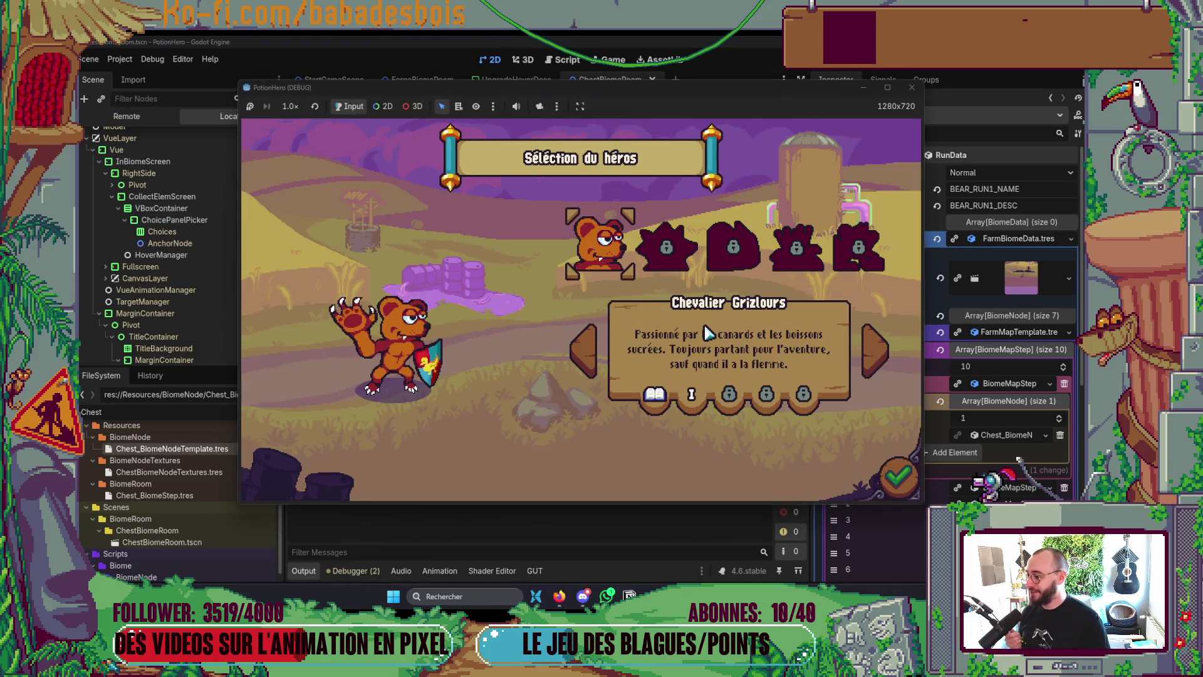
key(Return)
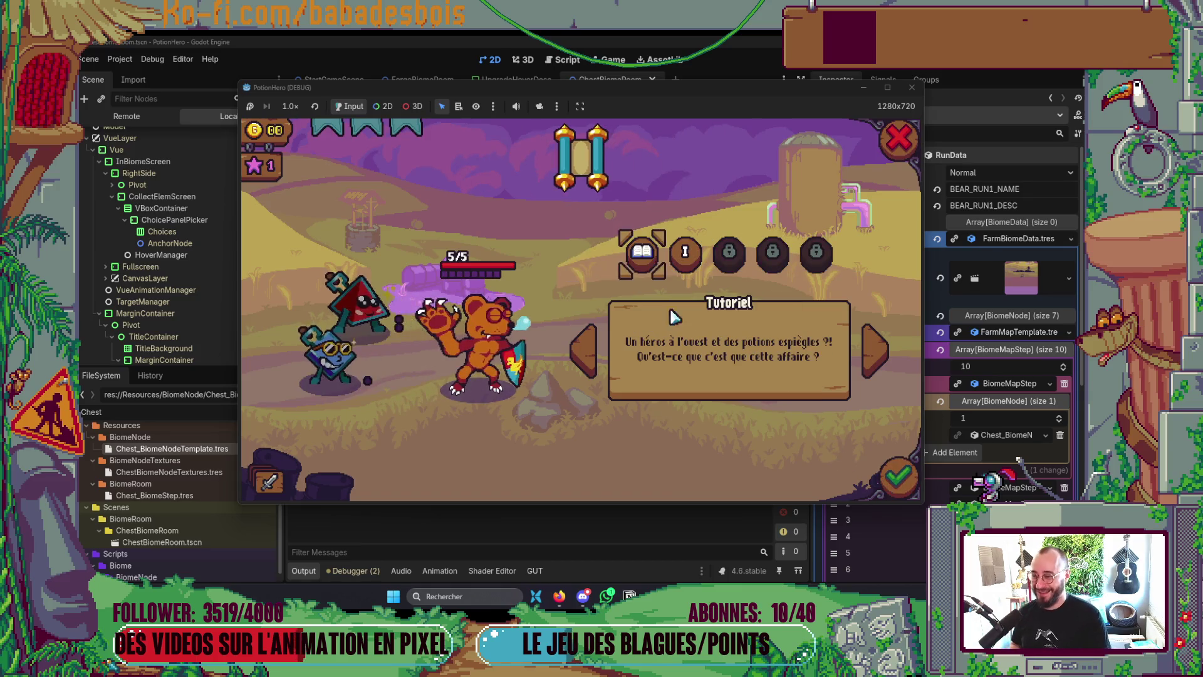
click(902, 488)
click(803, 360)
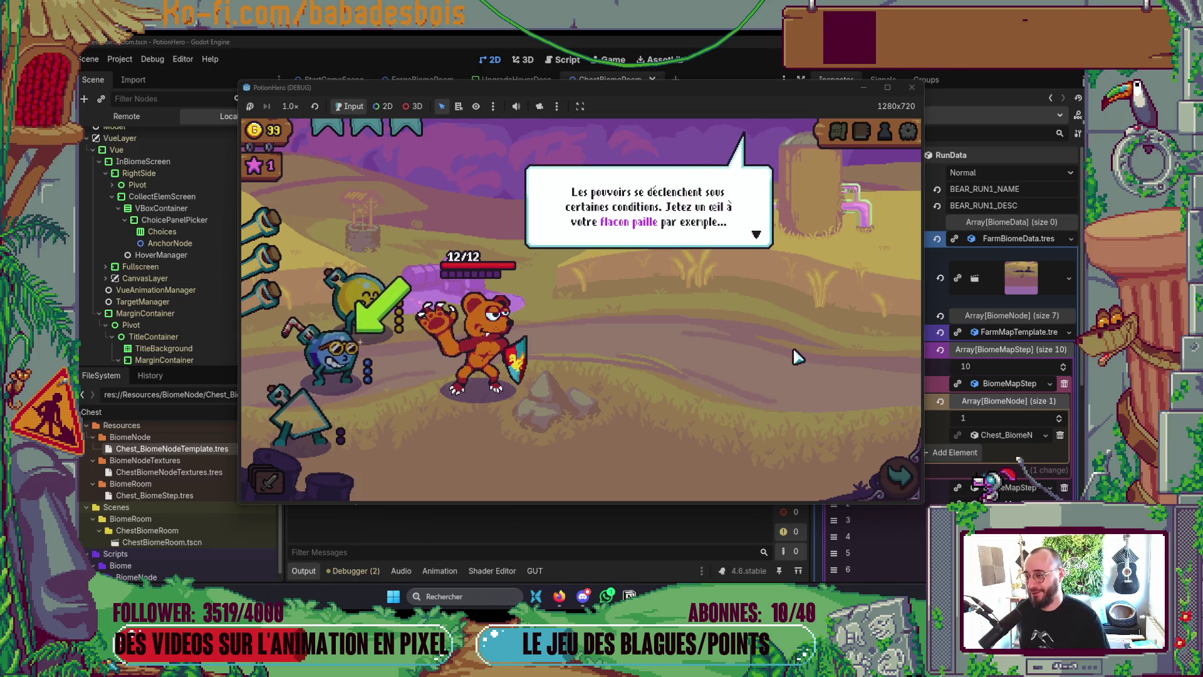
click(791, 350)
click(787, 348)
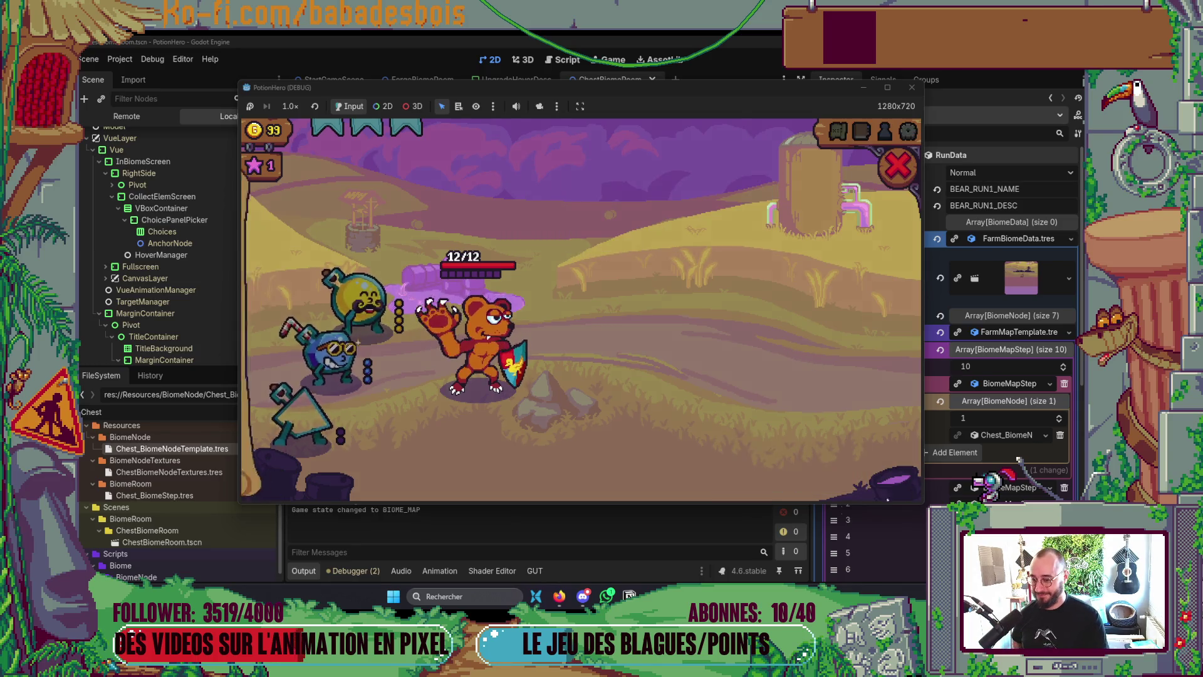
click(369, 356)
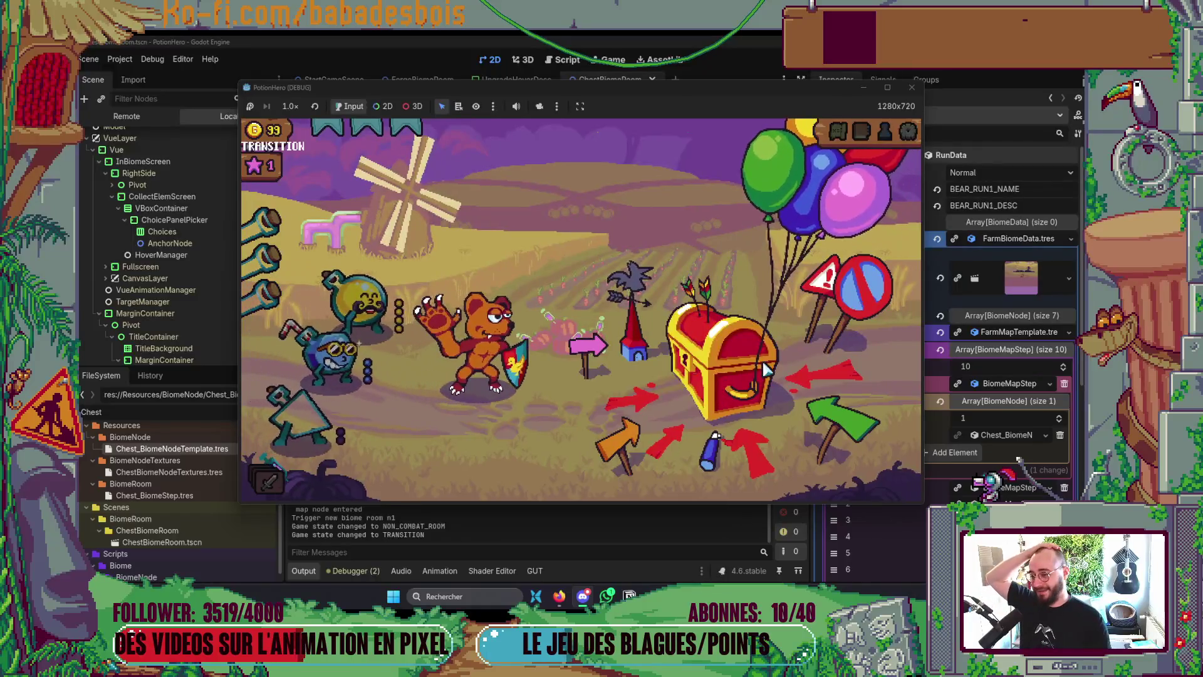
Step: Open, close and reopen the chest's reward choice panel, then return to Neovim
click(730, 366)
click(899, 164)
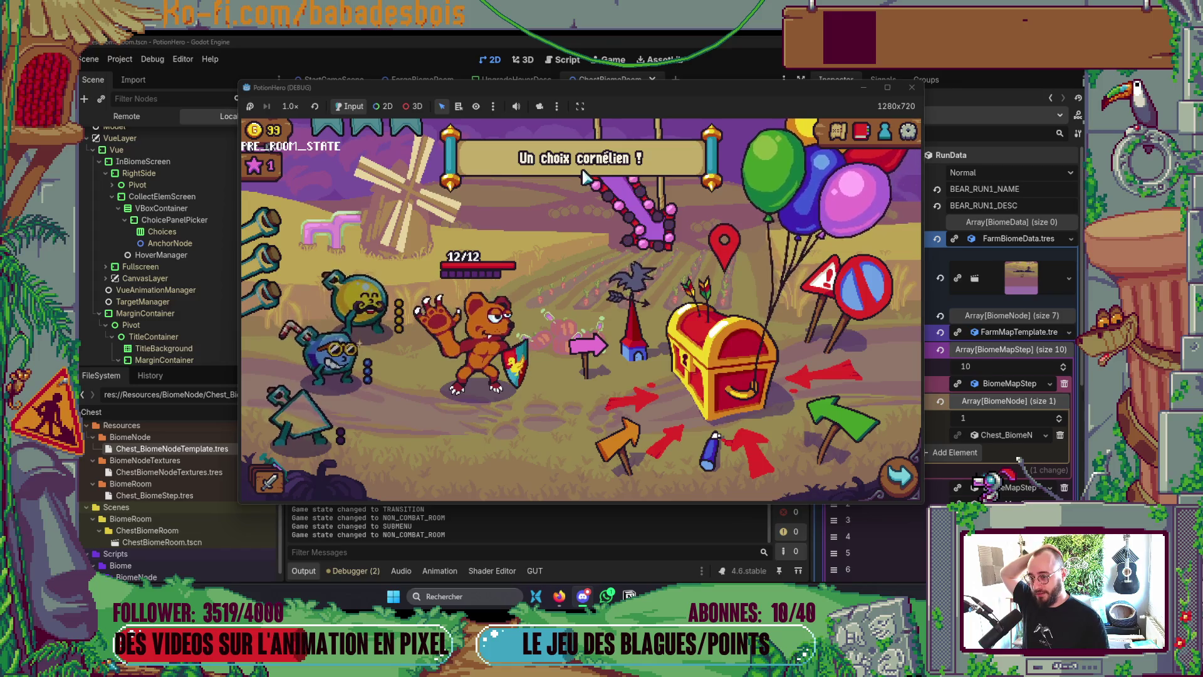
click(708, 366)
key(alt+Tab)
key(Tab)
key(Tab)
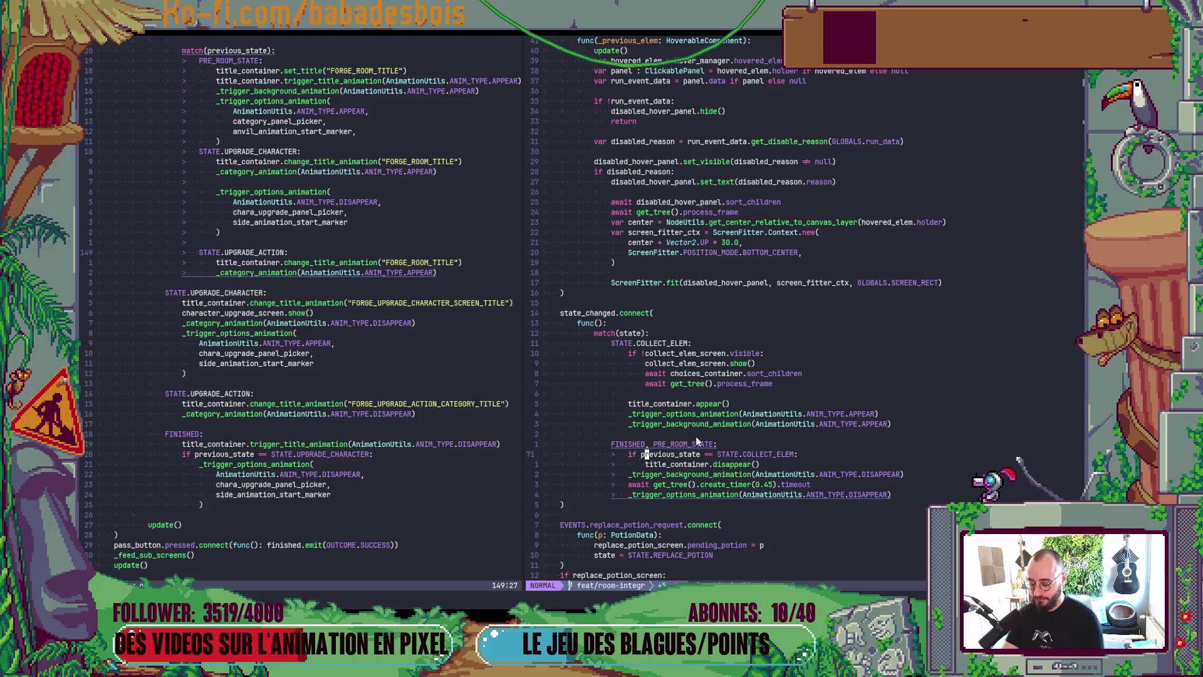
Step: Add print("Pouet") above the FINISHED branch's if line, save, and return to the game run
text(Opri)
text(())
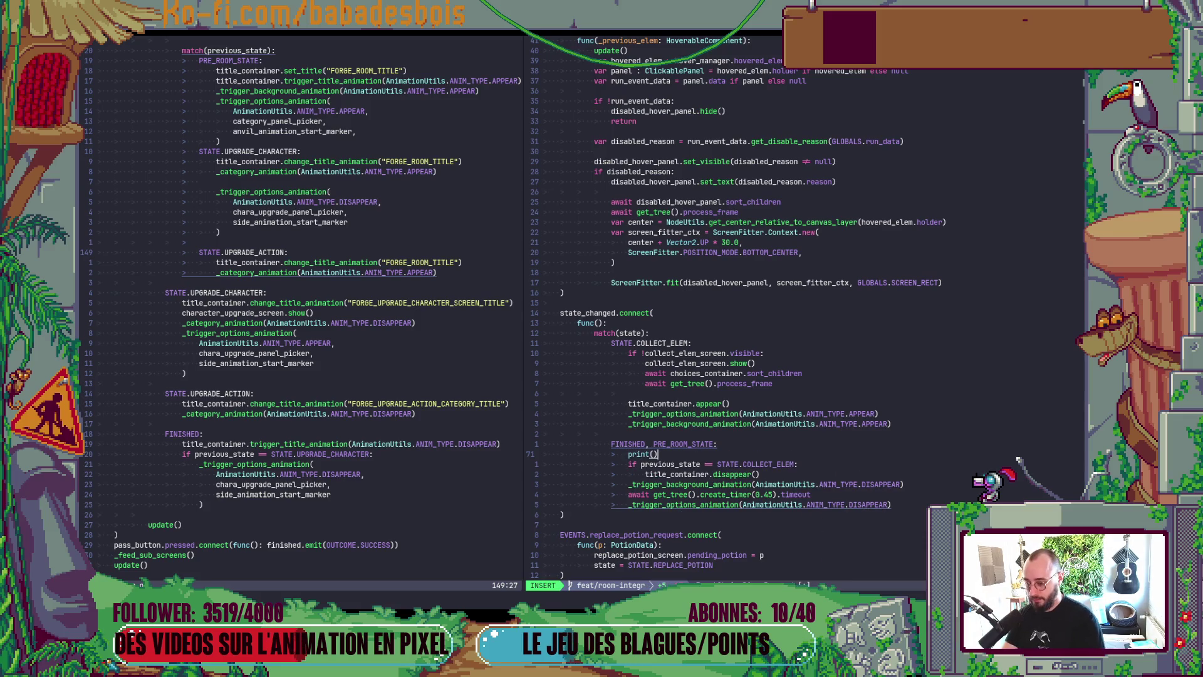
text(")
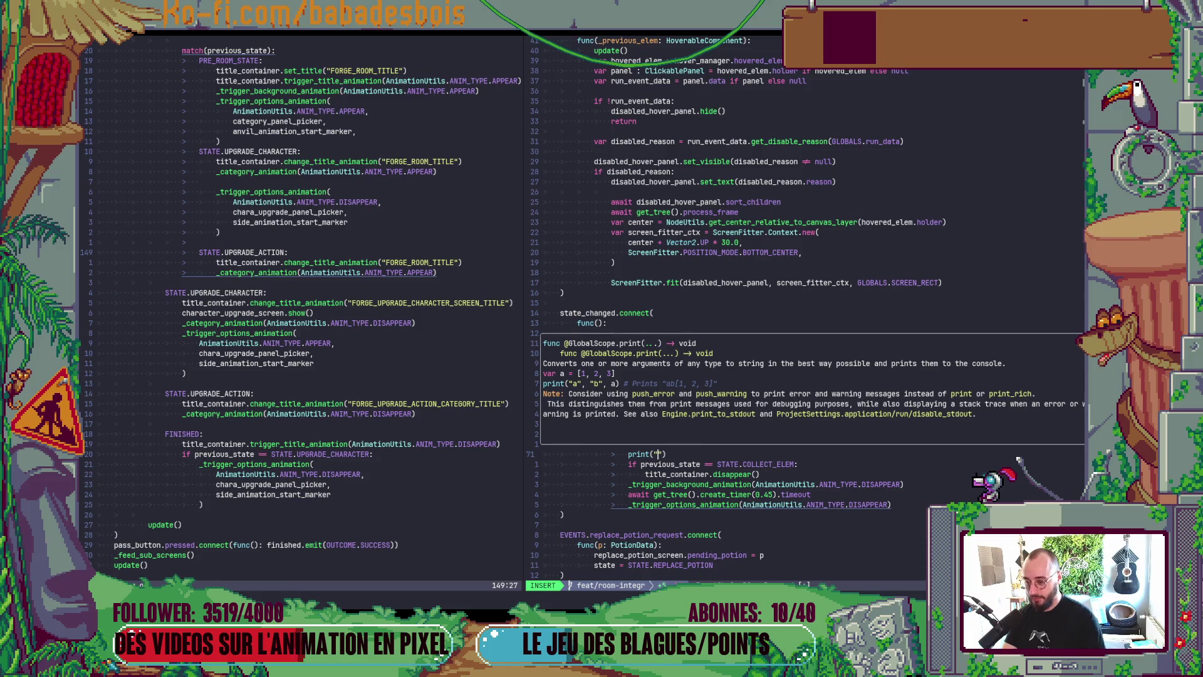
key(Escape)
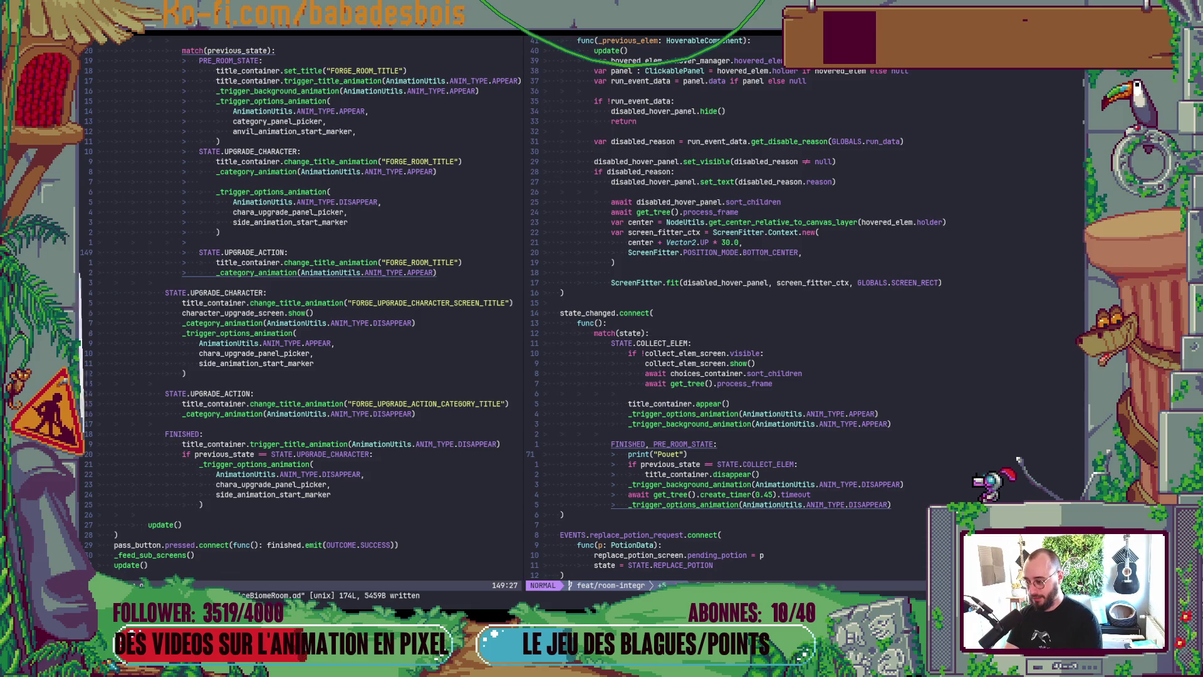
key(F5)
key(Tab)
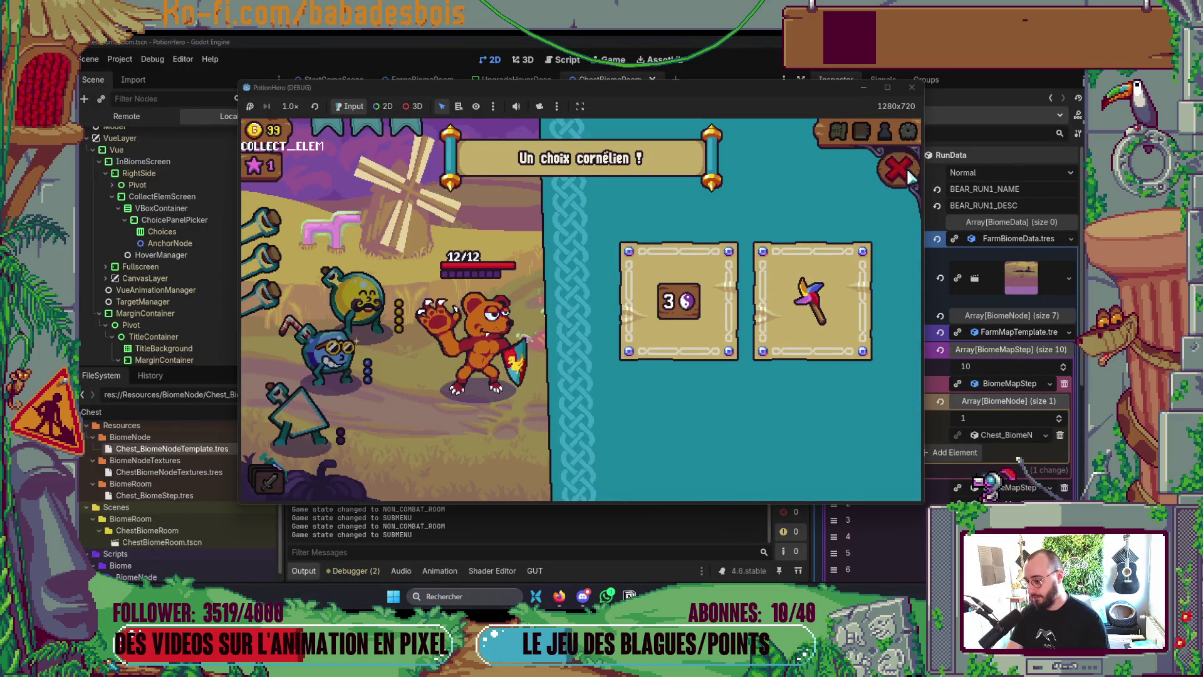
Step: Close the chest choice panel to print Pouet in the Output, then stop the debug run
click(907, 175)
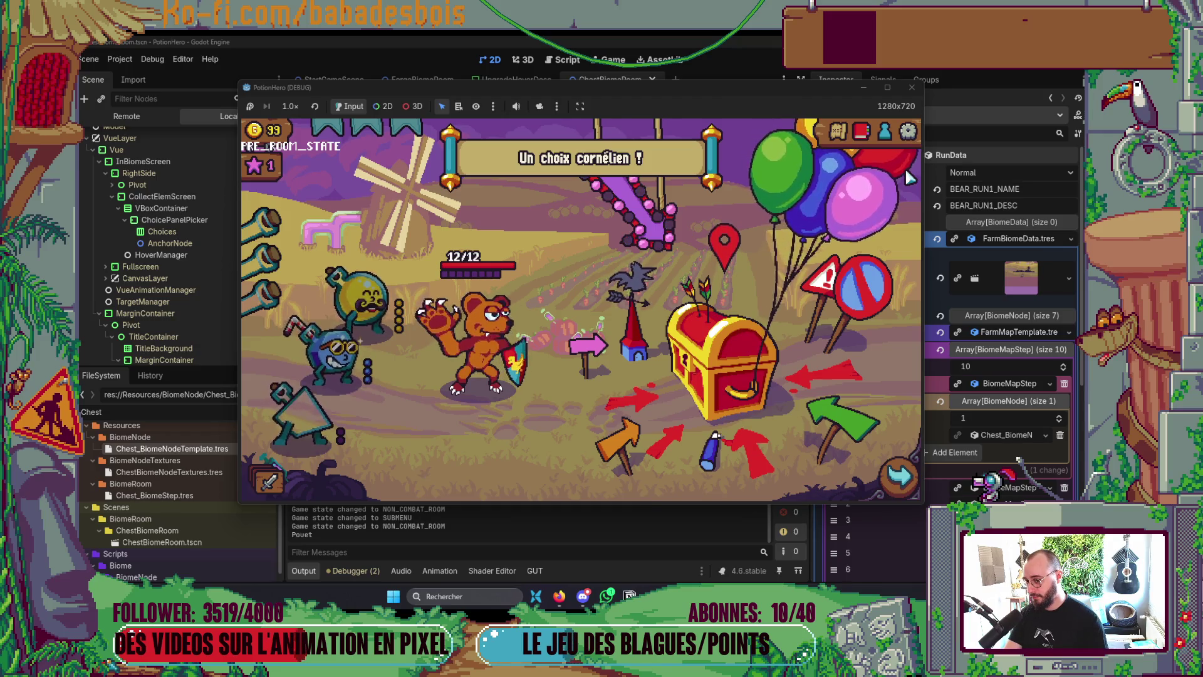
key(F8)
key(alt+Tab)
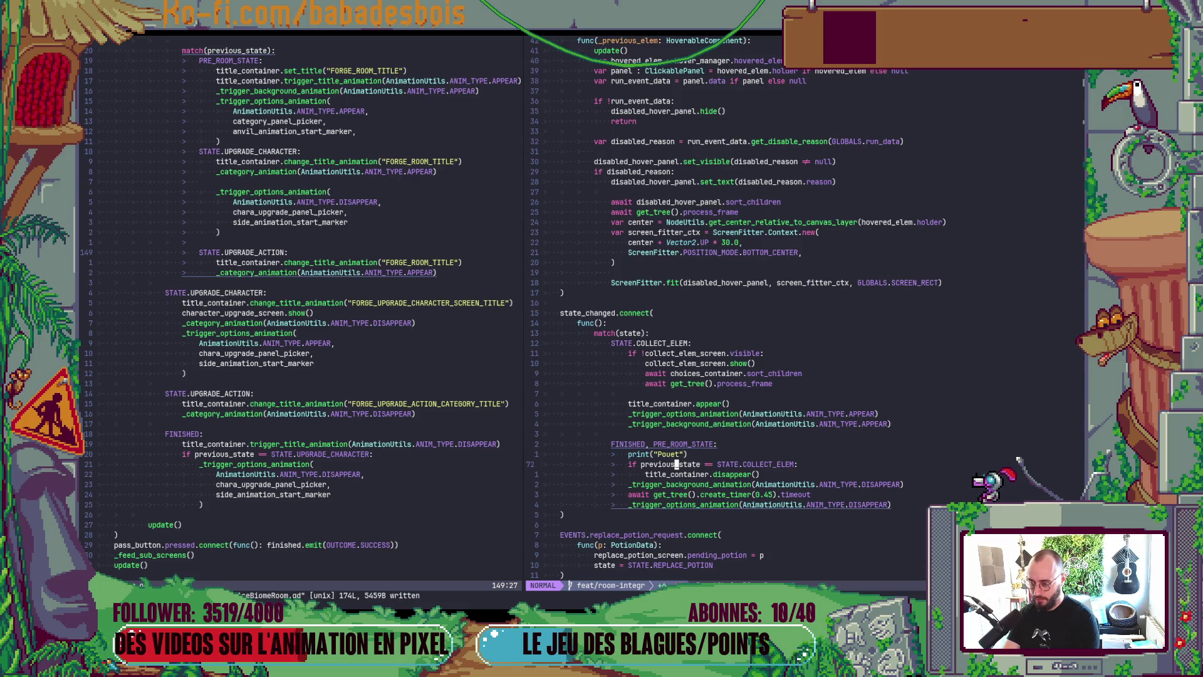
Step: Replace the Pouet print with a print of str(STATE.find_key(previous_state)) above the if check
key(p)
key(d)
key(d)
key(k)
key(P)
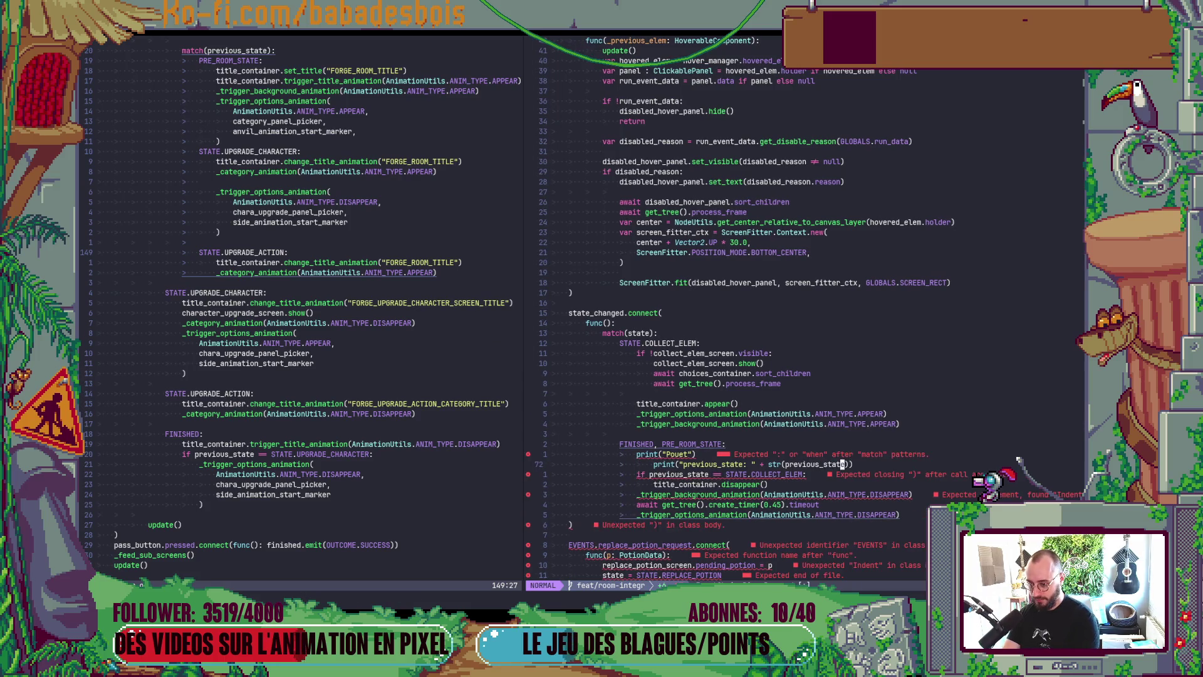
text(ciw)
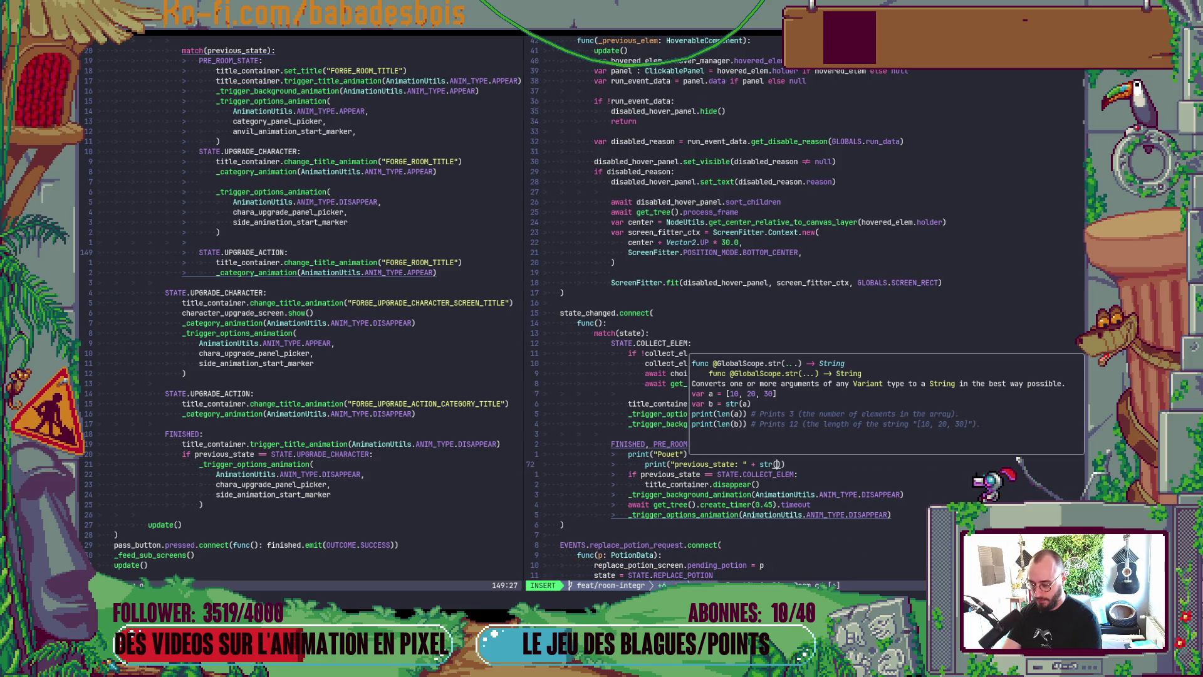
text(STATE.find_key()
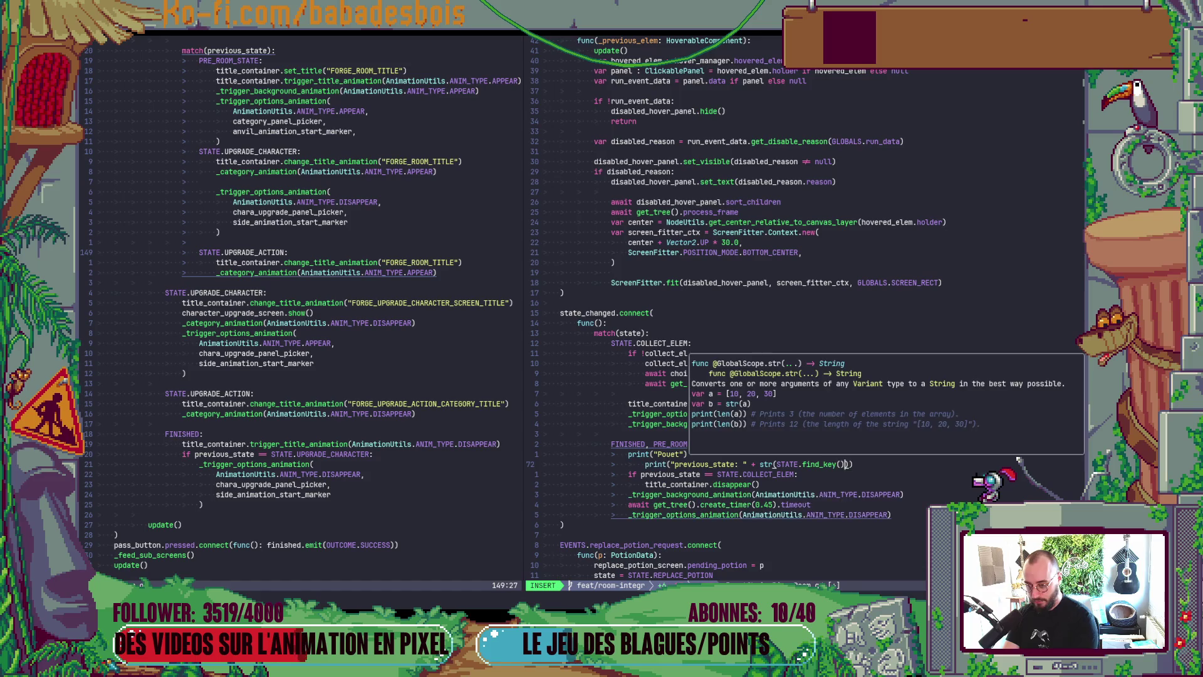
key(Left)
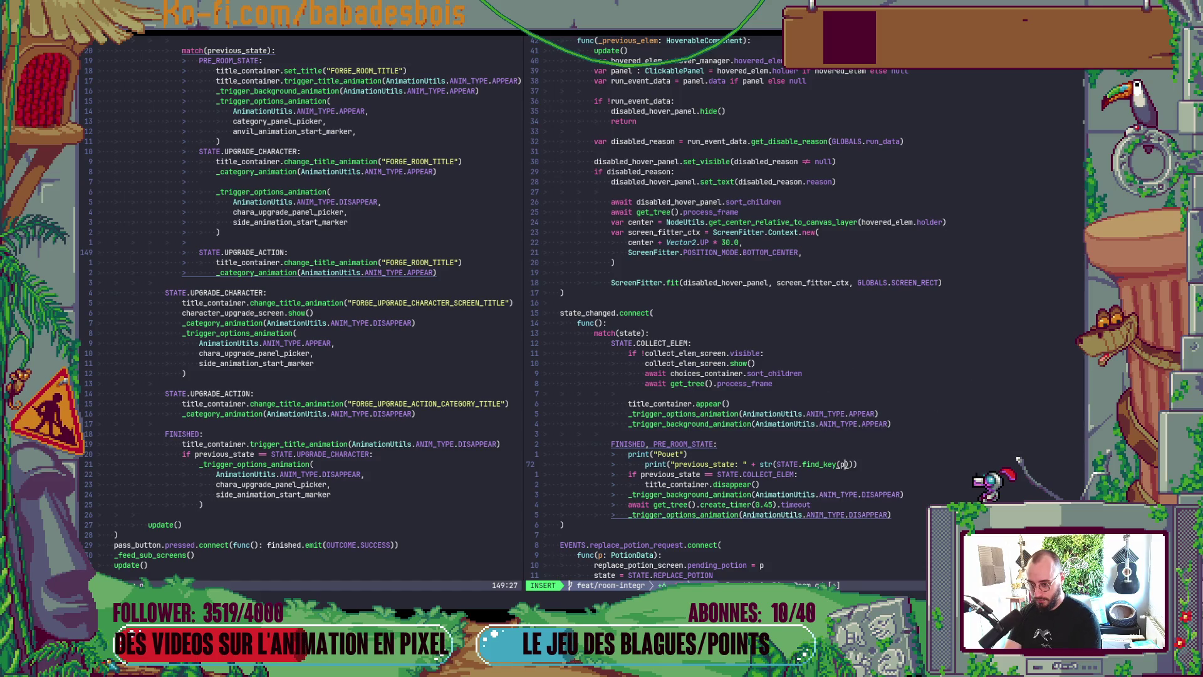
text(revious_State)
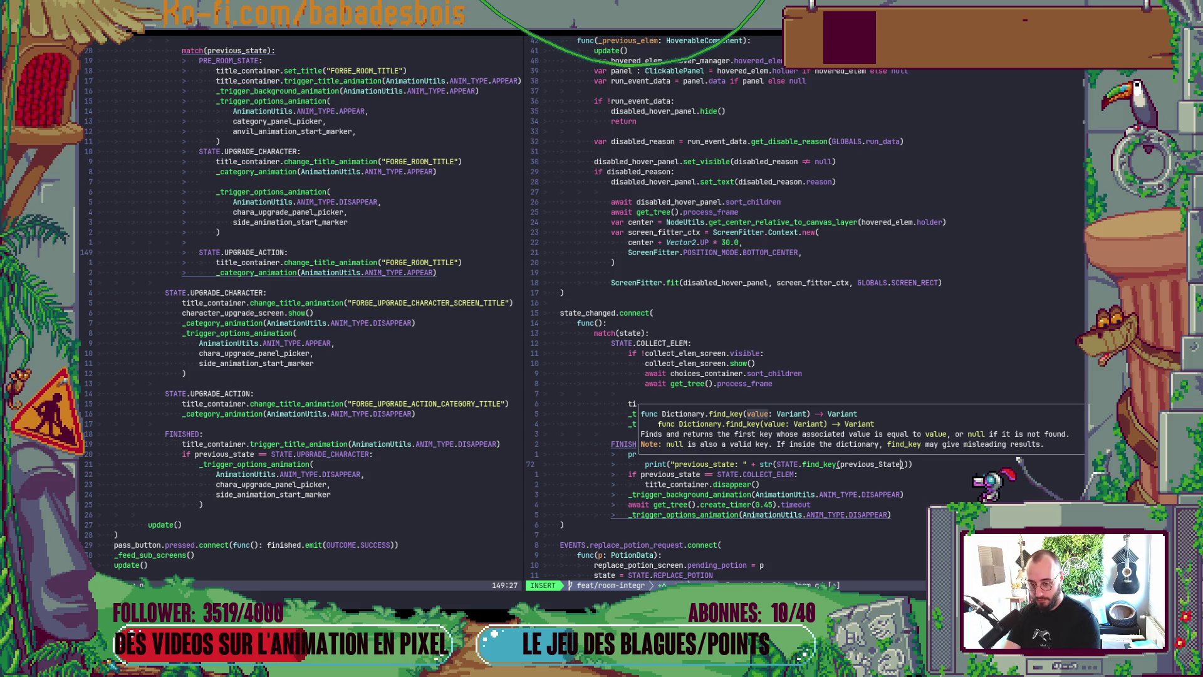
key(Escape)
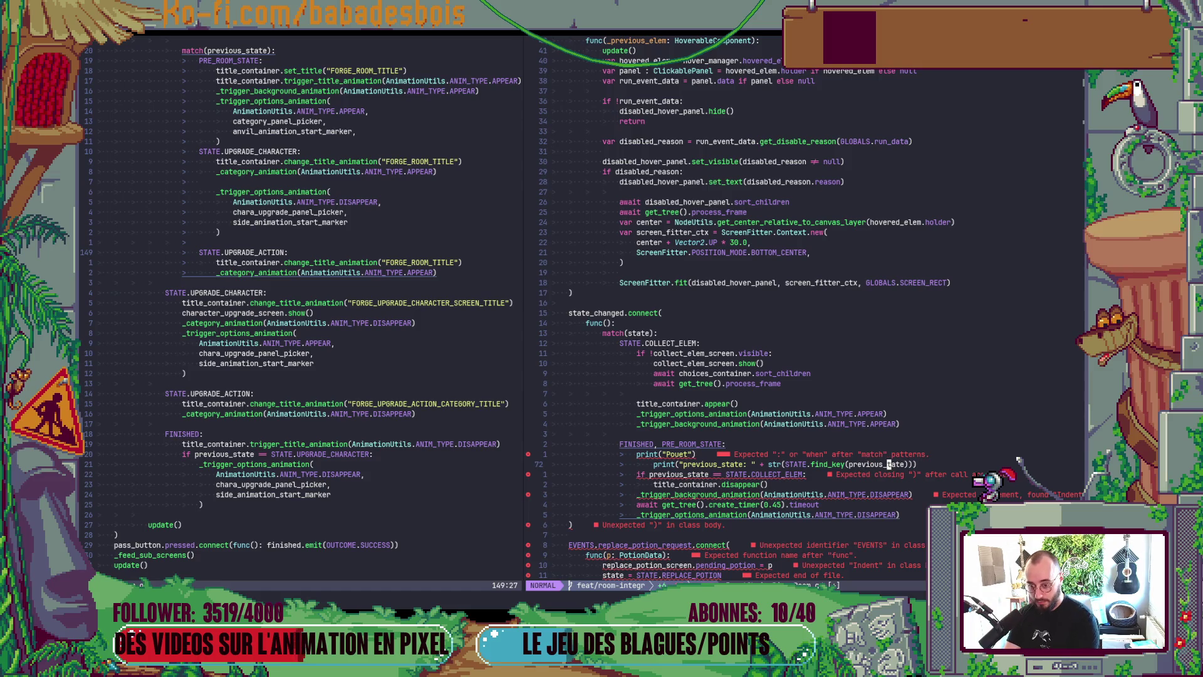
text(ious)
key(Escape)
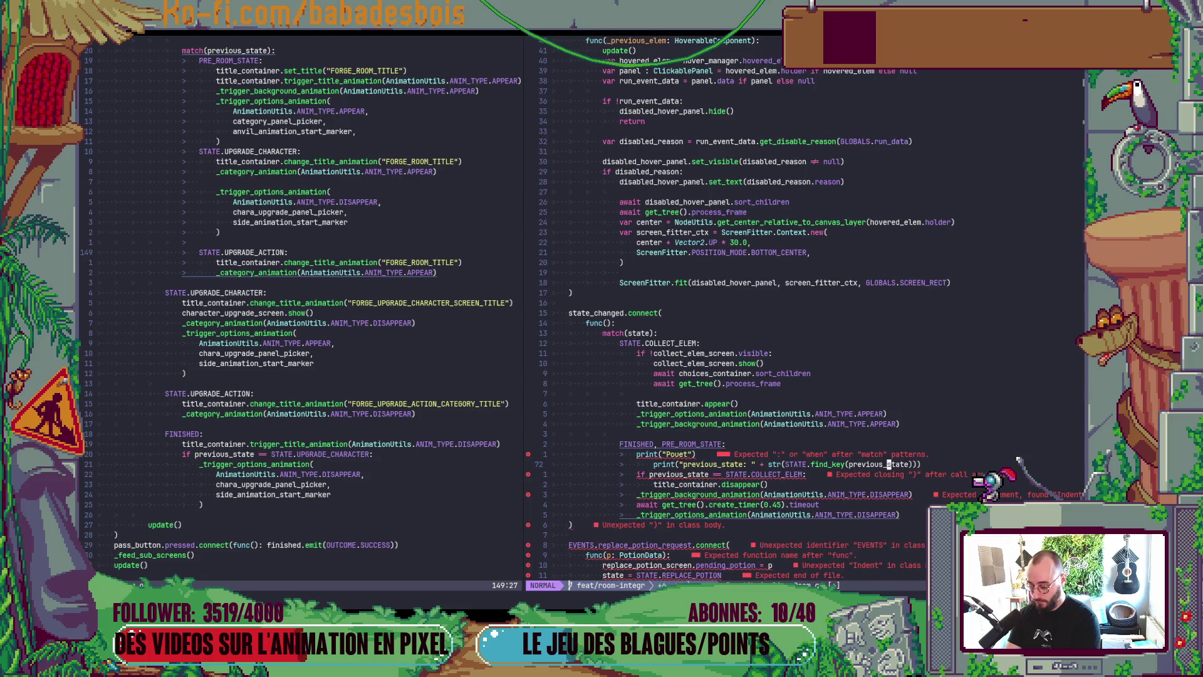
Step: Save the script with :w and bring the relaunched chest-room game to the front
text(:w)
key(Return)
key(alt+Tab)
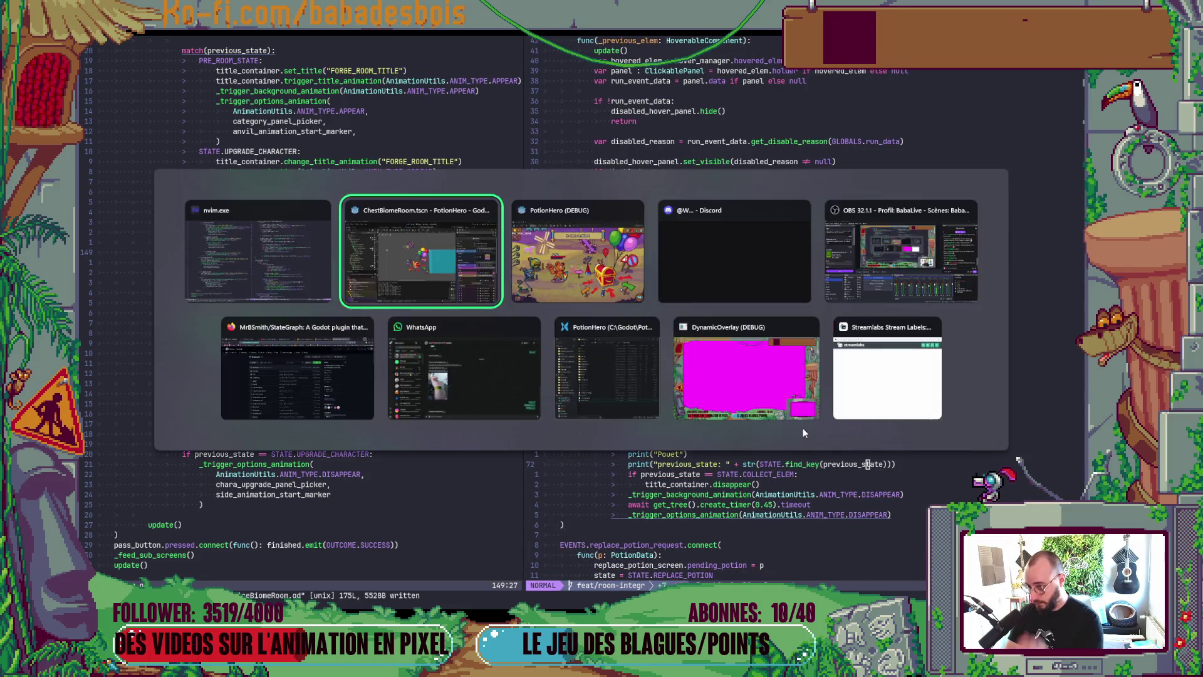
key(alt+Tab)
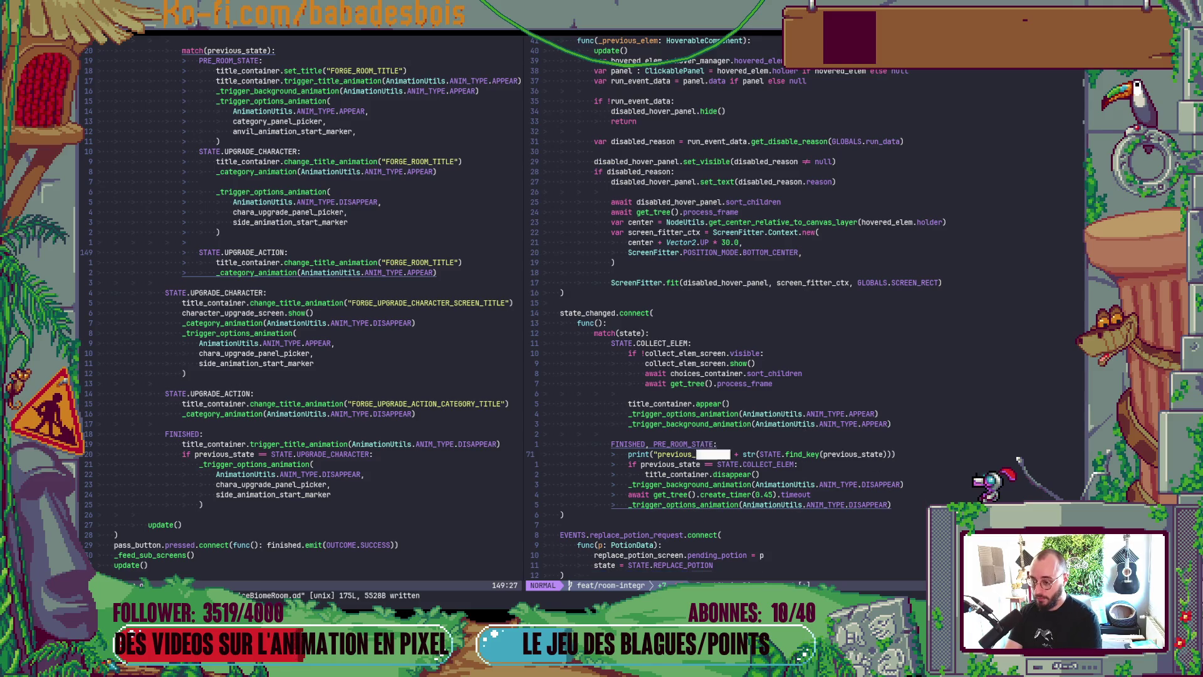
key(alt+Tab)
key(alt+Tab)
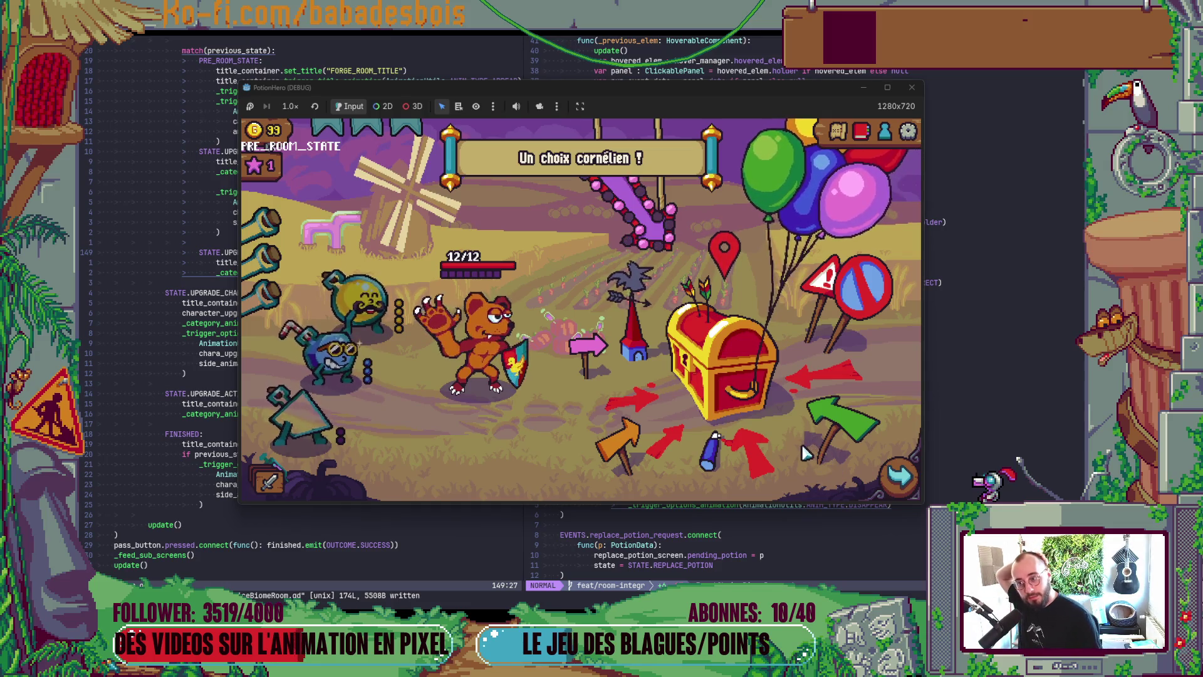
Step: Close and reopen the chest reward panel, logging "previous_state: COLLECT_ELEM" to the output
click(729, 379)
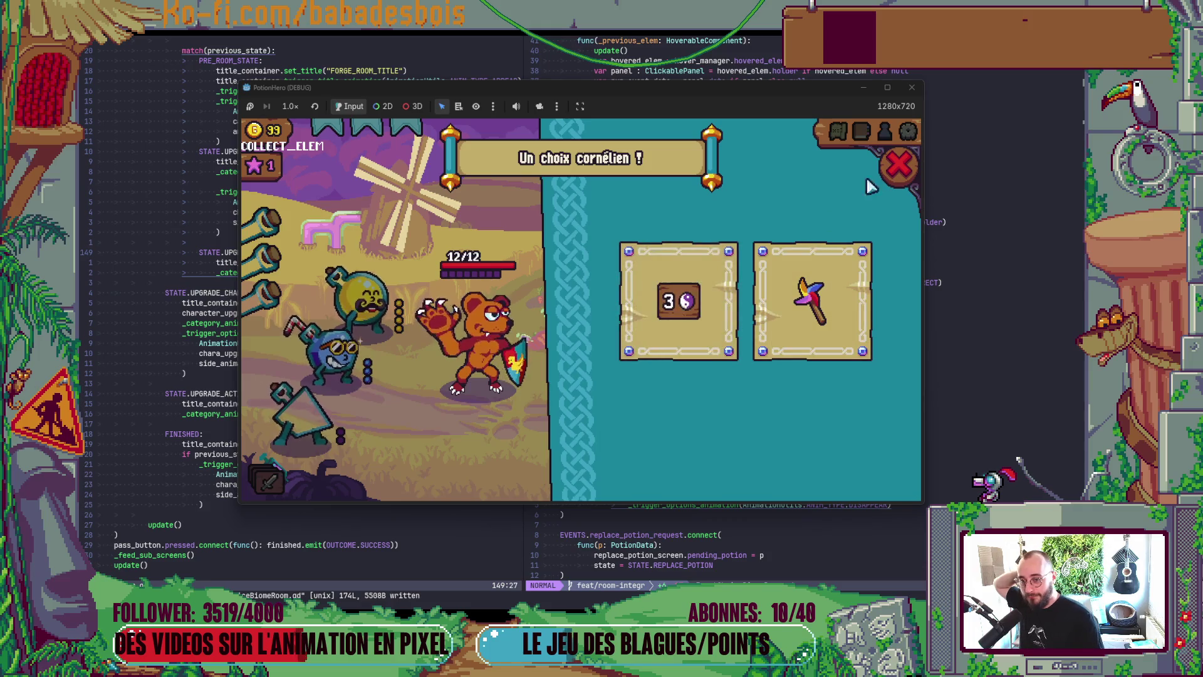
key(alt+Tab)
key(alt+Tab)
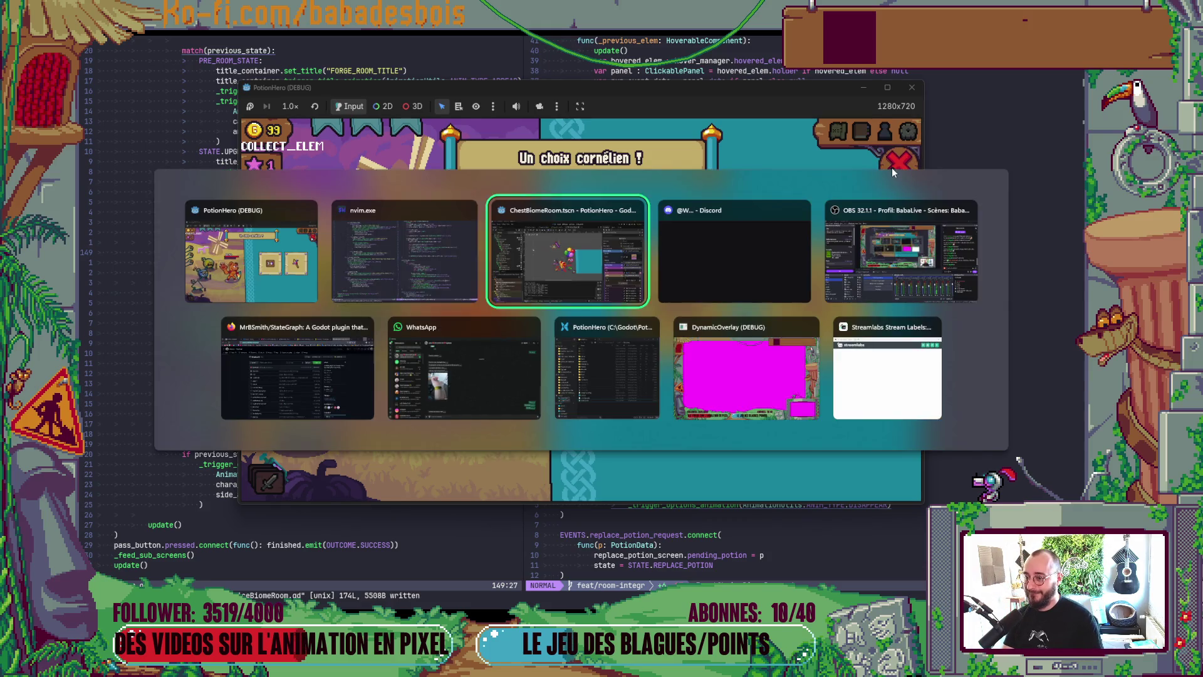
key(alt+Tab)
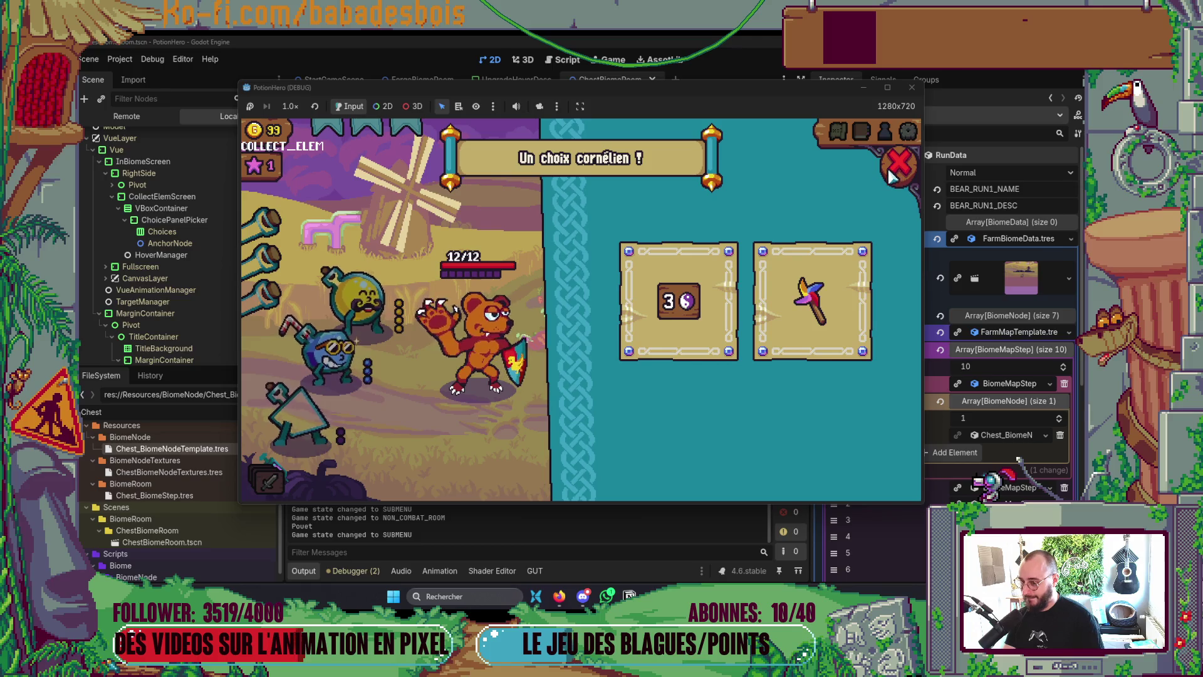
click(896, 170)
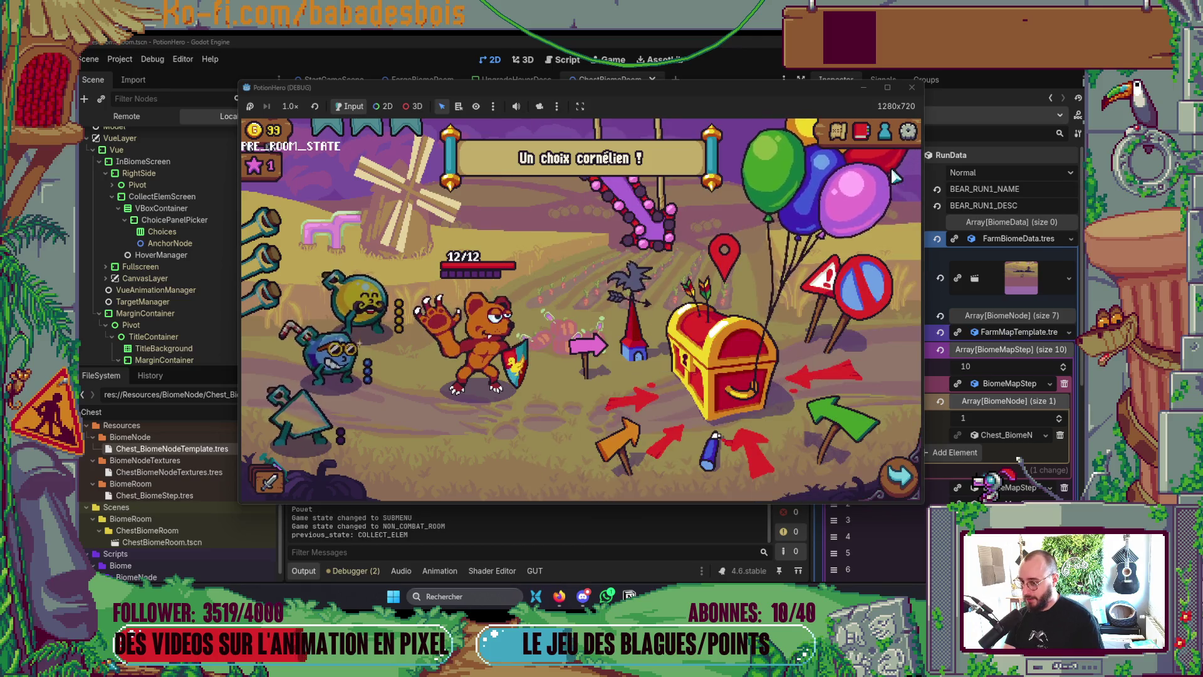
click(751, 351)
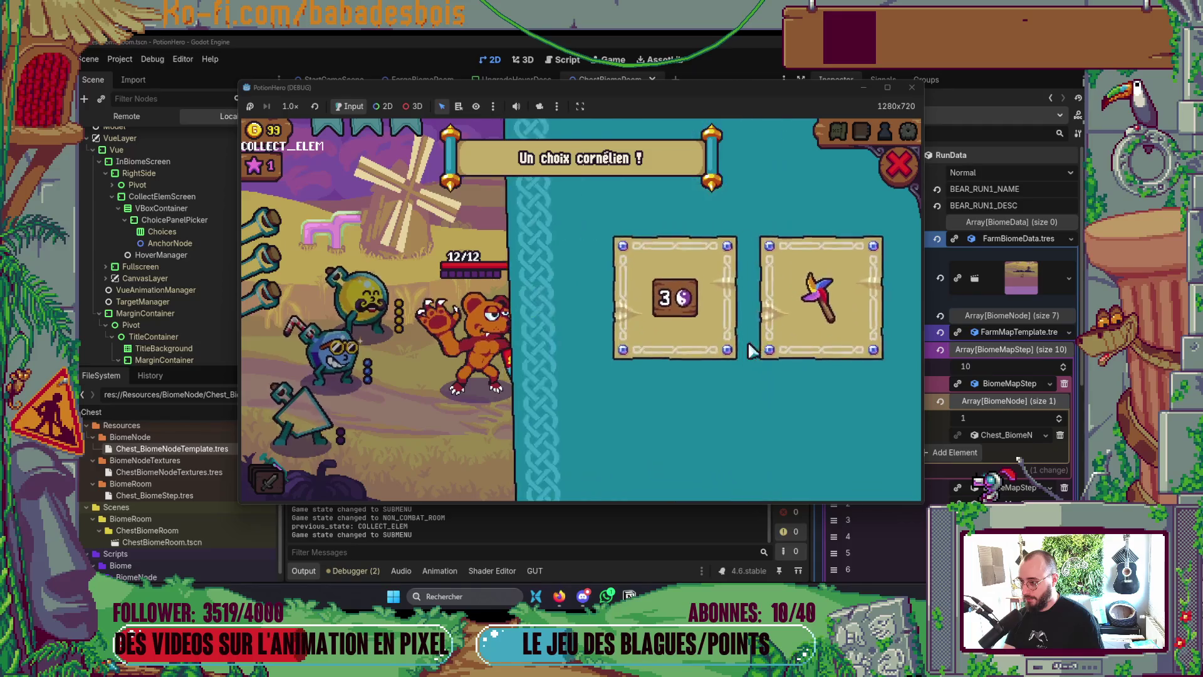
key(alt+Tab)
key(Tab)
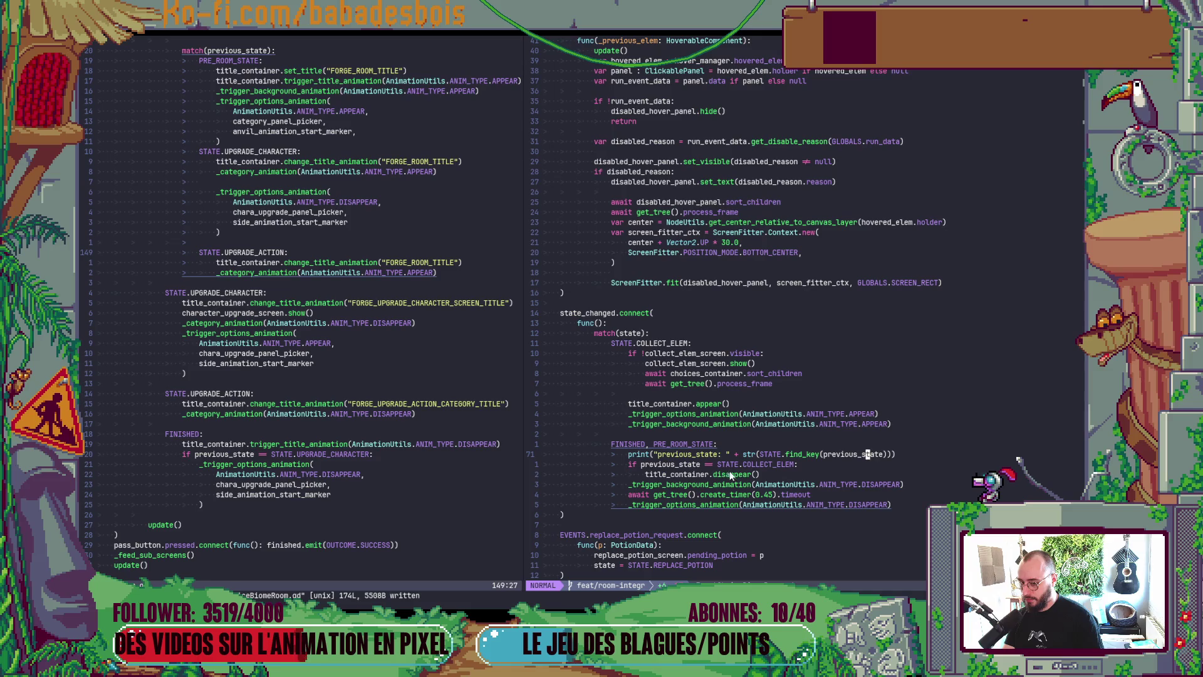
Step: Swap the previous_state print for print("disappear") above title_container.disappear() and save
key(d)
key(d)
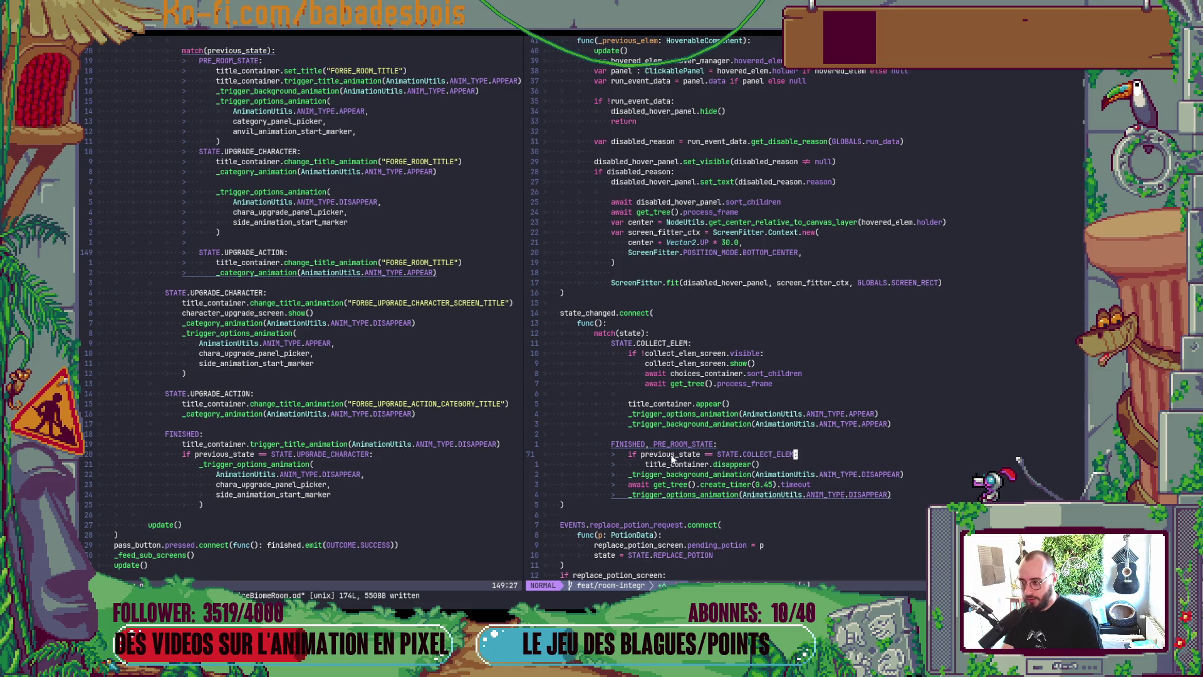
click(763, 464)
text(Oprint()
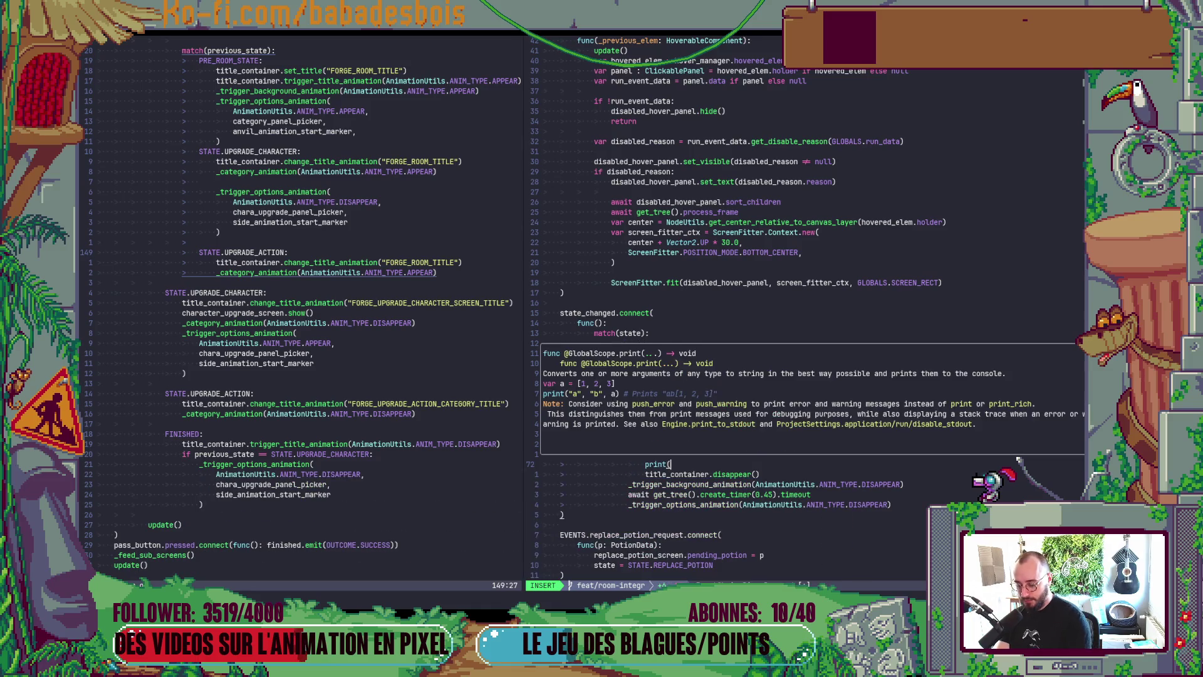
text("disapper)
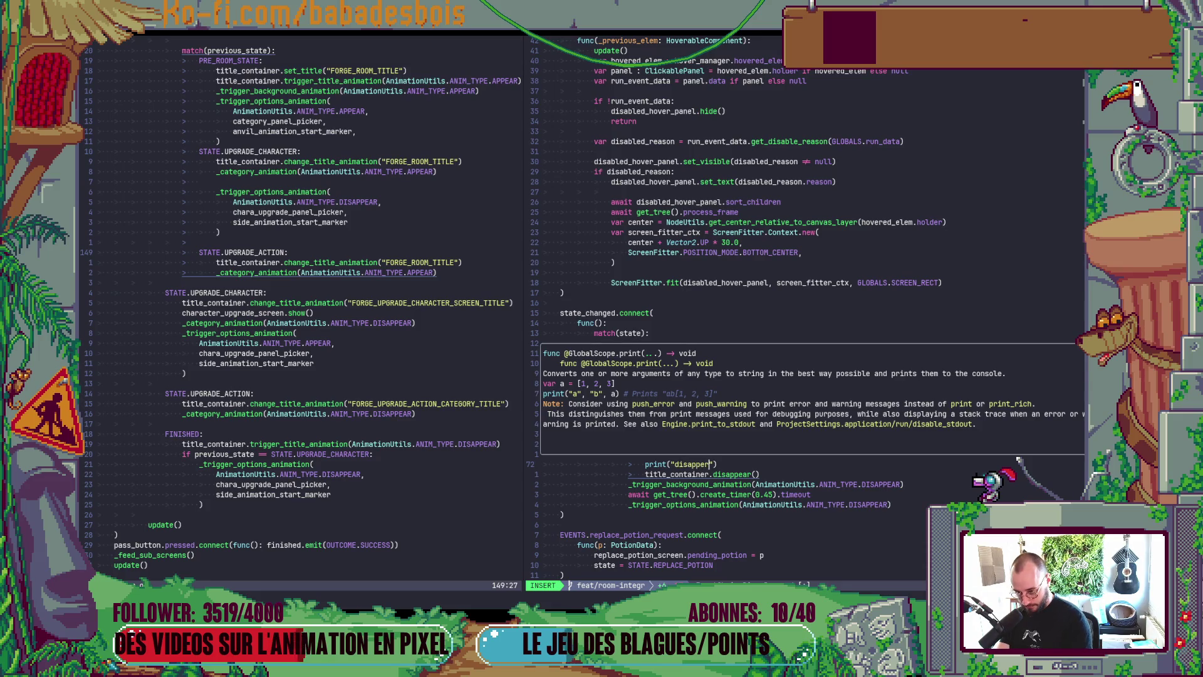
key(Escape)
text(:w)
key(Return)
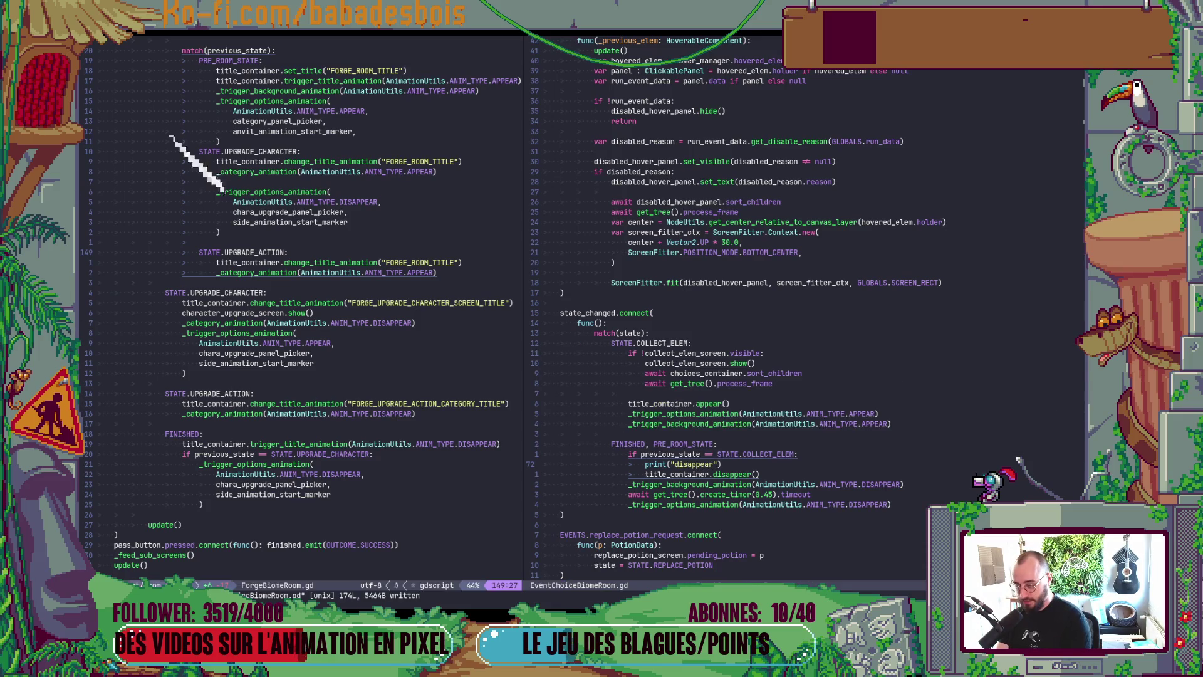
Step: Open TitleContainer.gd in the left pane via the file finder
key(space)
key(f)
key(f)
text(Tit)
key(Escape)
key(Return)
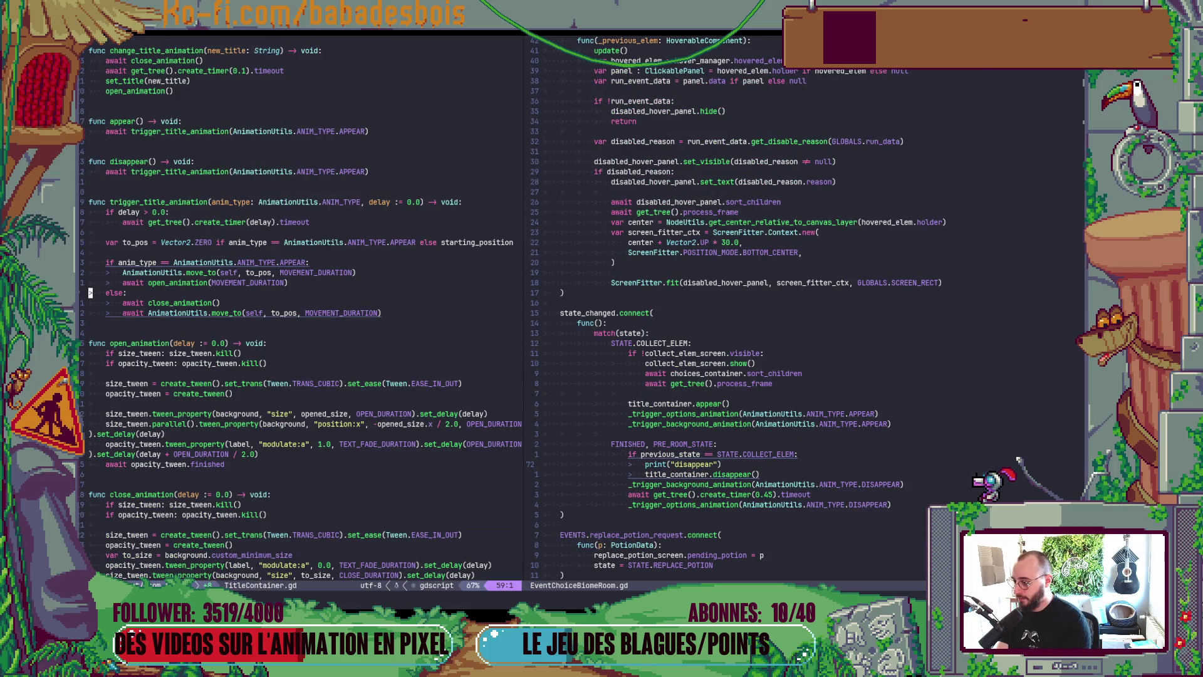
Step: Change APPEAR to DISAPPEAR in disappear(), save TitleContainer.gd, and return to the game
key(k)
key(k)
key(k)
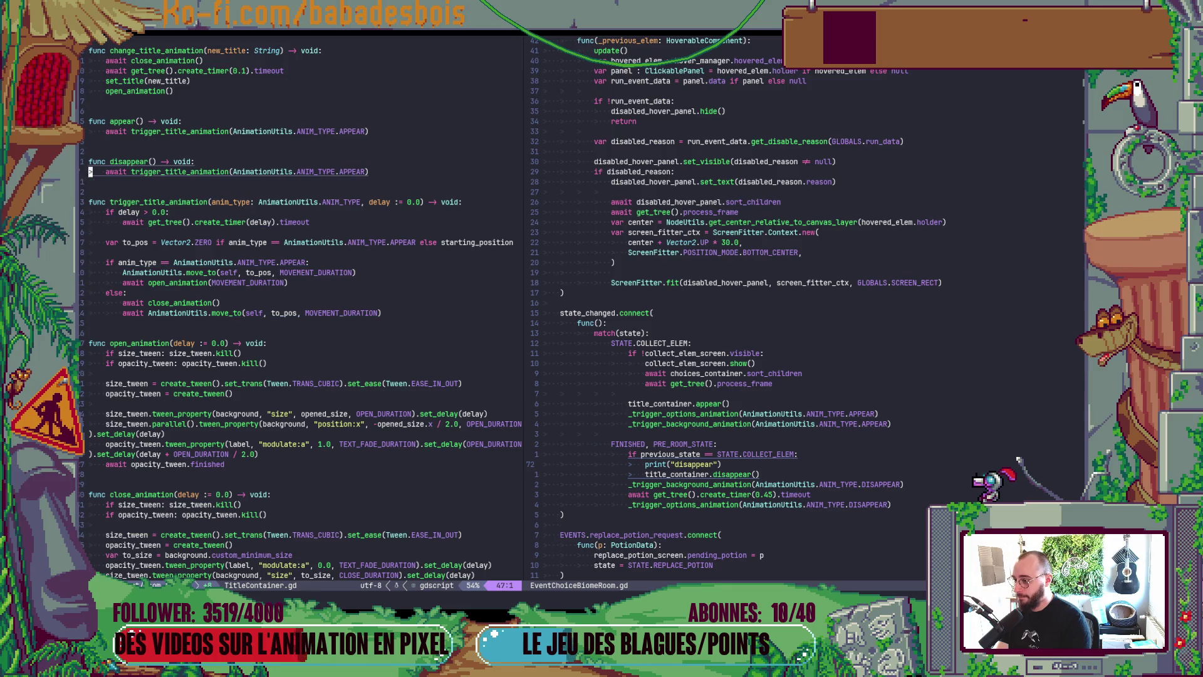
key(i)
key(BackSpace)
text(.)
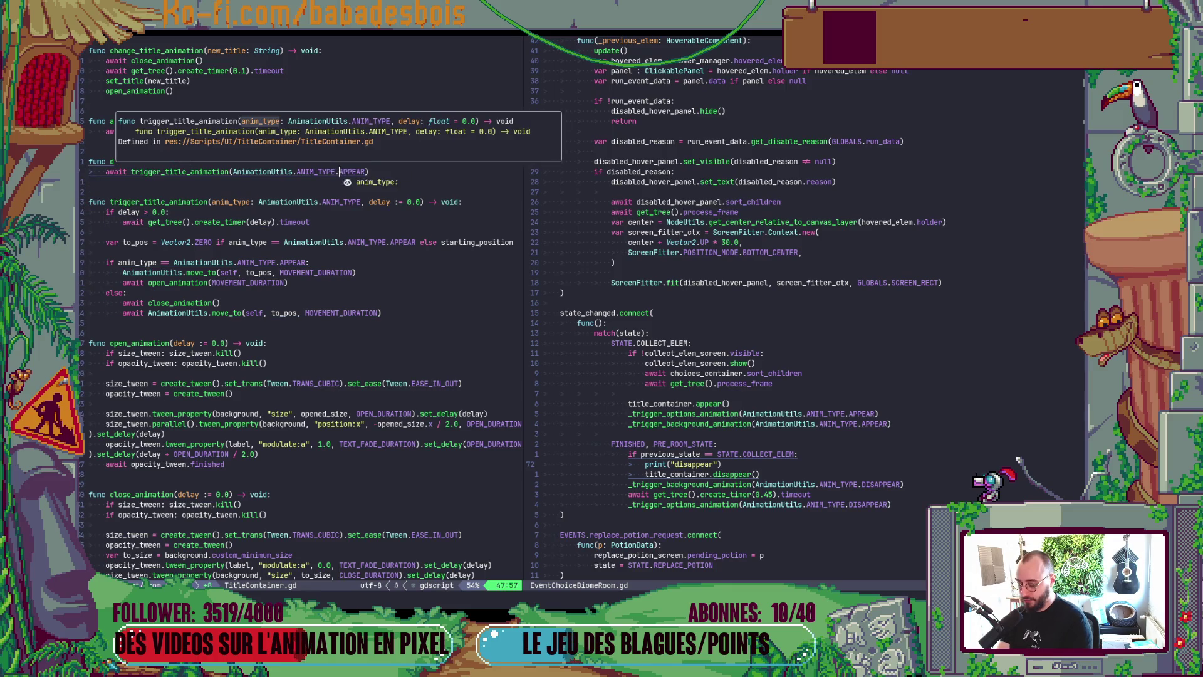
text(DIS)
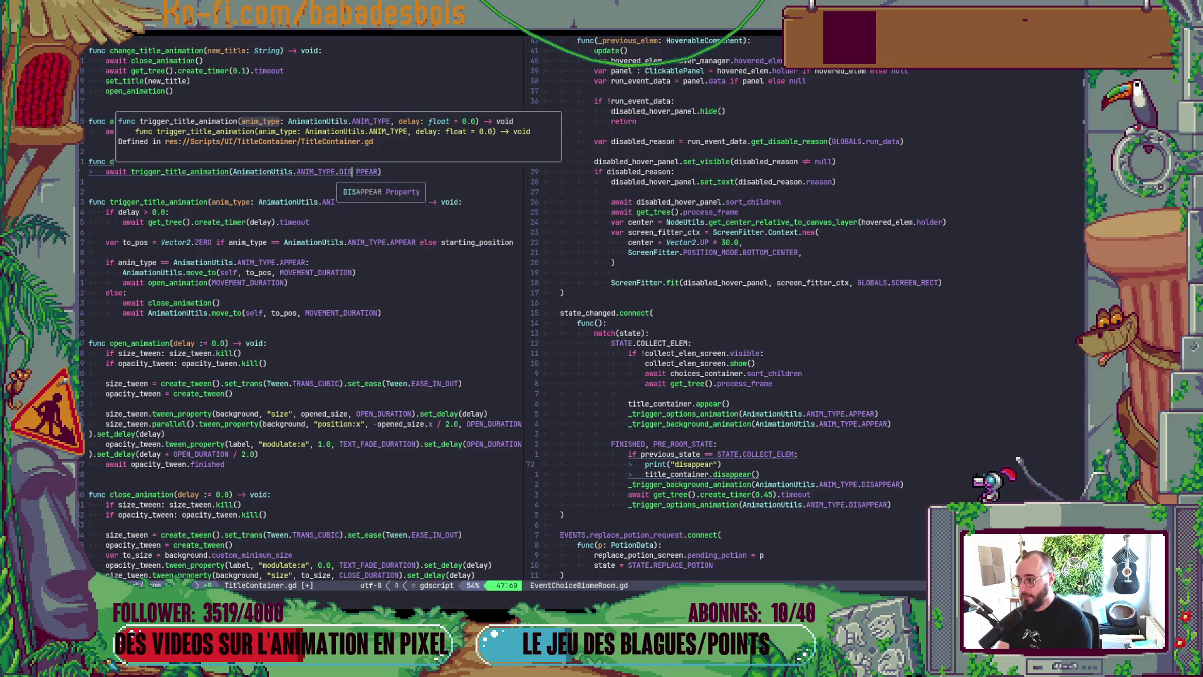
key(Escape)
text(:w)
key(Return)
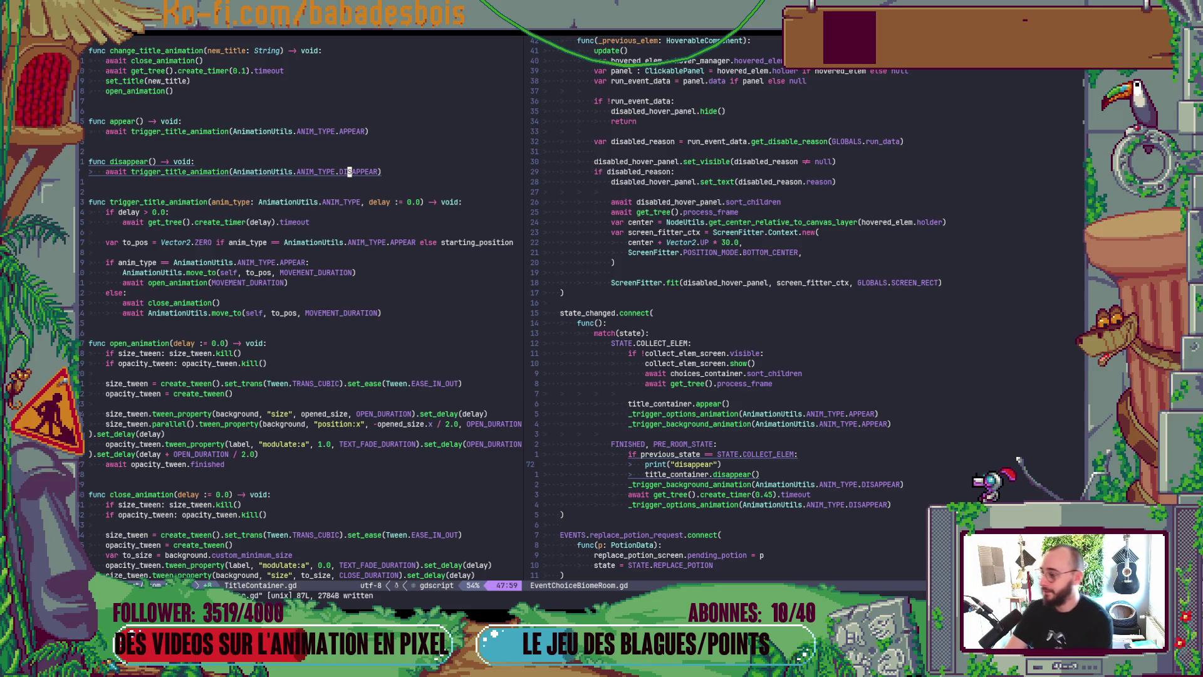
key(F5)
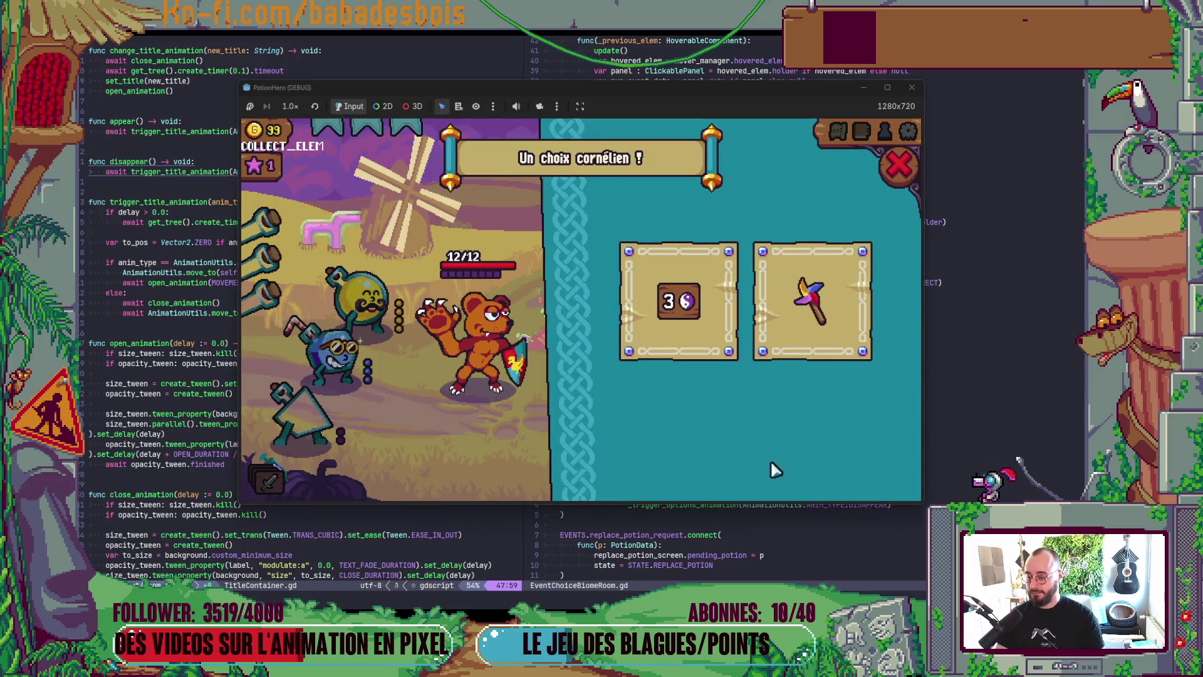
Step: Close and reopen the chest choice panel, then take the Moulinet reward card
click(902, 165)
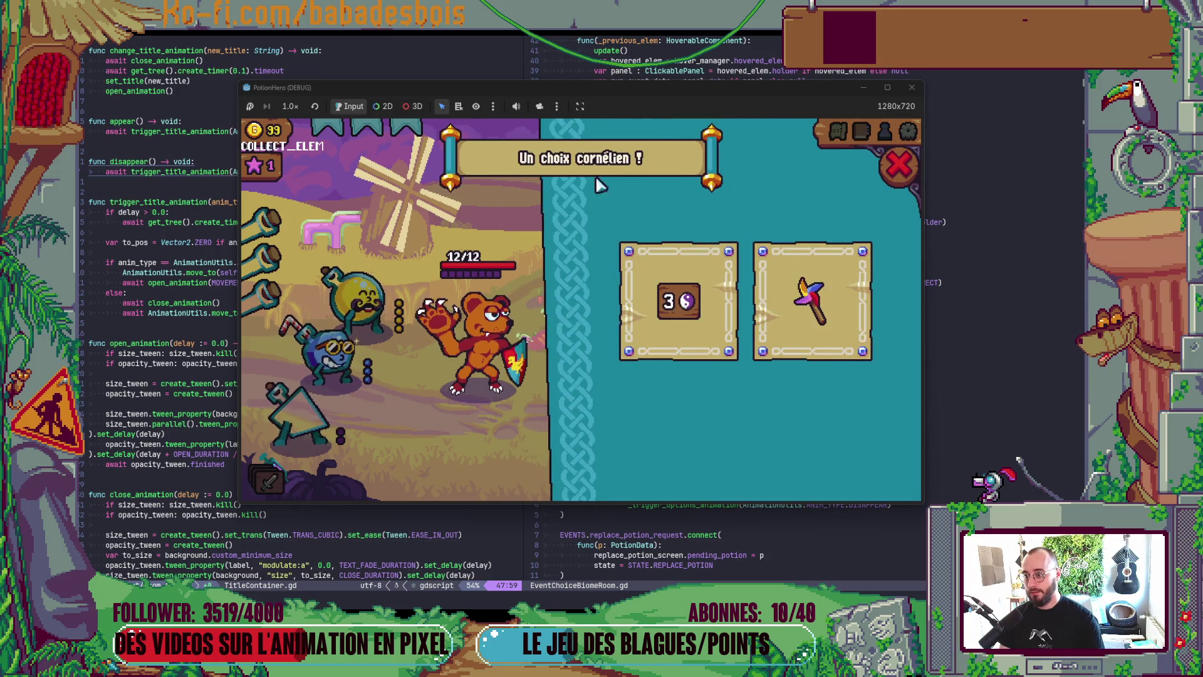
click(889, 174)
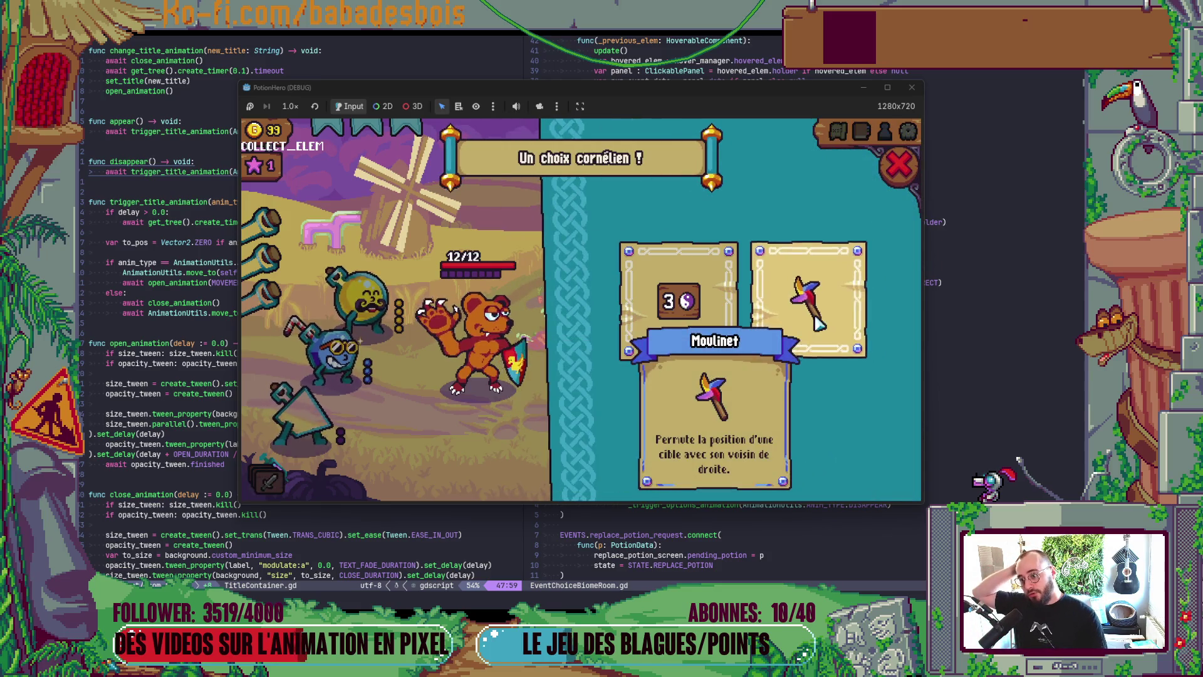
click(854, 346)
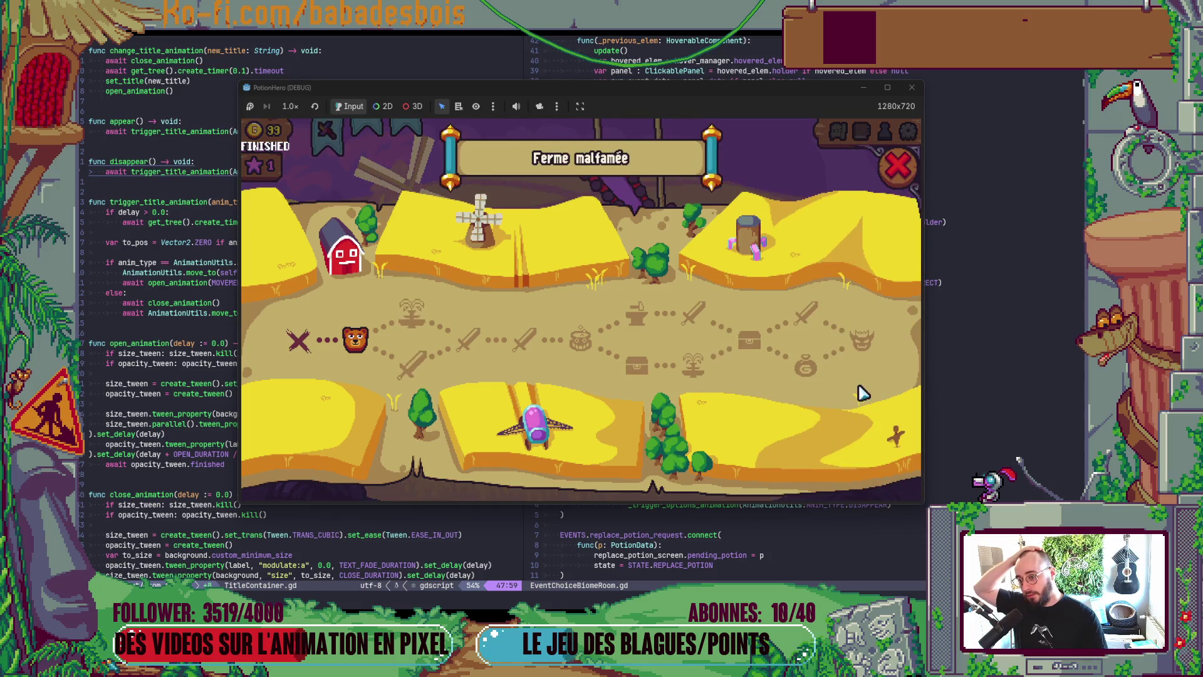
Step: Move on to the next room, choose the Faire le plein bucket, and close the map
click(897, 166)
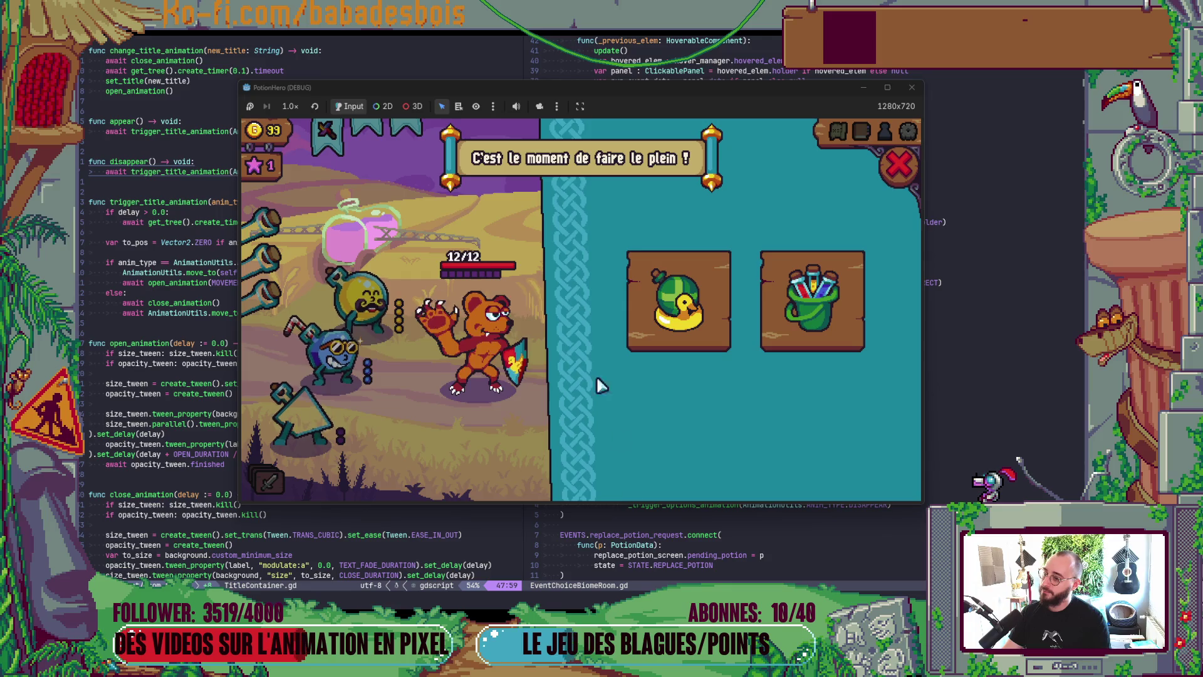
mouse_move(839, 338)
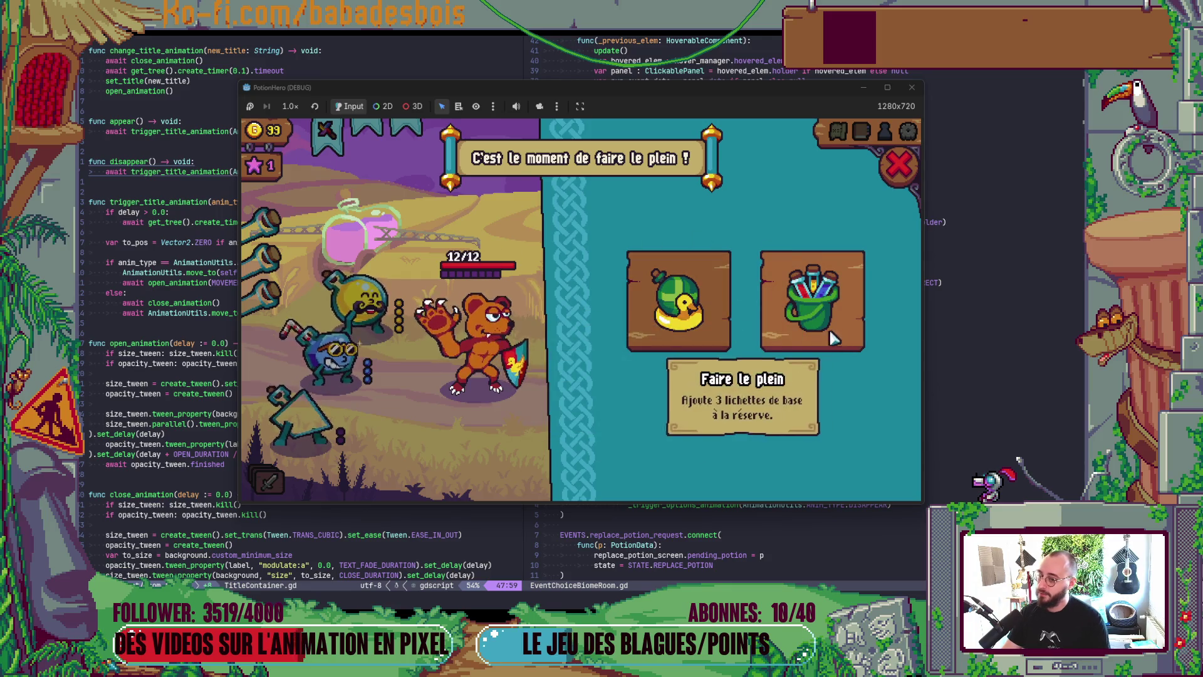
click(793, 345)
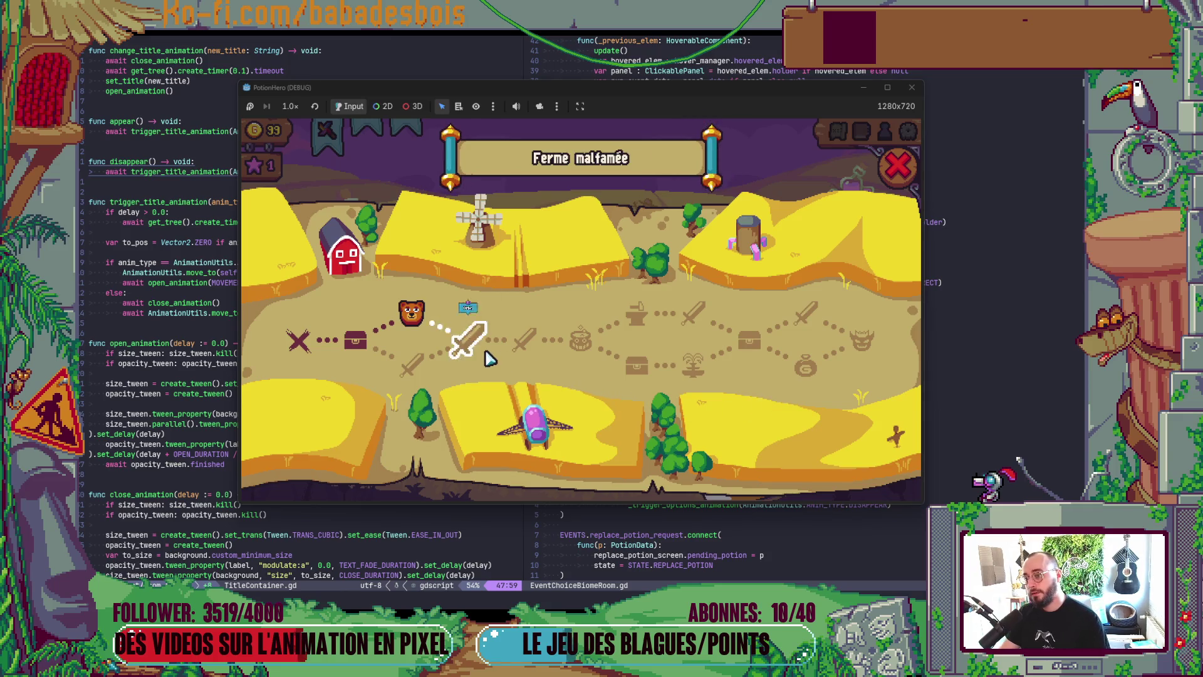
click(897, 167)
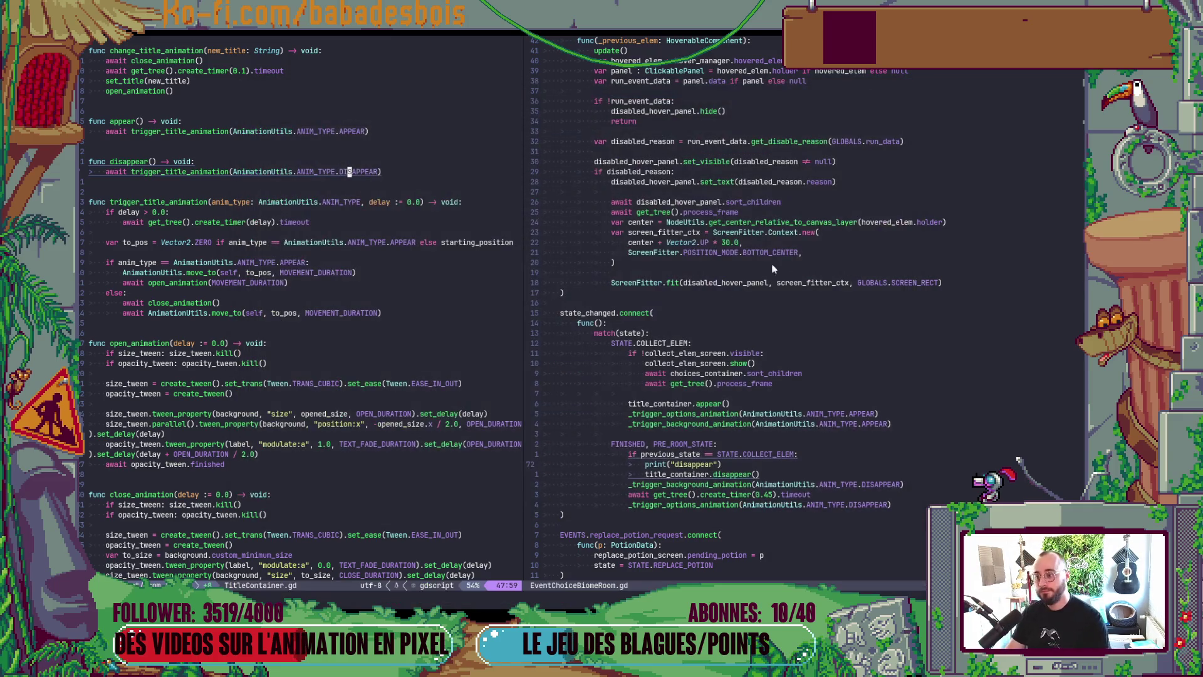
Step: Inspect the state_changed.connect line in the right pane, then switch to the Godot editor
click(688, 306)
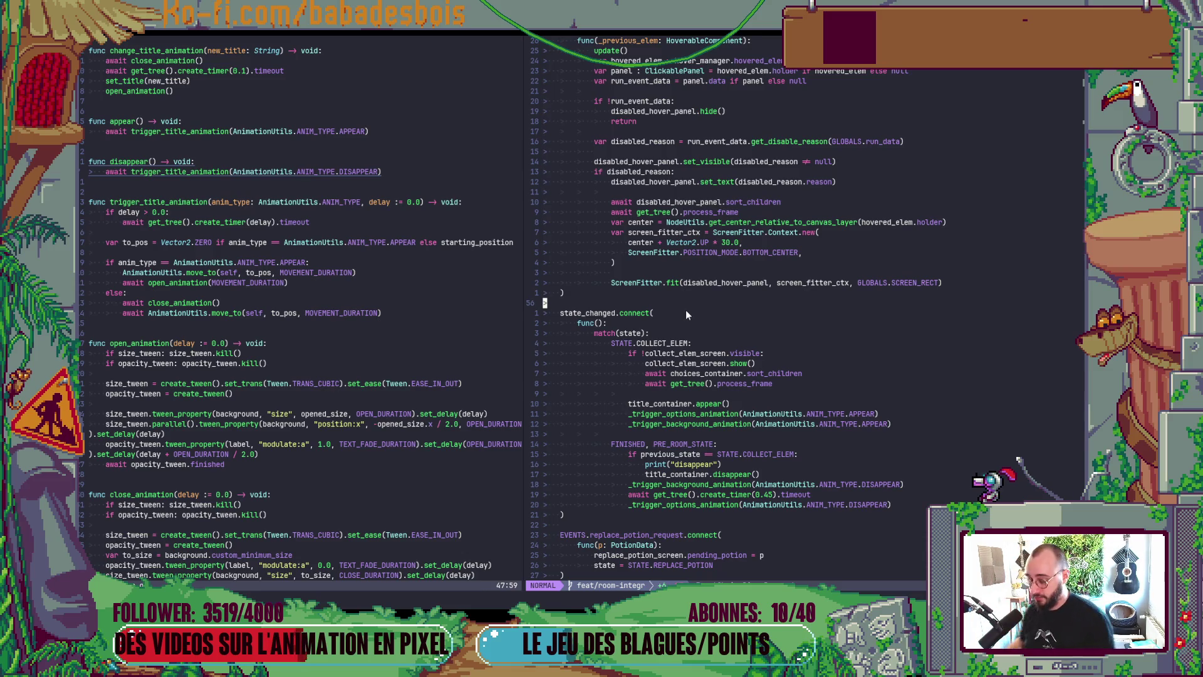
click(652, 311)
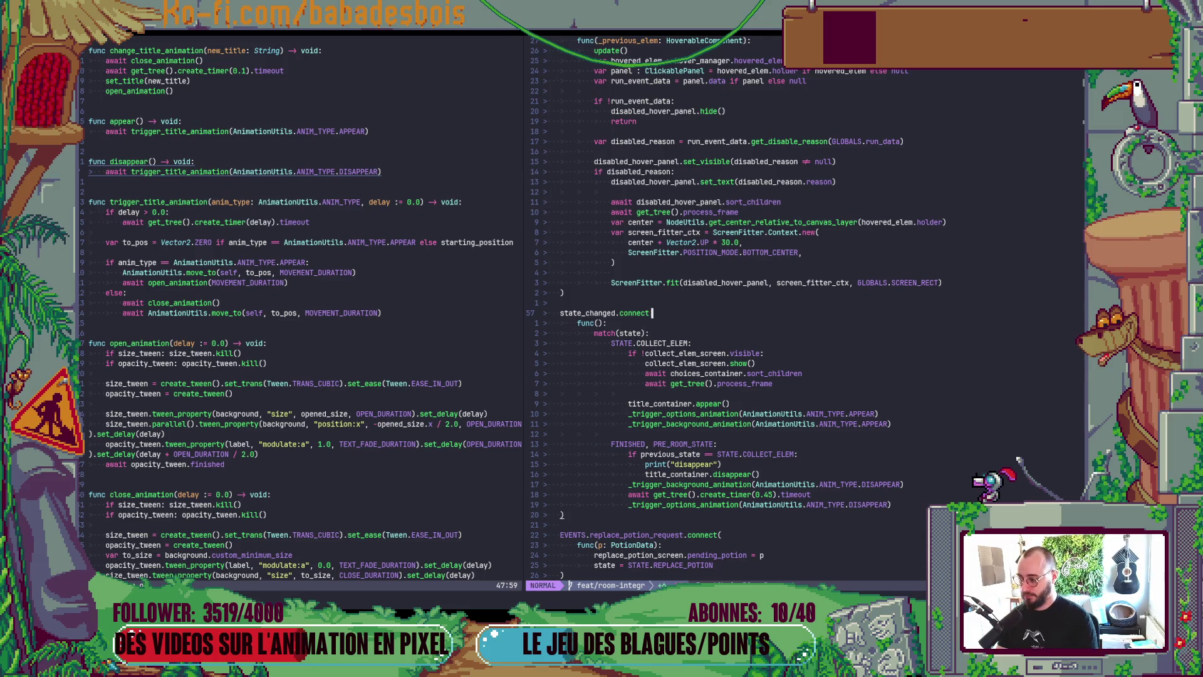
key(alt+Tab)
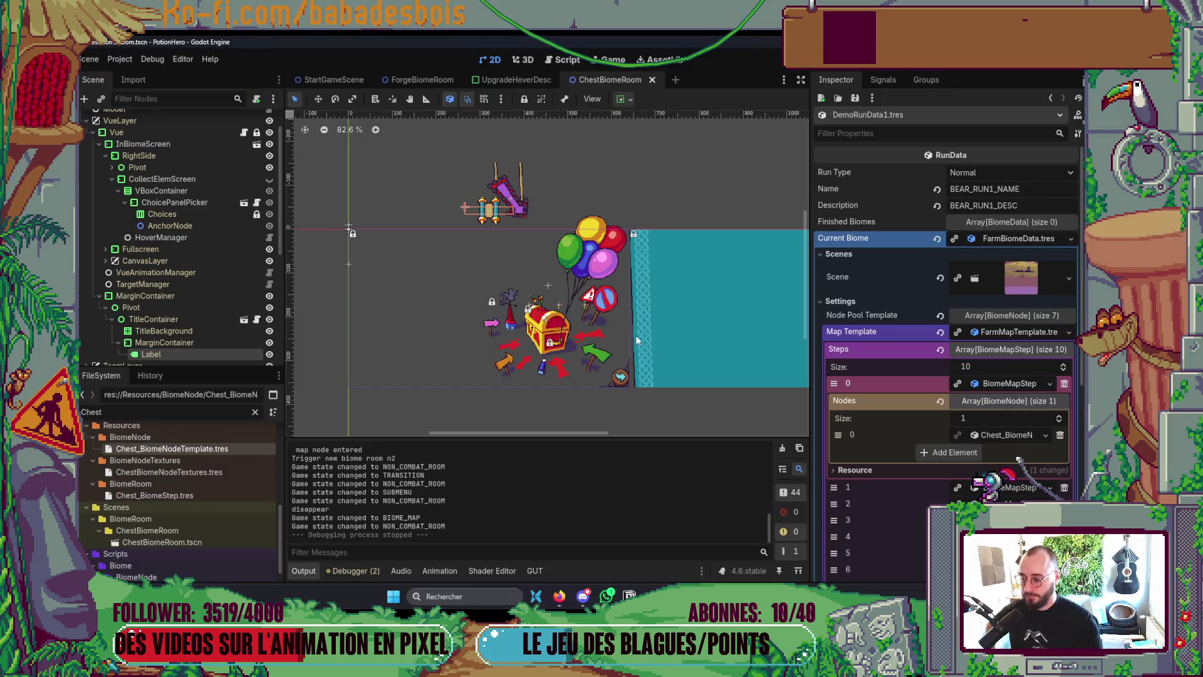
Step: Set the first map step's node to Forge_BiomeNodeTemplate.tres instead of the Chest template
click(315, 566)
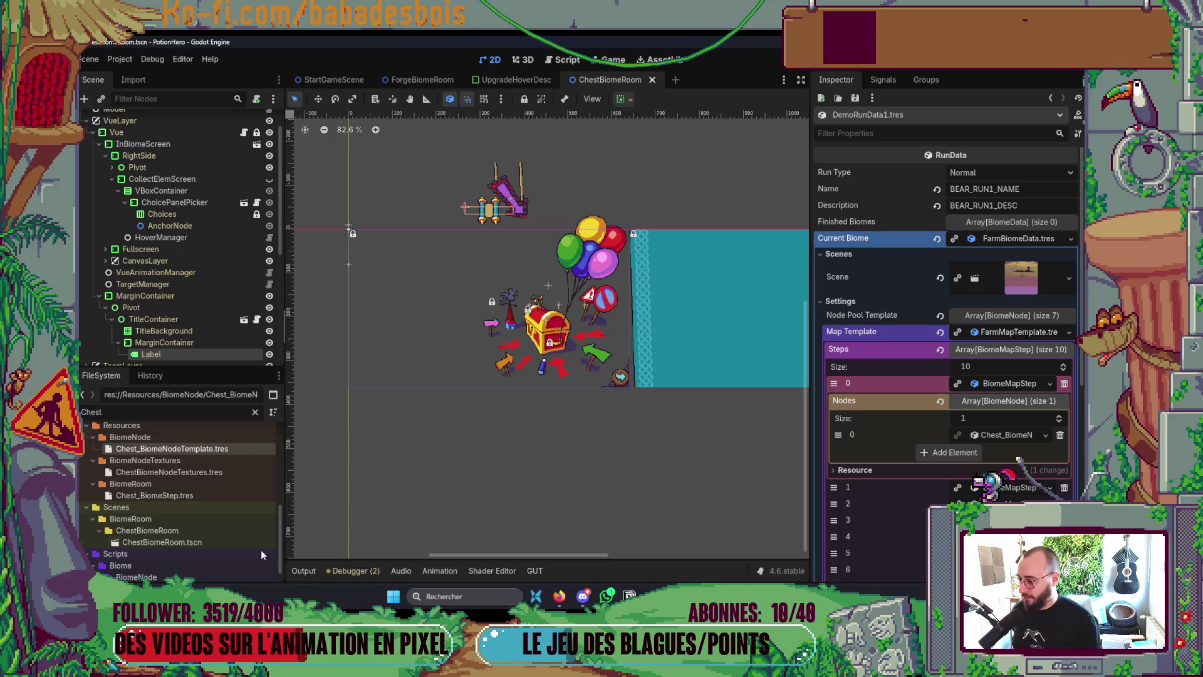
text(Forge)
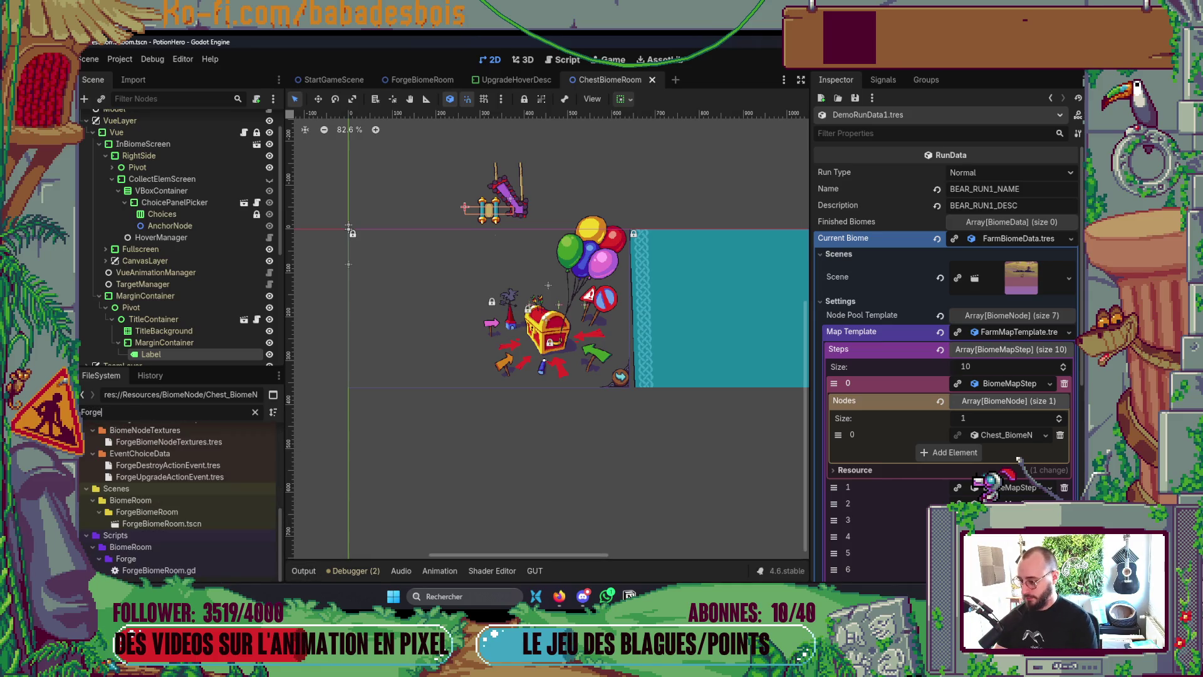
scroll(211, 507, up, 2)
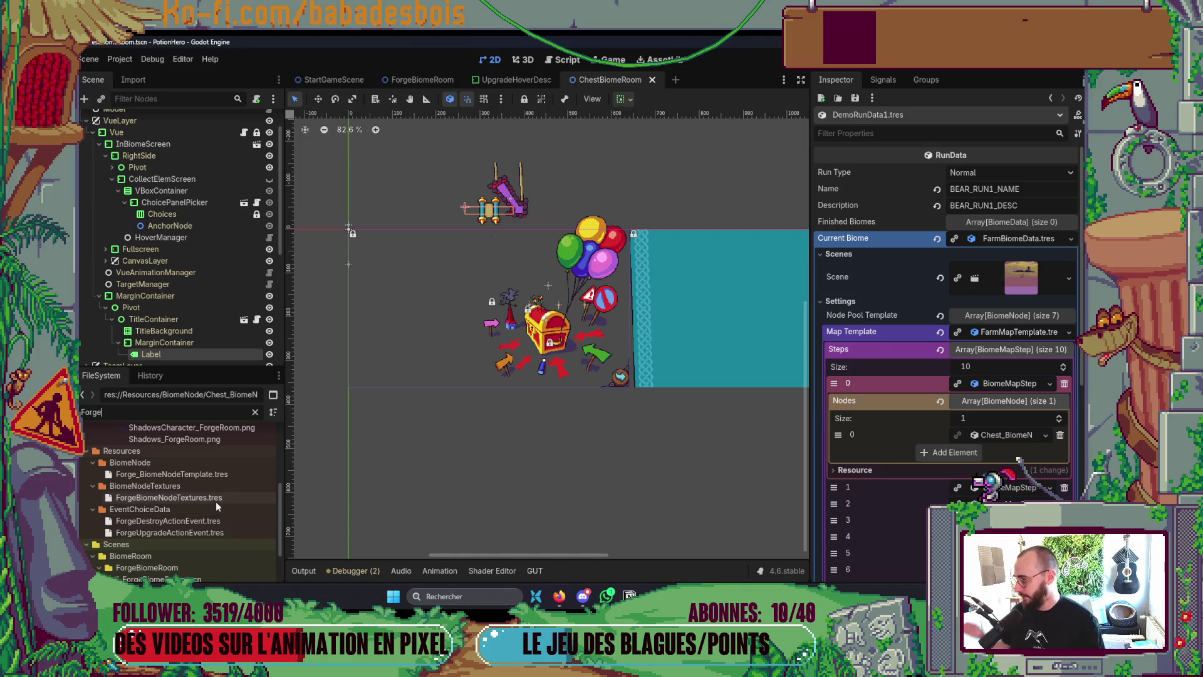
scroll(216, 501, up, 2)
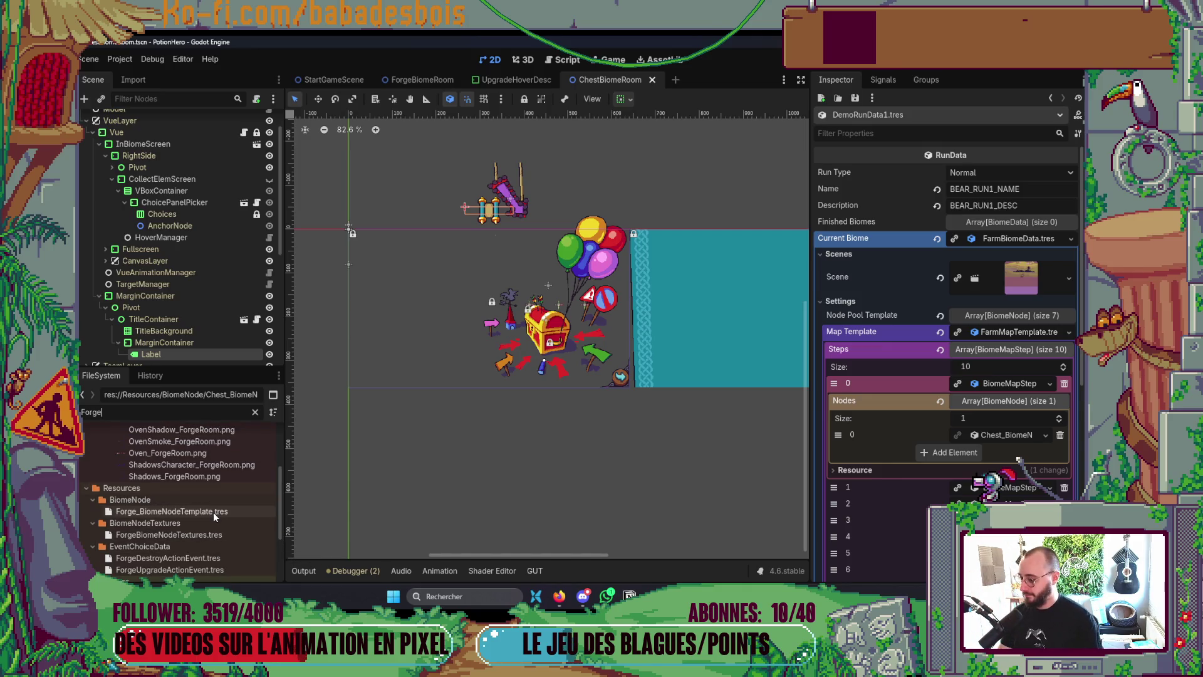
click(205, 512)
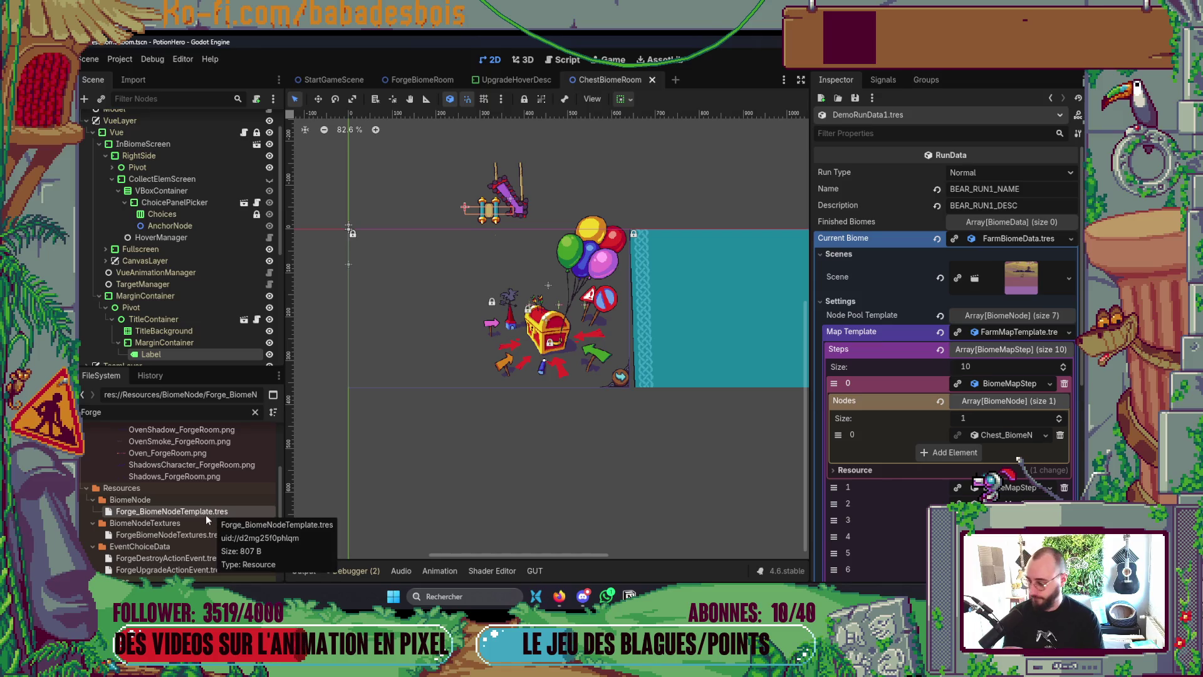
drag(195, 513, 1023, 440)
Step: Save the scene and launch the game with F5
scroll(664, 486, down, 2)
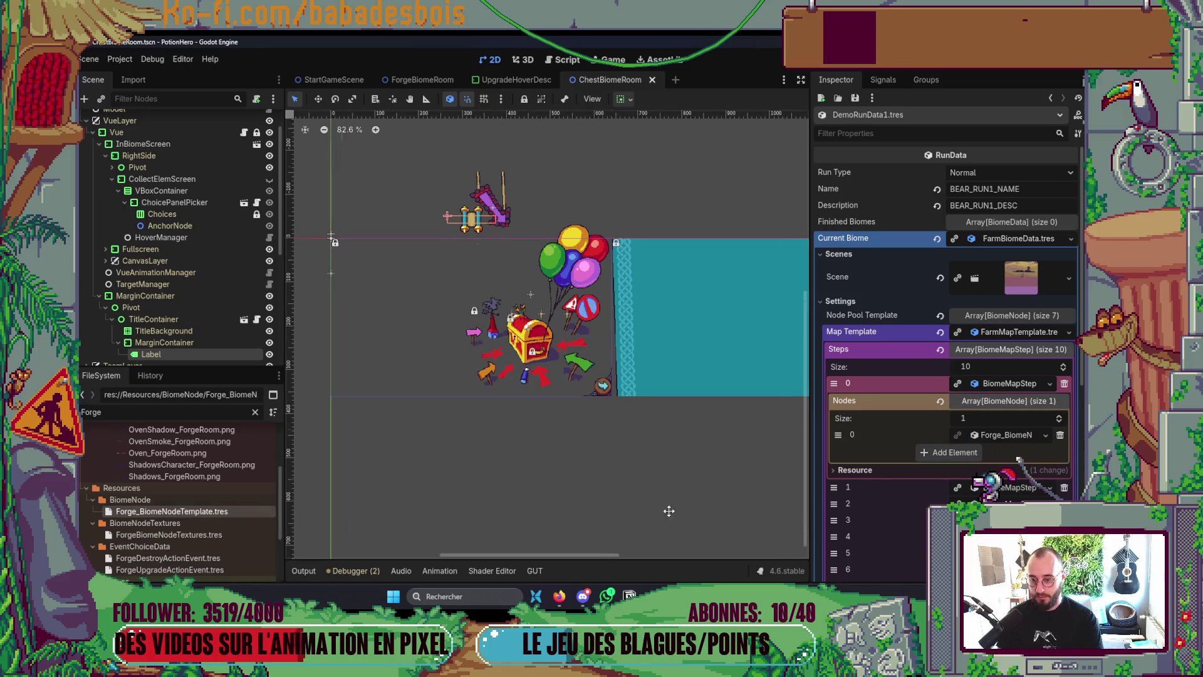
key(ctrl+s)
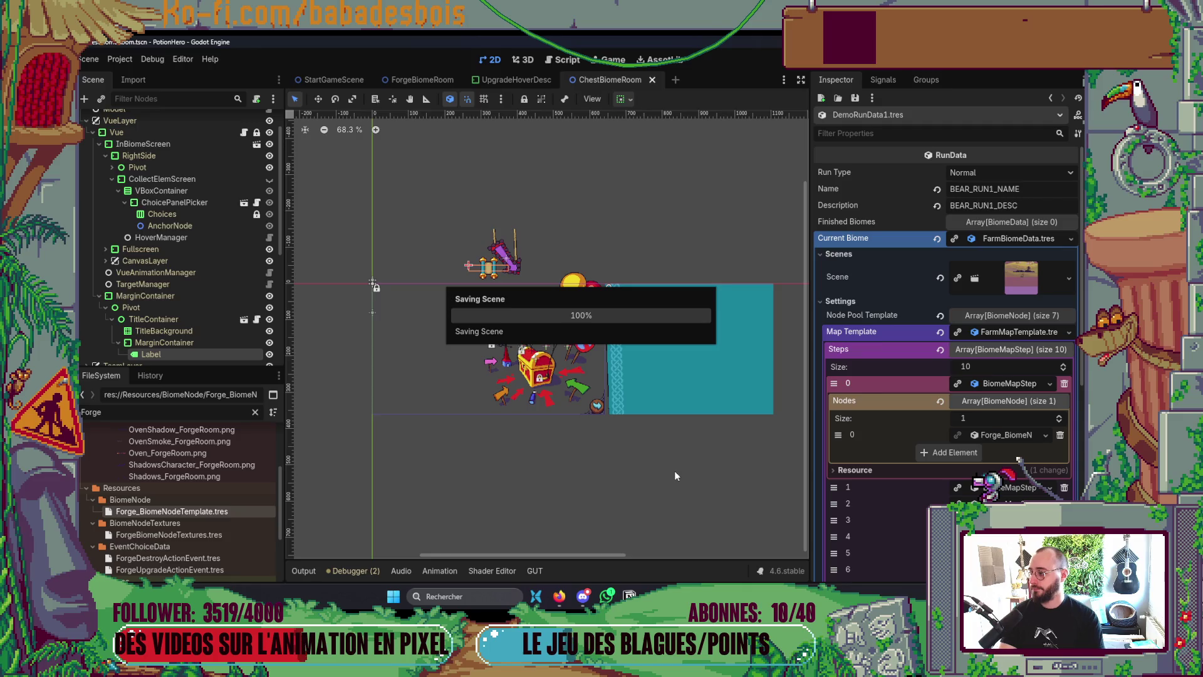
key(F5)
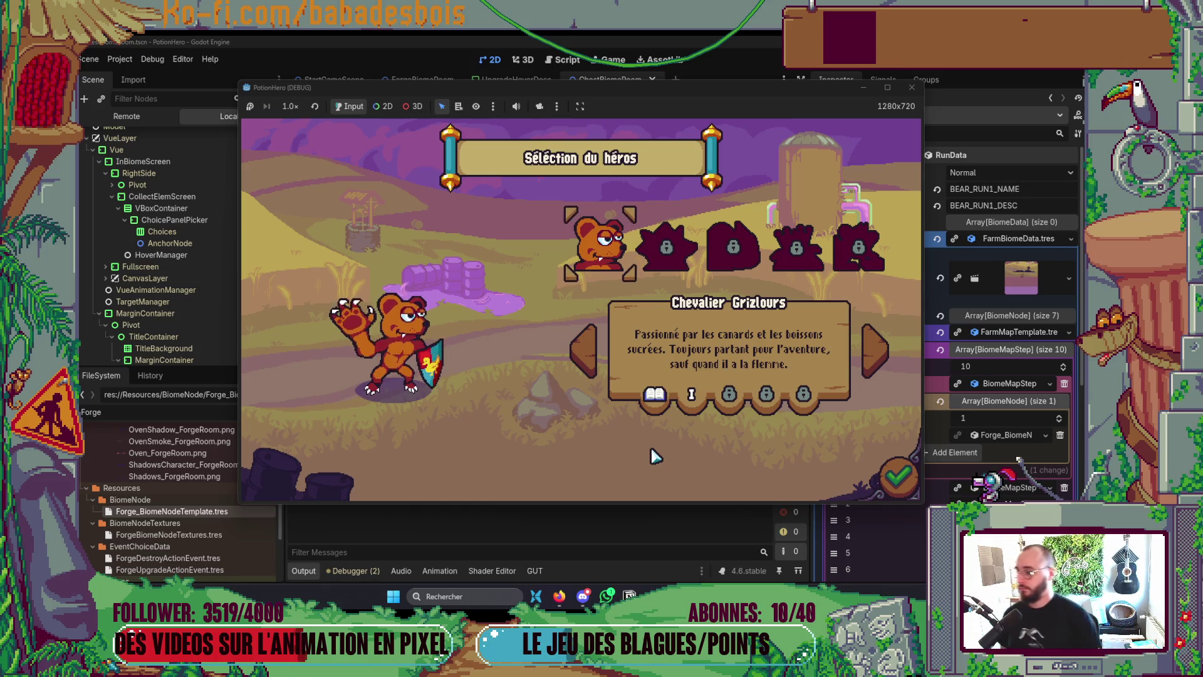
Step: Confirm the hero, compare the Tutoriel adventure, and start Réveil de l'ours
click(898, 476)
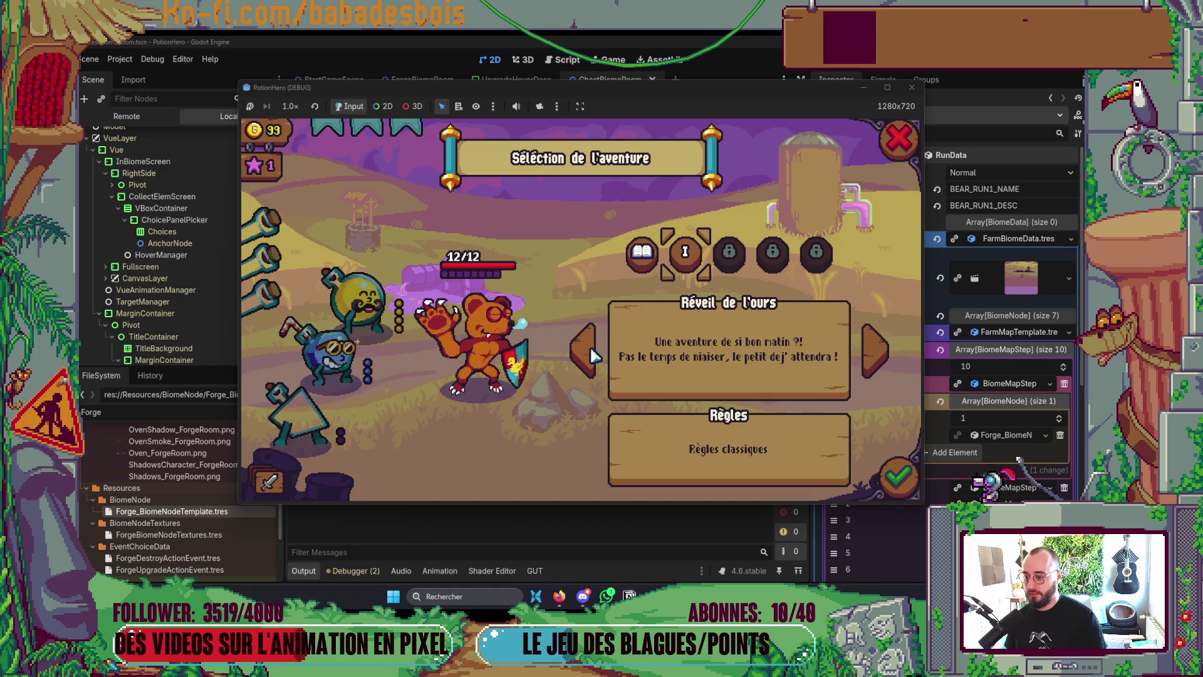
click(591, 356)
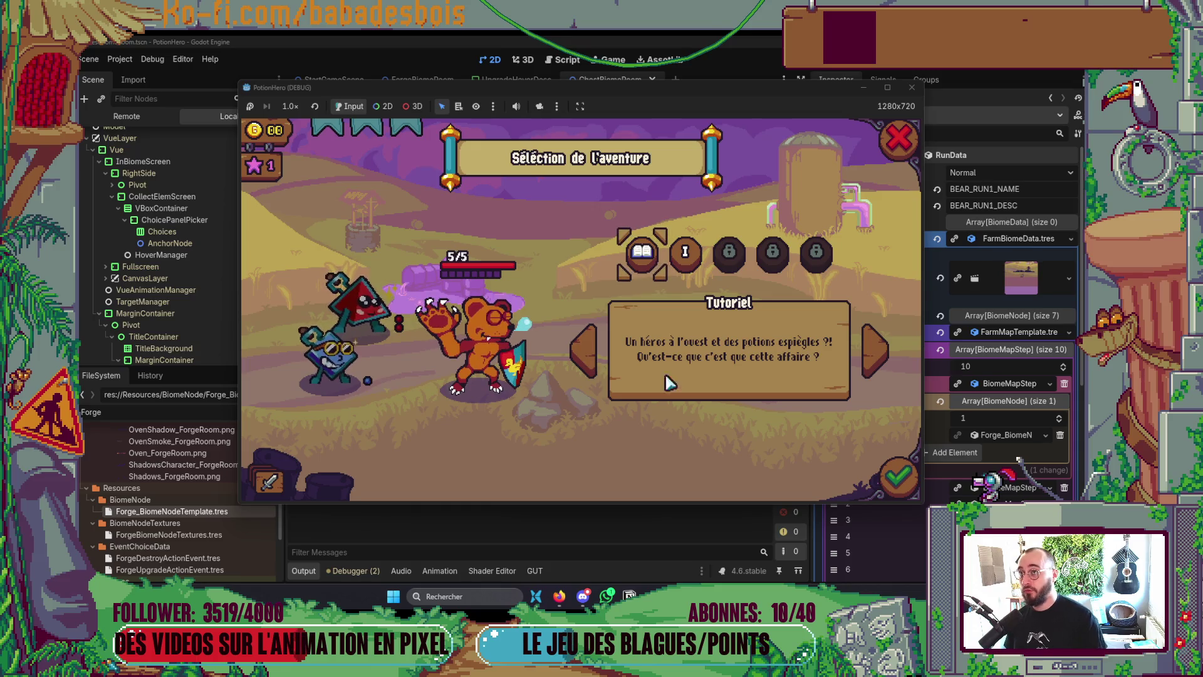
click(881, 347)
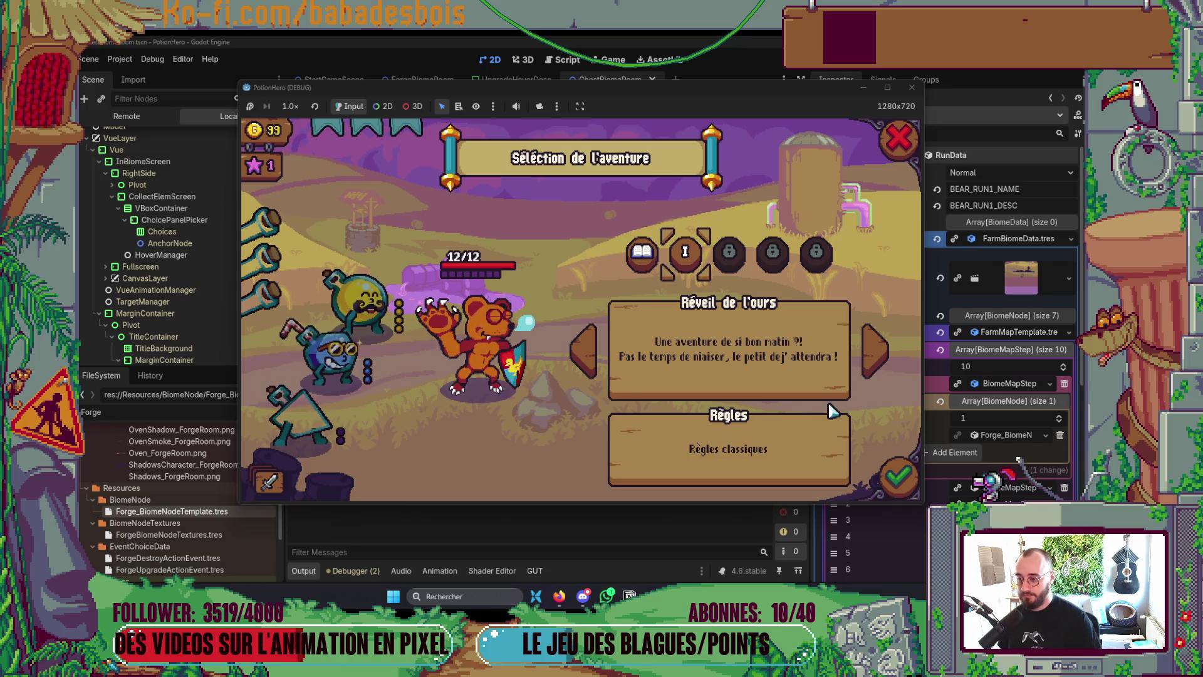
click(880, 475)
Step: Finish the intro dialogue and advance to the Ferme malfamée biome map
click(712, 336)
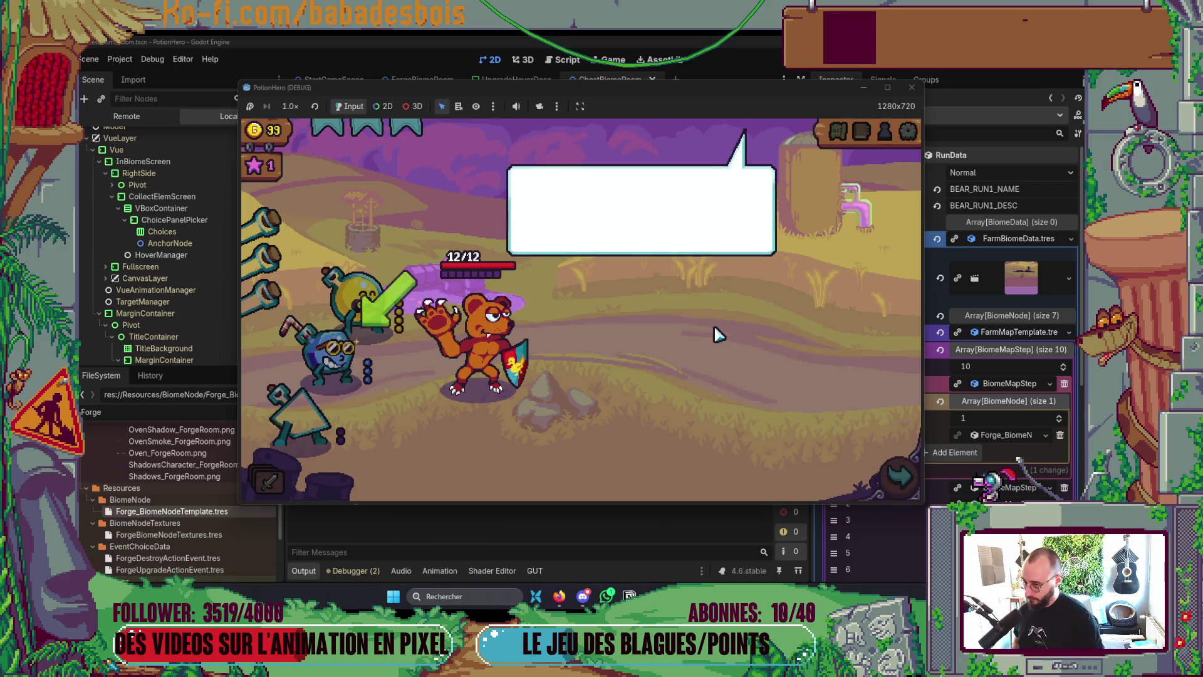
click(714, 332)
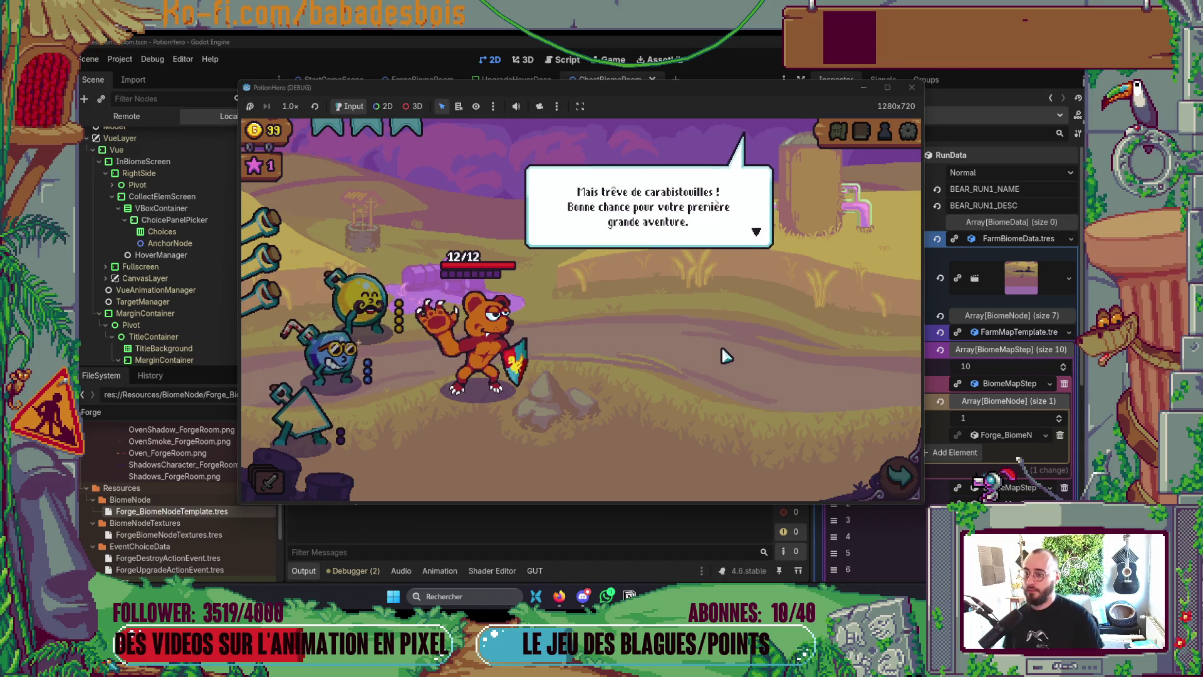
click(722, 352)
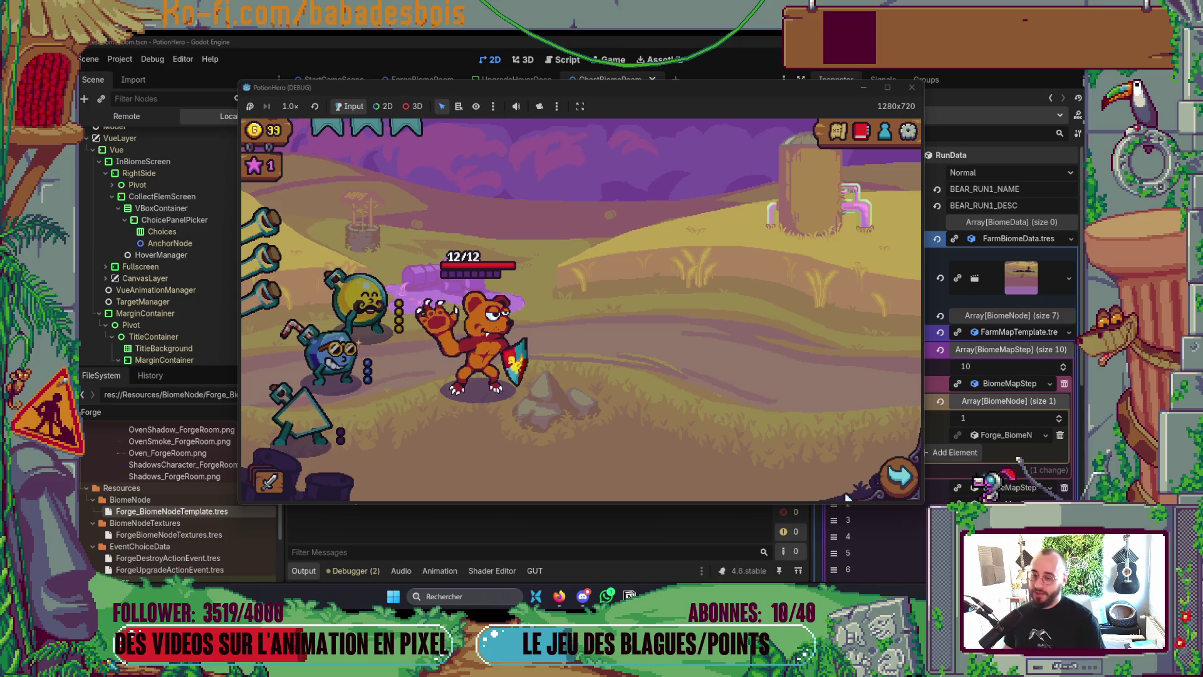
click(902, 476)
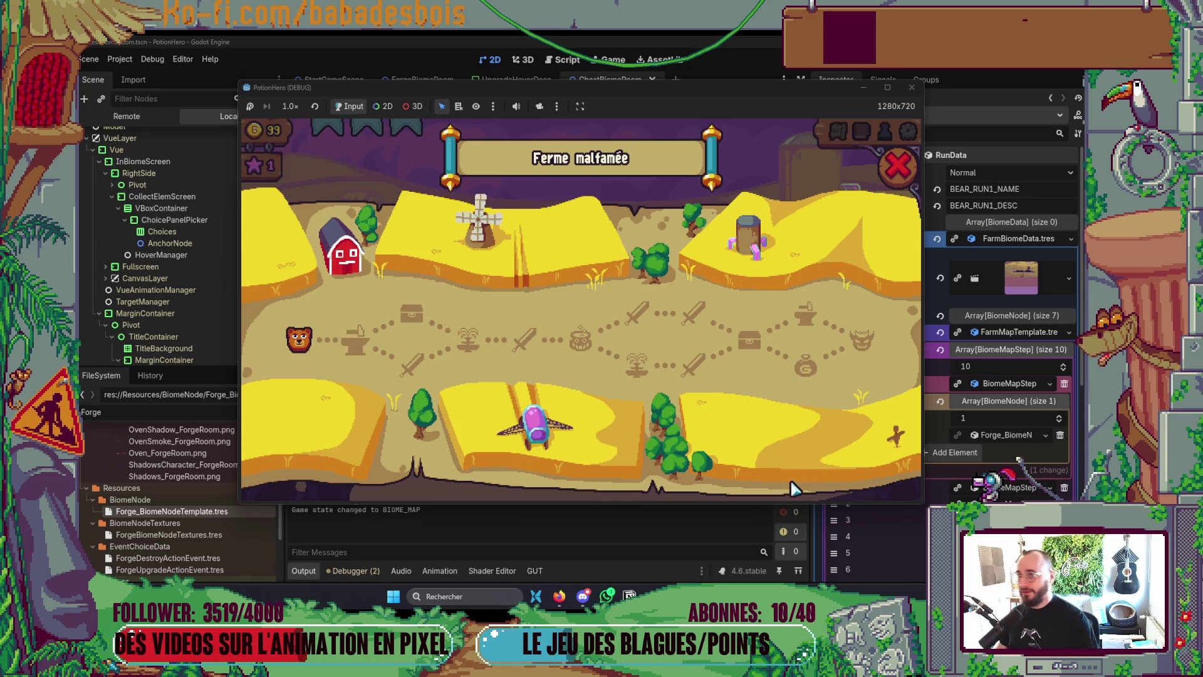
Step: Travel from the Ferme malfamée map into the forge room with the fox blacksmith
mouse_move(765, 553)
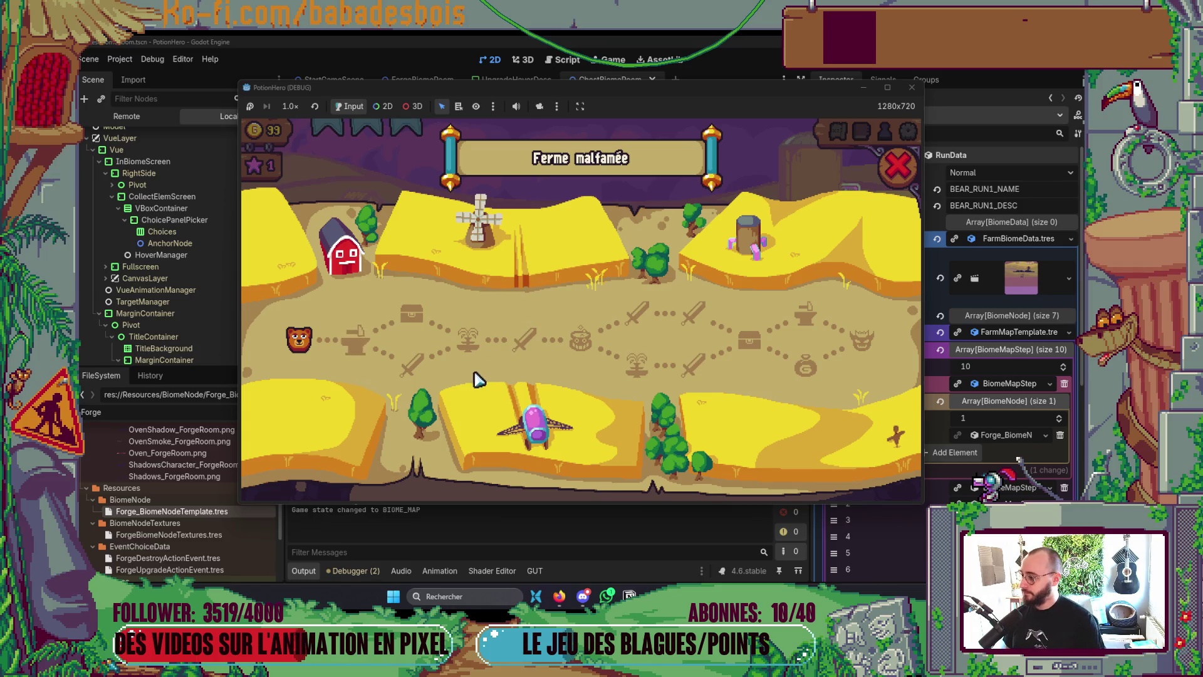
click(534, 431)
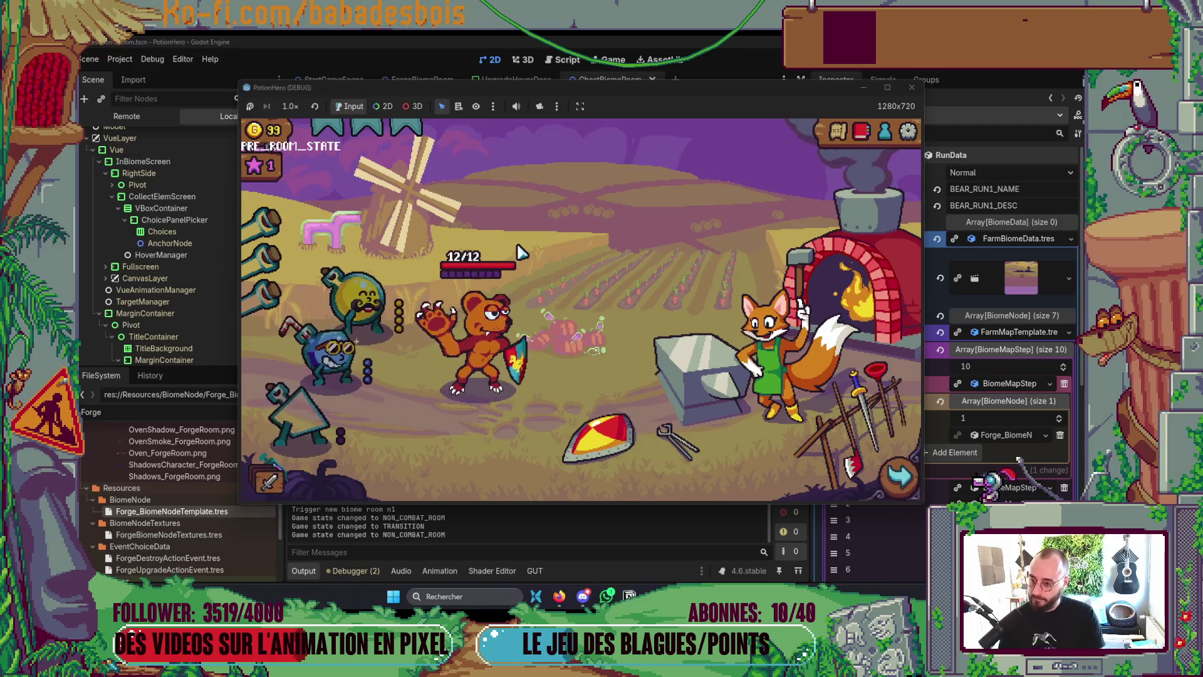
Step: Open the forge's upgrade choices, try the S'entrainer and Forger options, then close the panel
click(874, 354)
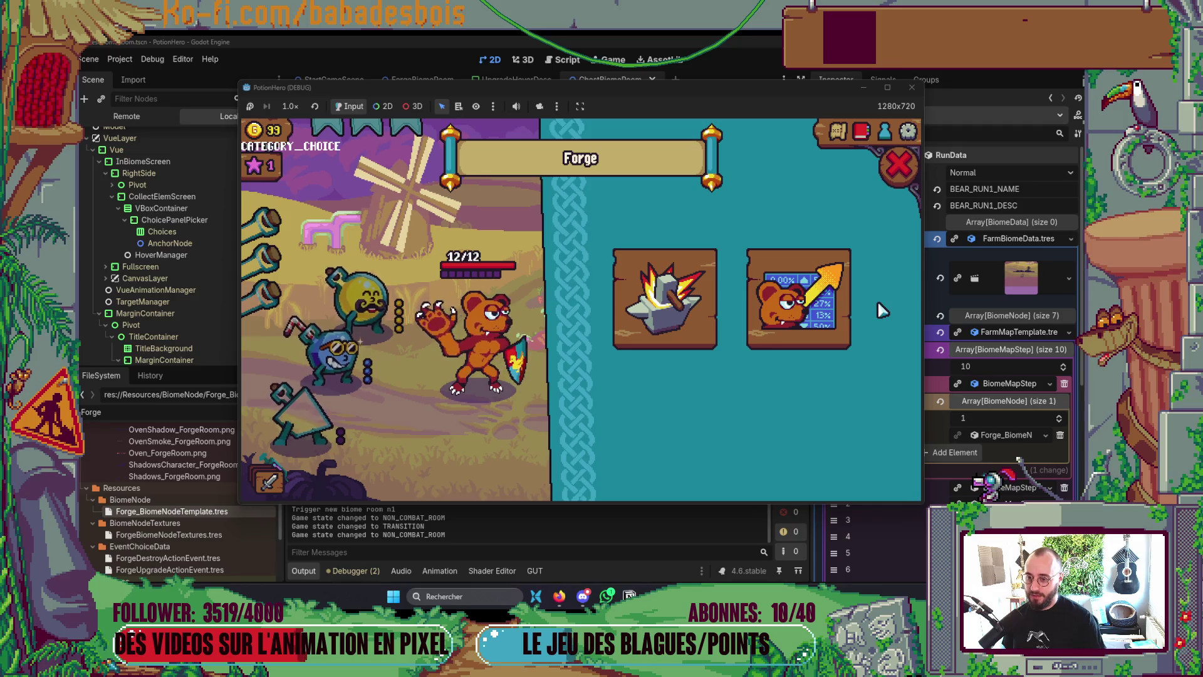
mouse_move(655, 290)
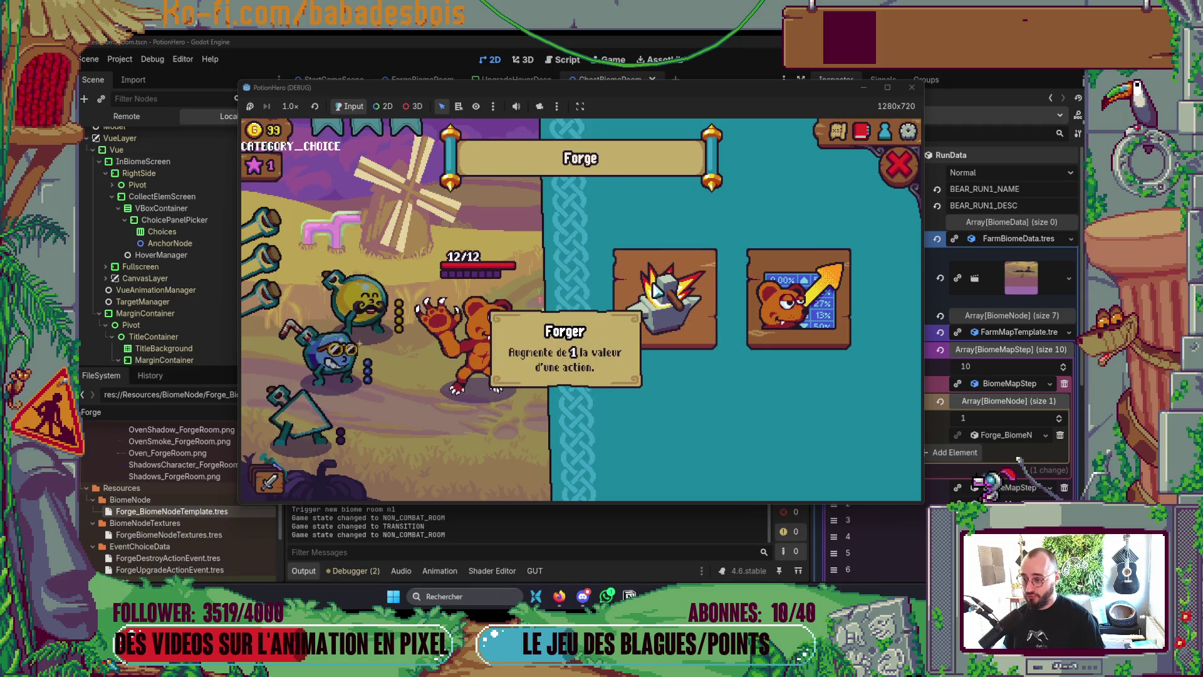
click(787, 322)
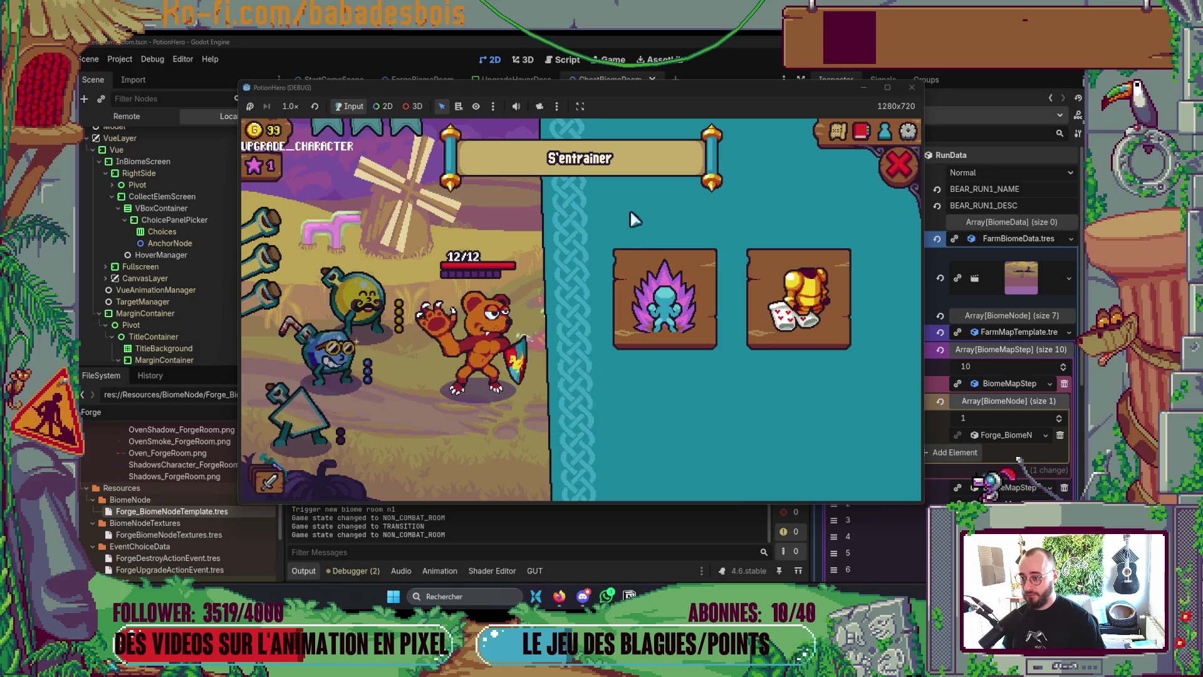
click(899, 164)
click(673, 292)
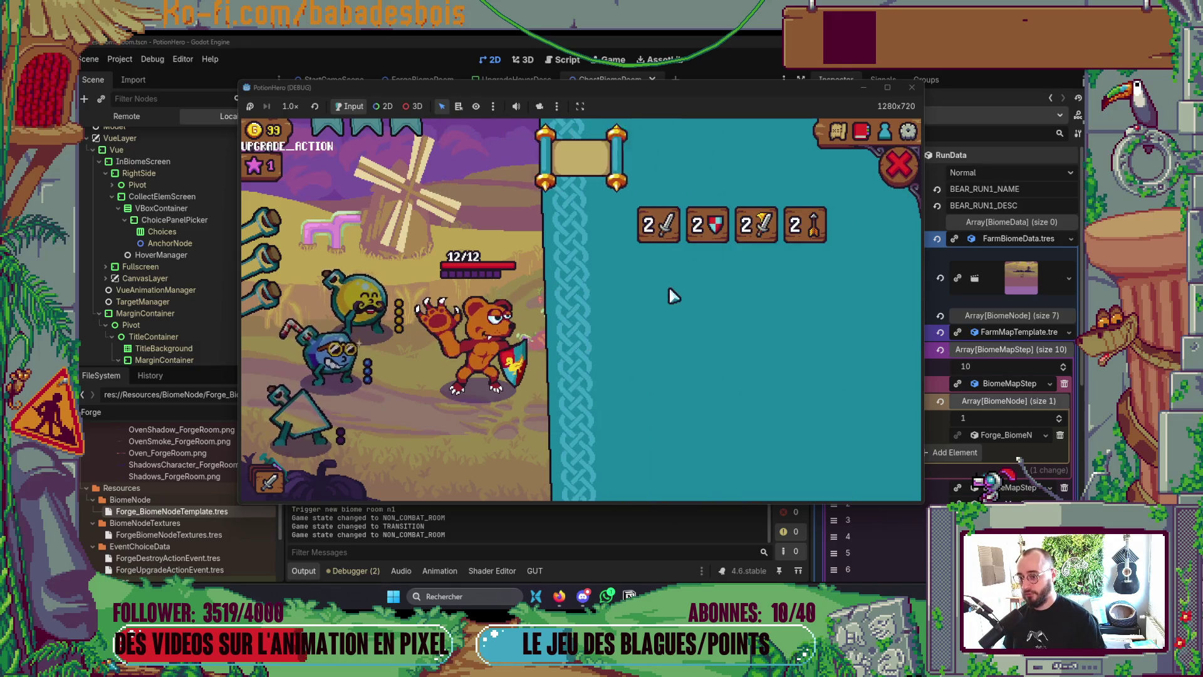
click(899, 164)
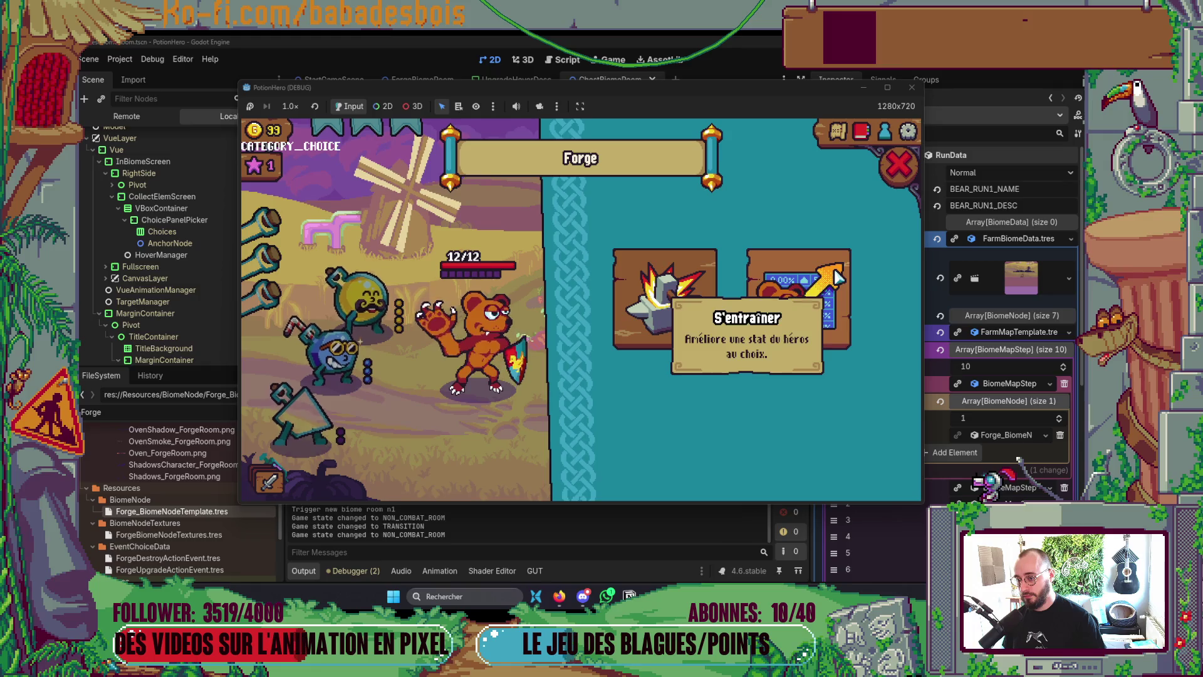
click(899, 164)
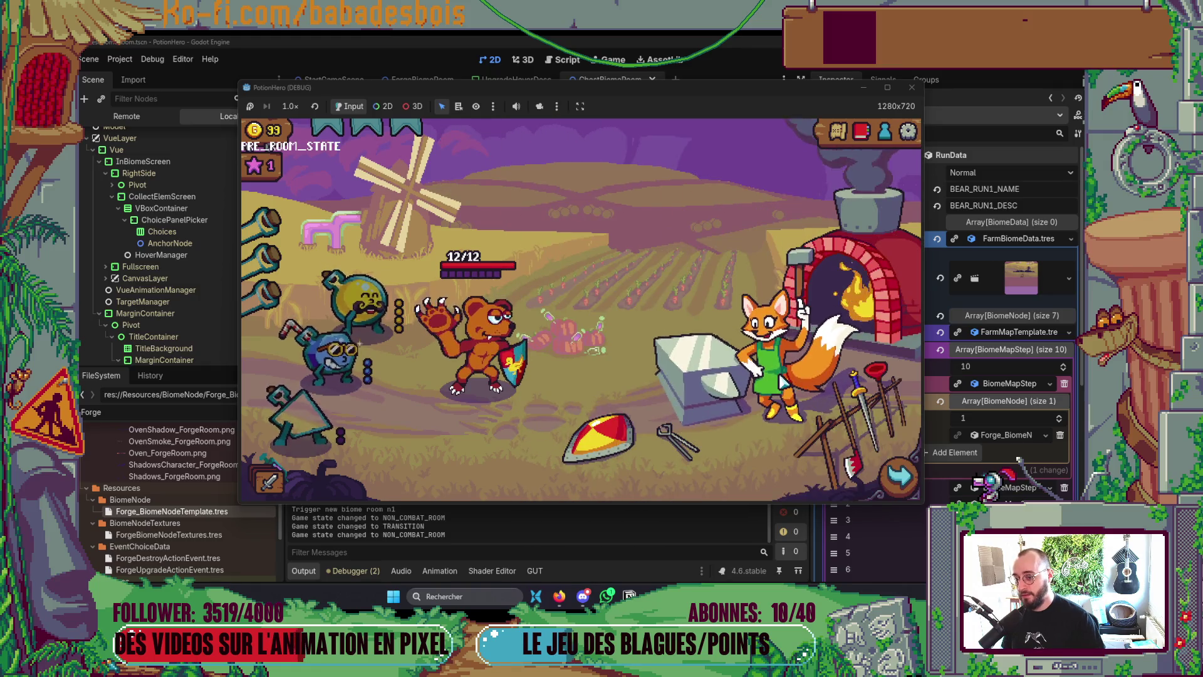
Step: Reopen the forge, preview S'entrainer and the Forger 2→3 card upgrades, then stop the run
click(781, 381)
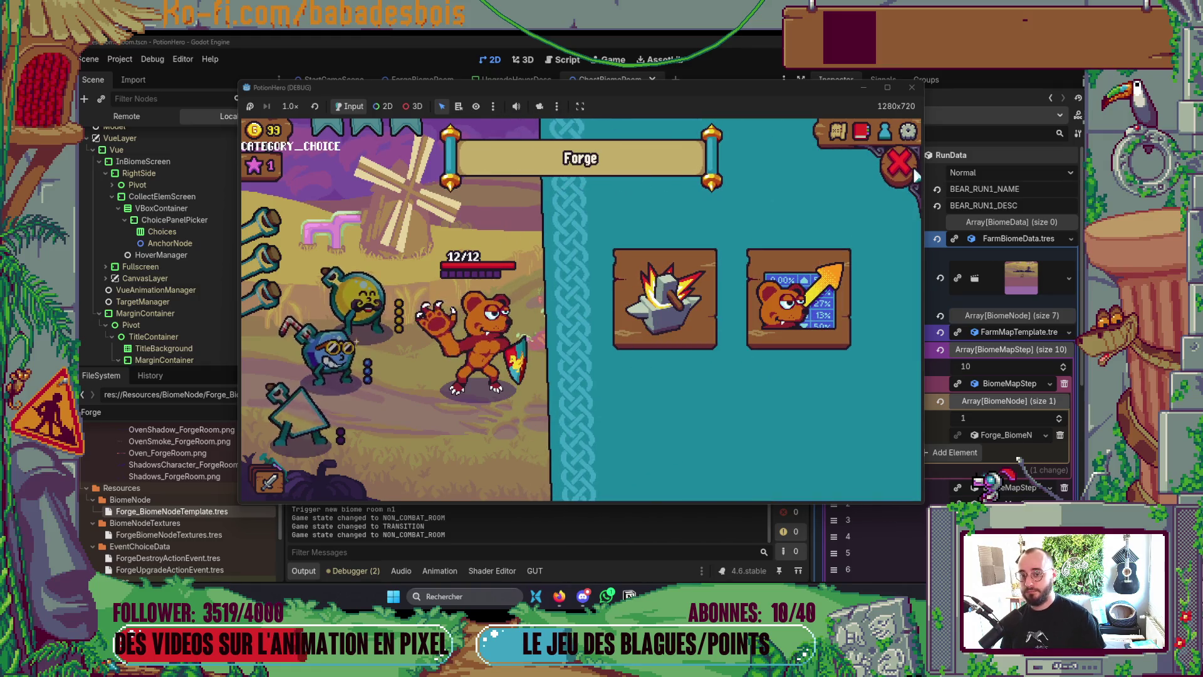
click(803, 338)
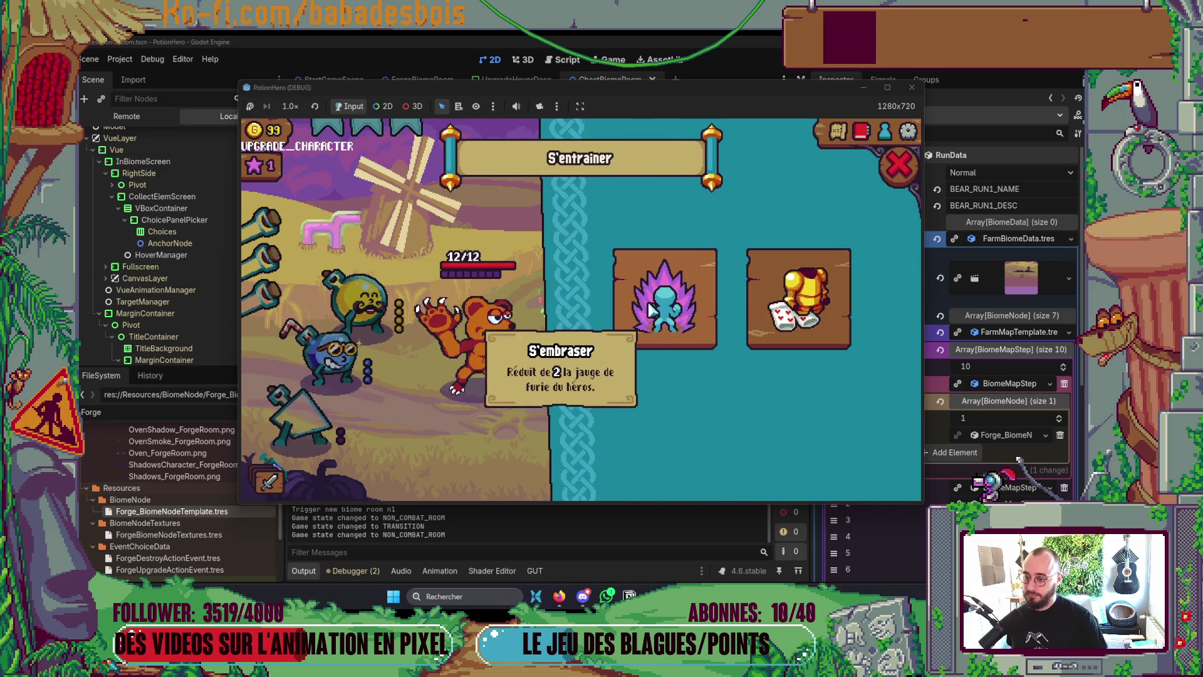
click(894, 170)
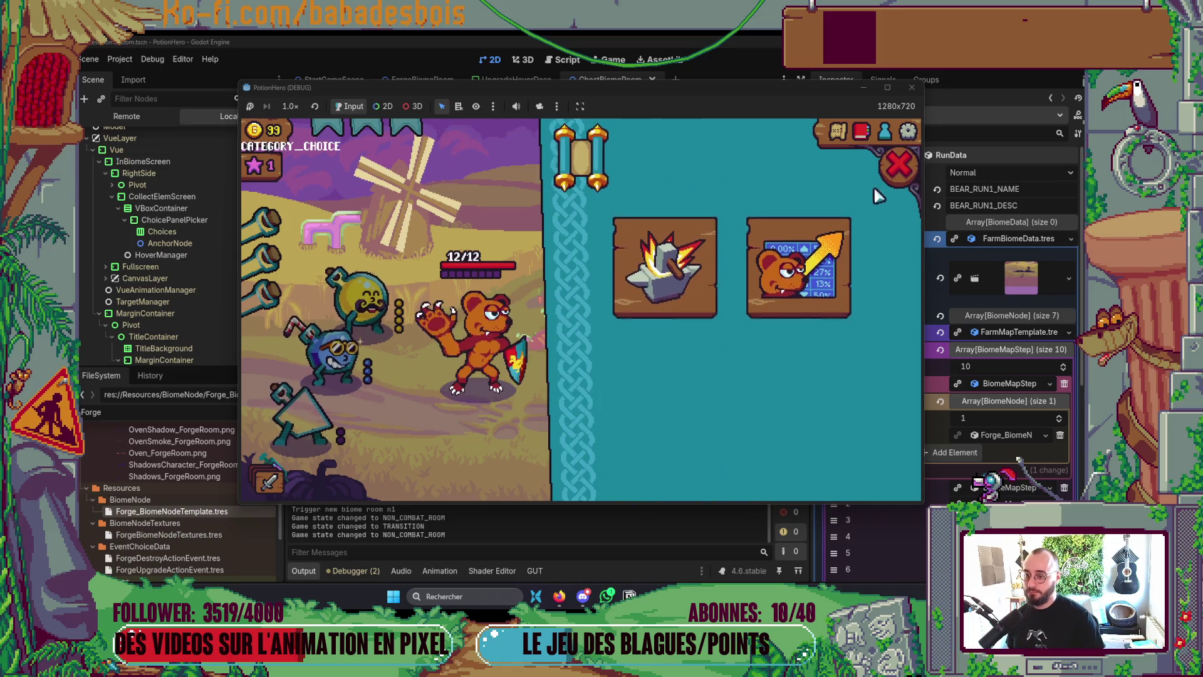
click(708, 308)
mouse_move(790, 233)
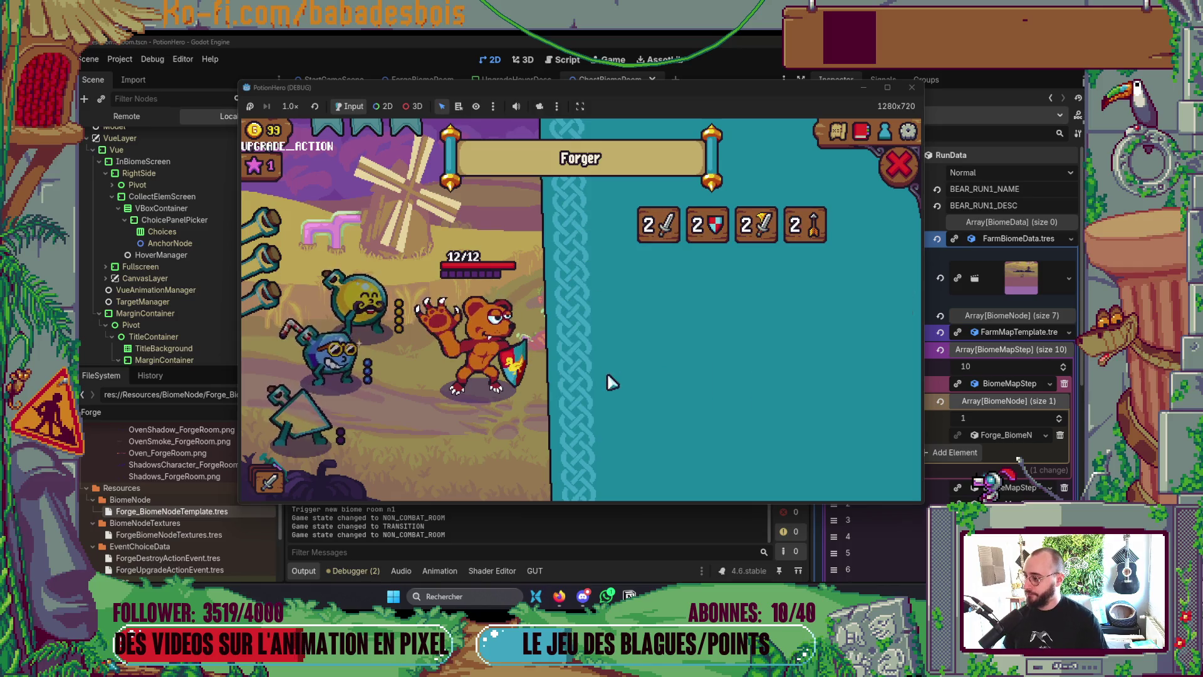
mouse_move(716, 227)
mouse_move(673, 242)
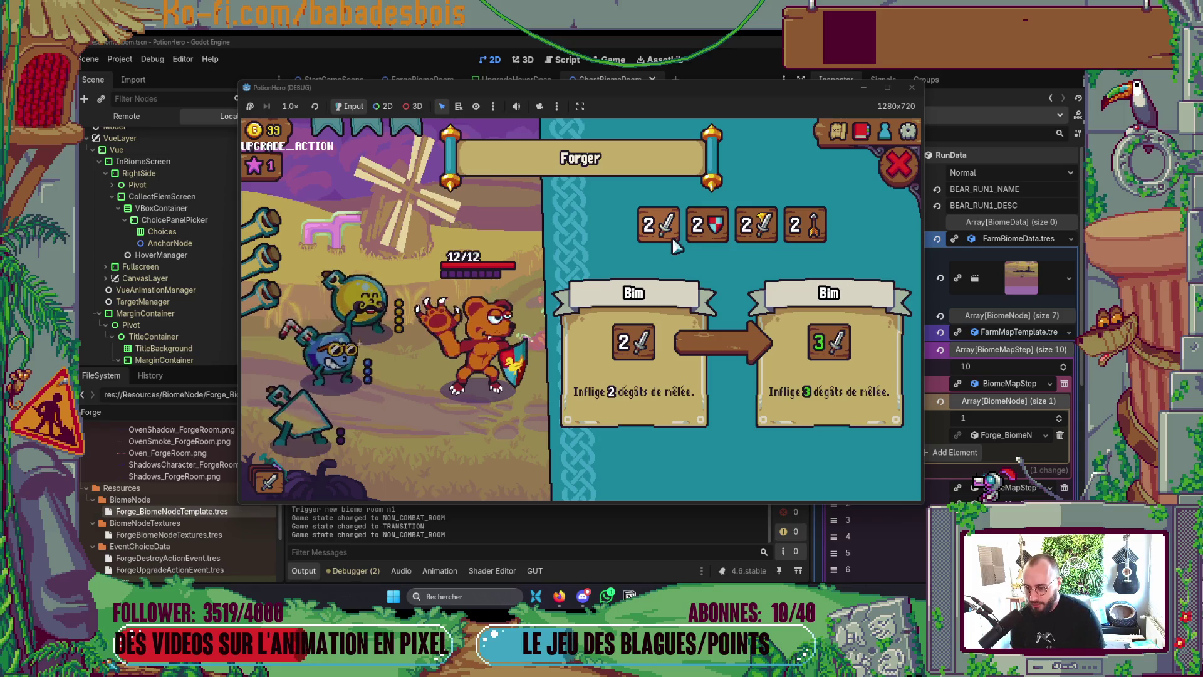
key(F8)
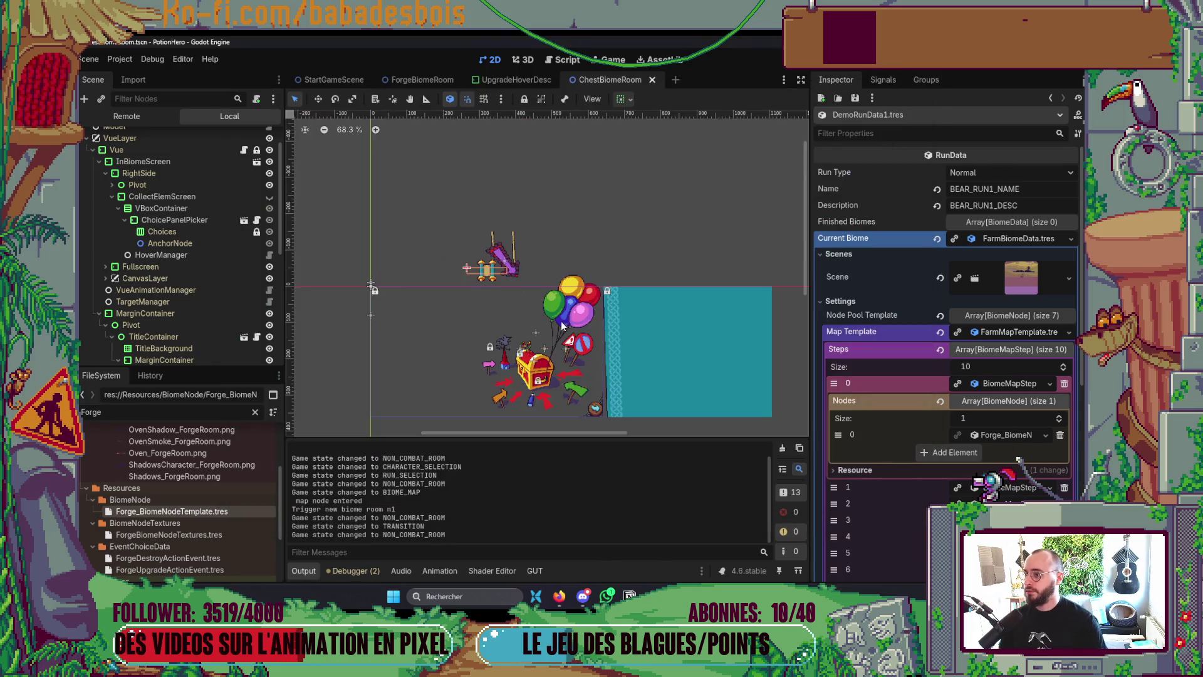
scroll(382, 279, down, 2)
scroll(170, 272, up, 2)
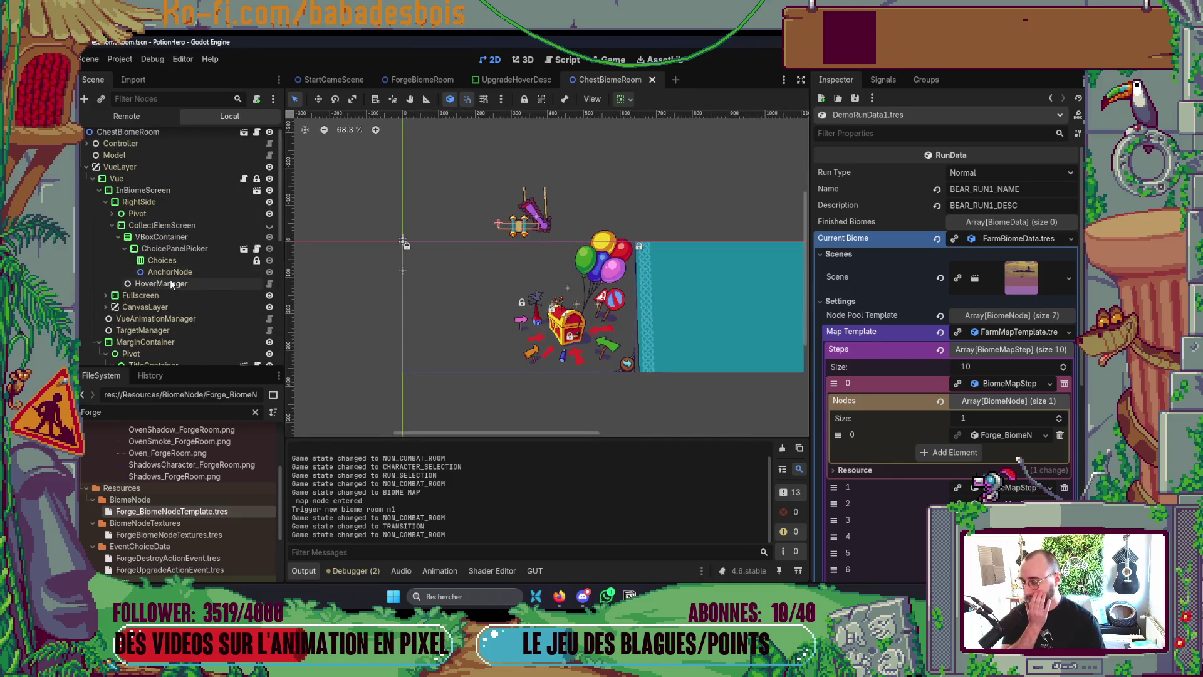
Step: Collapse the Pivot, MarginContainer and CollectElemScreen branches in the Scene dock
scroll(172, 299, down, 2)
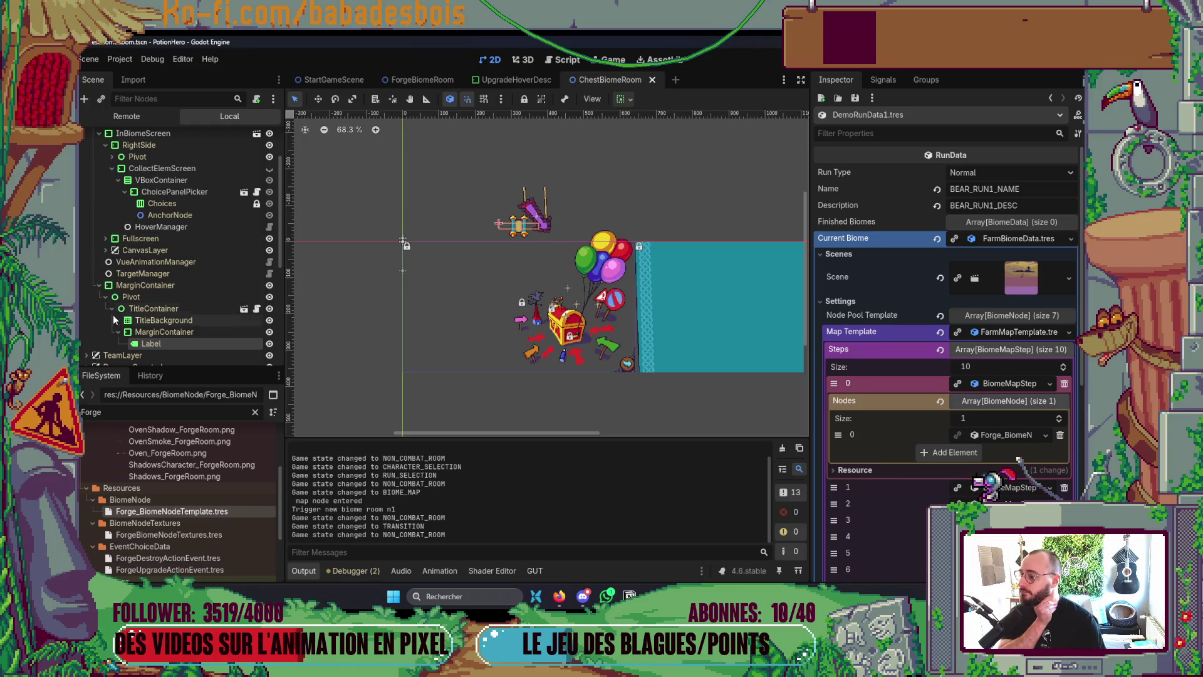
click(100, 295)
click(100, 286)
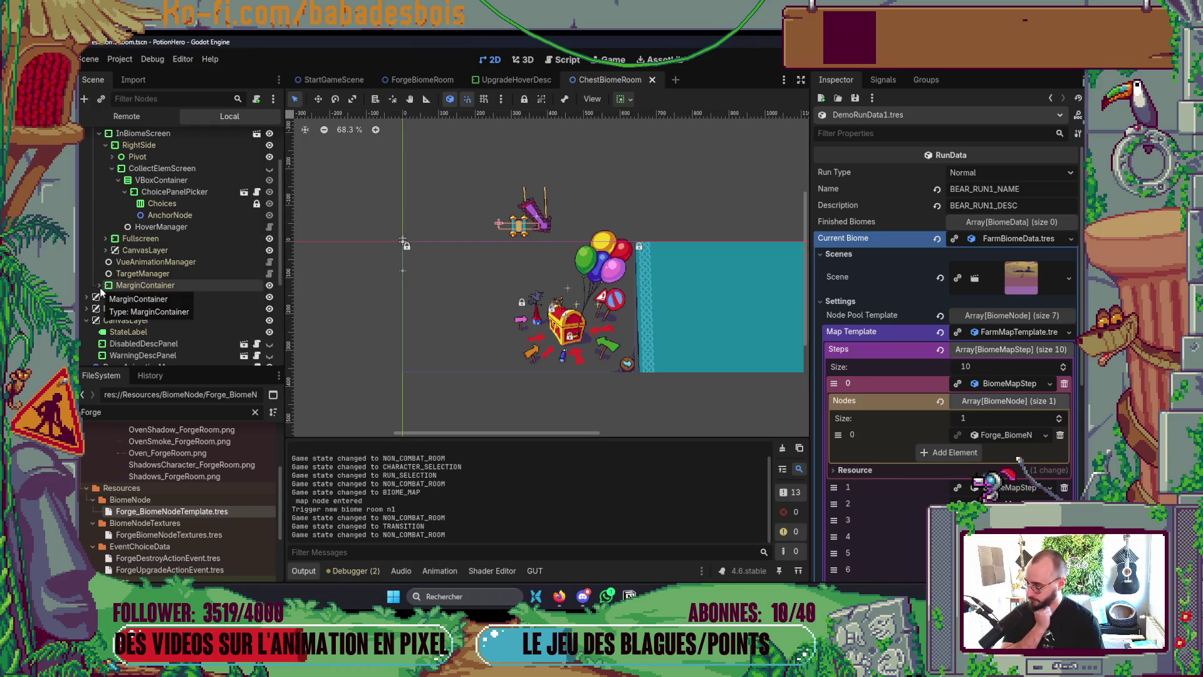
scroll(213, 278, up, 2)
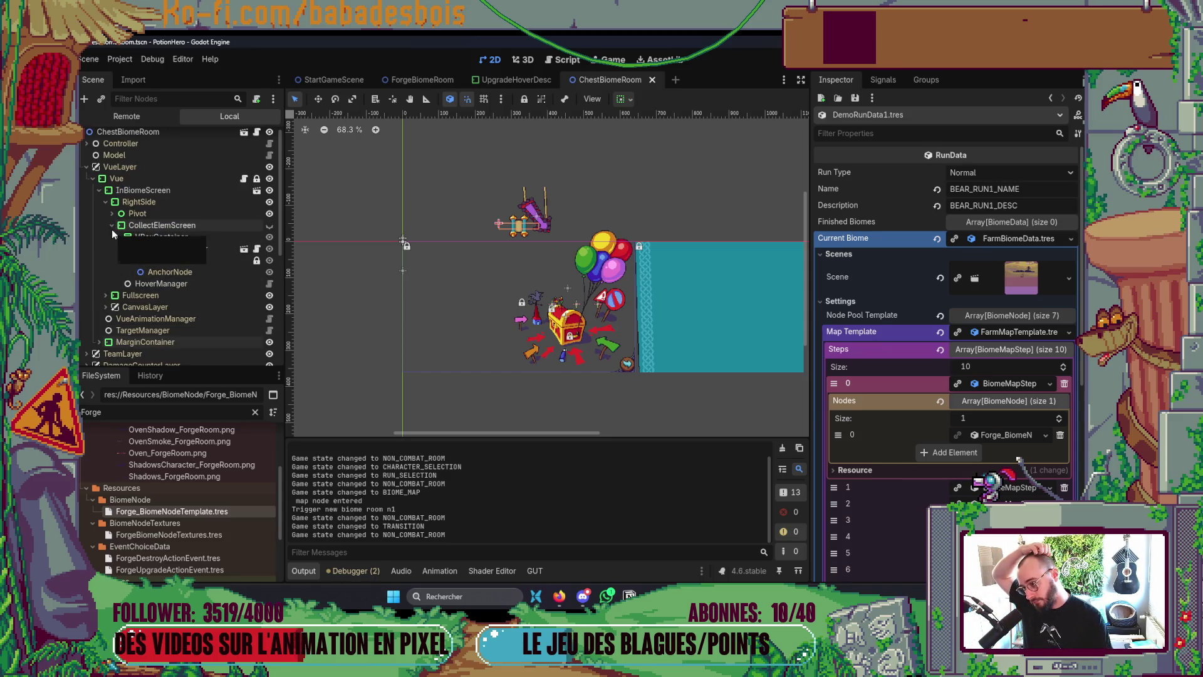
click(111, 227)
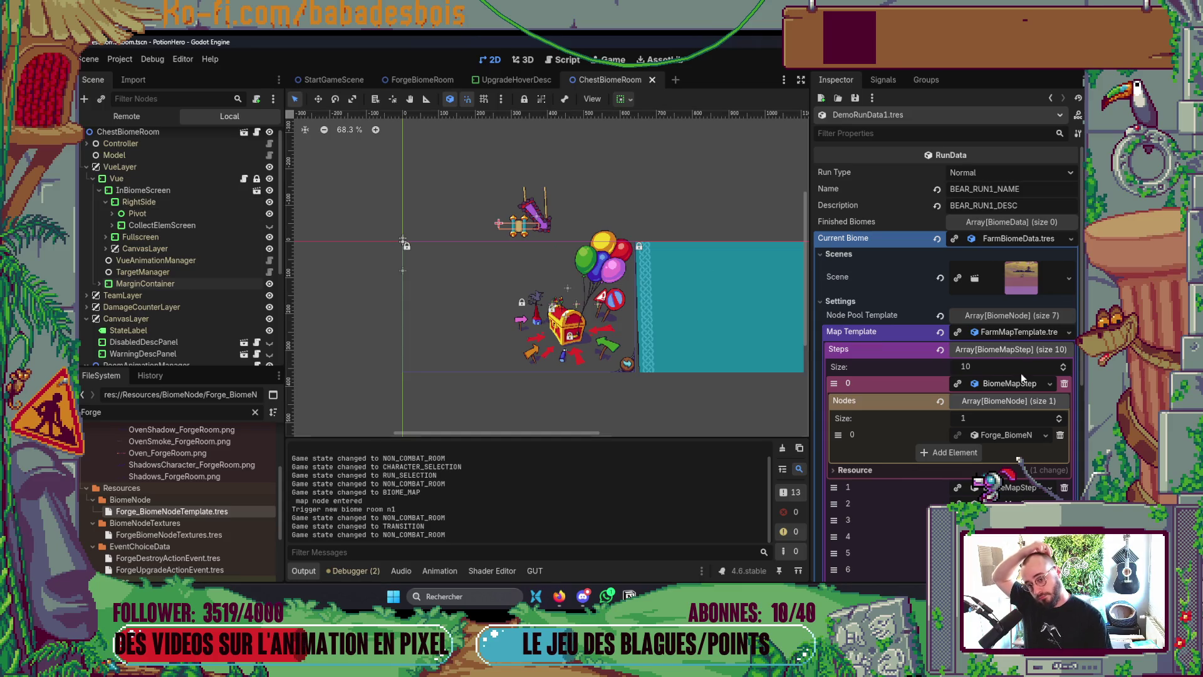
click(558, 601)
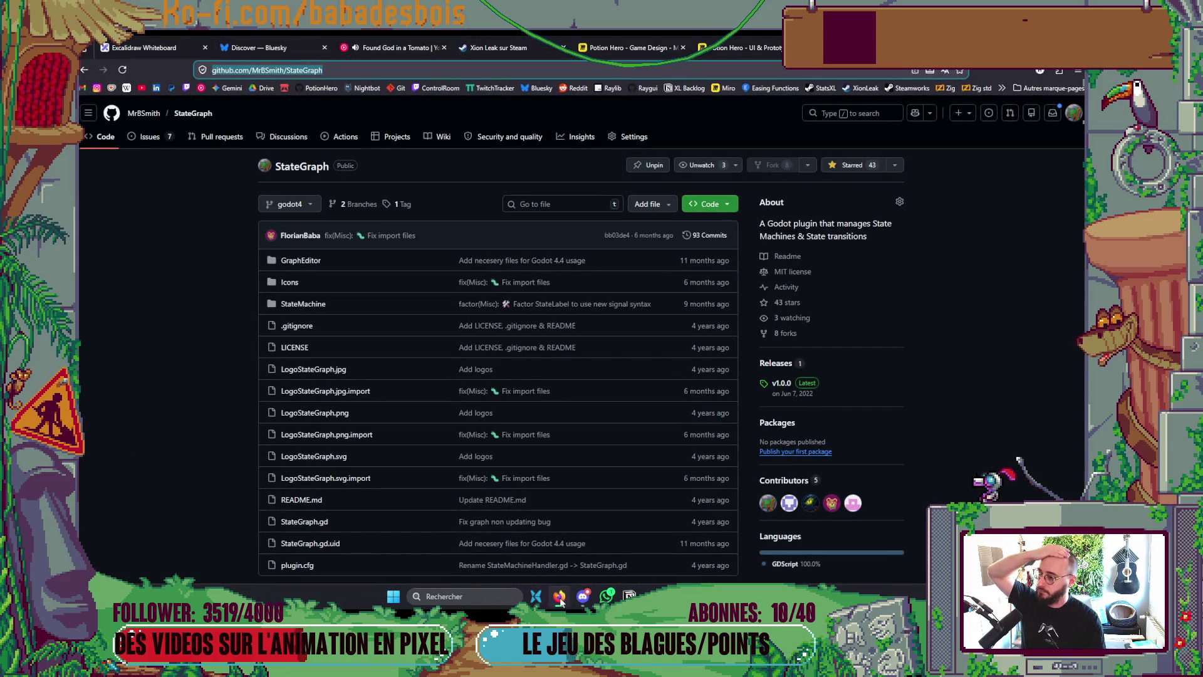
click(559, 599)
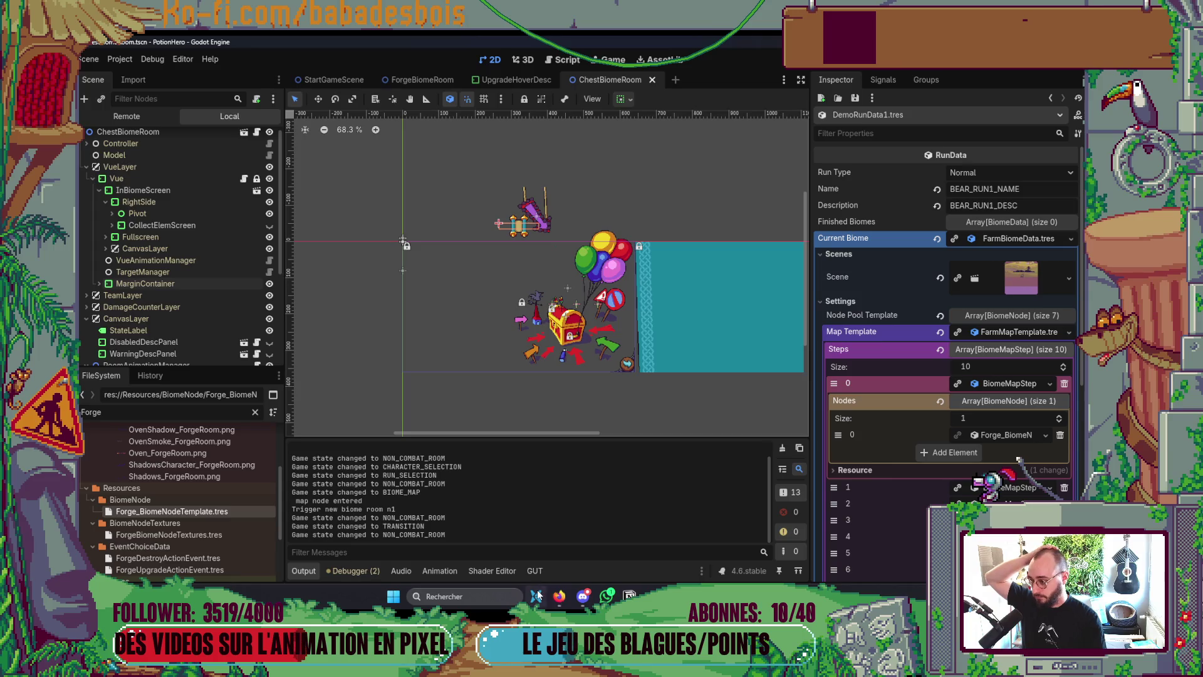
Step: Expand MarginContainer and inspect the TitleBackground and inner MarginContainer nodes
click(99, 283)
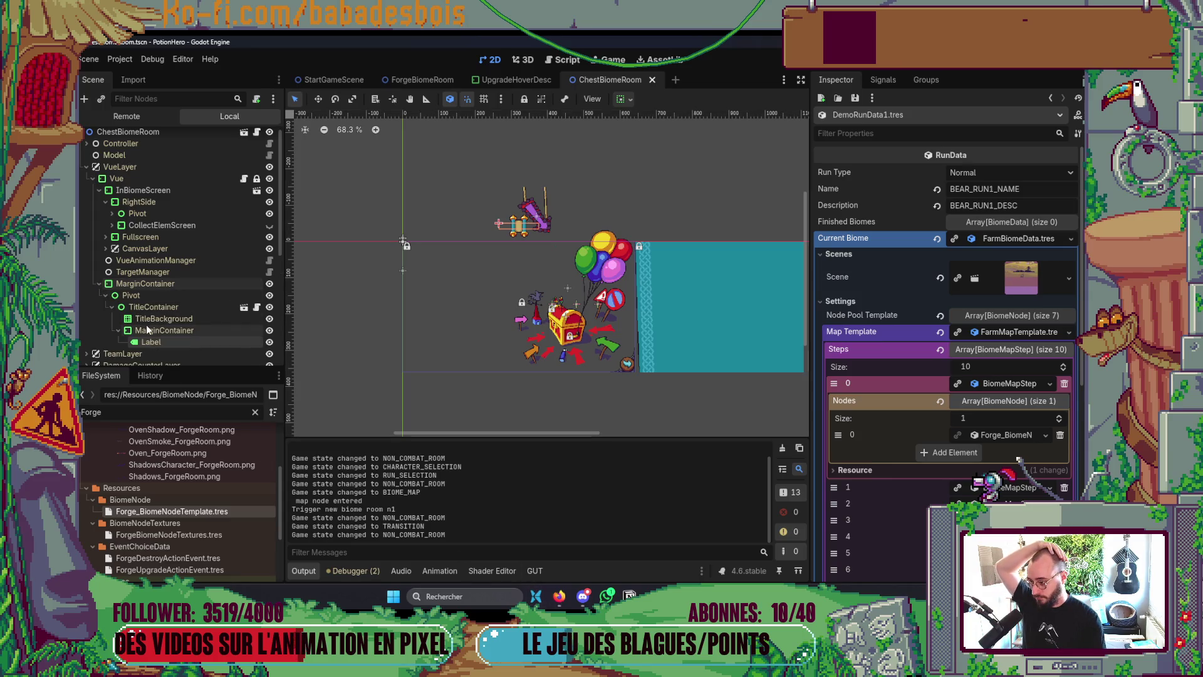
click(161, 319)
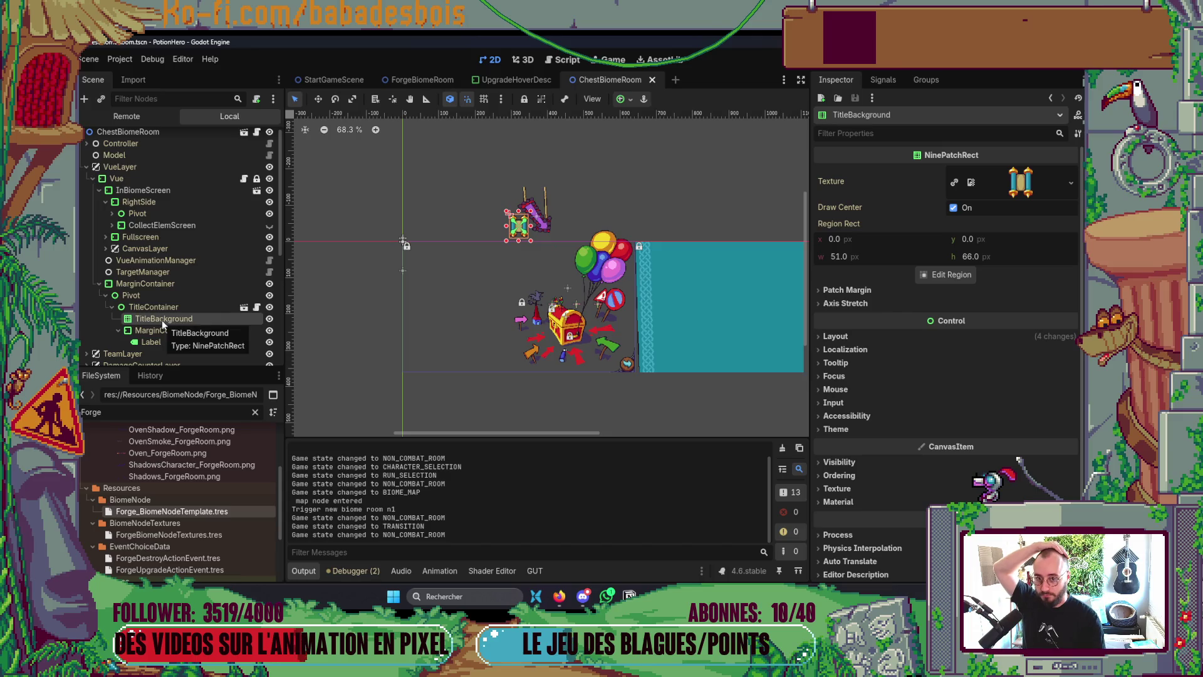
click(168, 333)
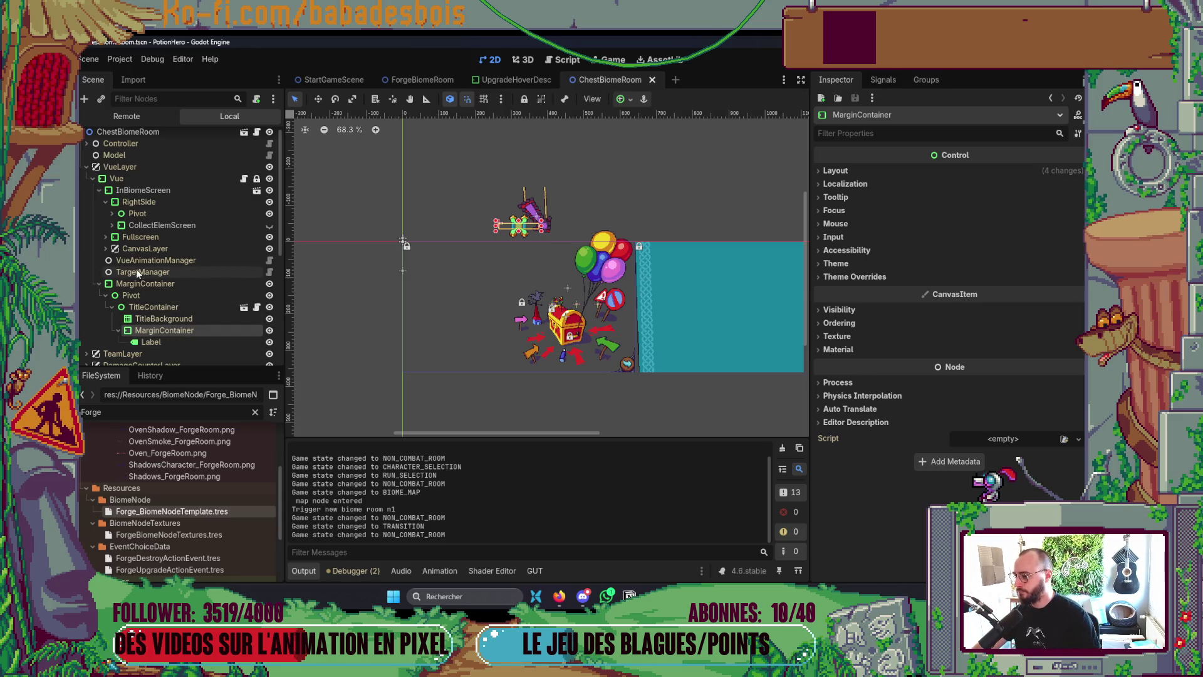
Step: Re-collapse MarginContainer, toggle RightSide and CollectElemScreen, and close the ChestBiomeRoom scene
click(99, 284)
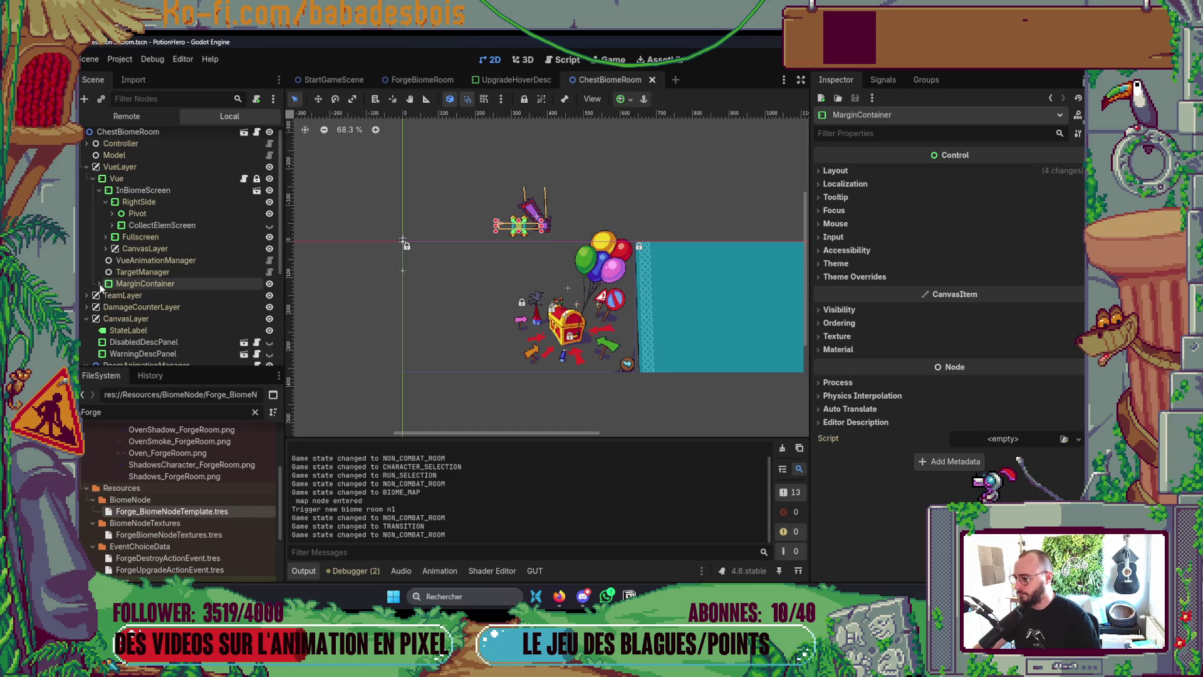
click(105, 202)
click(105, 213)
click(107, 213)
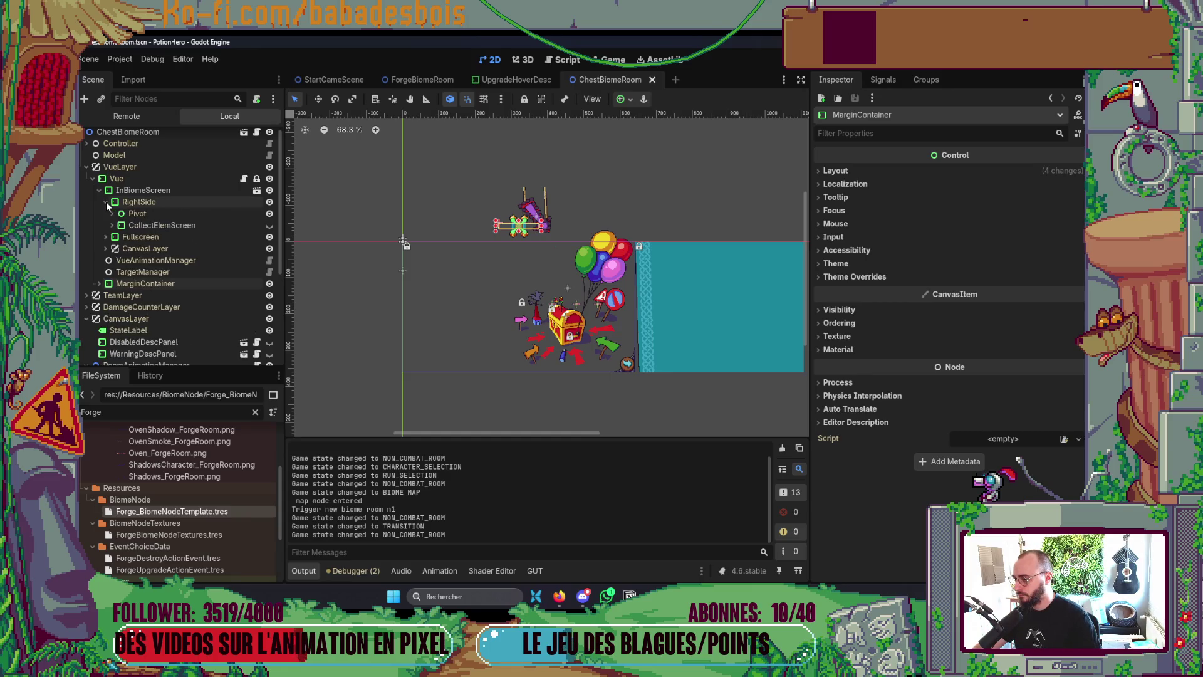
click(106, 202)
click(113, 225)
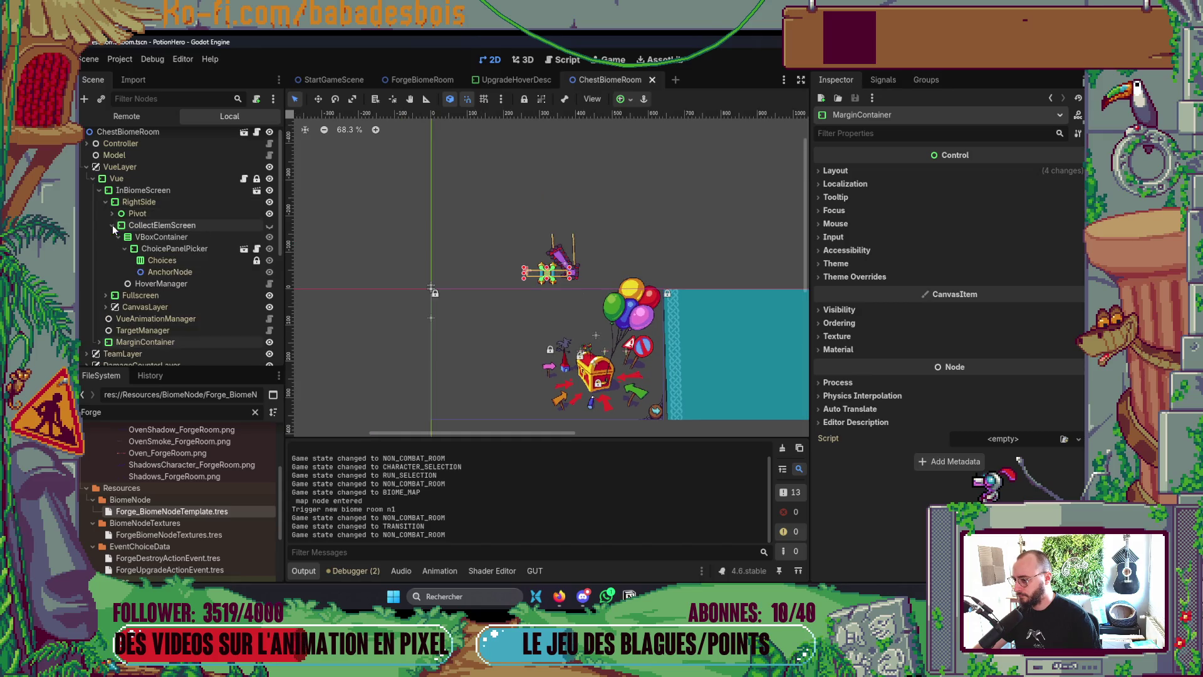
click(113, 226)
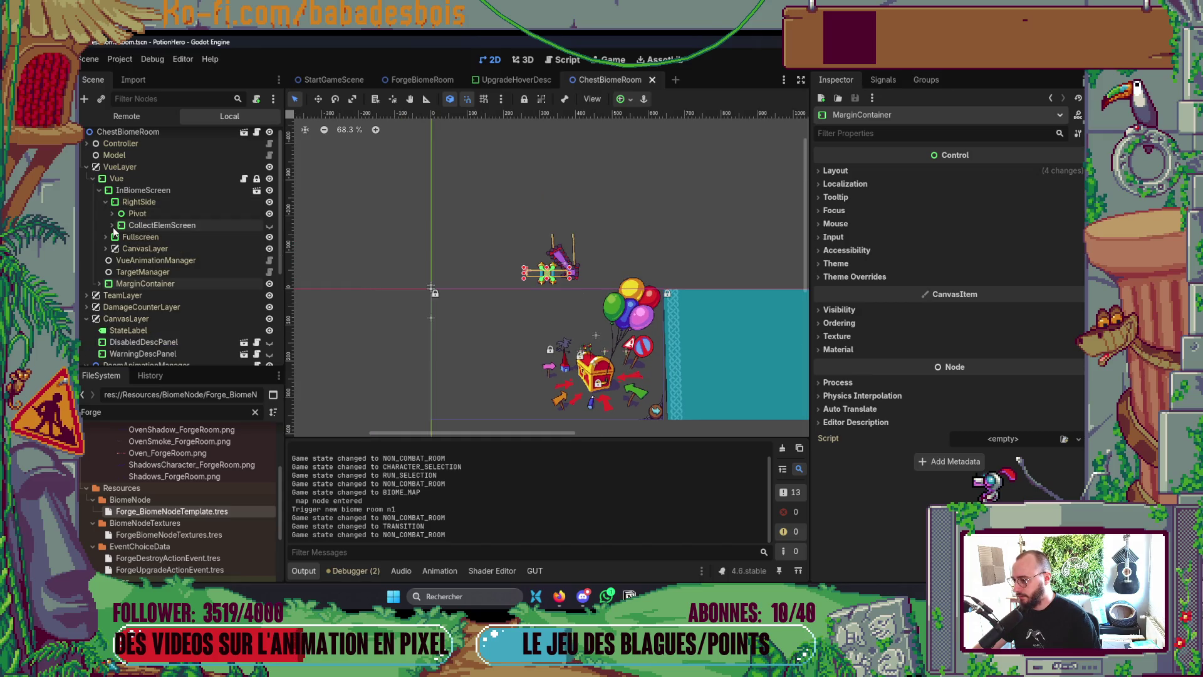
click(652, 79)
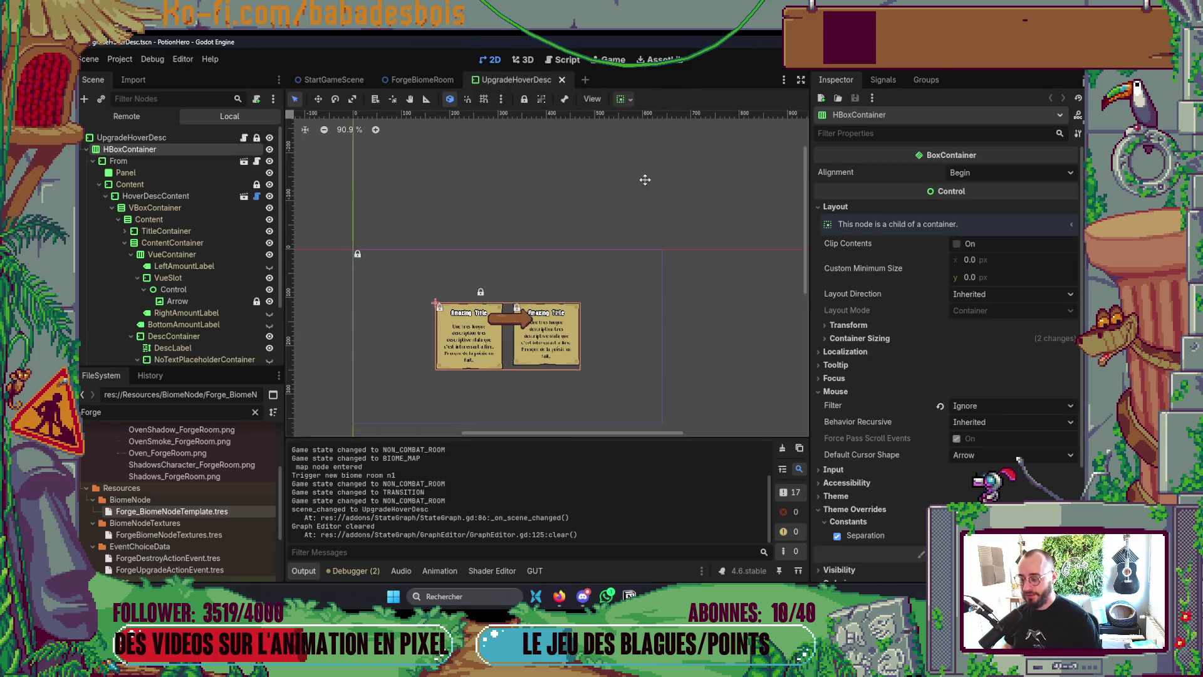
Step: In the ForgeBiomeRoom scene, expand UpgradeAction and toggle its VBoxContainer's visibility off and on
click(438, 83)
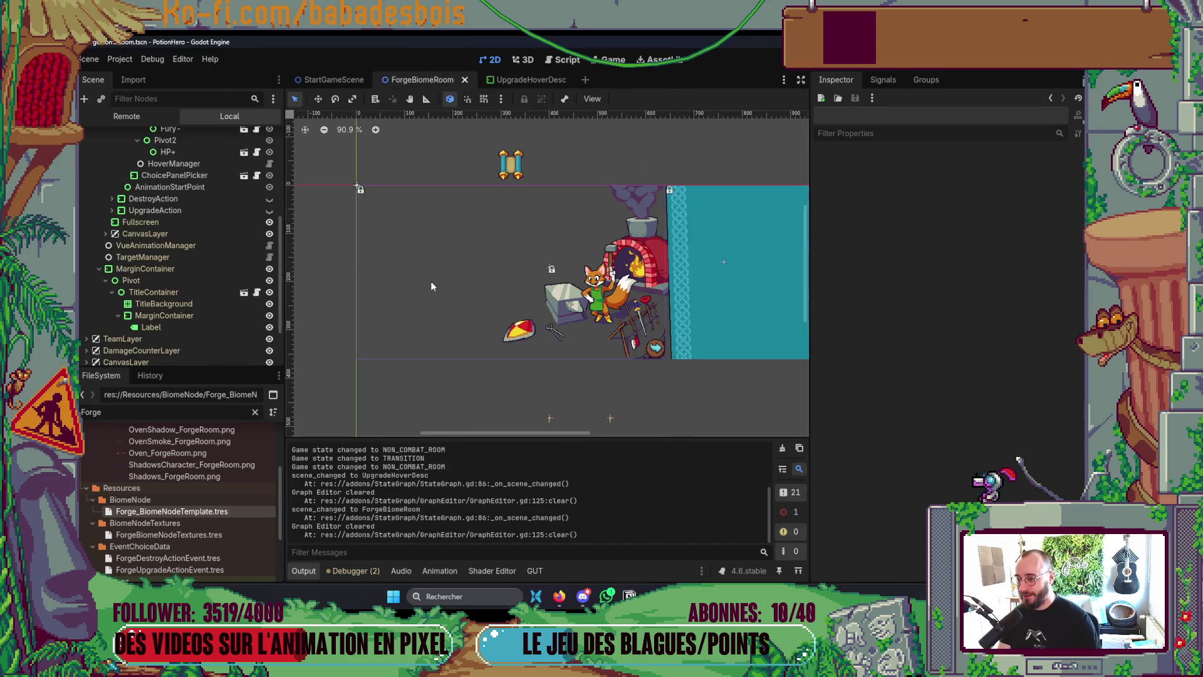
scroll(213, 263, up, 5)
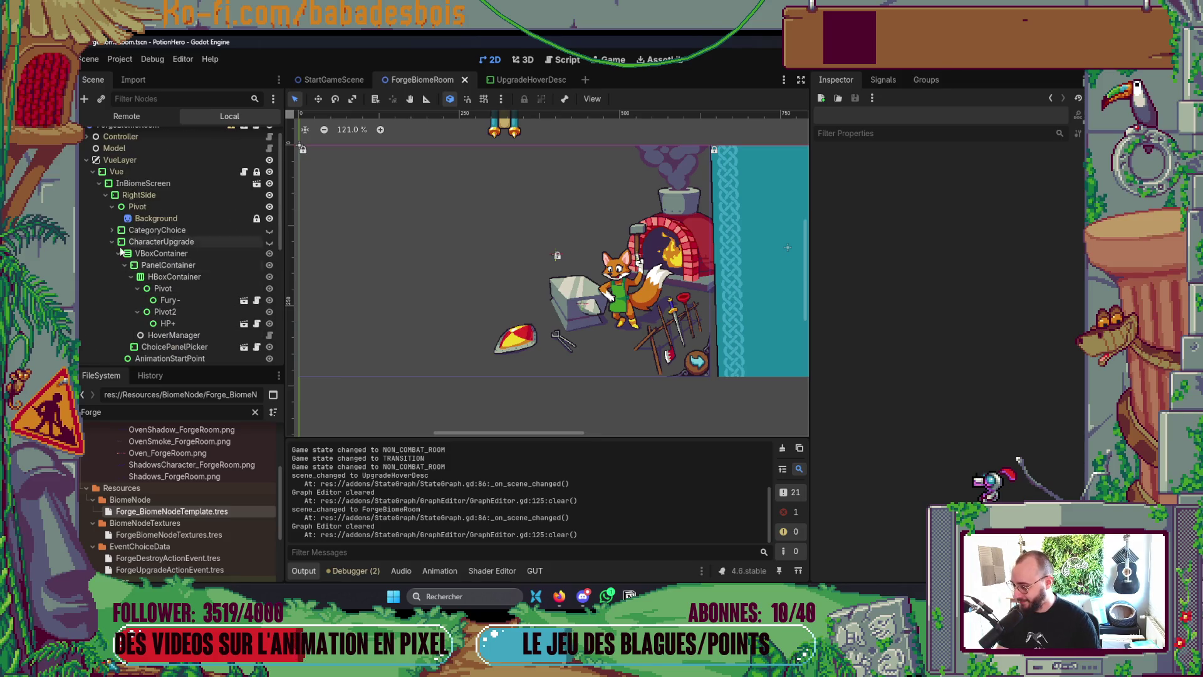
click(112, 242)
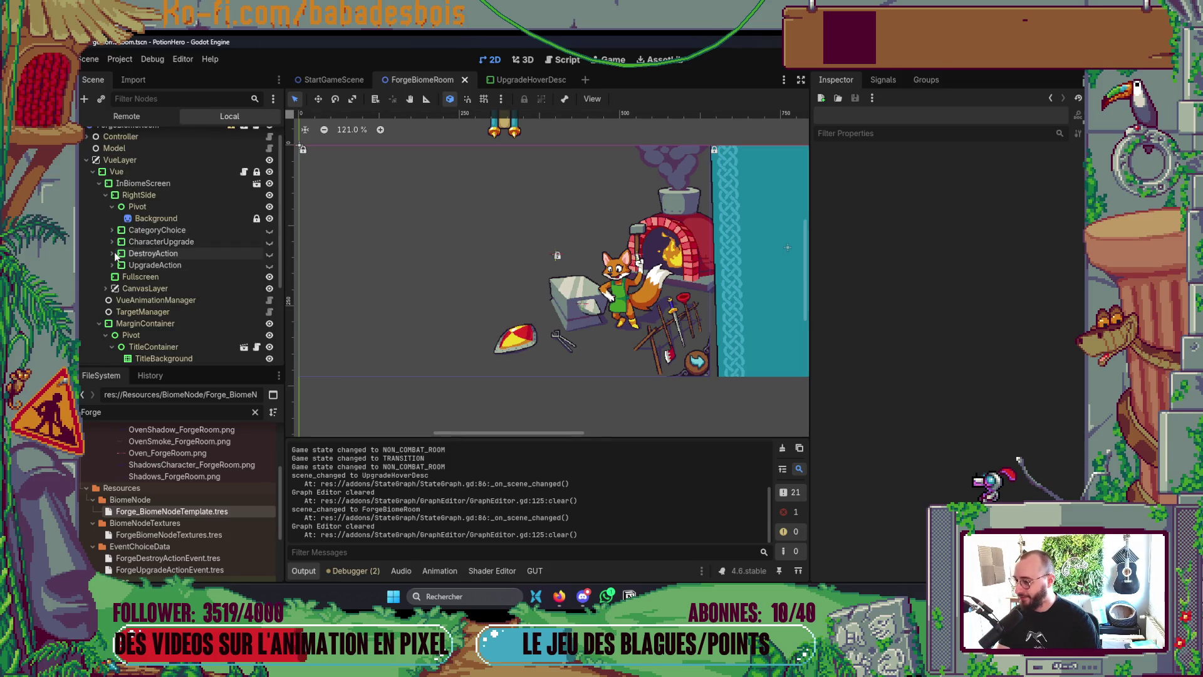
click(111, 265)
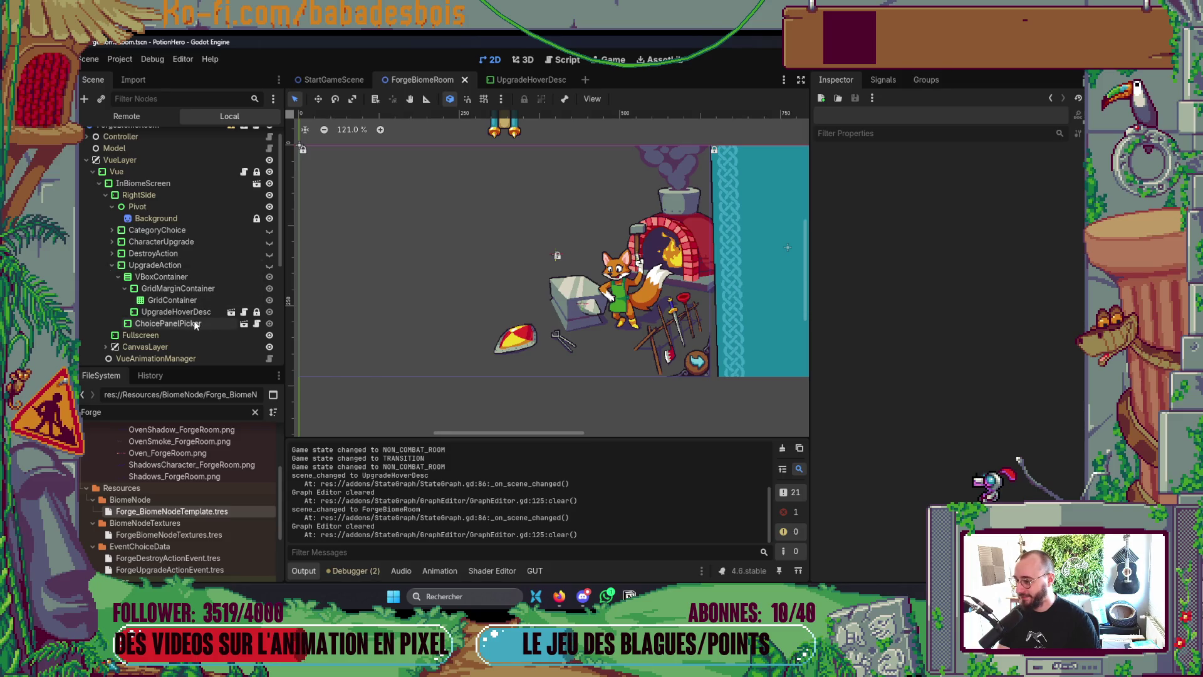
scroll(501, 344, up, 2)
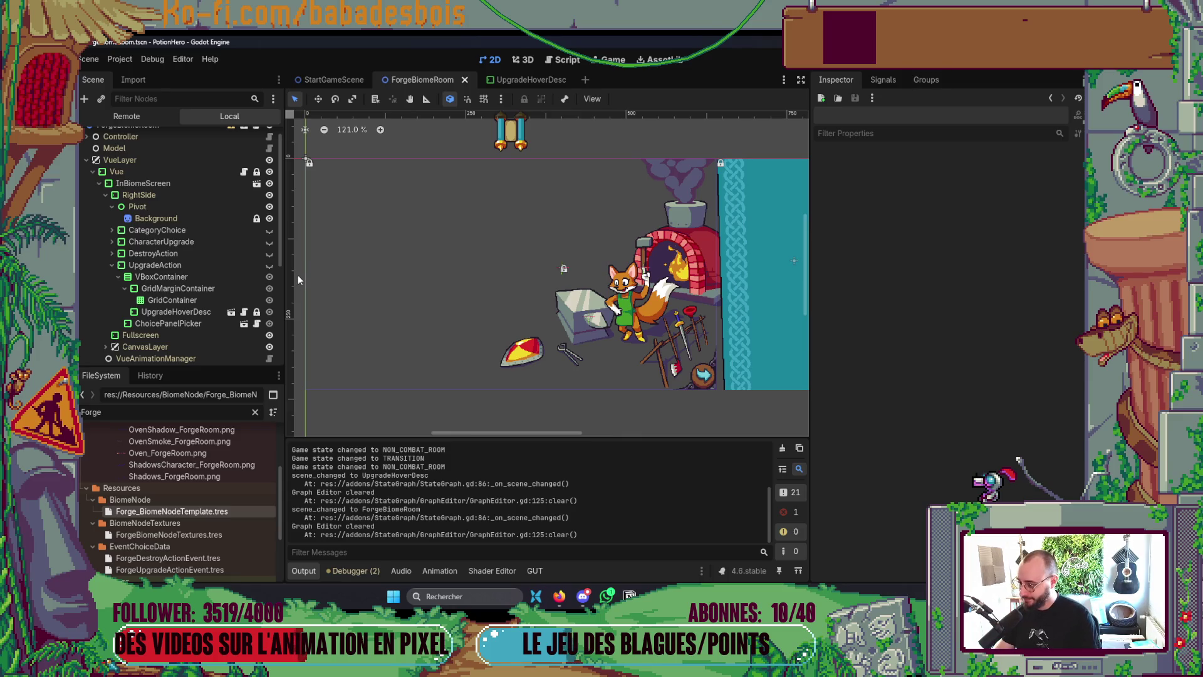
click(269, 276)
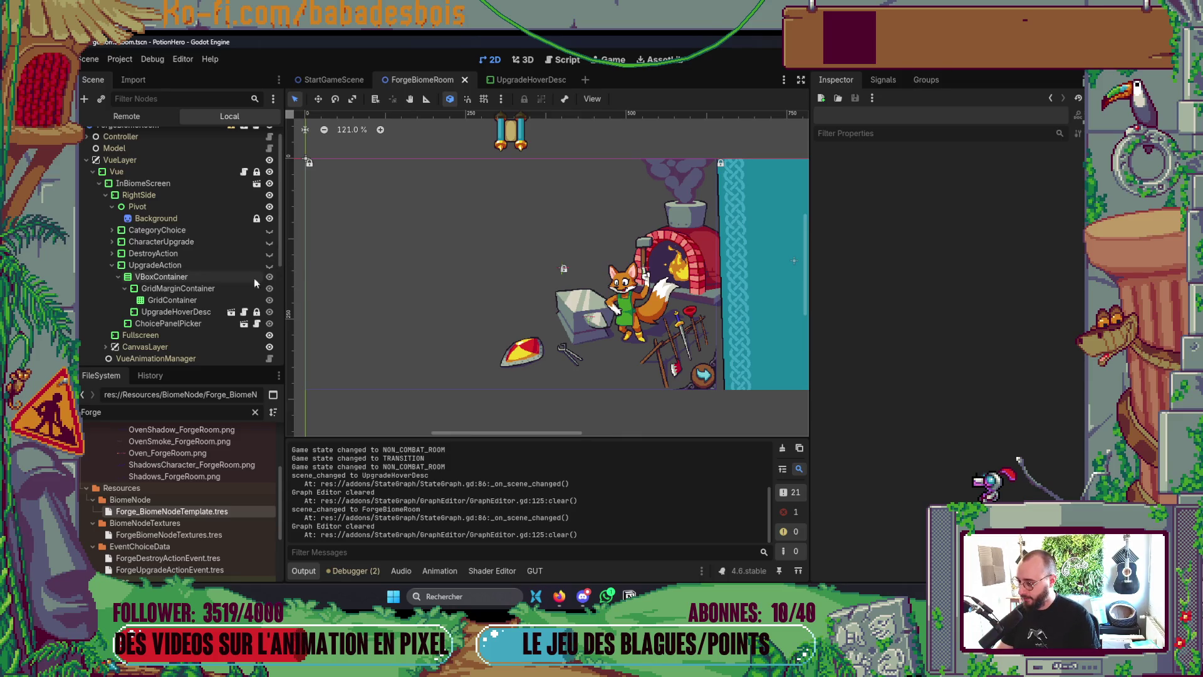
click(269, 276)
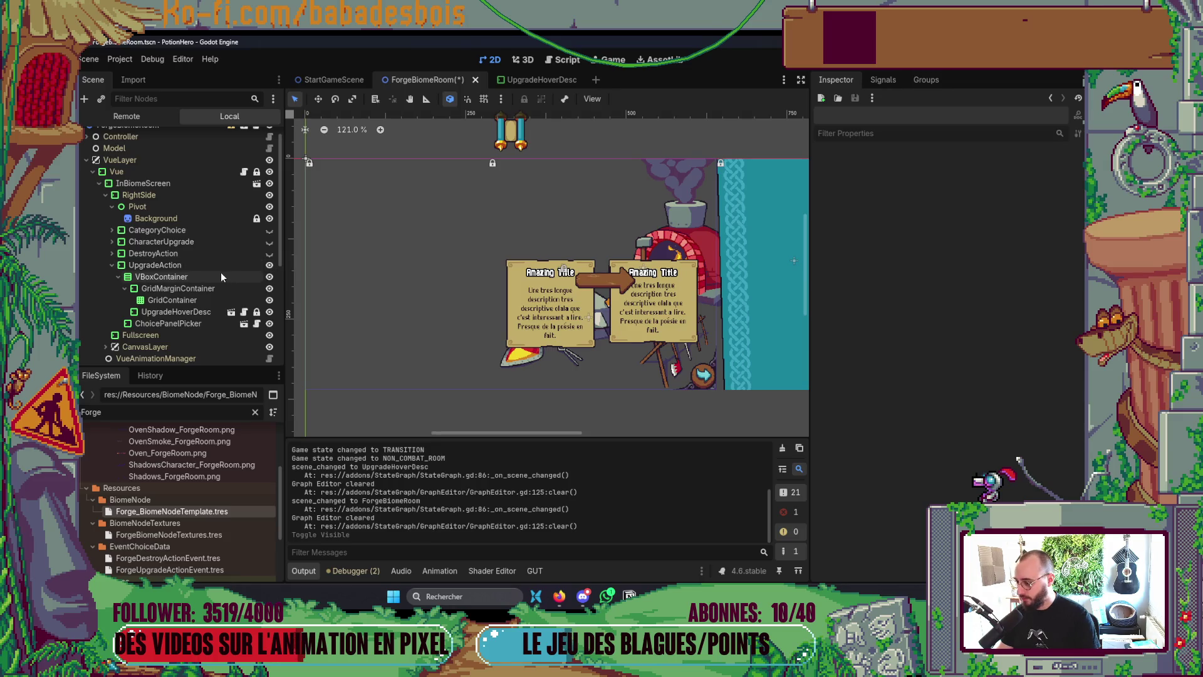
Step: Set UpgradeAction's Theme Overrides Margin Top constant to 80
click(193, 265)
click(996, 320)
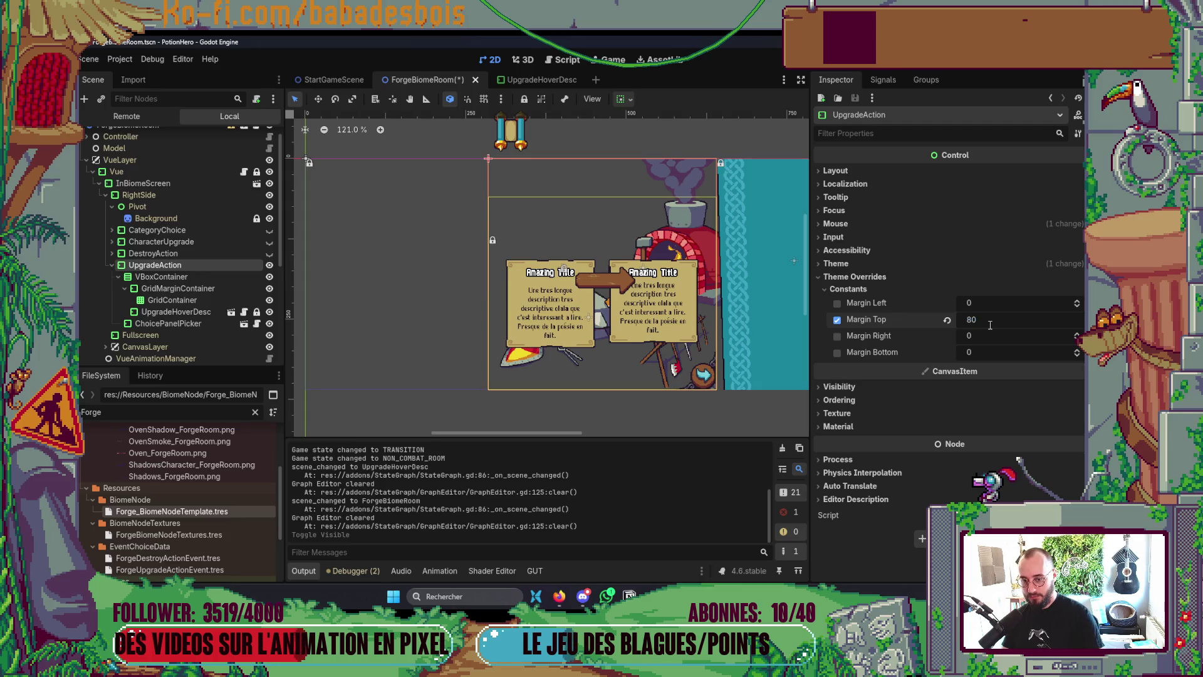
key(alt+Tab)
key(alt+Tab)
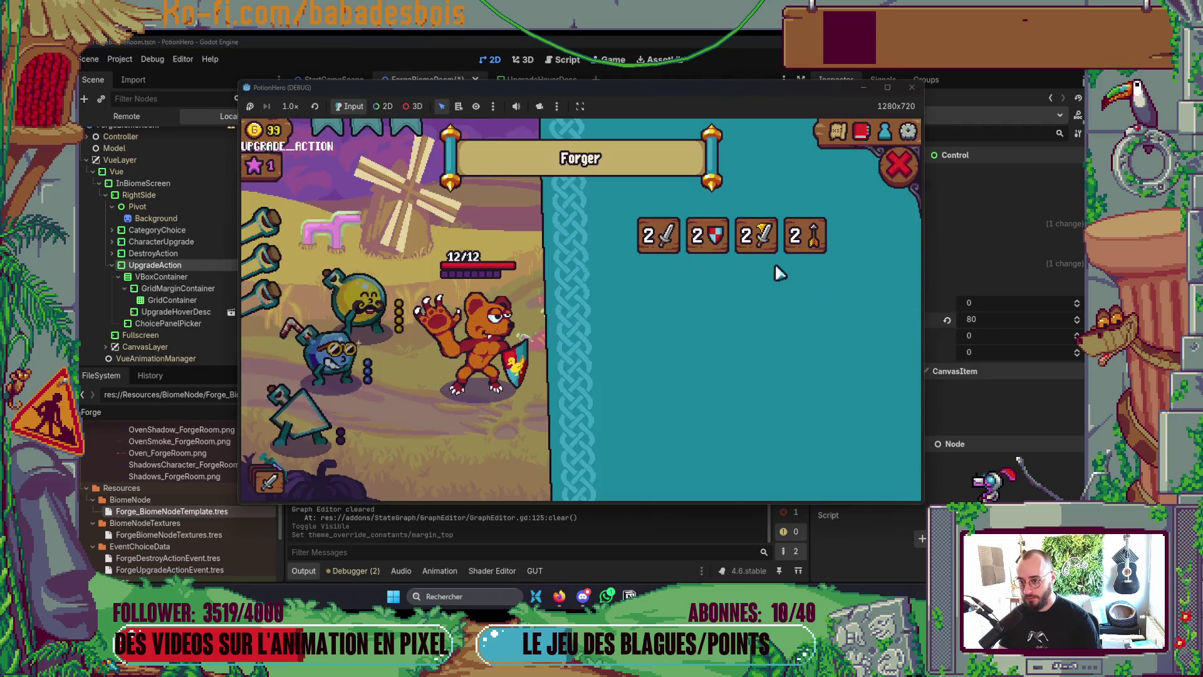
Step: Change UpgradeAction's Margin Top override to 90 and return to the running game
mouse_move(738, 240)
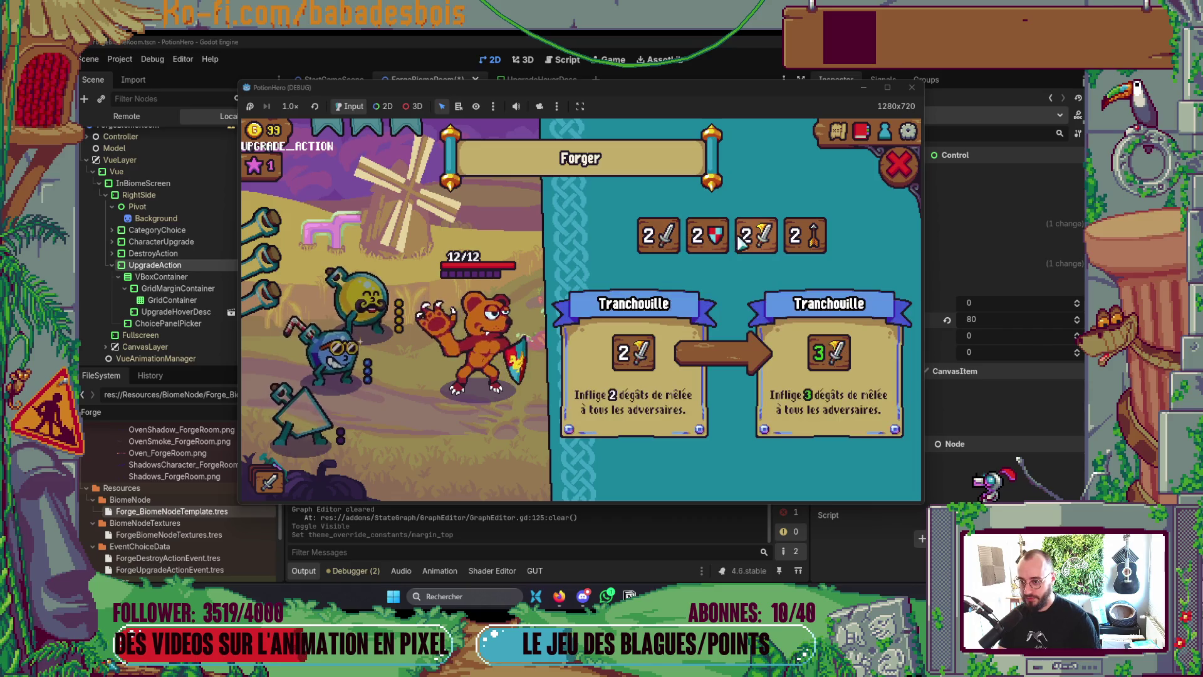
click(970, 338)
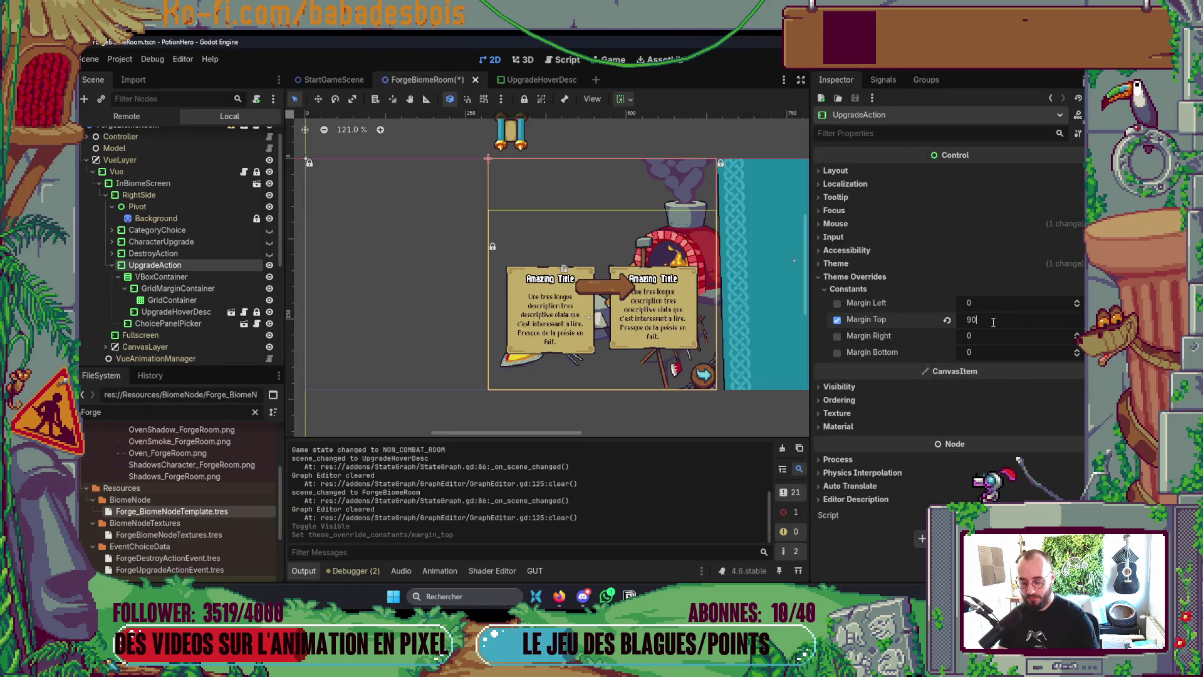
key(Return)
key(alt+Tab)
Step: Preview the Forger action upgrades, then close and reopen the Forge panel several times
mouse_move(748, 248)
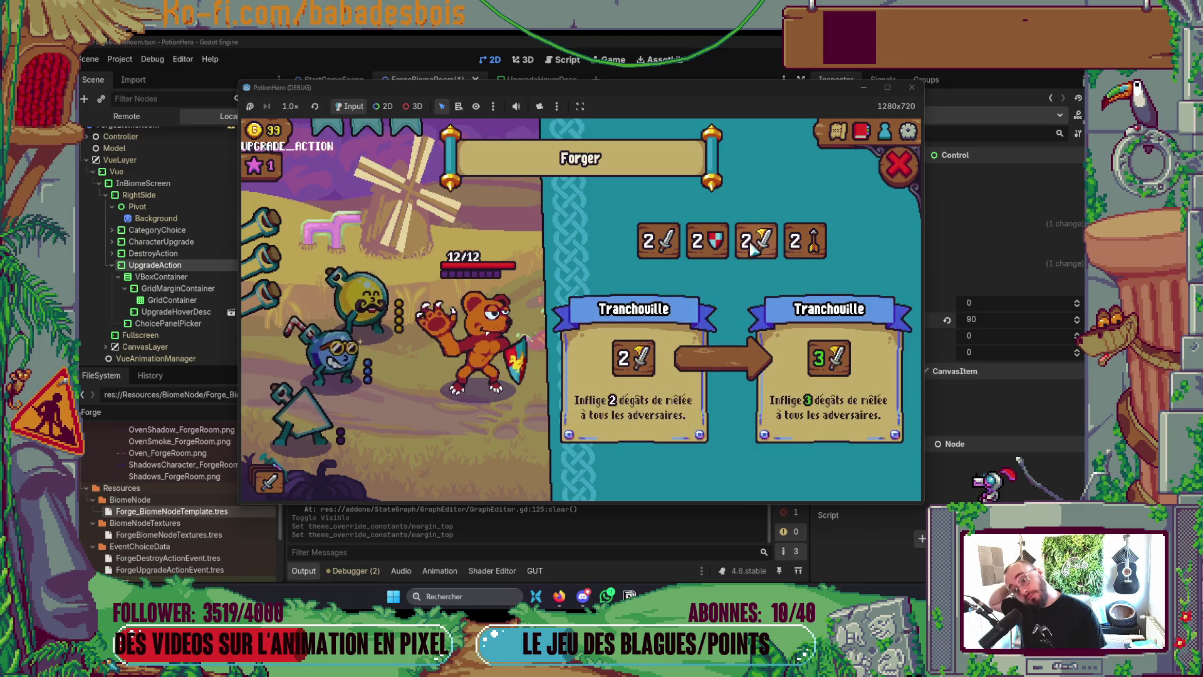
mouse_move(804, 245)
mouse_move(702, 246)
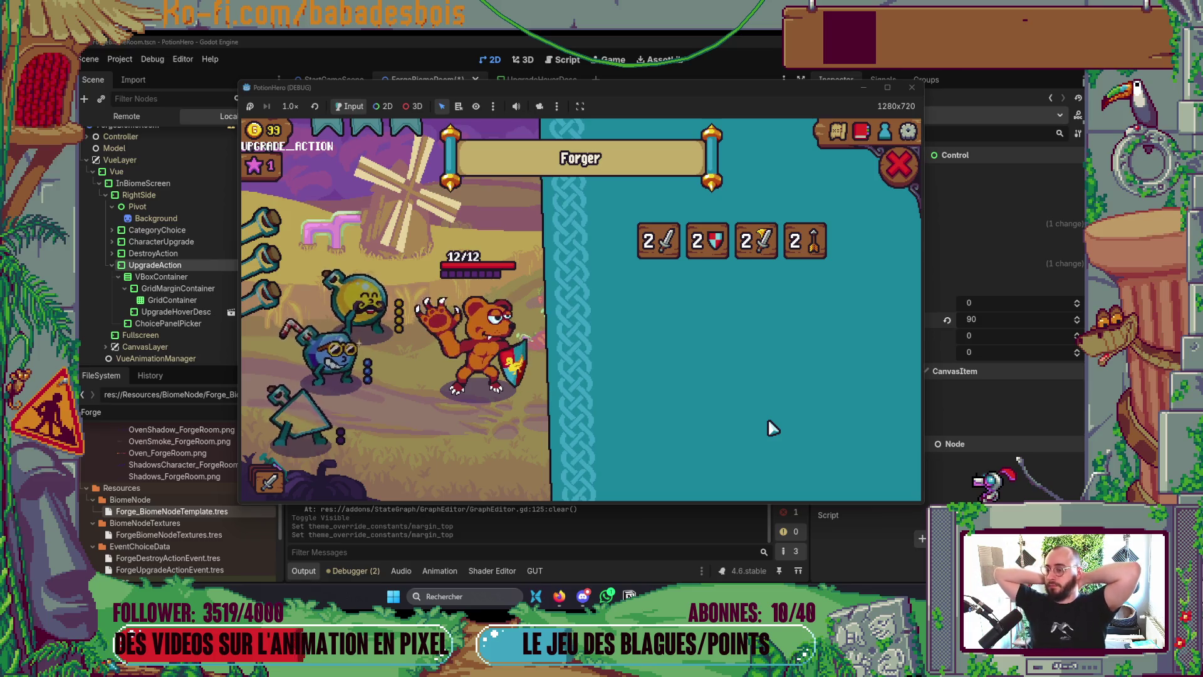
click(899, 166)
mouse_move(695, 307)
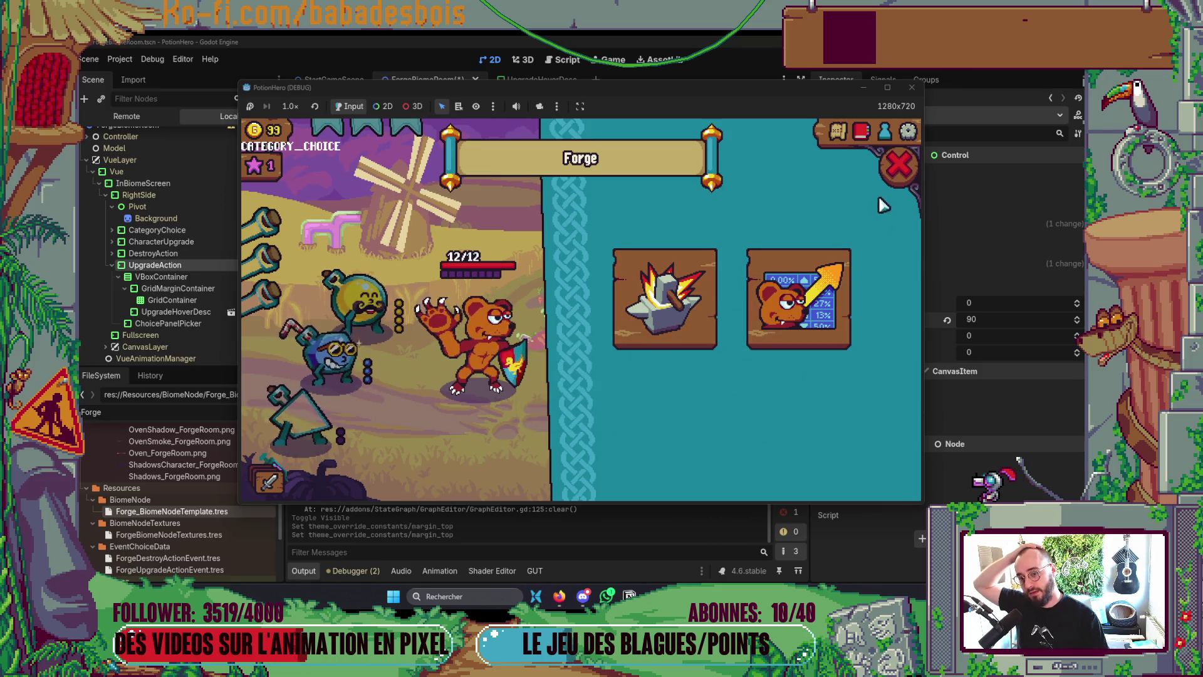
click(895, 178)
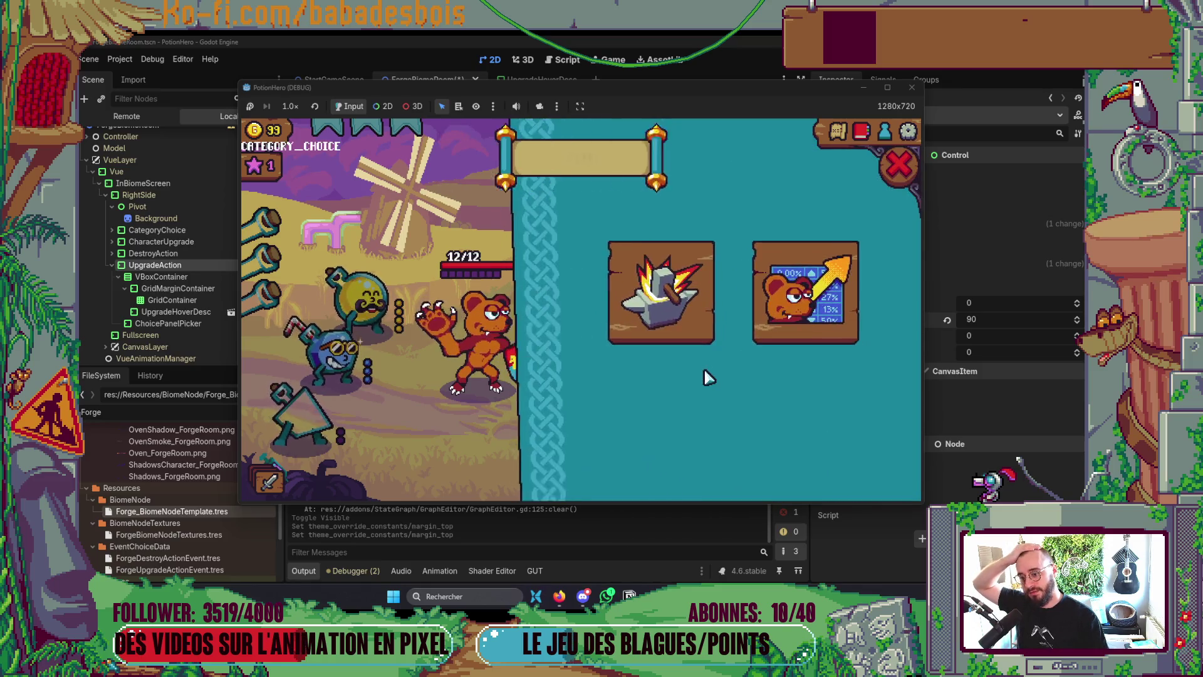
mouse_move(689, 328)
click(897, 166)
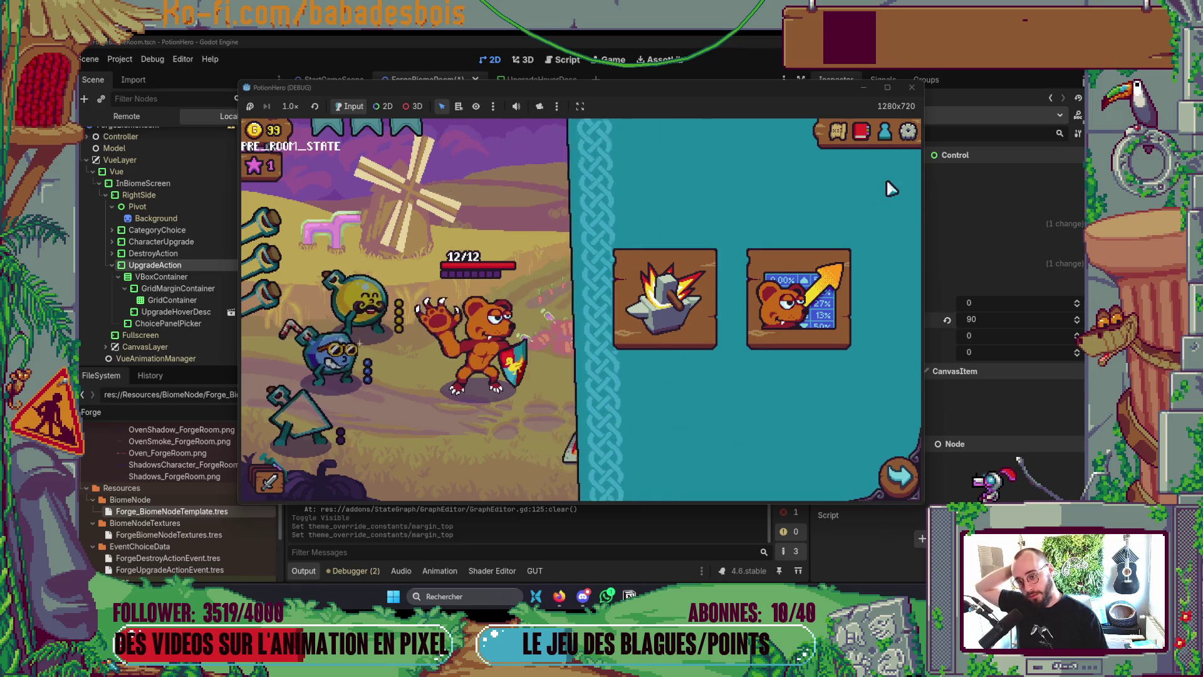
click(744, 353)
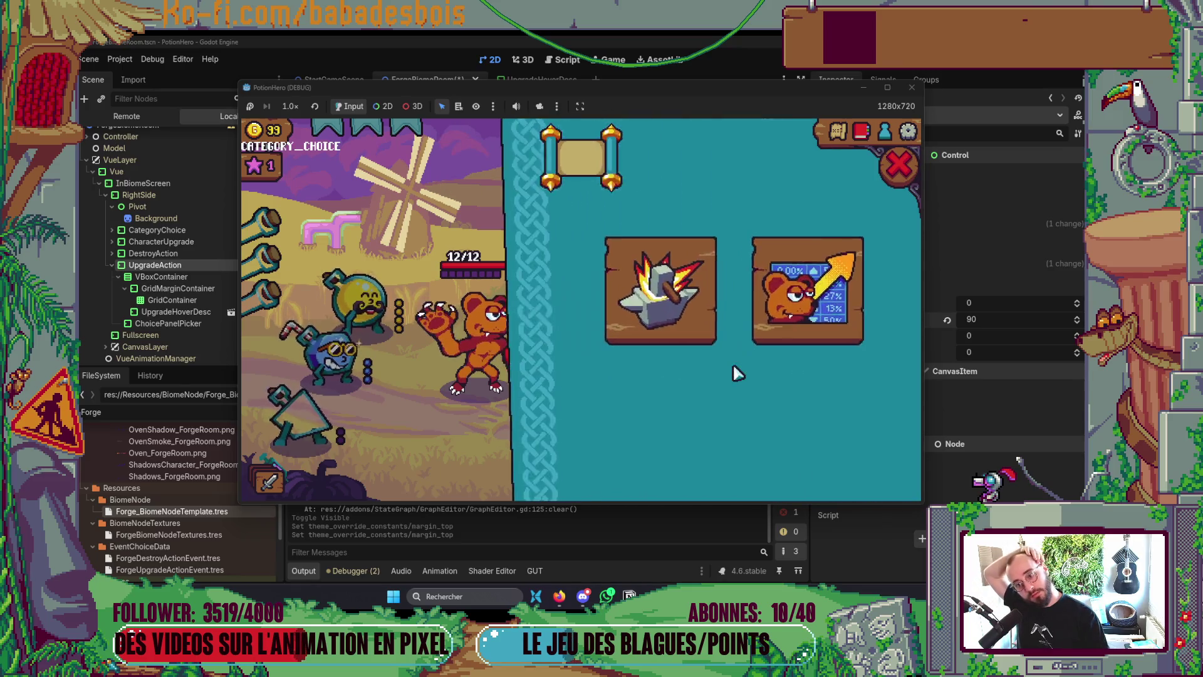
click(906, 188)
click(693, 375)
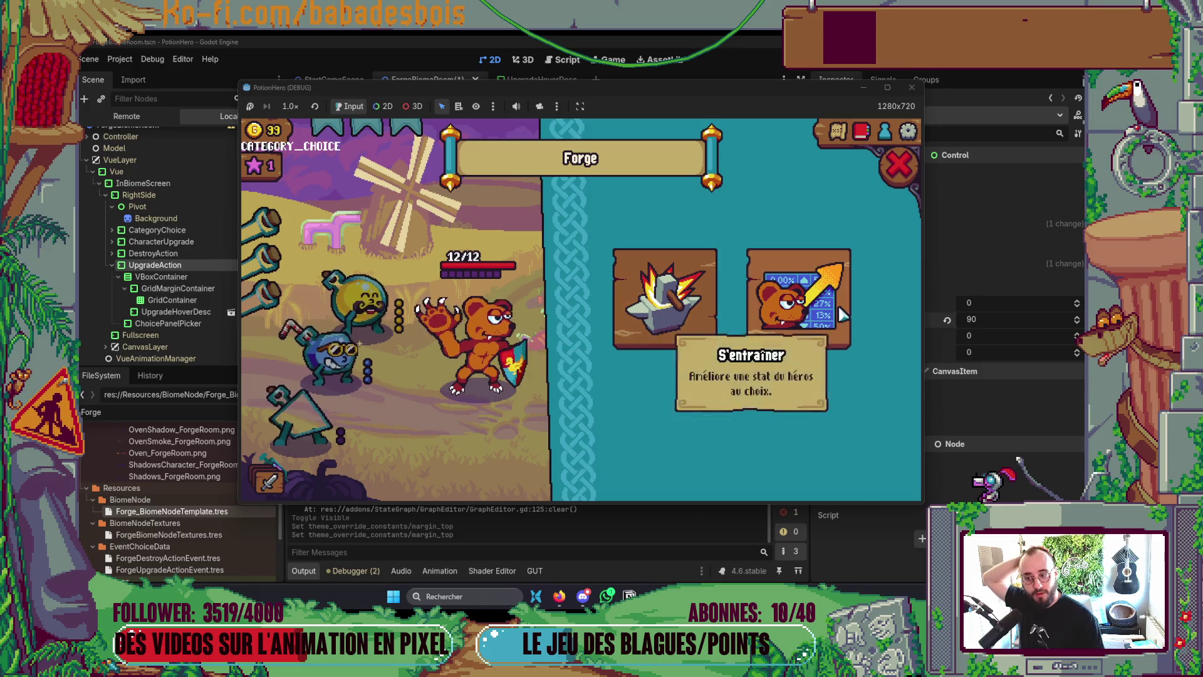
Step: Open the Forger action upgrades twice more, preview an upgrade, and close the game window
click(692, 332)
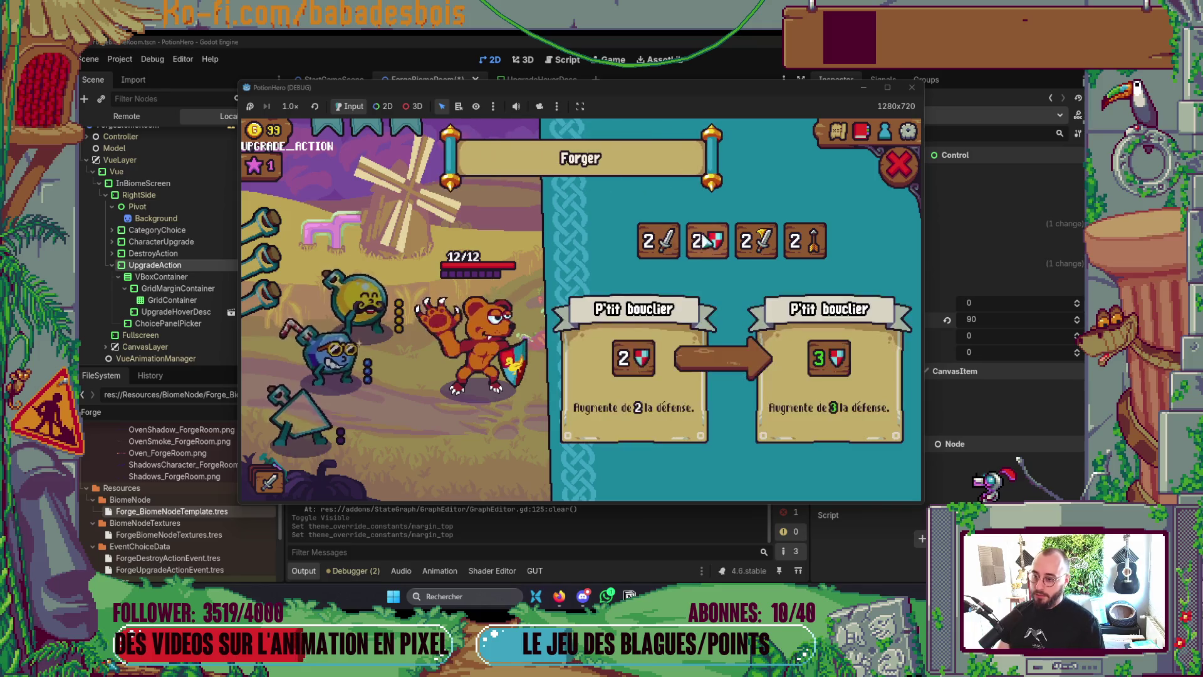
click(899, 166)
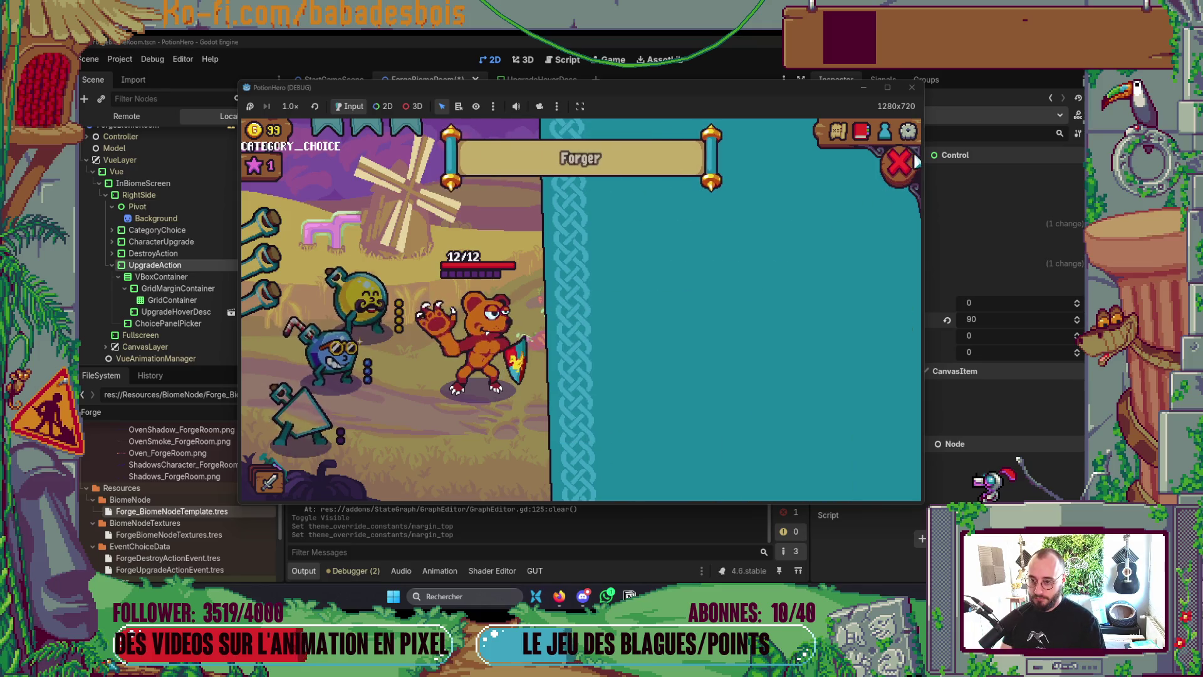
click(900, 167)
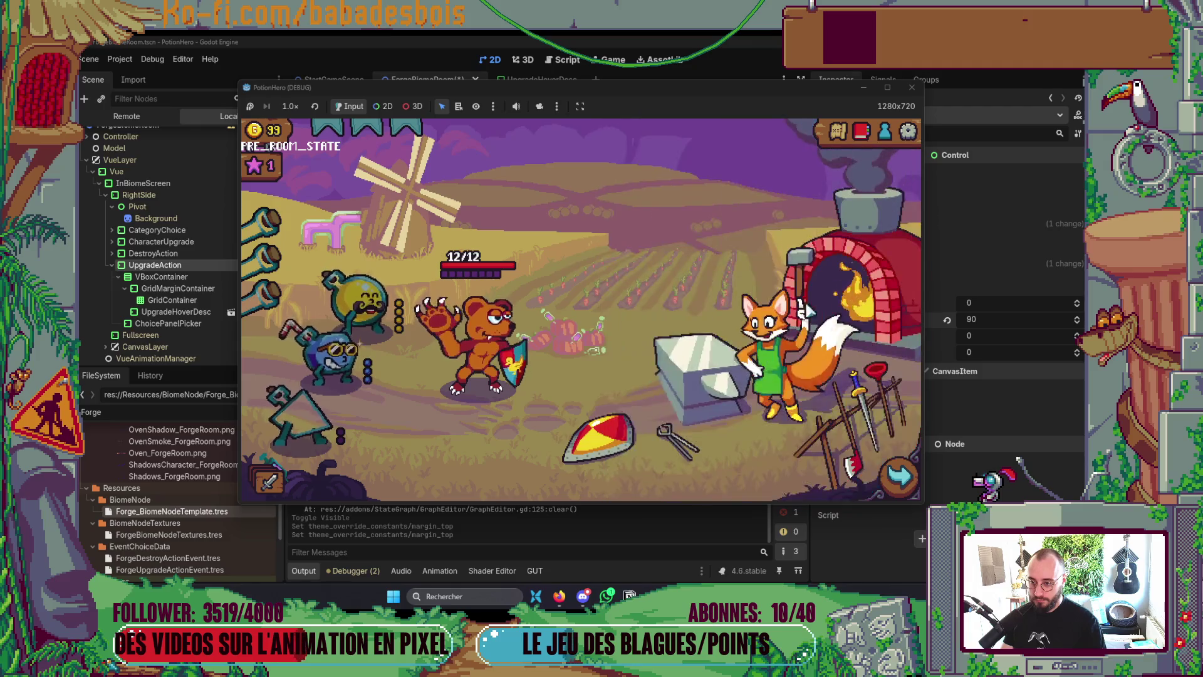
click(816, 281)
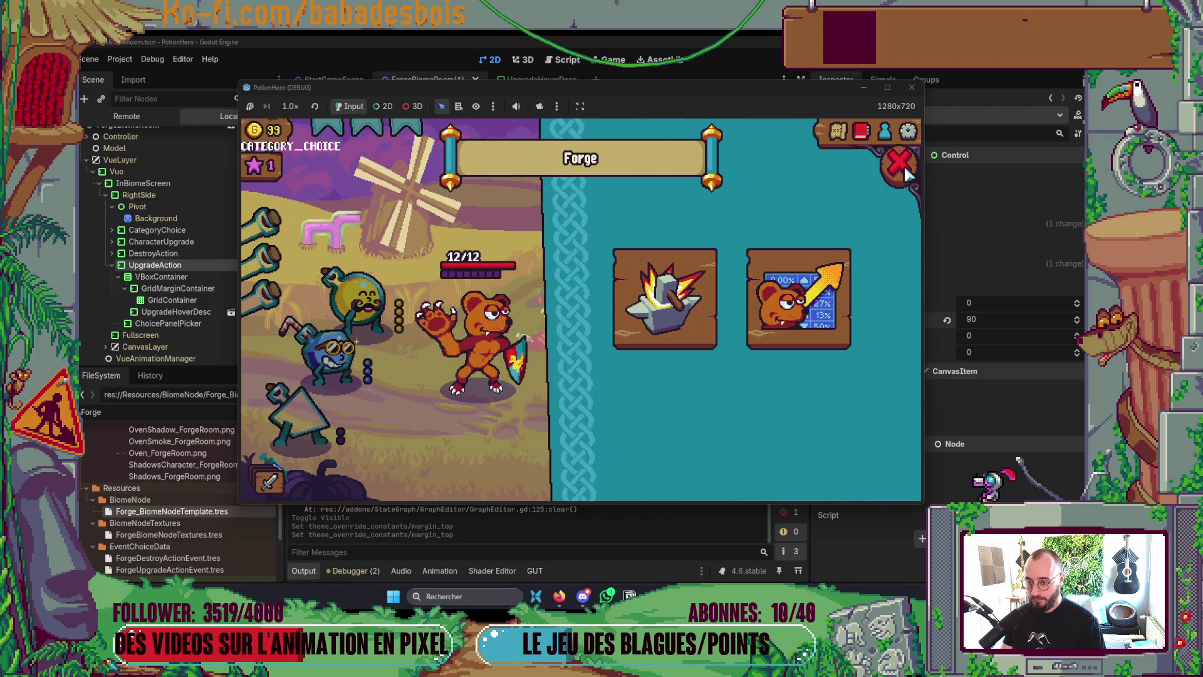
click(899, 166)
click(747, 377)
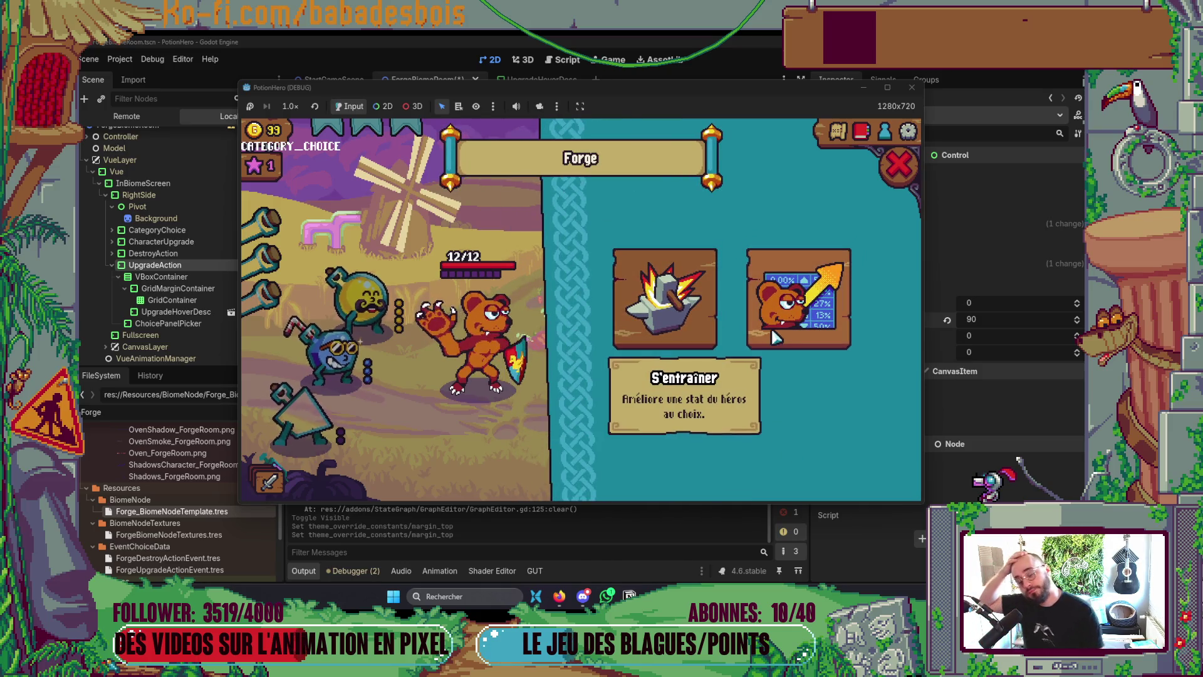
click(651, 328)
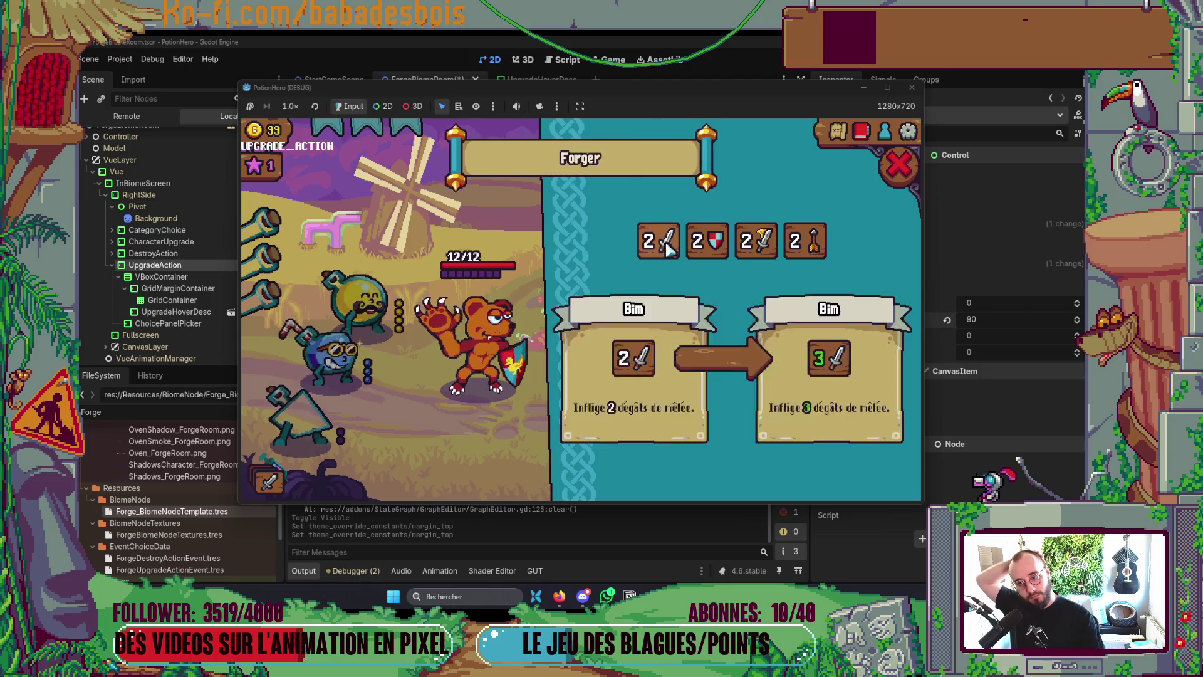
mouse_move(813, 243)
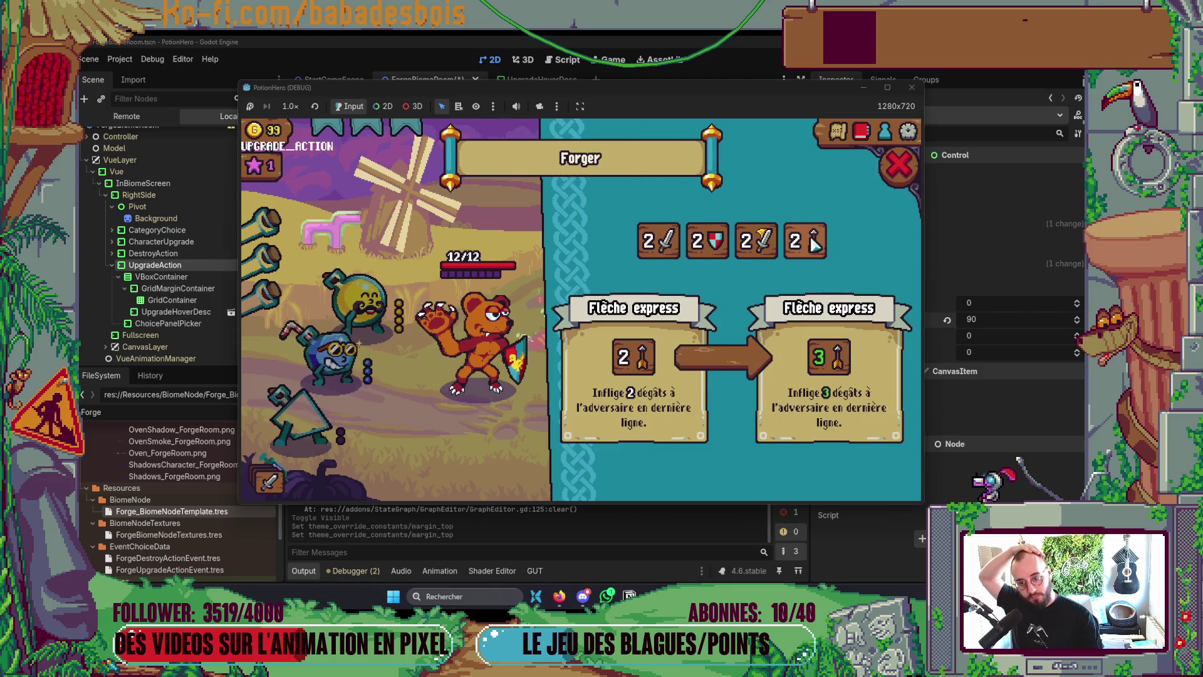
click(899, 164)
click(912, 87)
key(alt+Tab)
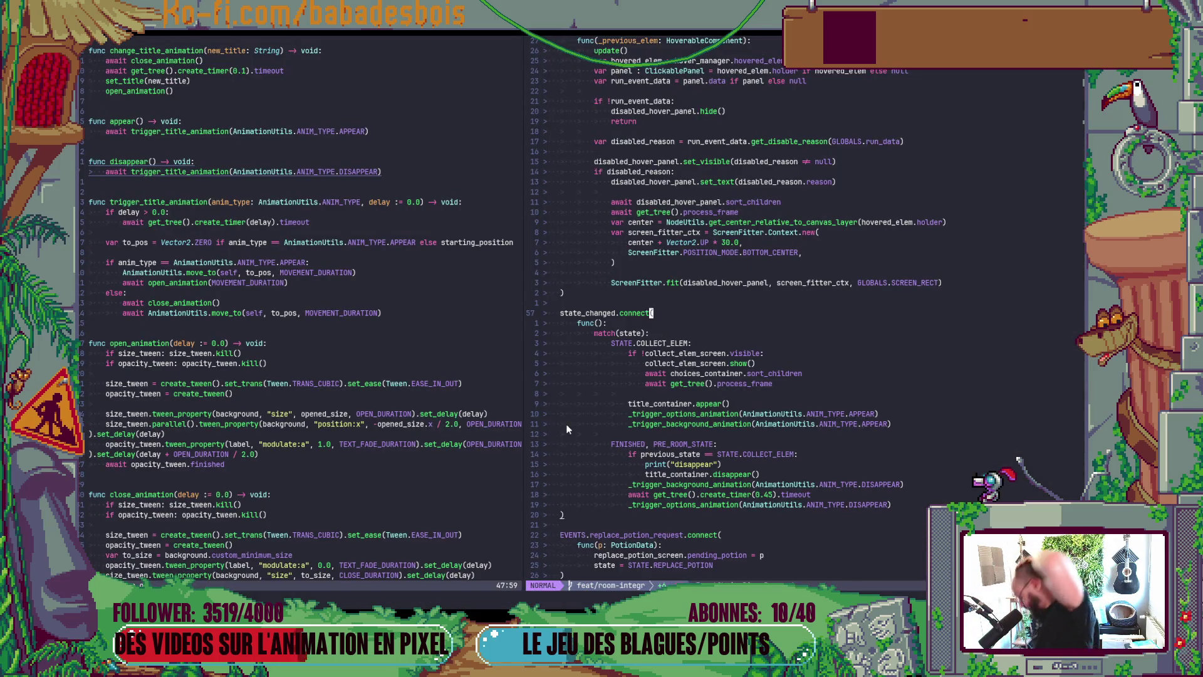
Step: Open a PowerShell terminal pane below the EventChoiceBiomeRoom.gd code in Neovim
key(j)
key(j)
key(j)
text(:)
key(Escape)
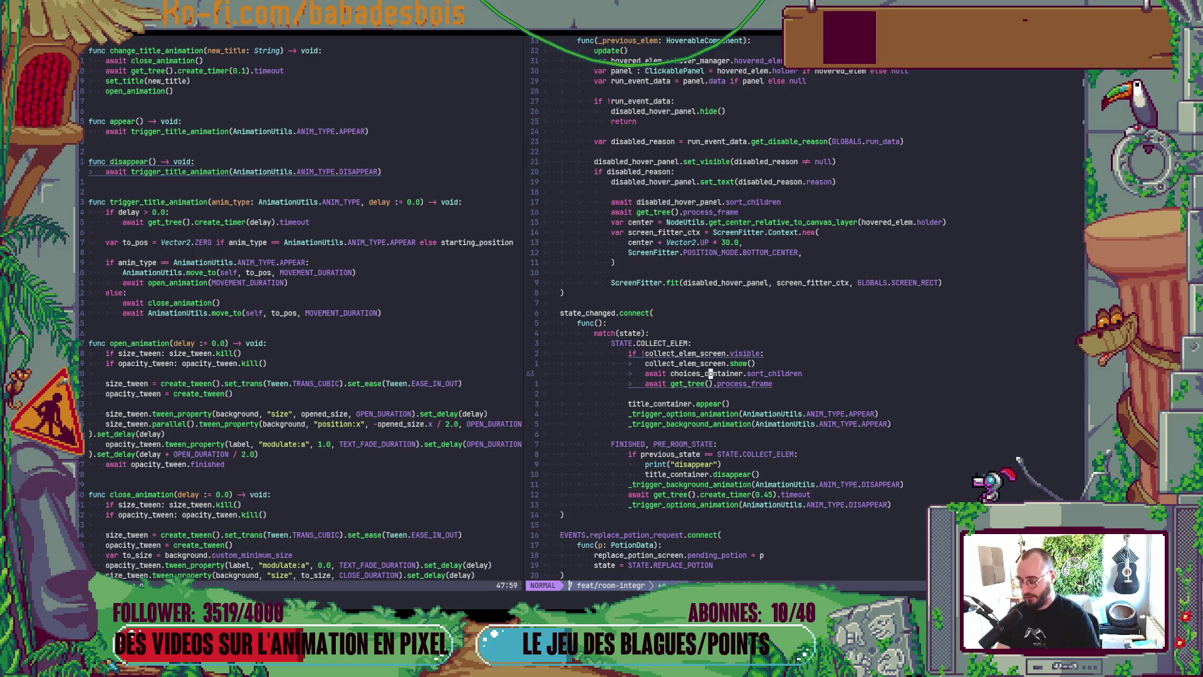
key(alt+shift+minus)
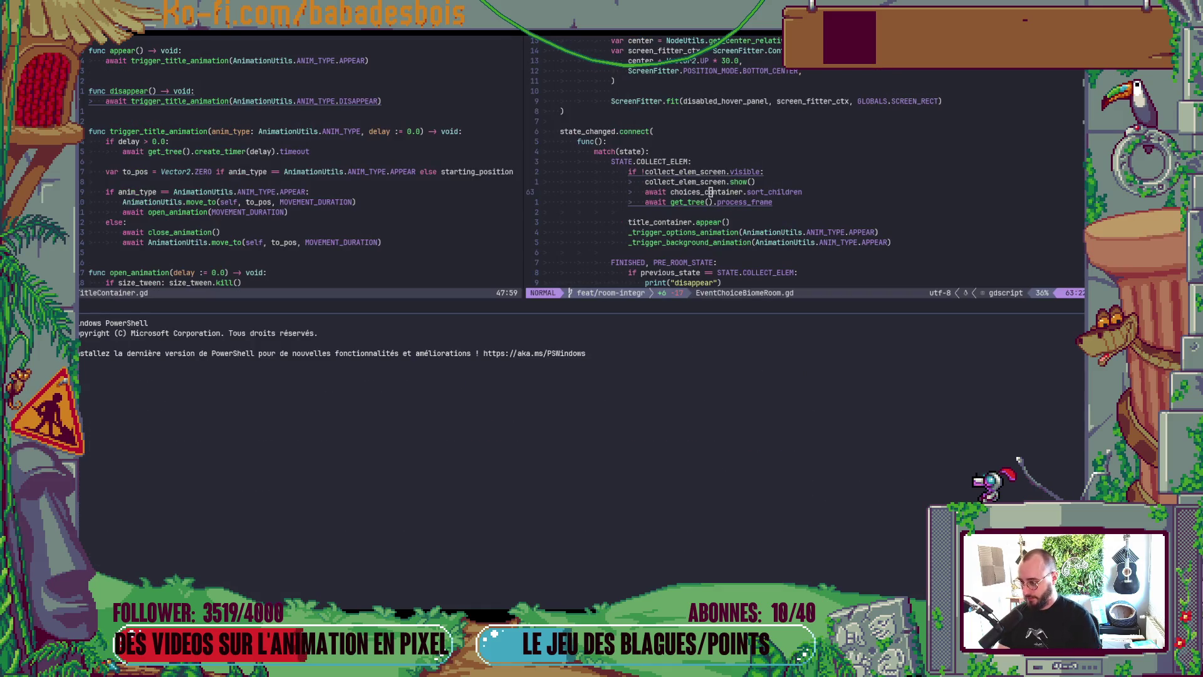